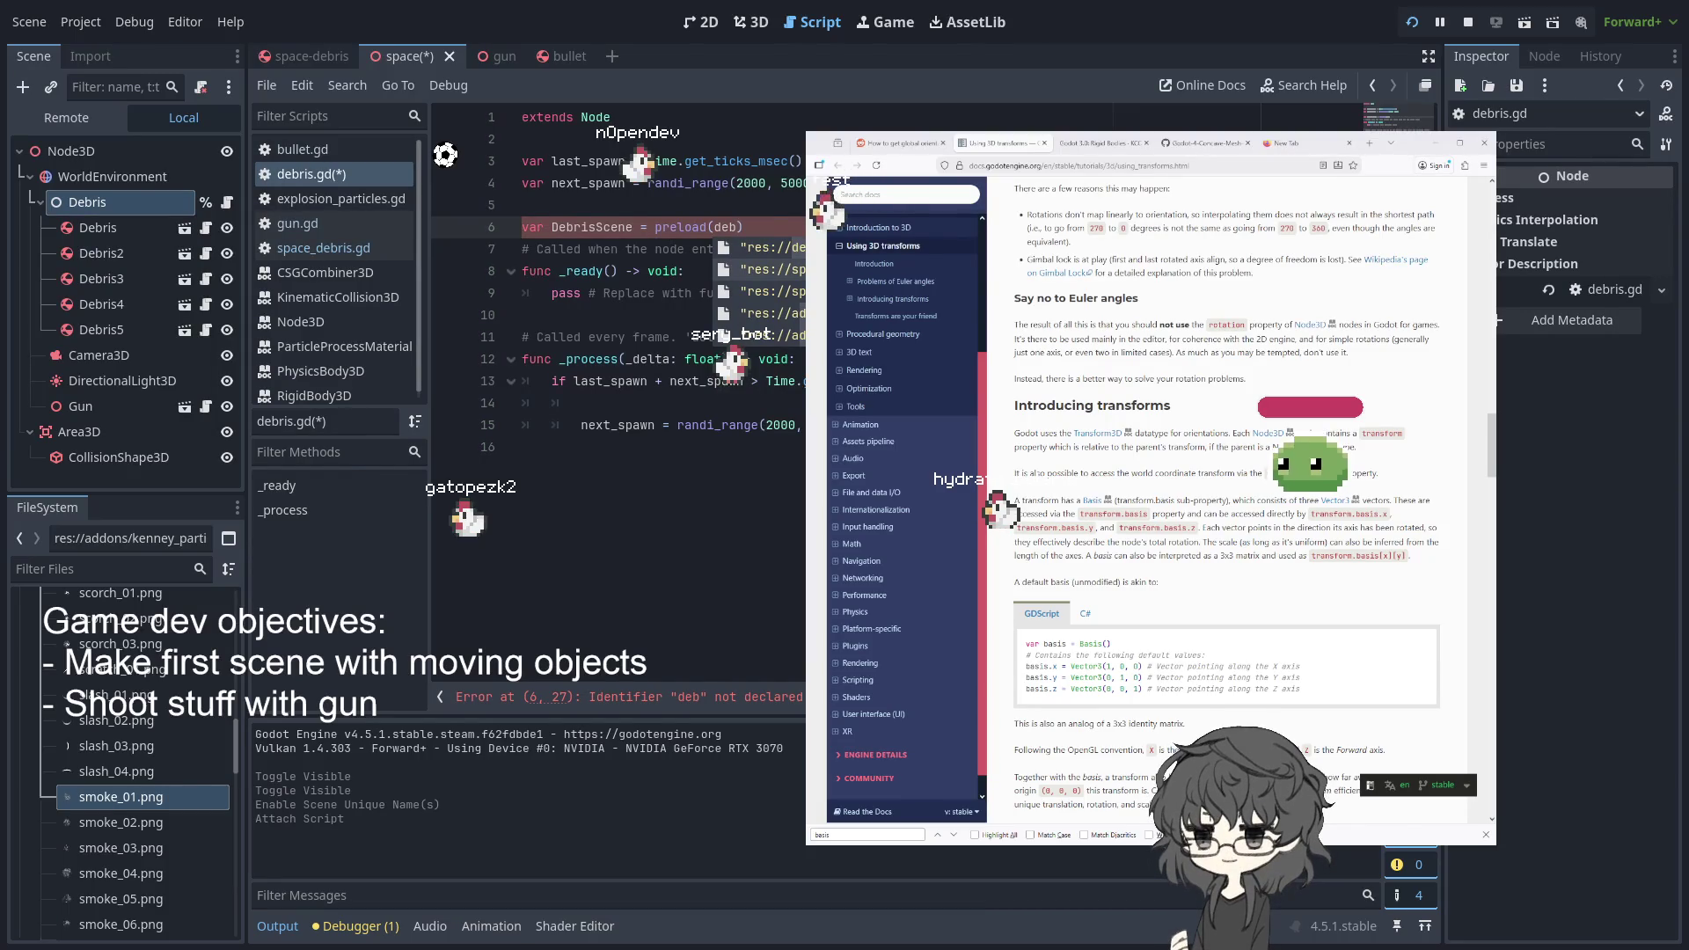
# - Accept the autocompleted debris scene path for the DebrisScene preload
pyautogui.press('Down')
pyautogui.press('Return')
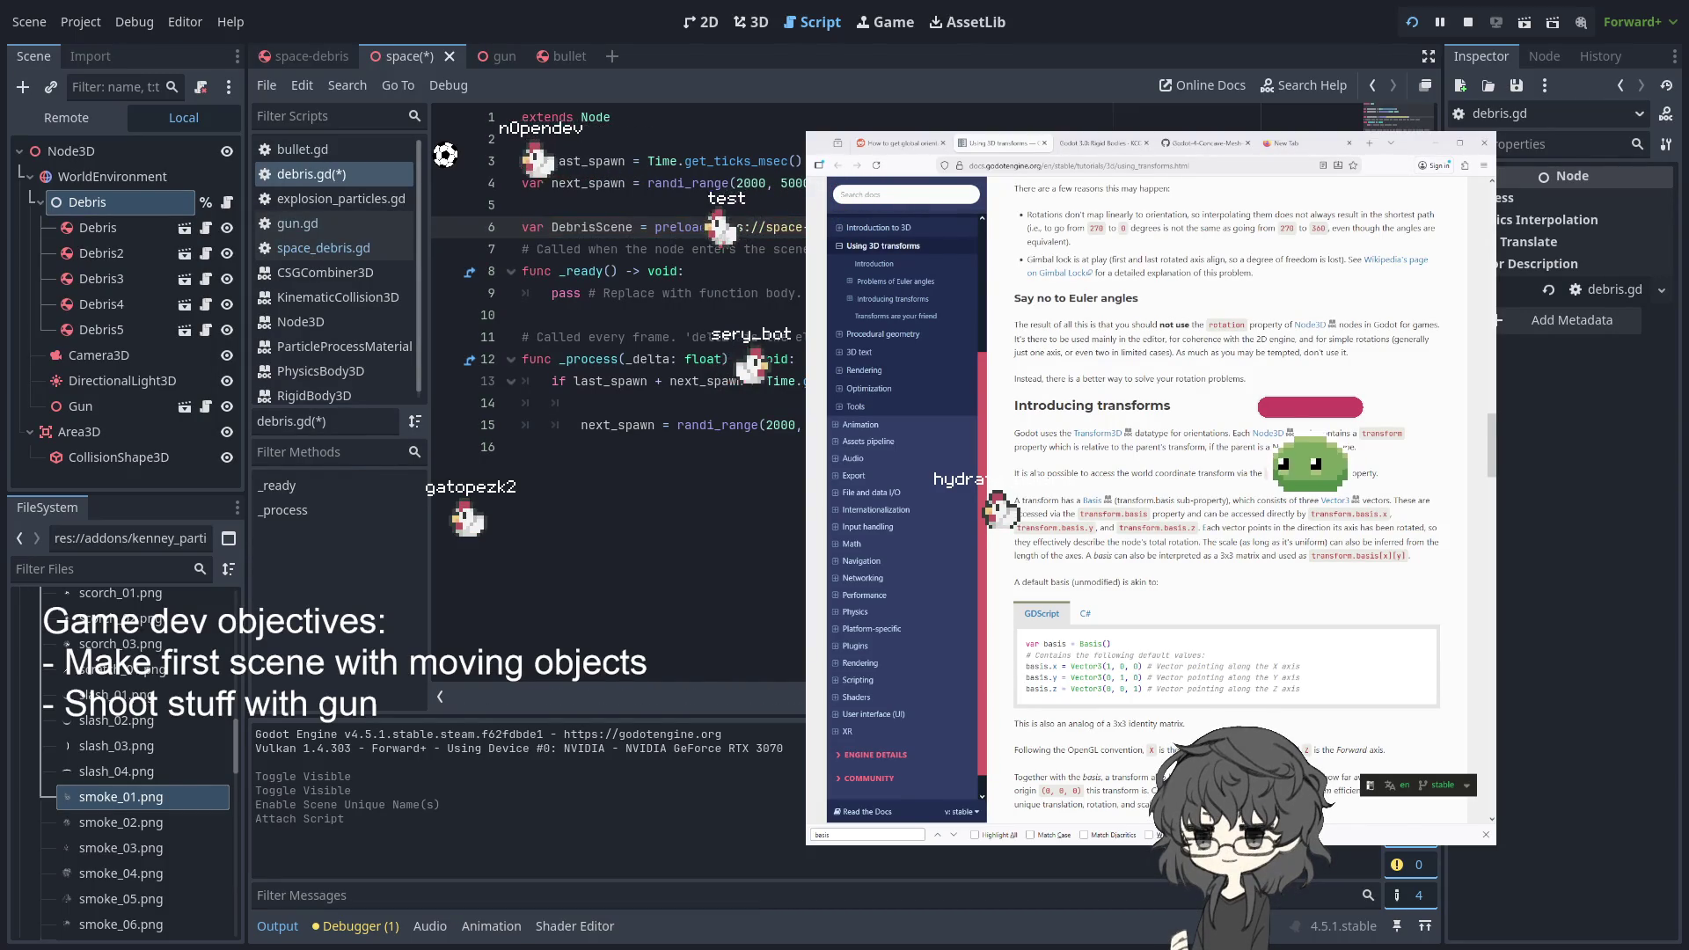
pyautogui.doubleClick(591, 227)
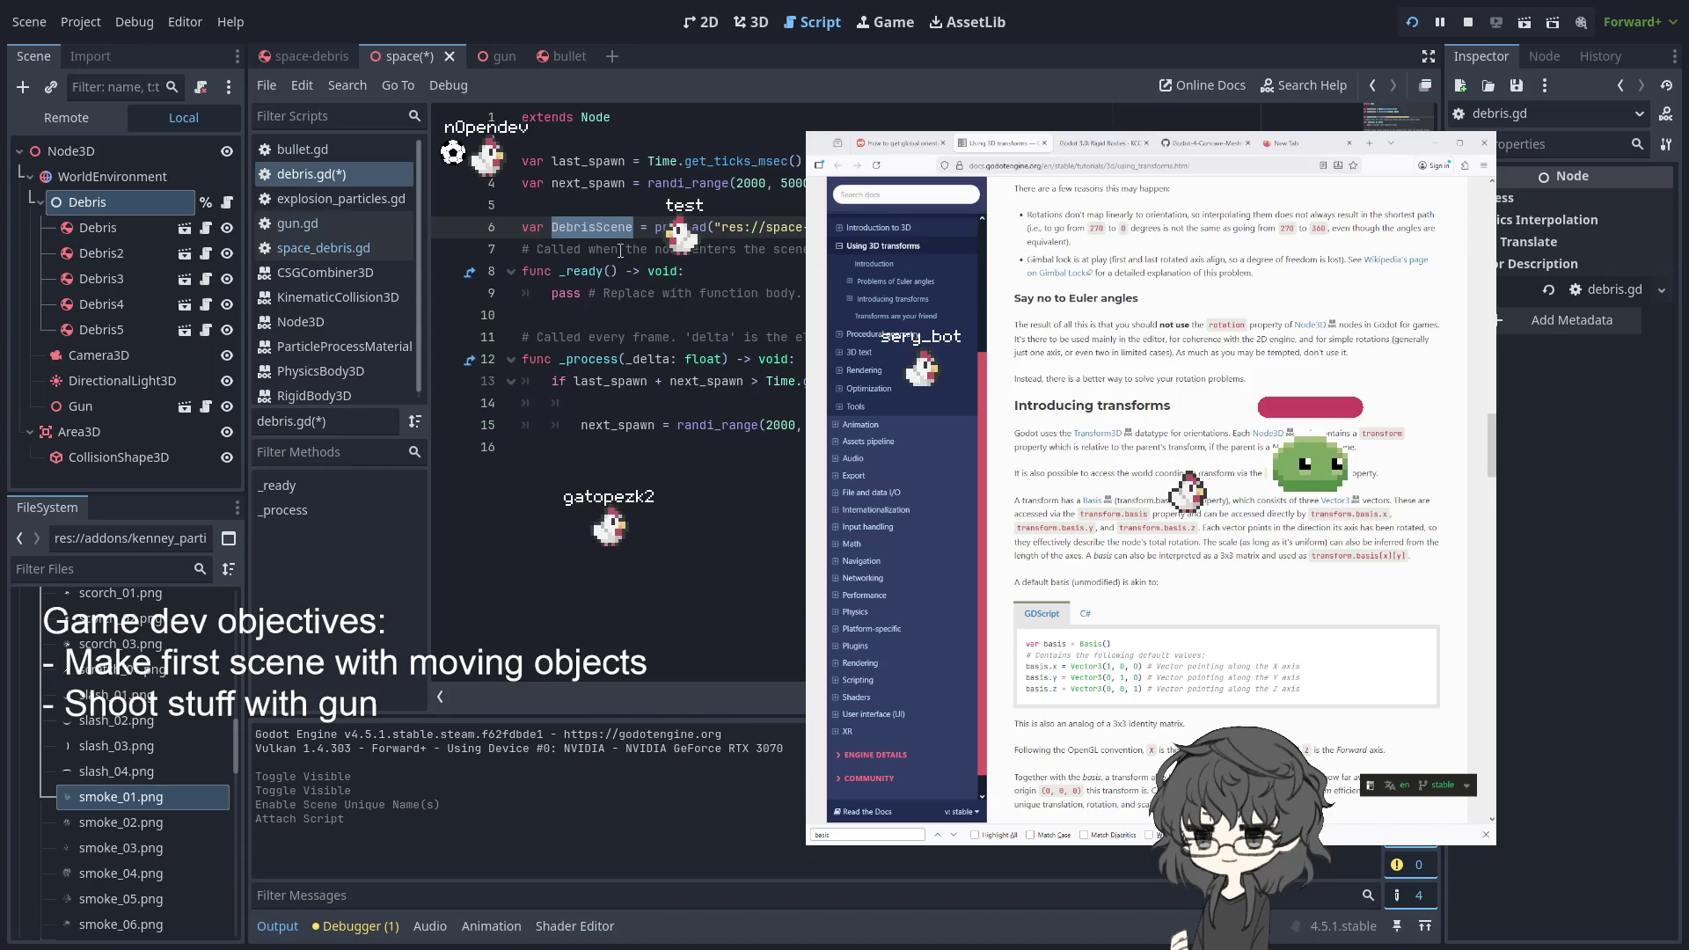
# - Add DebrisScene.instantiate() on line 14 and look up the PackedScene documentation
pyautogui.click(668, 399)
pyautogui.write('DebrisScene.')
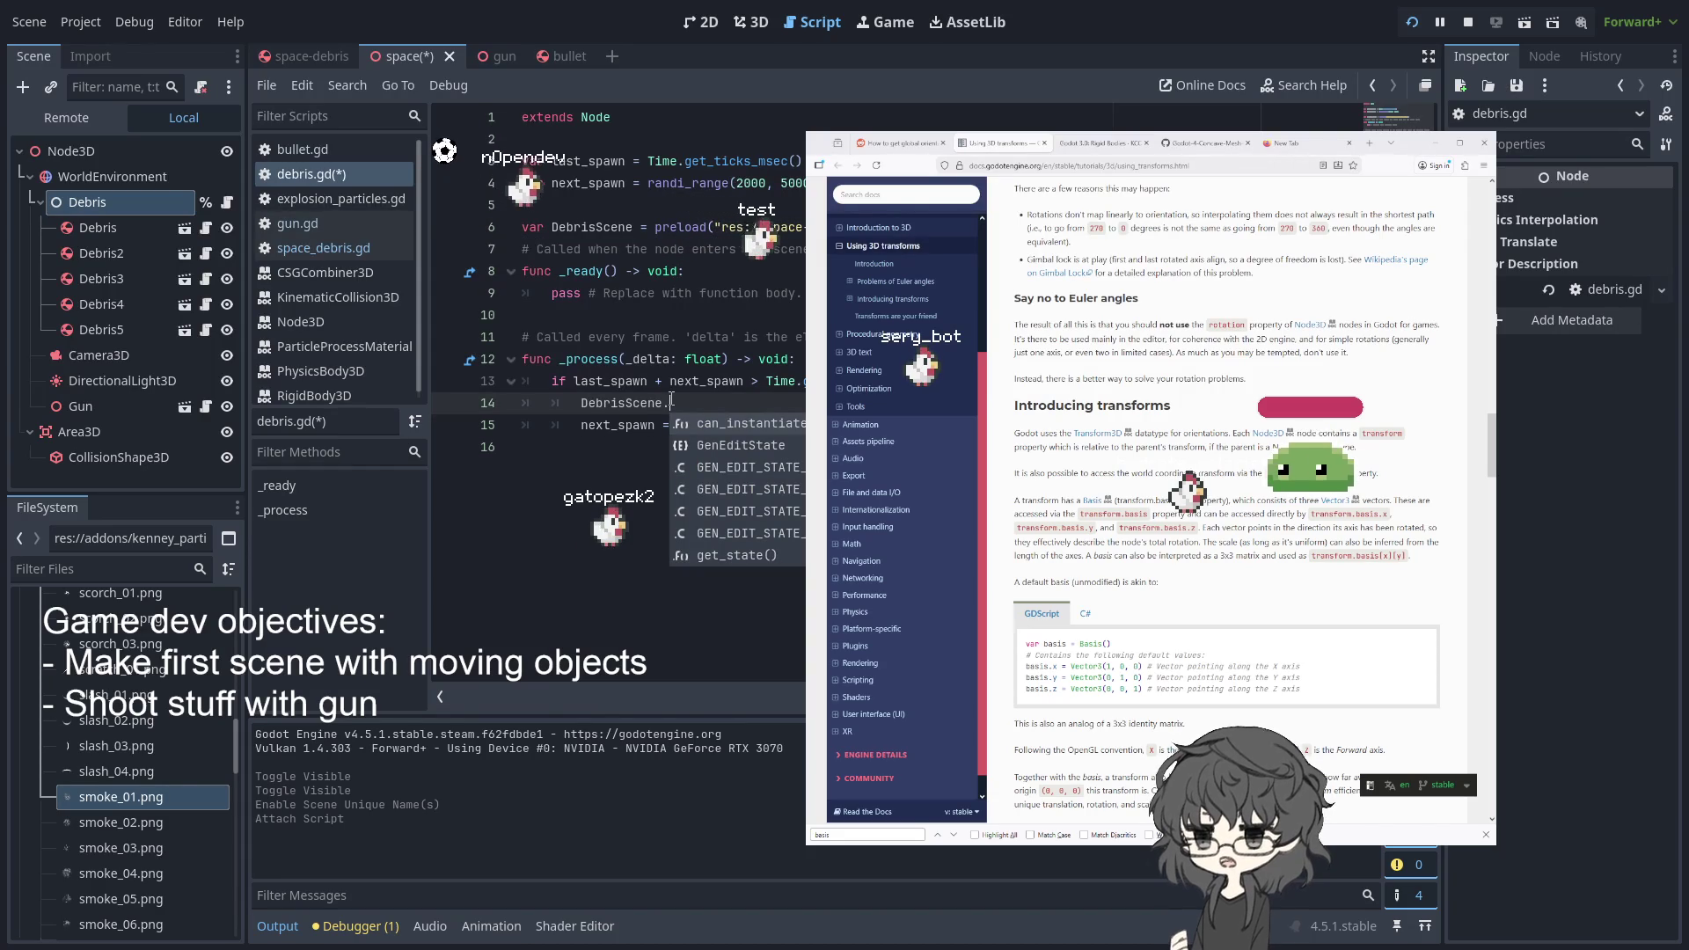
pyautogui.write('in')
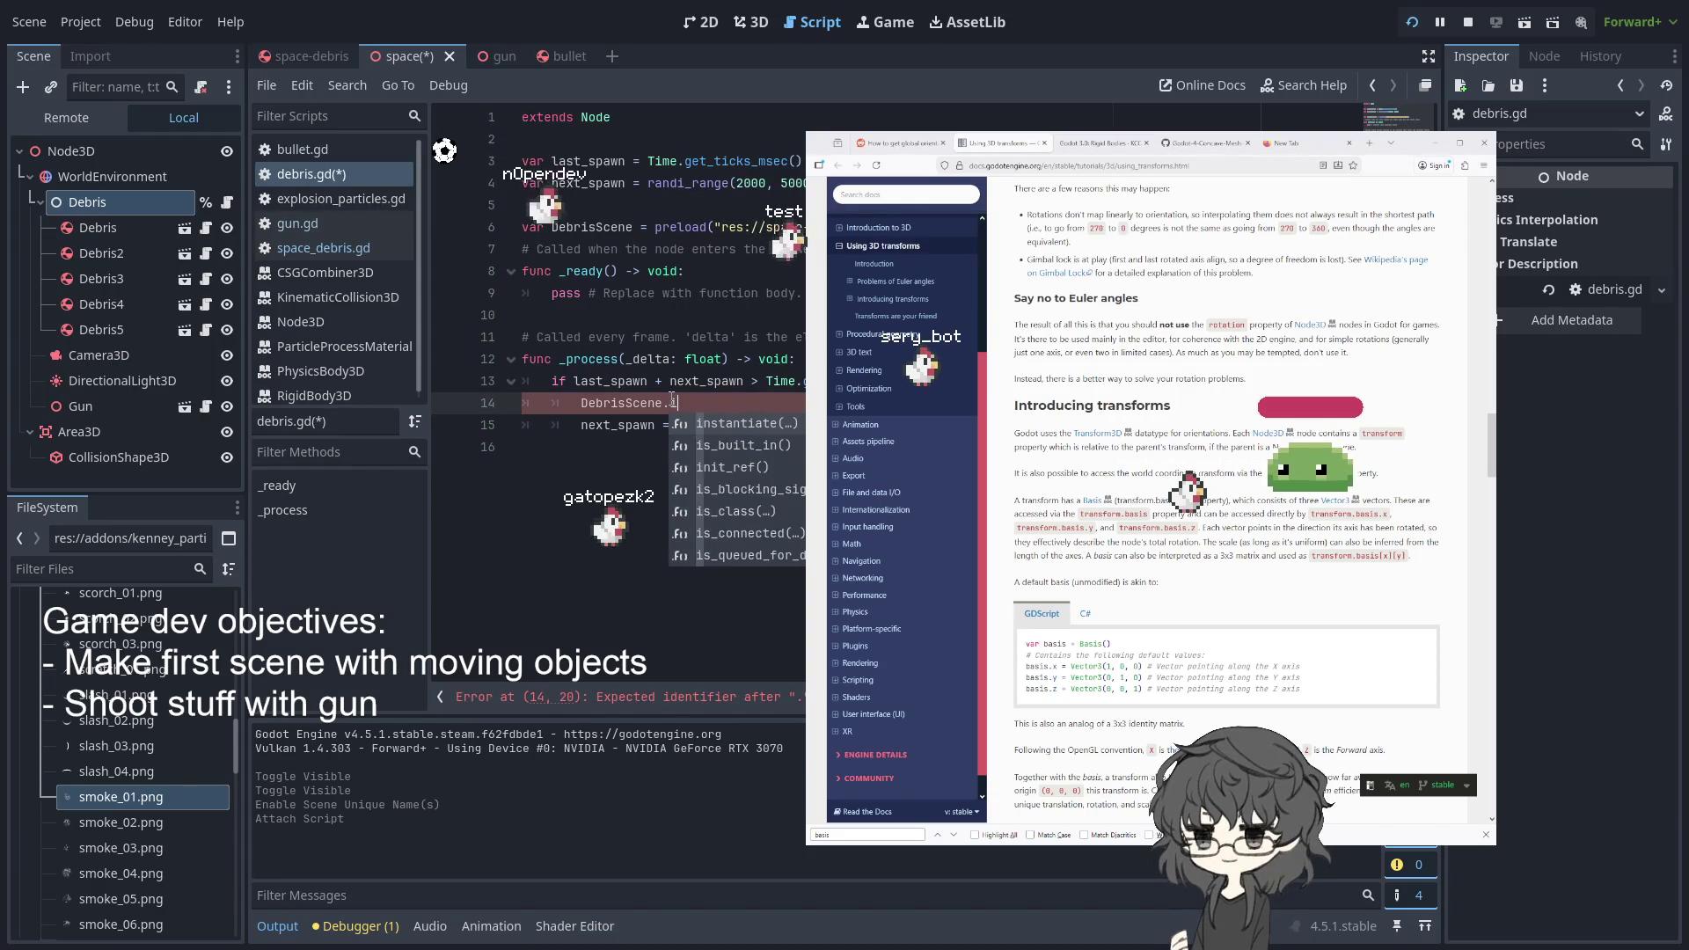
pyautogui.press('Return')
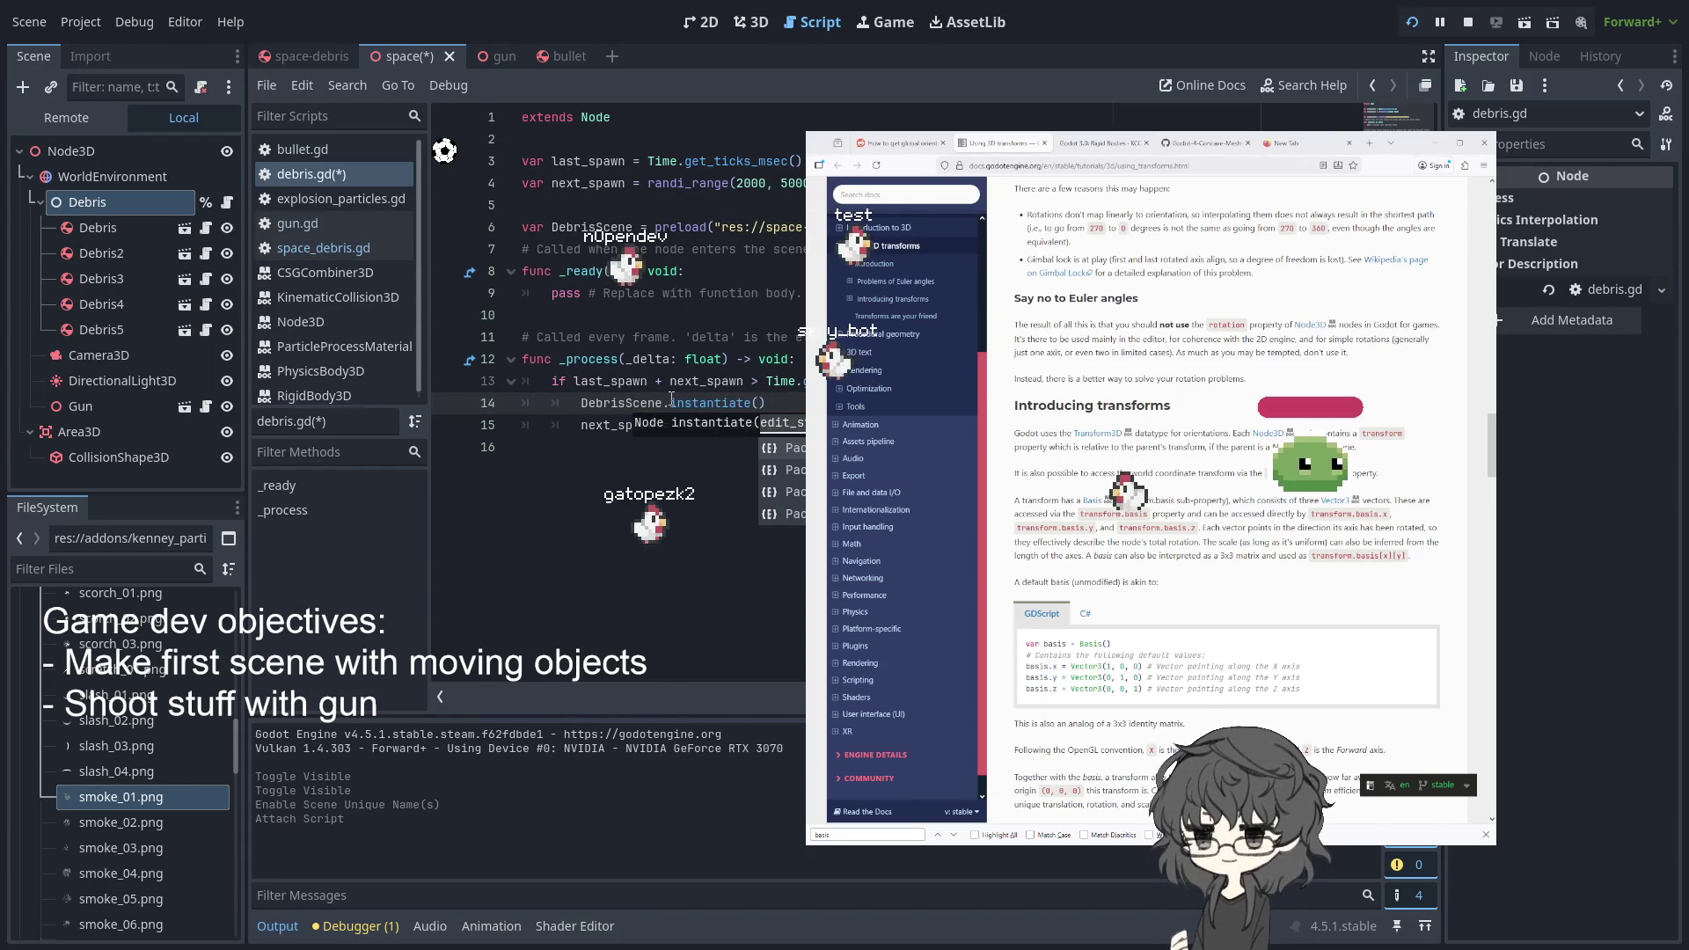
pyautogui.press('Home')
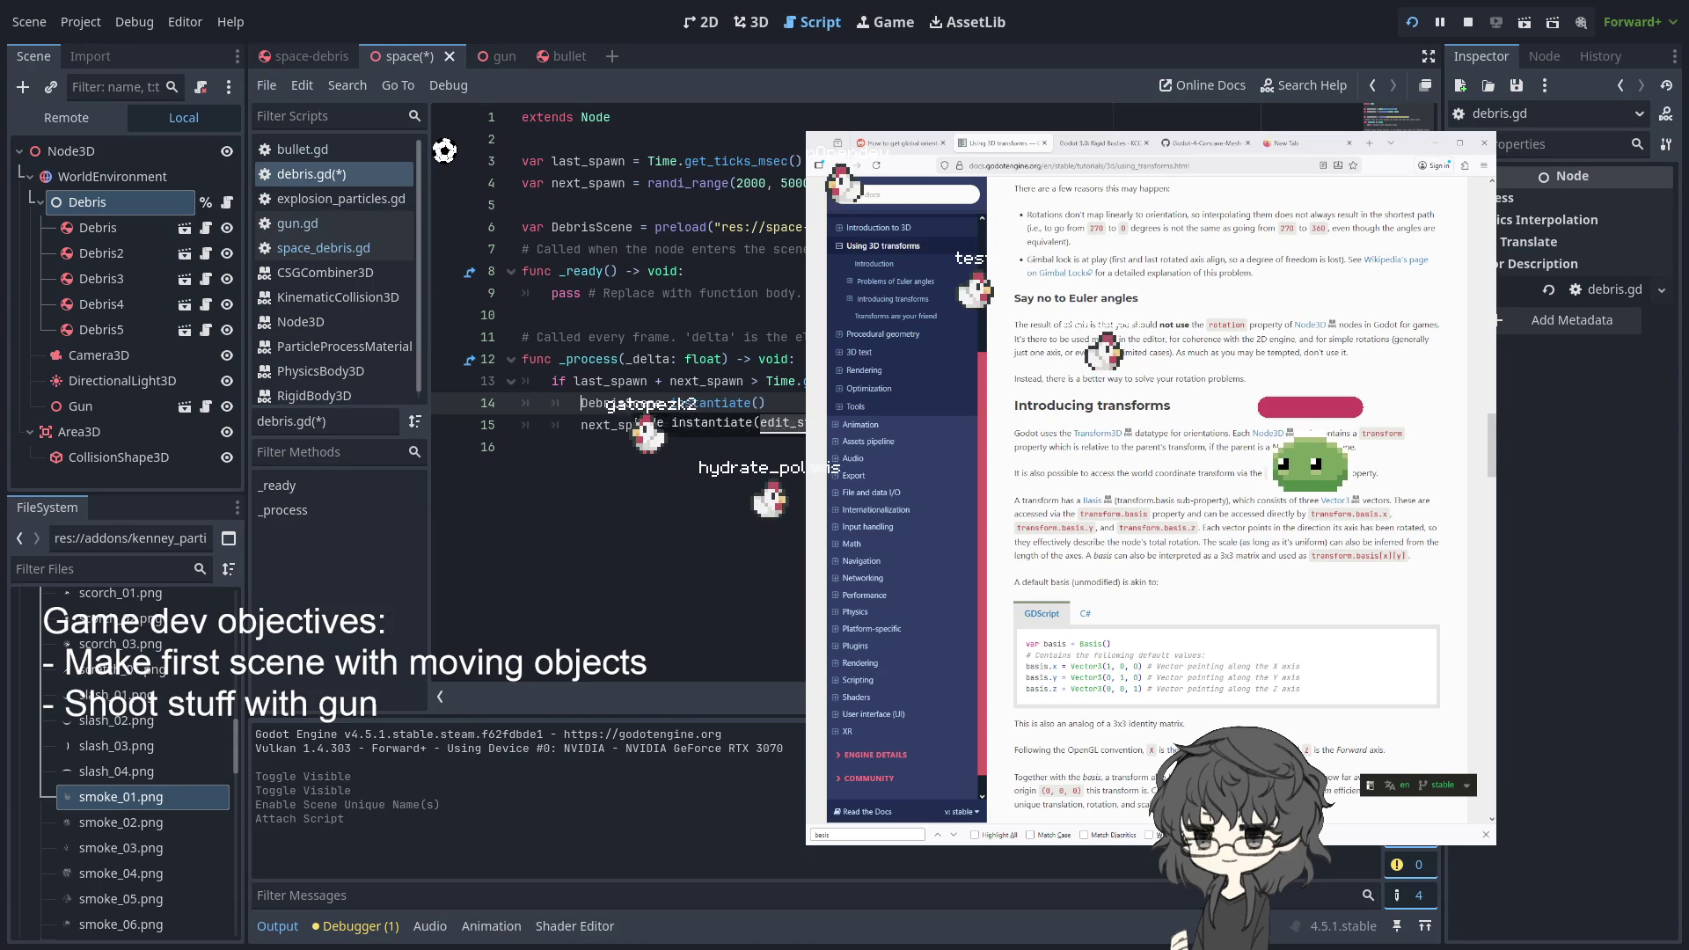
pyautogui.click(781, 422)
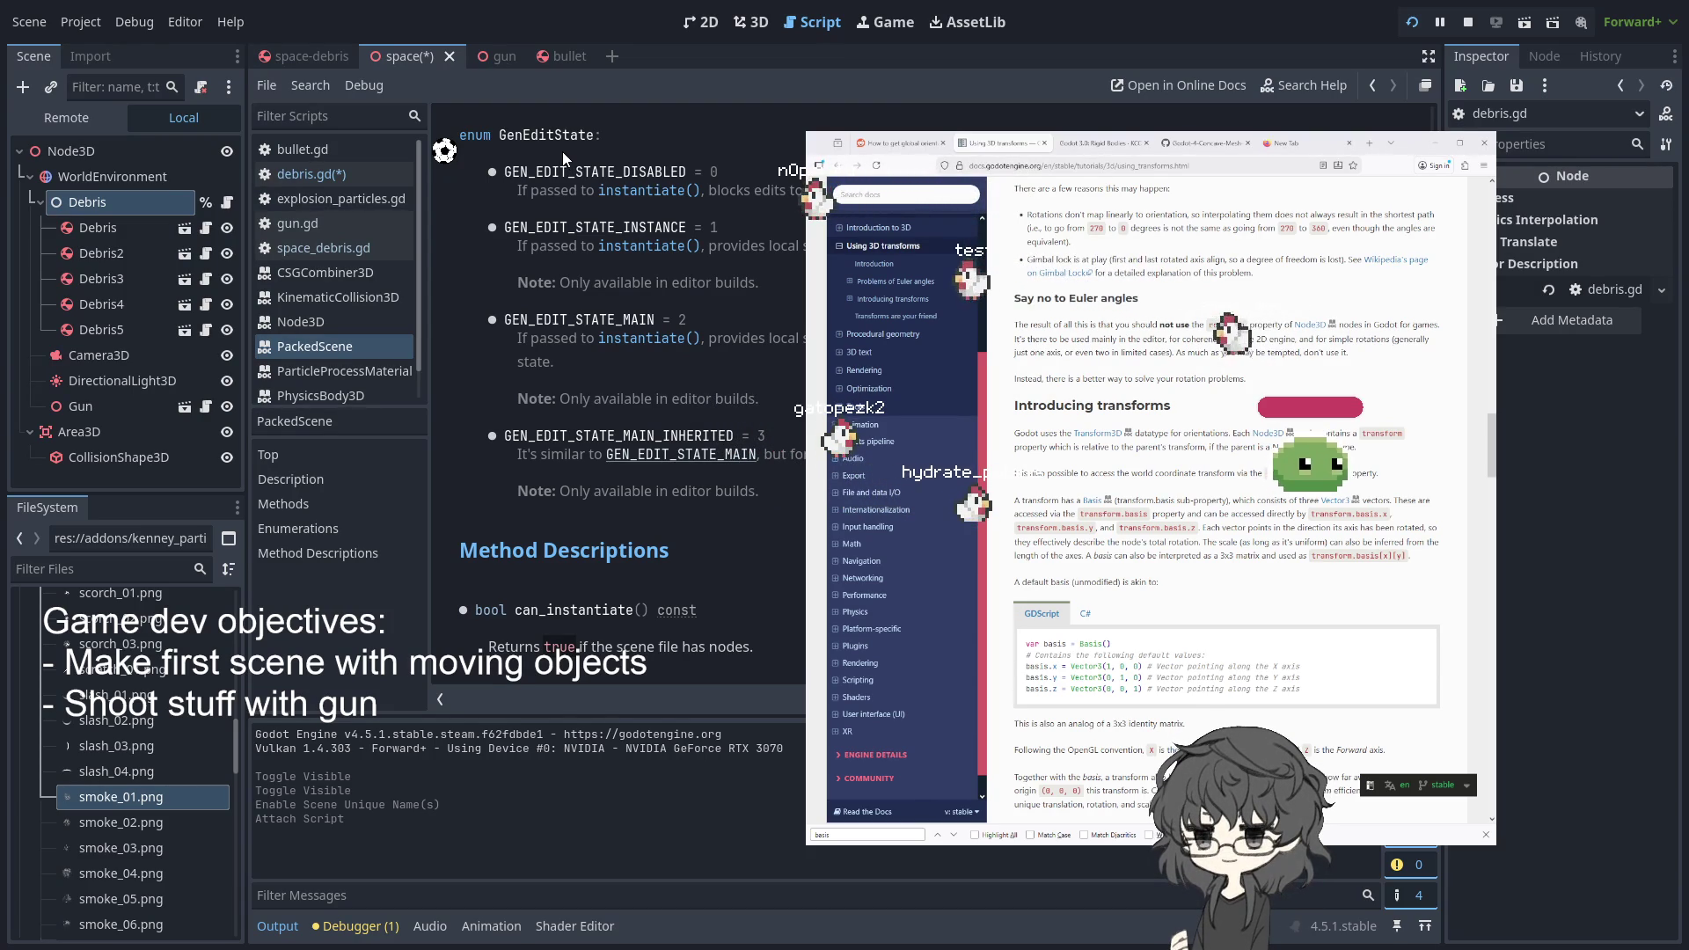
pyautogui.click(308, 55)
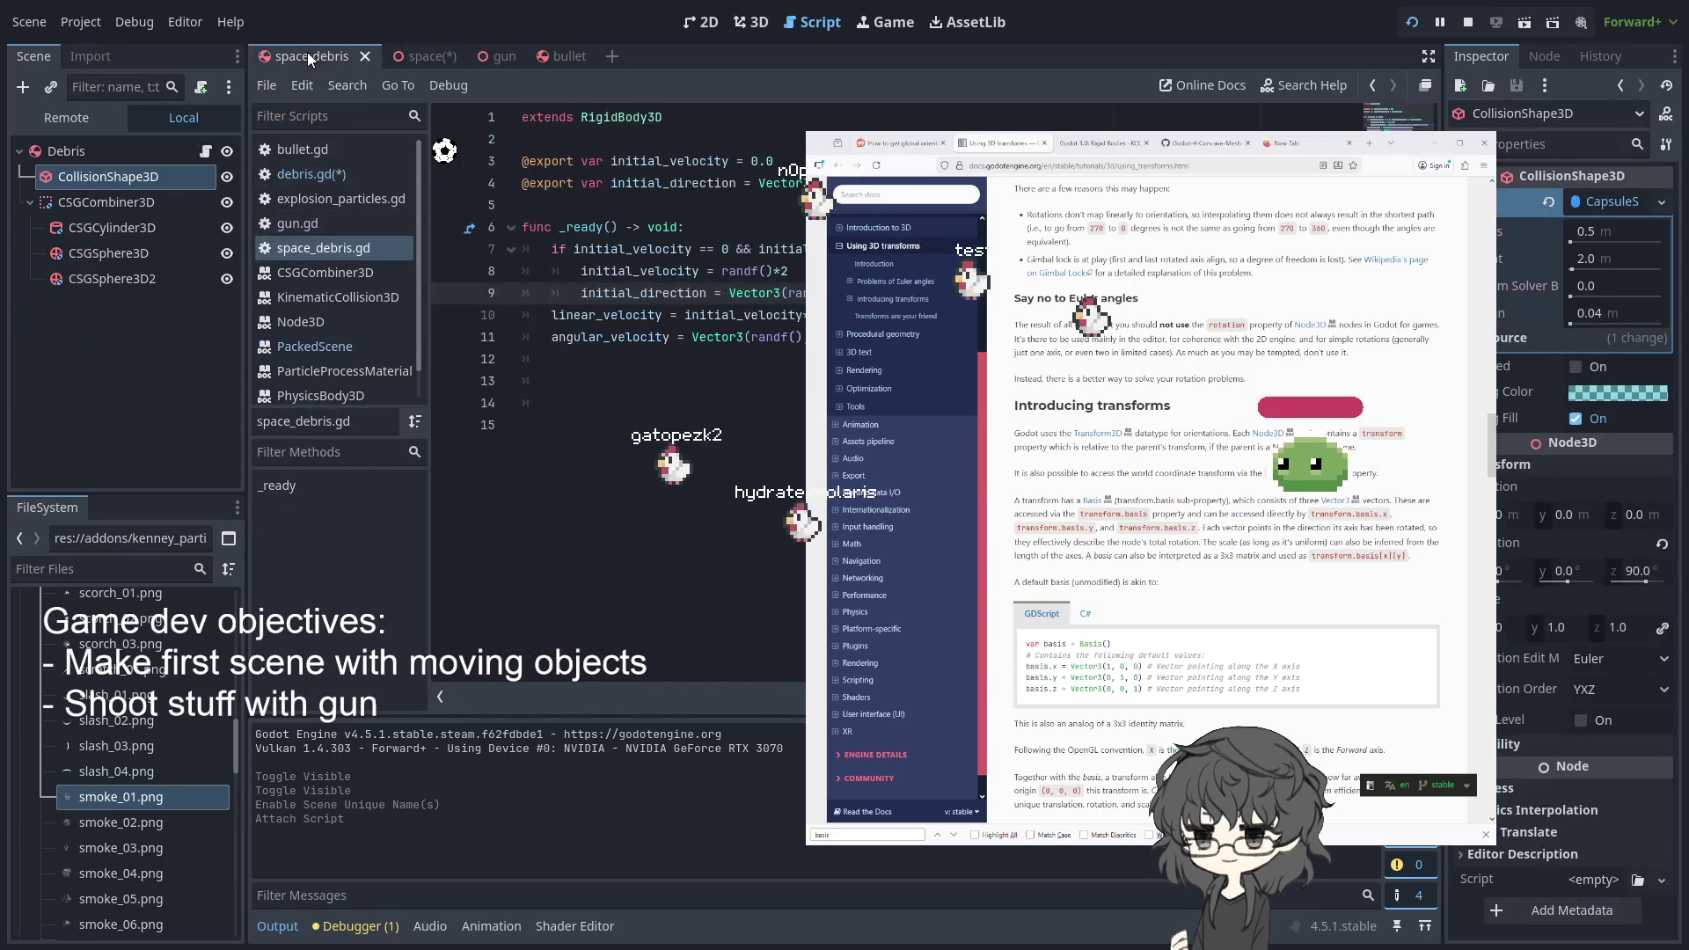
pyautogui.click(425, 55)
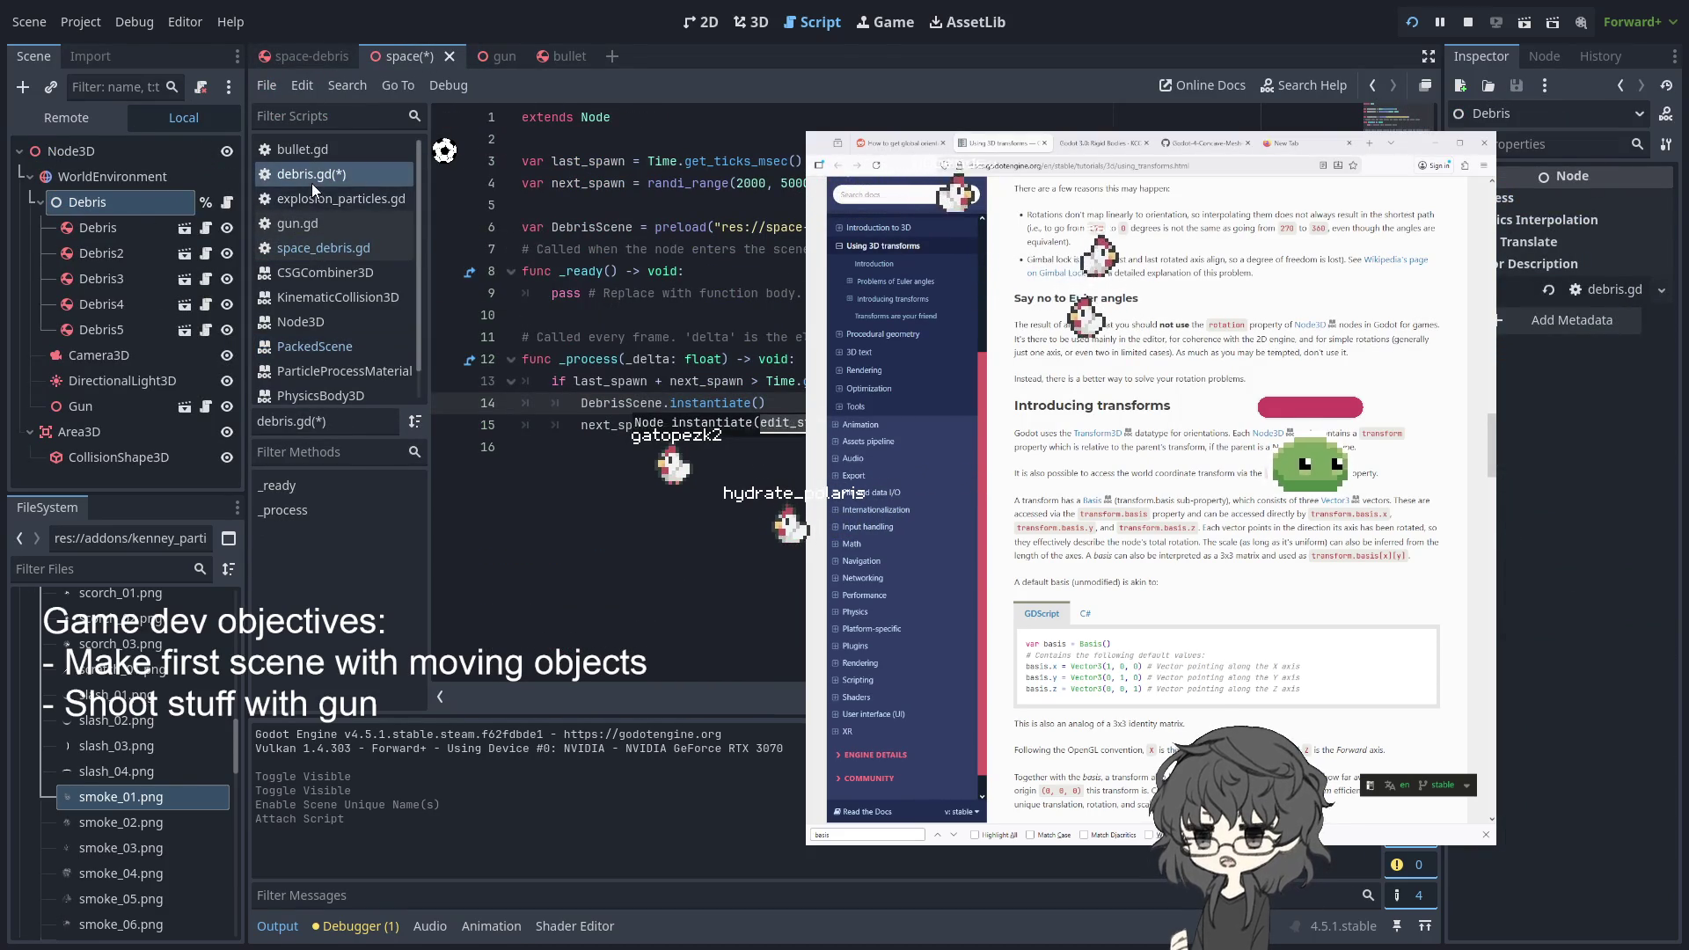
pyautogui.press('Up')
pyautogui.press('Down')
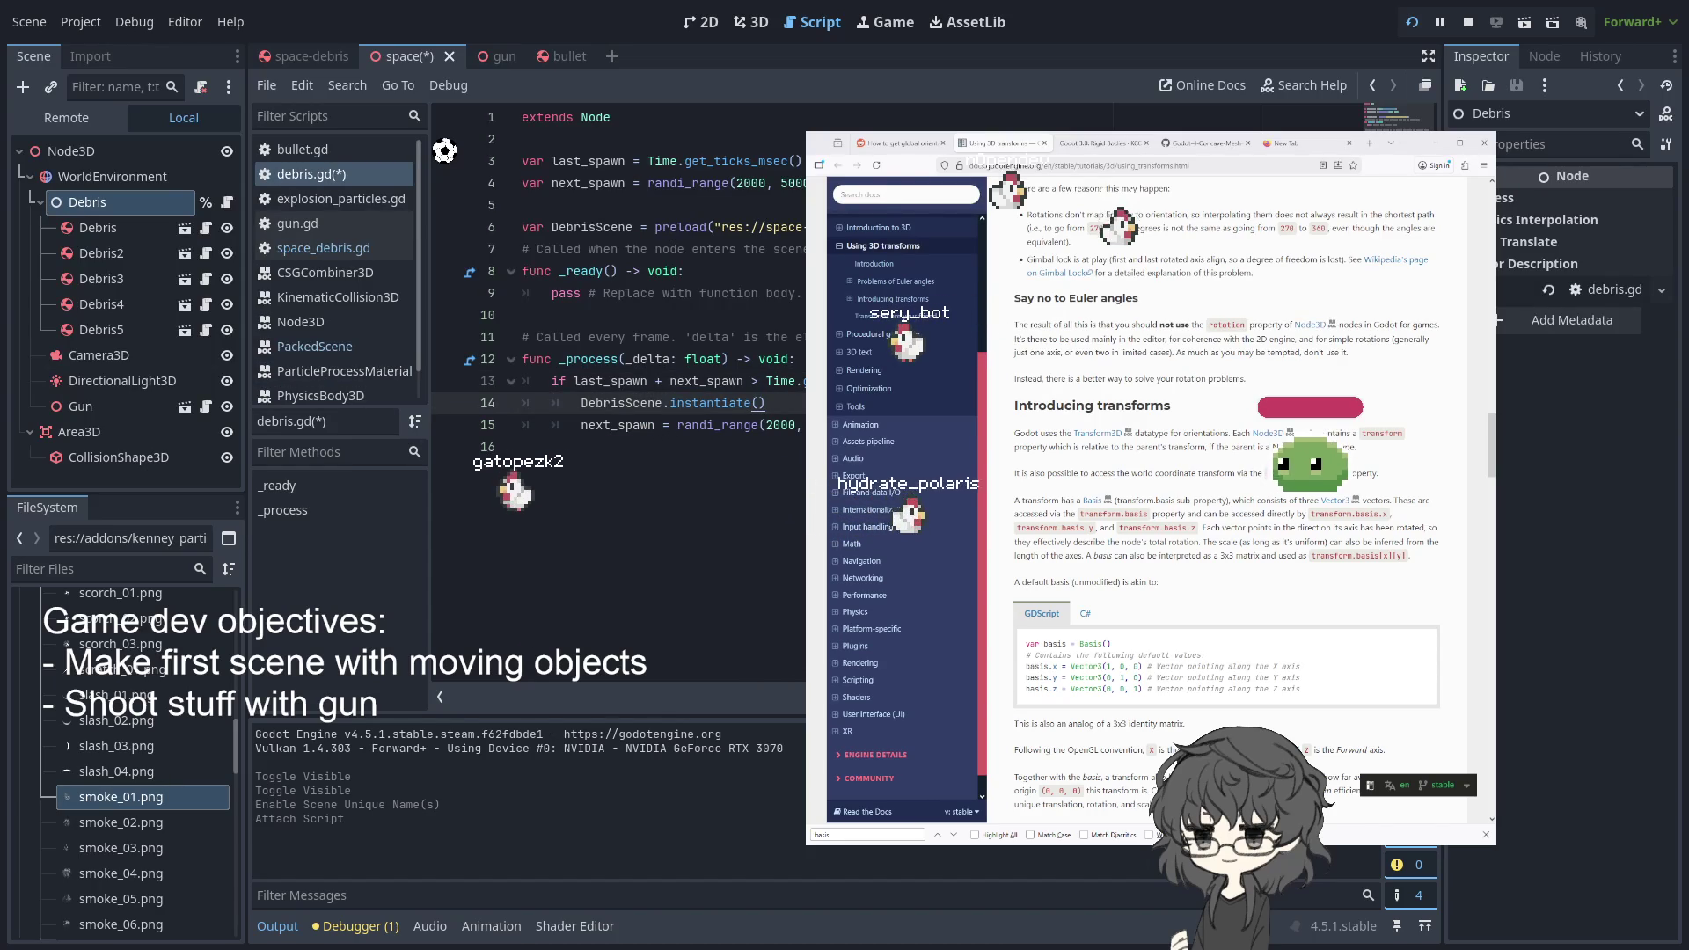
# - Save, then make line 14 read var new_debris = DebrisScene.instantiate()
pyautogui.click(765, 381)
pyautogui.click(767, 403)
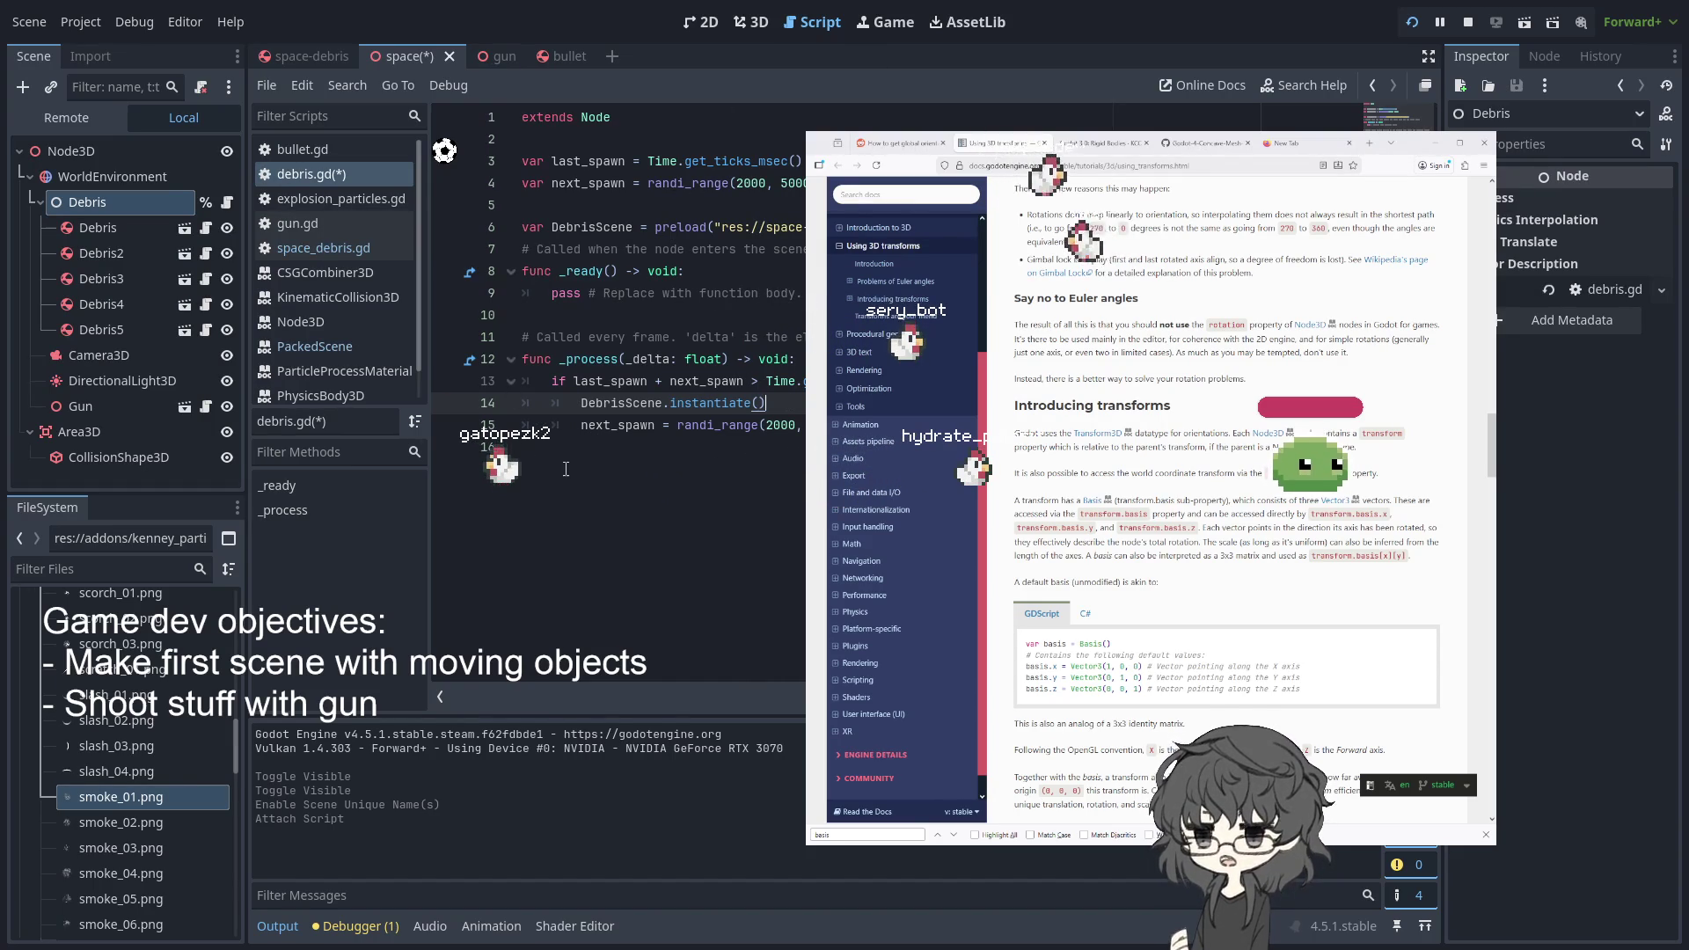
pyautogui.hotkey('ctrl', 's')
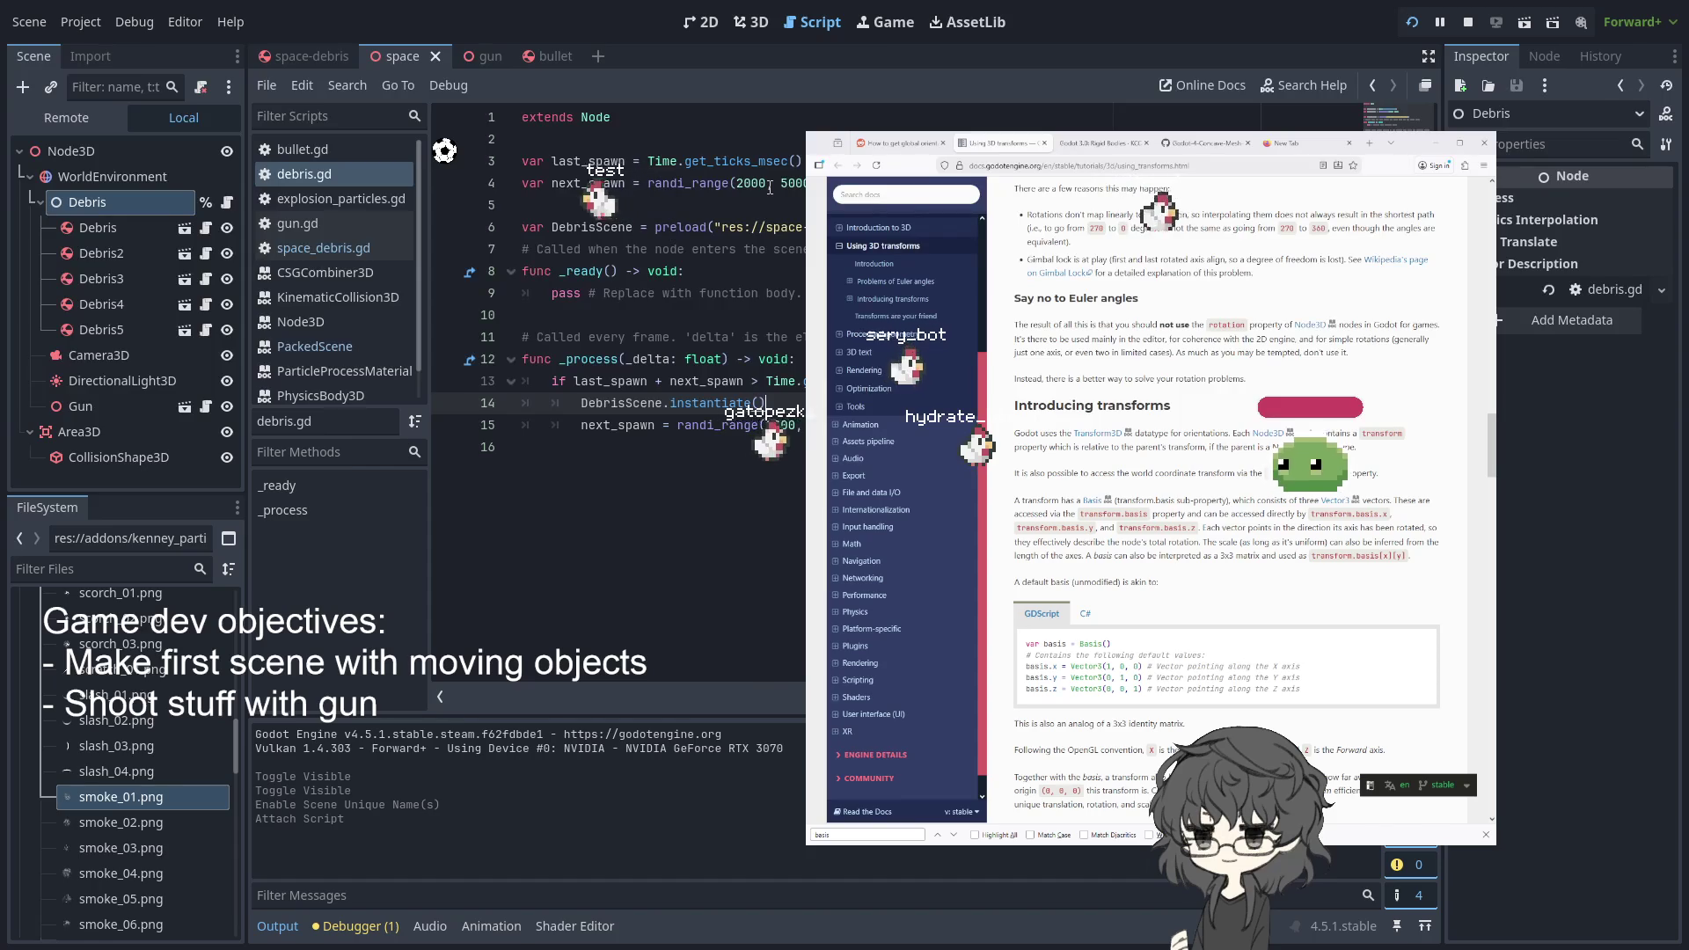
pyautogui.press('Home')
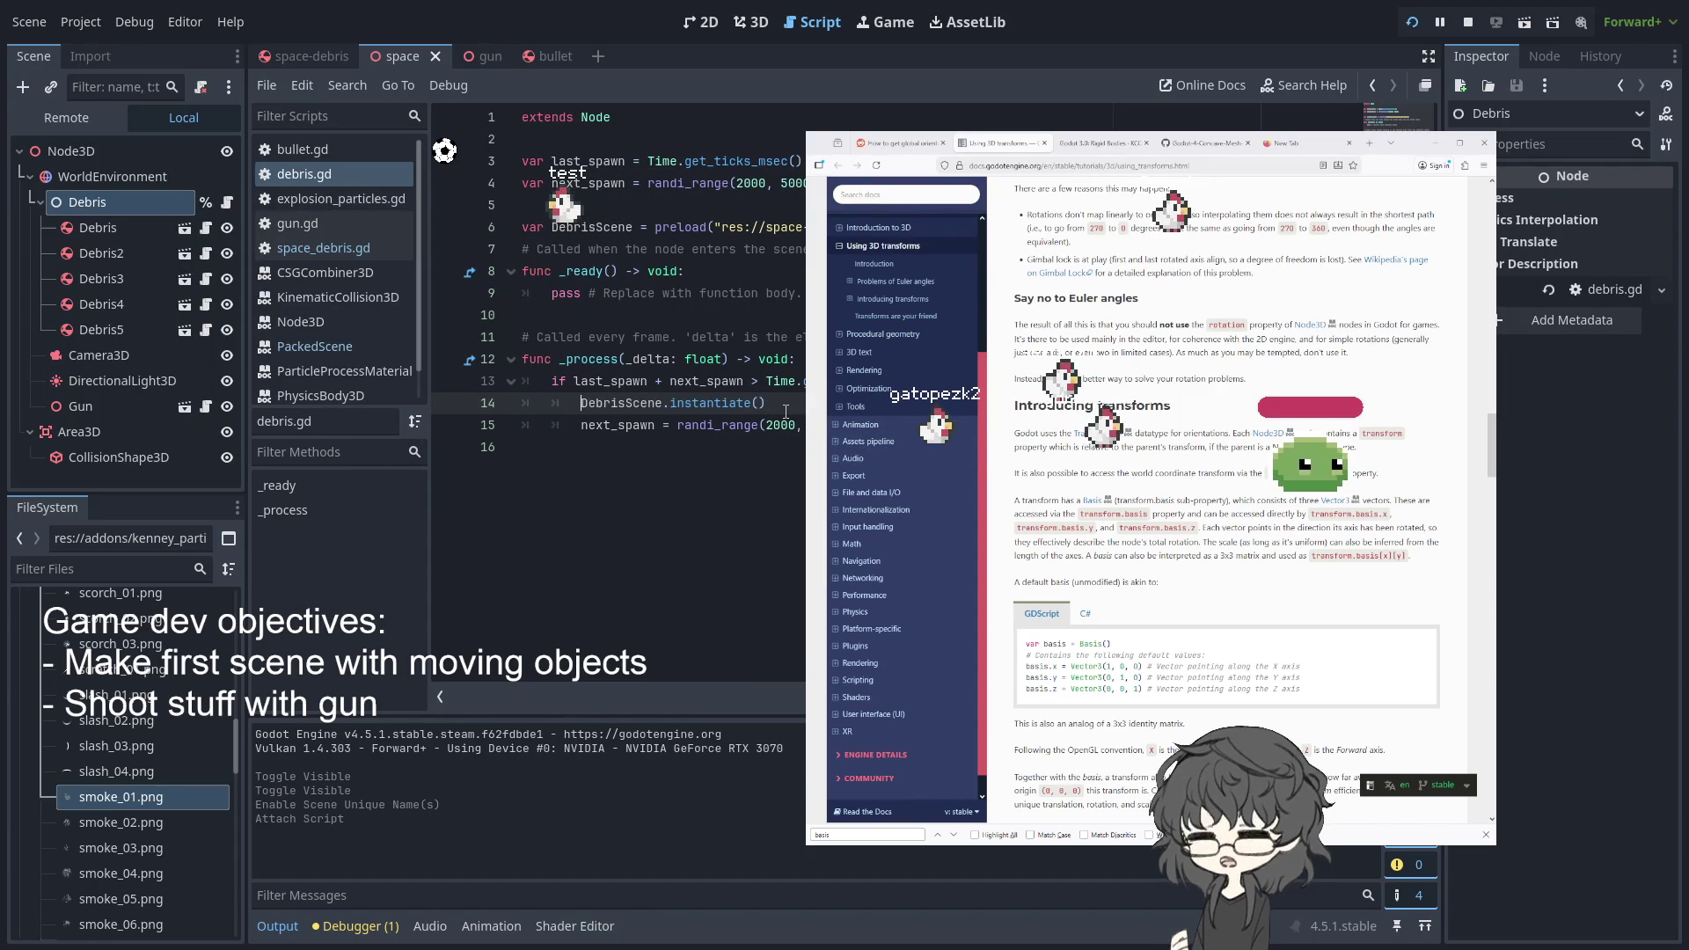
pyautogui.write('new')
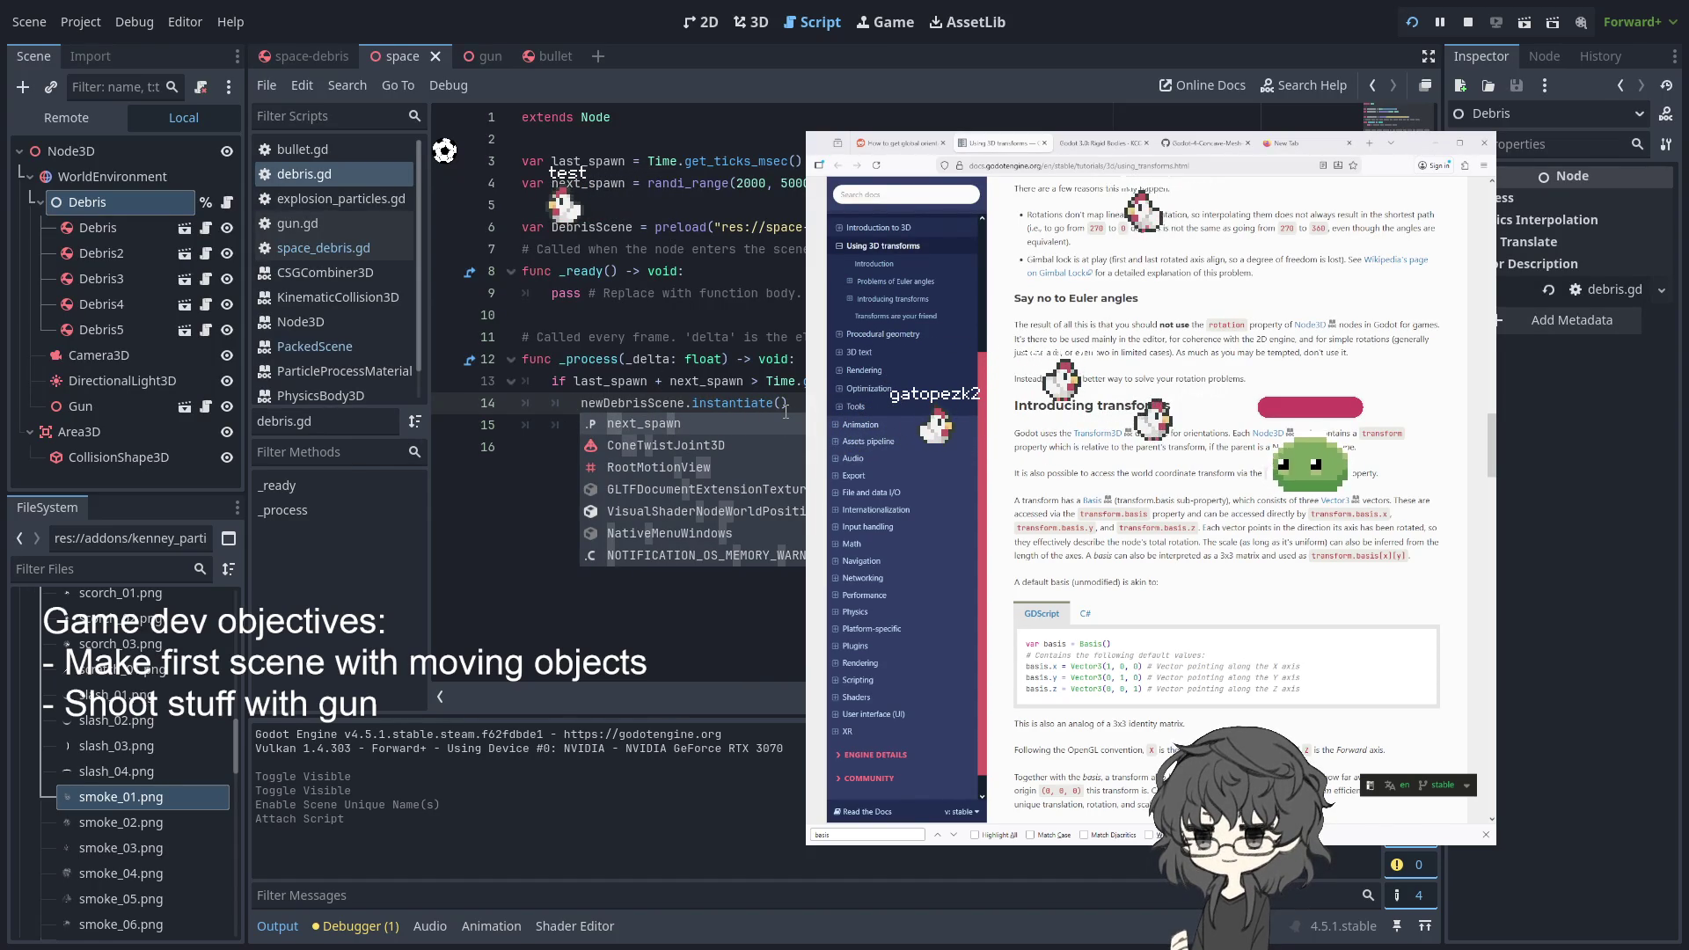
pyautogui.write('_debri')
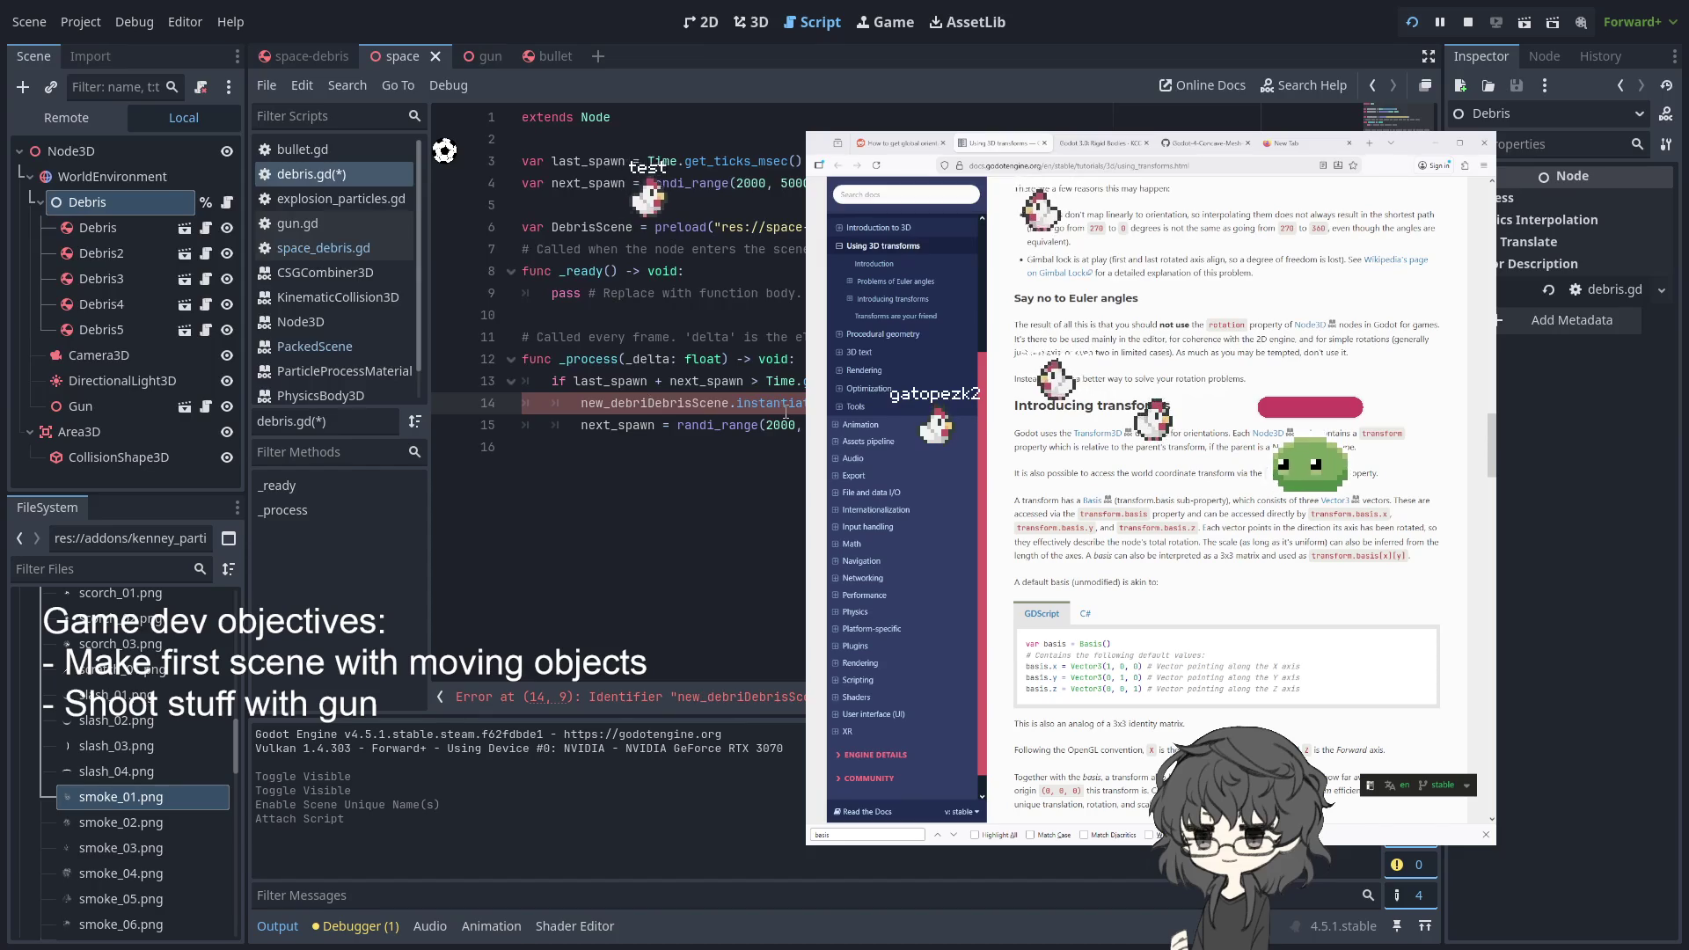
pyautogui.write('s =')
pyautogui.click(802, 337)
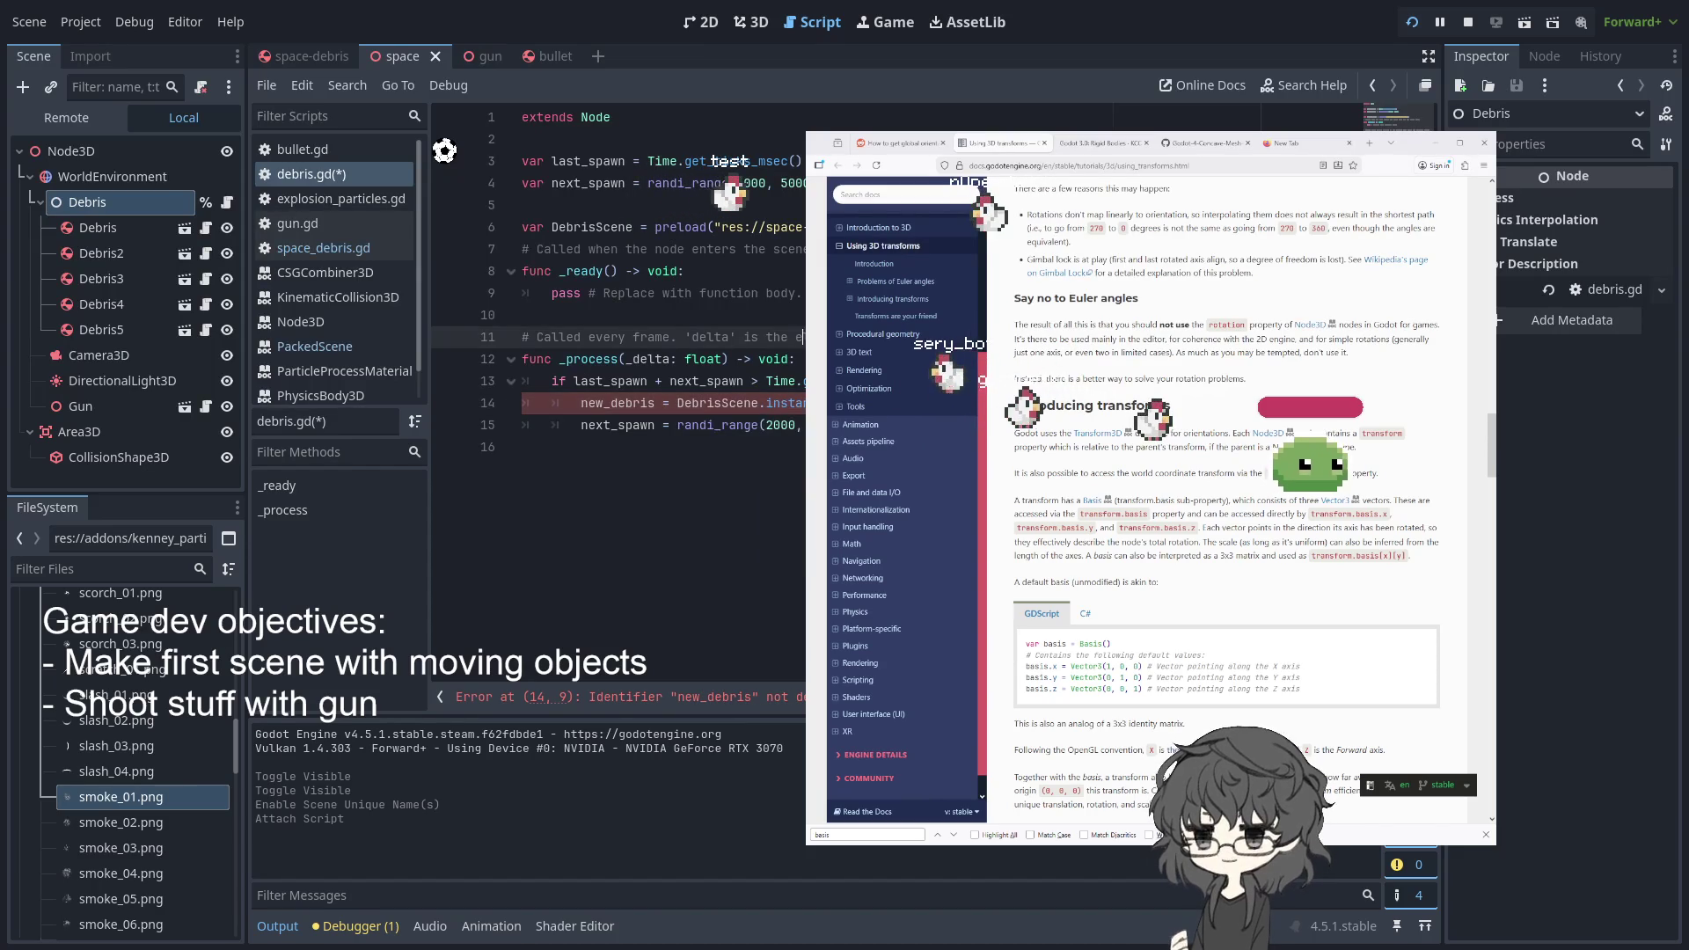
pyautogui.click(581, 402)
pyautogui.write('var')
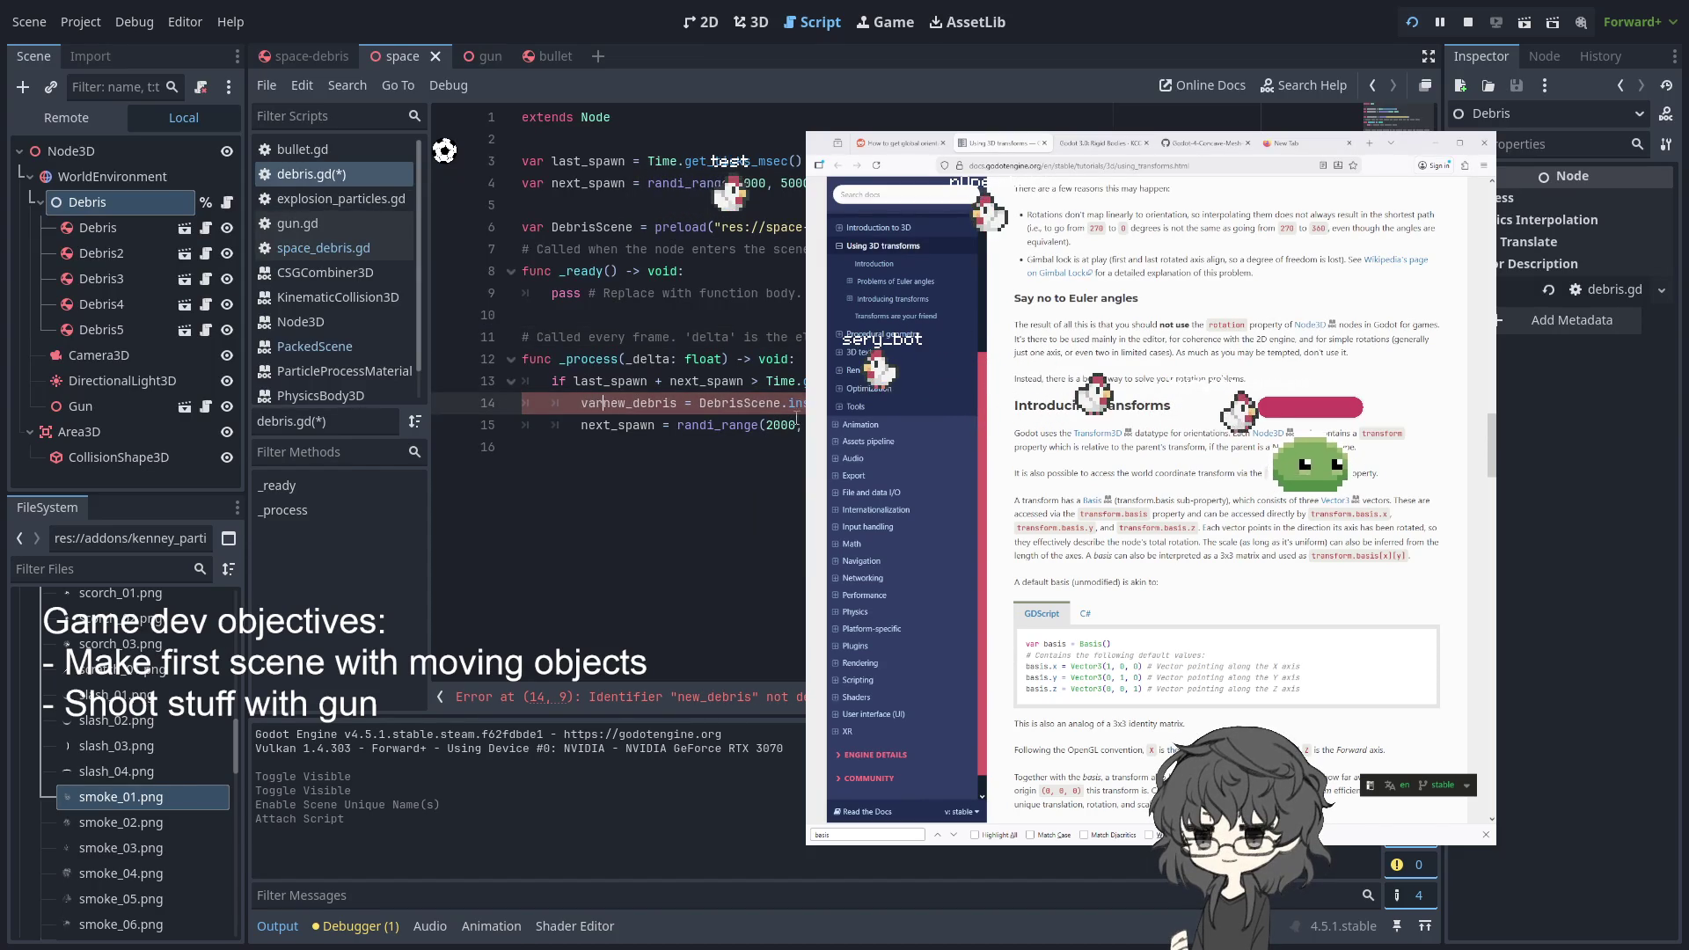
# - Add add_child(new_debris) after the spawn timing code and run the project
pyautogui.click(598, 425)
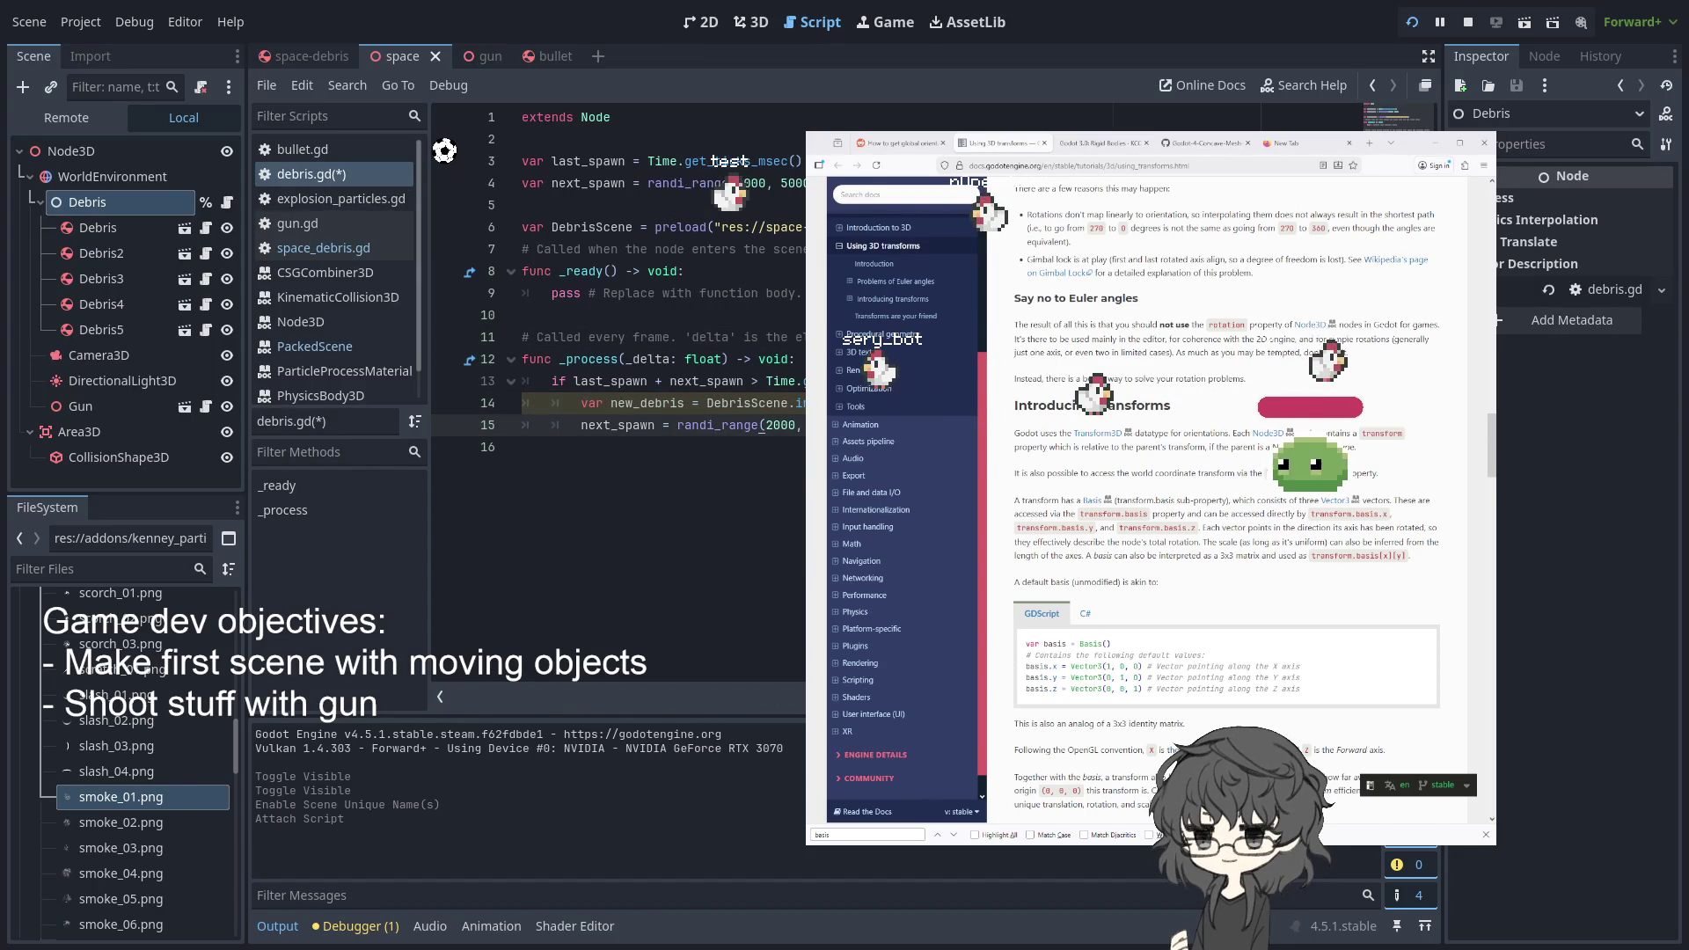
pyautogui.press('Return')
pyautogui.press('Return')
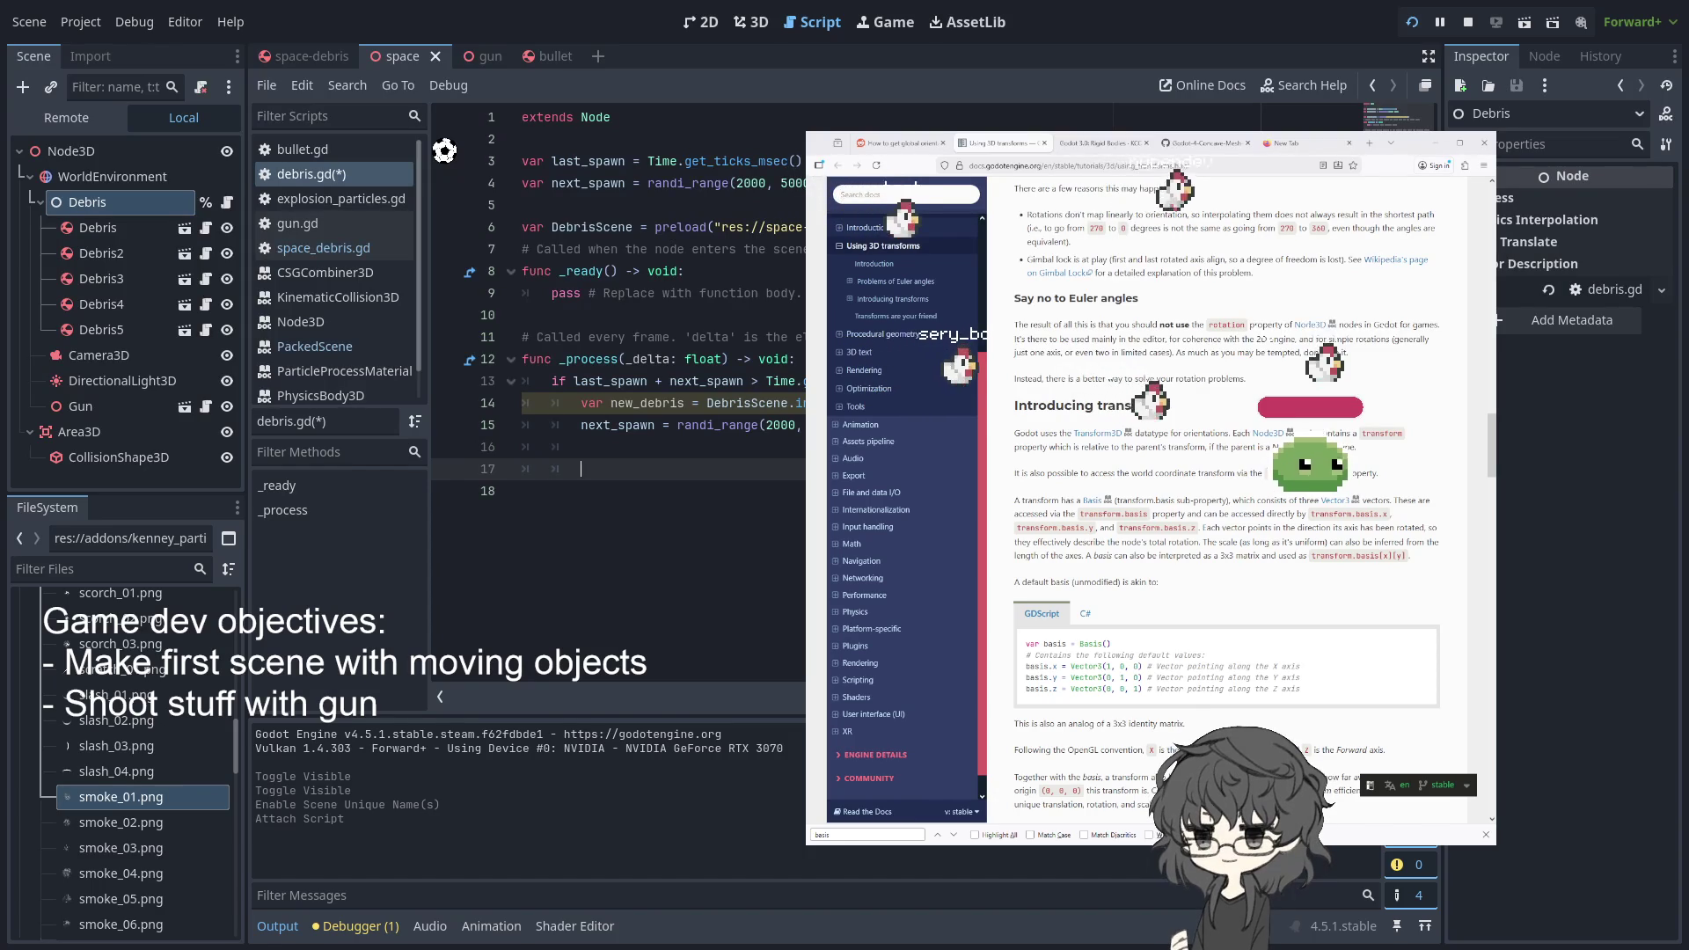
pyautogui.write('anadd_child(new')
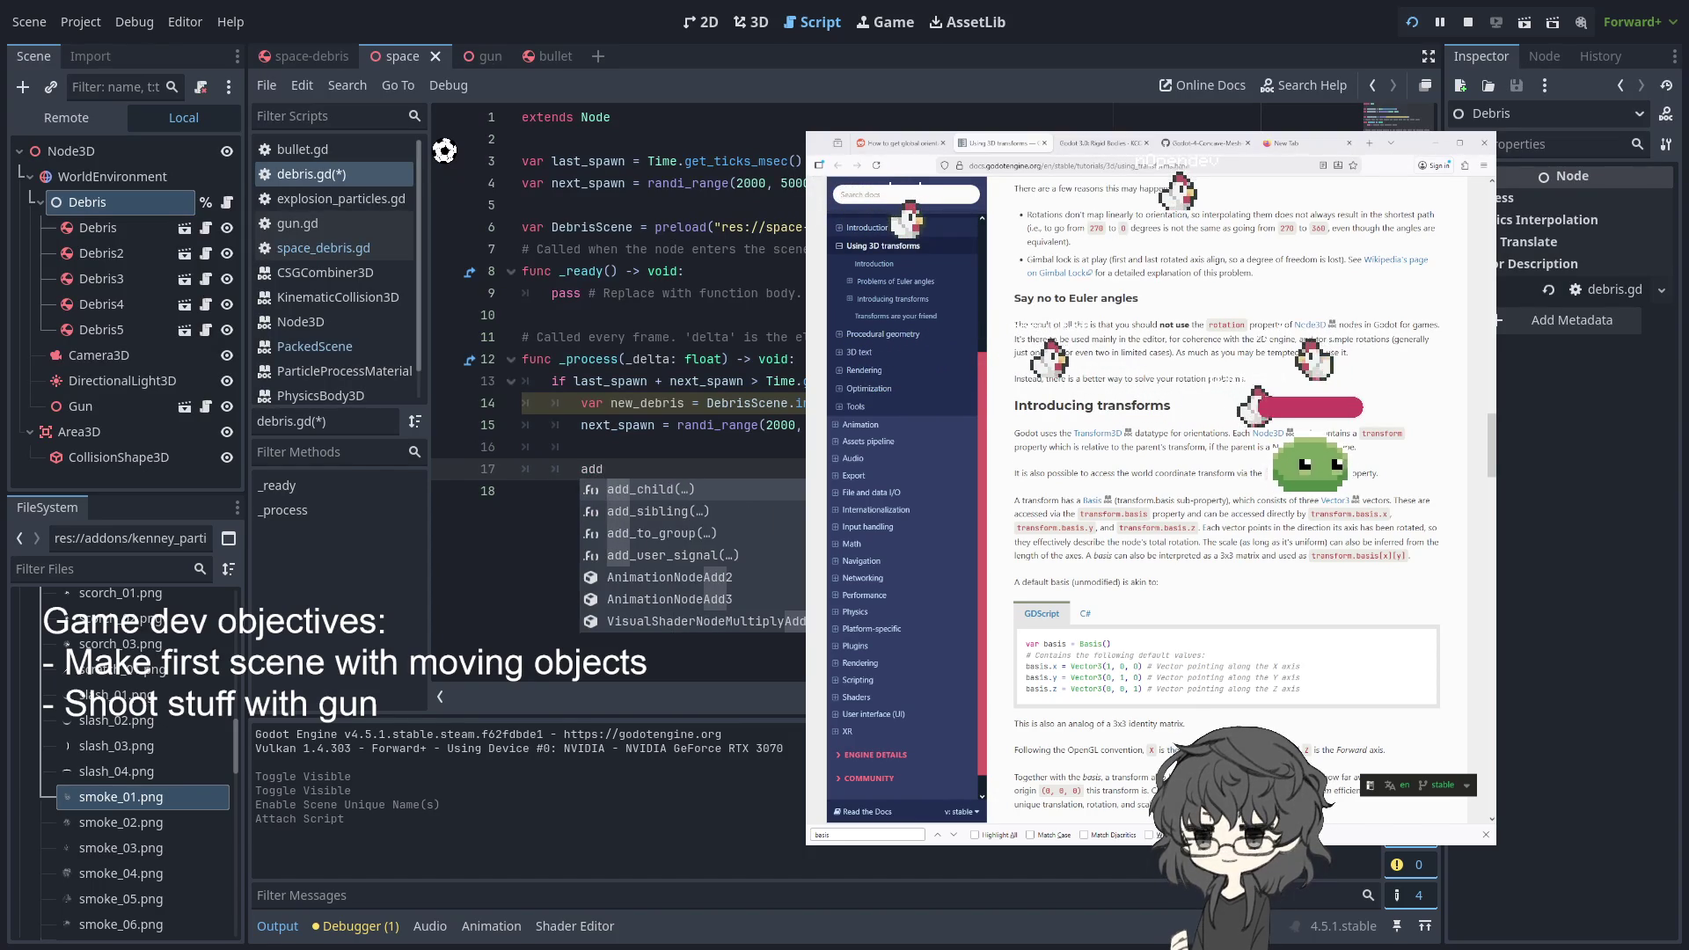
pyautogui.press('Return')
pyautogui.write('ew')
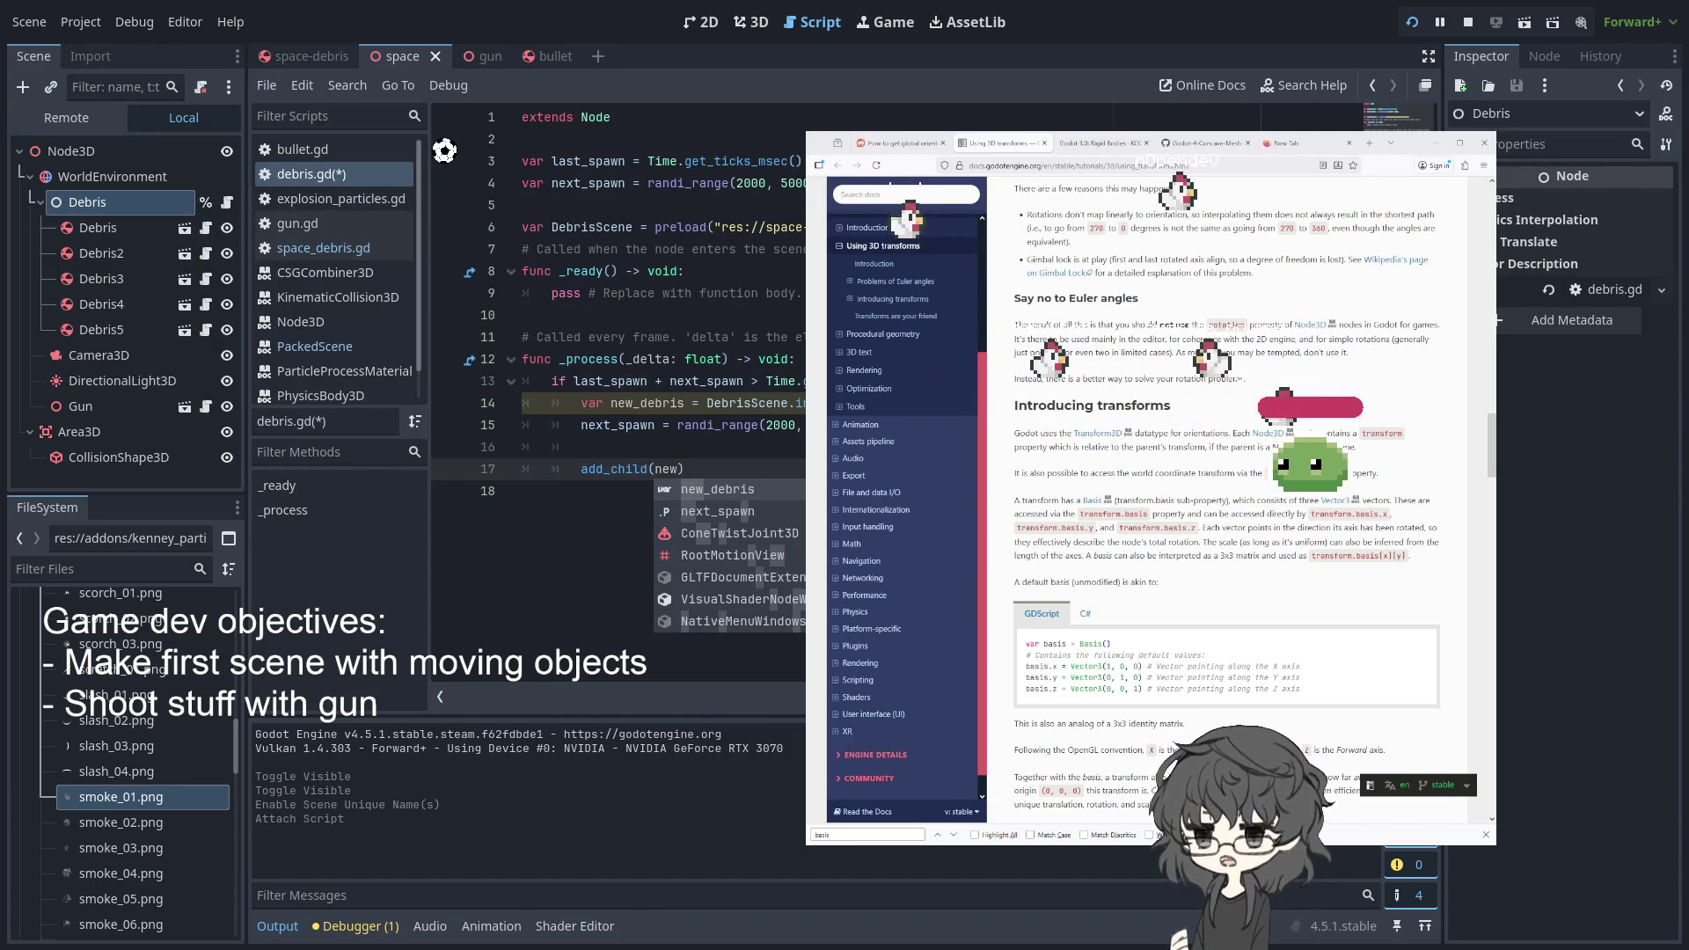
pyautogui.press('Return')
pyautogui.click(768, 469)
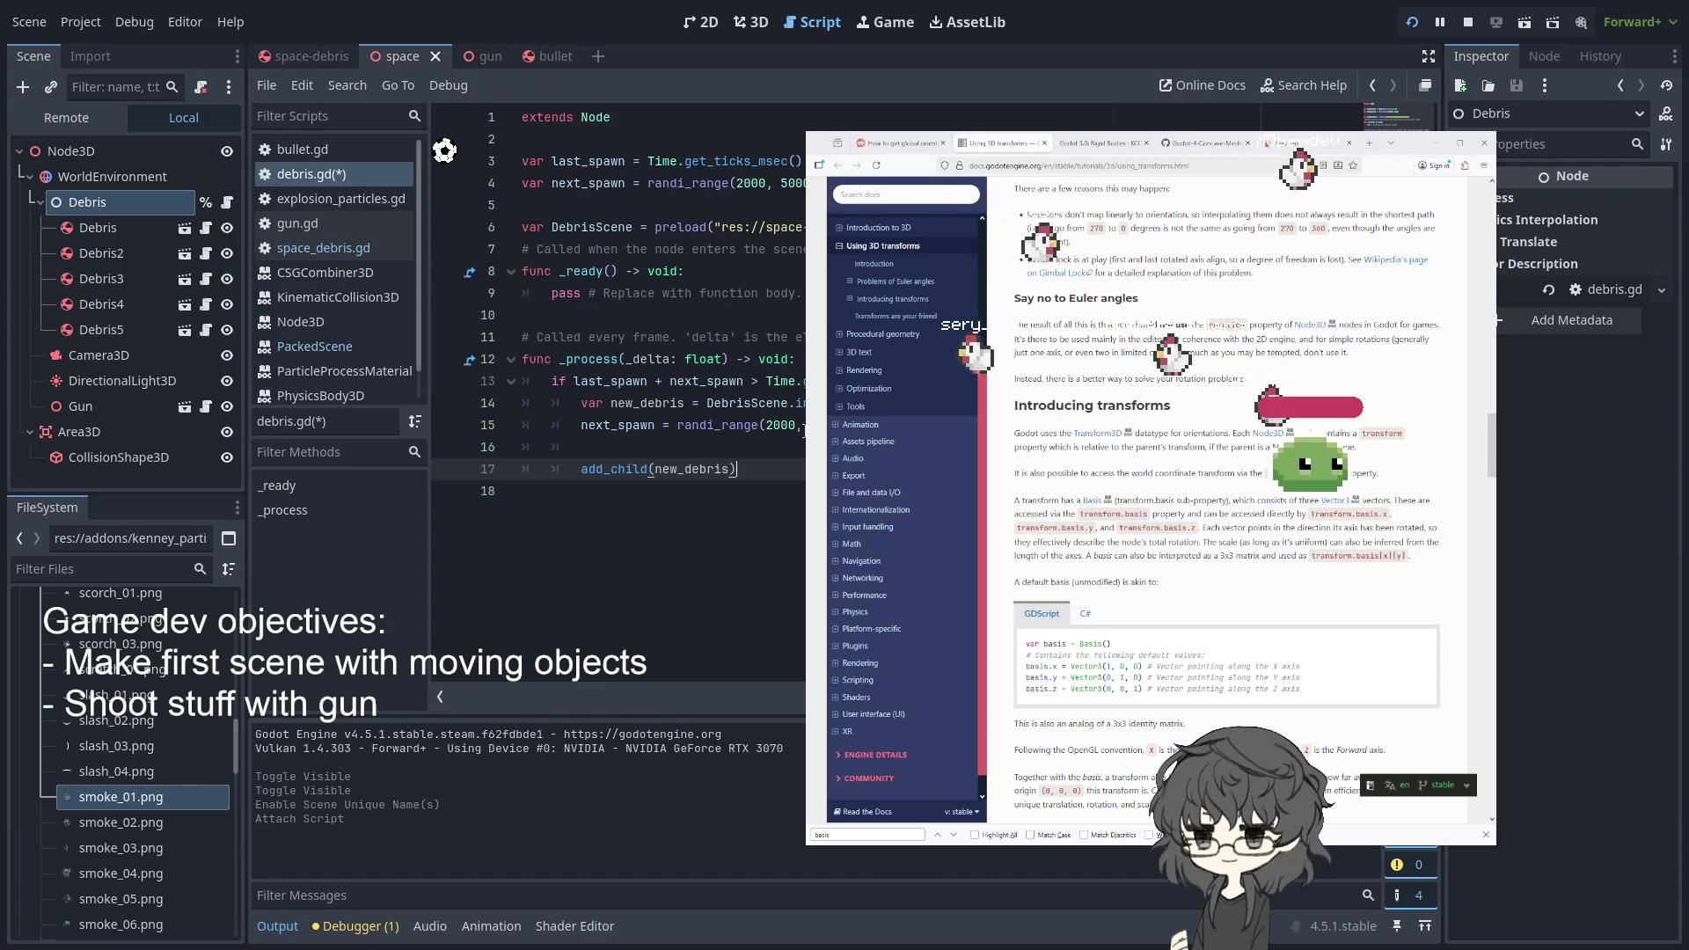
pyautogui.click(1410, 23)
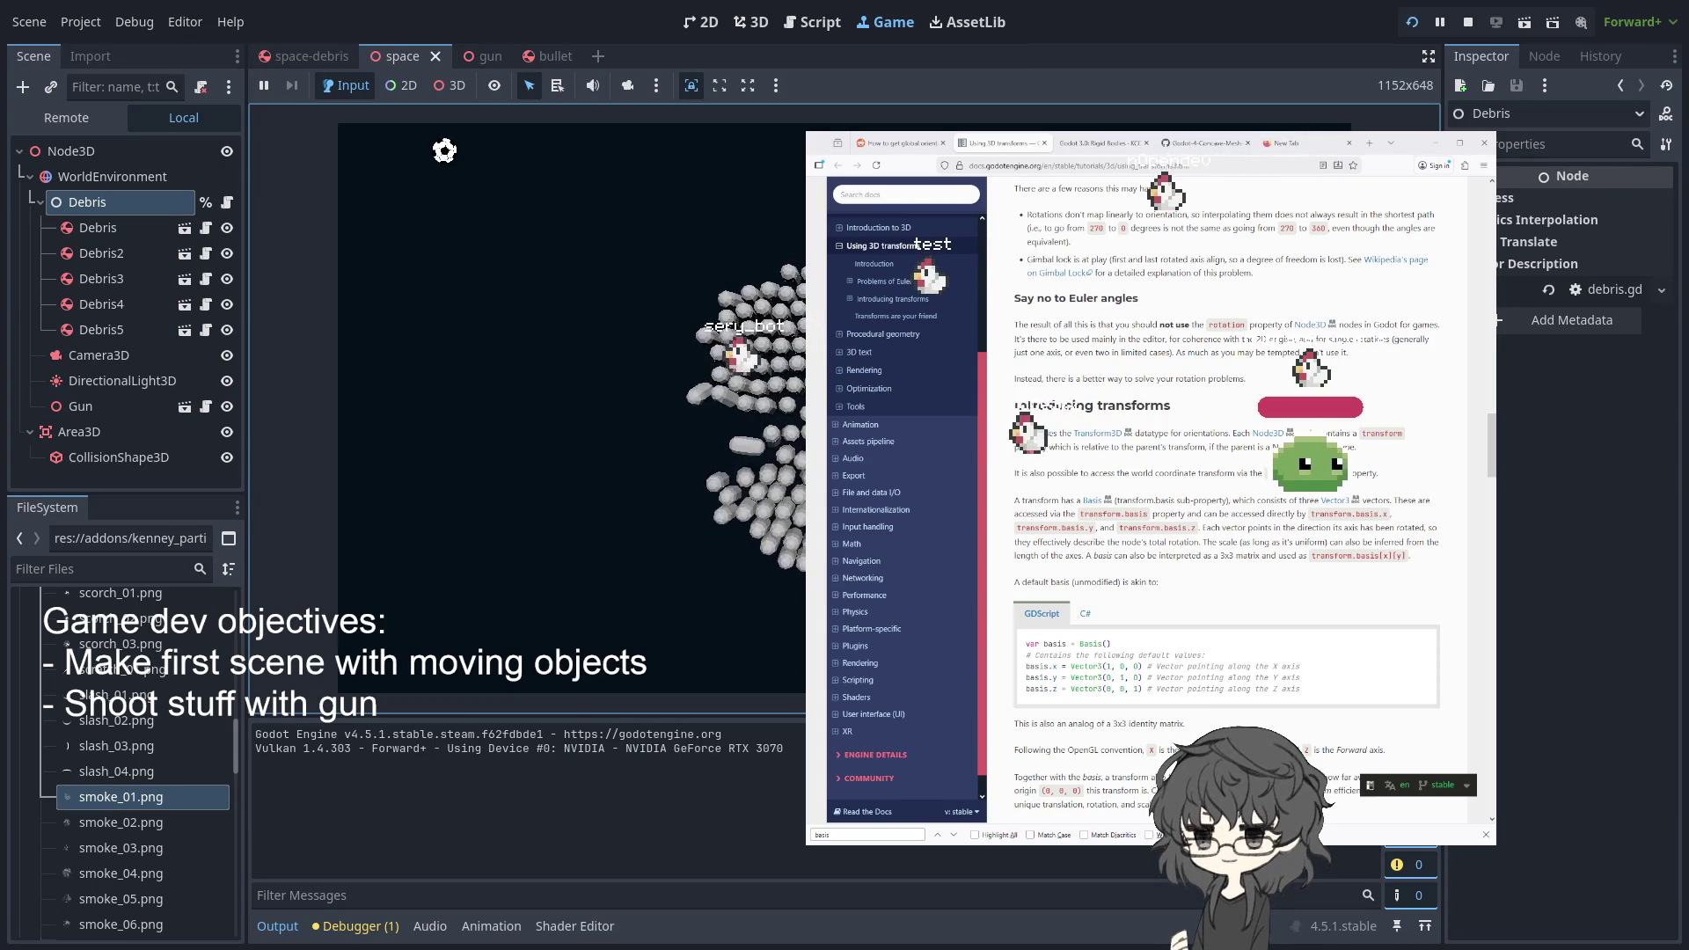
# - Look through the space_debris, space, gun and bullet scenes, then view gun.gd's code
pyautogui.click(308, 56)
pyautogui.click(387, 56)
pyautogui.click(466, 56)
pyautogui.click(545, 55)
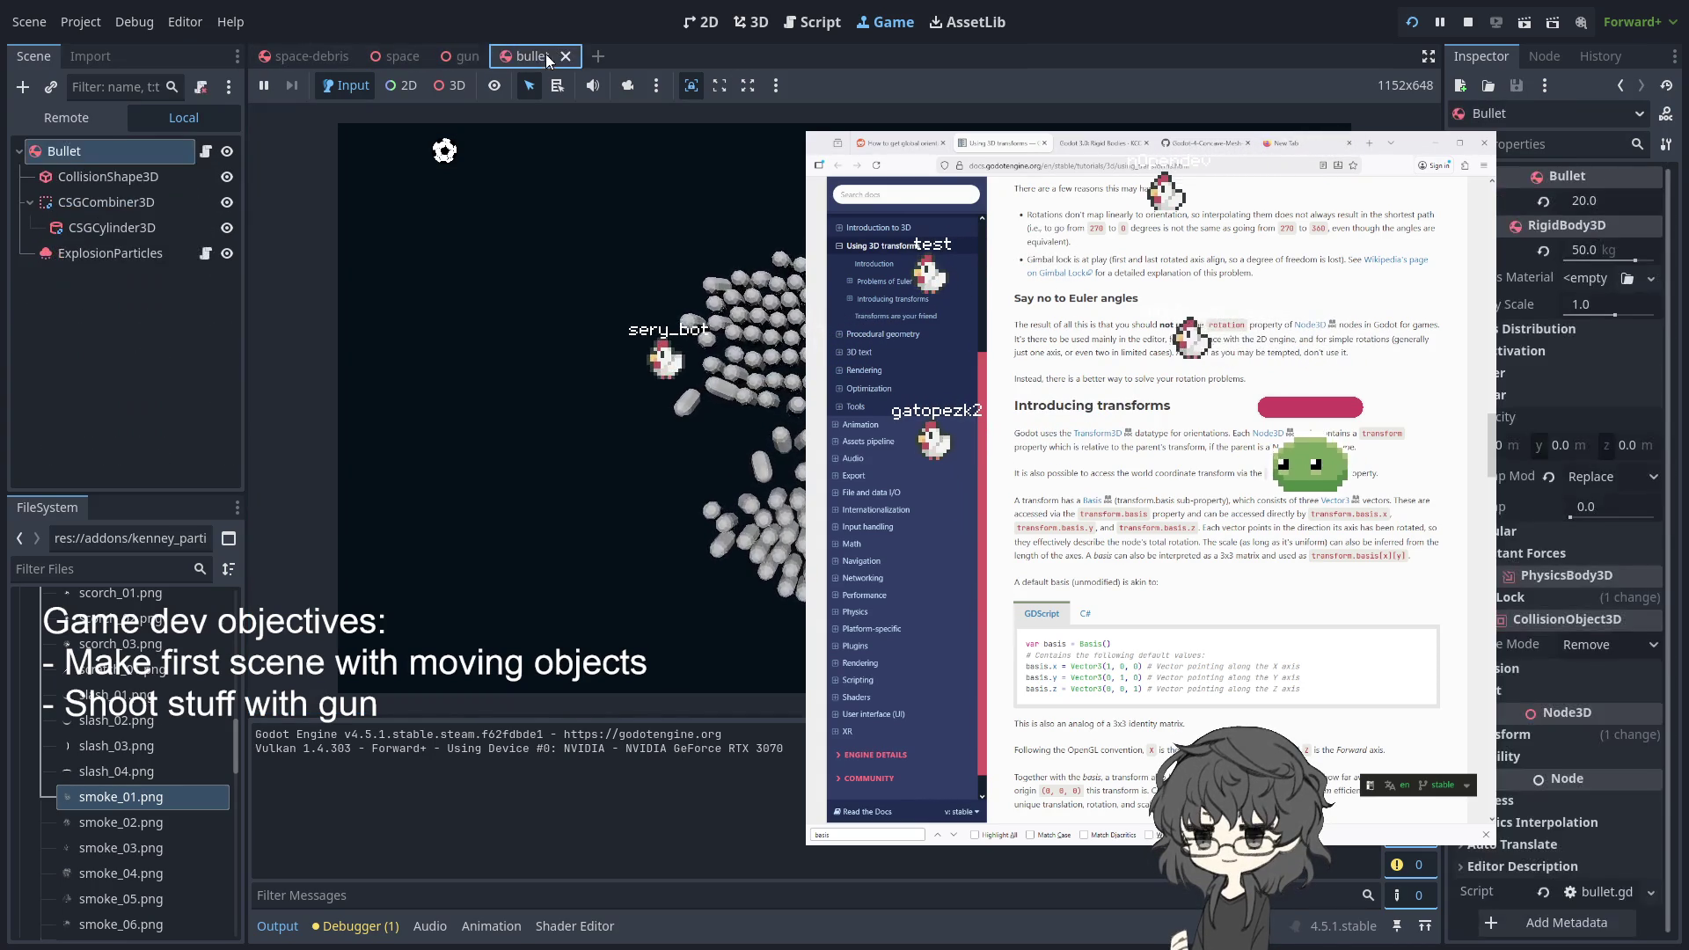
pyautogui.click(466, 55)
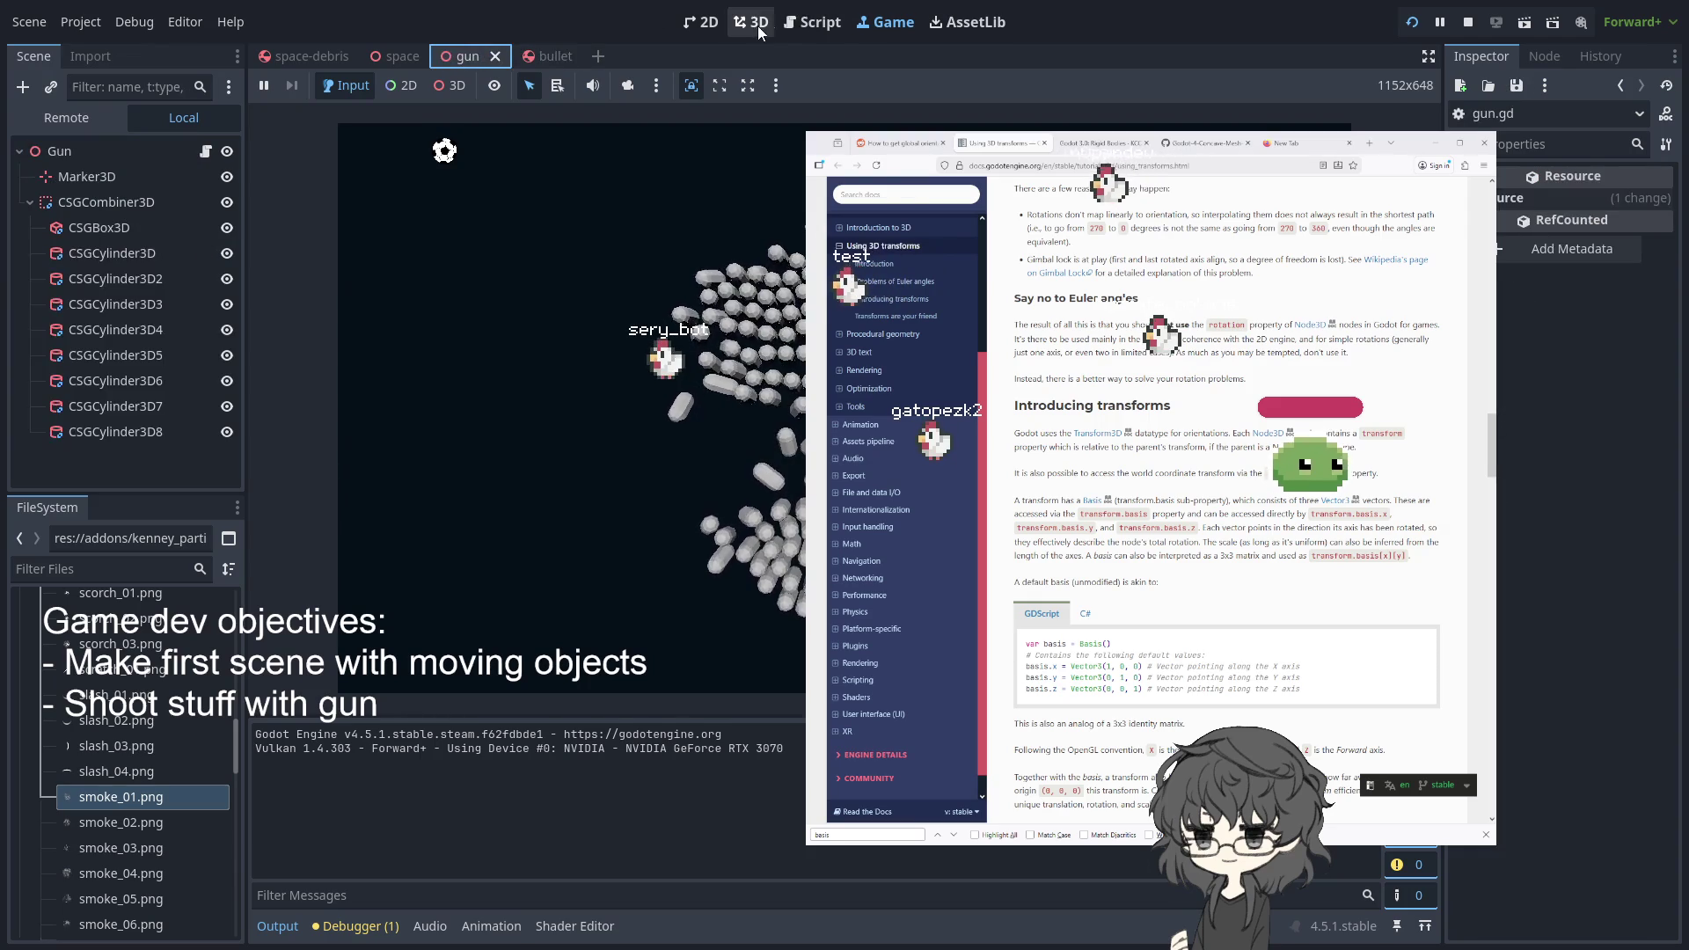
pyautogui.click(811, 22)
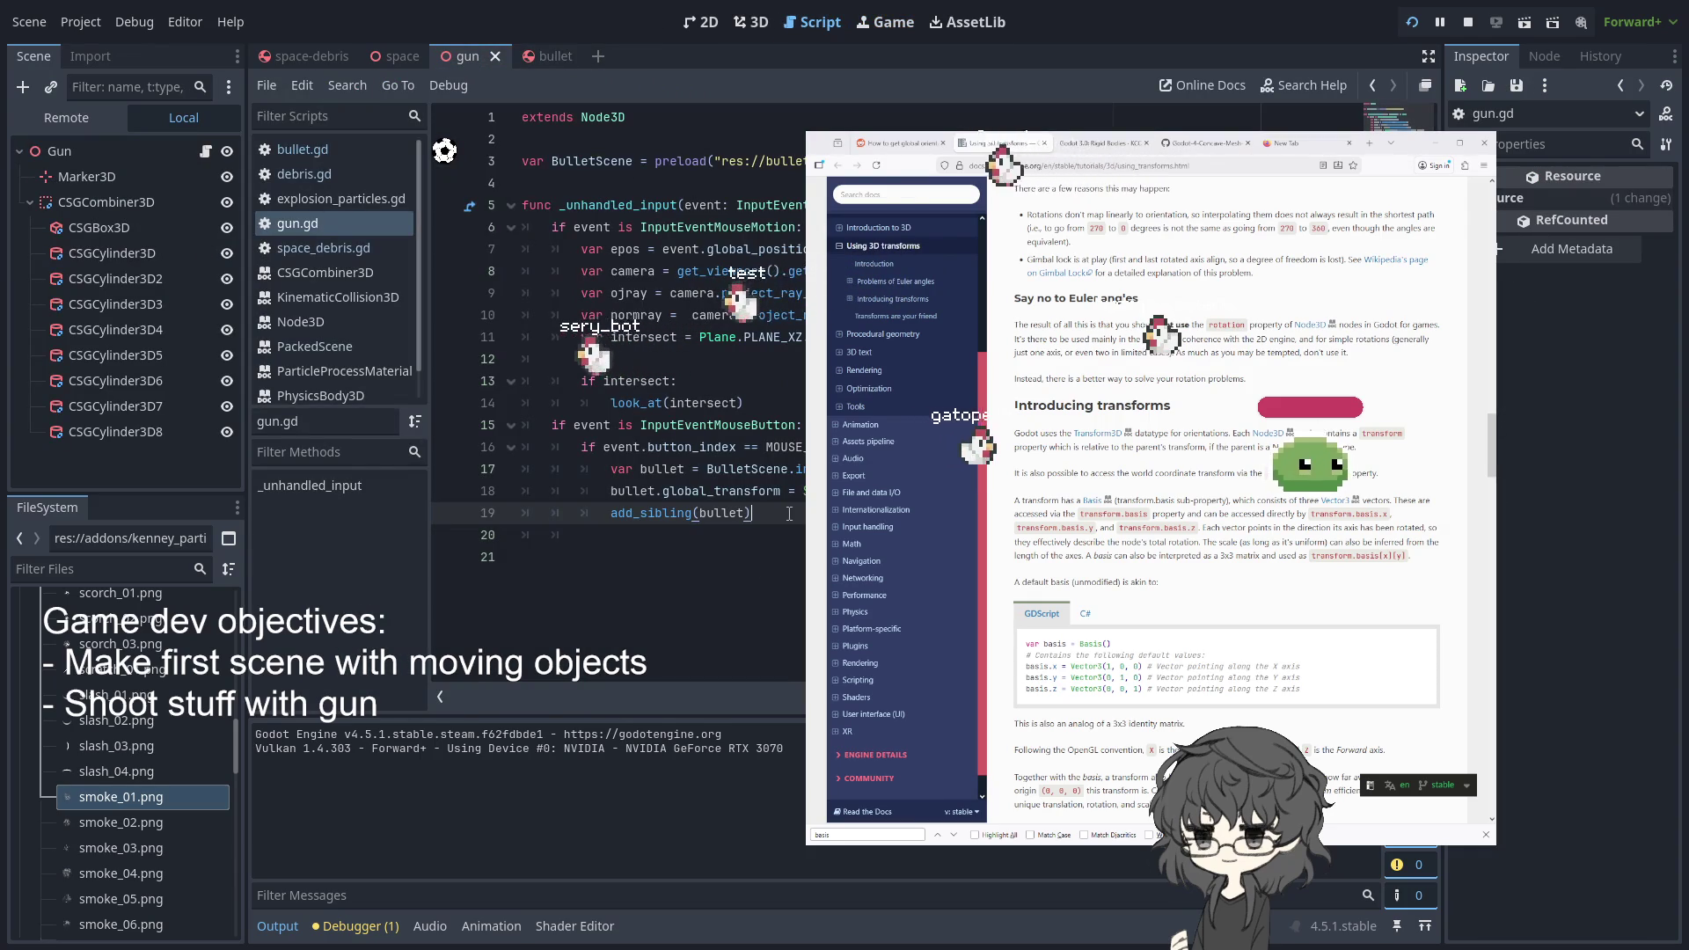
# - Check the debugger's errors, warnings and stack trace for the bullet transform line
pyautogui.click(311, 928)
pyautogui.click(388, 705)
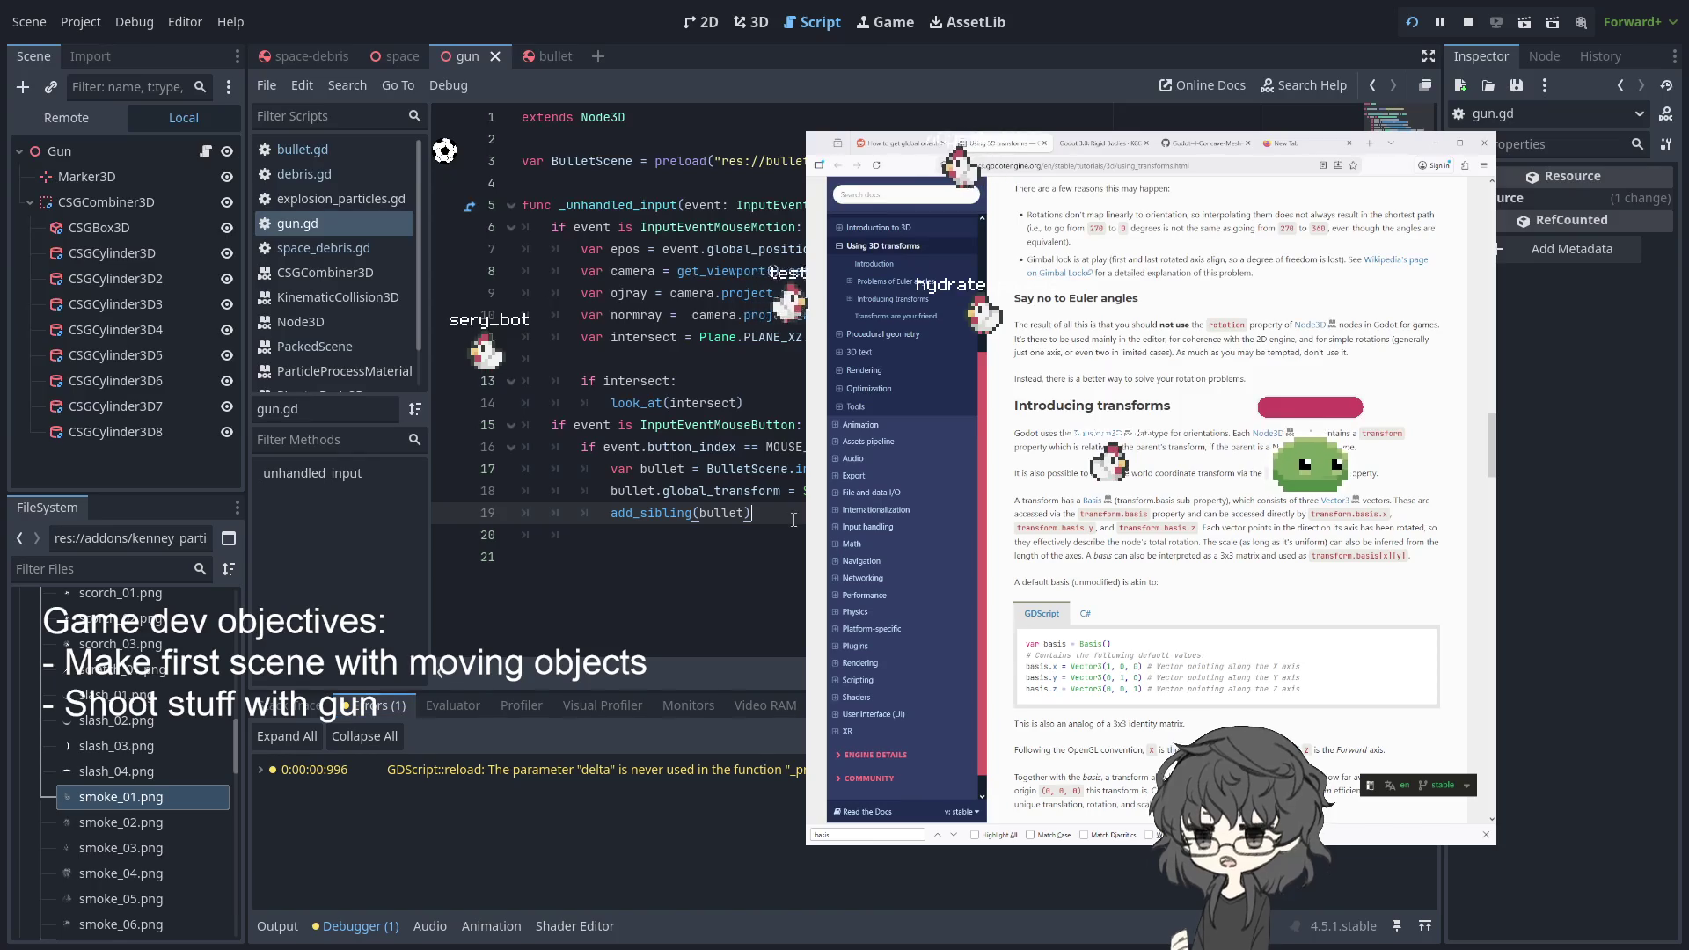
pyautogui.click(286, 708)
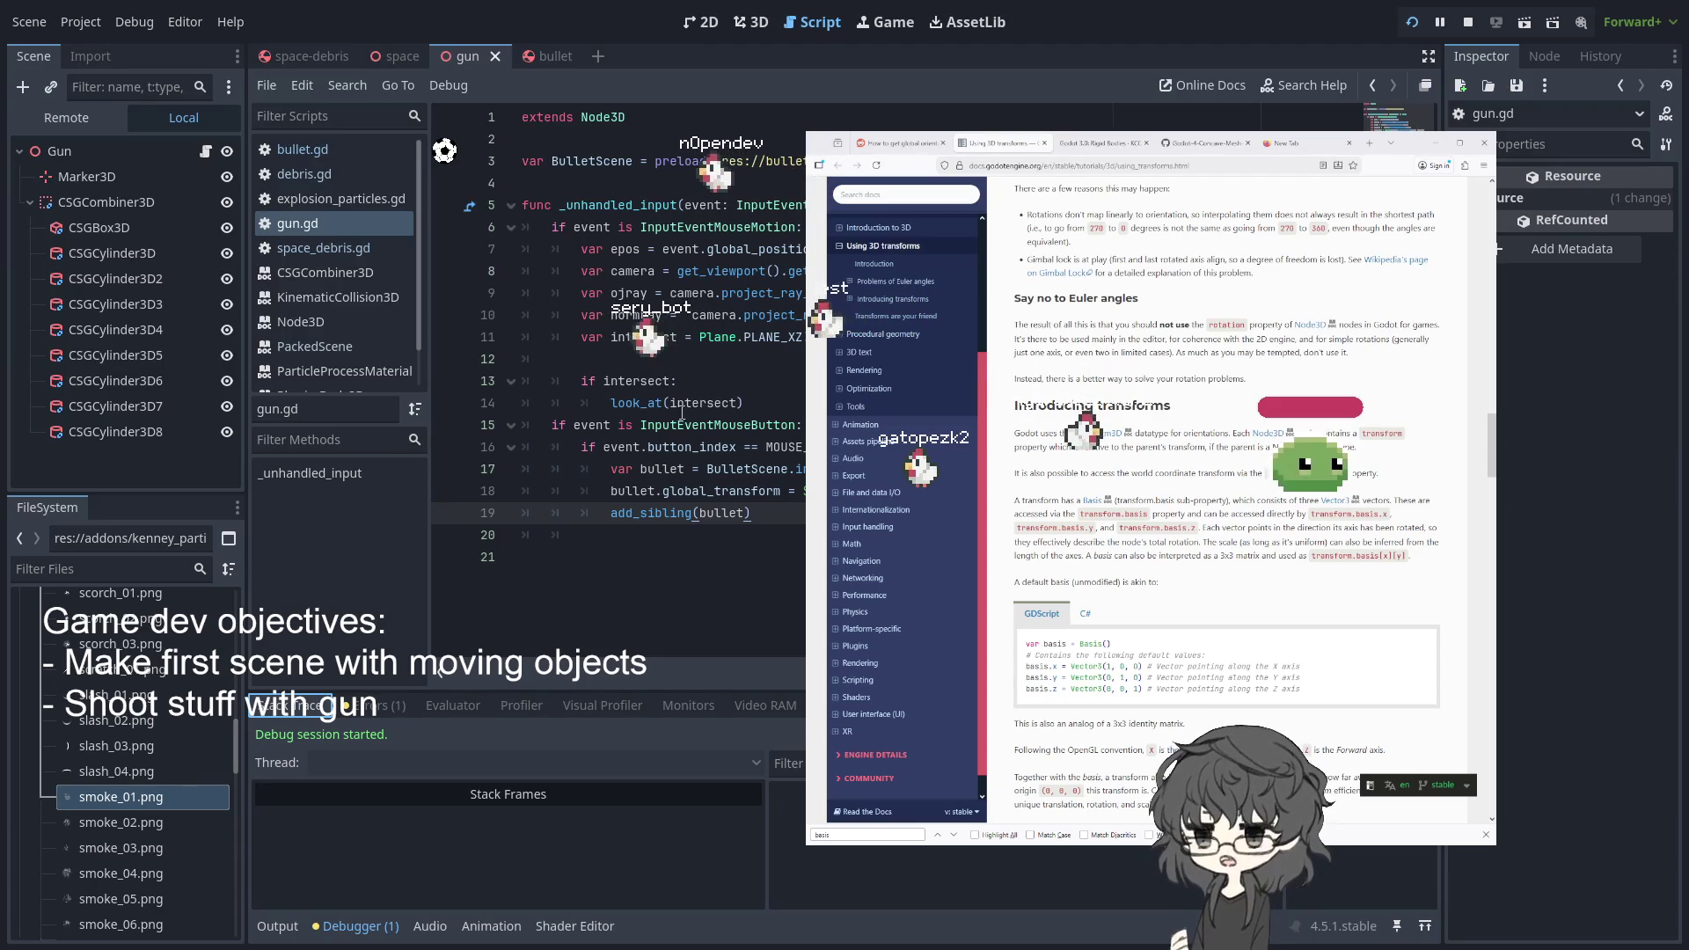
pyautogui.click(695, 491)
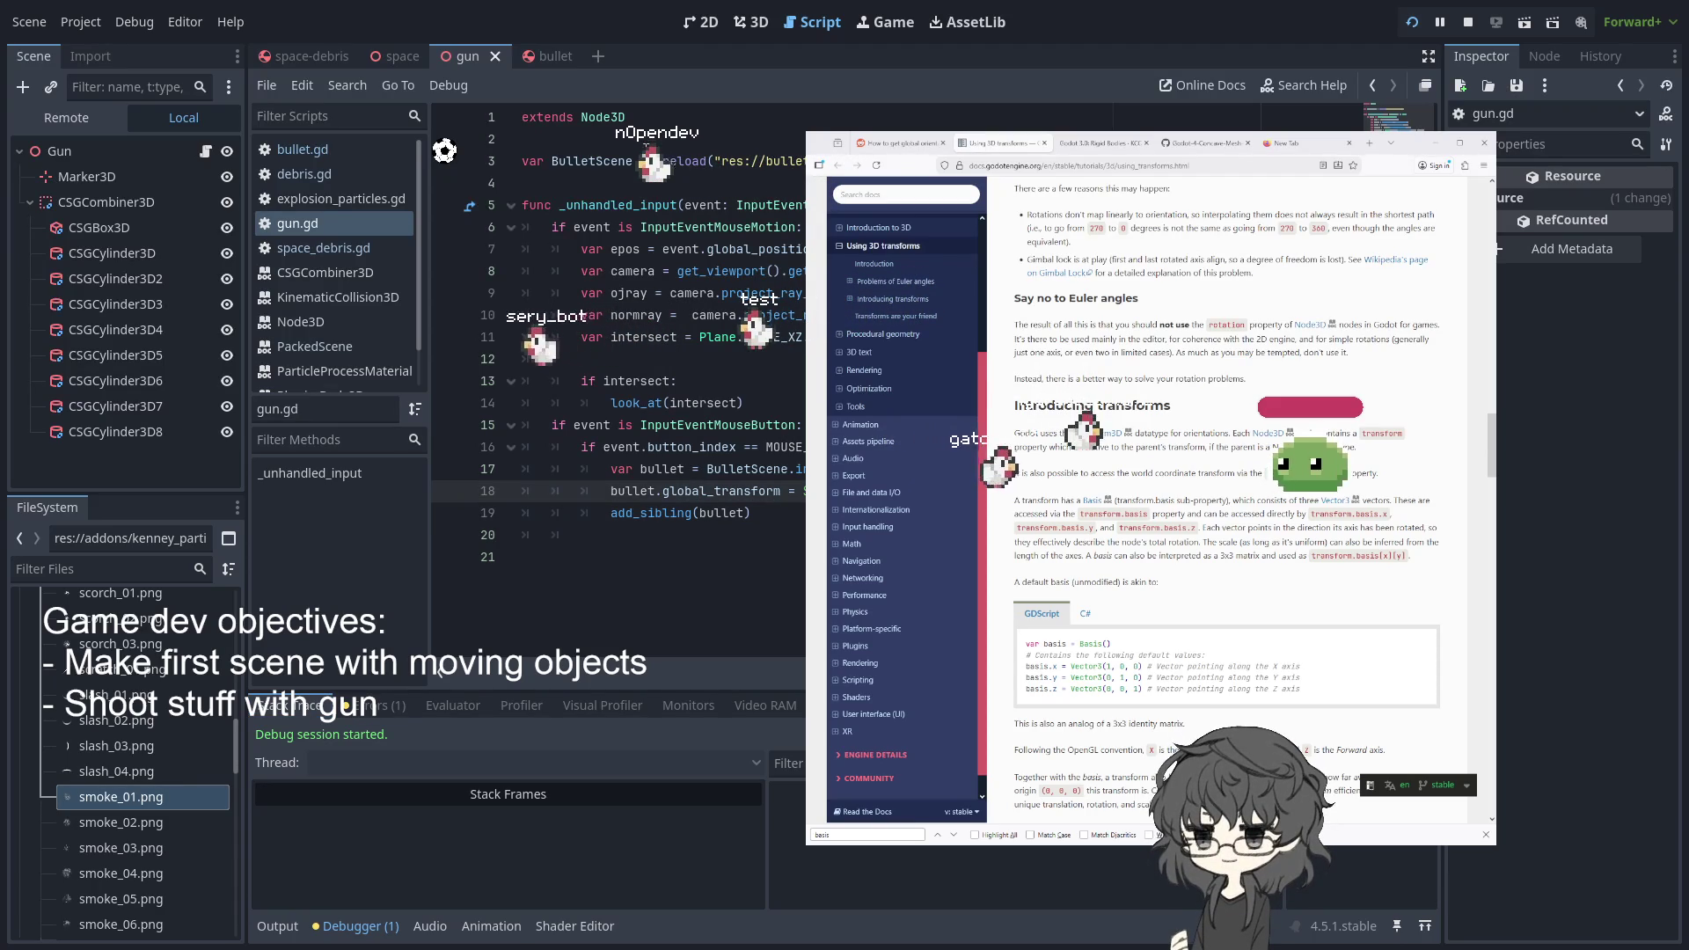
# - Switch to the space-debris scene and open the debris.gd spawner script
pyautogui.click(307, 54)
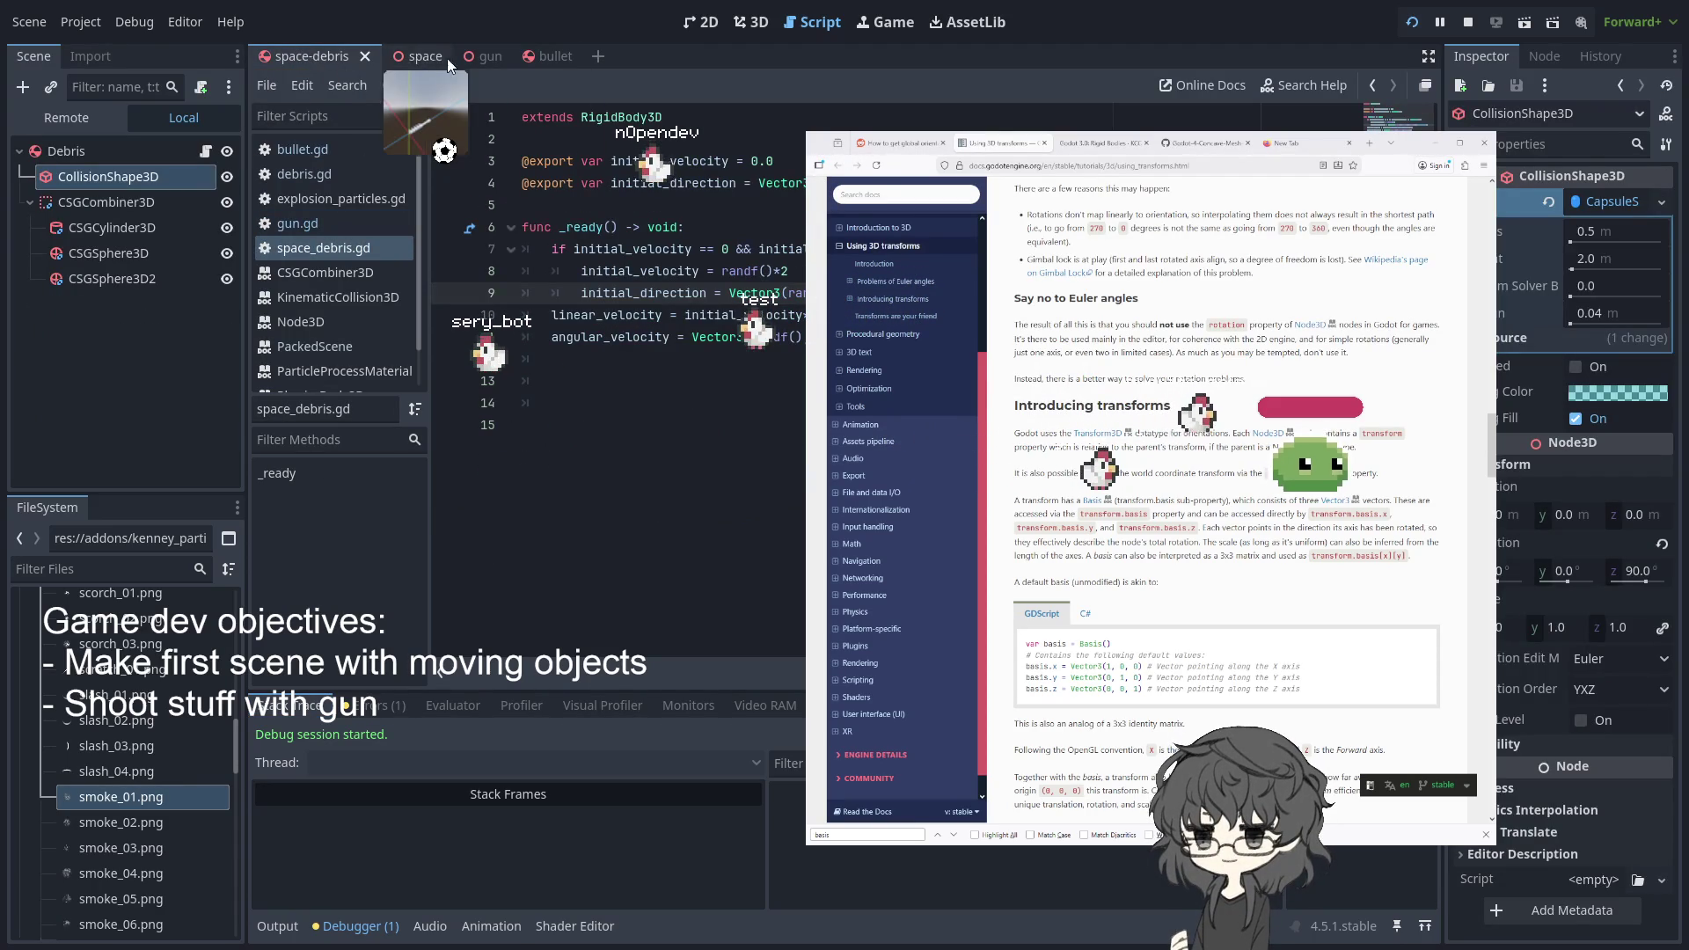
pyautogui.click(326, 251)
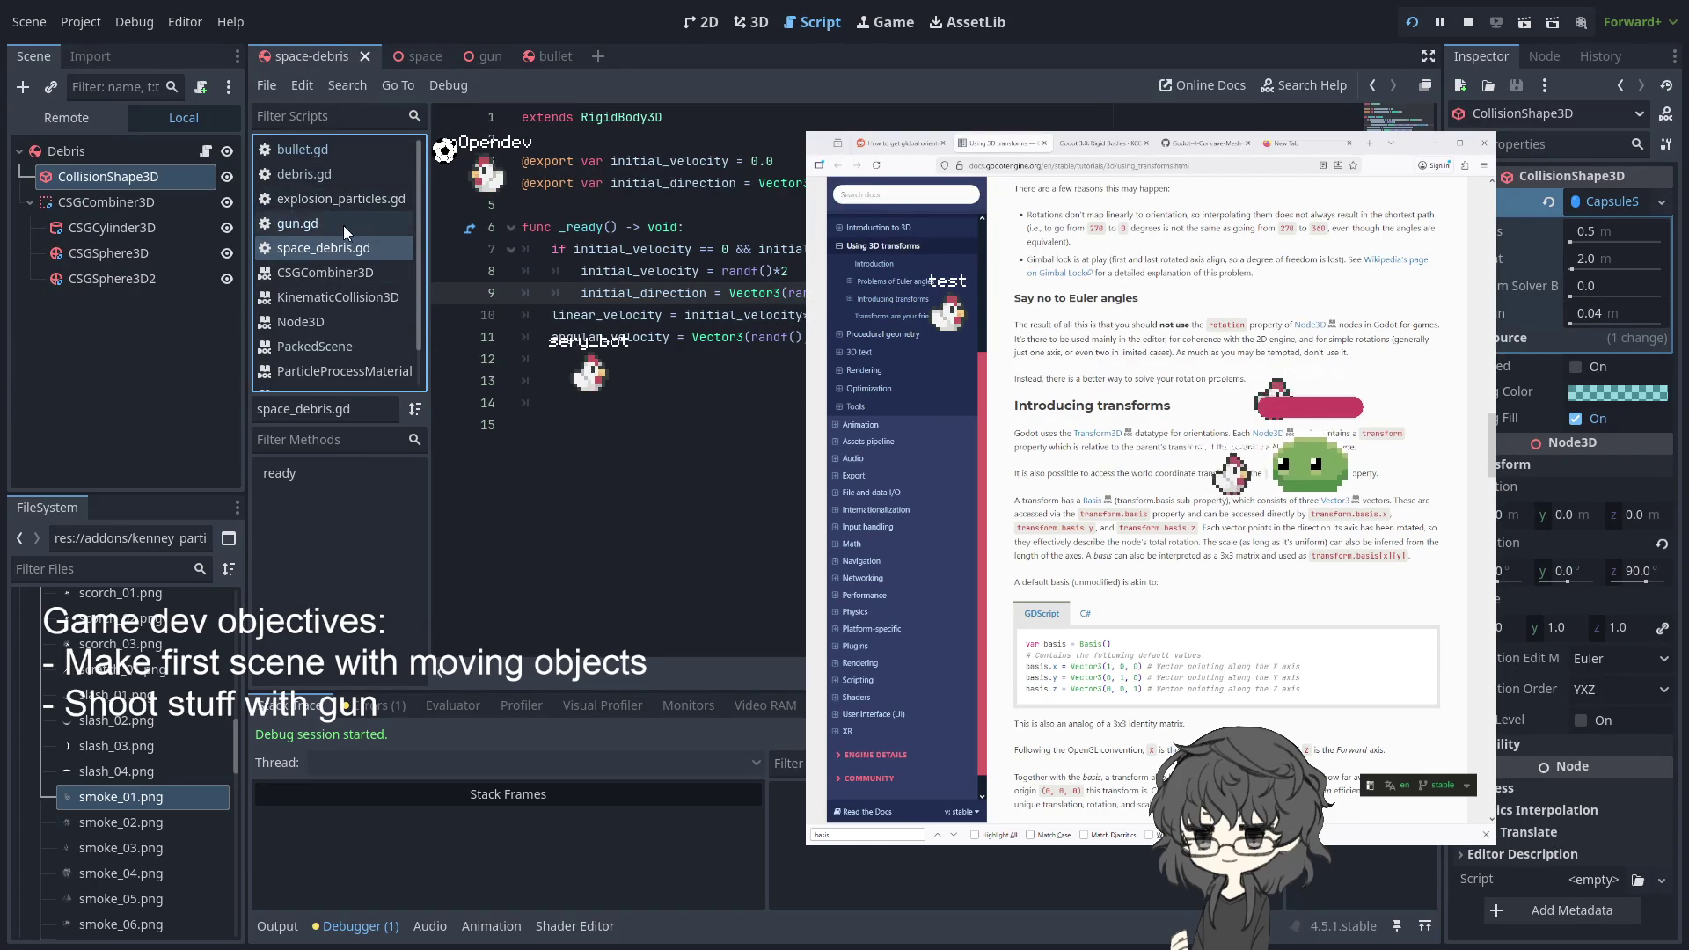
pyautogui.click(329, 174)
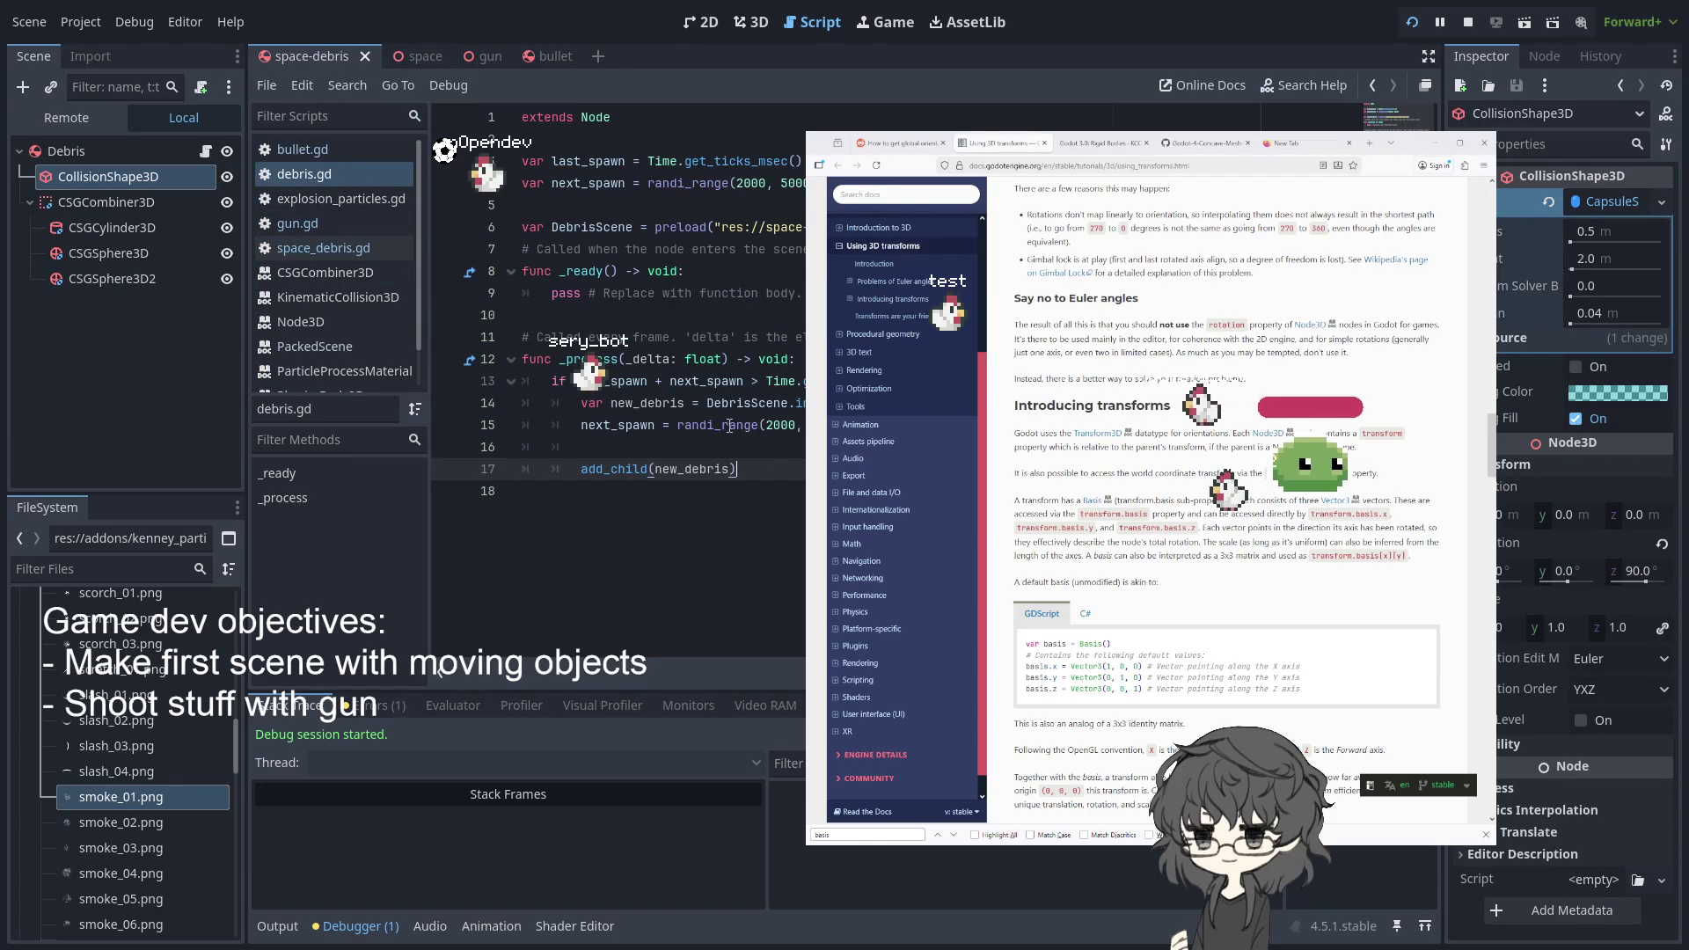
pyautogui.keyDown('shift'); pyautogui.click(529, 161); pyautogui.keyUp('shift')
# - Copy the last_spawn declaration from line 3 onto empty line 16
pyautogui.click(801, 161)
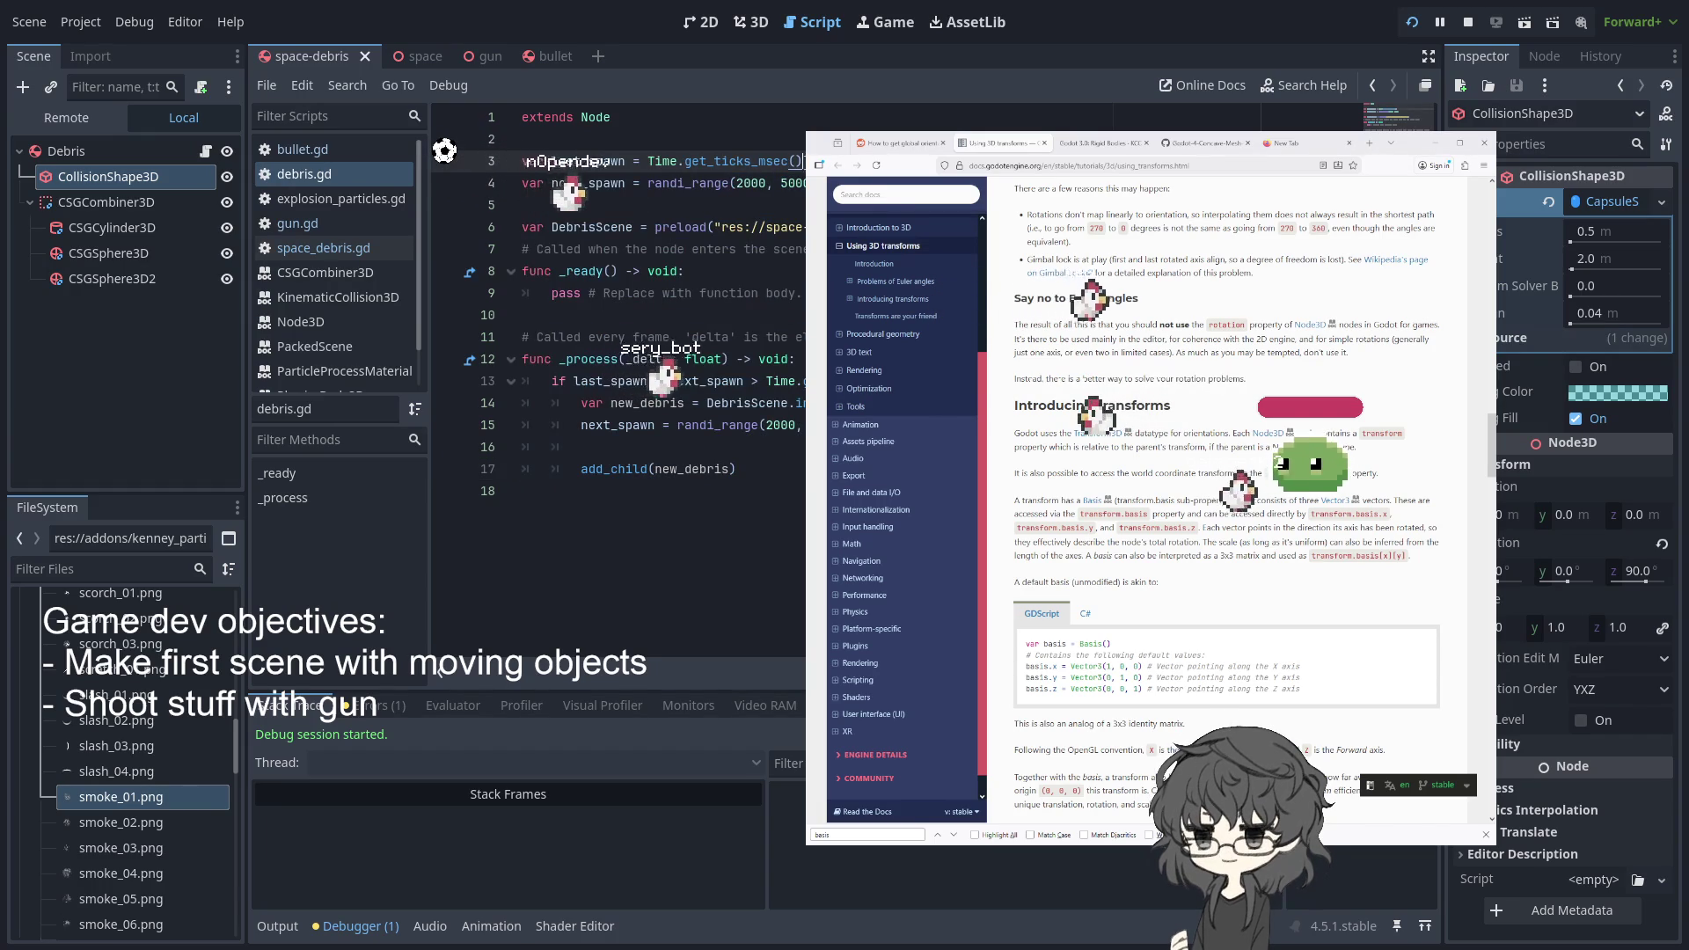
pyautogui.hotkey('shift', 'Home')
pyautogui.click(581, 425)
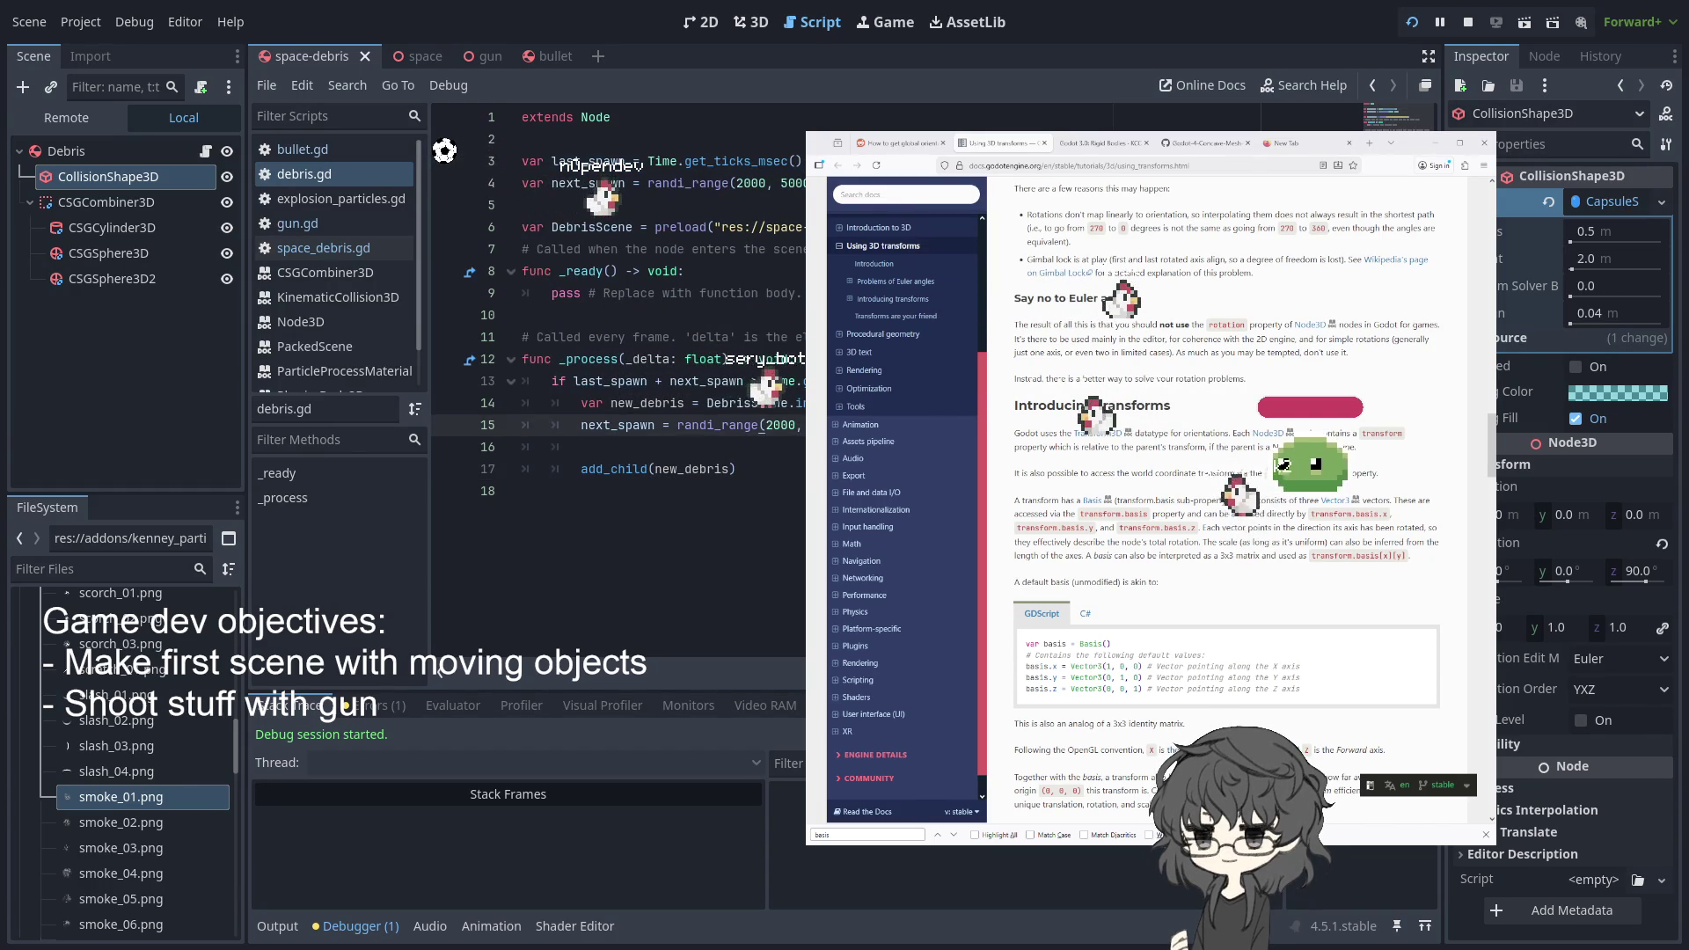
pyautogui.click(581, 447)
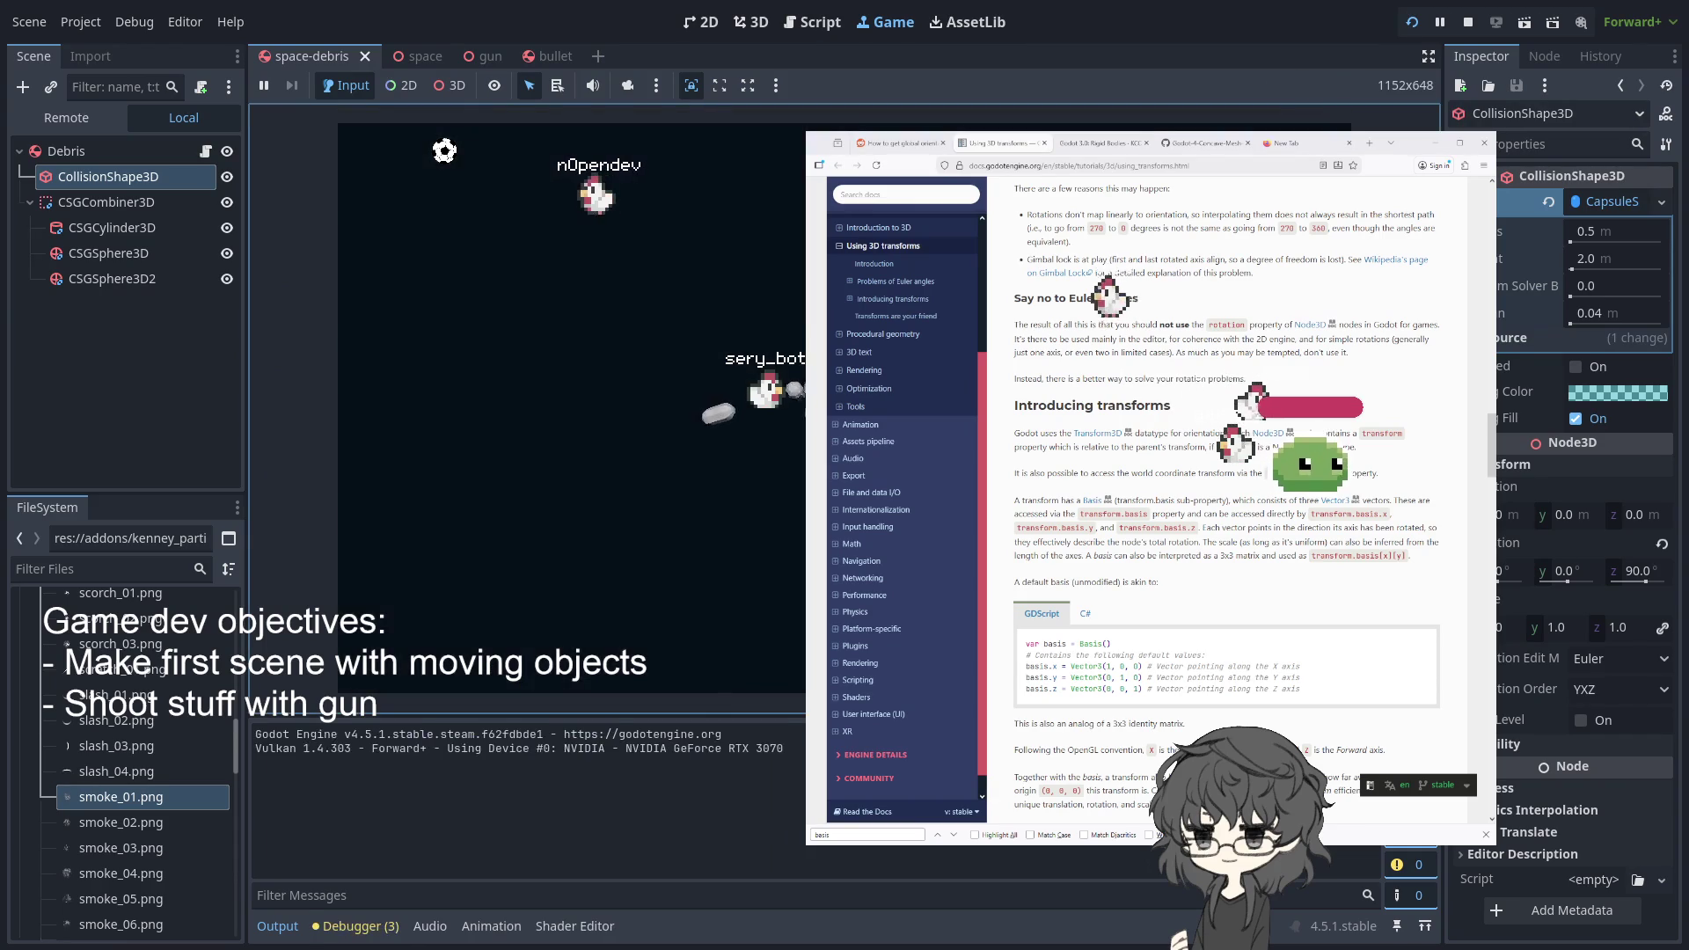
# - Remove 'var' on line 16 so last_spawn is reassigned, then run and stop the scene
pyautogui.click(1410, 22)
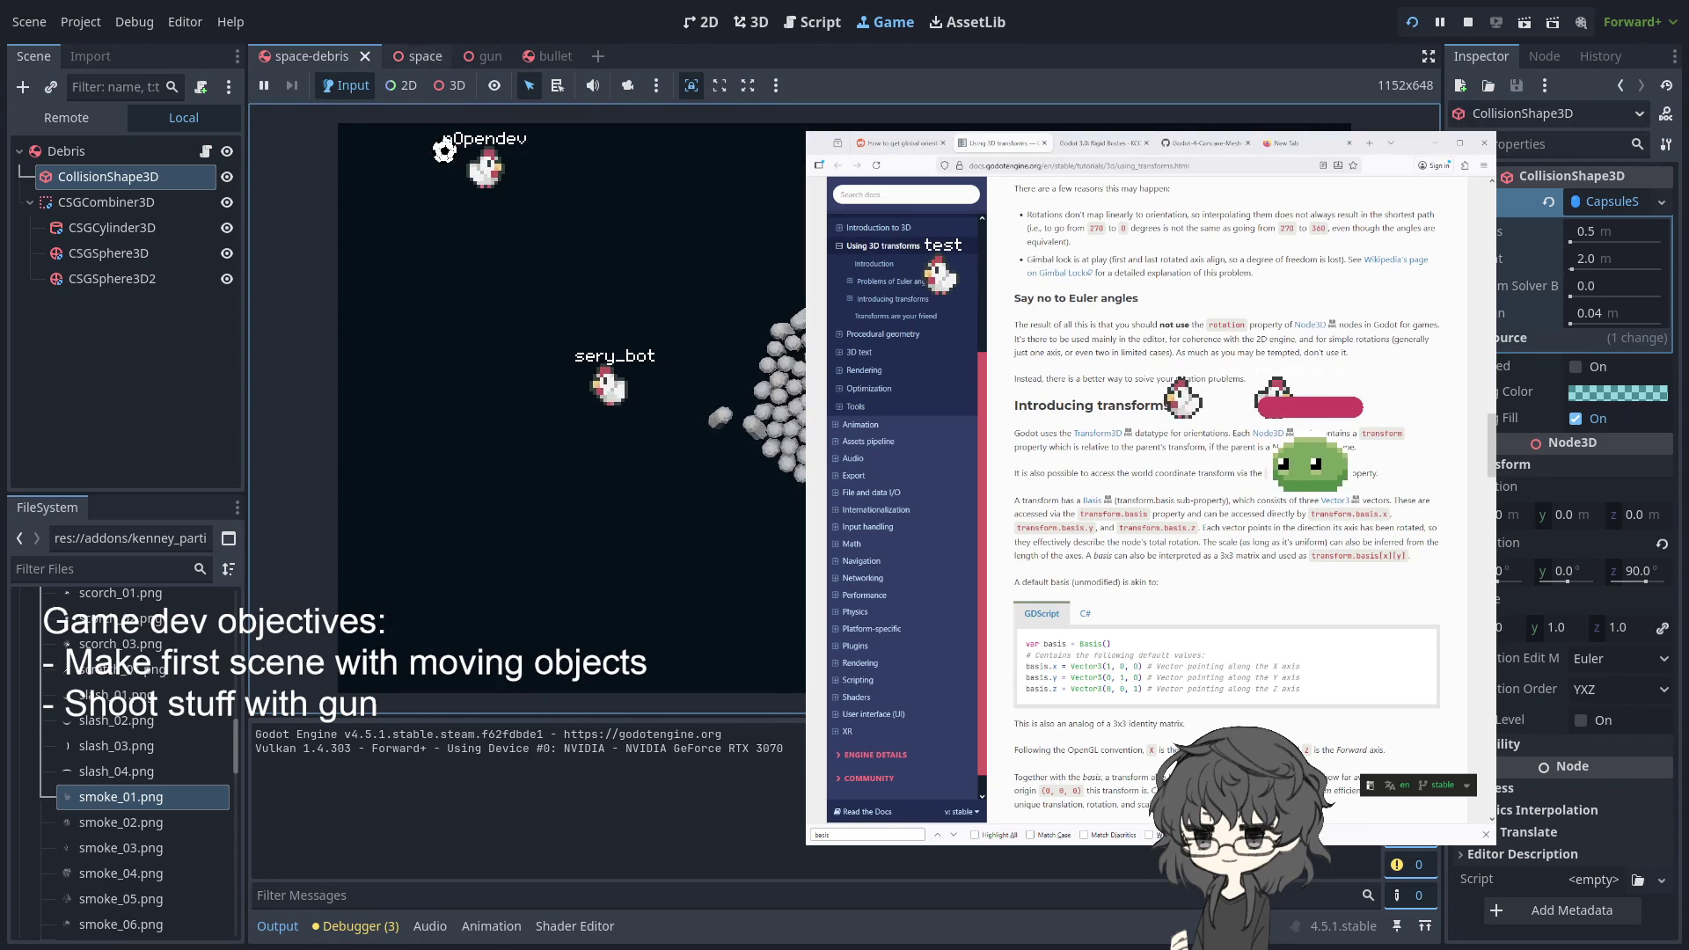
pyautogui.click(804, 26)
pyautogui.click(682, 502)
pyautogui.doubleClick(593, 447)
pyautogui.press('BackSpace')
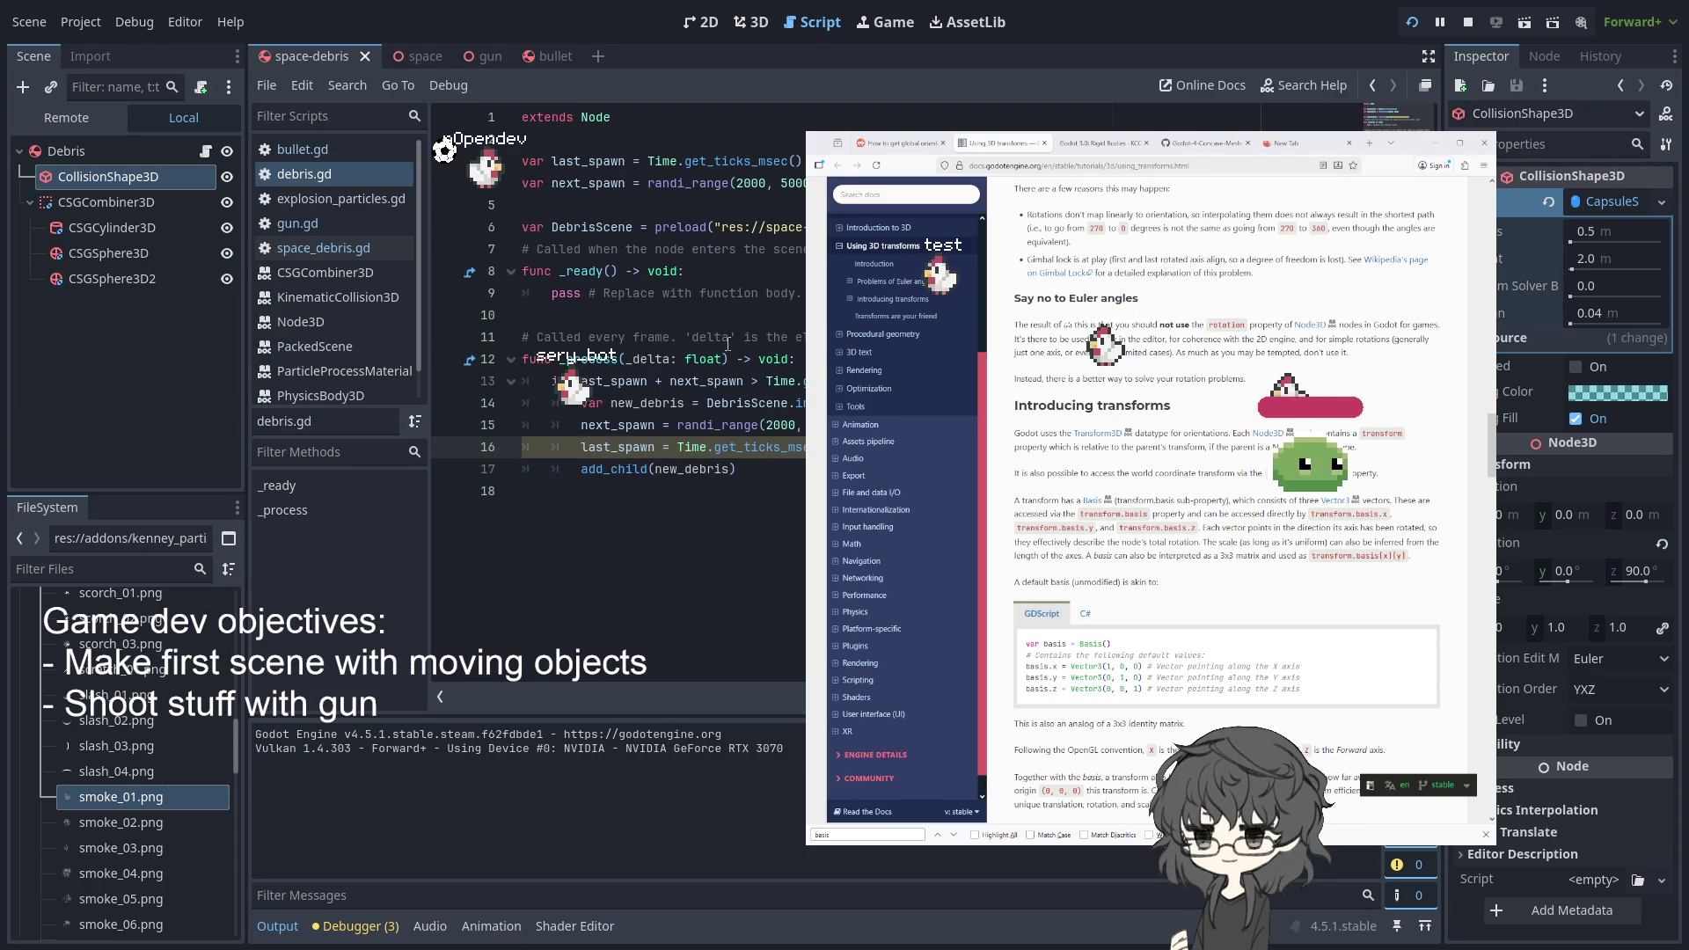
pyautogui.press('F5')
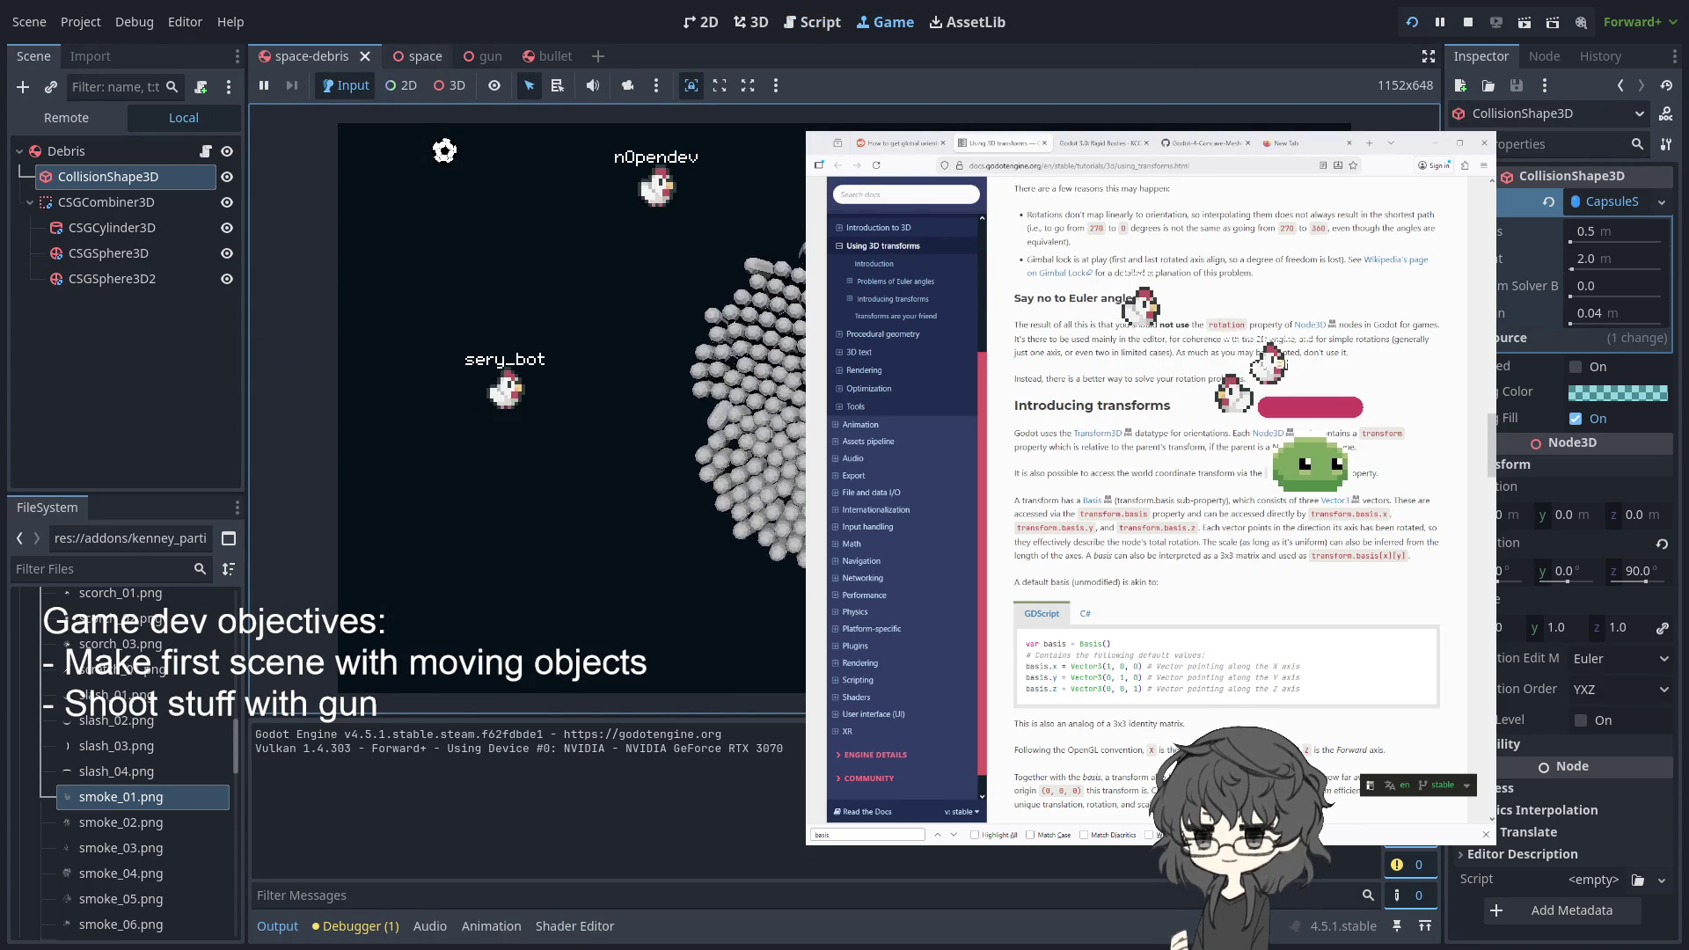
pyautogui.click(1469, 23)
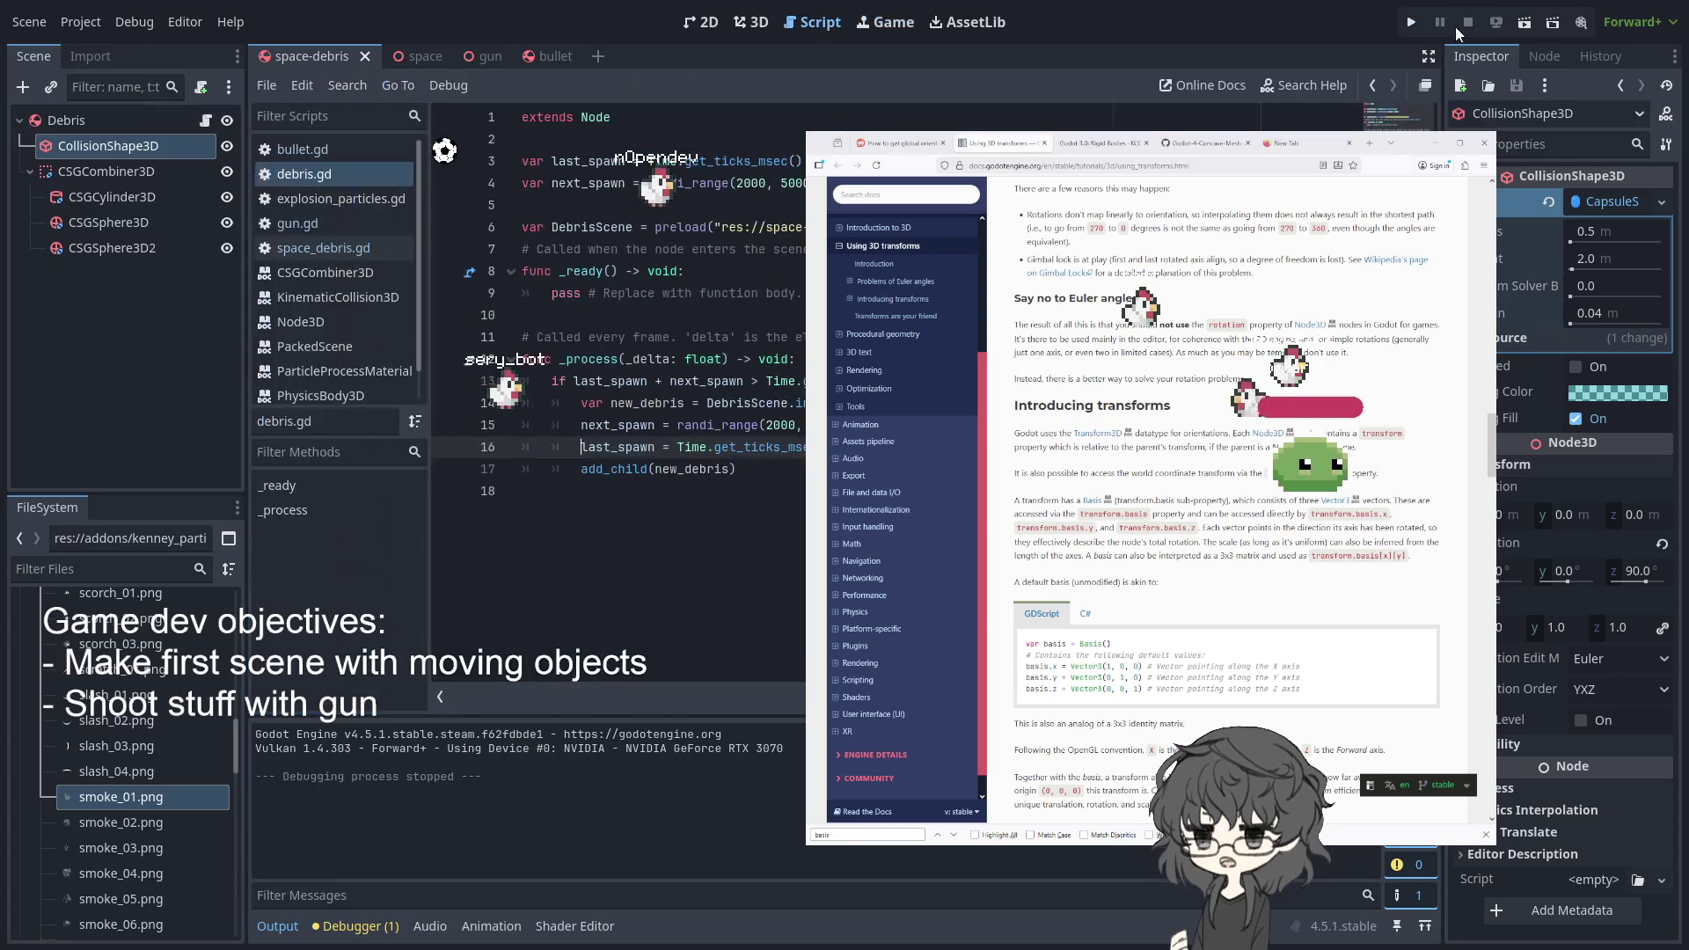
# - Change the line 13 spawn condition from '>' to '<'
pyautogui.press('Up')
pyautogui.hotkey('ctrl', 'shift', 'Right')
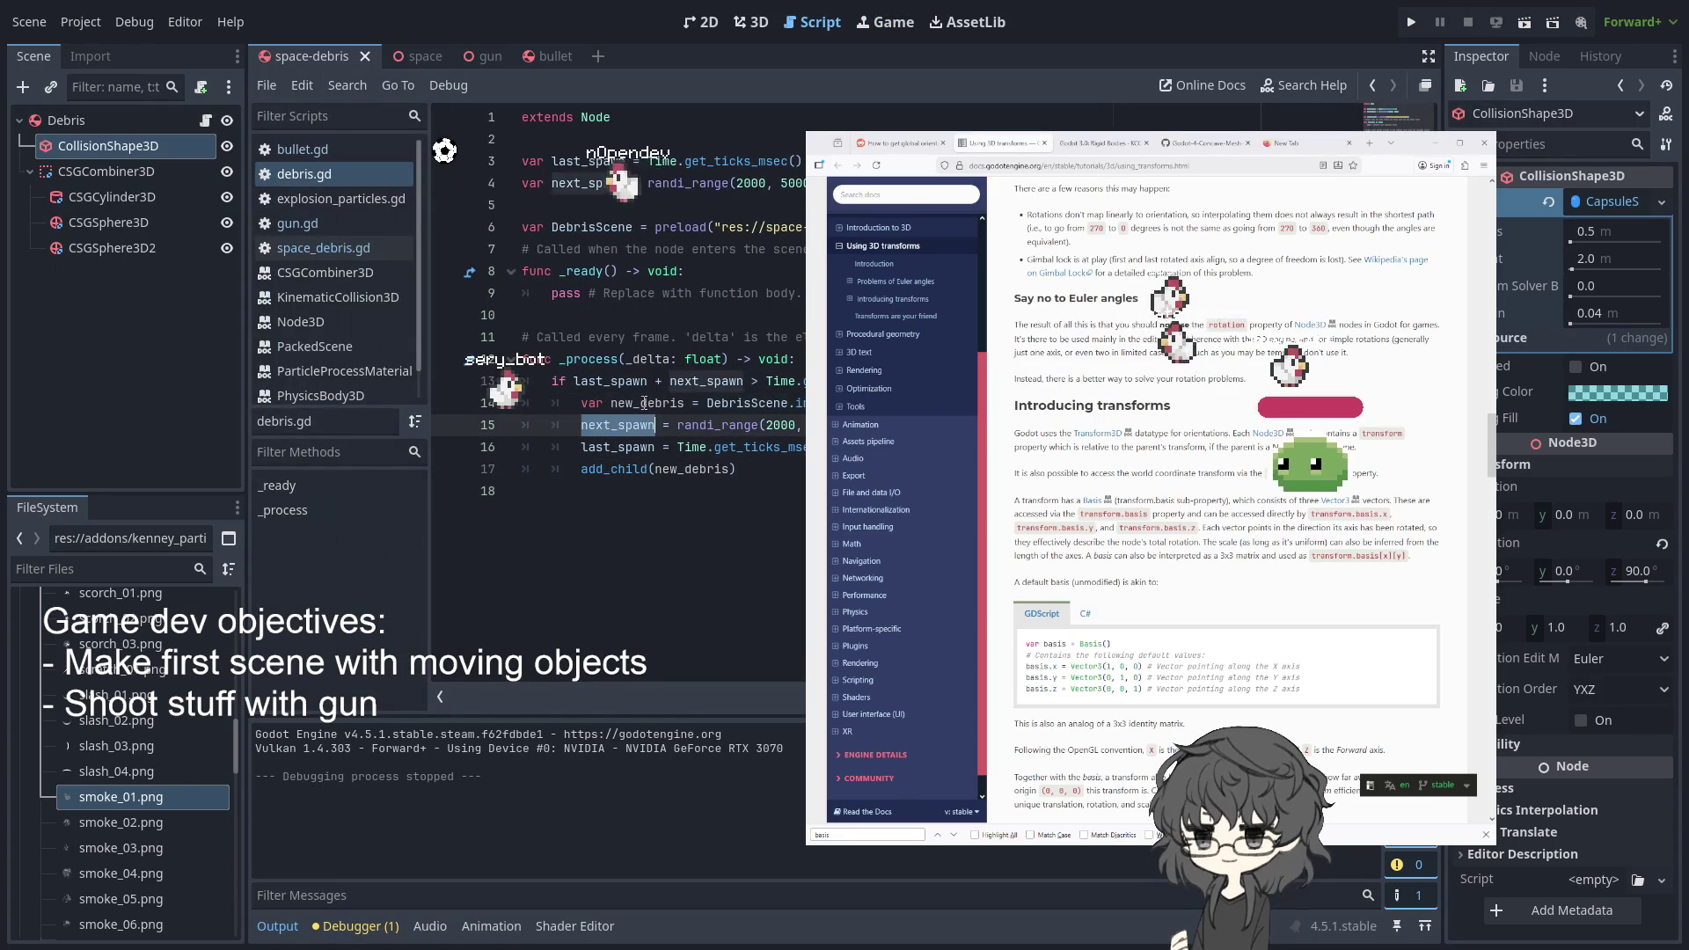
pyautogui.press('Up')
pyautogui.press('Up')
pyautogui.hotkey('ctrl', 'shift', 'Right')
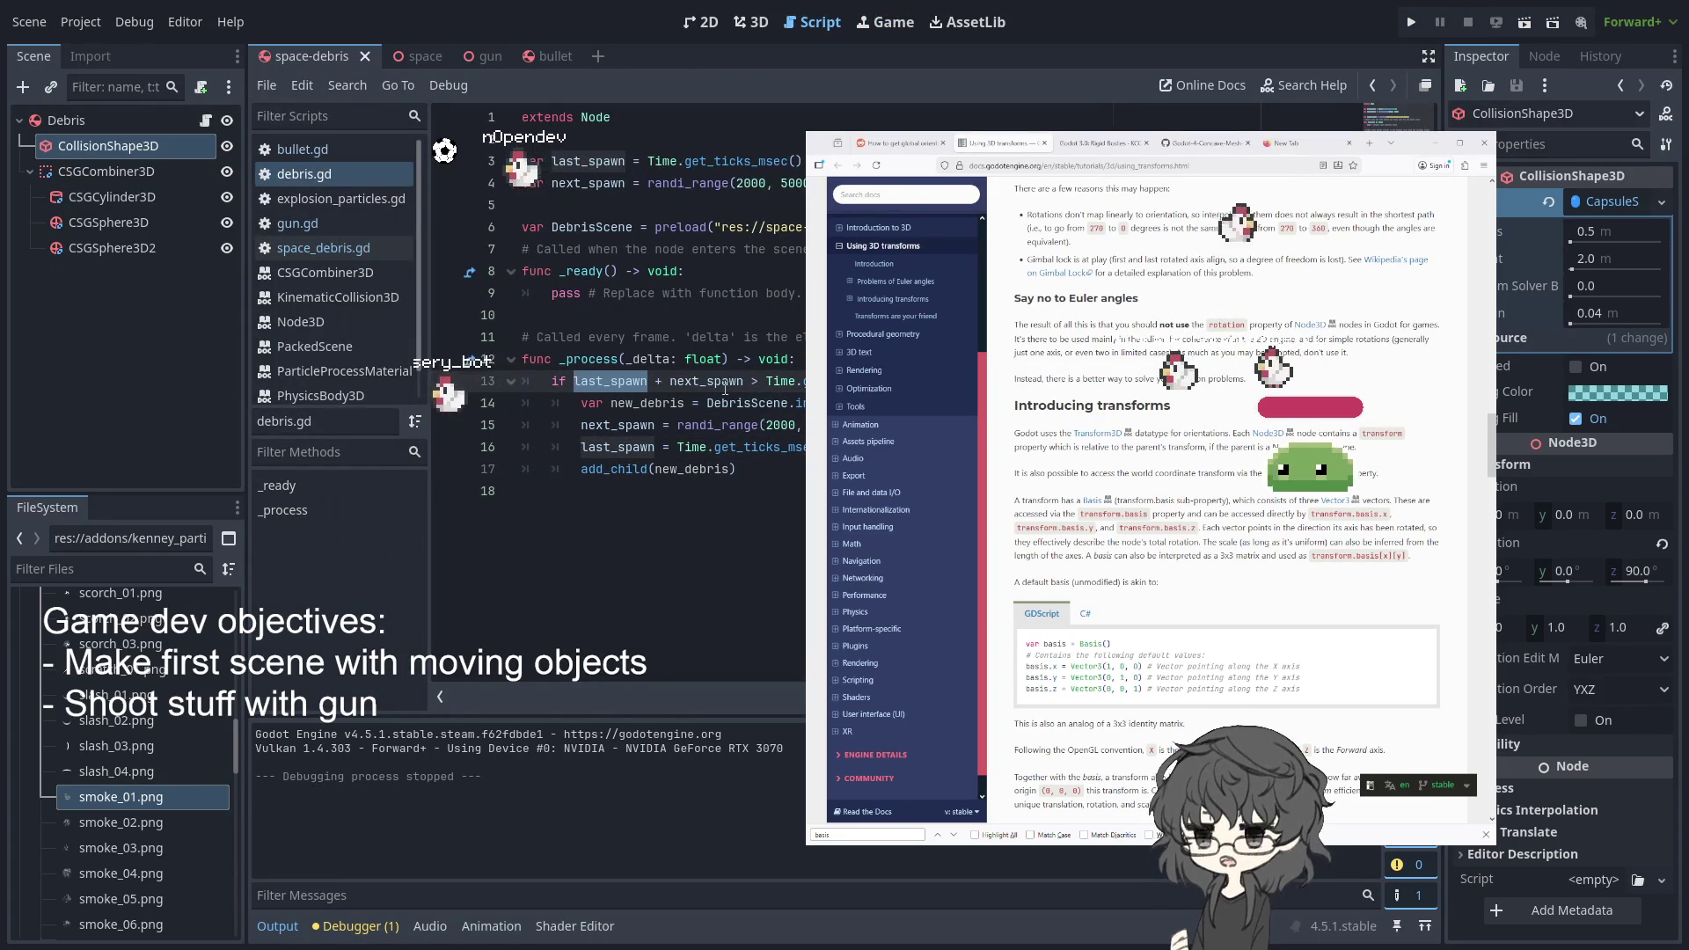
pyautogui.doubleClick(720, 380)
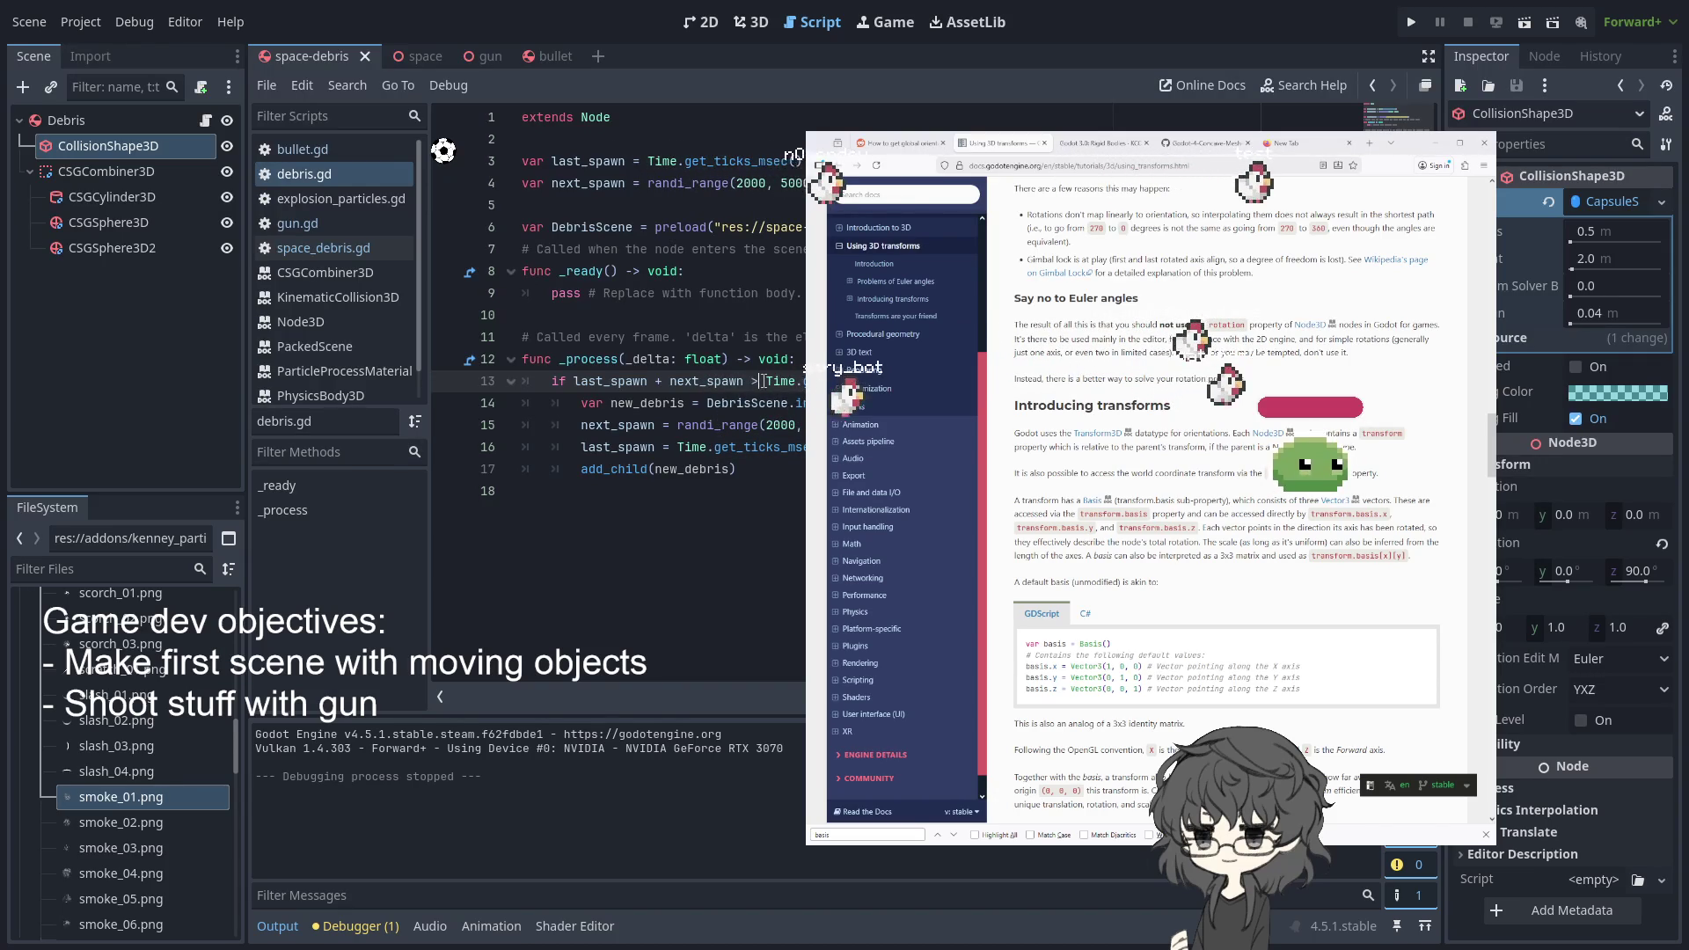
pyautogui.write('<')
pyautogui.click(795, 359)
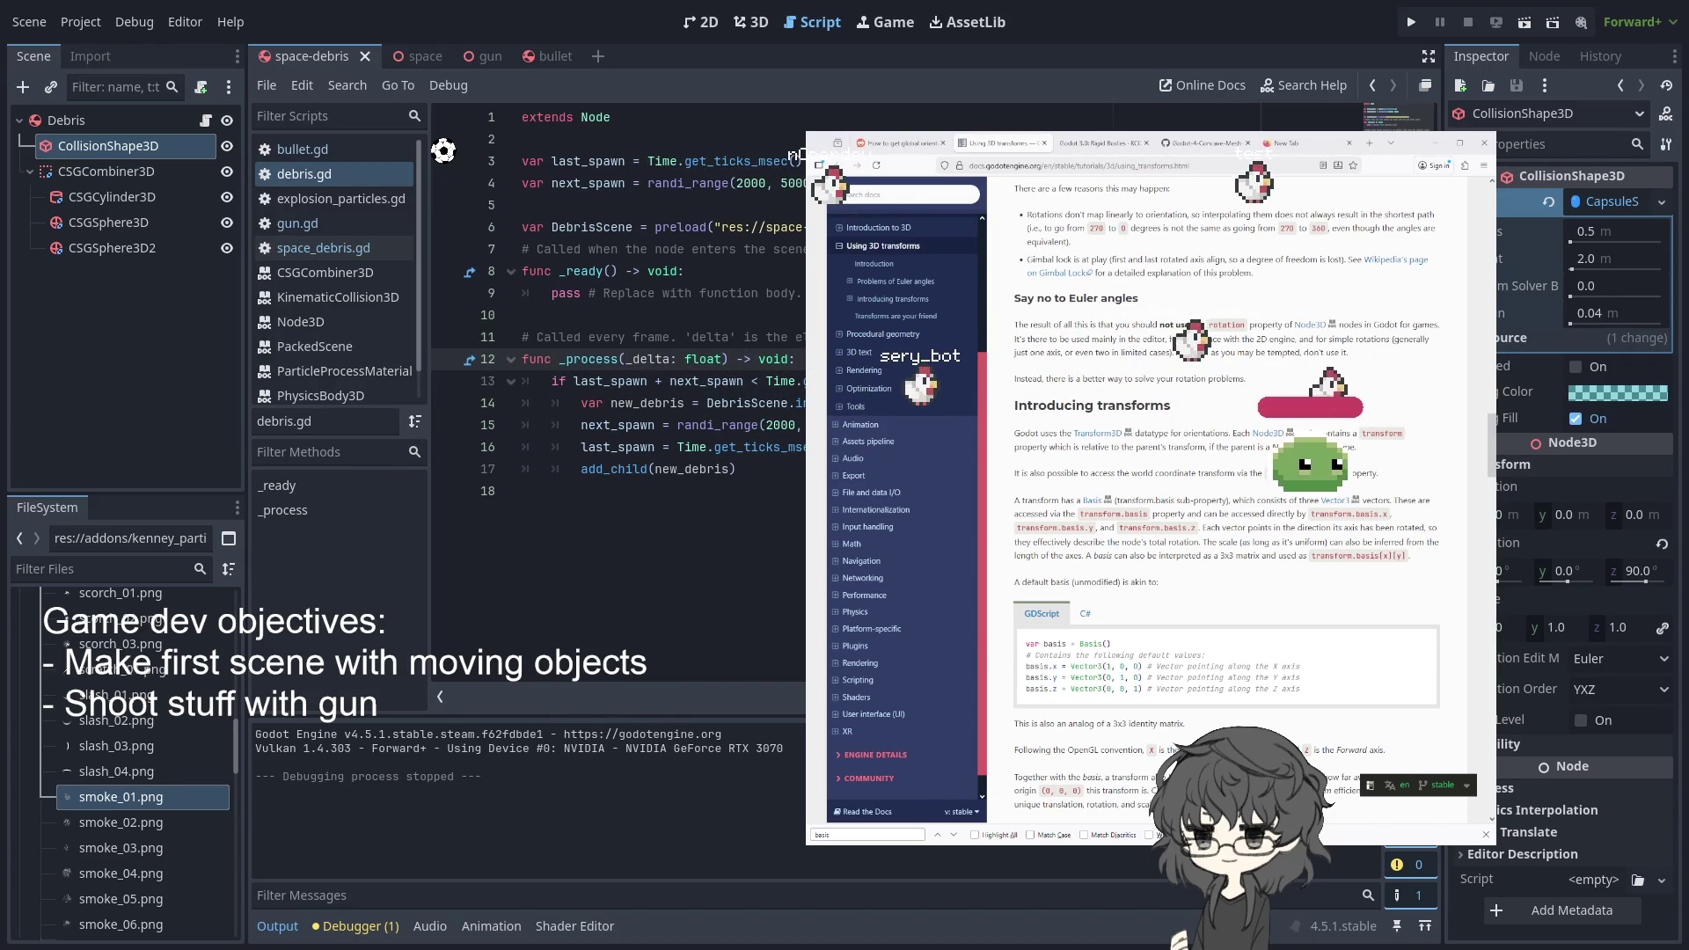
# - Run the scene with F5, then open the Debris node's space_debris.gd script
pyautogui.press('F5')
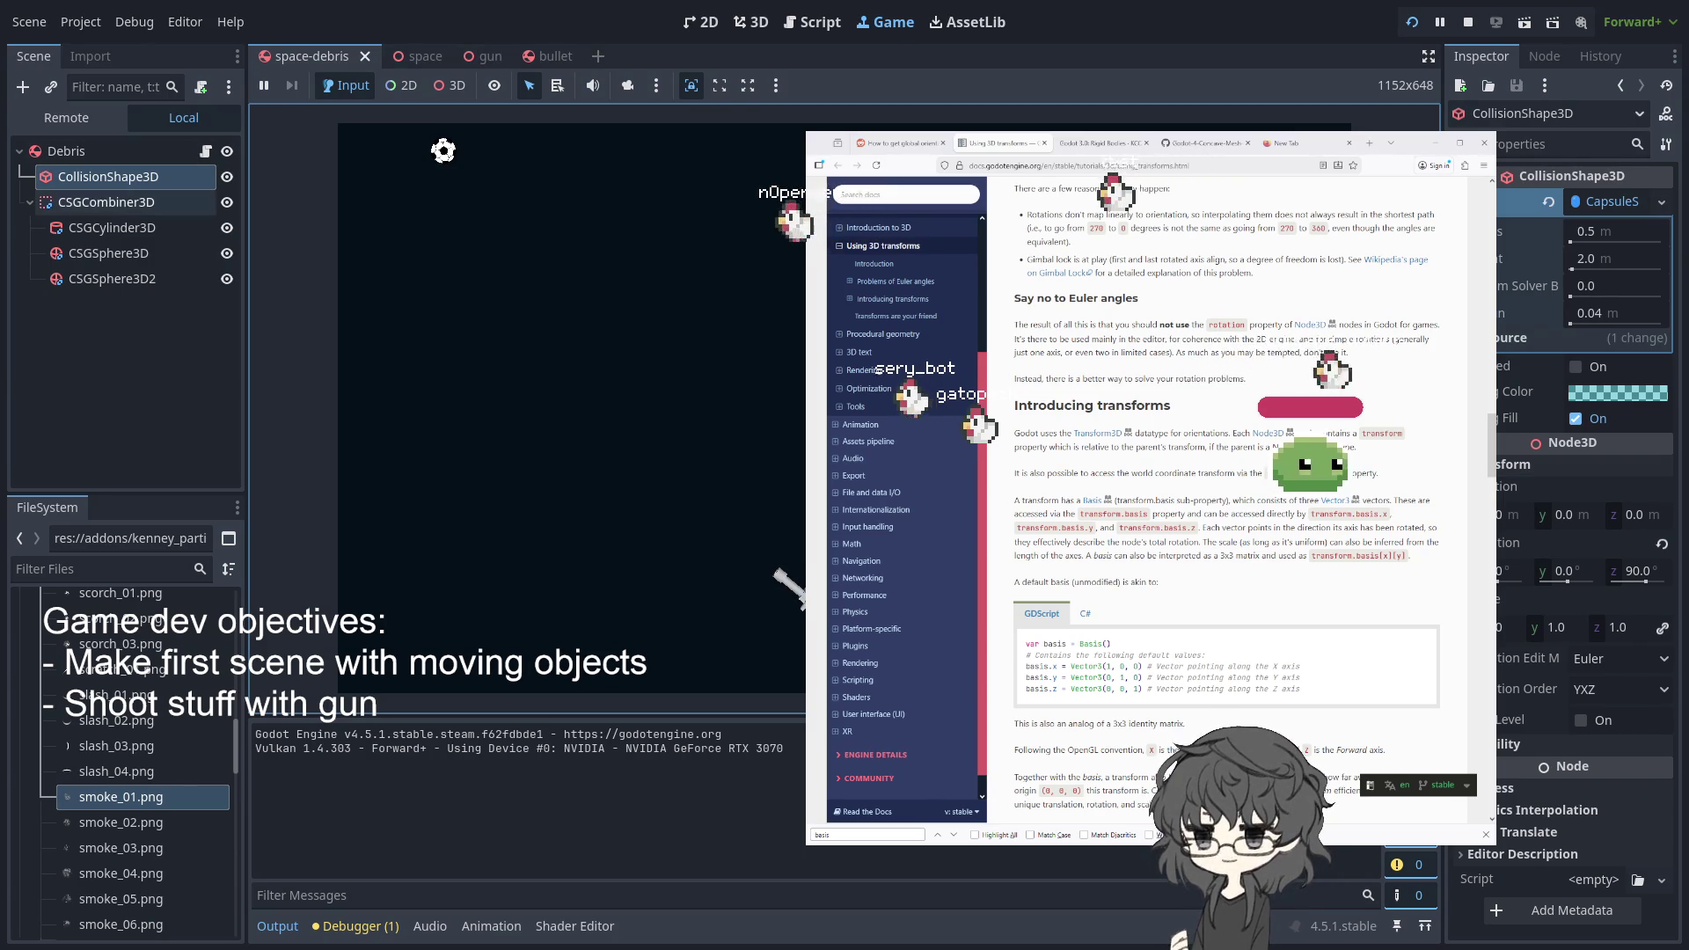
pyautogui.click(205, 153)
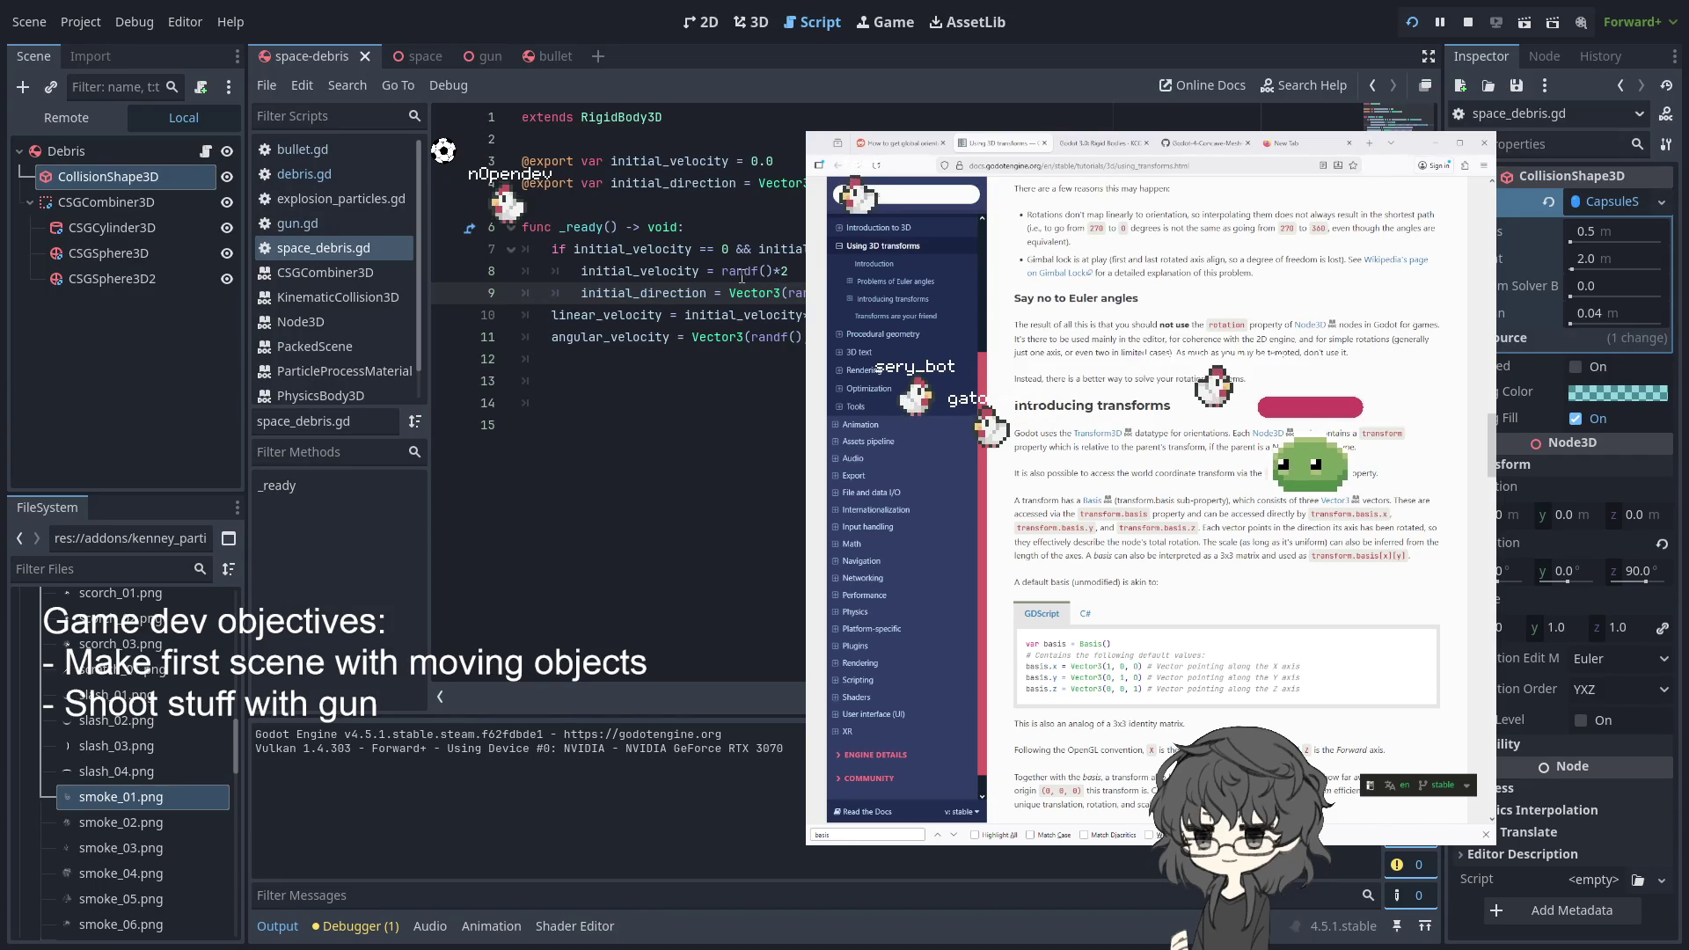
pyautogui.click(622, 338)
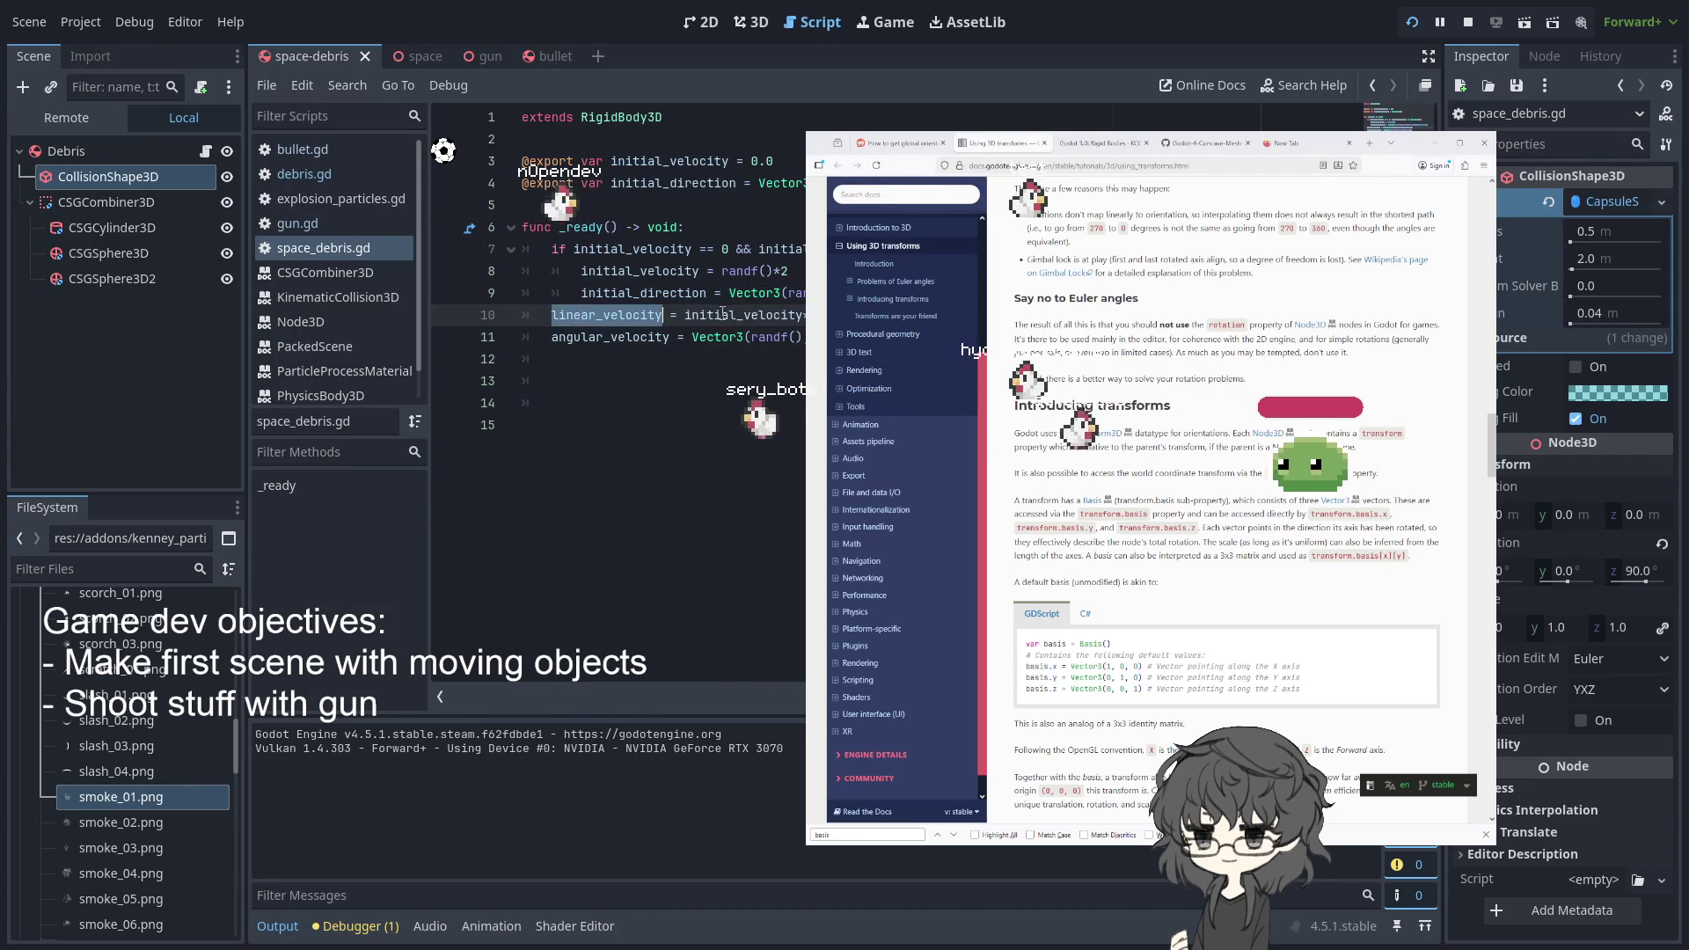
# - Split the && condition into separate if checks for initial_velocity and initial_direction
pyautogui.doubleClick(773, 310)
pyautogui.click(667, 298)
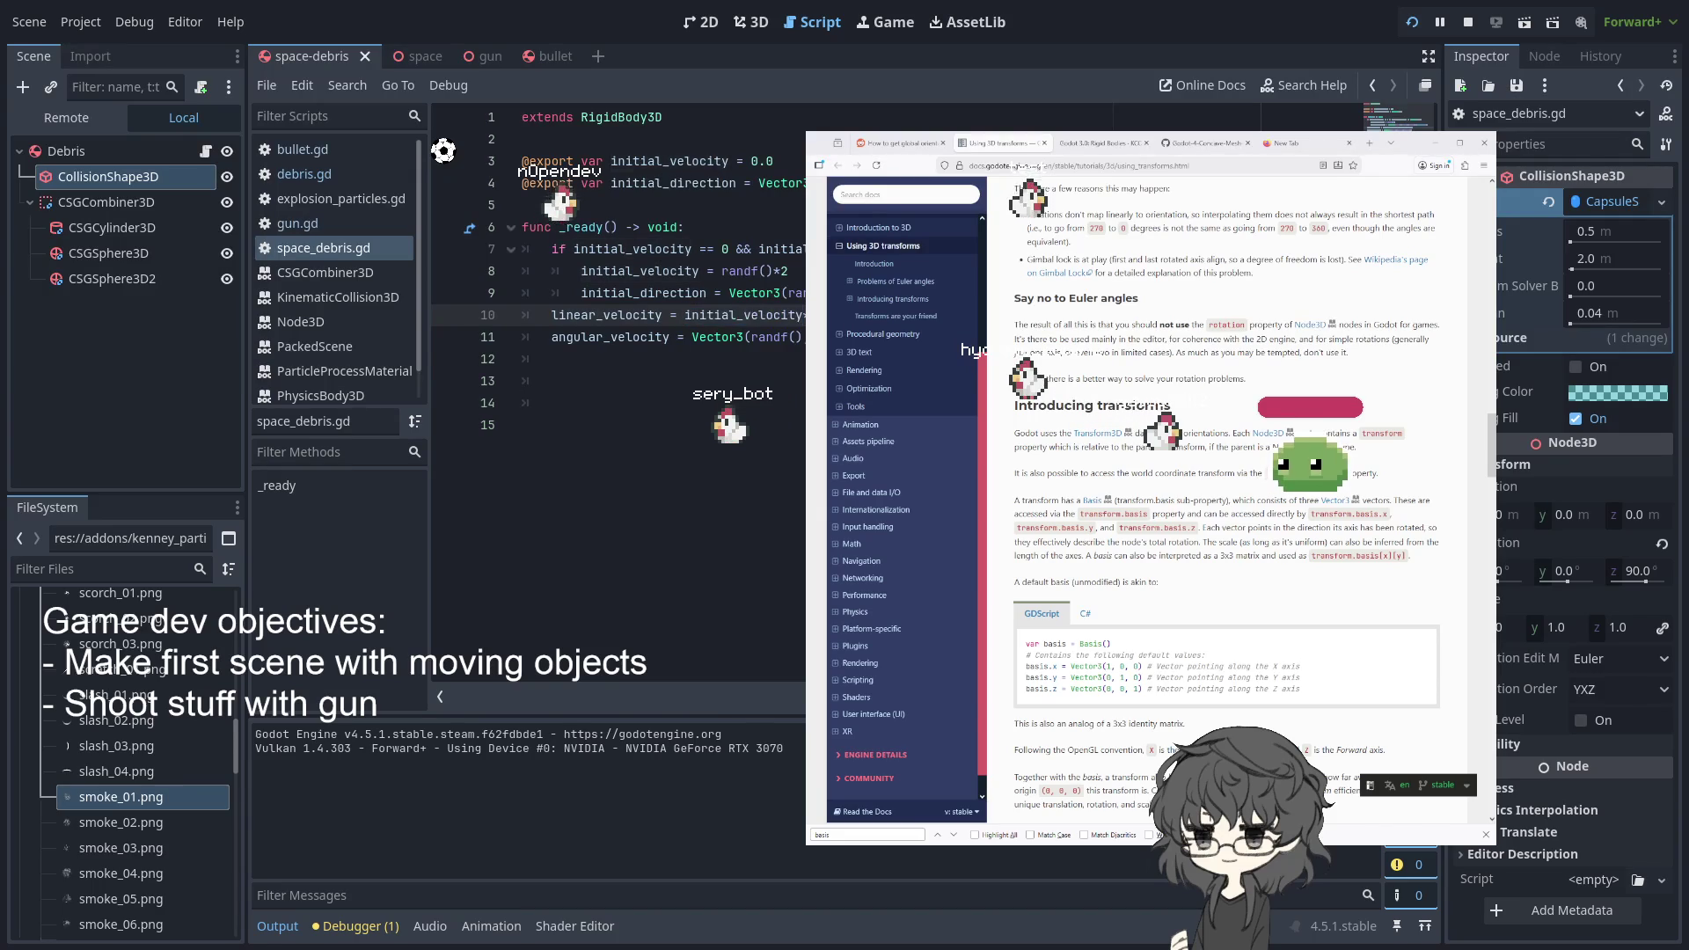
pyautogui.doubleClick(747, 249)
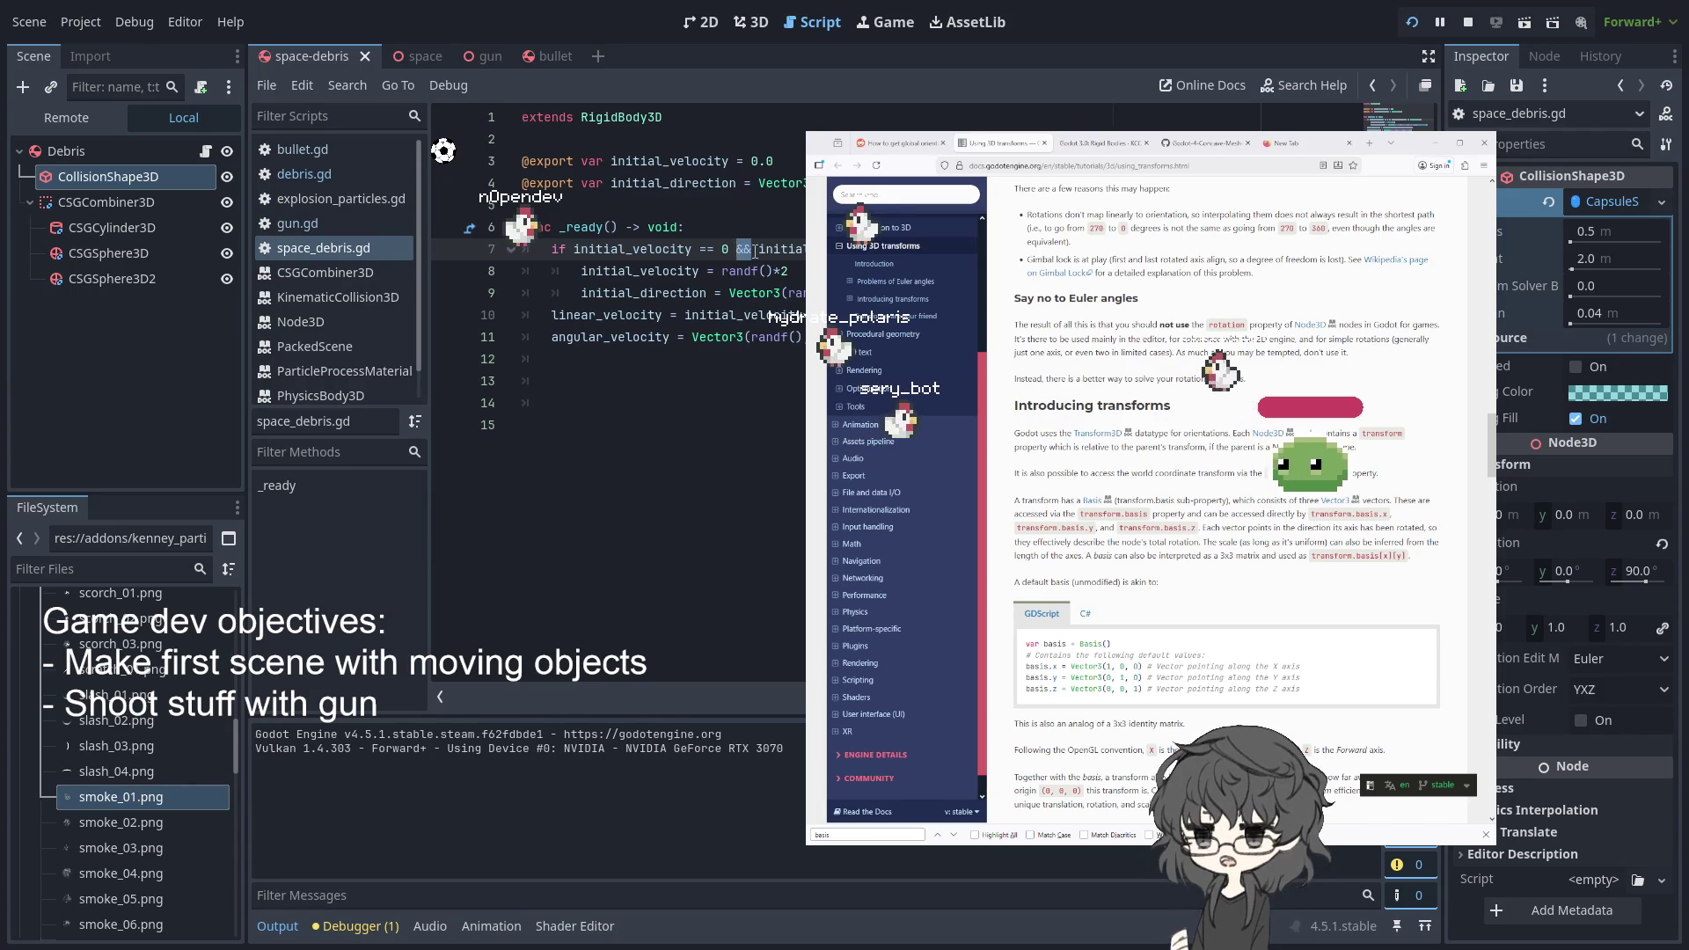
pyautogui.press('Return')
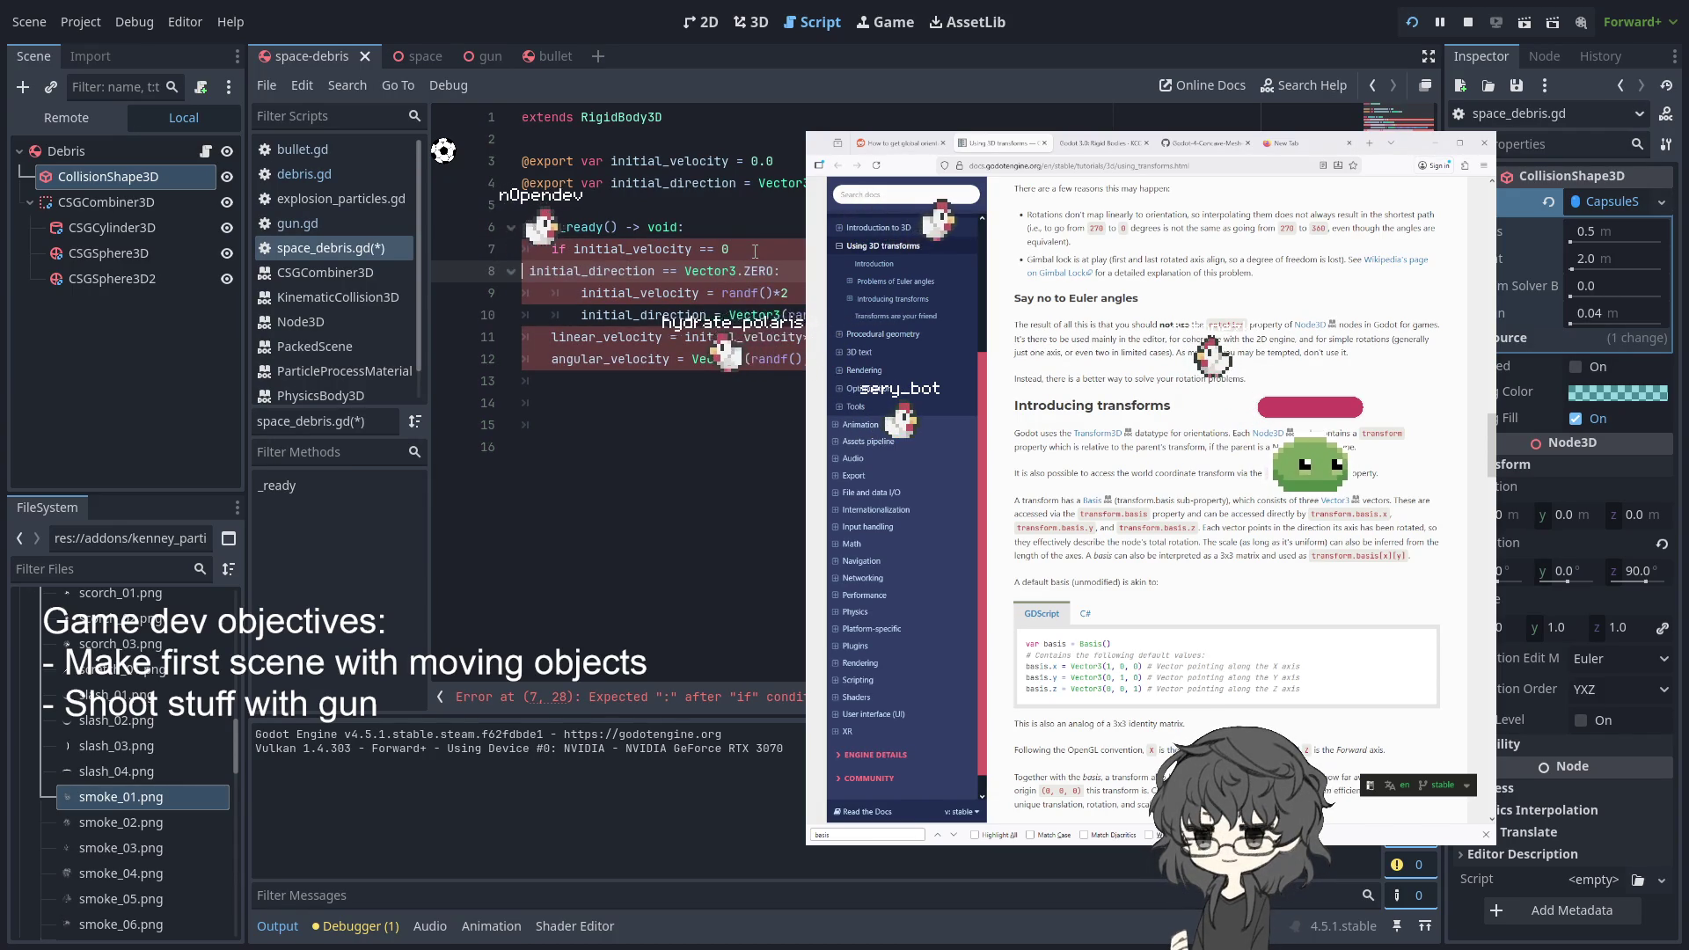
pyautogui.press('Delete')
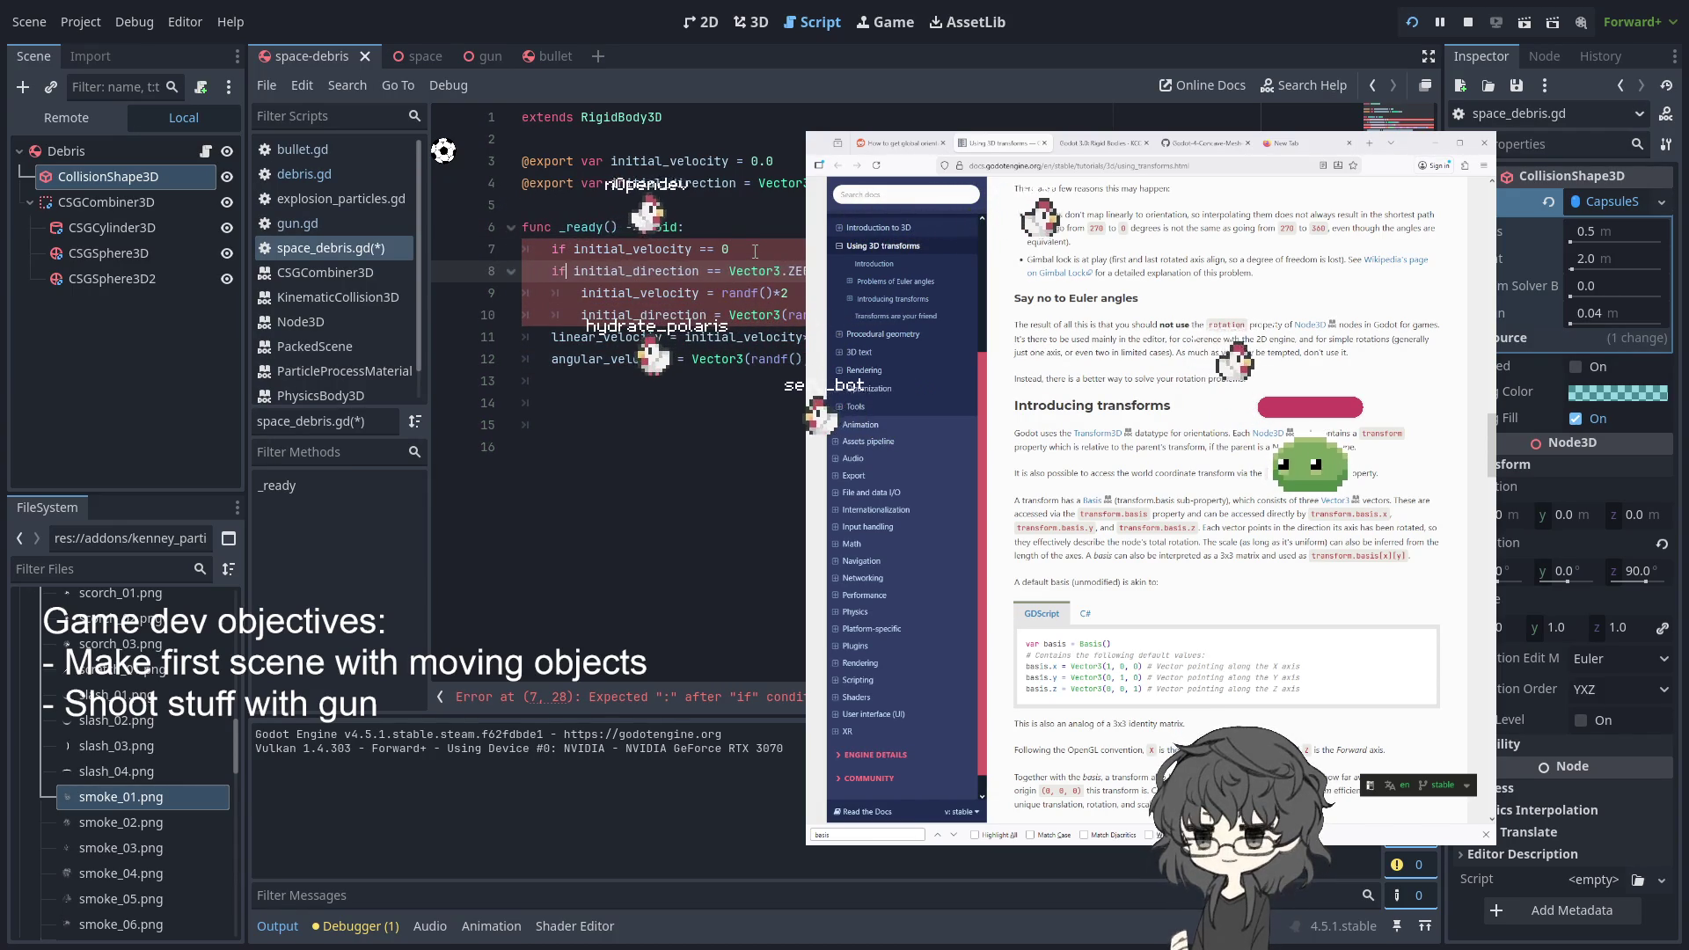
pyautogui.write('if')
pyautogui.click(781, 253)
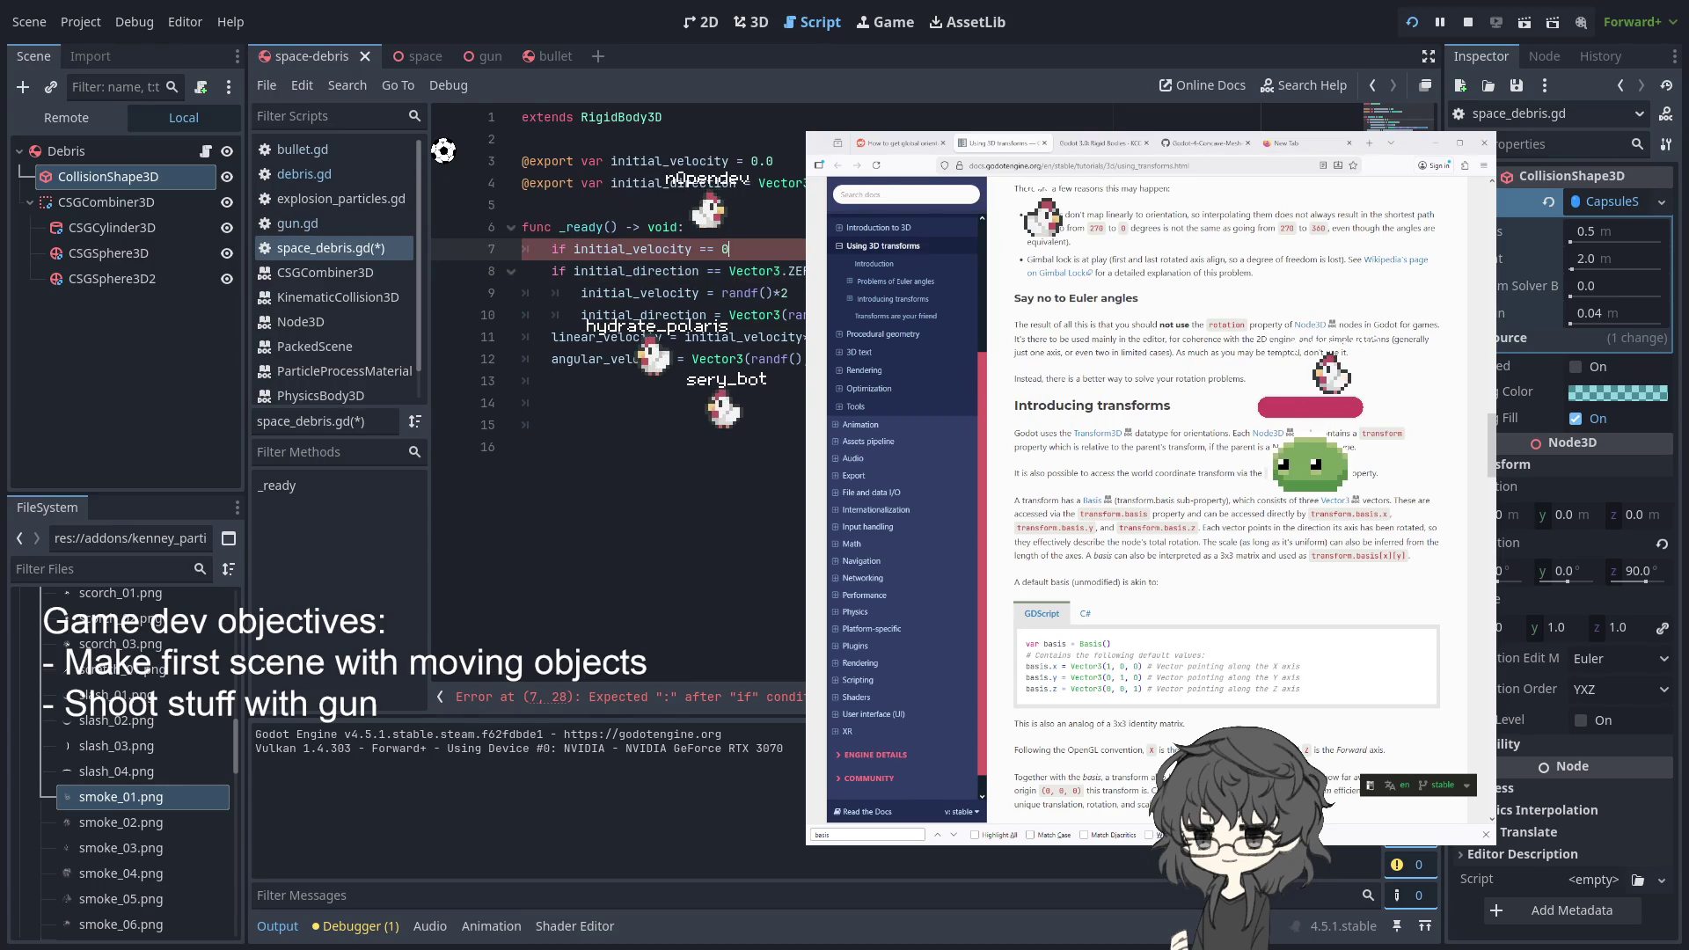
pyautogui.write(':')
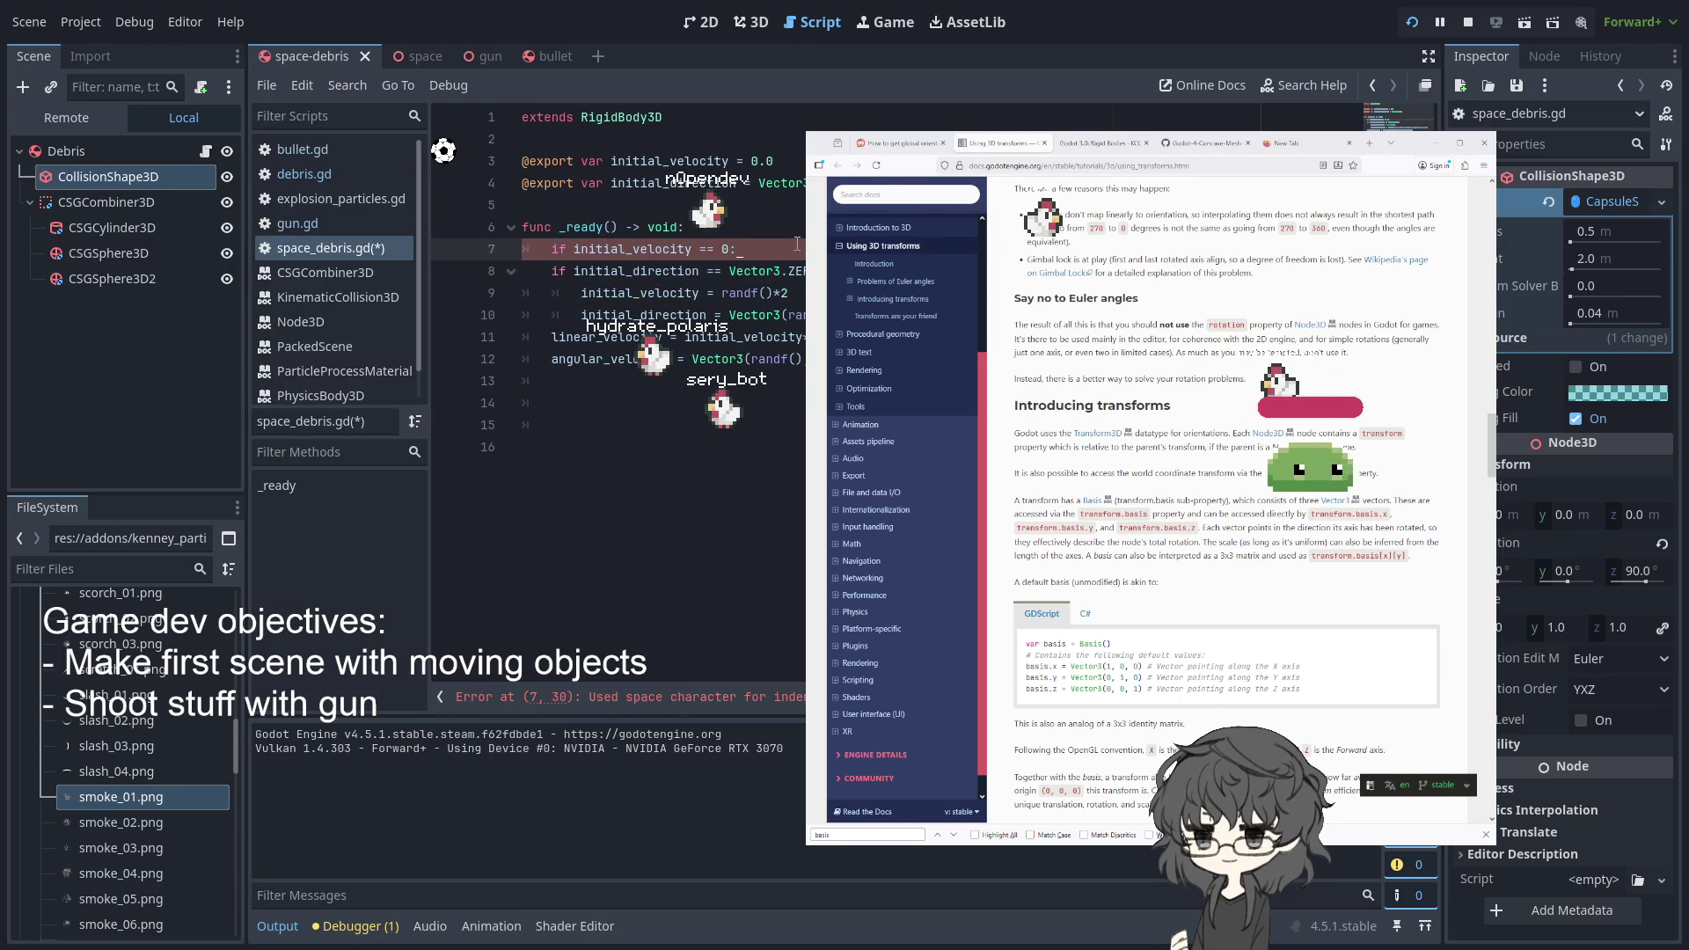
pyautogui.press('Return')
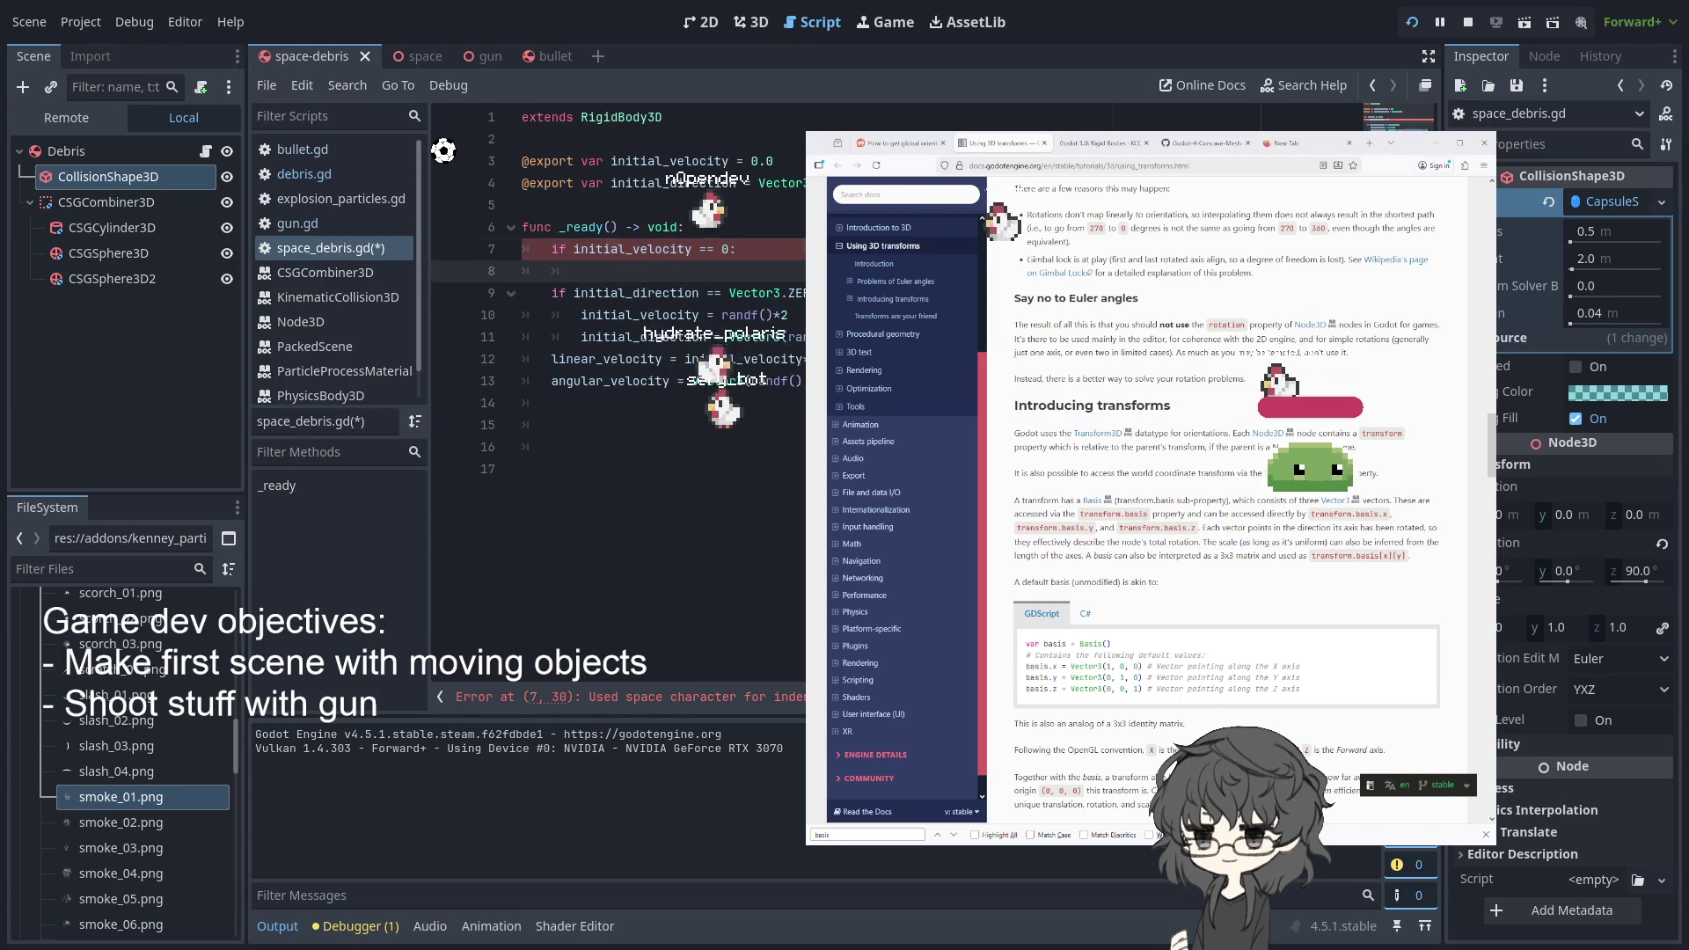
# - Move the initial_velocity randomisation line under its check and delete the leftover empty line
pyautogui.click(779, 315)
pyautogui.hotkey('shift', 'Home')
pyautogui.hotkey('ctrl', 'x')
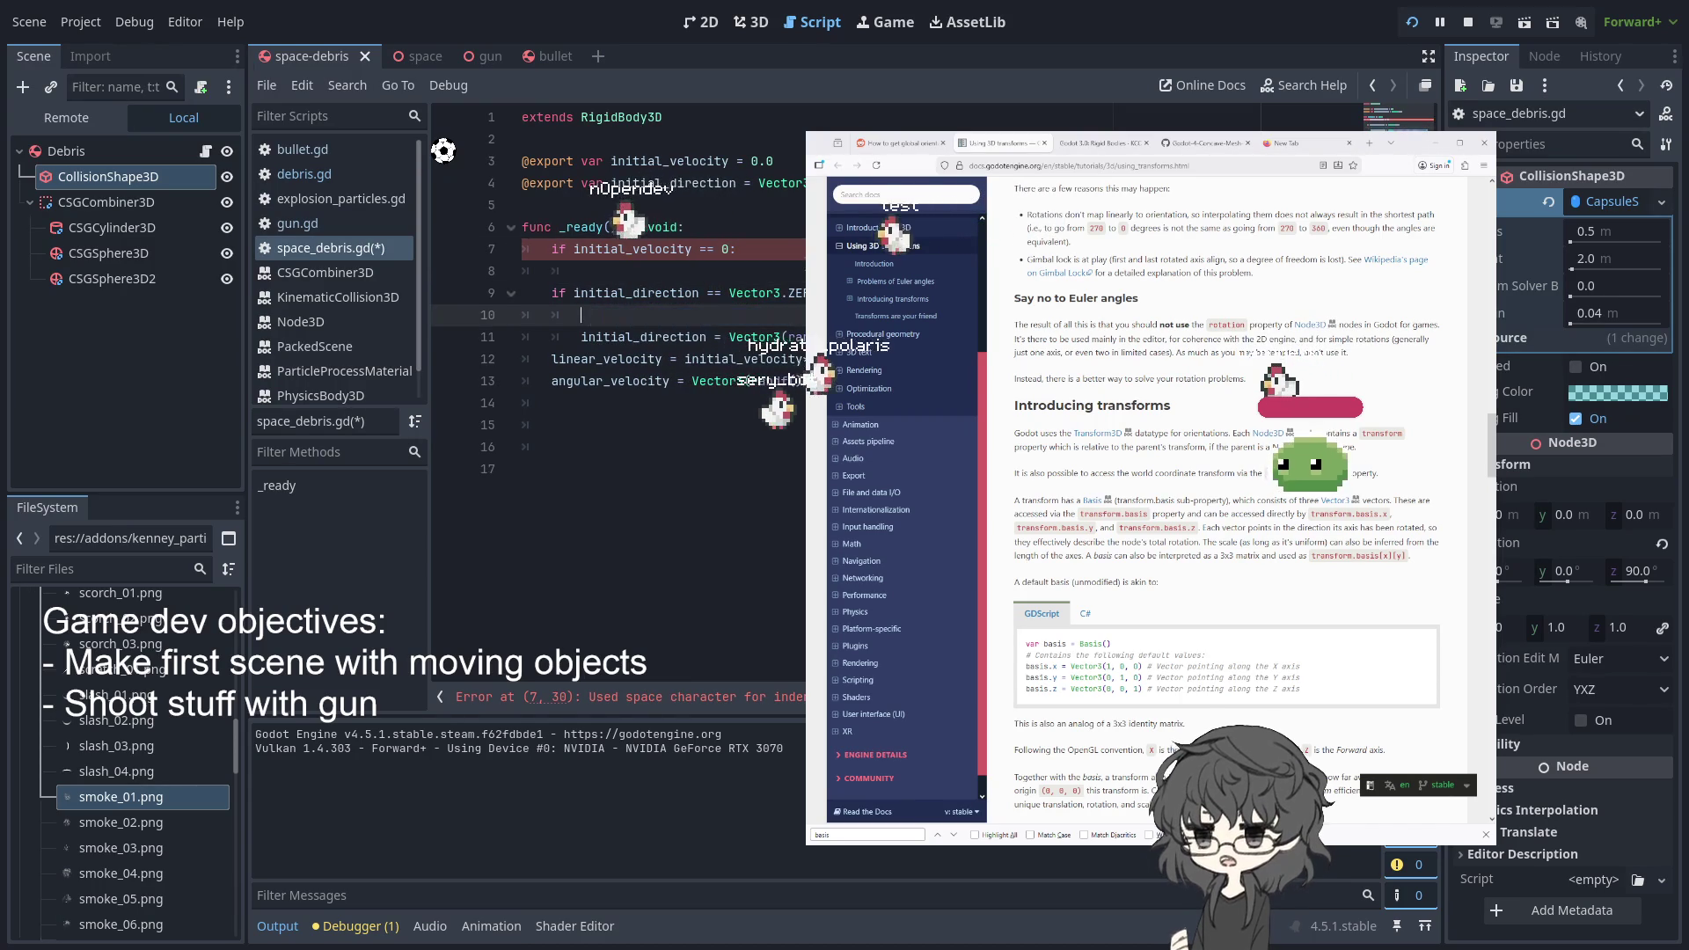
pyautogui.press('Up')
pyautogui.press('Up')
pyautogui.hotkey('ctrl', 'v')
pyautogui.click(761, 316)
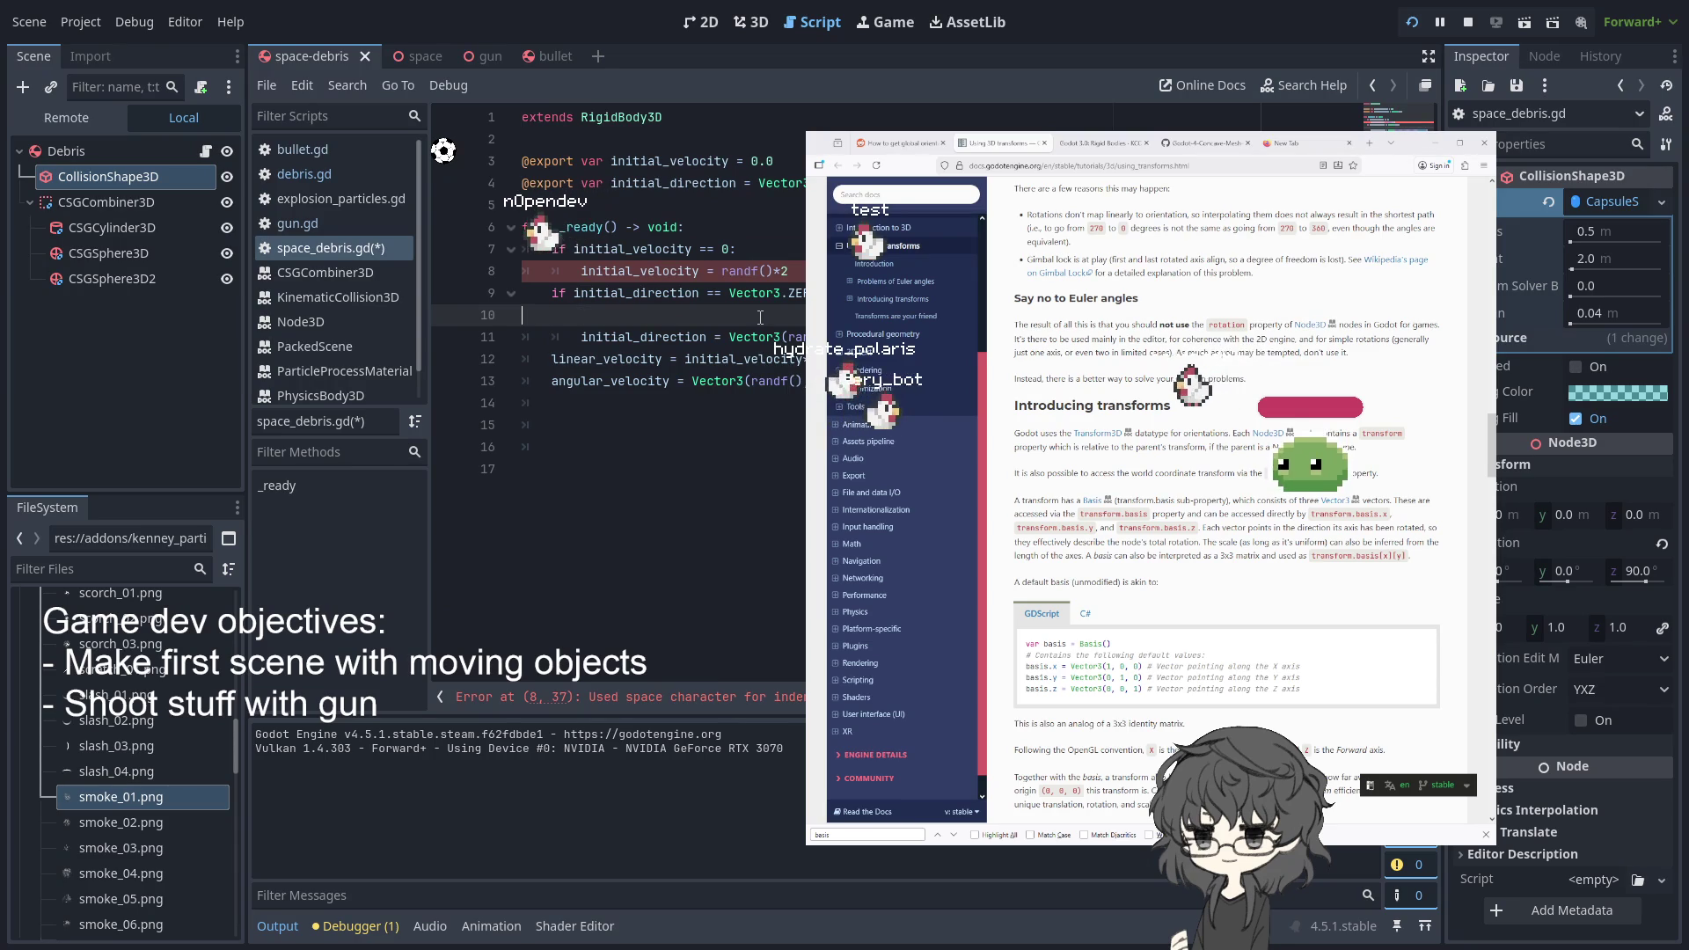
pyautogui.press('BackSpace')
pyautogui.press('BackSpace')
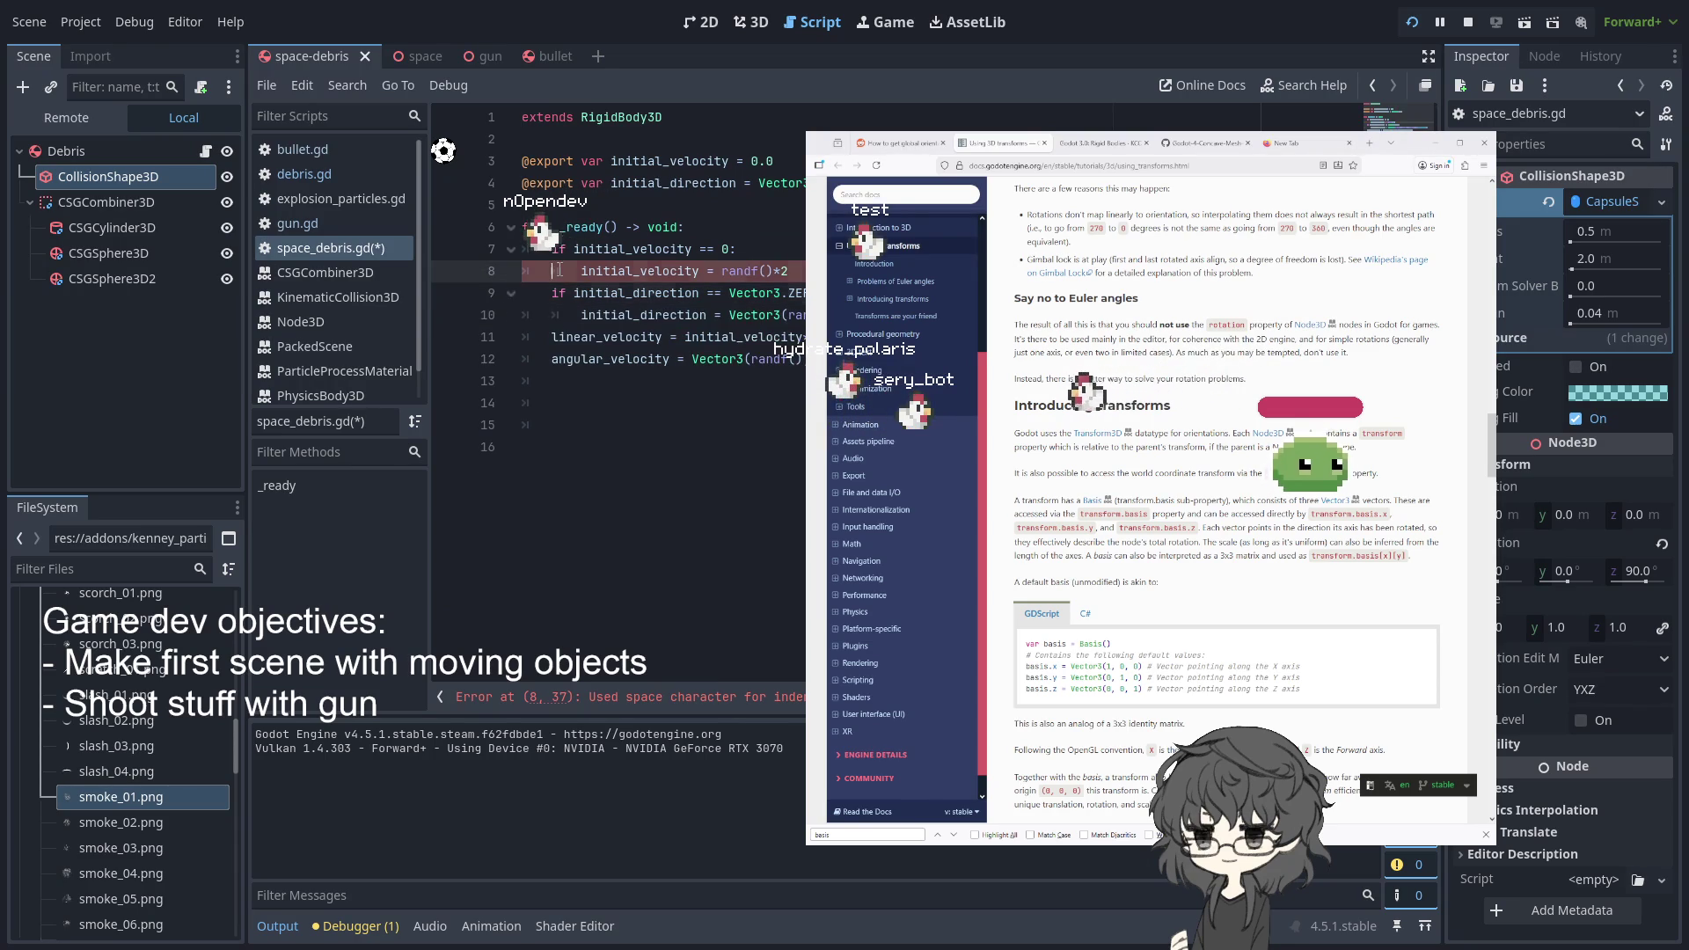
# - Convert line 8's space indentation to a tab, then run the game
pyautogui.click(767, 252)
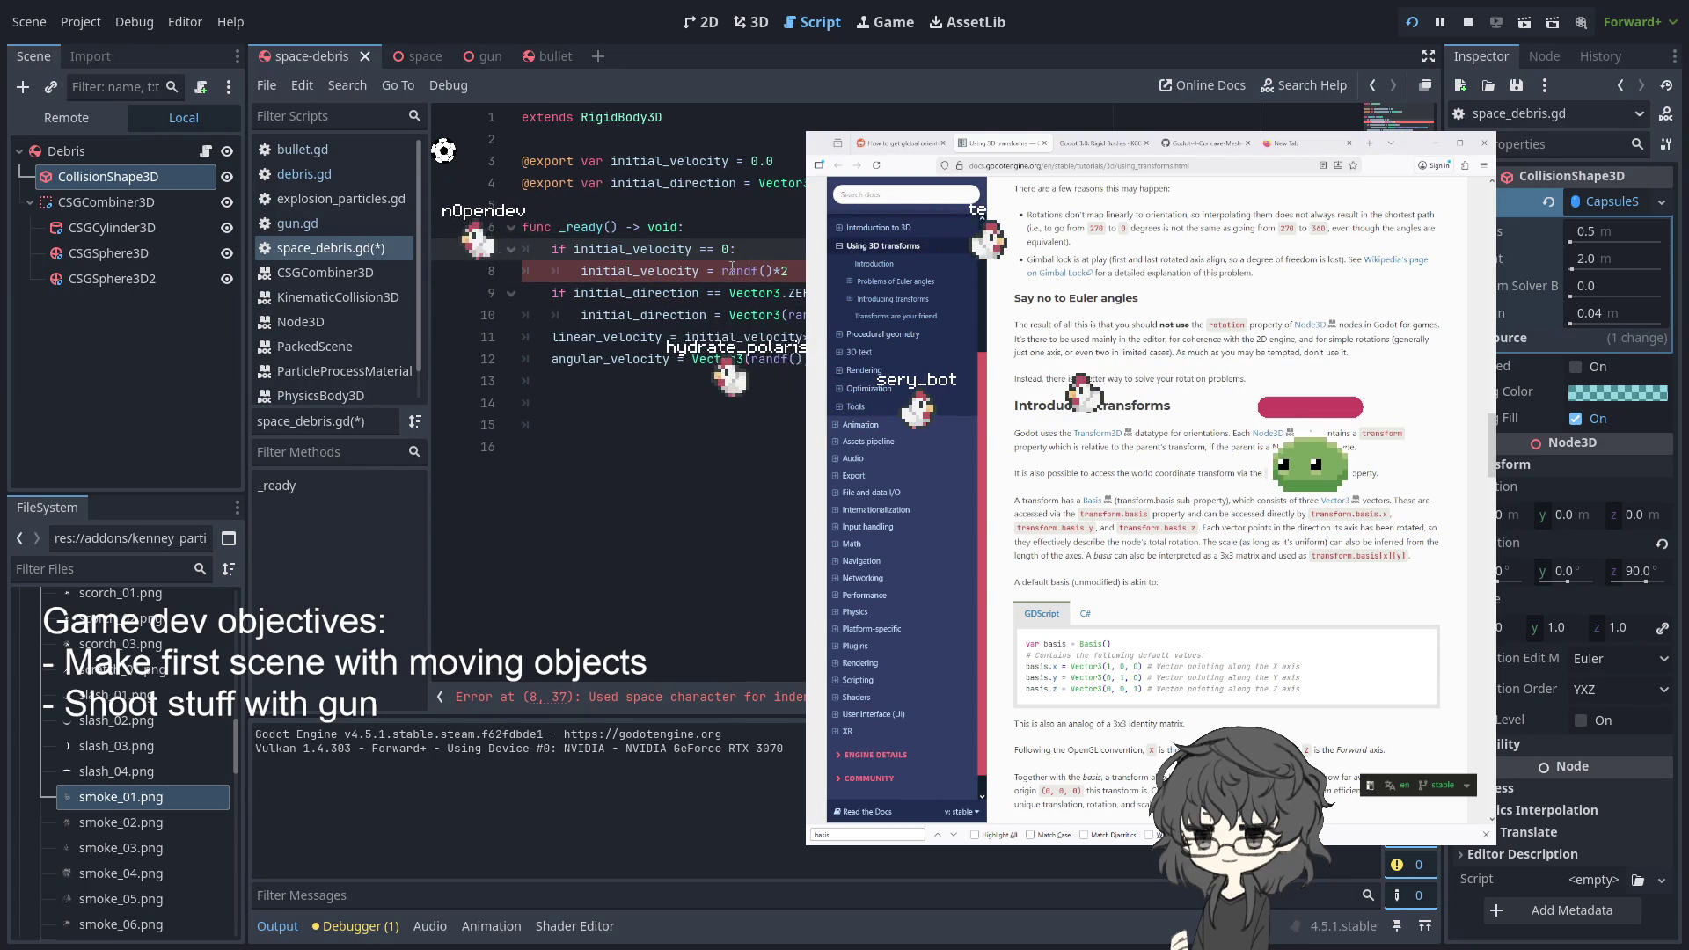
pyautogui.click(790, 271)
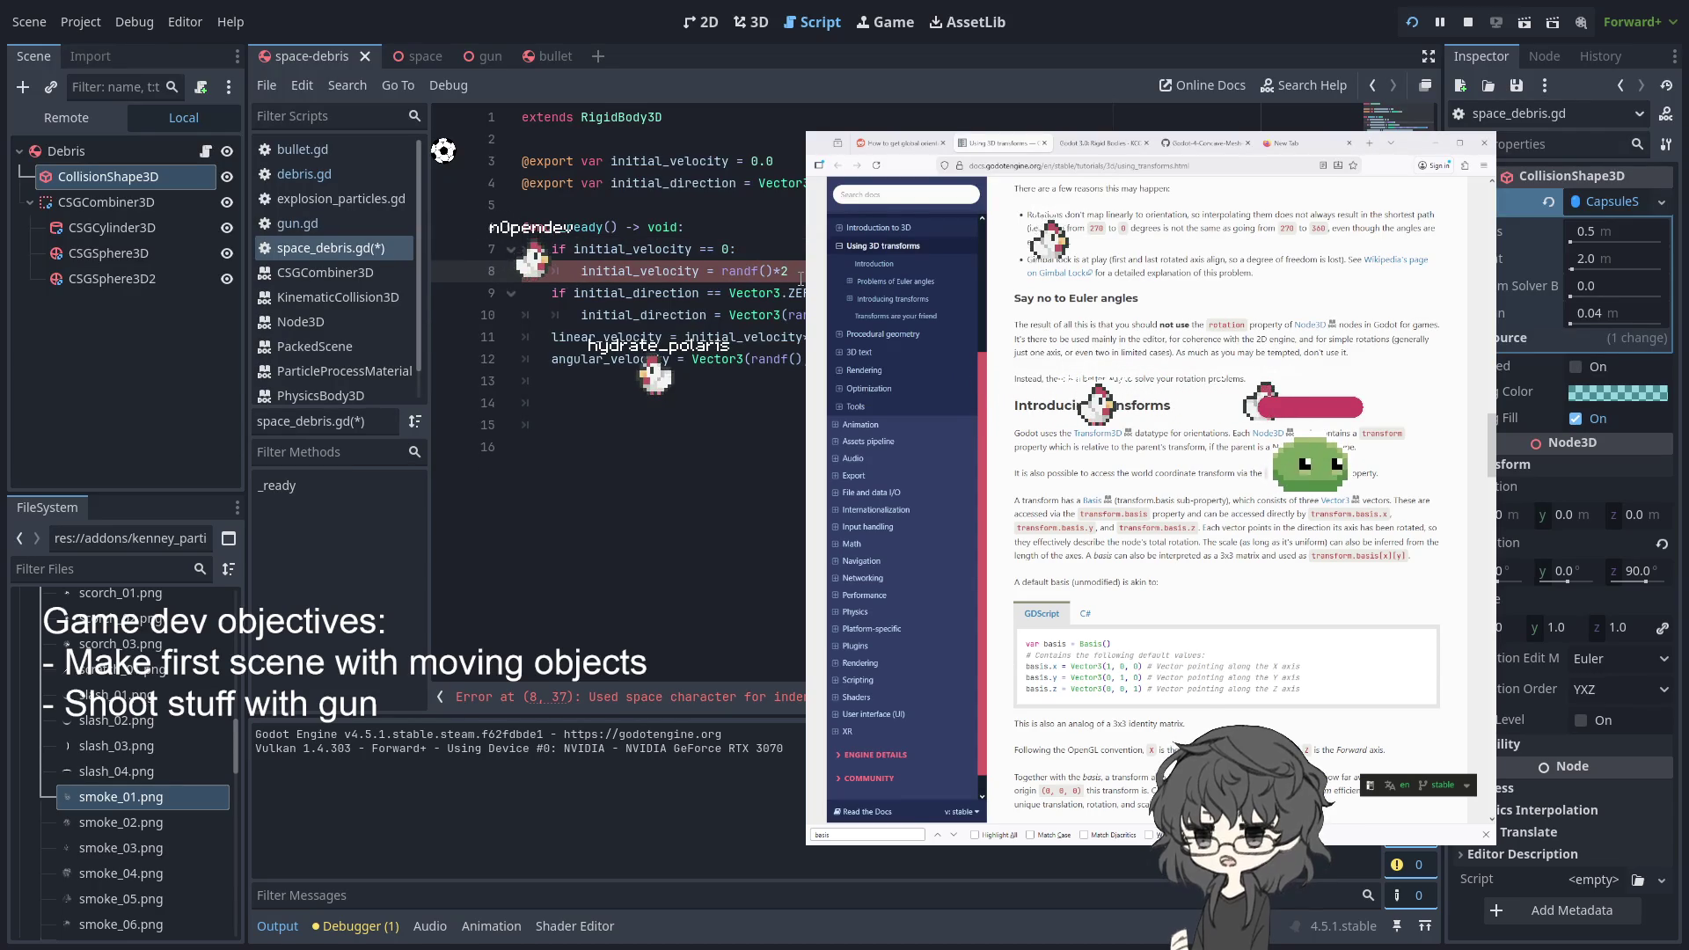
pyautogui.press('BackSpace')
pyautogui.press('BackSpace')
pyautogui.press('Tab')
pyautogui.press('Tab')
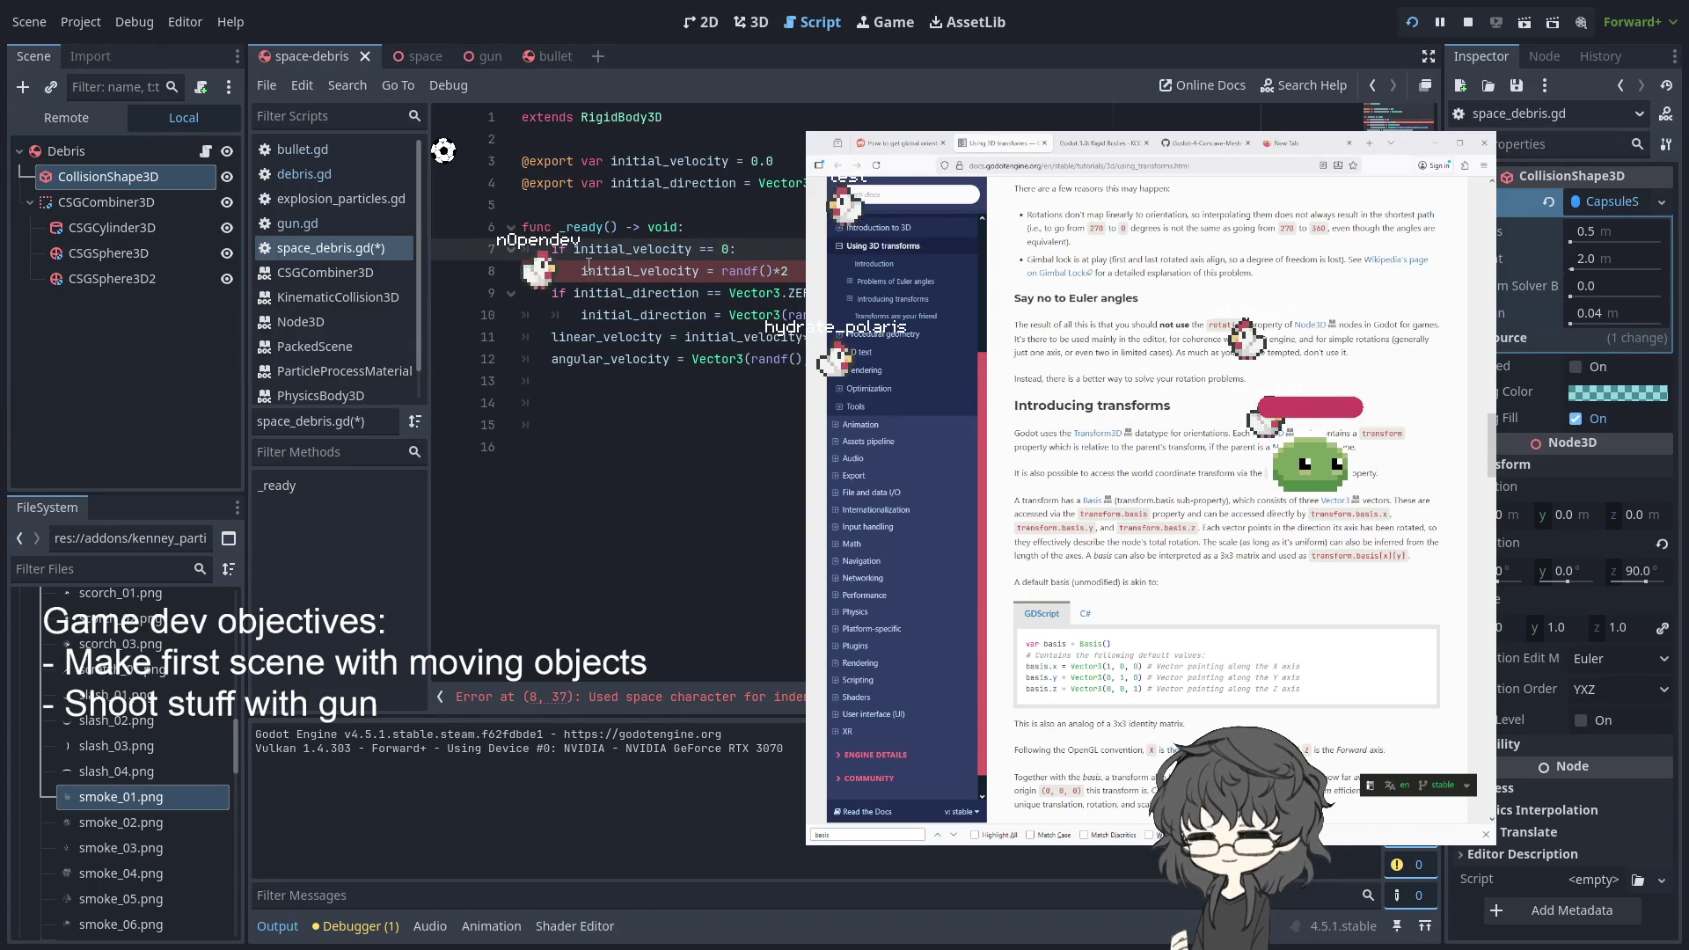
pyautogui.click(563, 271)
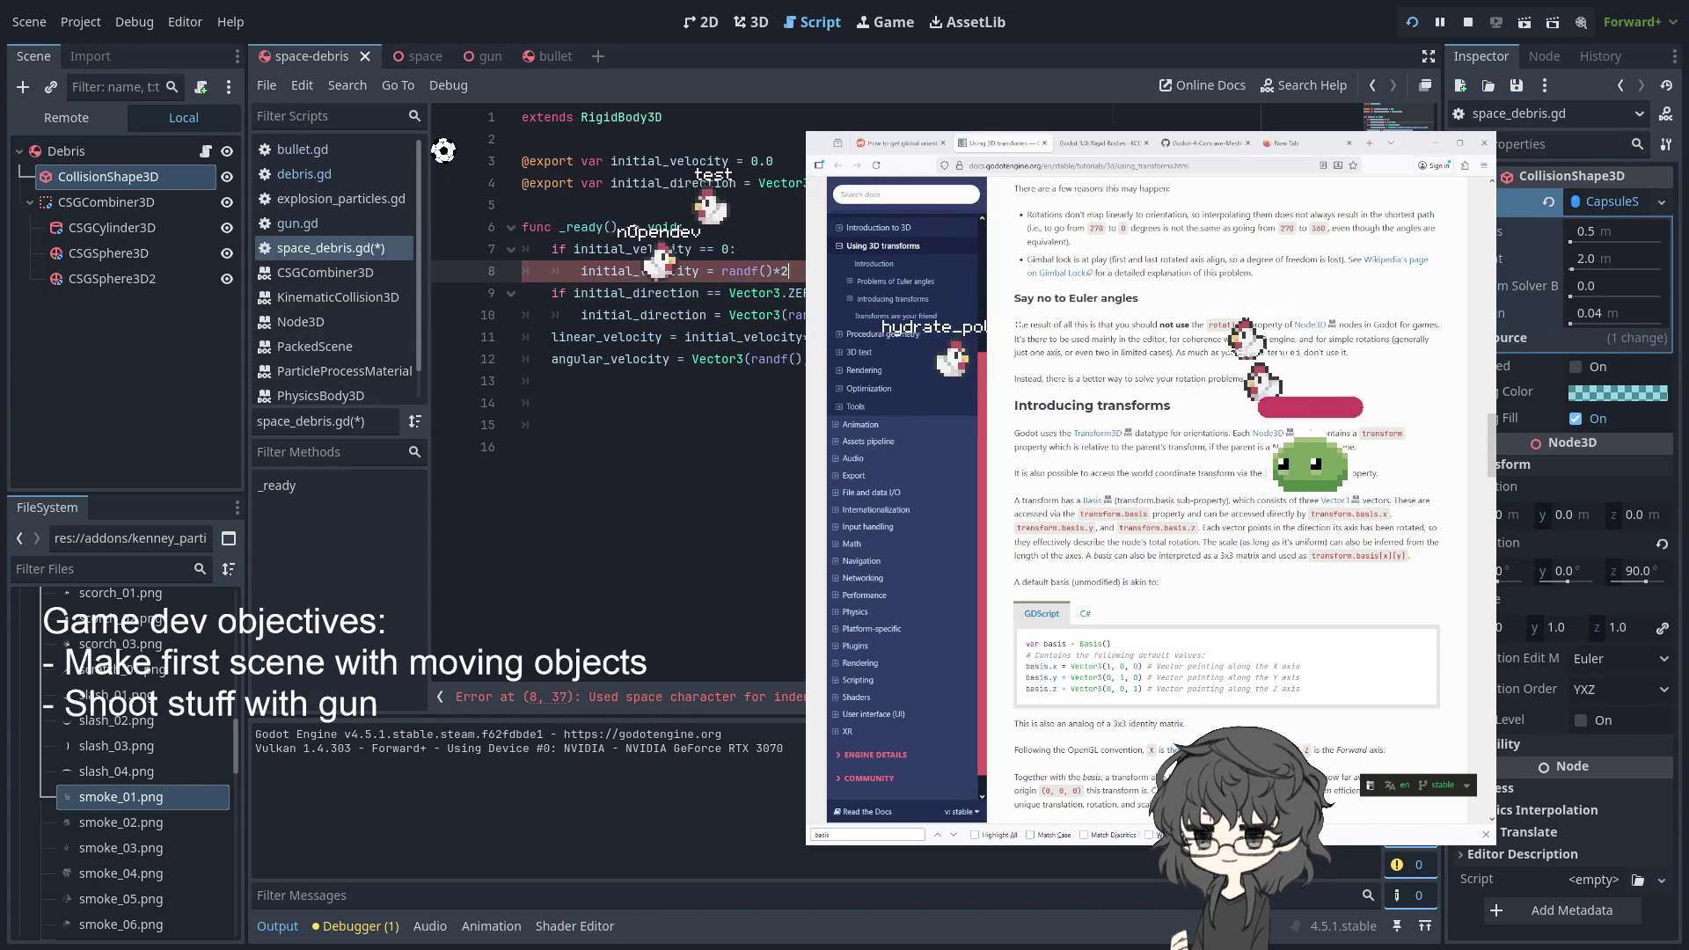
pyautogui.click(544, 292)
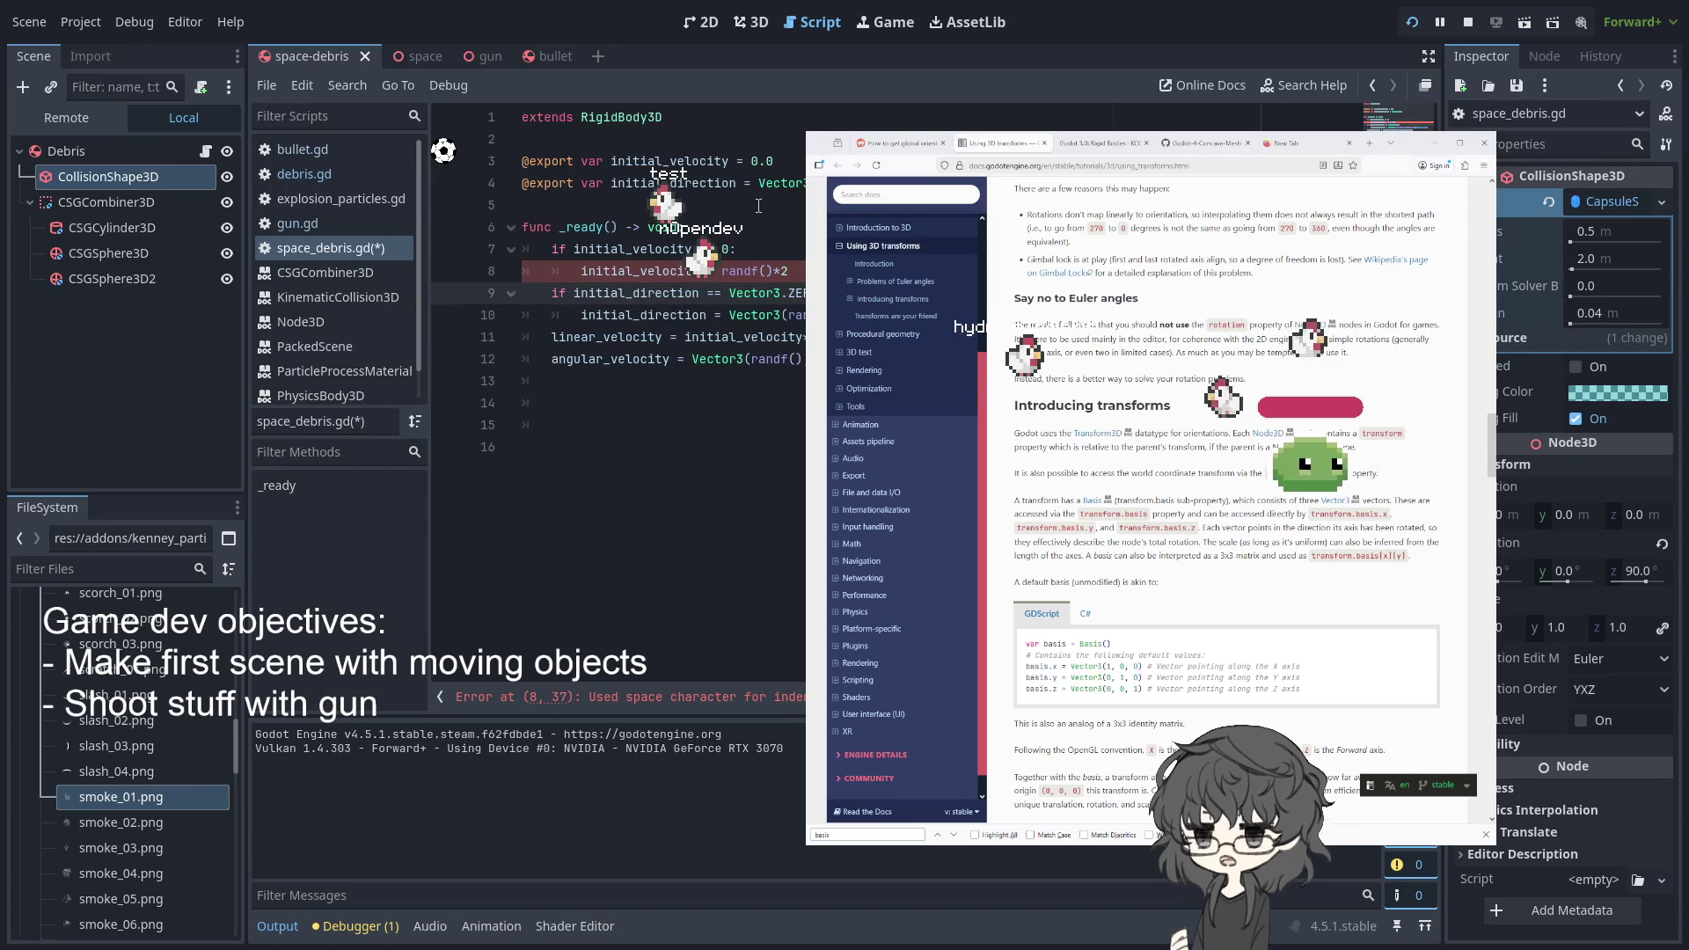
pyautogui.hotkey('ctrl', 'shift', 'i')
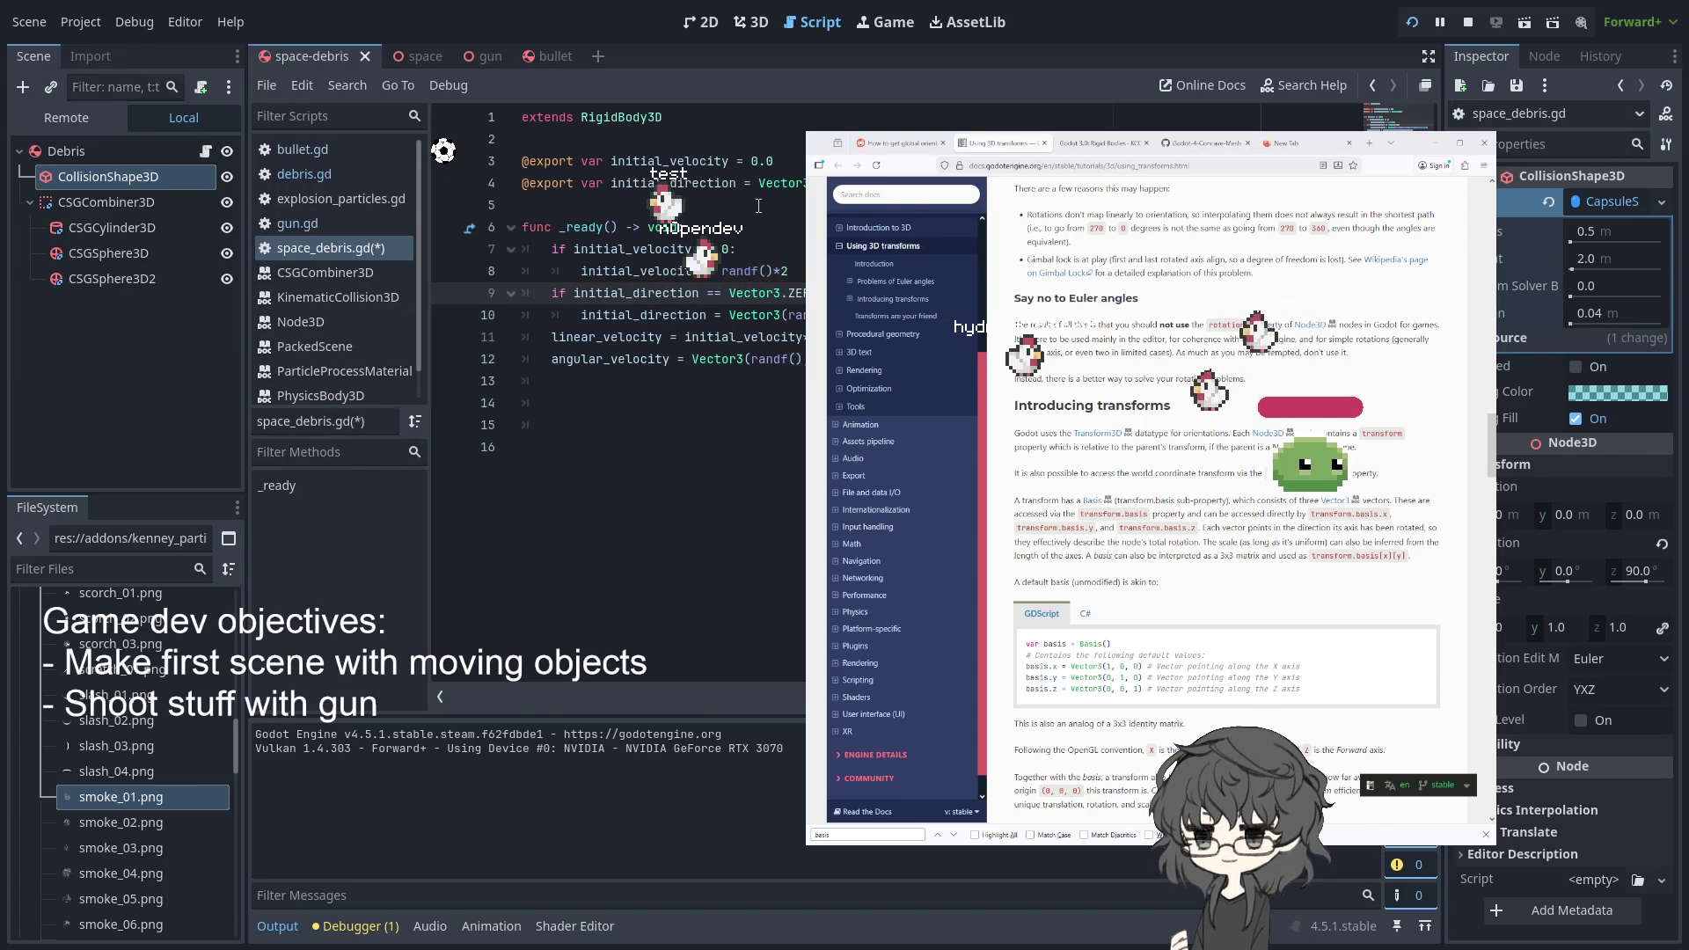
pyautogui.click(1414, 25)
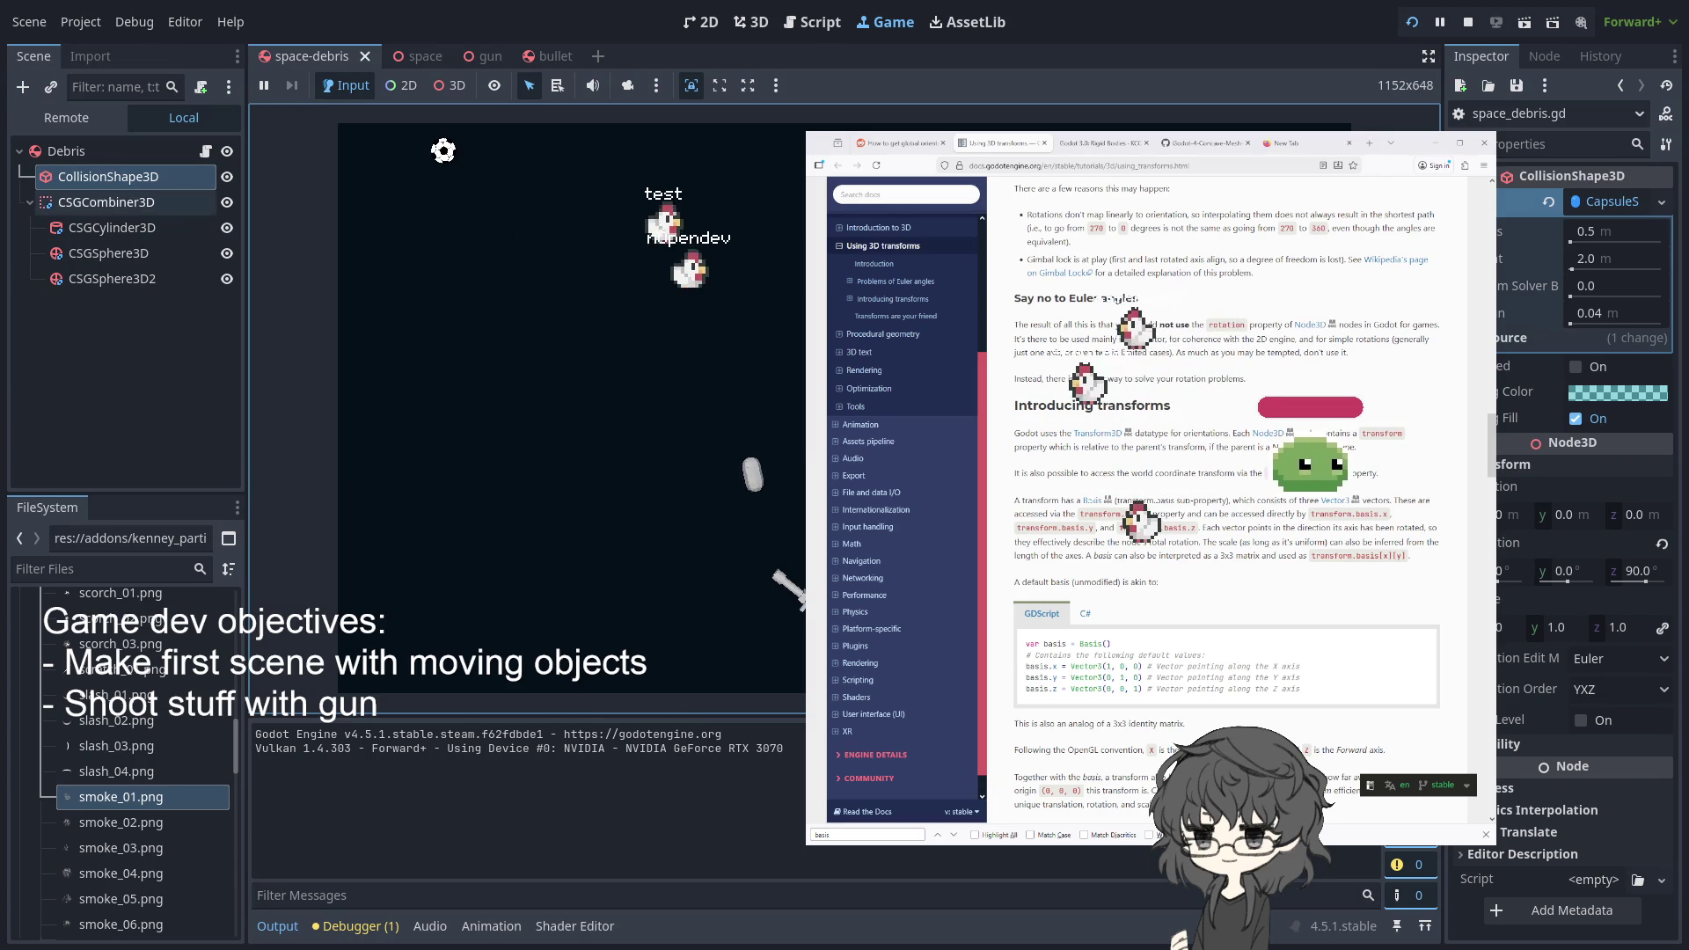
# - Inspect the Debris2, Debris3, Debris5 and Debris nodes in the space scene, then return to space-debris
pyautogui.click(449, 59)
pyautogui.click(486, 56)
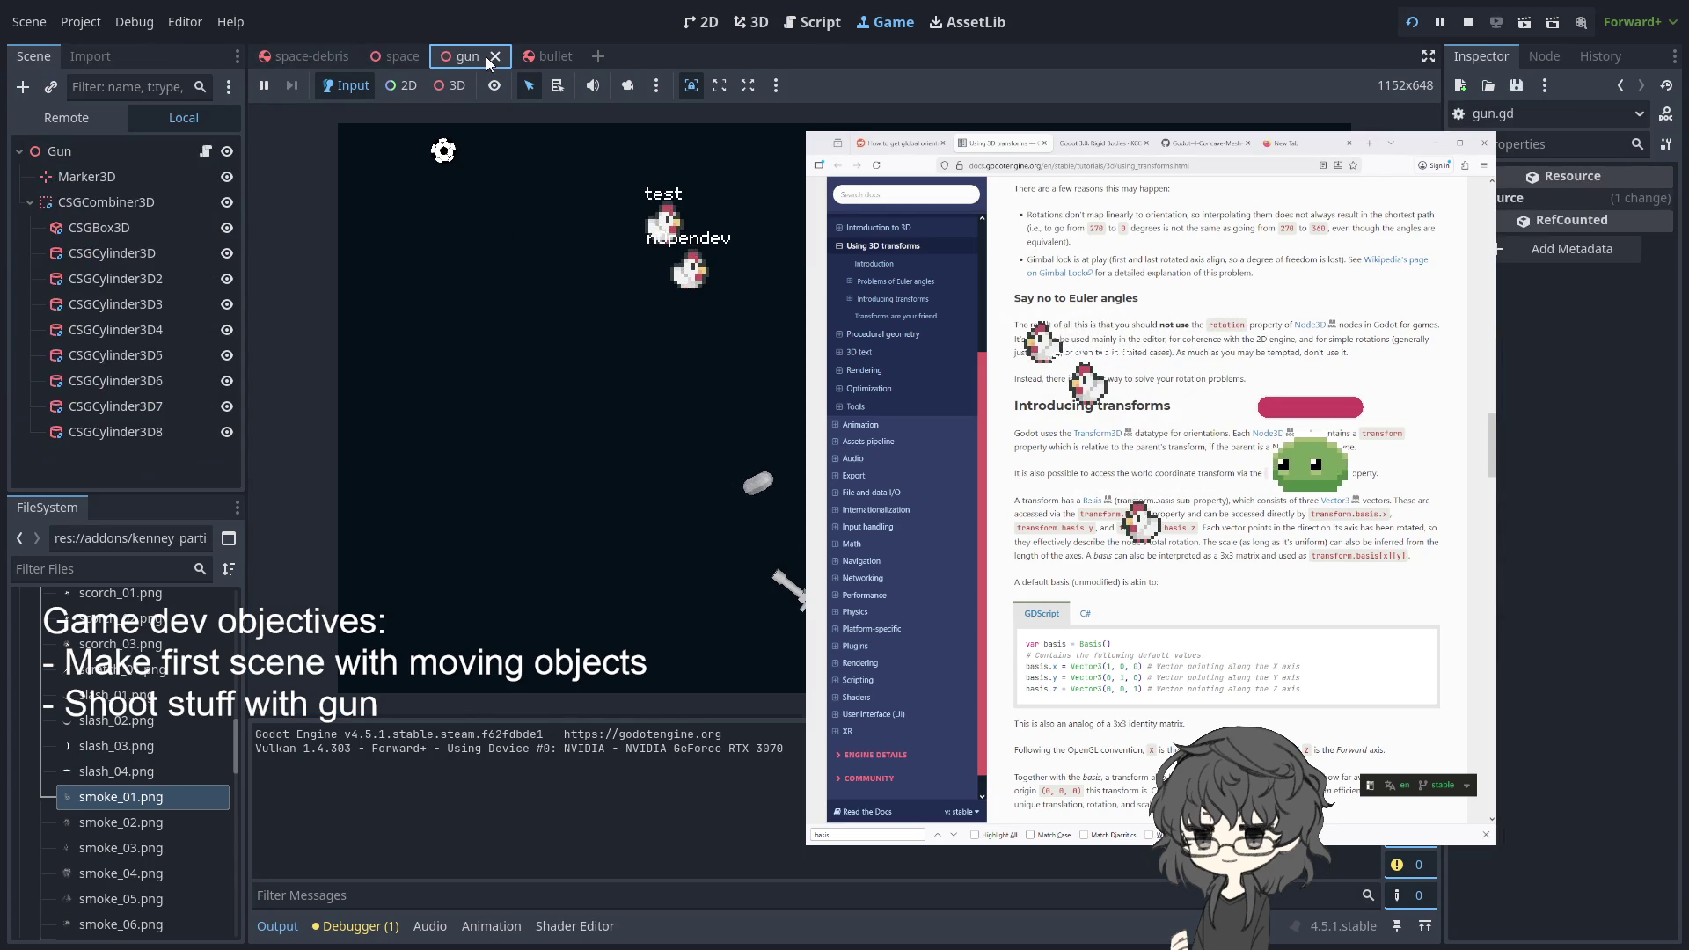
pyautogui.click(409, 55)
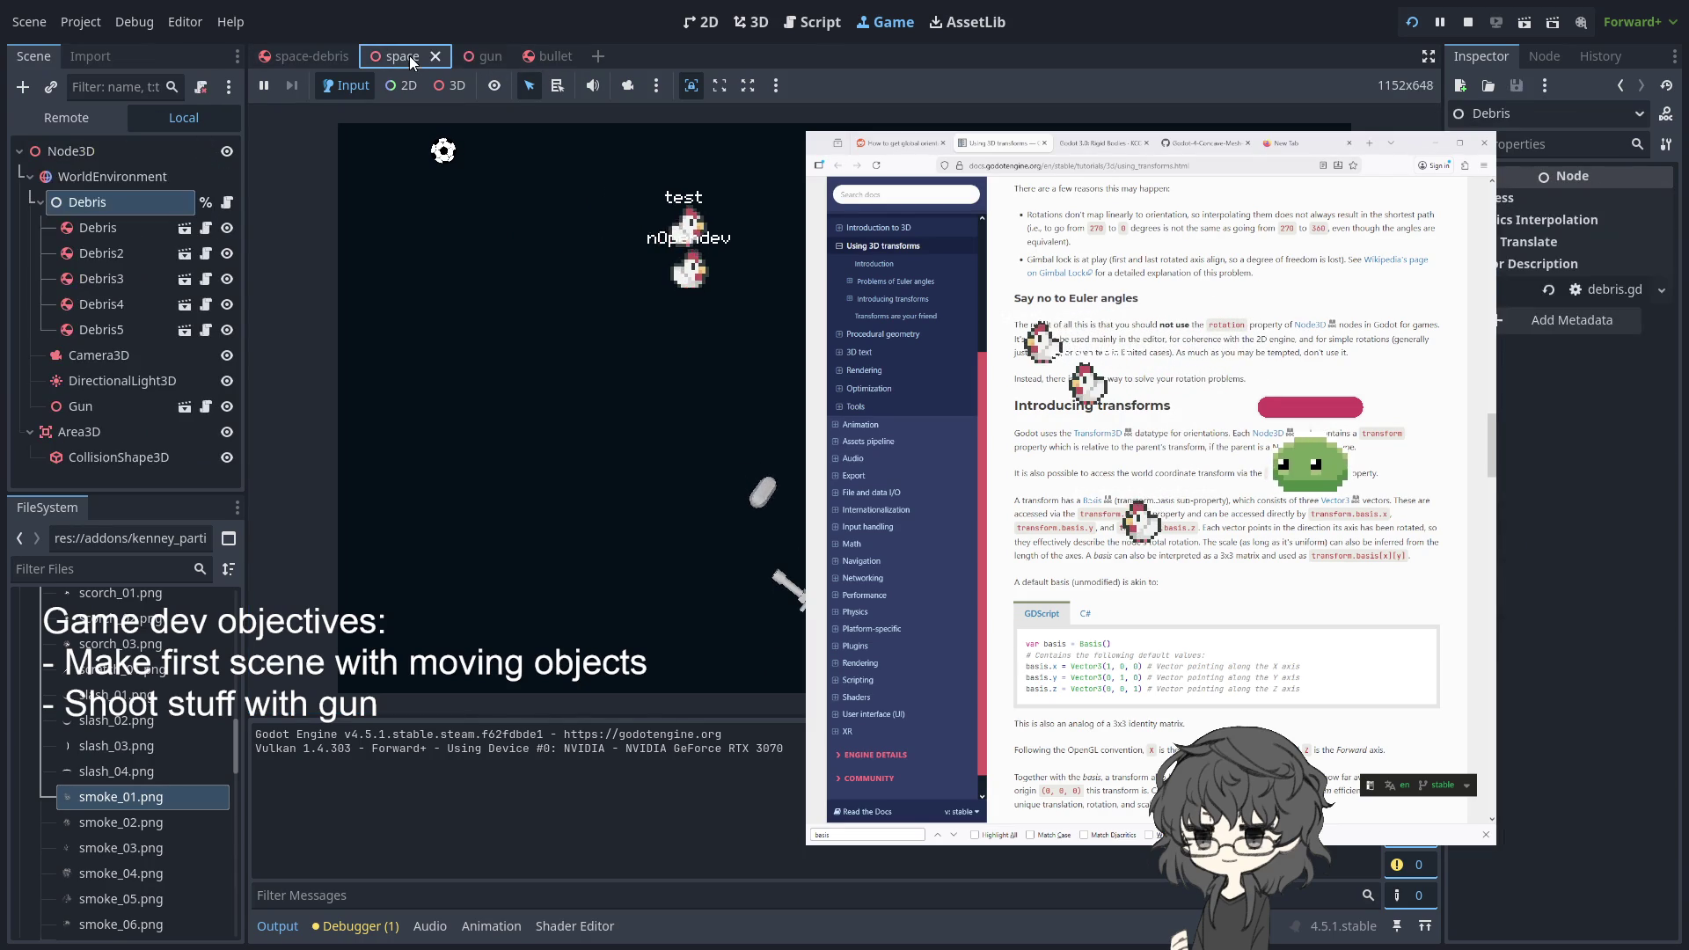
pyautogui.click(166, 255)
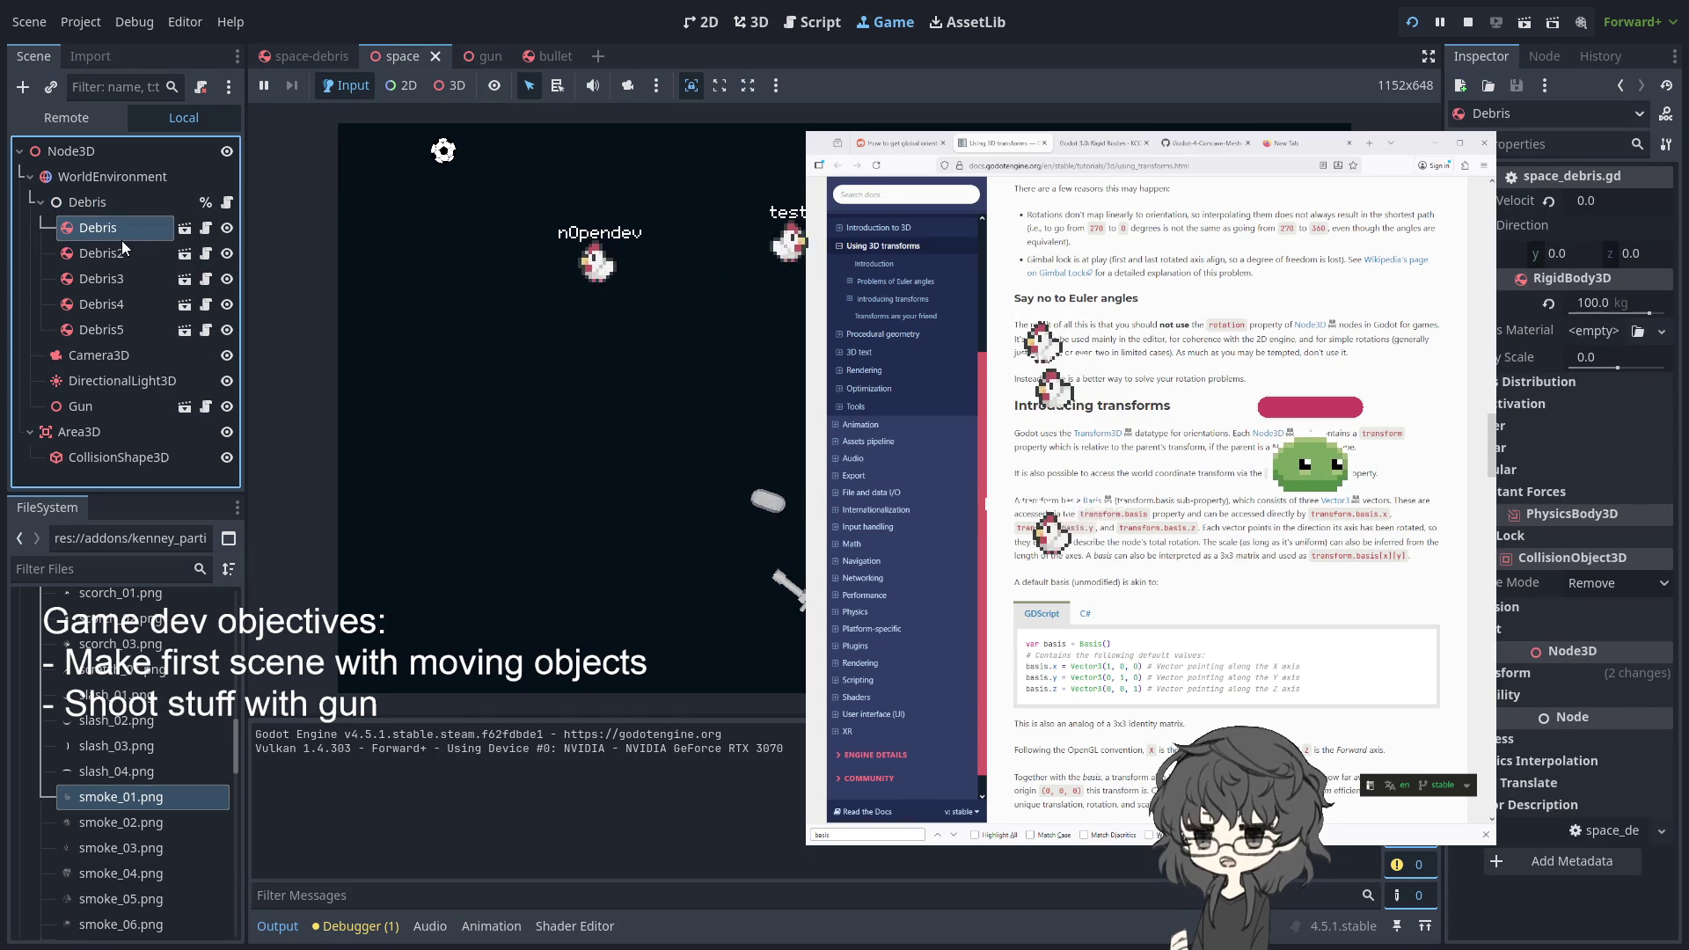
pyautogui.click(109, 276)
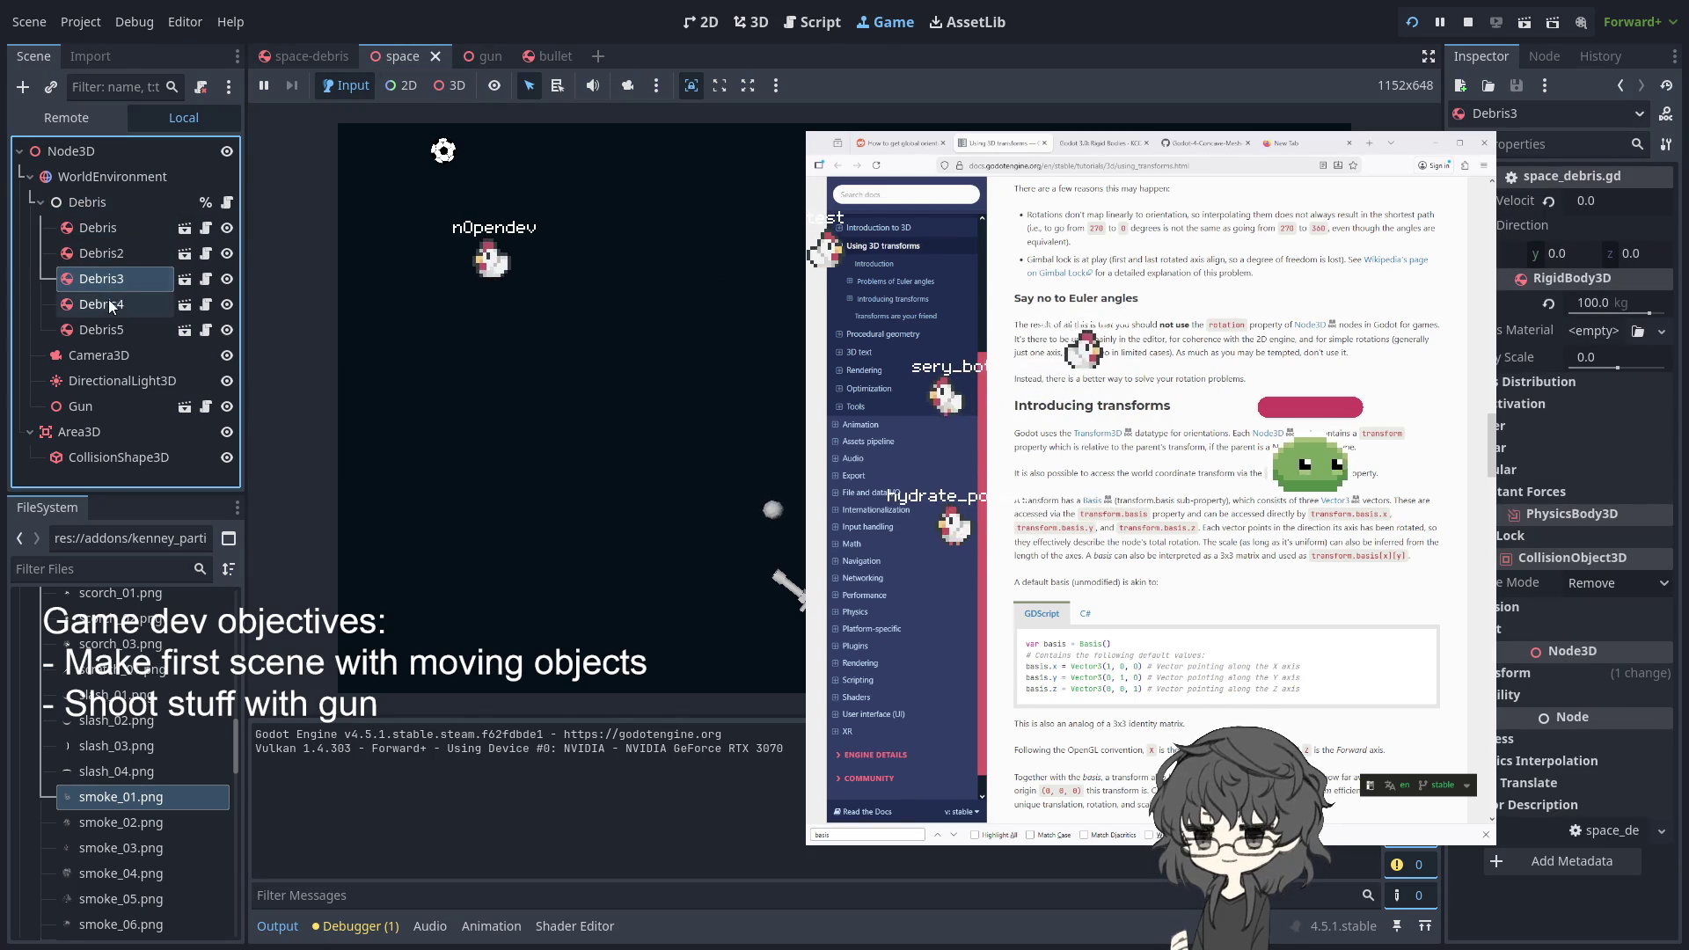
pyautogui.click(106, 329)
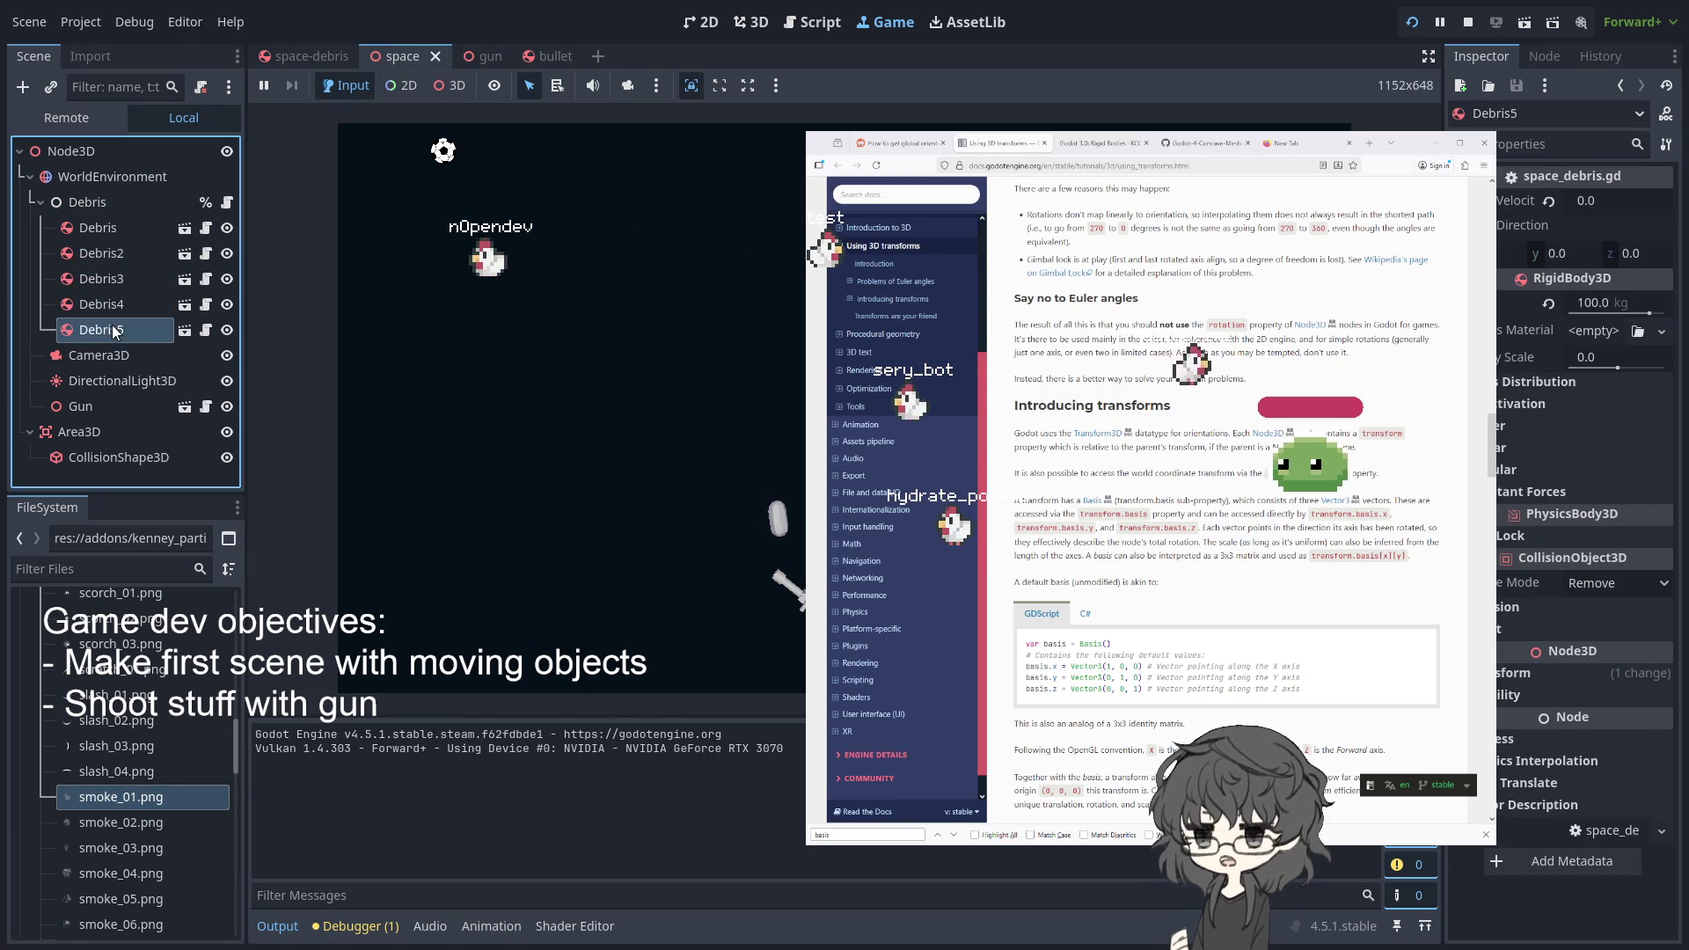
pyautogui.click(106, 235)
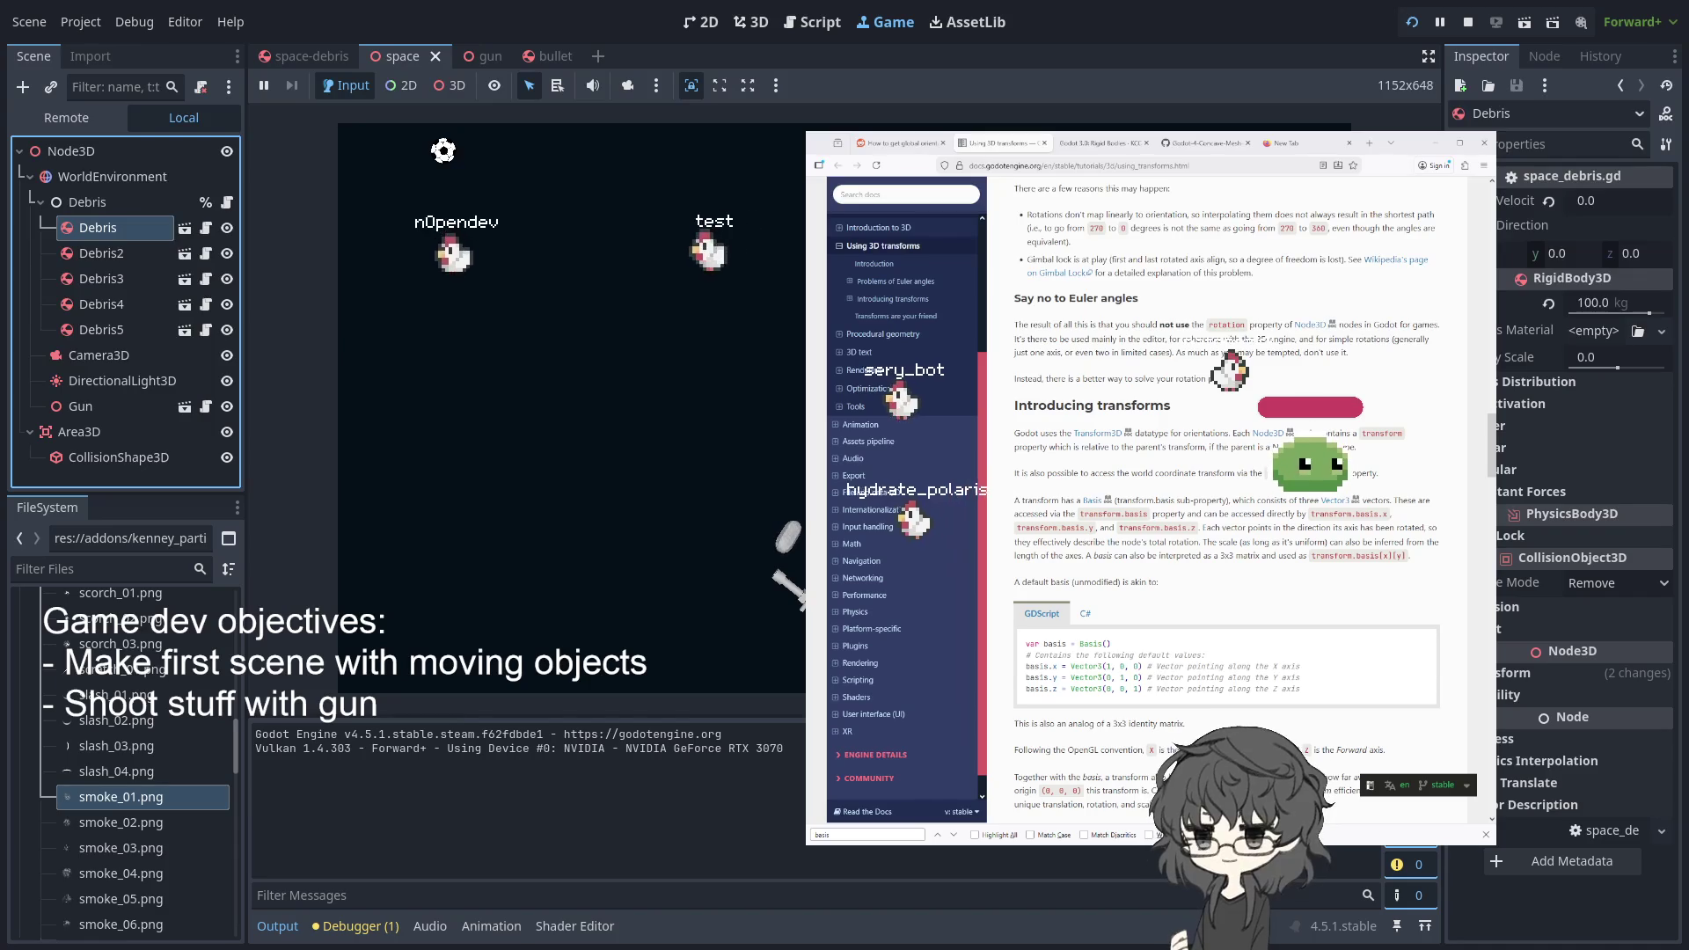
pyautogui.click(184, 228)
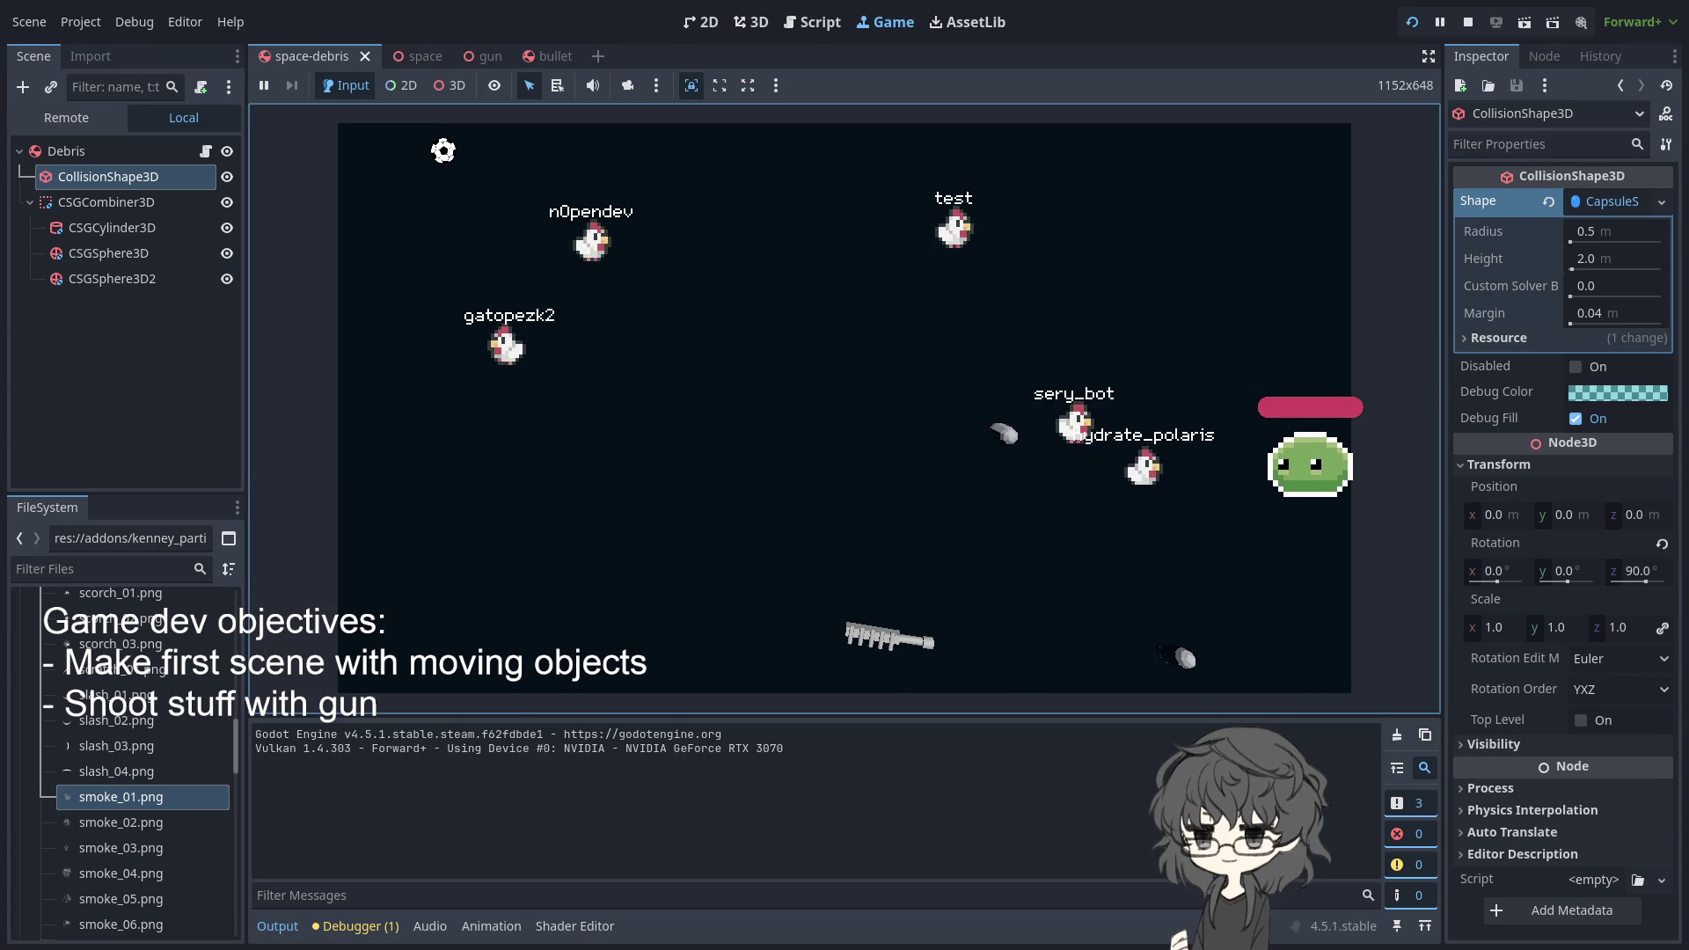
# - Cycle through the bullet, space-debris, space and gun scenes, ending on gun, and stop the game
pyautogui.click(416, 55)
pyautogui.click(473, 53)
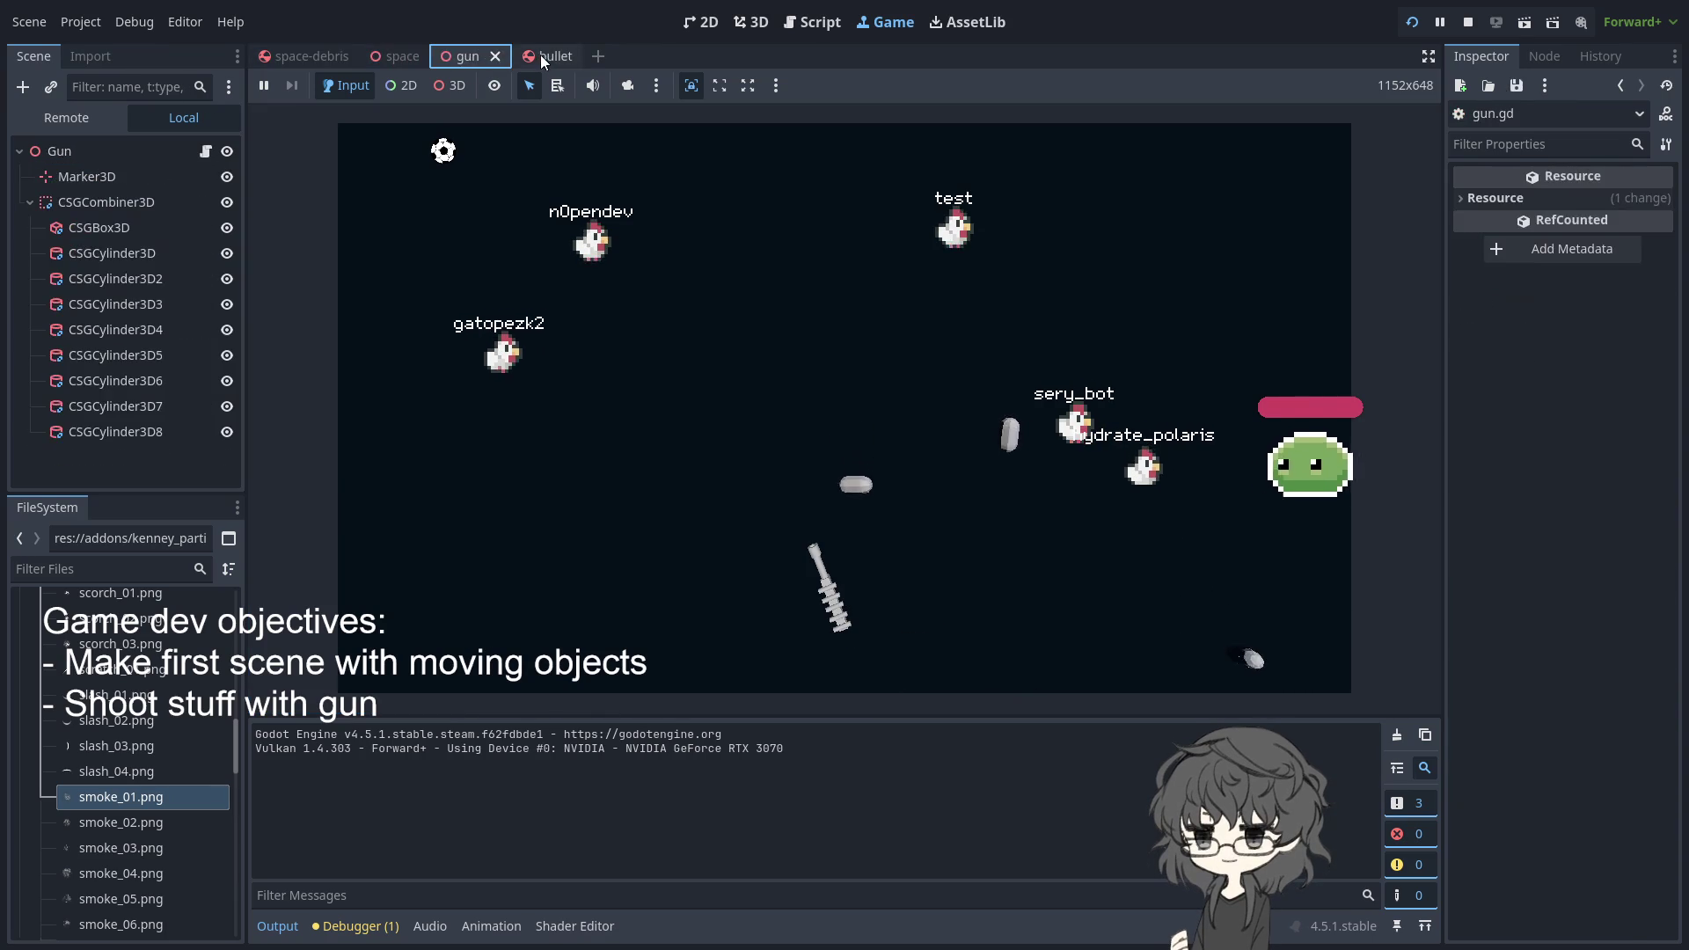
pyautogui.click(540, 55)
pyautogui.click(313, 58)
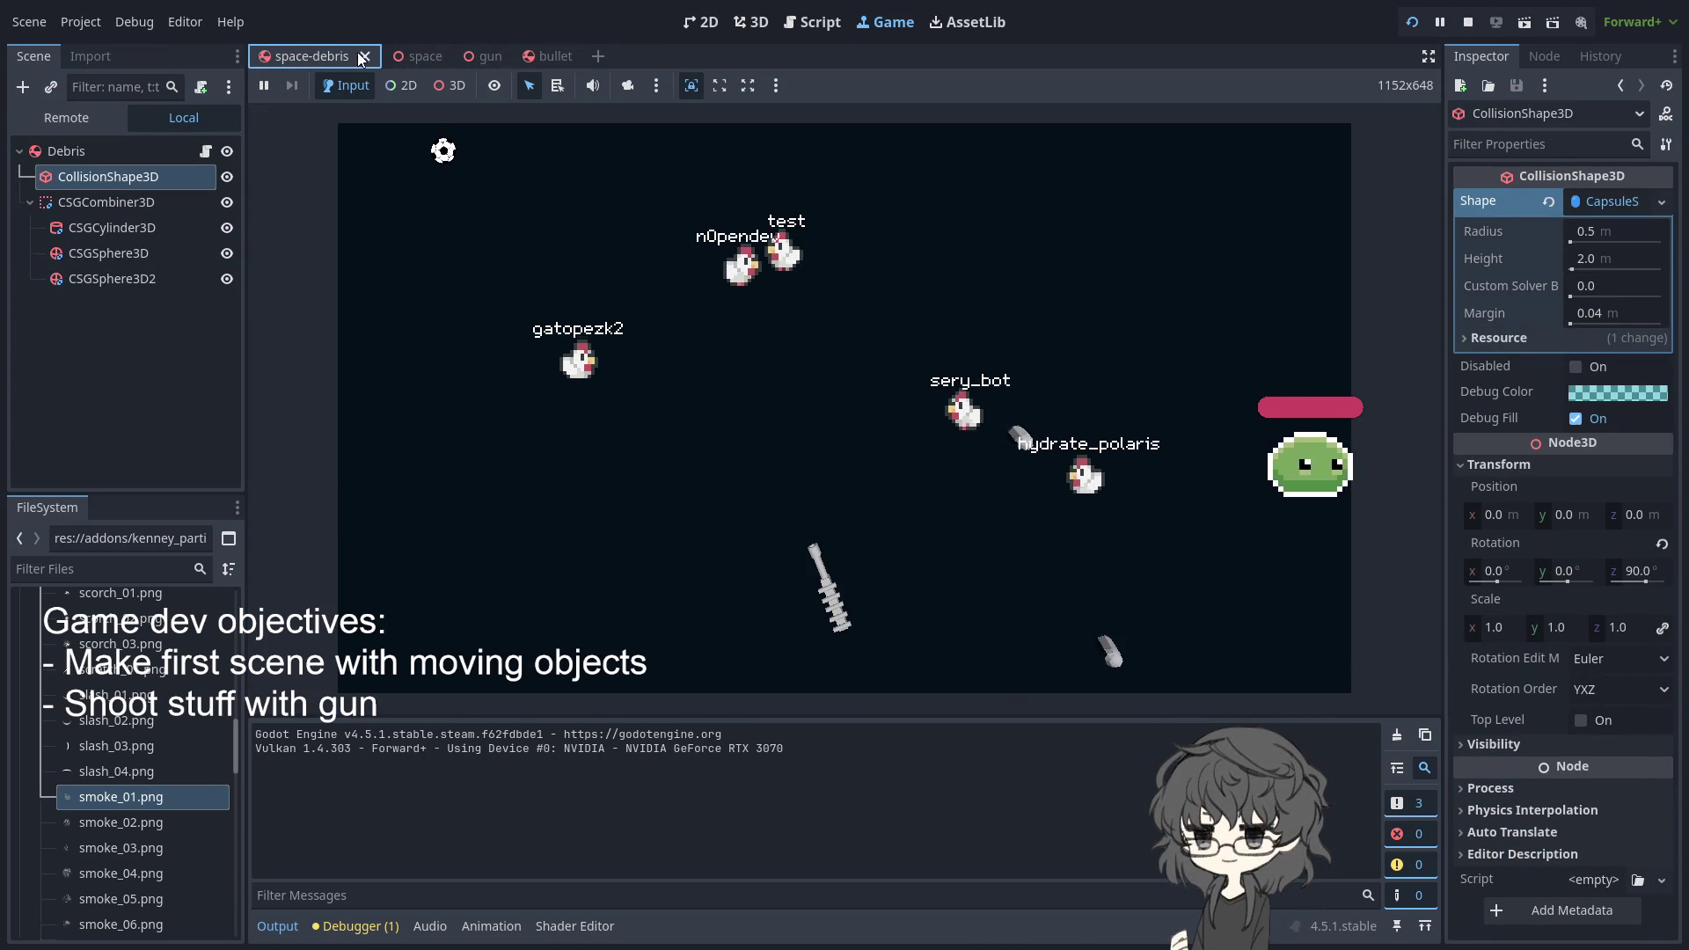
pyautogui.click(409, 56)
pyautogui.click(476, 56)
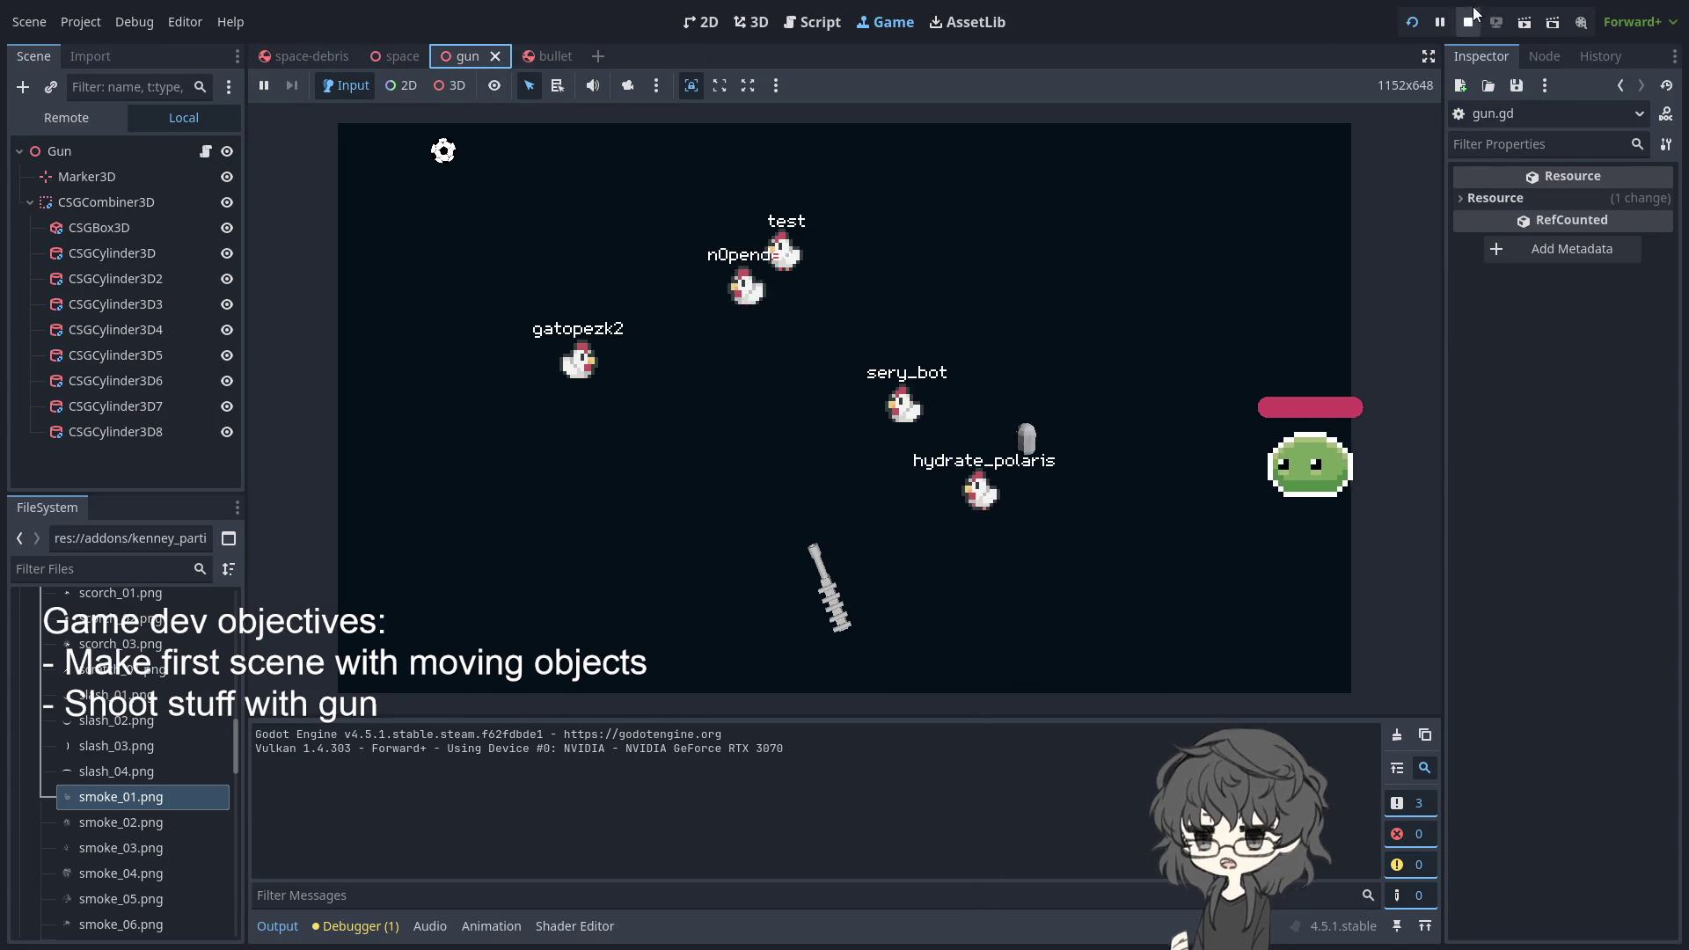
pyautogui.click(536, 56)
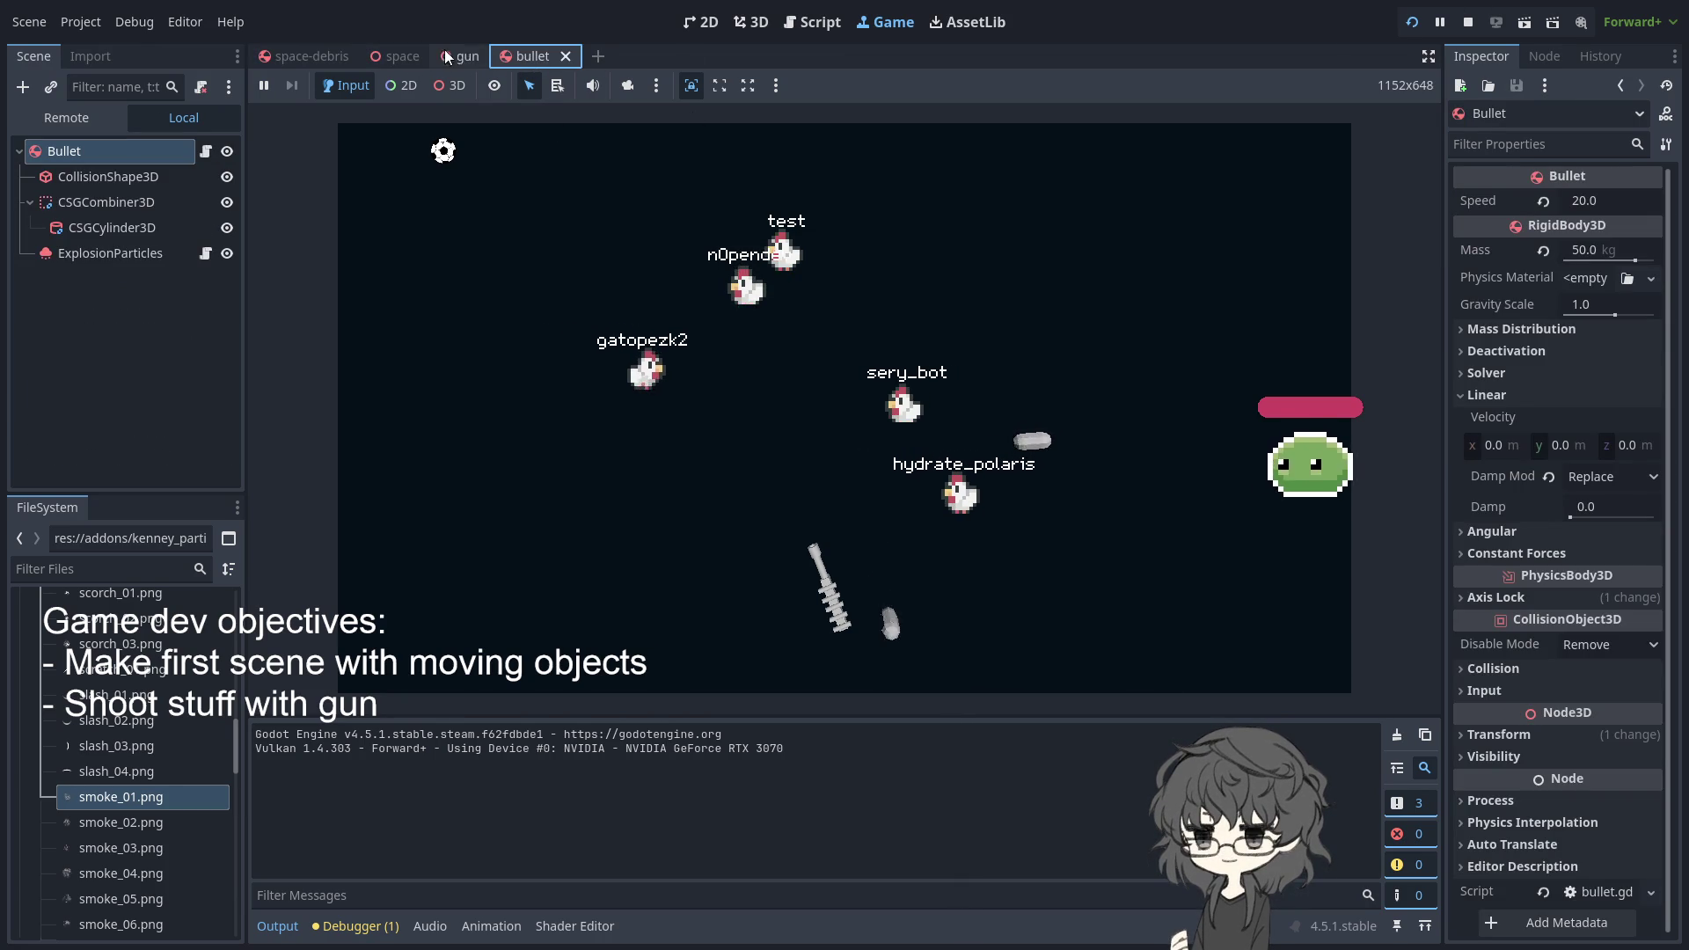
pyautogui.click(467, 51)
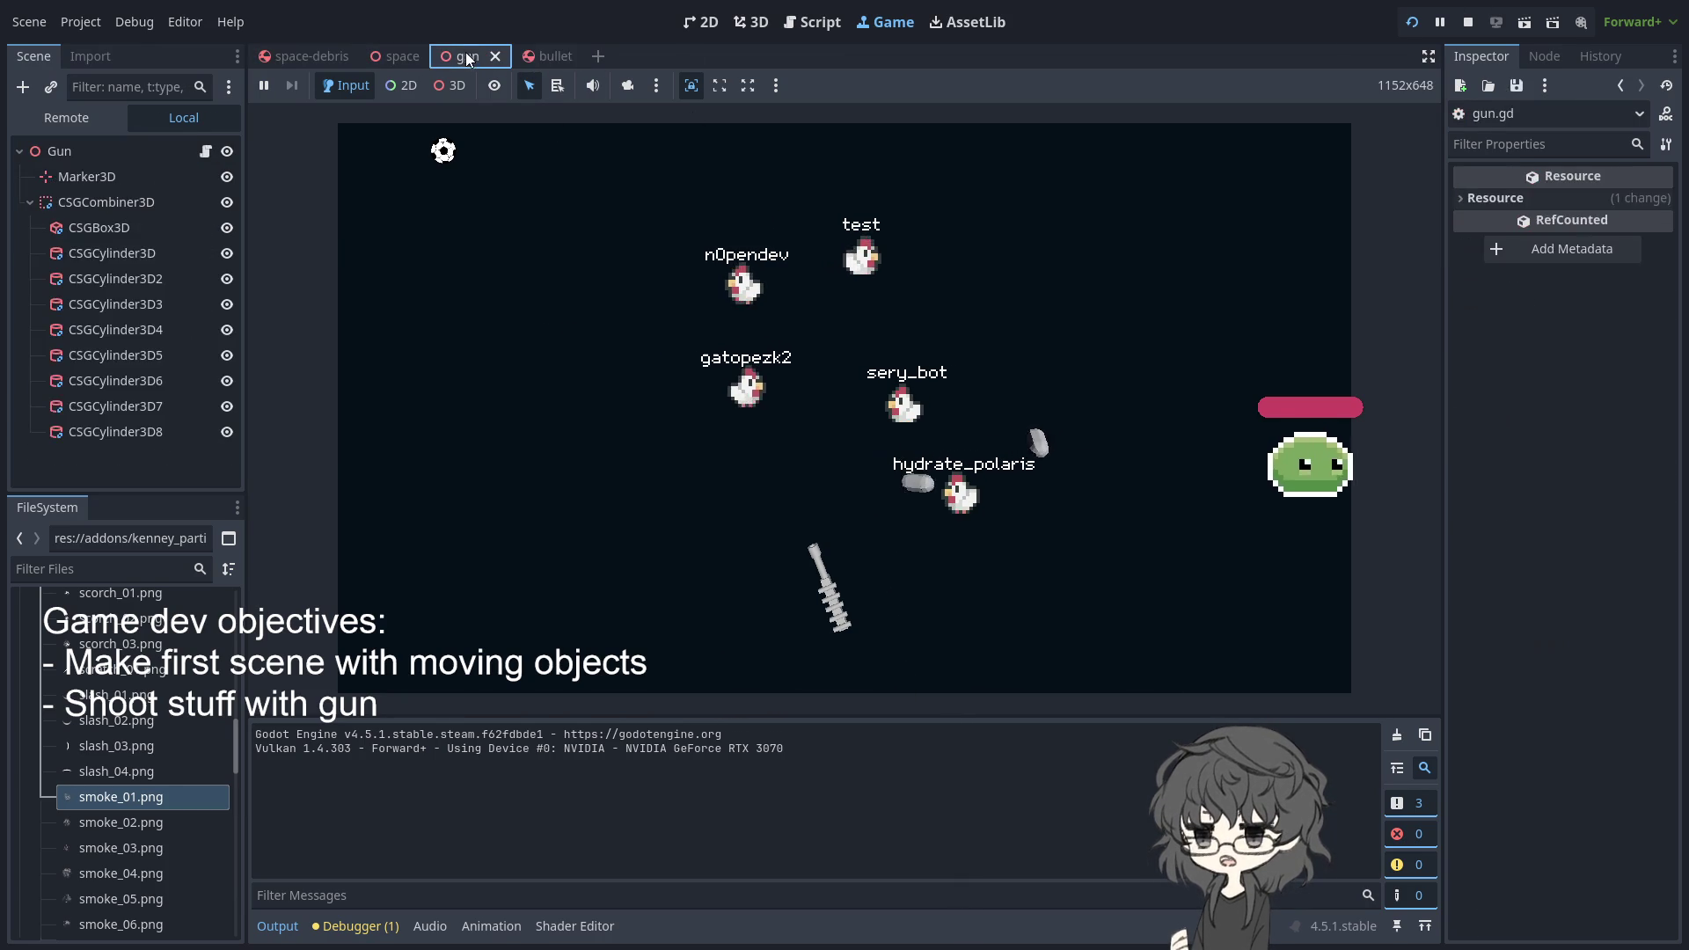
pyautogui.click(394, 51)
pyautogui.click(319, 49)
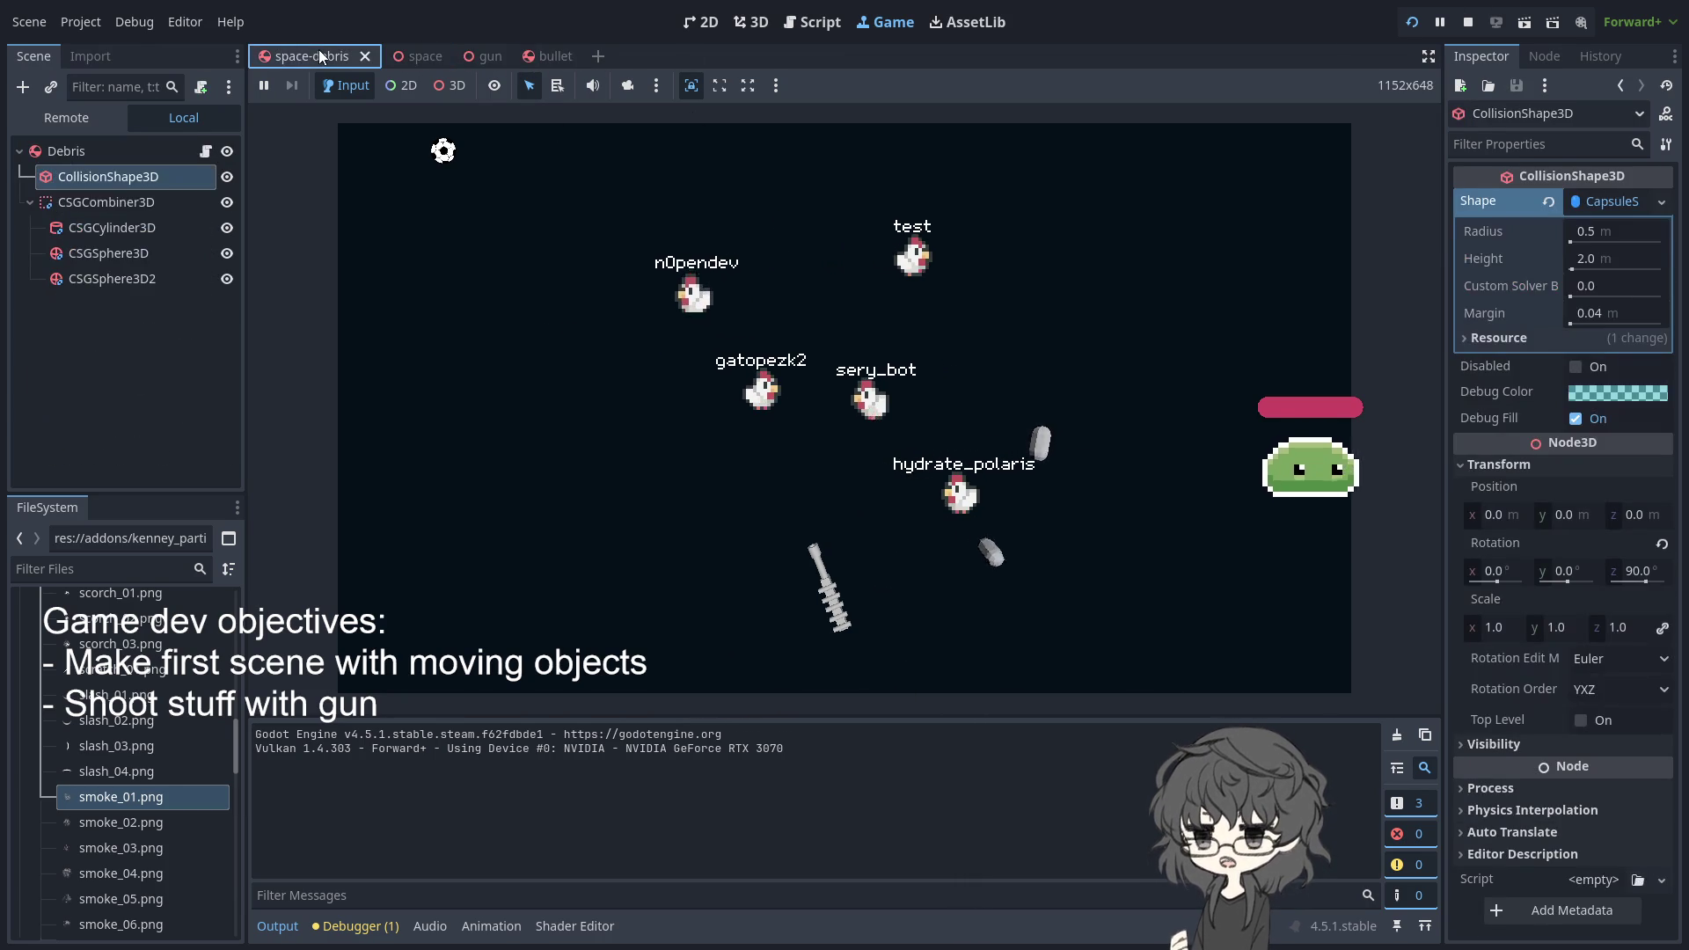
pyautogui.click(484, 55)
pyautogui.click(1469, 23)
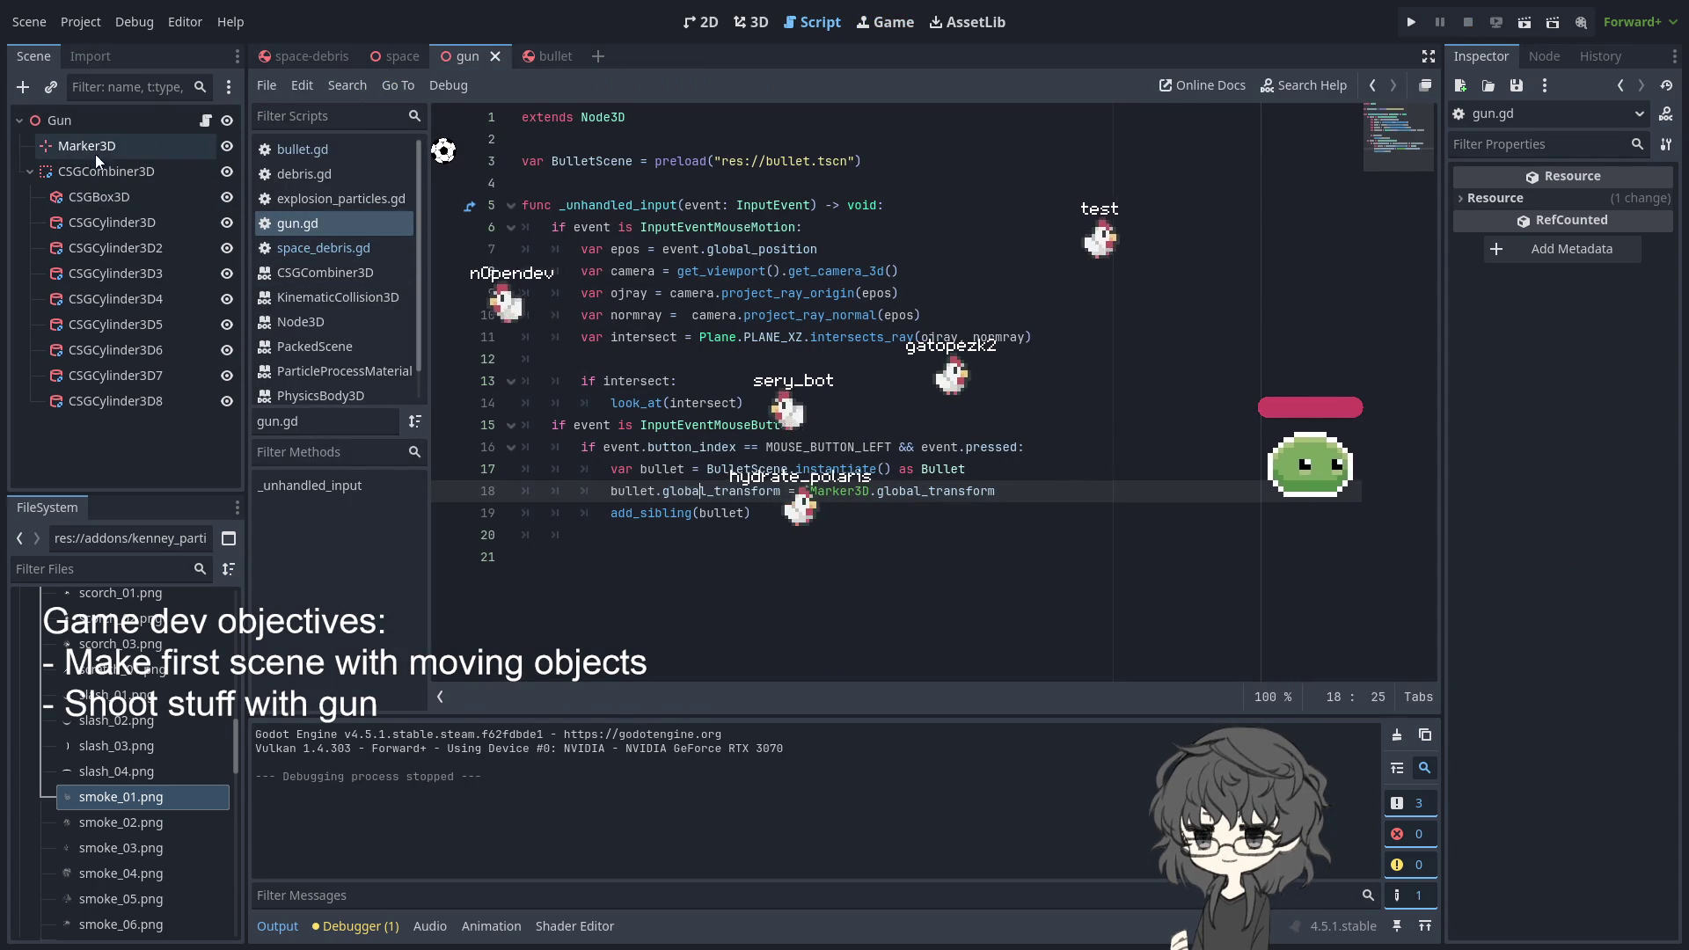
pyautogui.click(398, 53)
pyautogui.moveTo(507, 53)
pyautogui.click(308, 54)
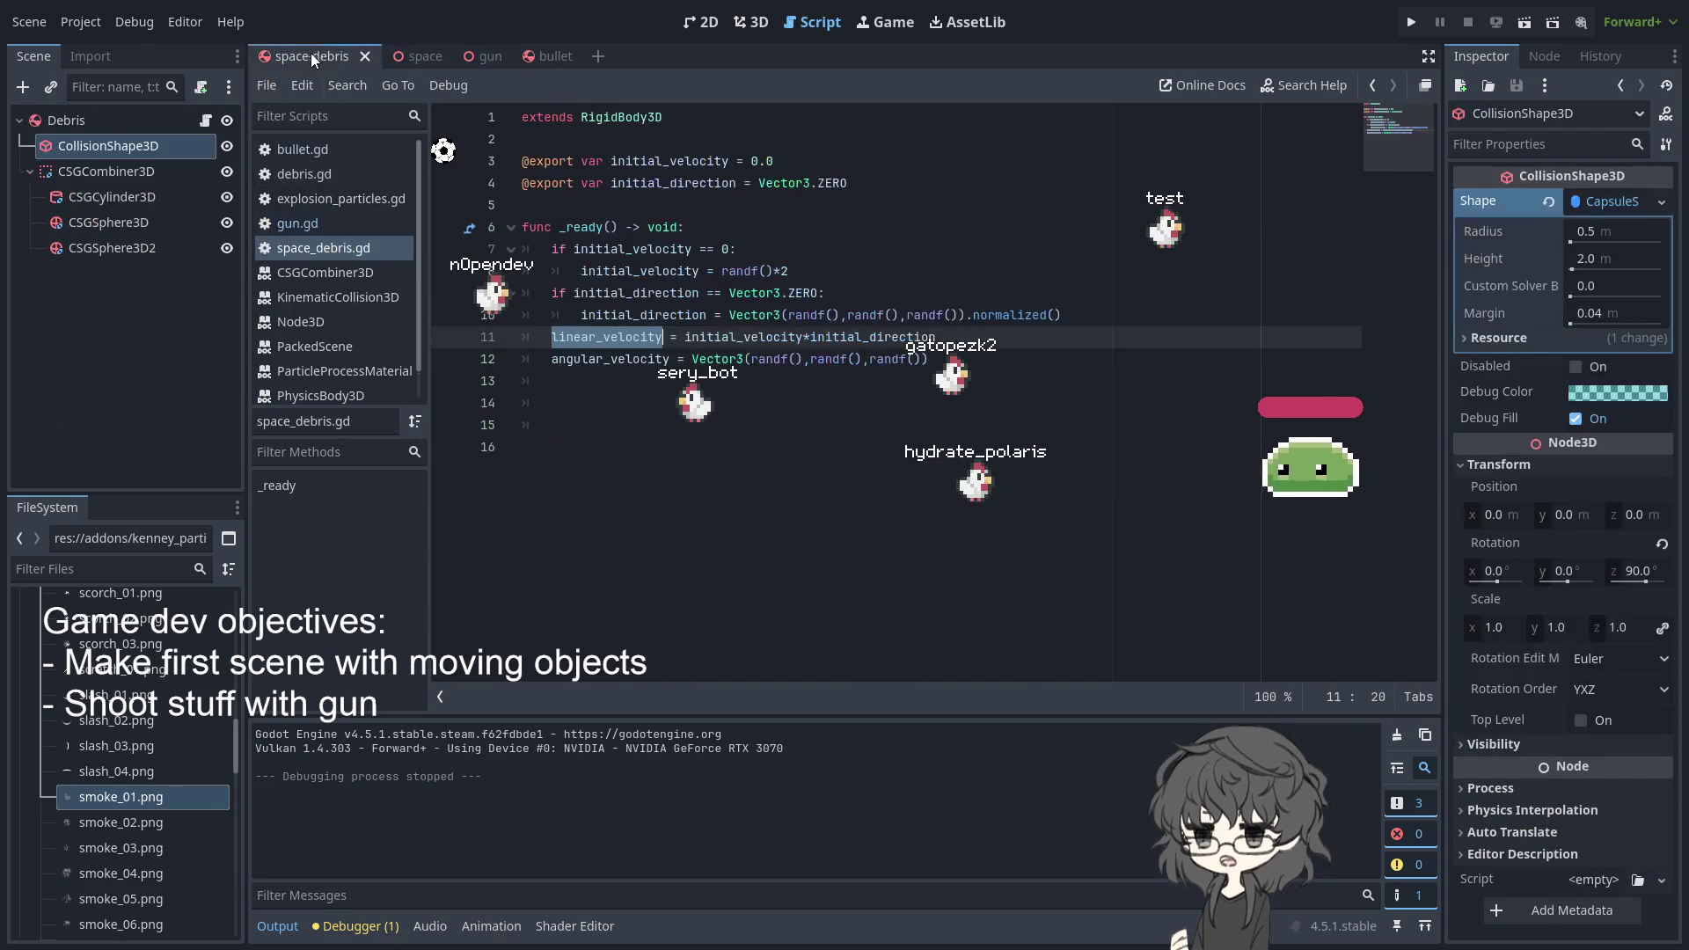
pyautogui.moveTo(579, 182); pyautogui.dragTo(521, 161)
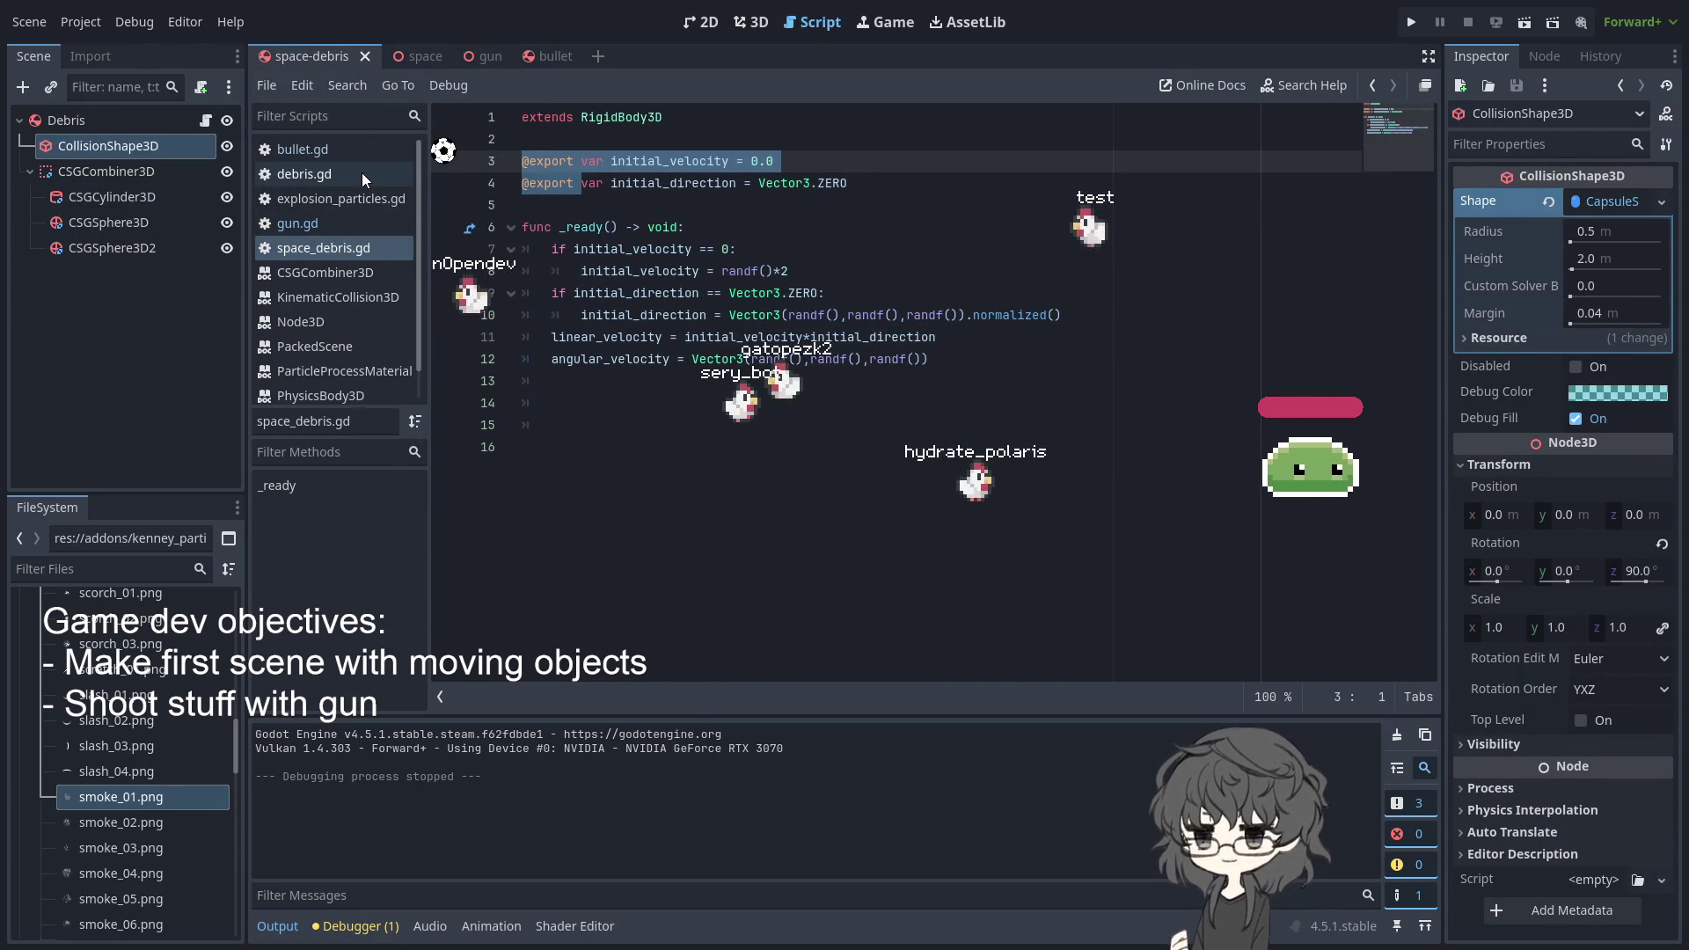
pyautogui.click(579, 183)
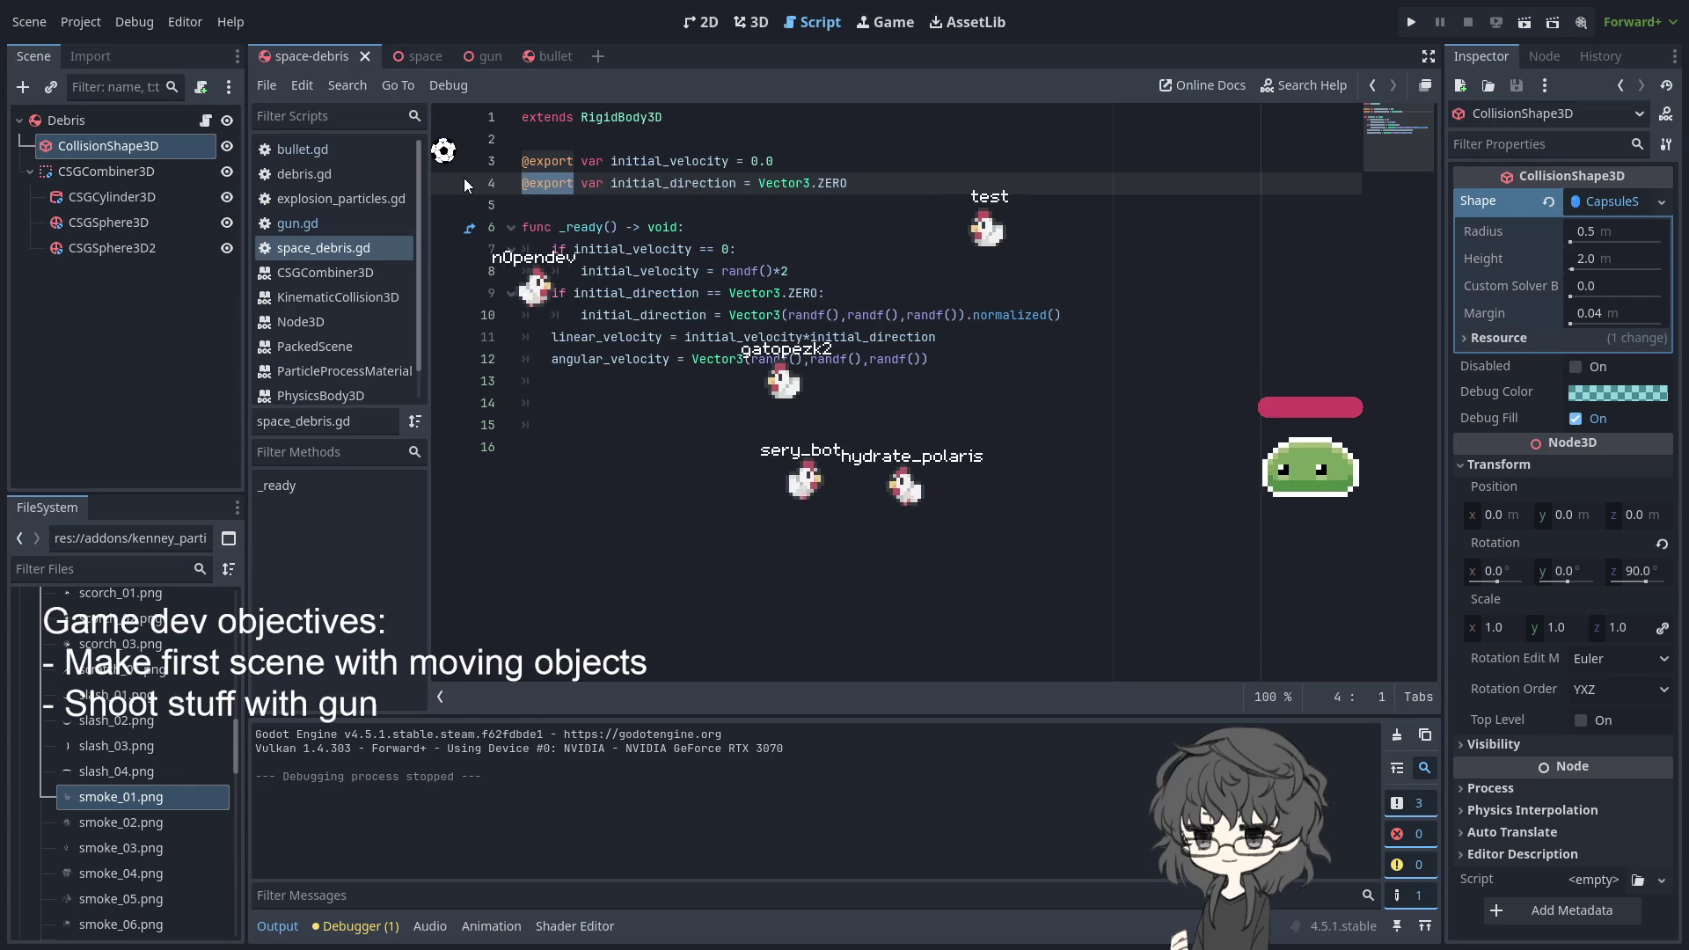
pyautogui.press('BackSpace')
pyautogui.press('Delete')
pyautogui.press('Up')
pyautogui.press('Delete')
pyautogui.press('Delete')
pyautogui.press('Delete')
pyautogui.press('Delete')
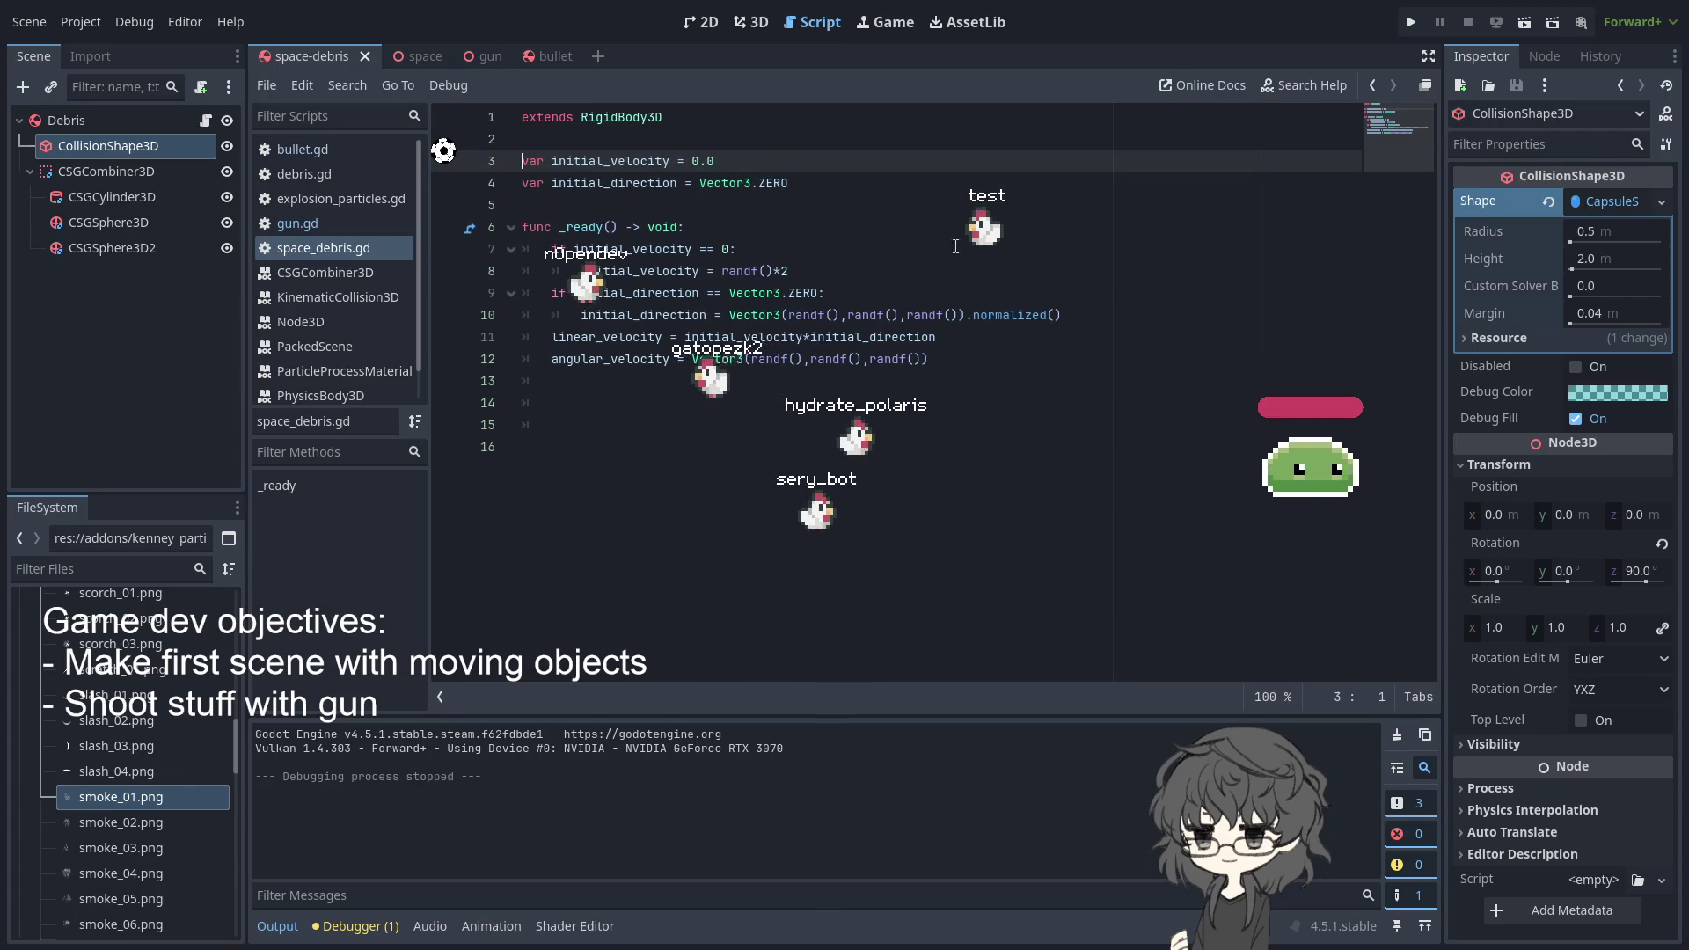
pyautogui.click(953, 136)
pyautogui.click(1410, 18)
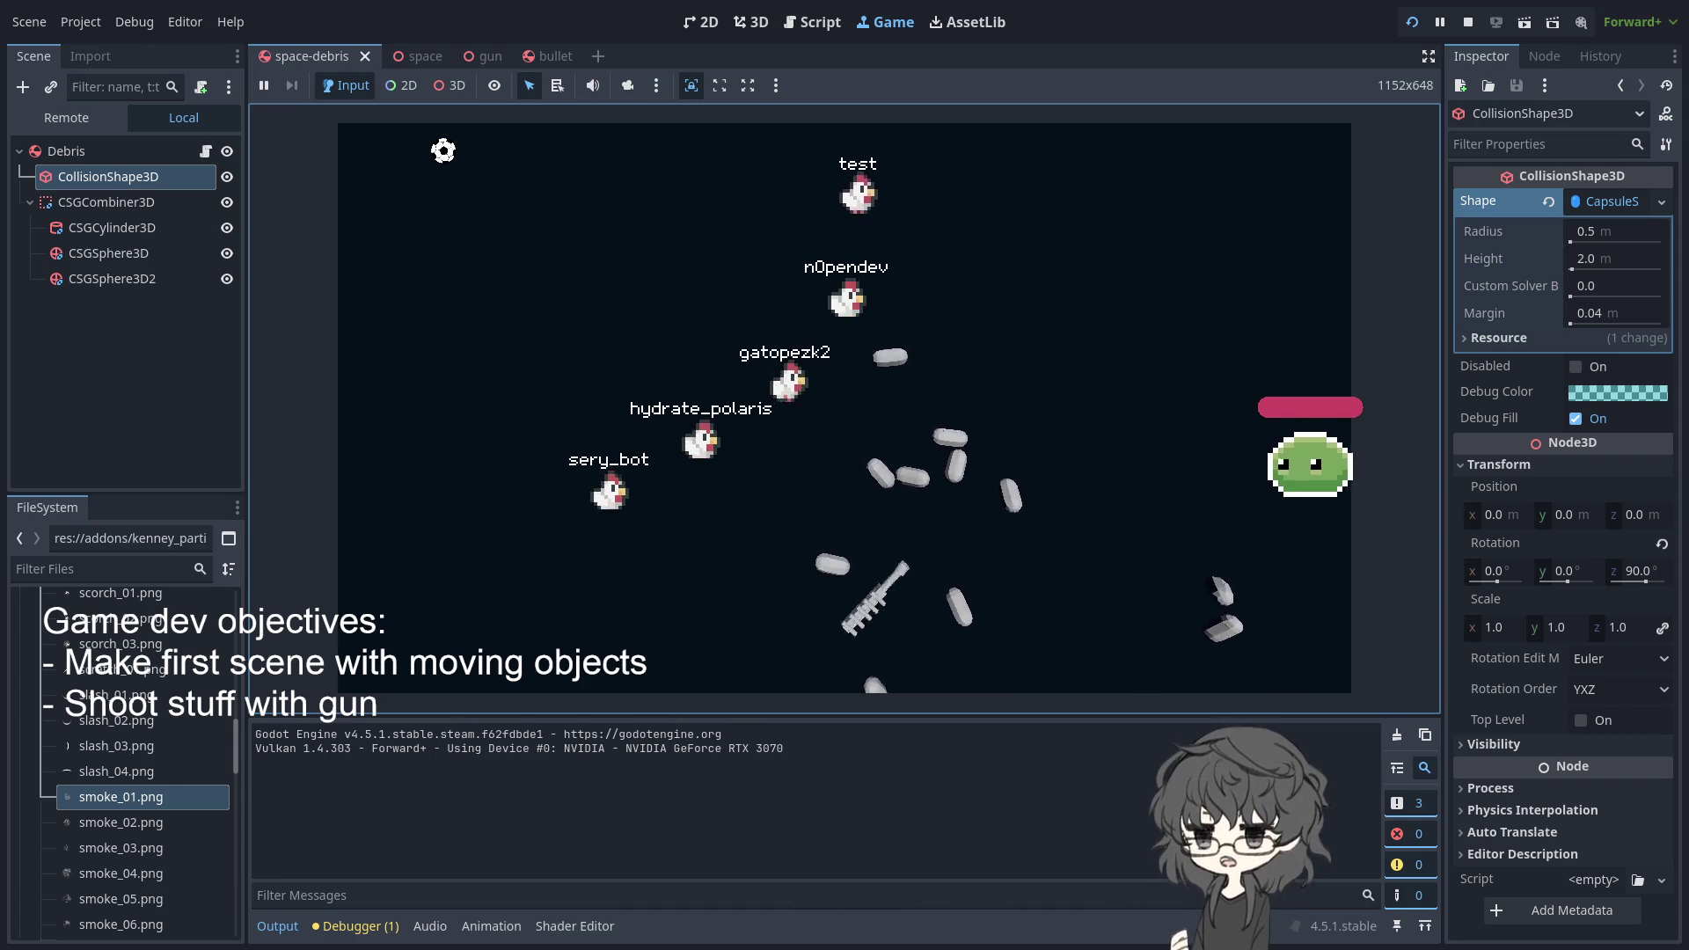
# - Inspect the bullet scene's ExplosionParticles script, then return to the space-debris scene's script
pyautogui.click(418, 56)
pyautogui.click(495, 58)
pyautogui.click(537, 56)
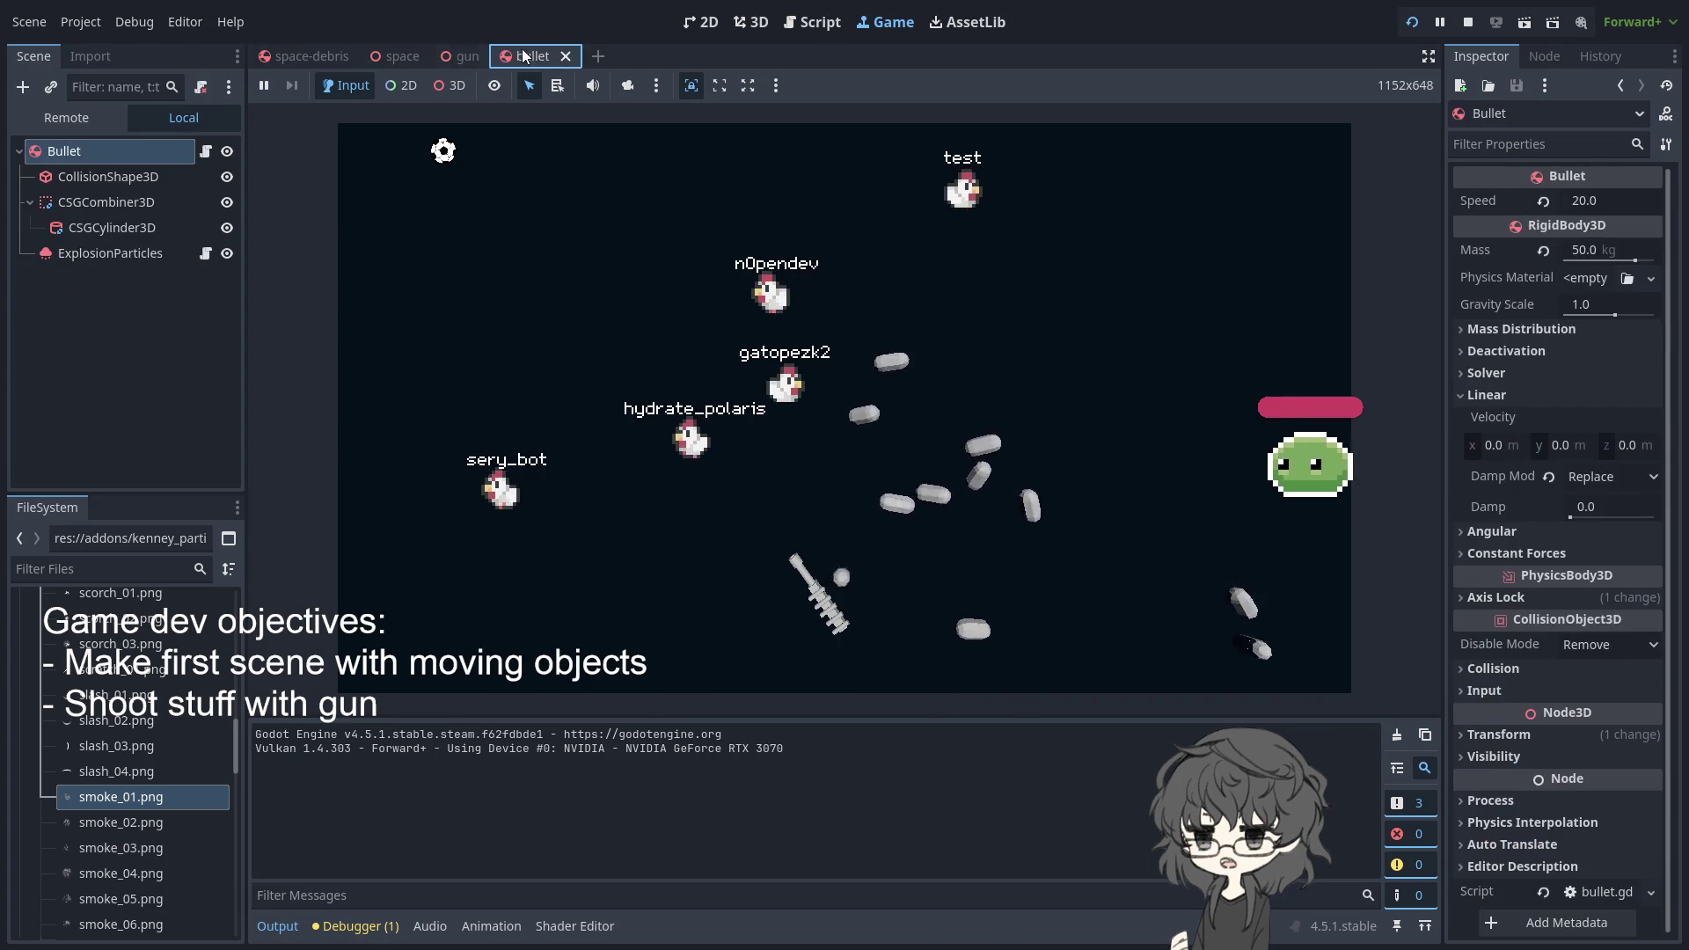
pyautogui.click(207, 253)
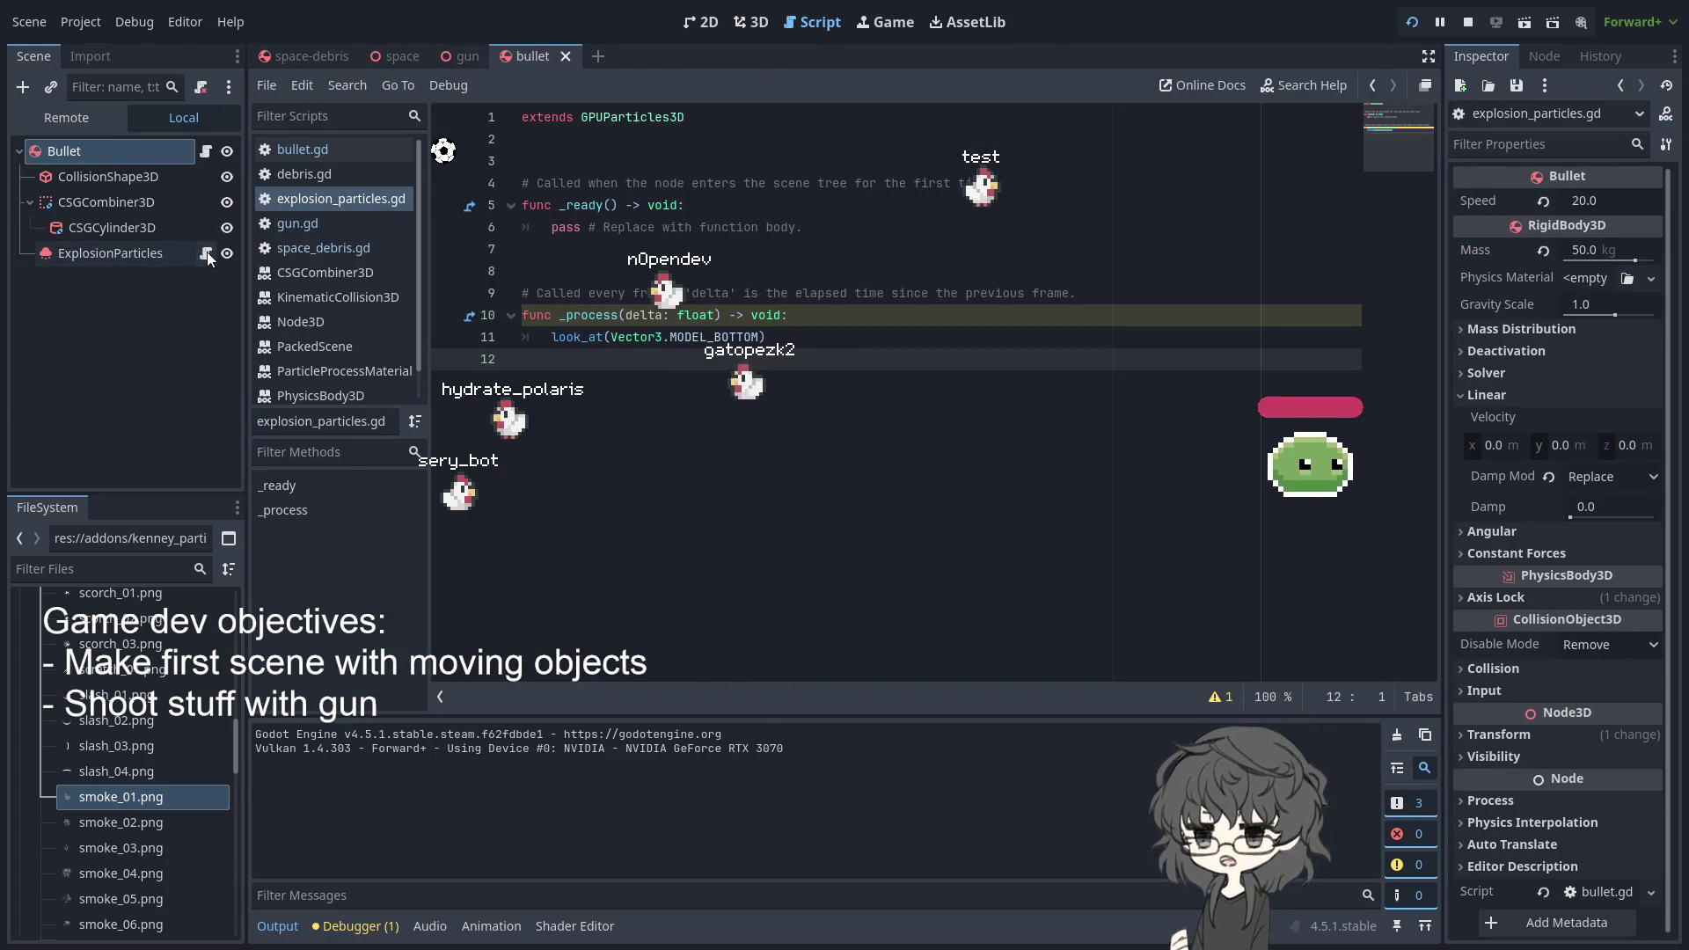
pyautogui.click(827, 346)
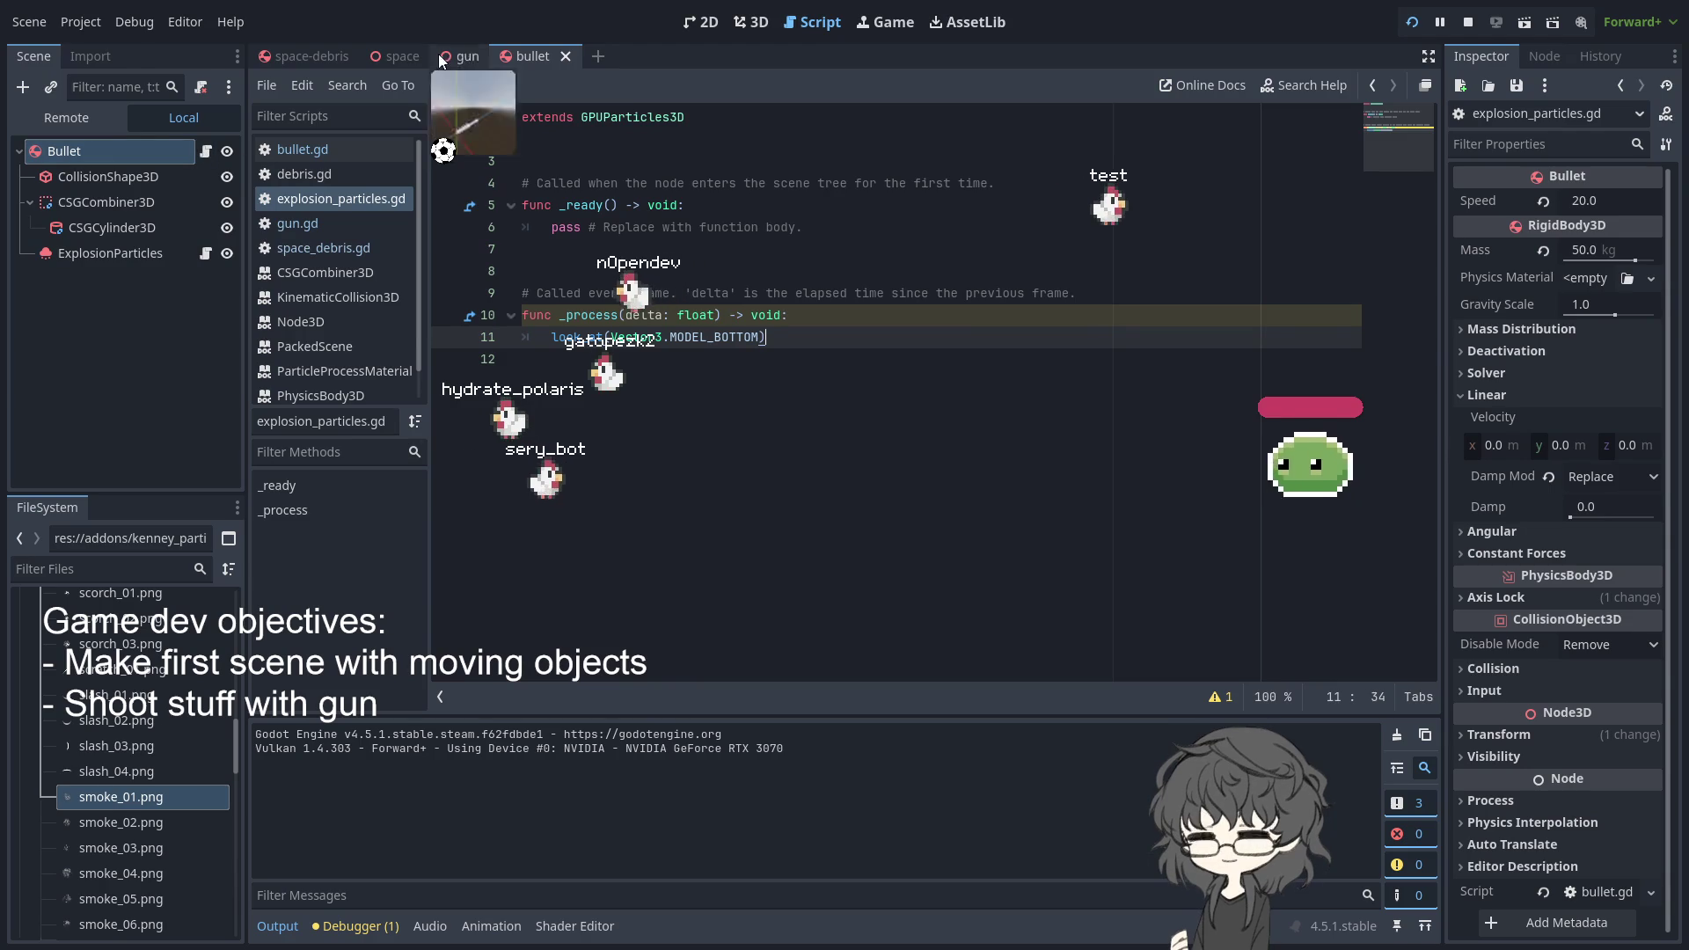
pyautogui.click(304, 55)
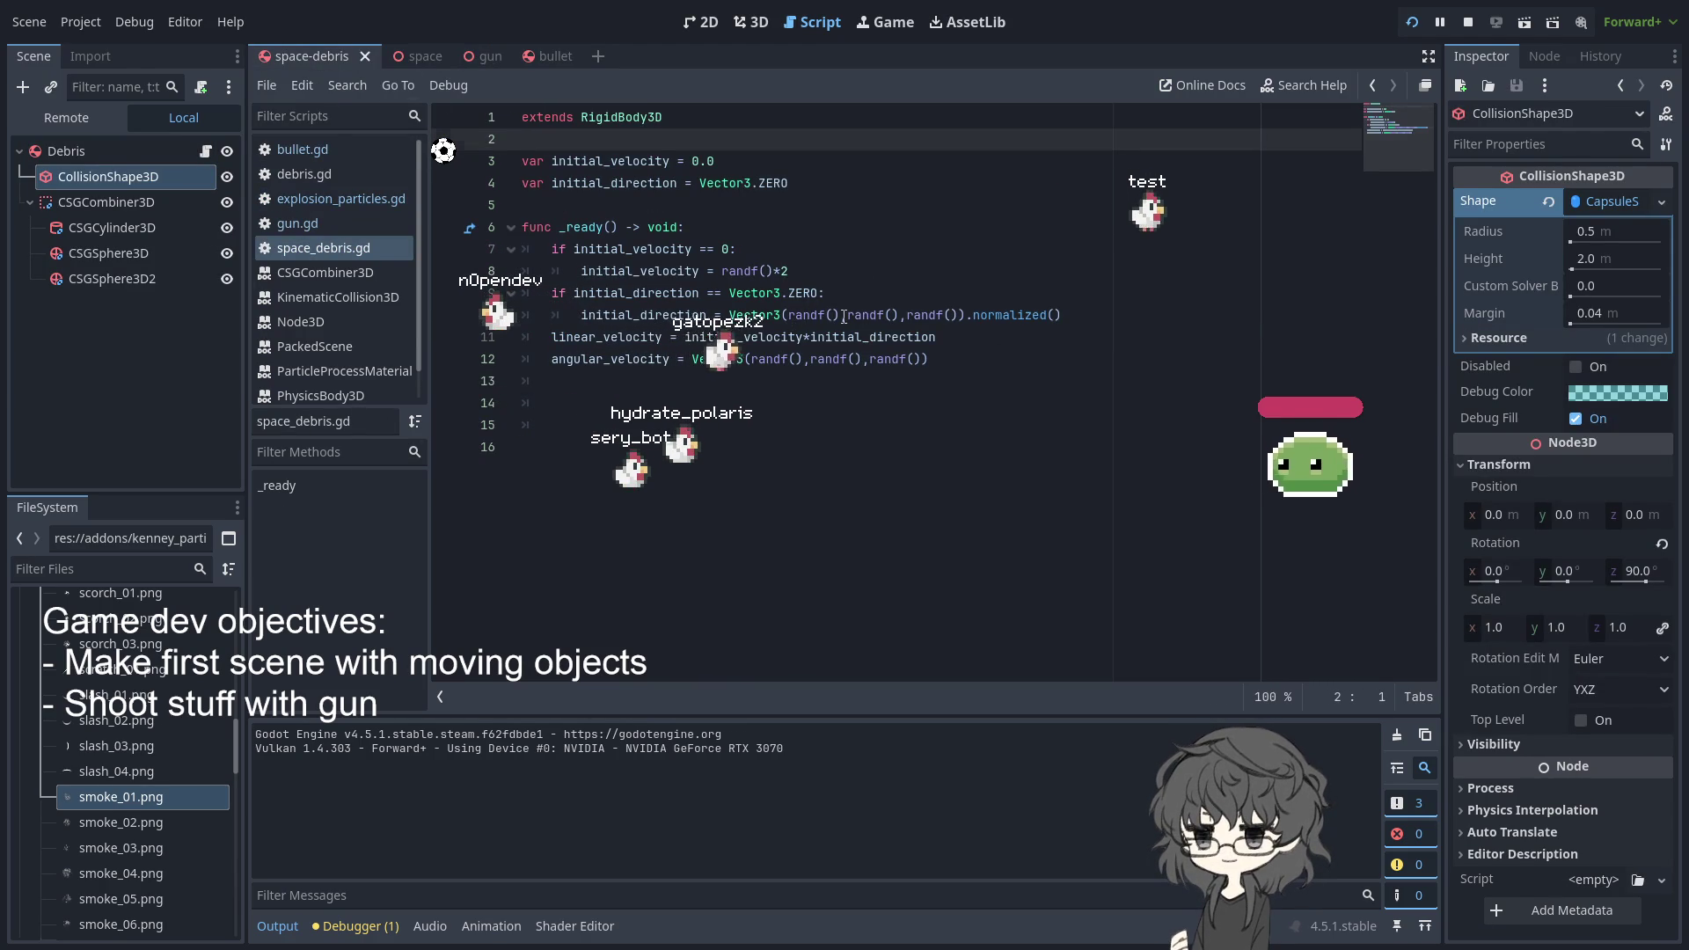
# - Subtract 0.5 from all three randf() components of initial_direction on line 10, then run the project
pyautogui.click(844, 316)
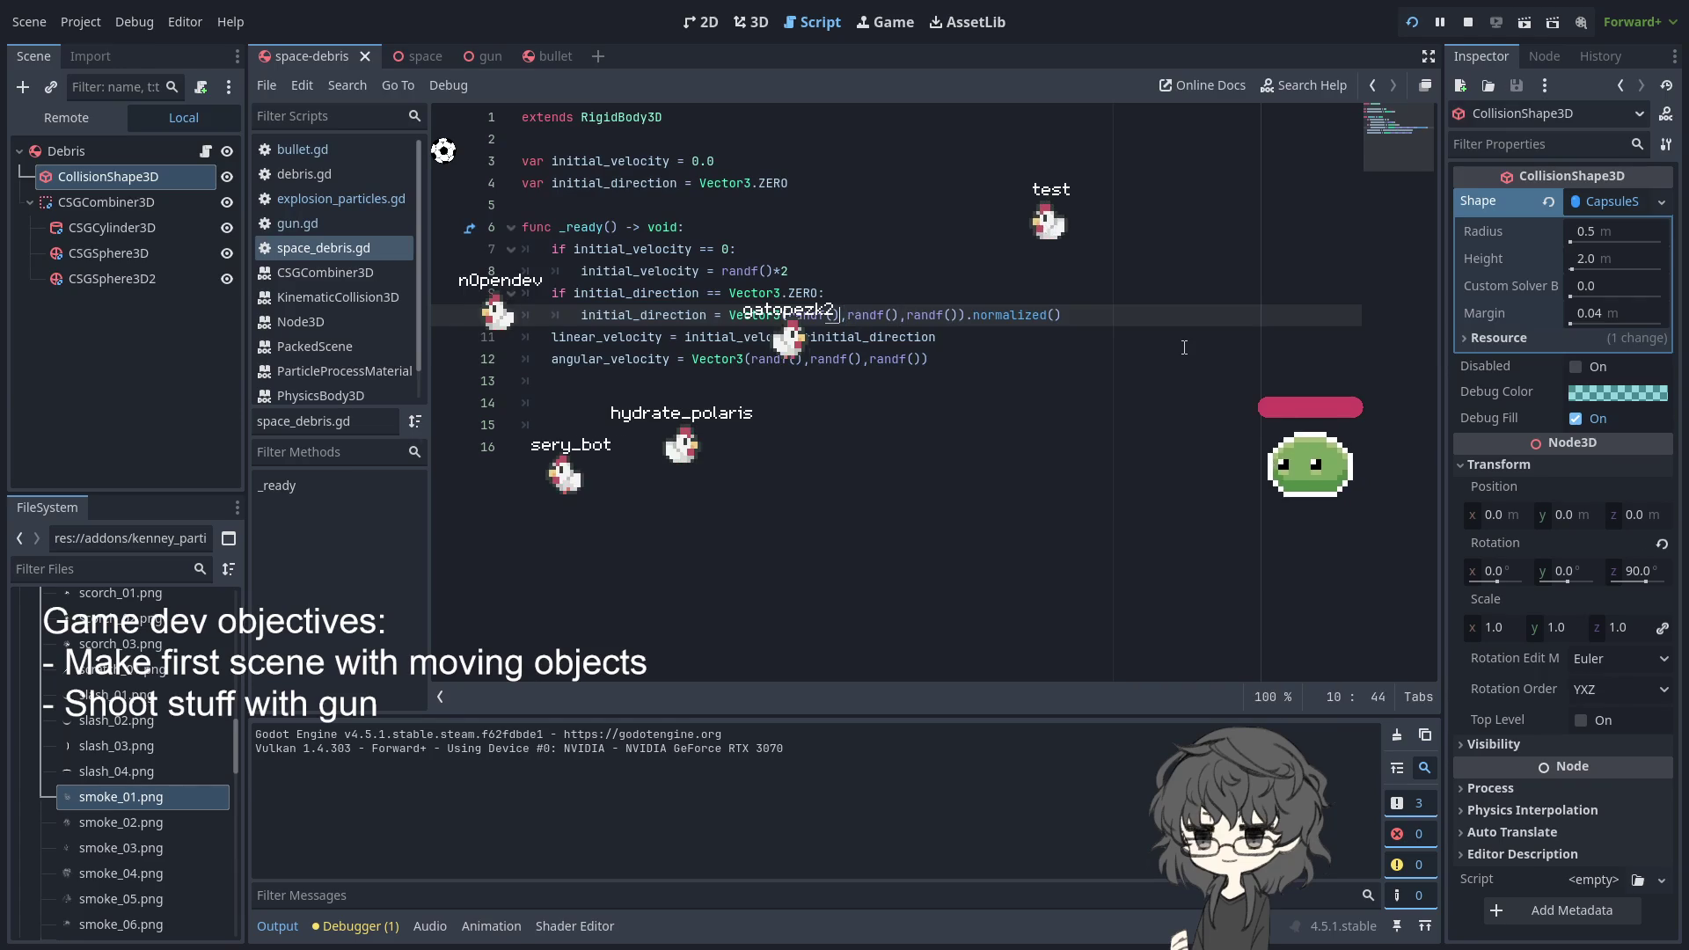
pyautogui.write('-')
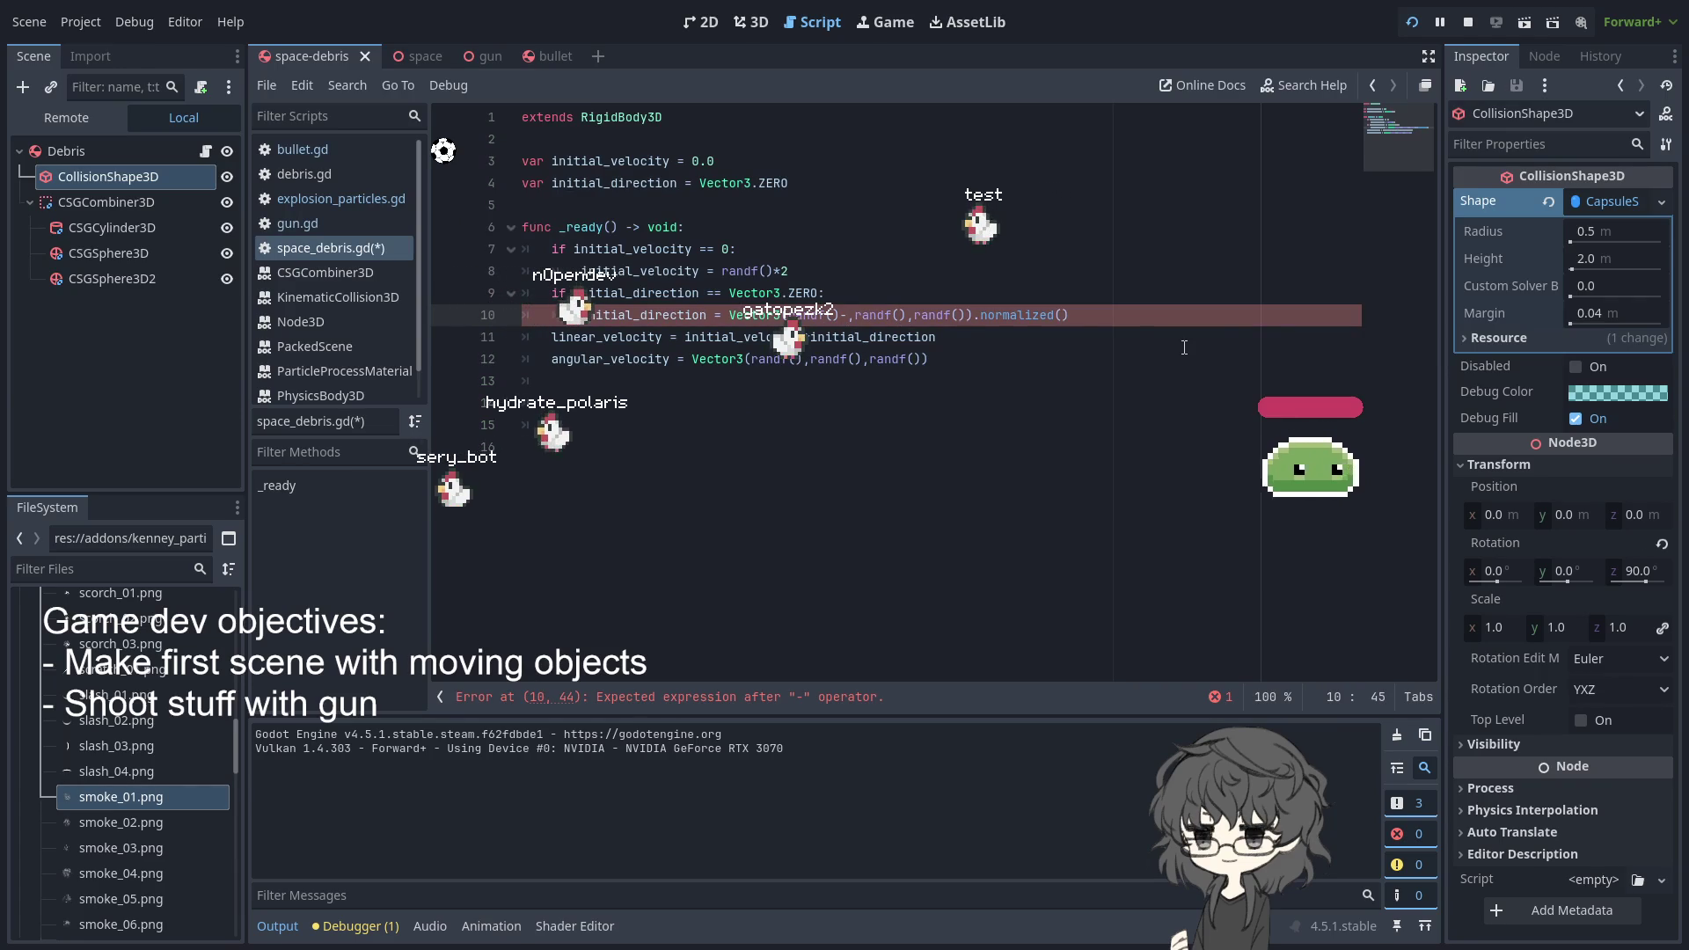
pyautogui.write('0')
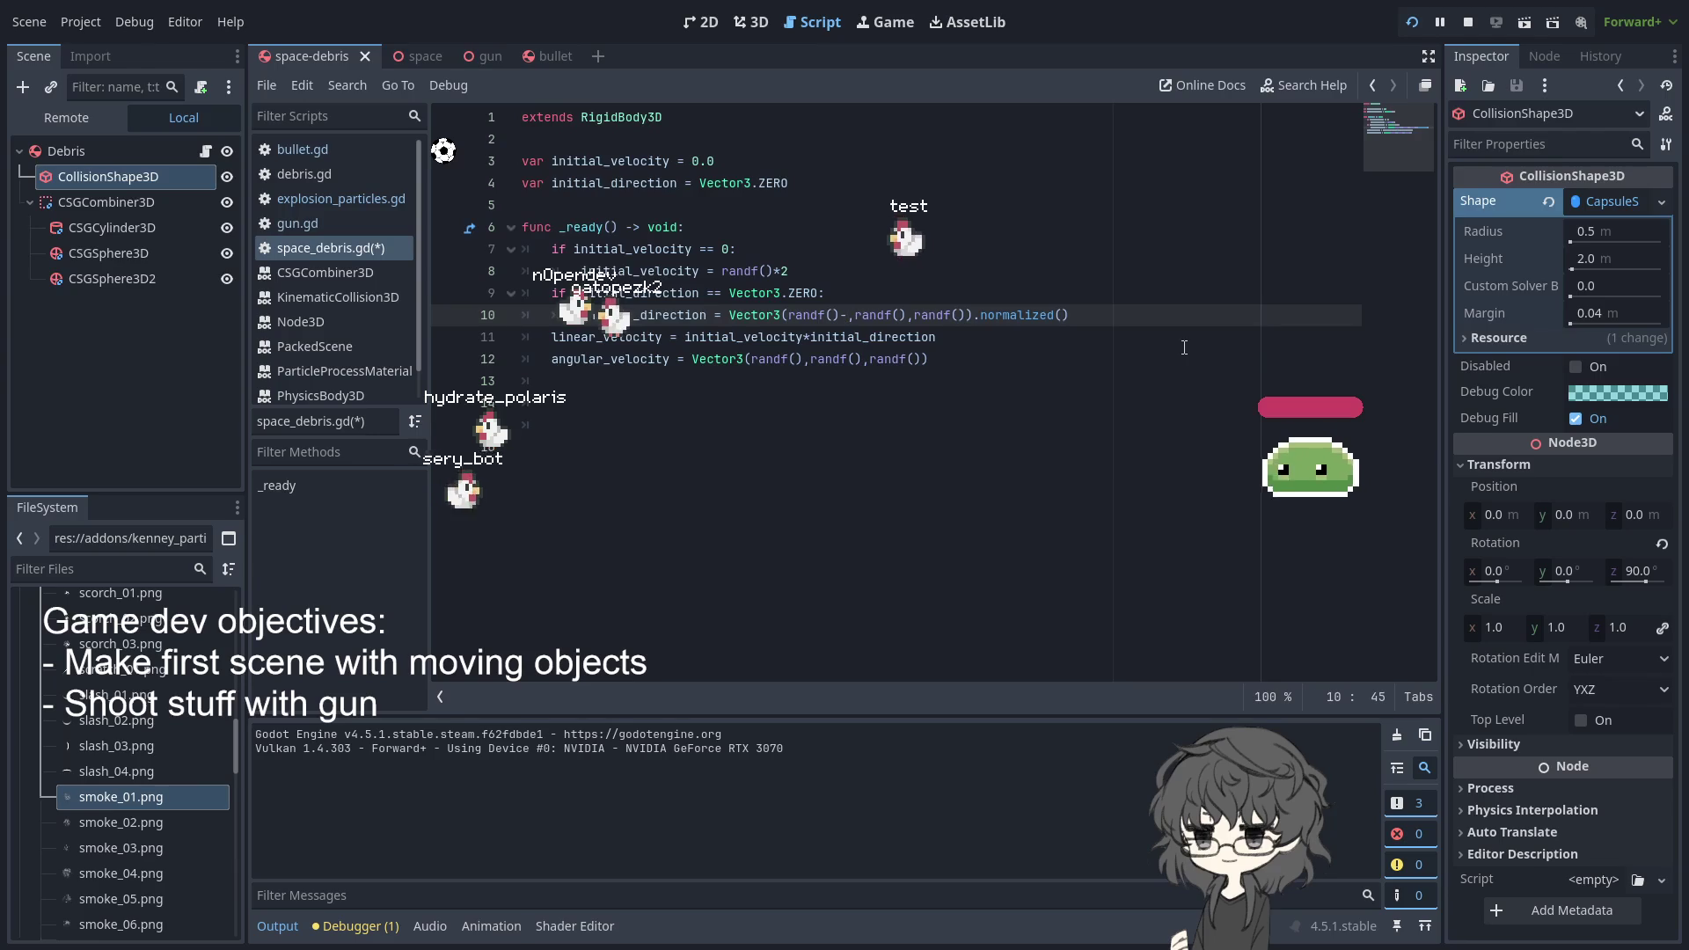
pyautogui.write('.5')
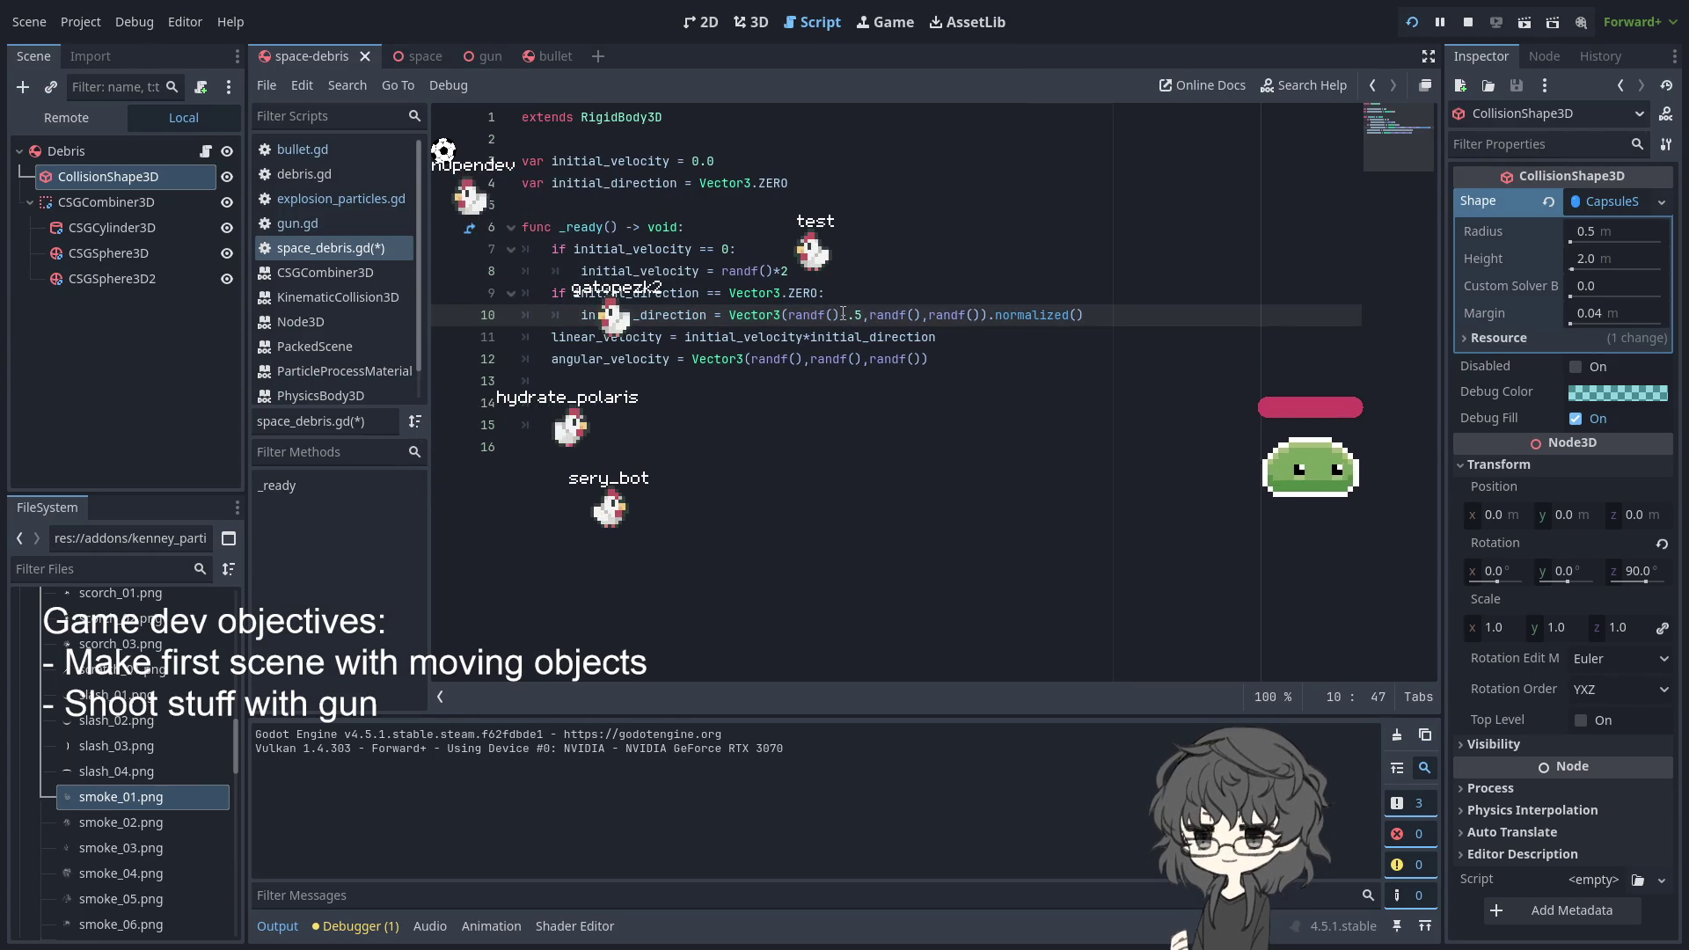
pyautogui.click(921, 315)
pyautogui.write('-.5')
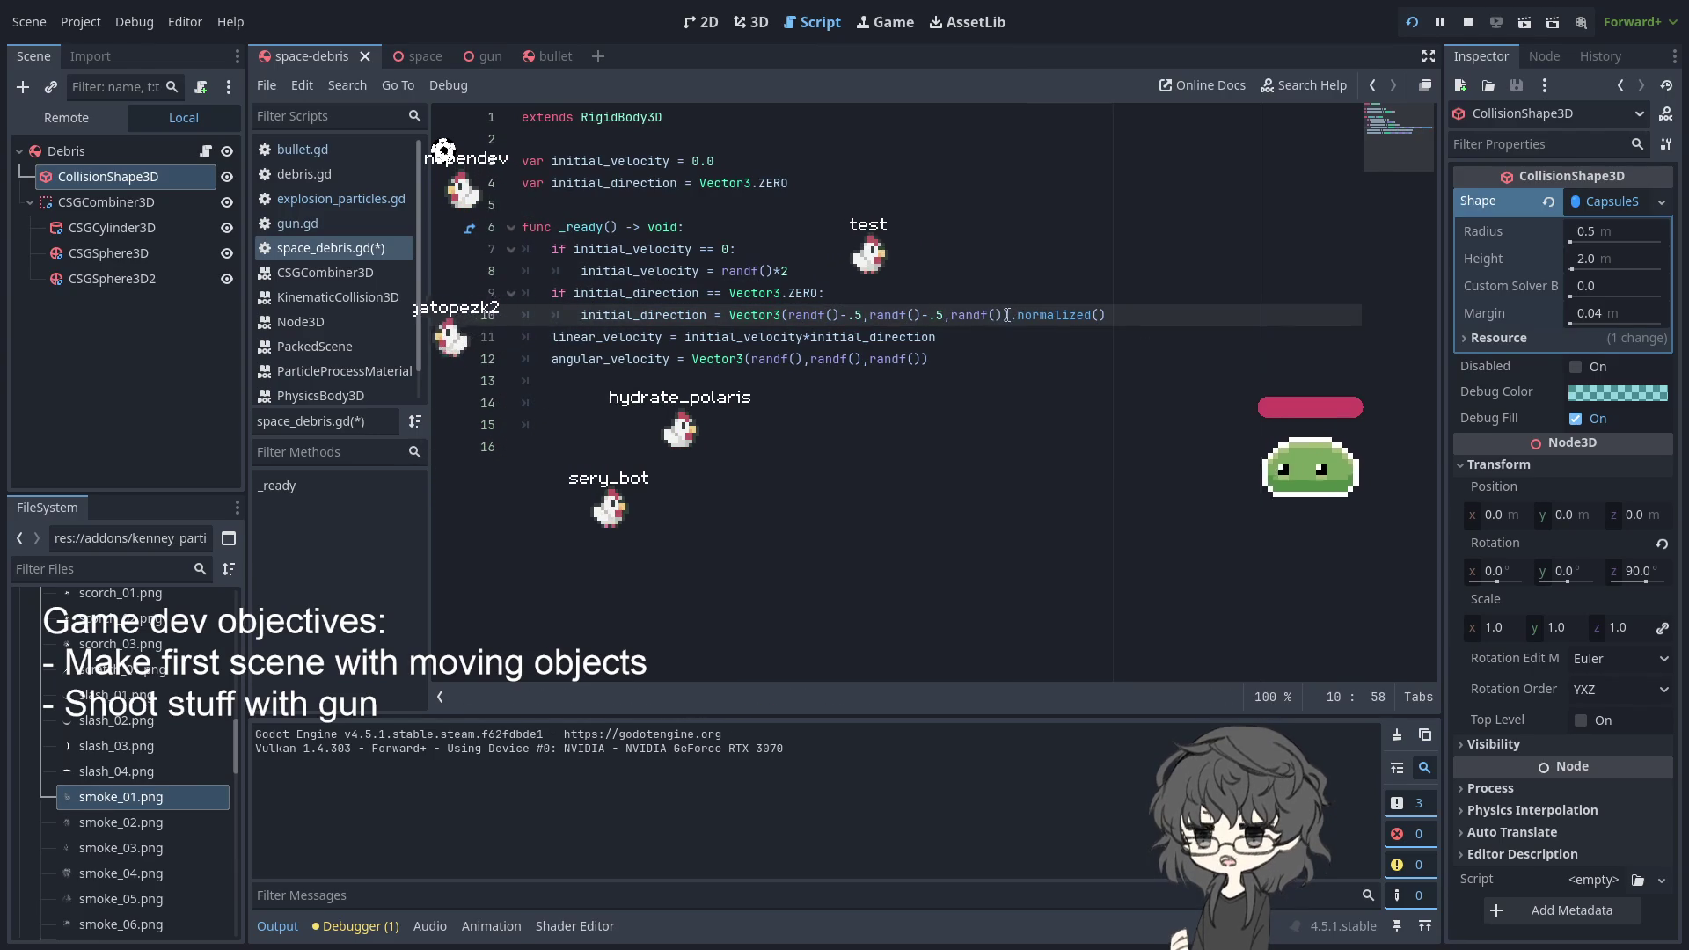
pyautogui.write('-.5')
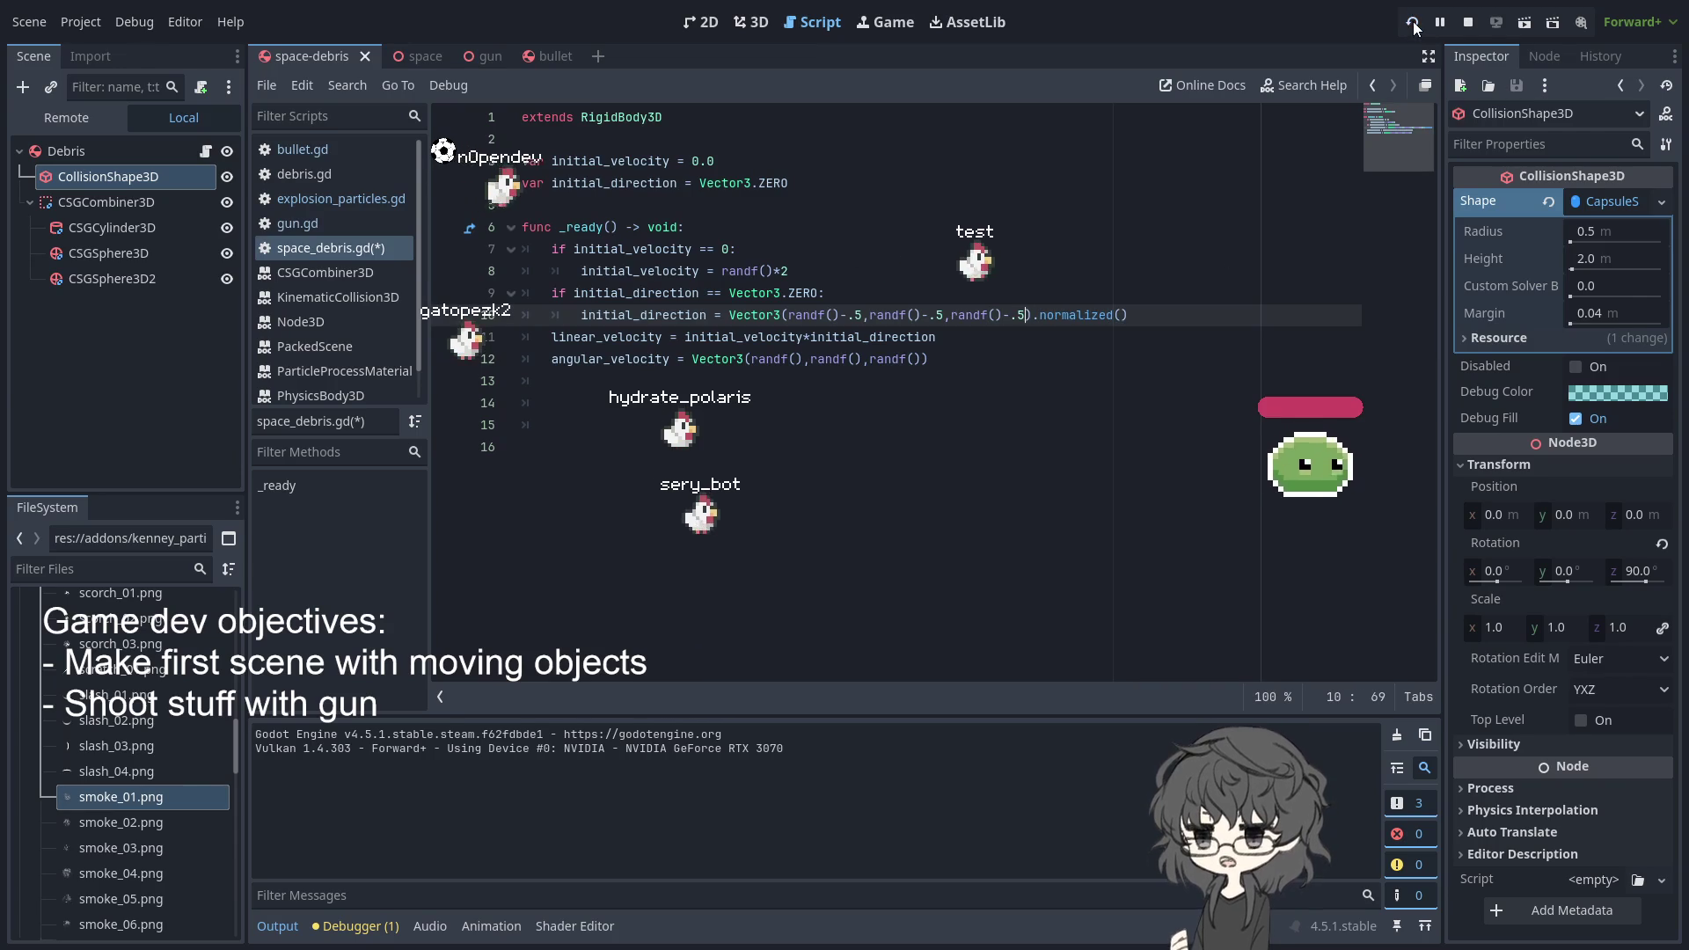
pyautogui.click(1412, 22)
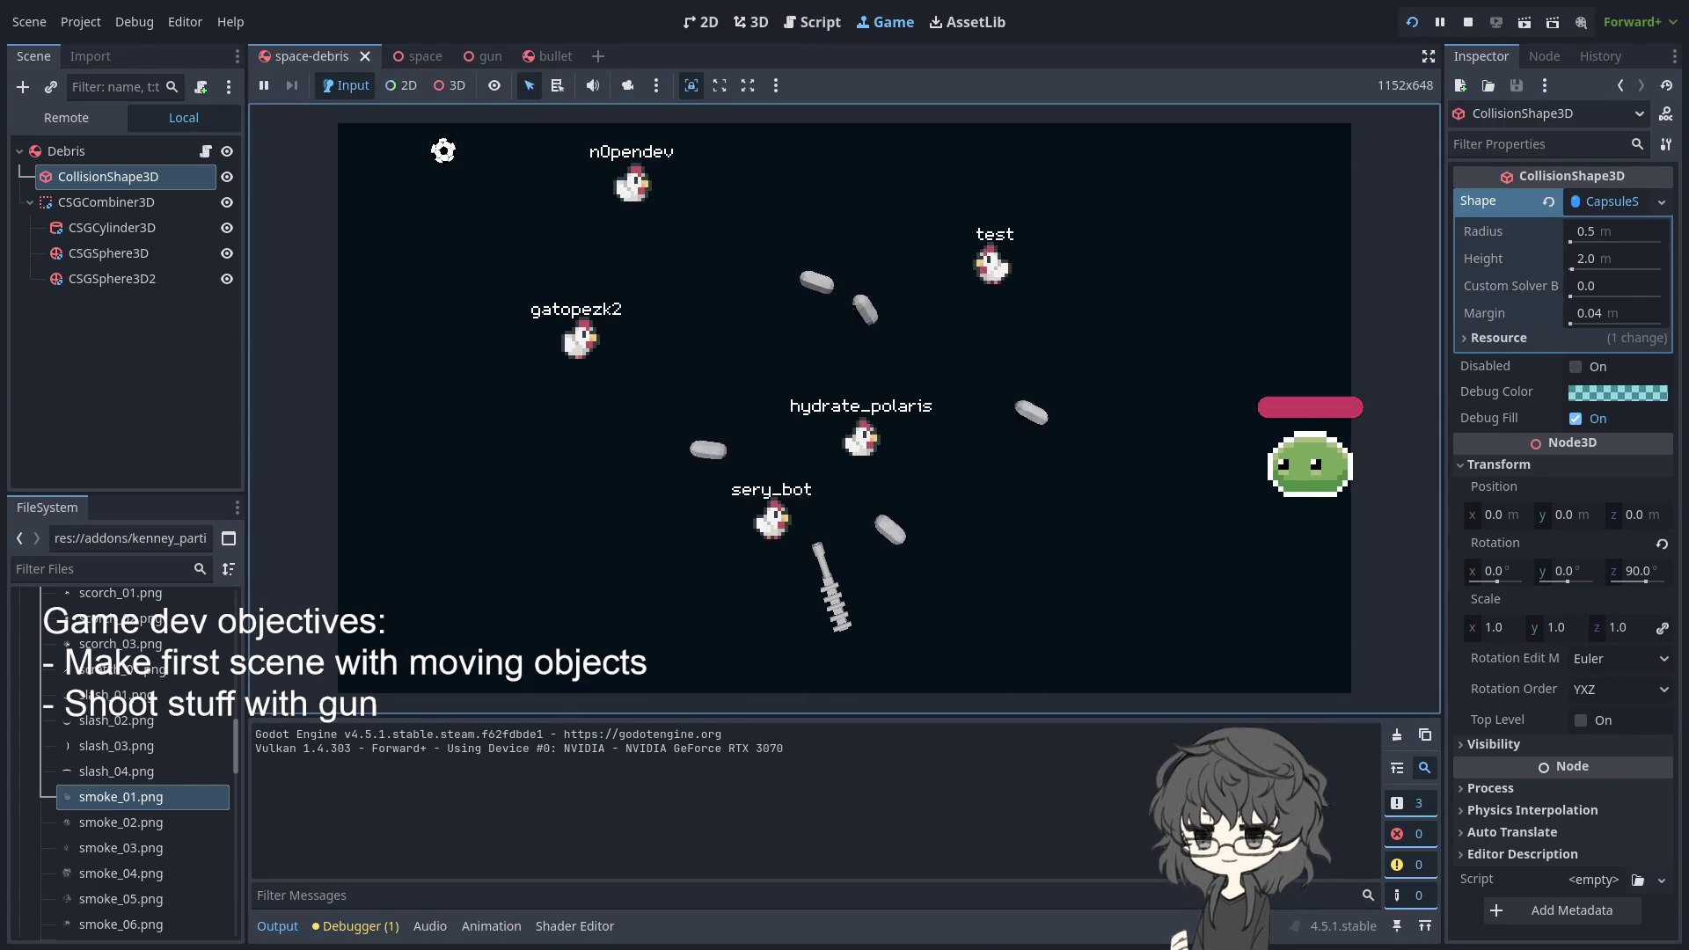
# - Select the Debris root node to show its RigidBody3D properties in the Inspector
pyautogui.click(211, 155)
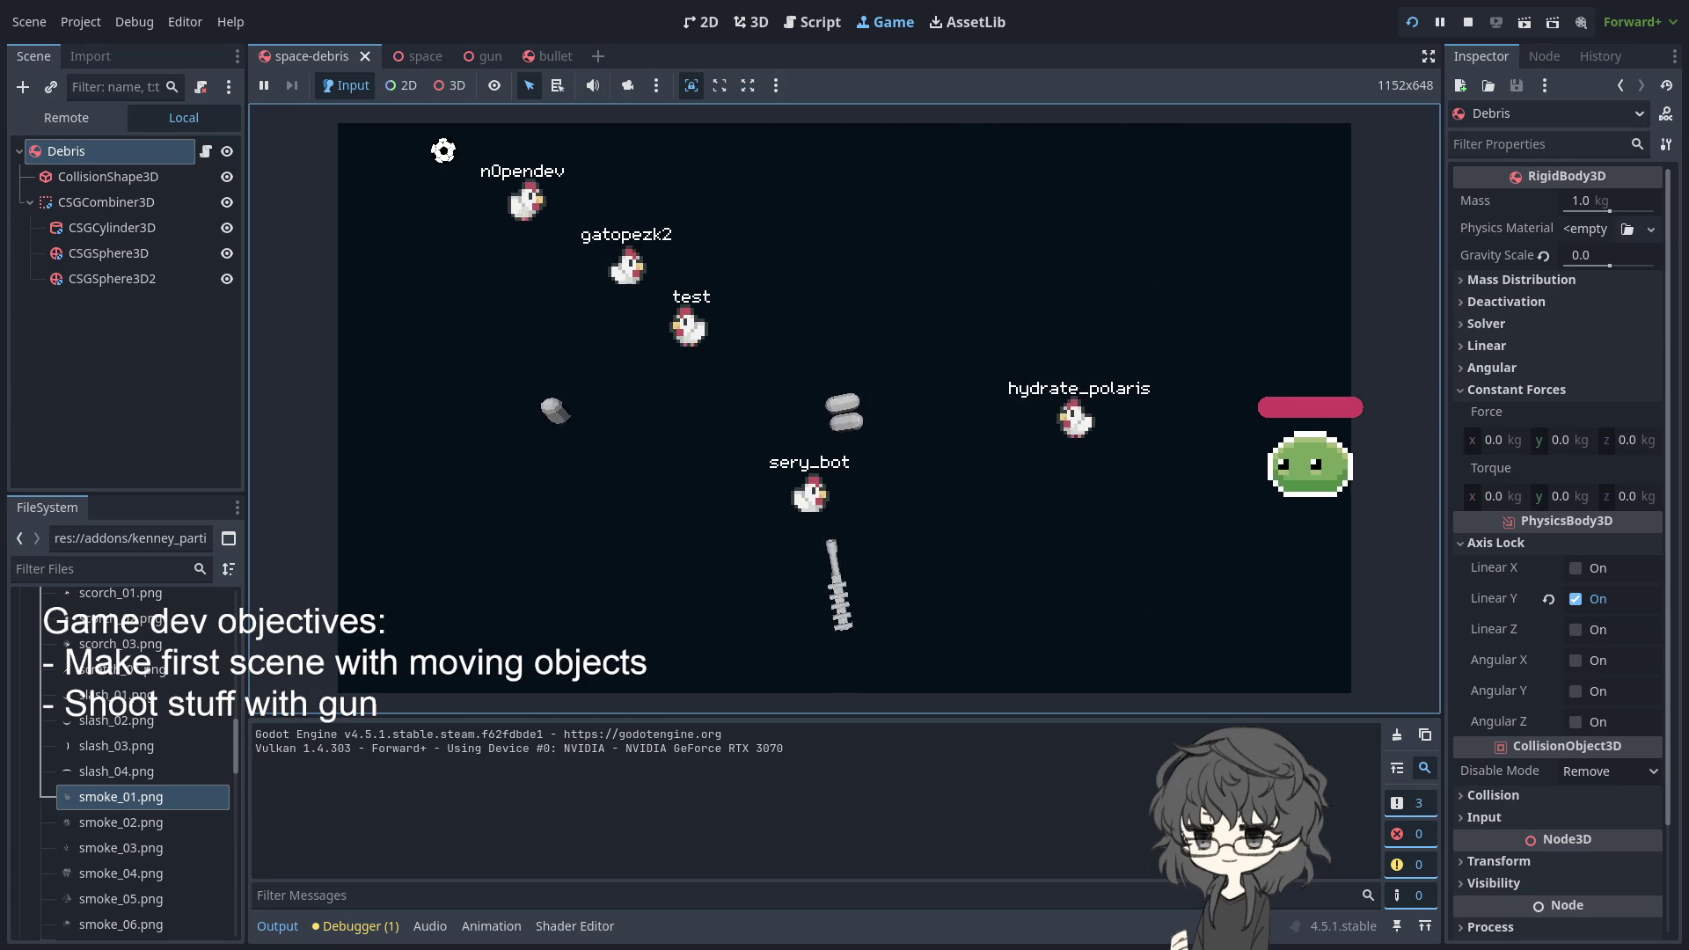
# - Set the Debris rigid body's Mass to 100 and restart the running scene
pyautogui.click(1635, 203)
pyautogui.write('100')
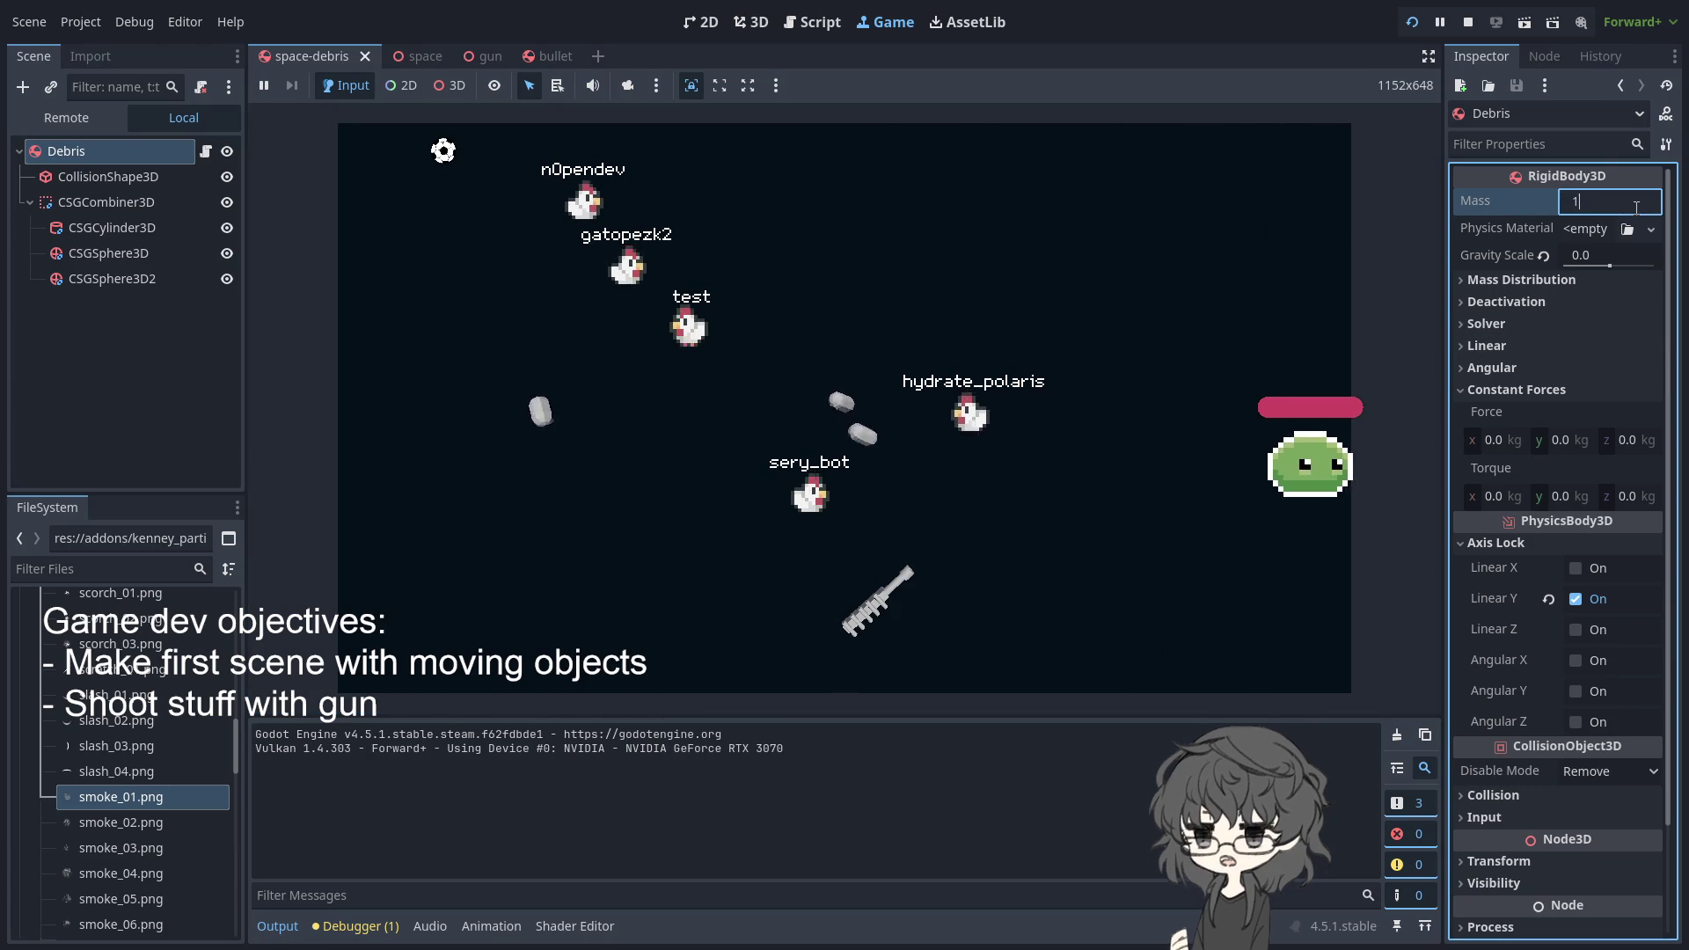
pyautogui.press('Return')
pyautogui.click(1412, 22)
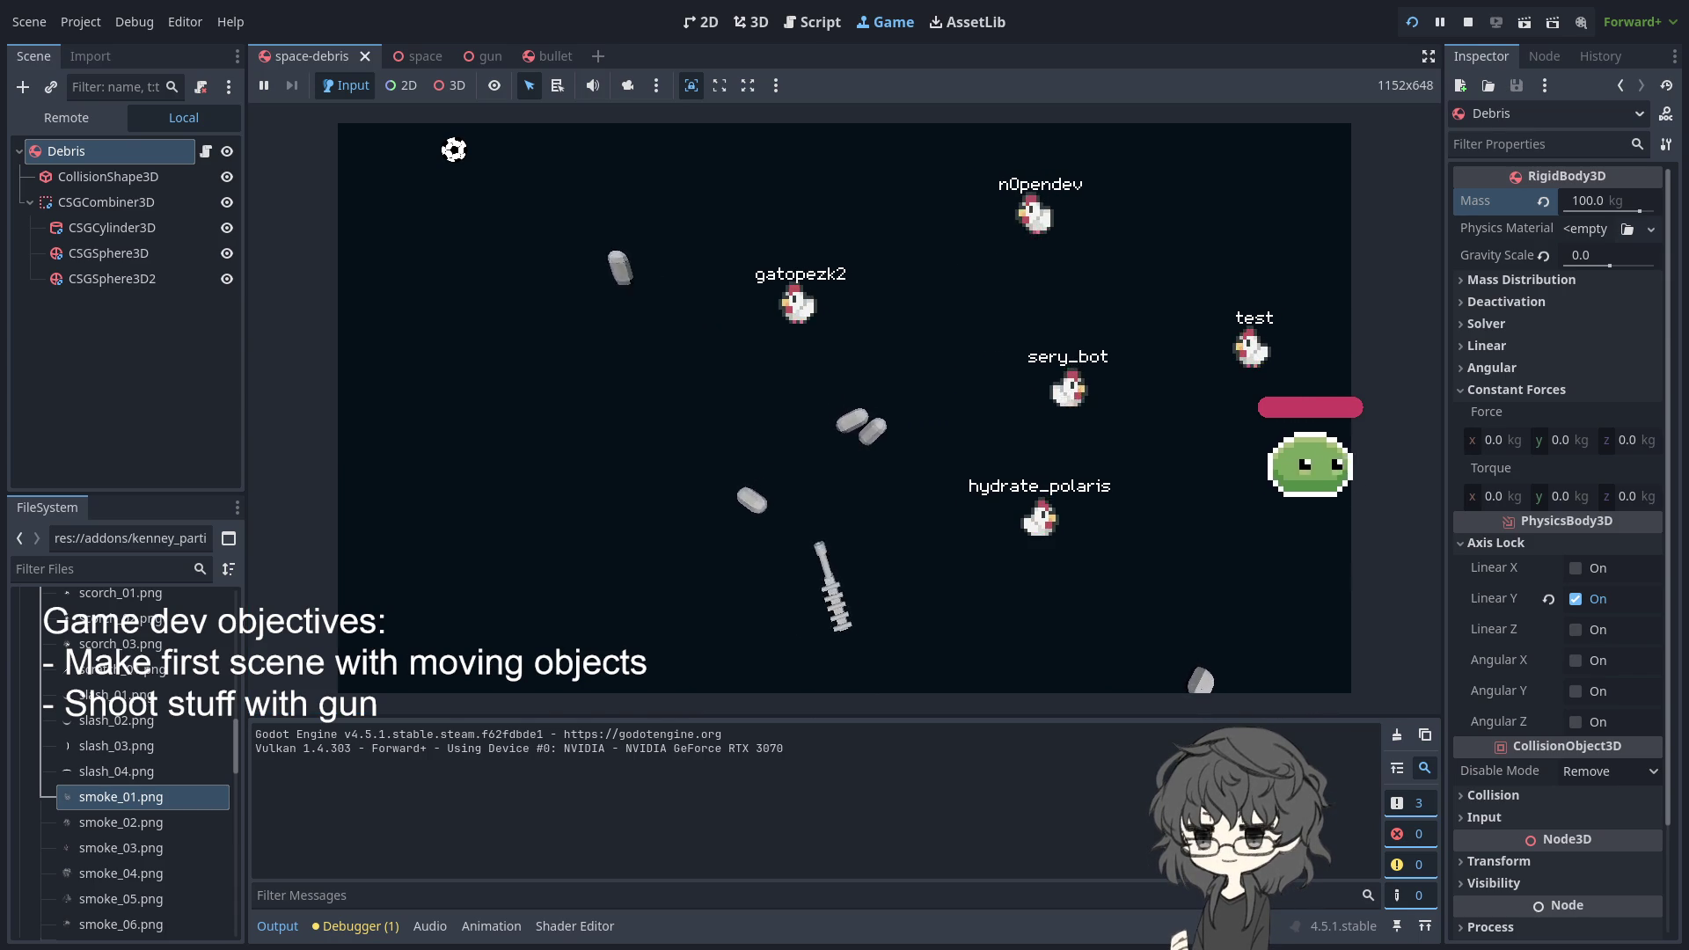
# - Fire several bullets at the 100 kg debris capsules in the running game
pyautogui.click(855, 424)
pyautogui.click(893, 466)
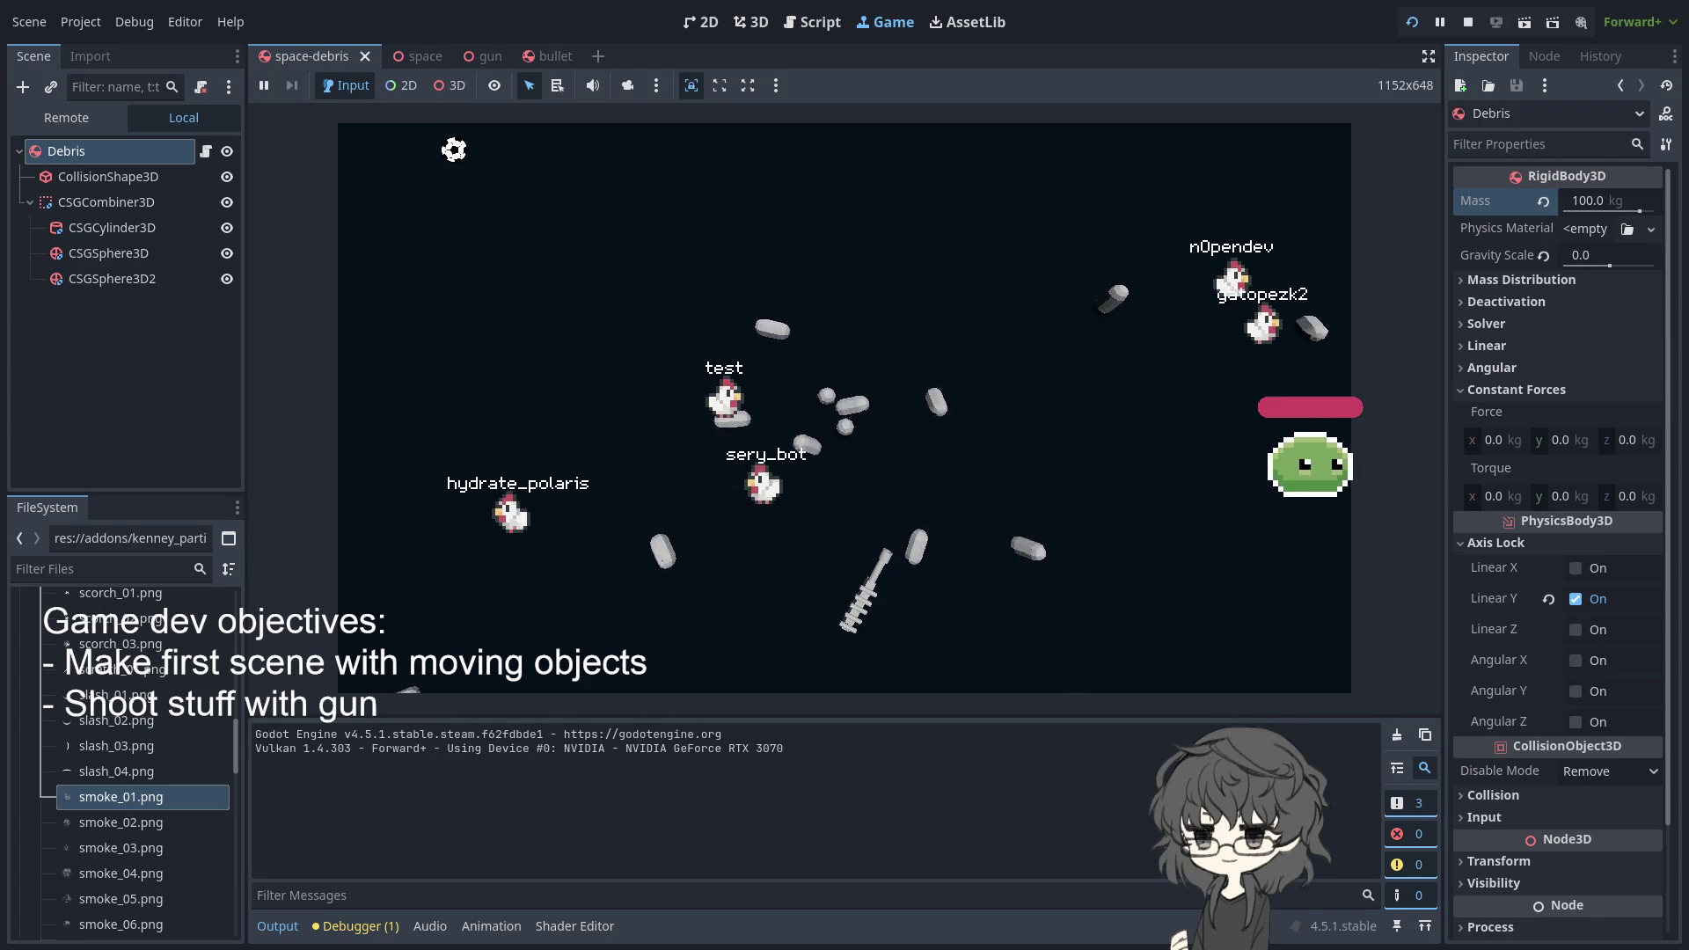
pyautogui.click(836, 439)
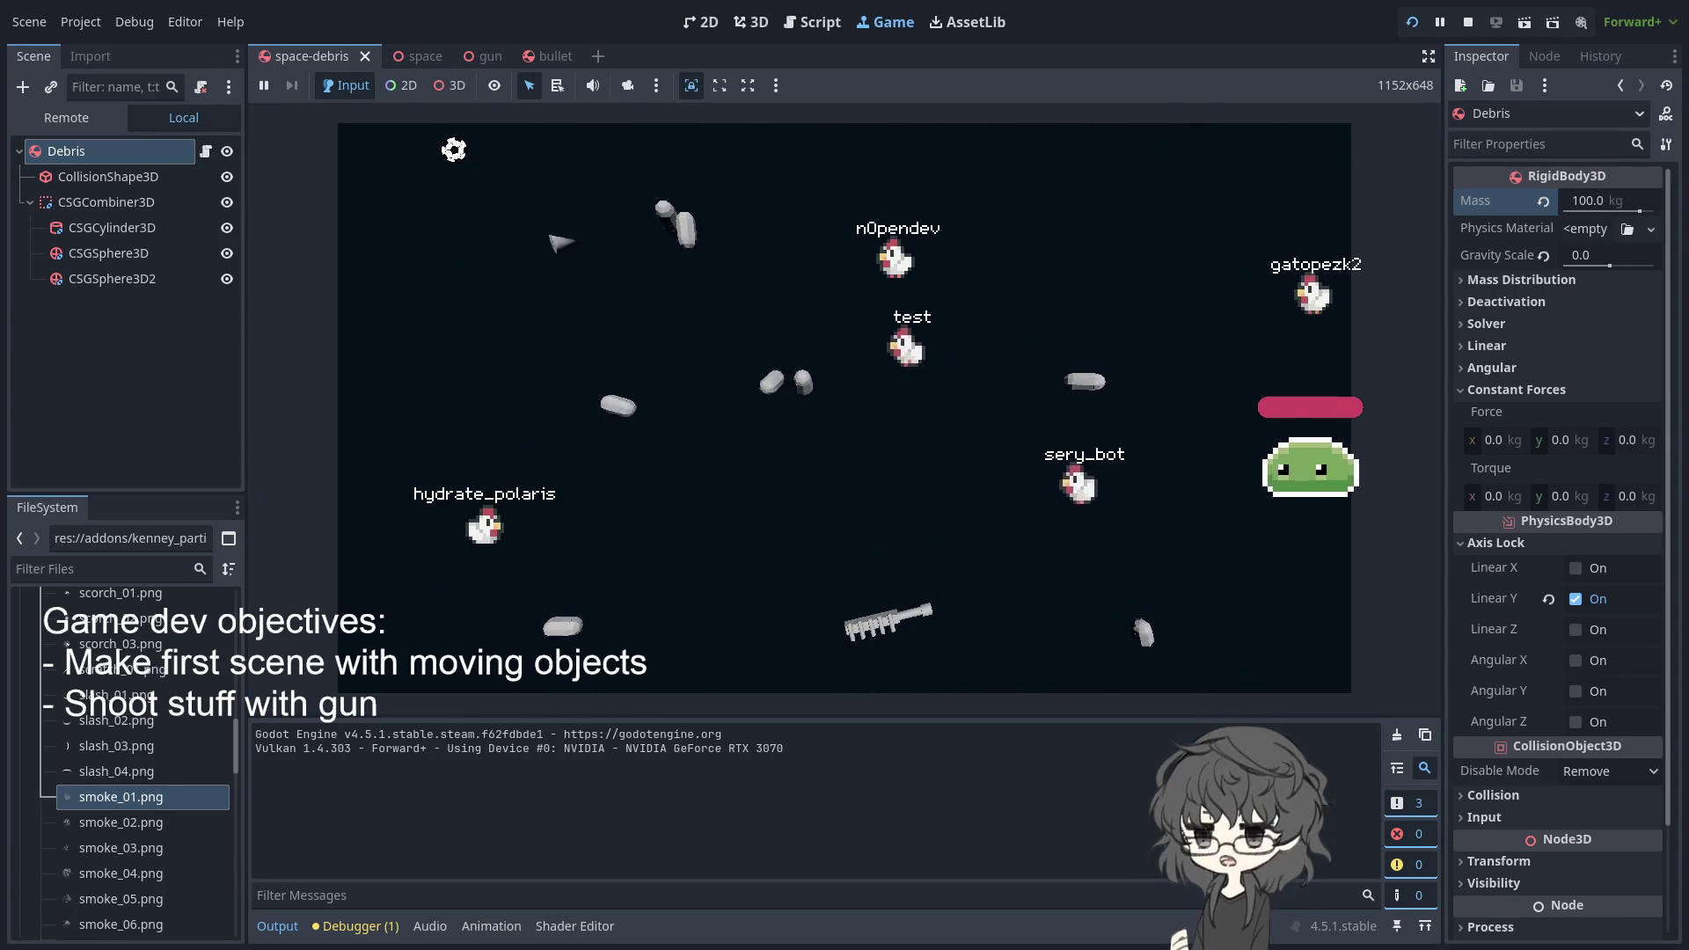
pyautogui.click(837, 286)
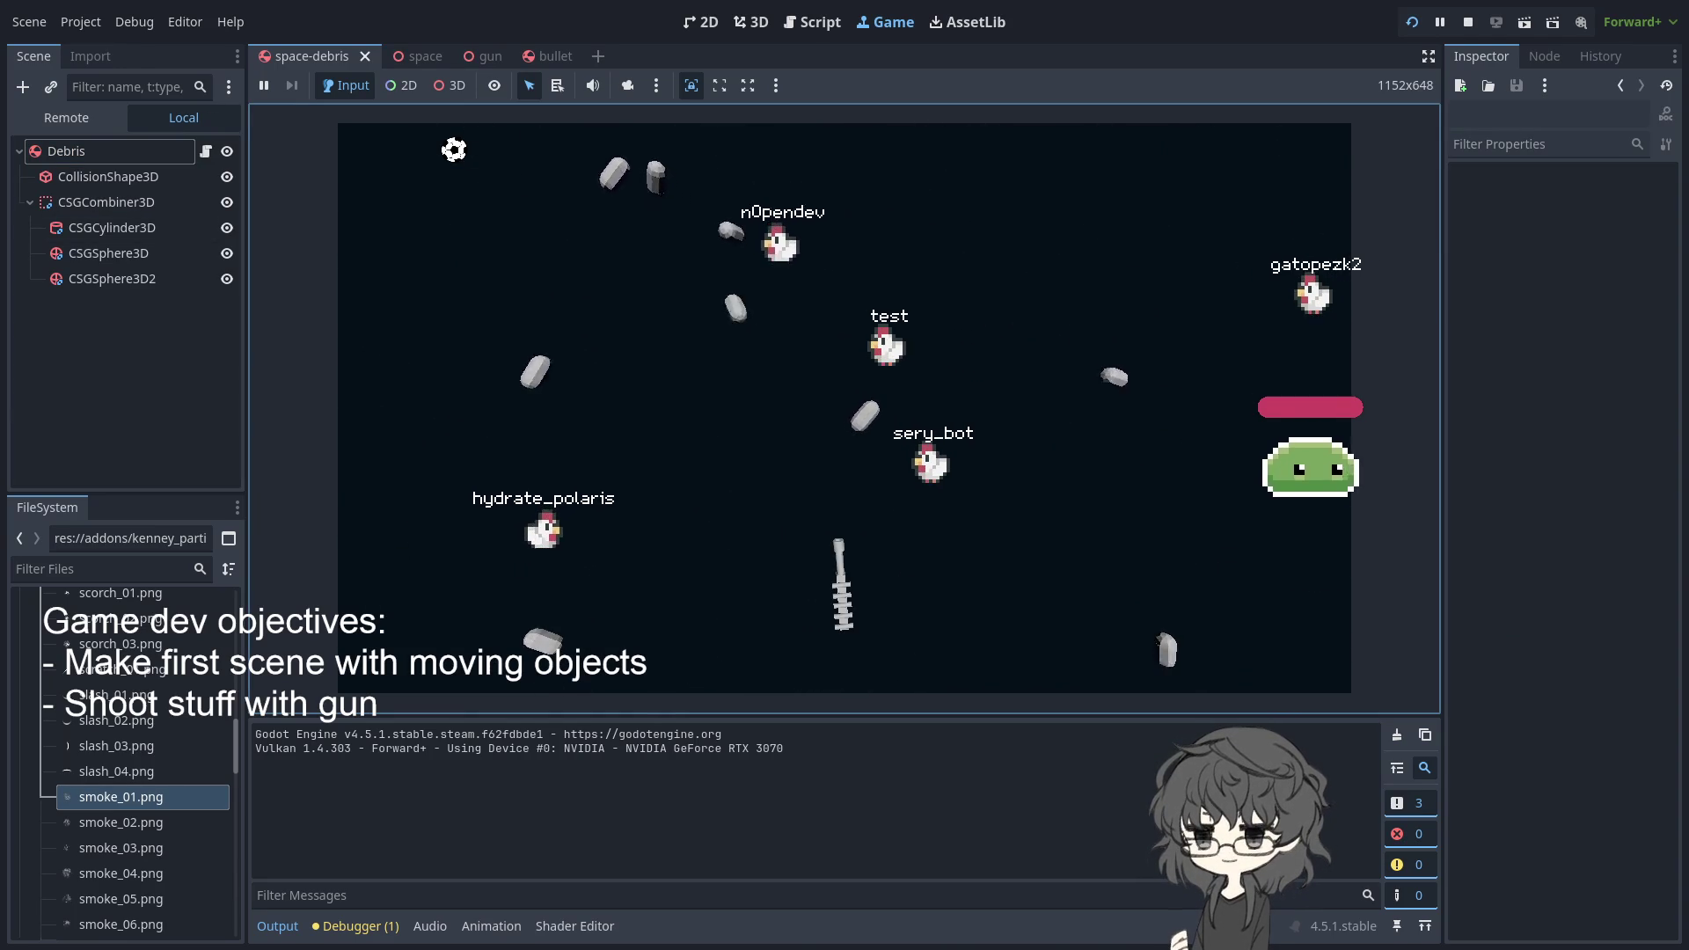
# - Search the Asset Library for 'slice' and open the Godot 4 Concave Mesh Slicer details
pyautogui.hotkey('ctrl', 'F5')
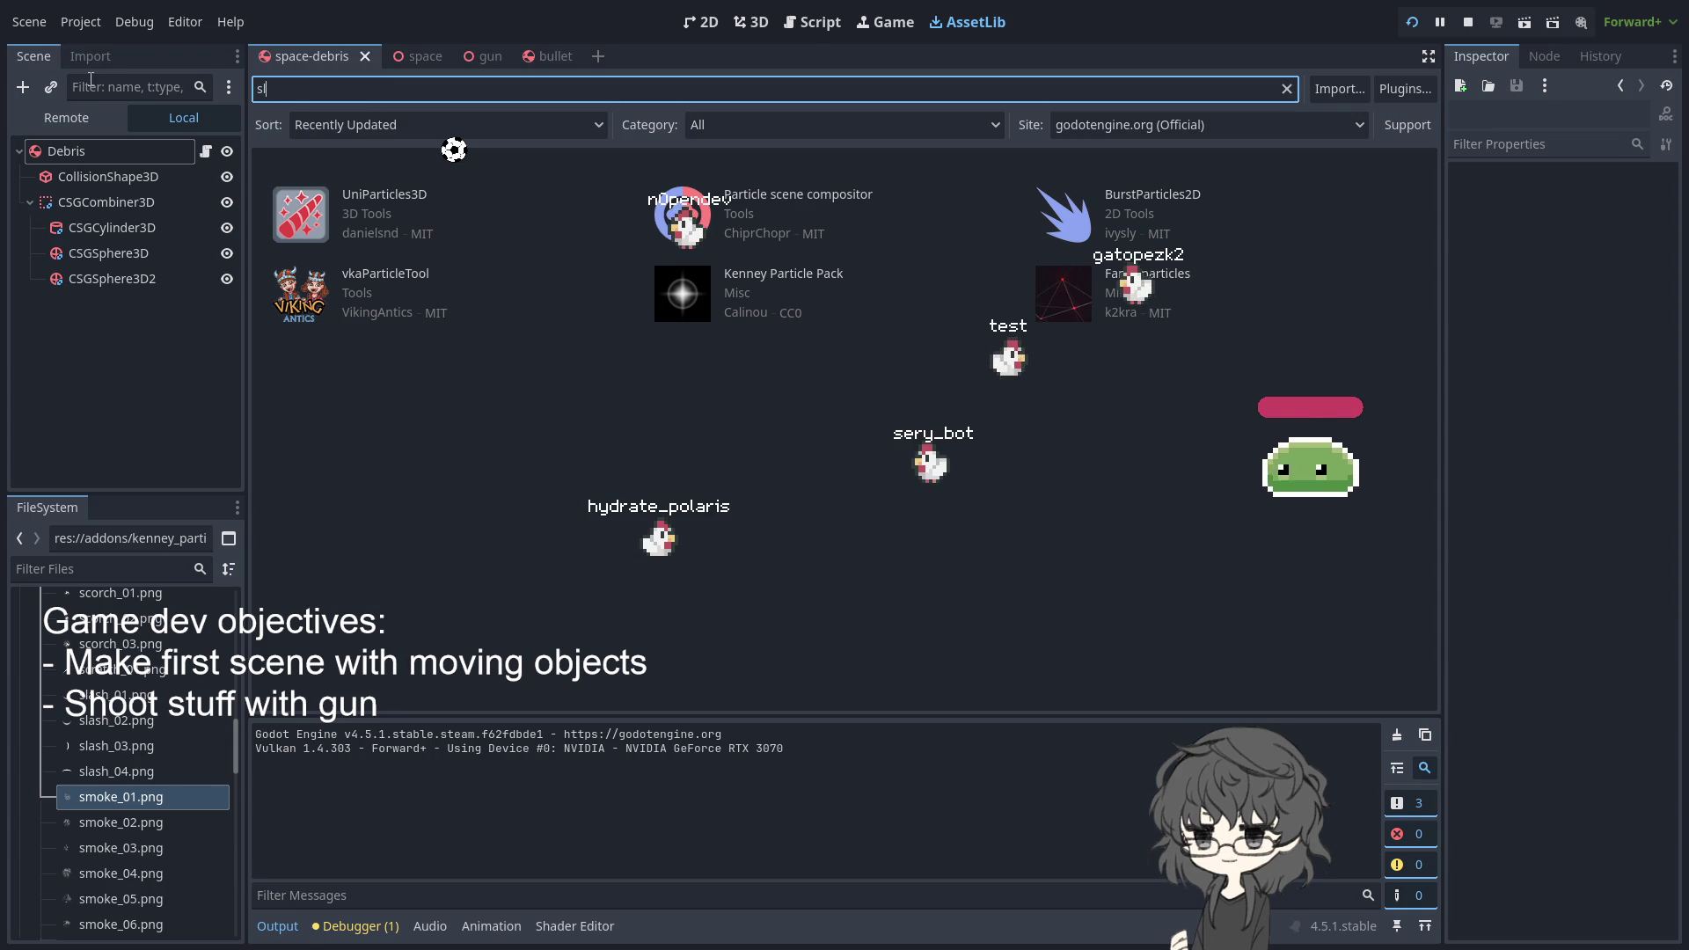
pyautogui.hotkey('ctrl', 'a')
pyautogui.write('slice')
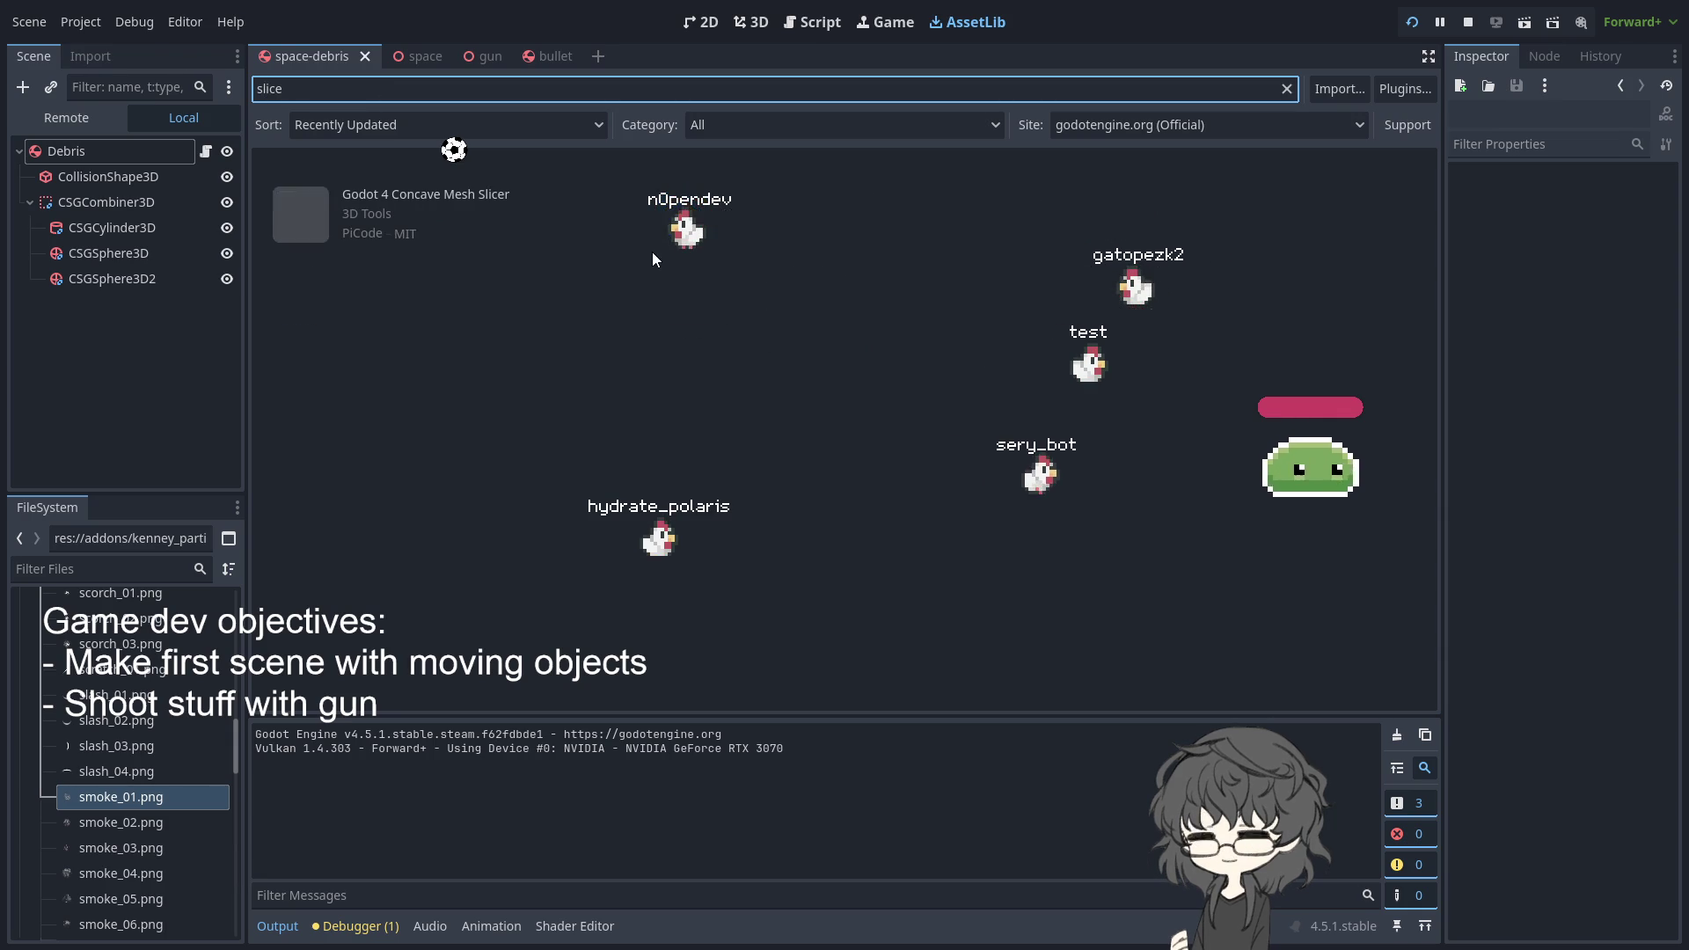
pyautogui.click(447, 196)
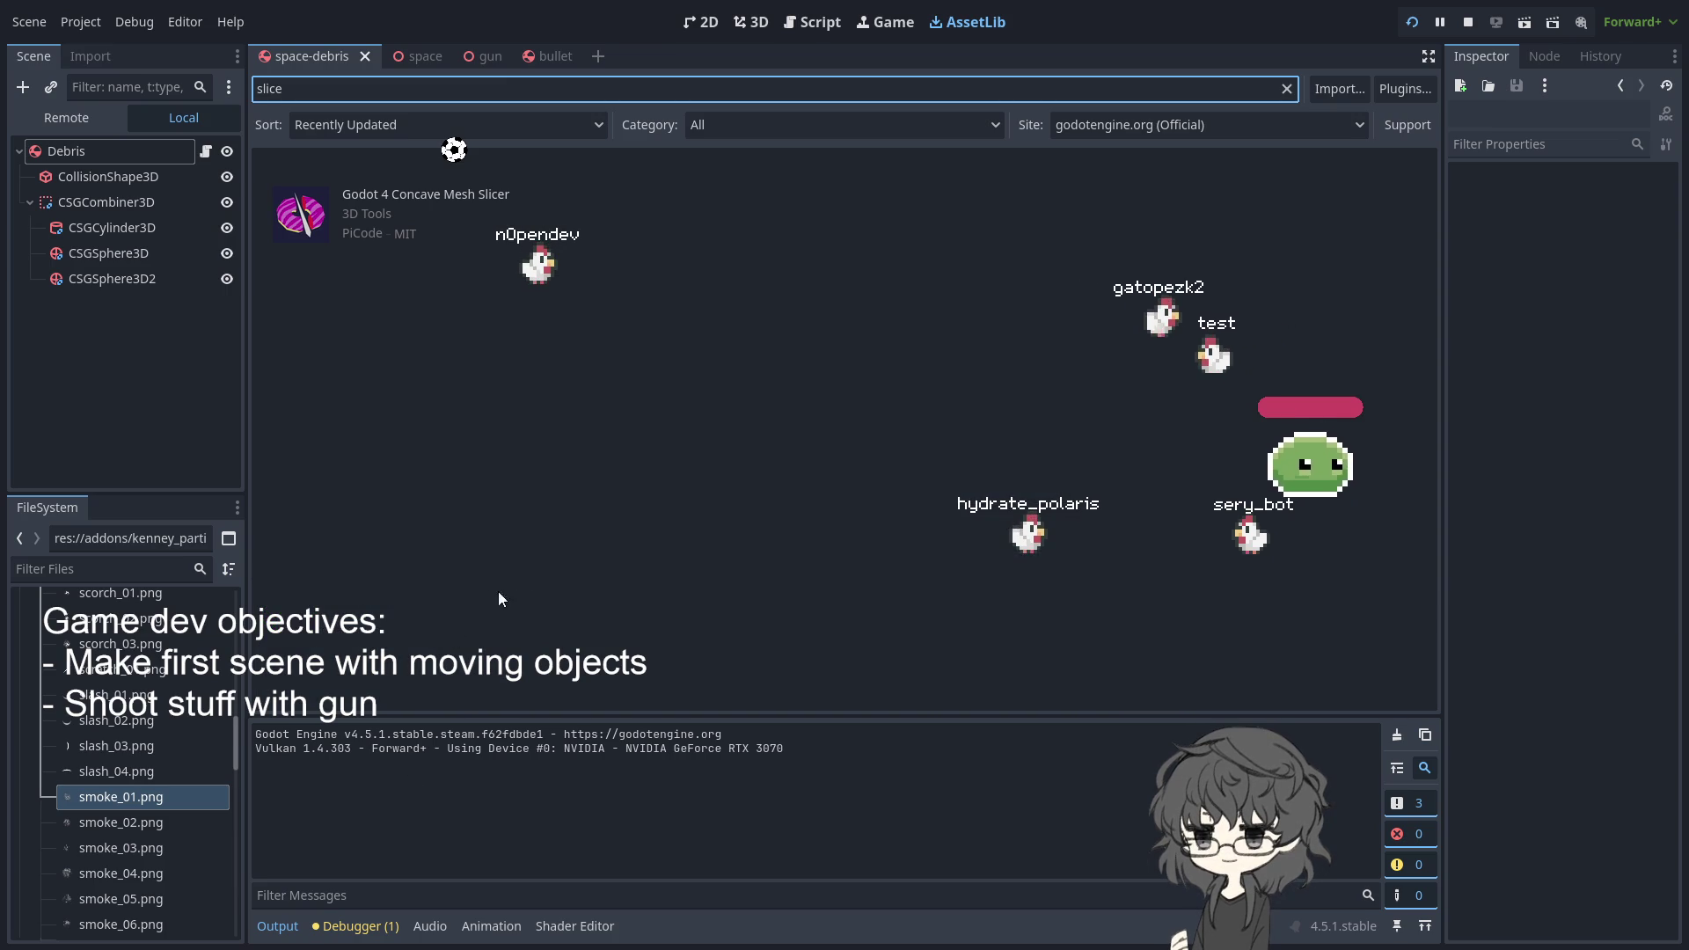
pyautogui.scroll(15, 103, 708)
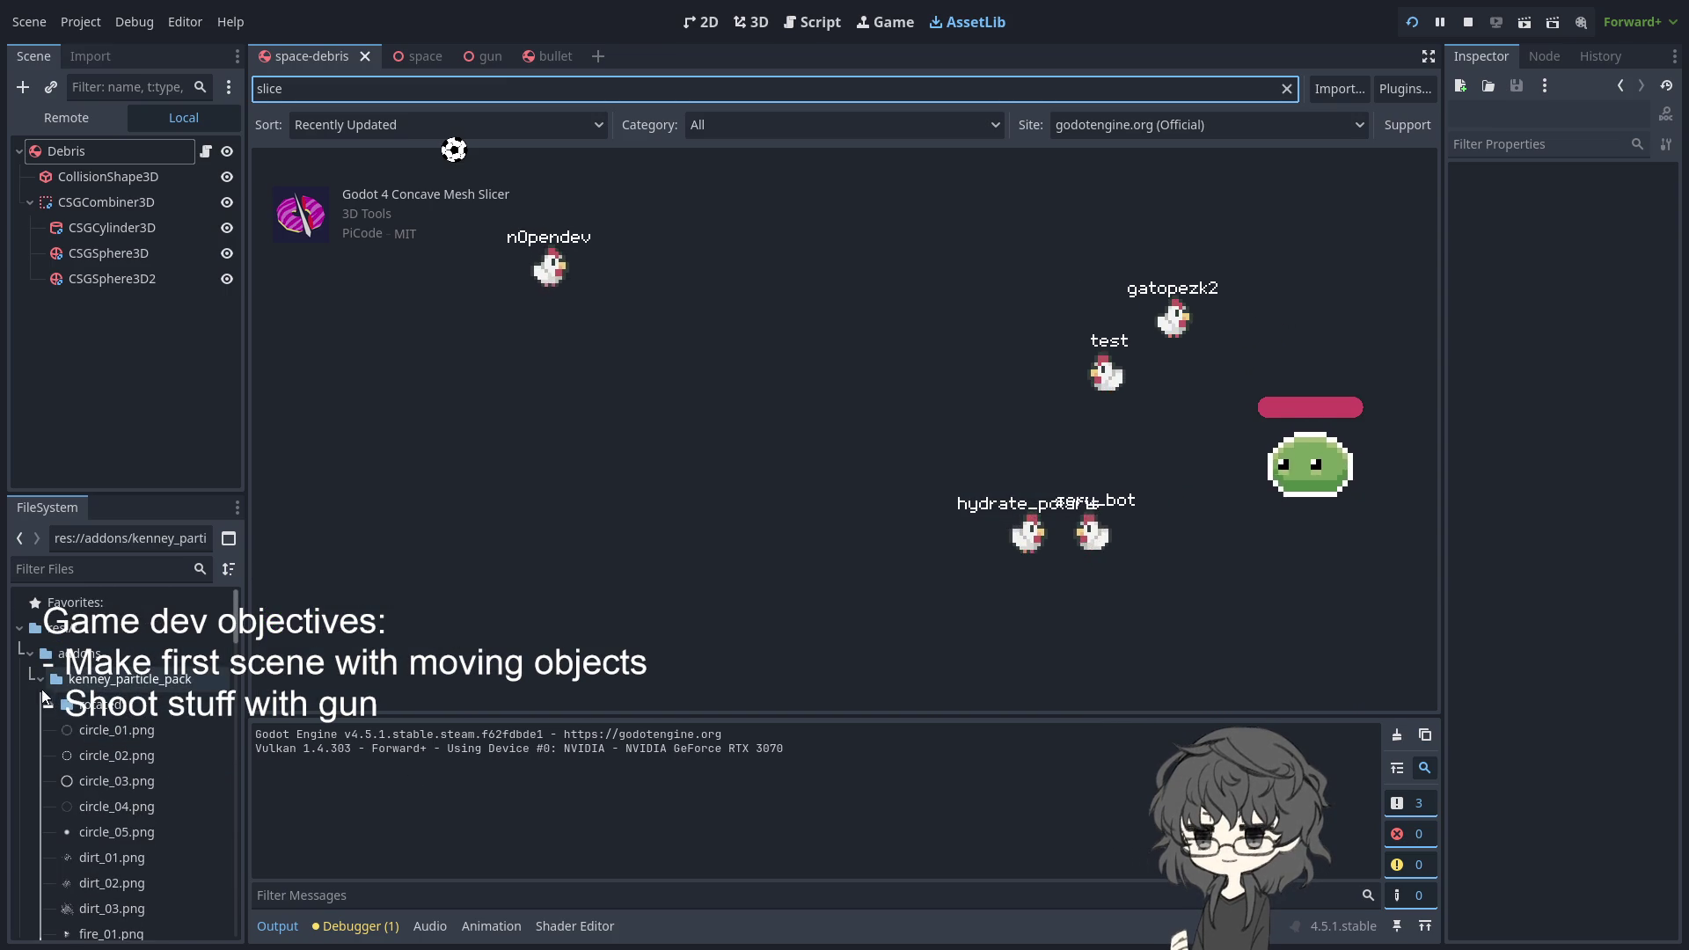
# - Toggle the kenney_particle_pack folder and select the images folder in the FileSystem dock
pyautogui.click(39, 680)
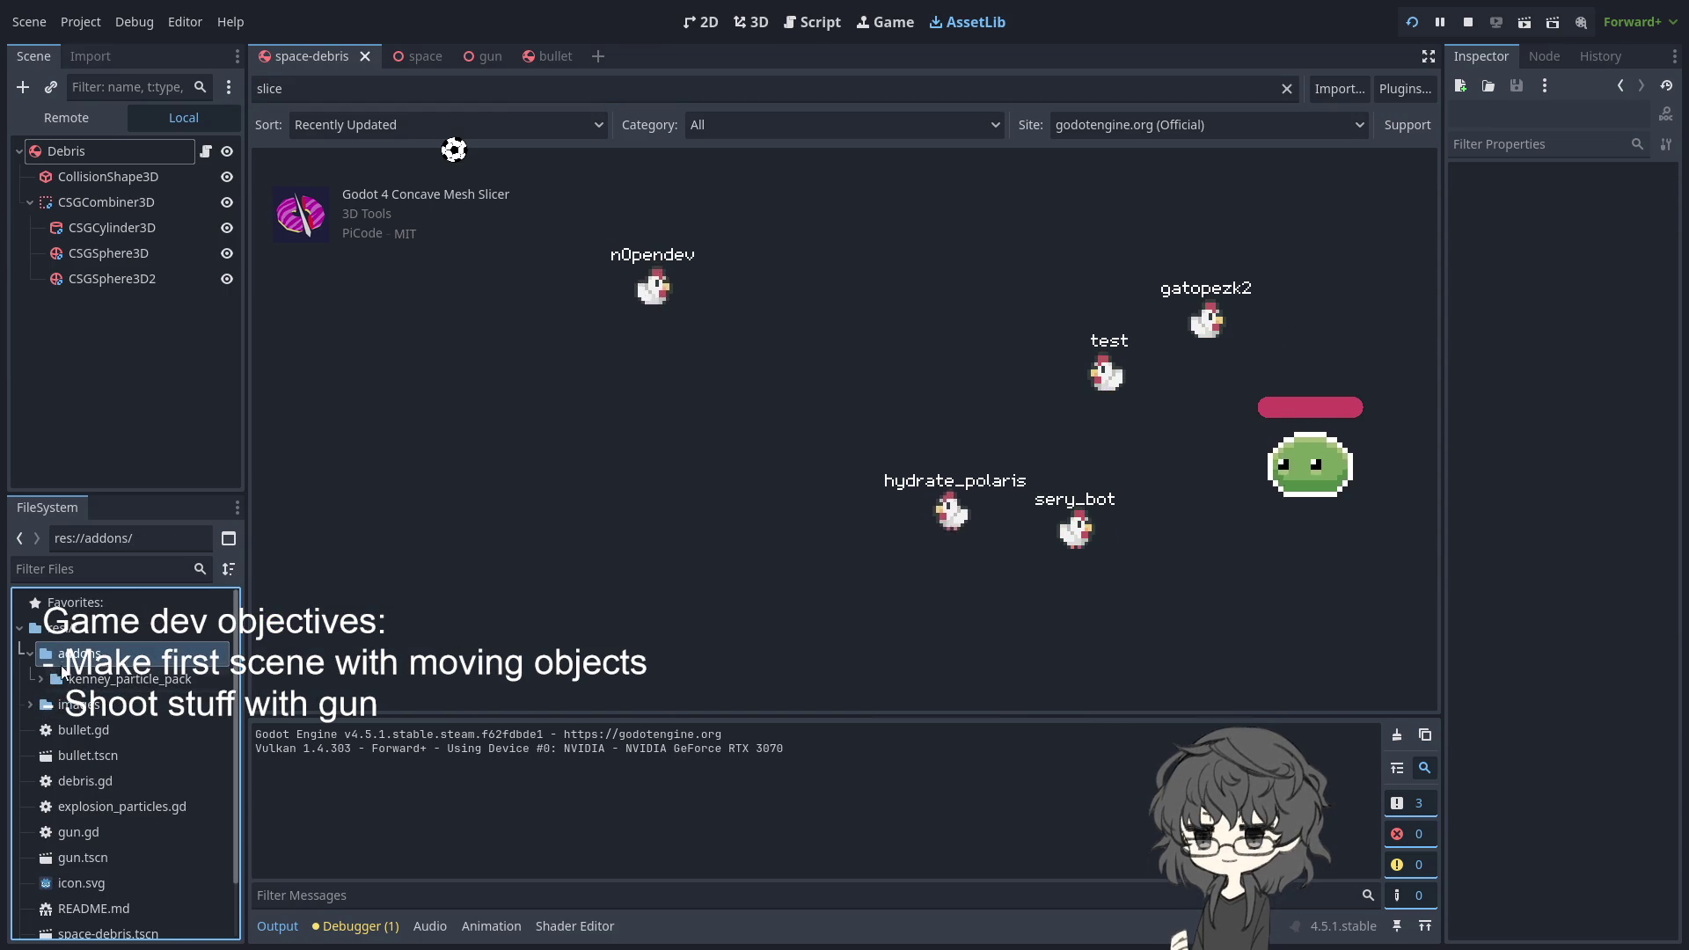
pyautogui.click(39, 680)
pyautogui.click(38, 679)
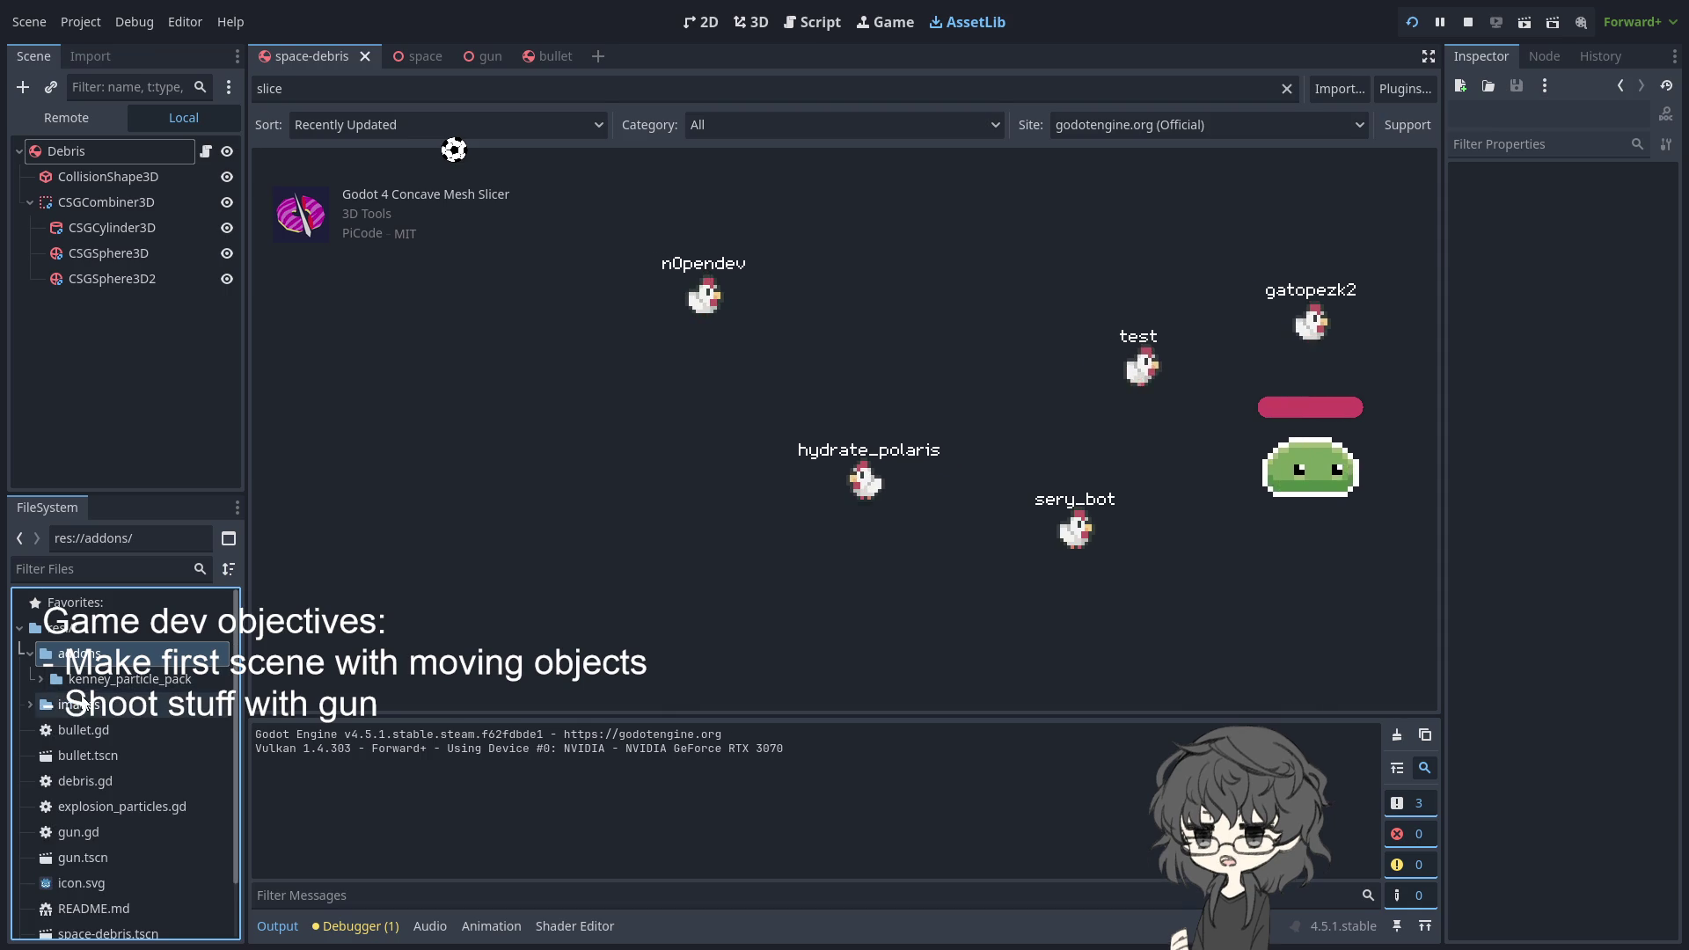
pyautogui.scroll(-2, 91, 698)
pyautogui.scroll(2, 92, 697)
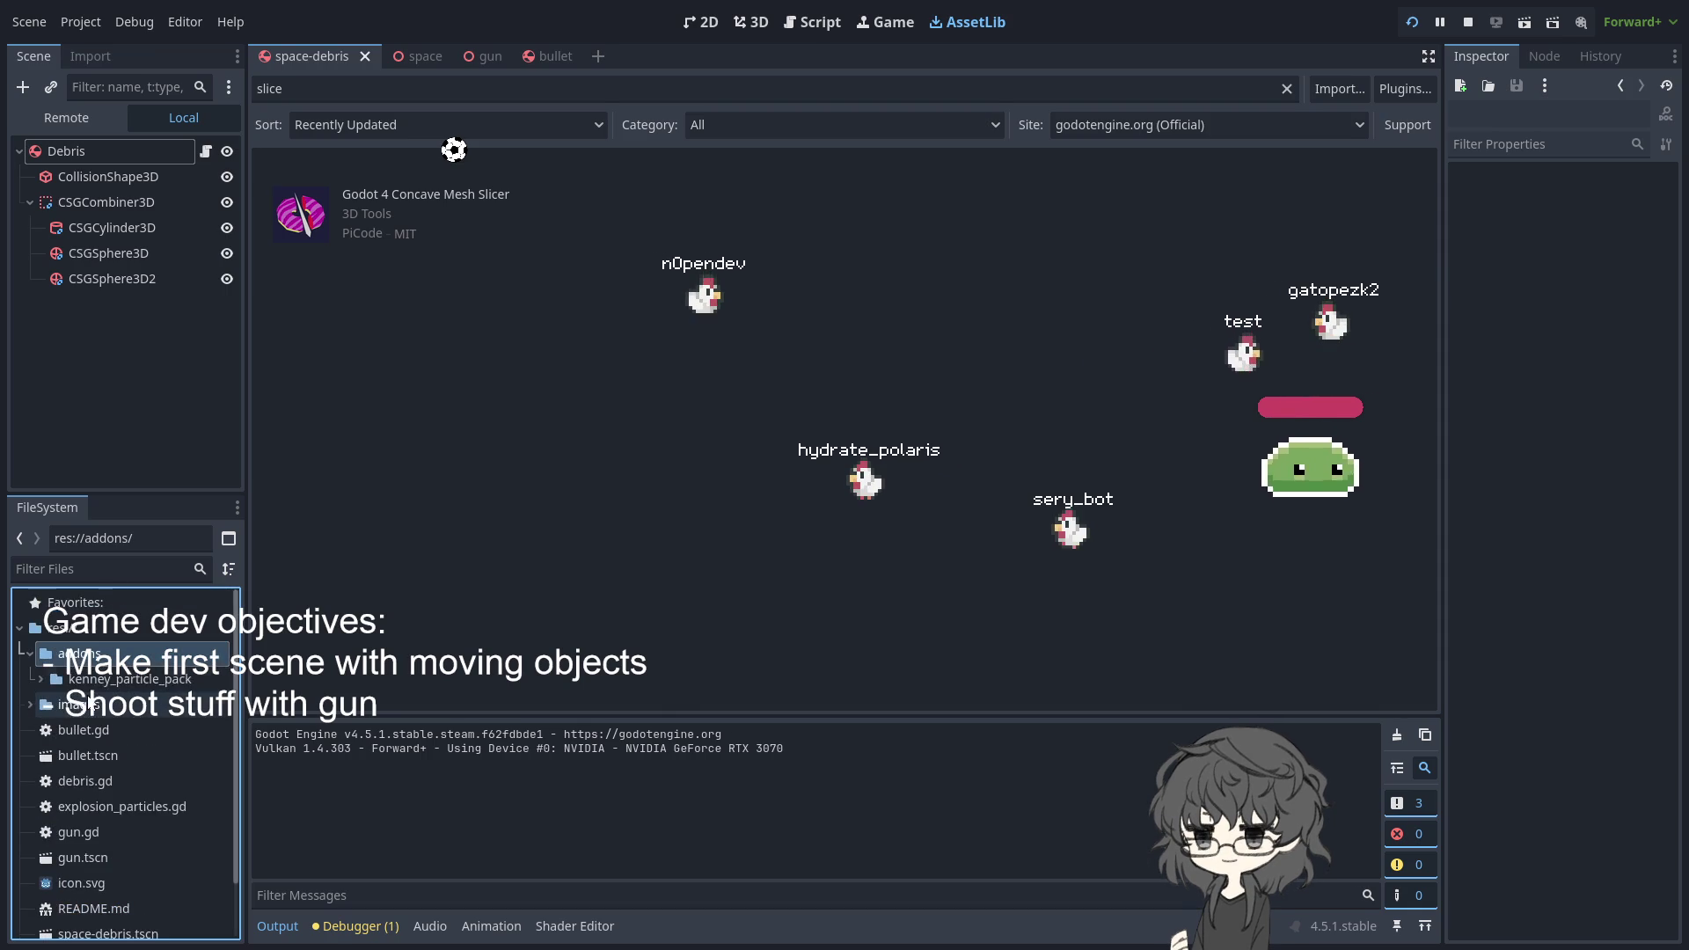
pyautogui.click(115, 704)
pyautogui.click(113, 682)
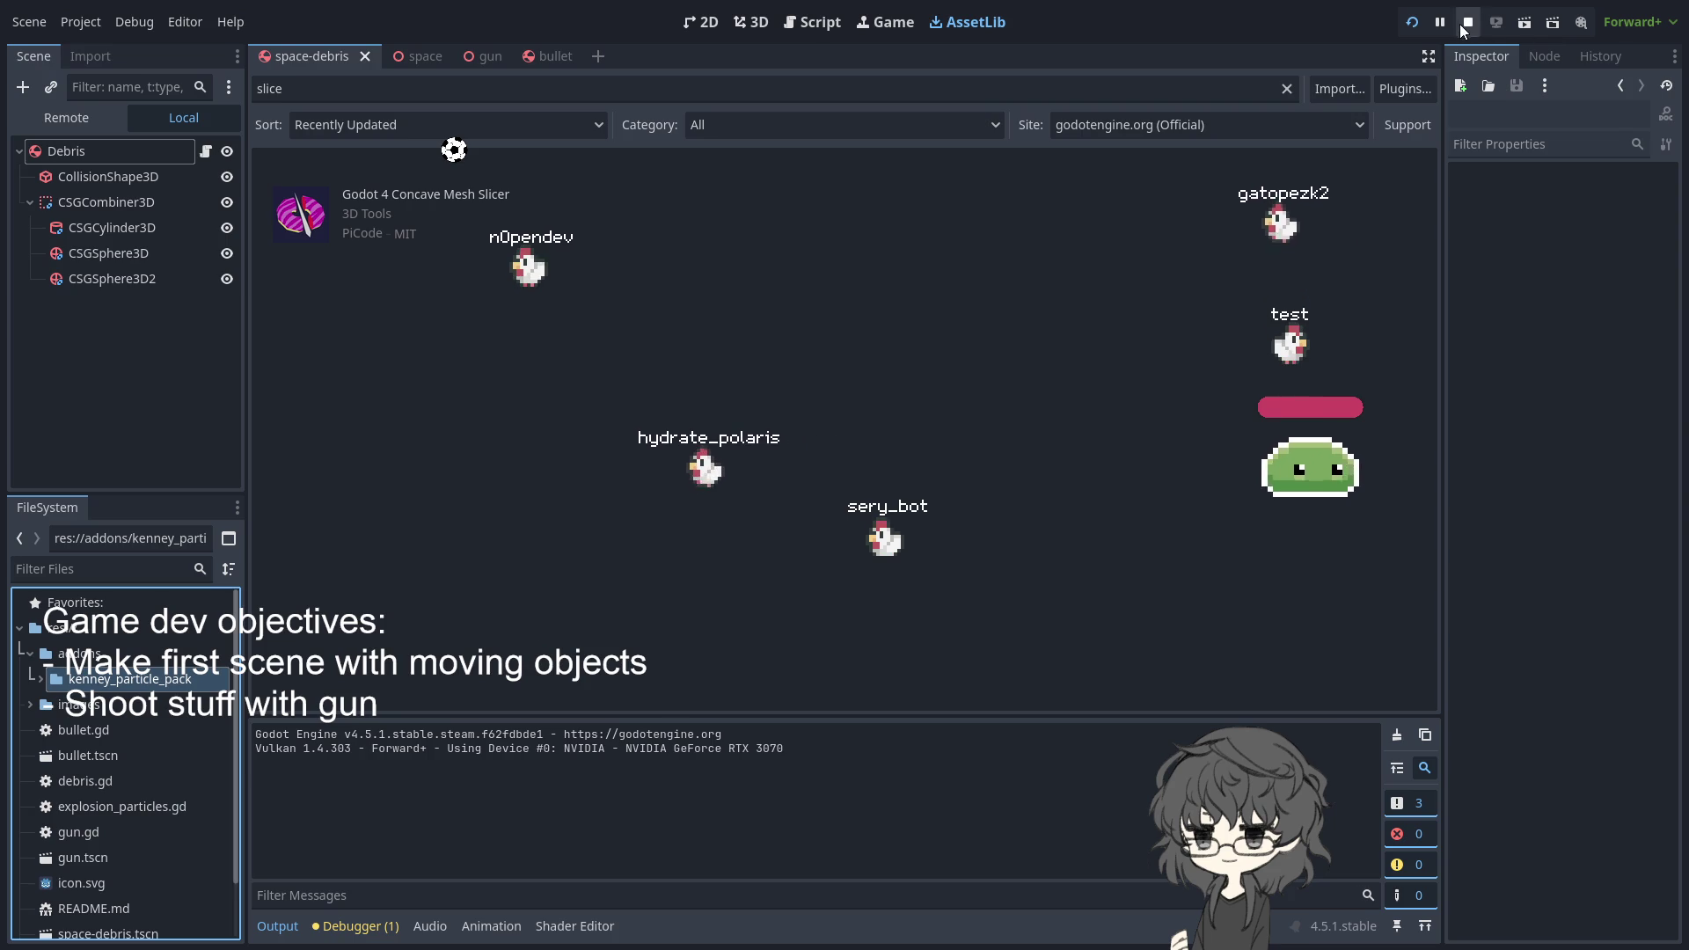
# - Stop the game and expand the images folder to select Godot Mesh slicer.png
pyautogui.press('F8')
pyautogui.click(70, 705)
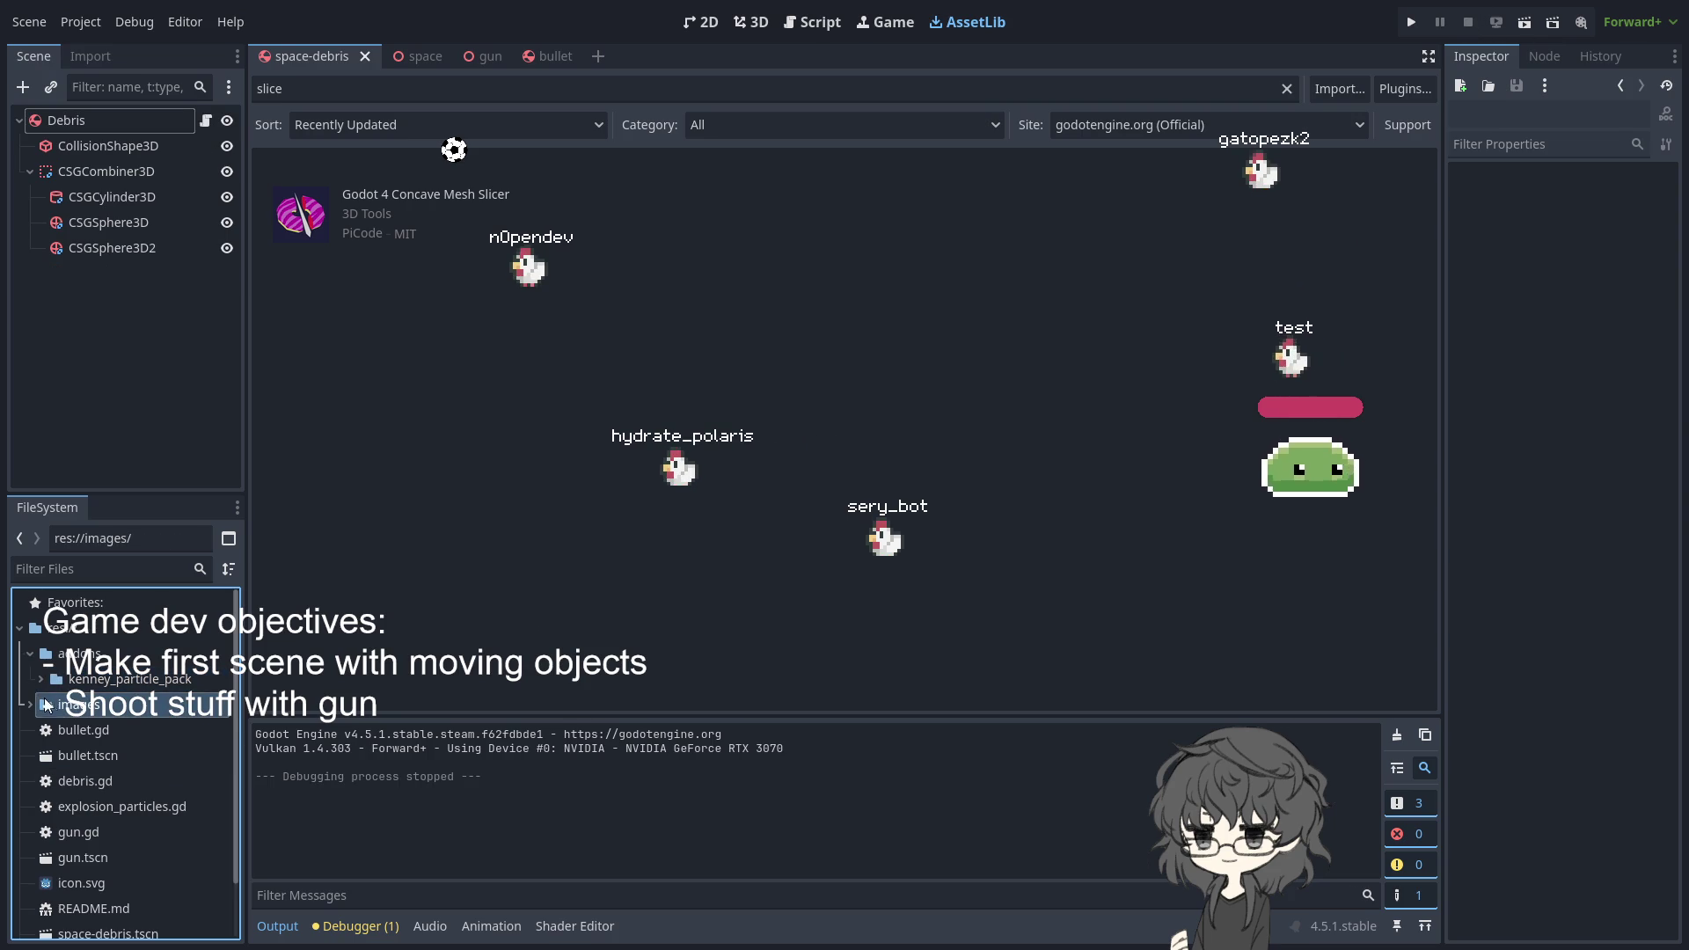
pyautogui.click(31, 705)
pyautogui.click(105, 730)
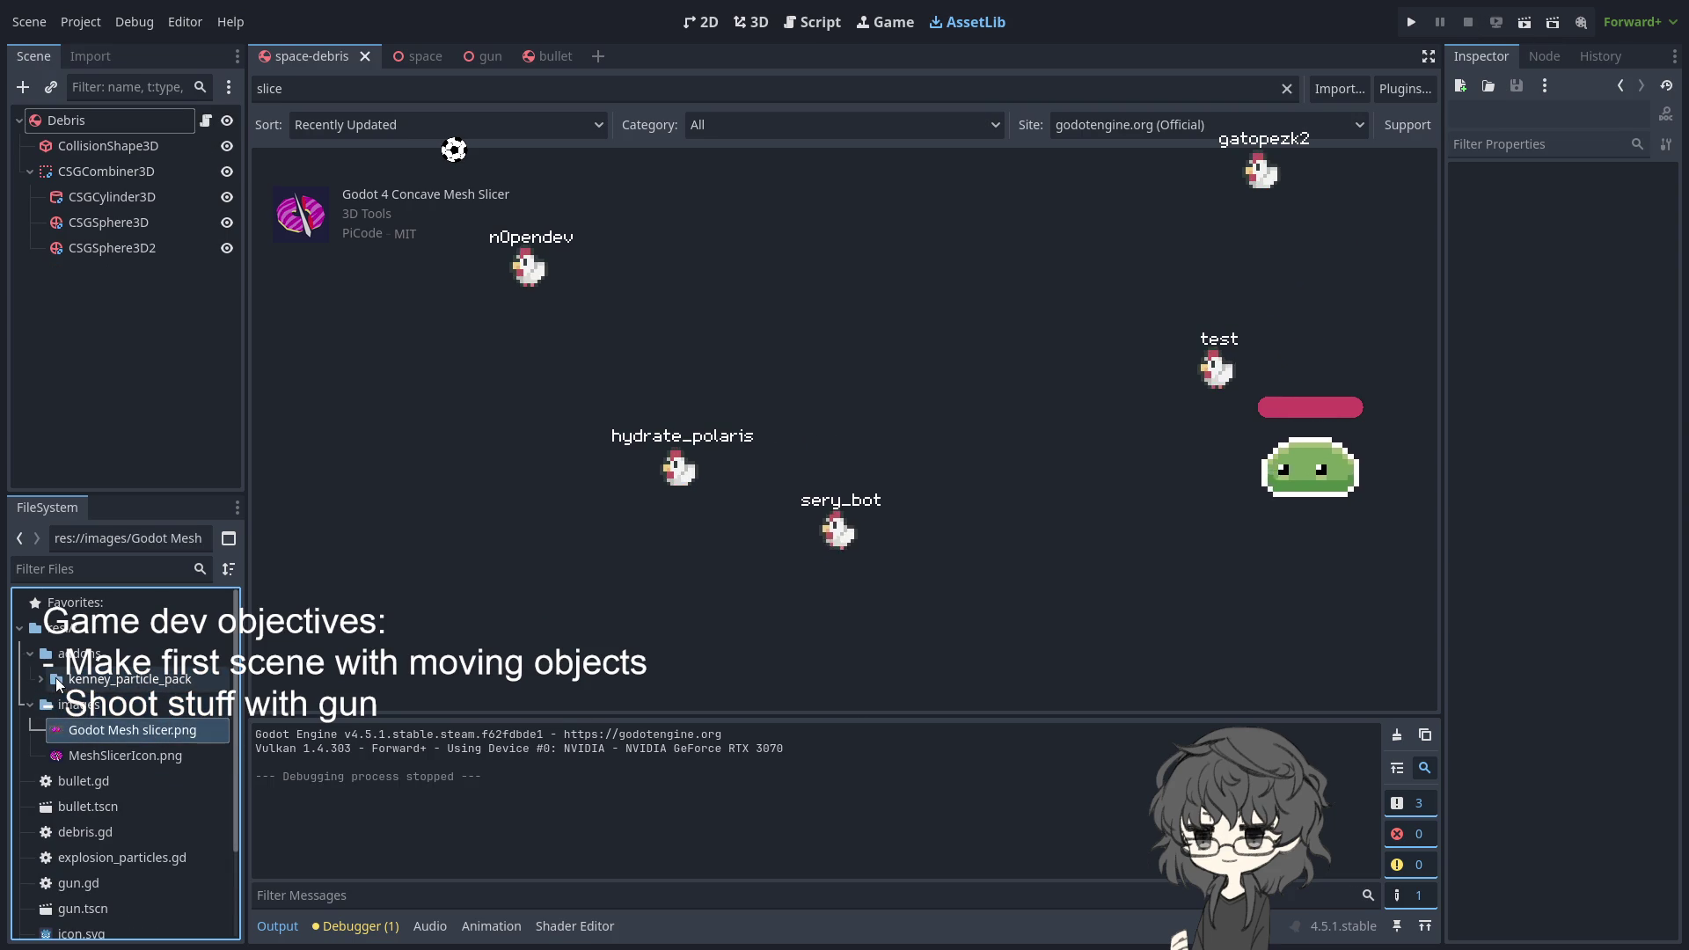
# - Expand kenney_particle_pack, toggle the addons folder, and run the project again
pyautogui.click(42, 680)
pyautogui.click(31, 654)
pyautogui.click(39, 659)
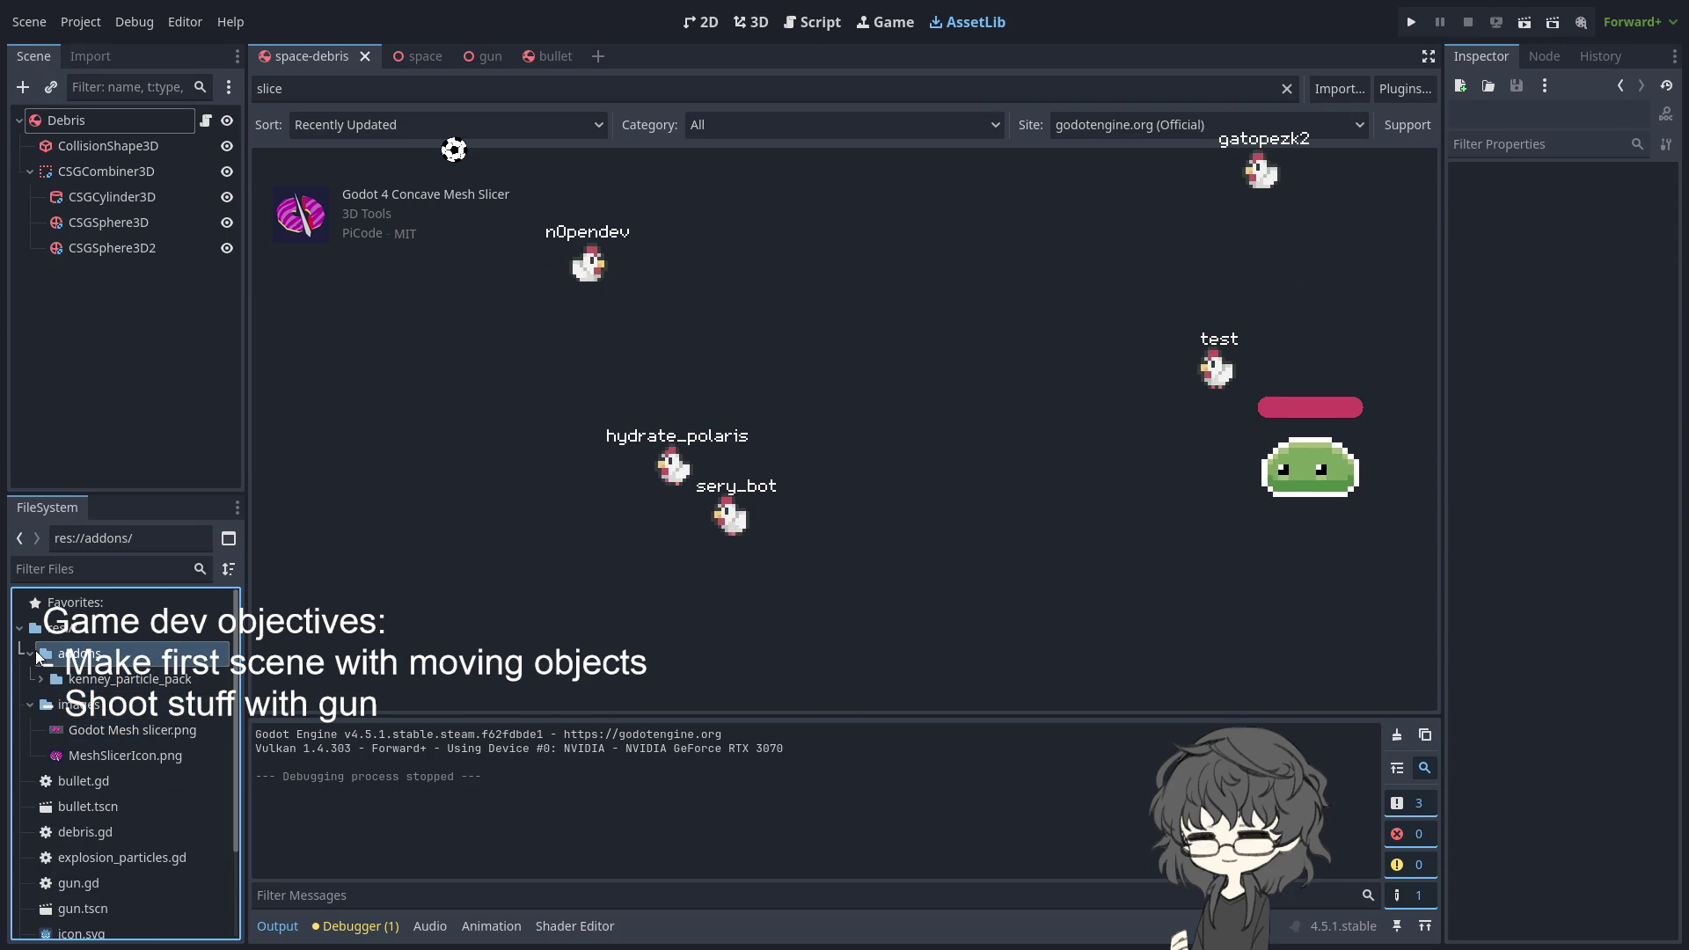
pyautogui.click(31, 654)
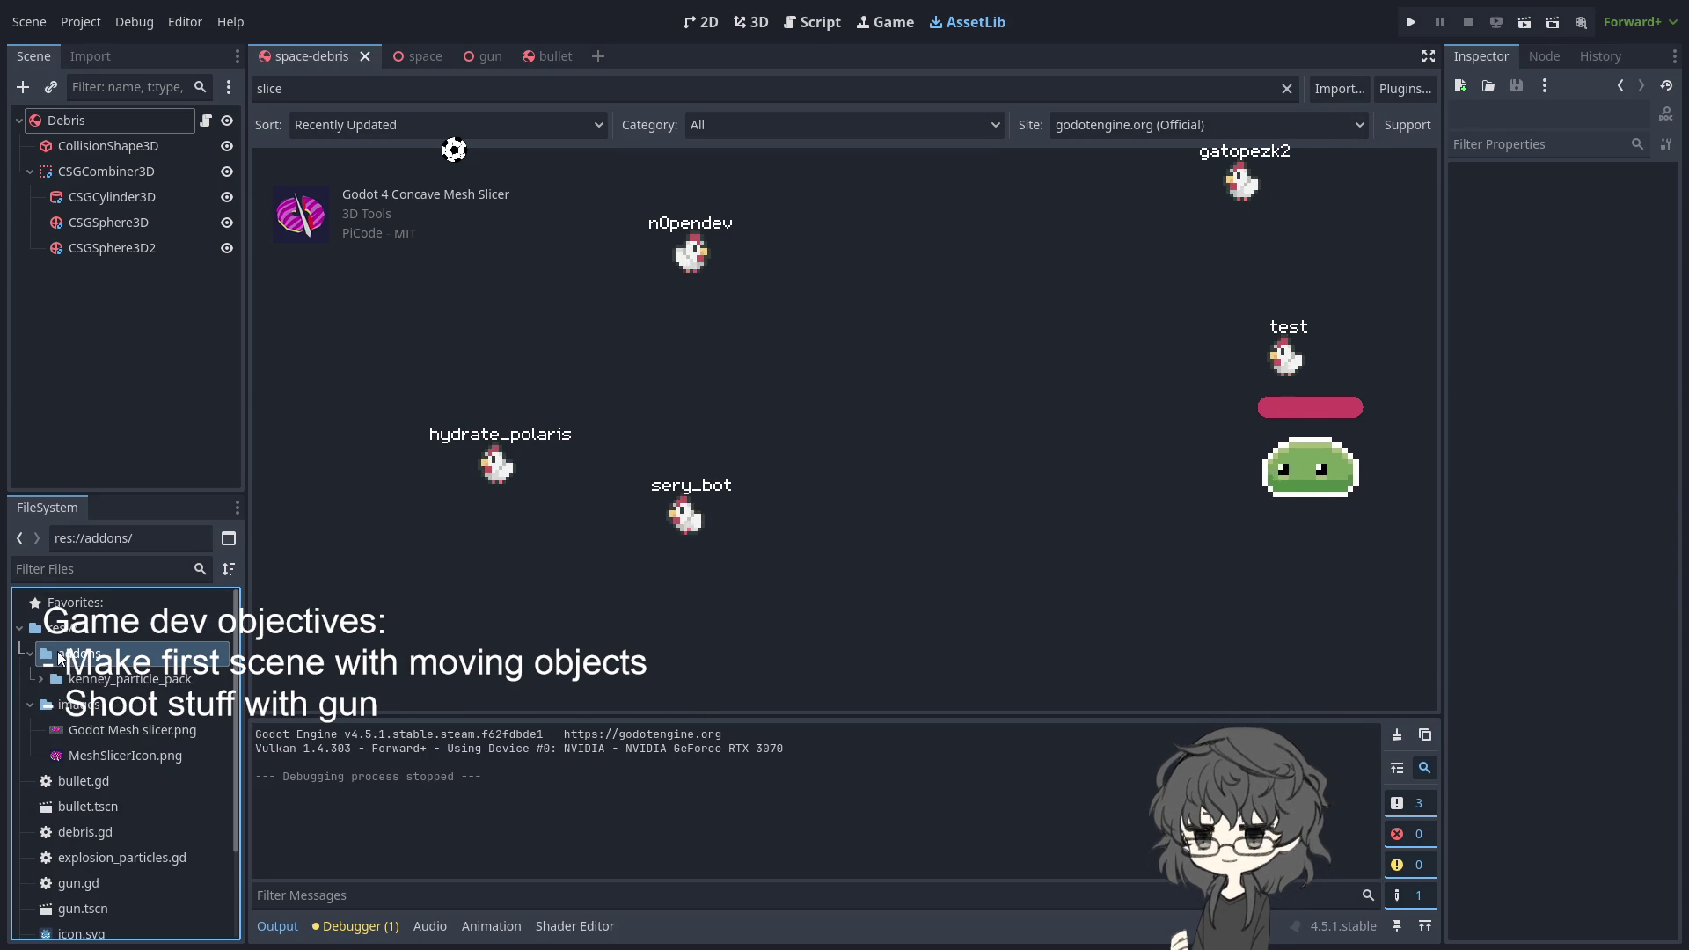
pyautogui.press('F5')
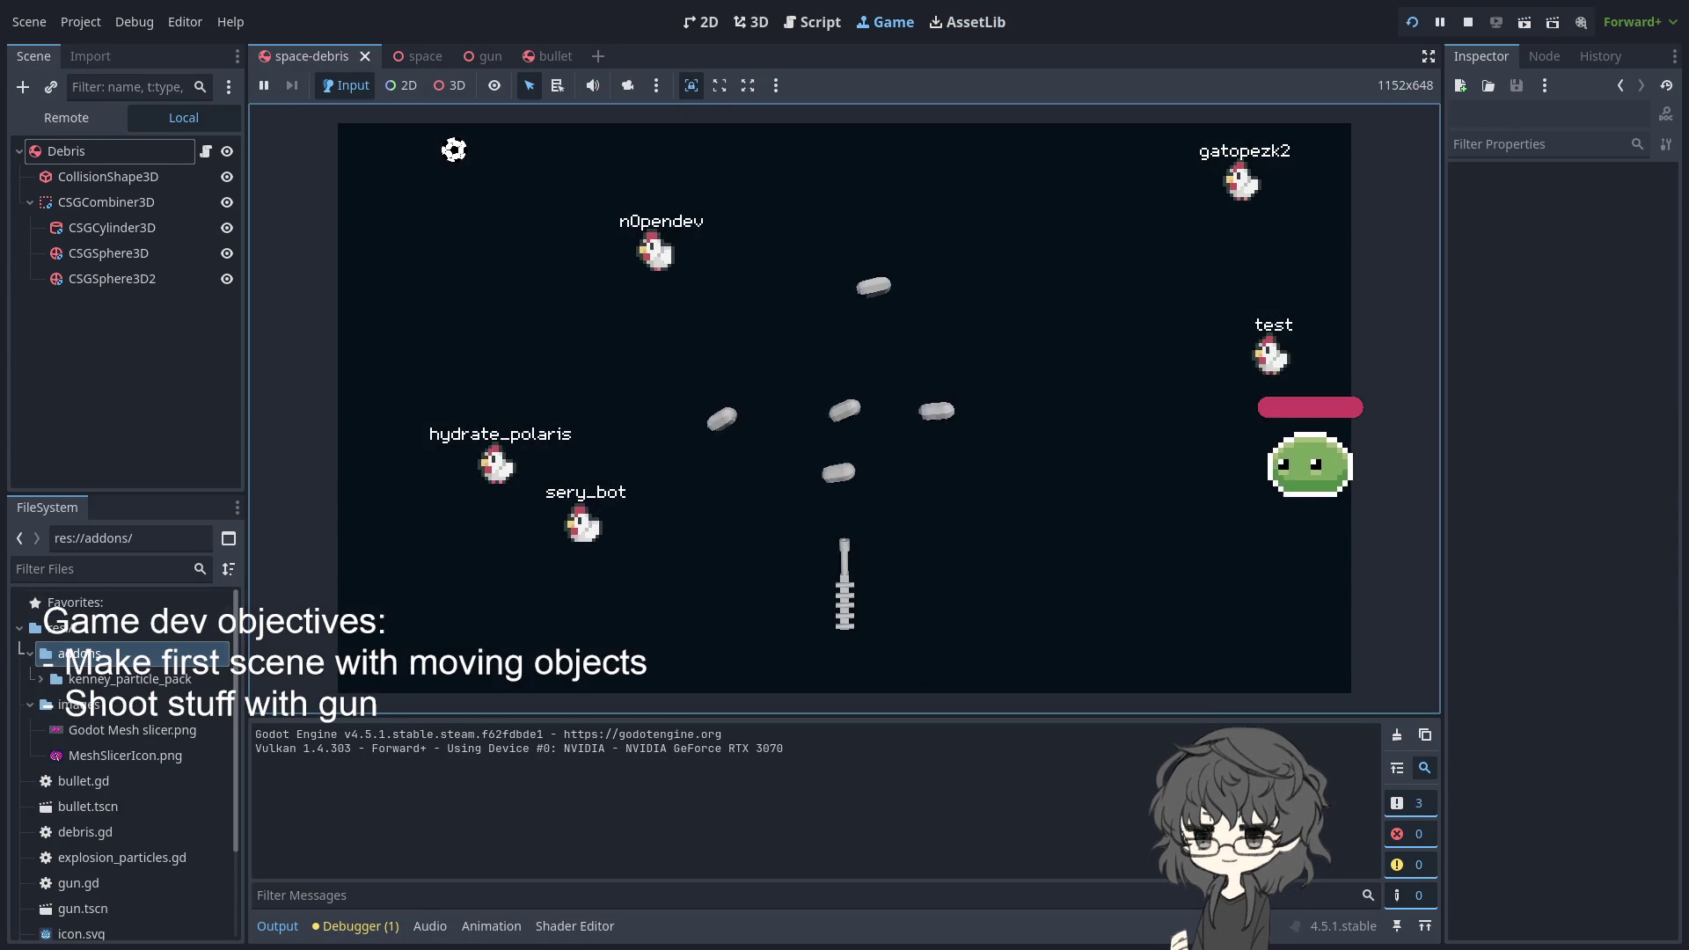
# - Stop the game and download the Godot 4 Concave Mesh Slicer asset
pyautogui.press('F8')
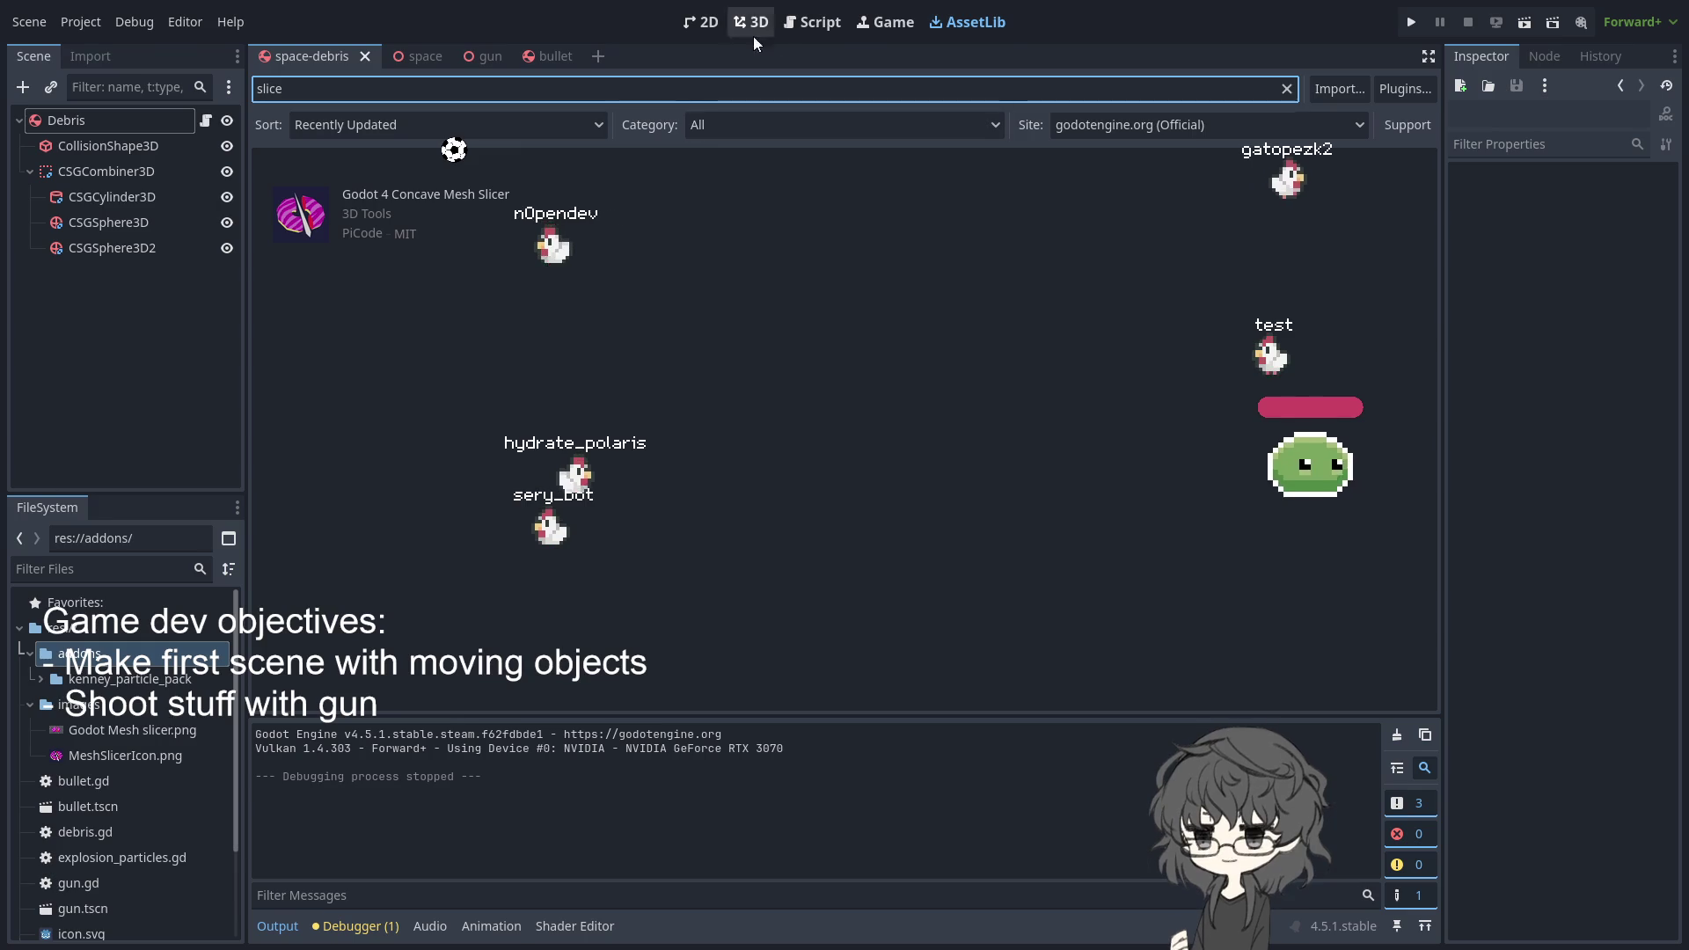
pyautogui.click(387, 196)
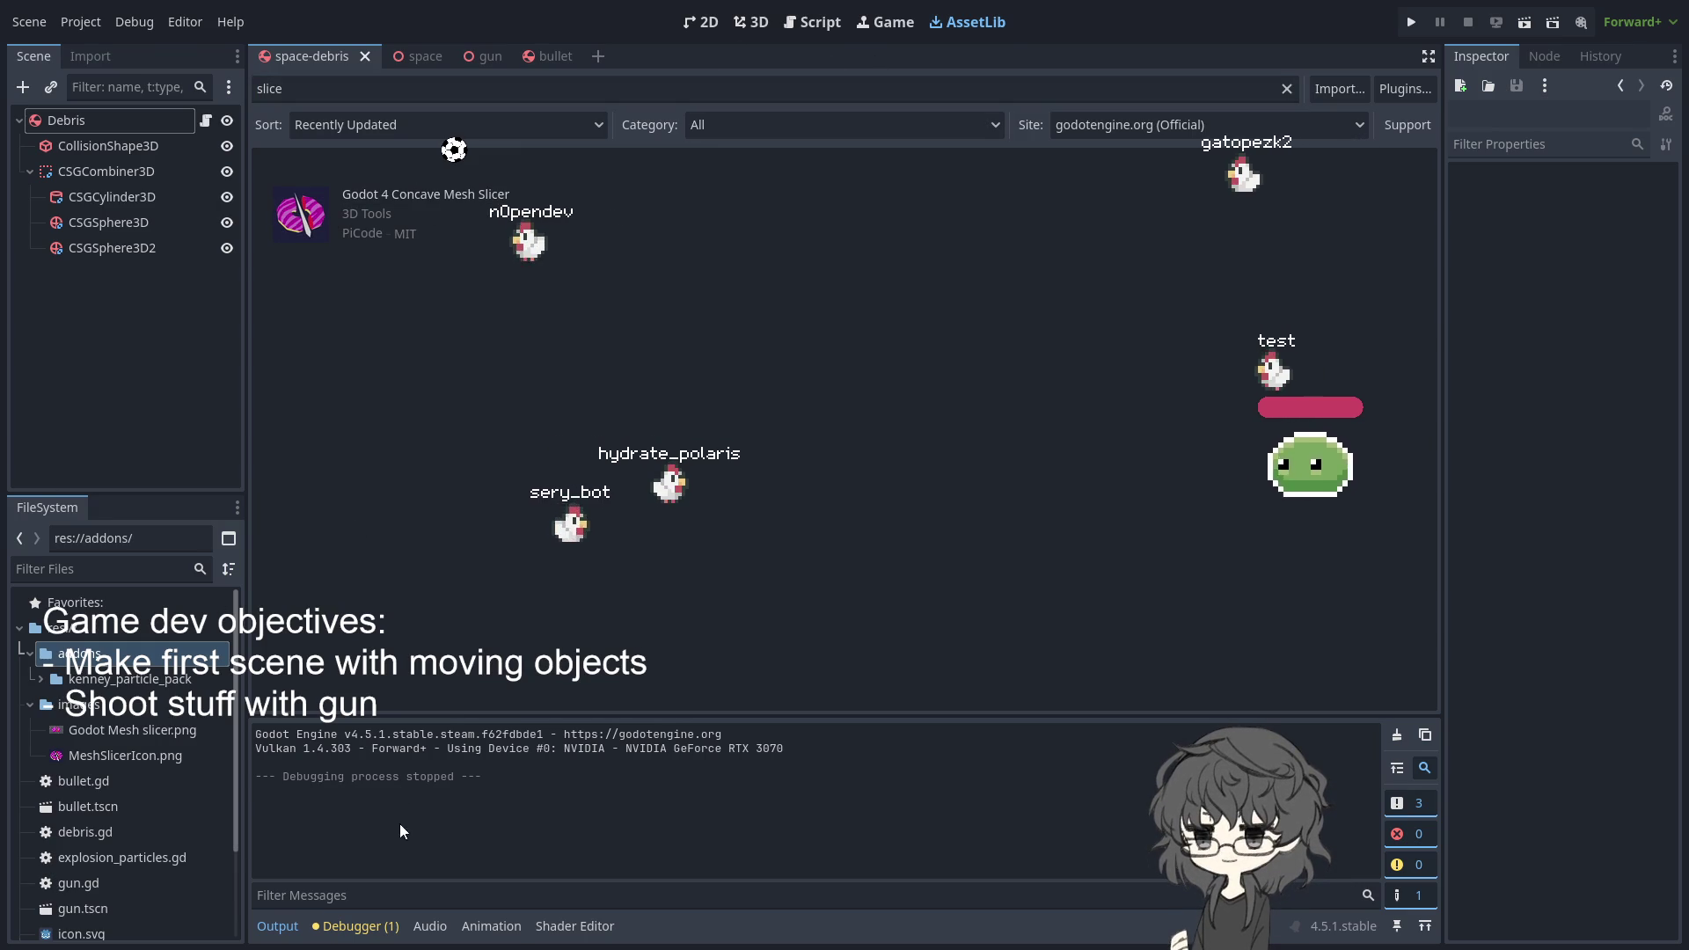
pyautogui.click(362, 731)
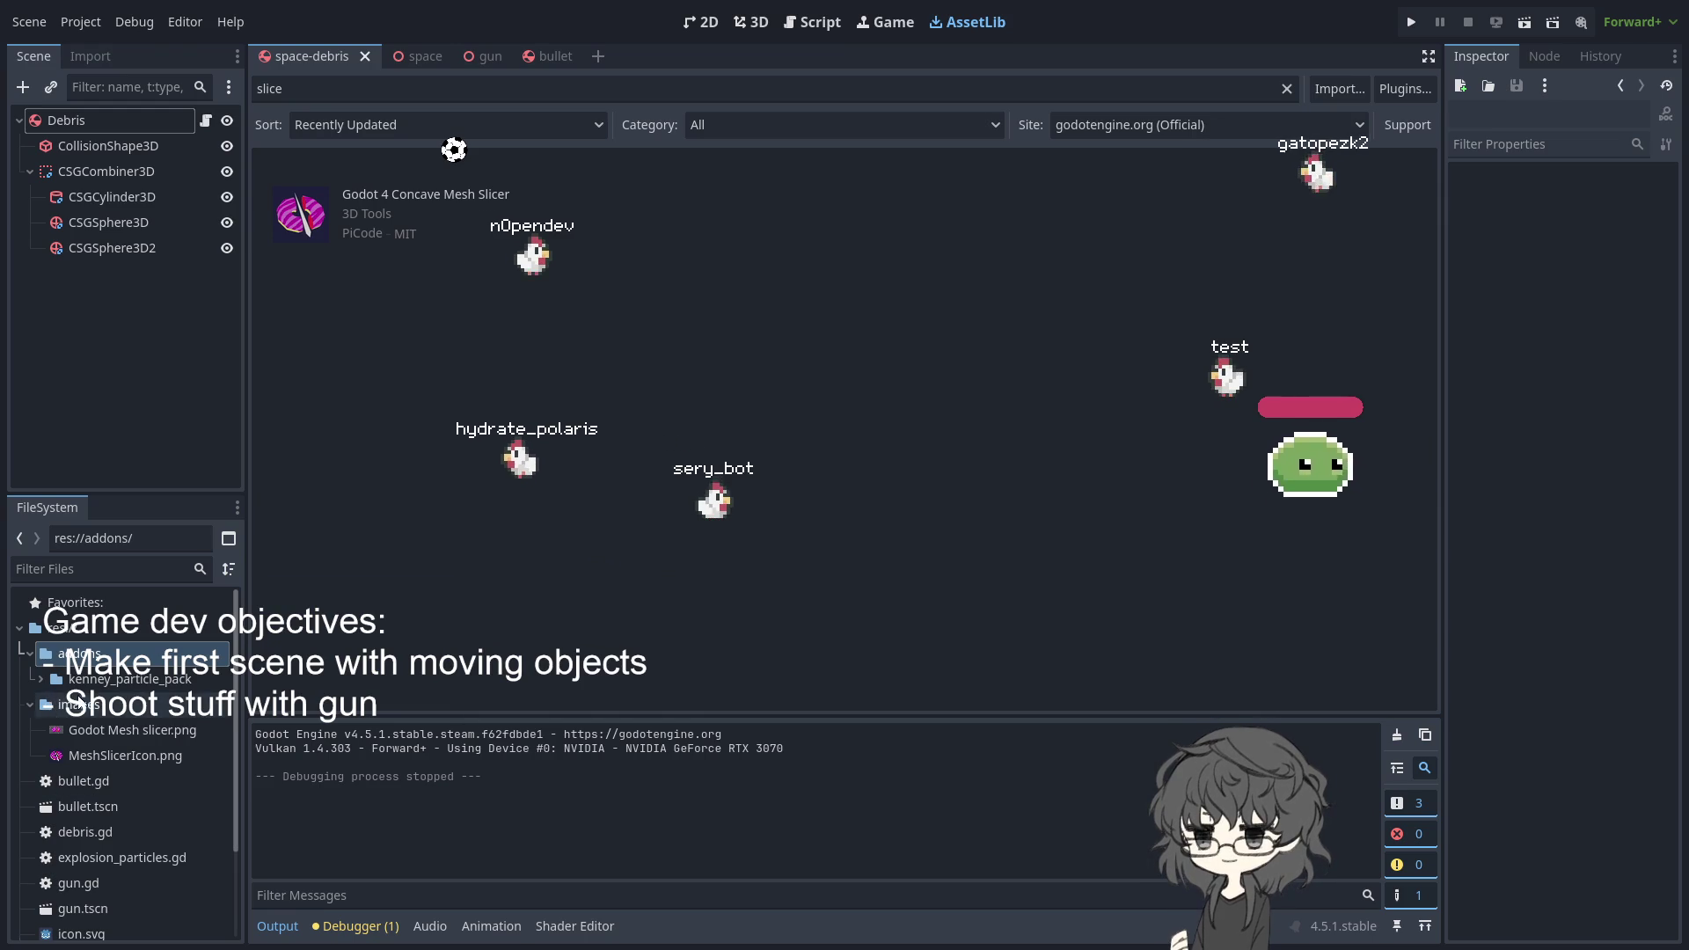
# - Browse the FileSystem dock from the images and addons folders back to res://
pyautogui.click(105, 705)
pyautogui.scroll(-3, 114, 720)
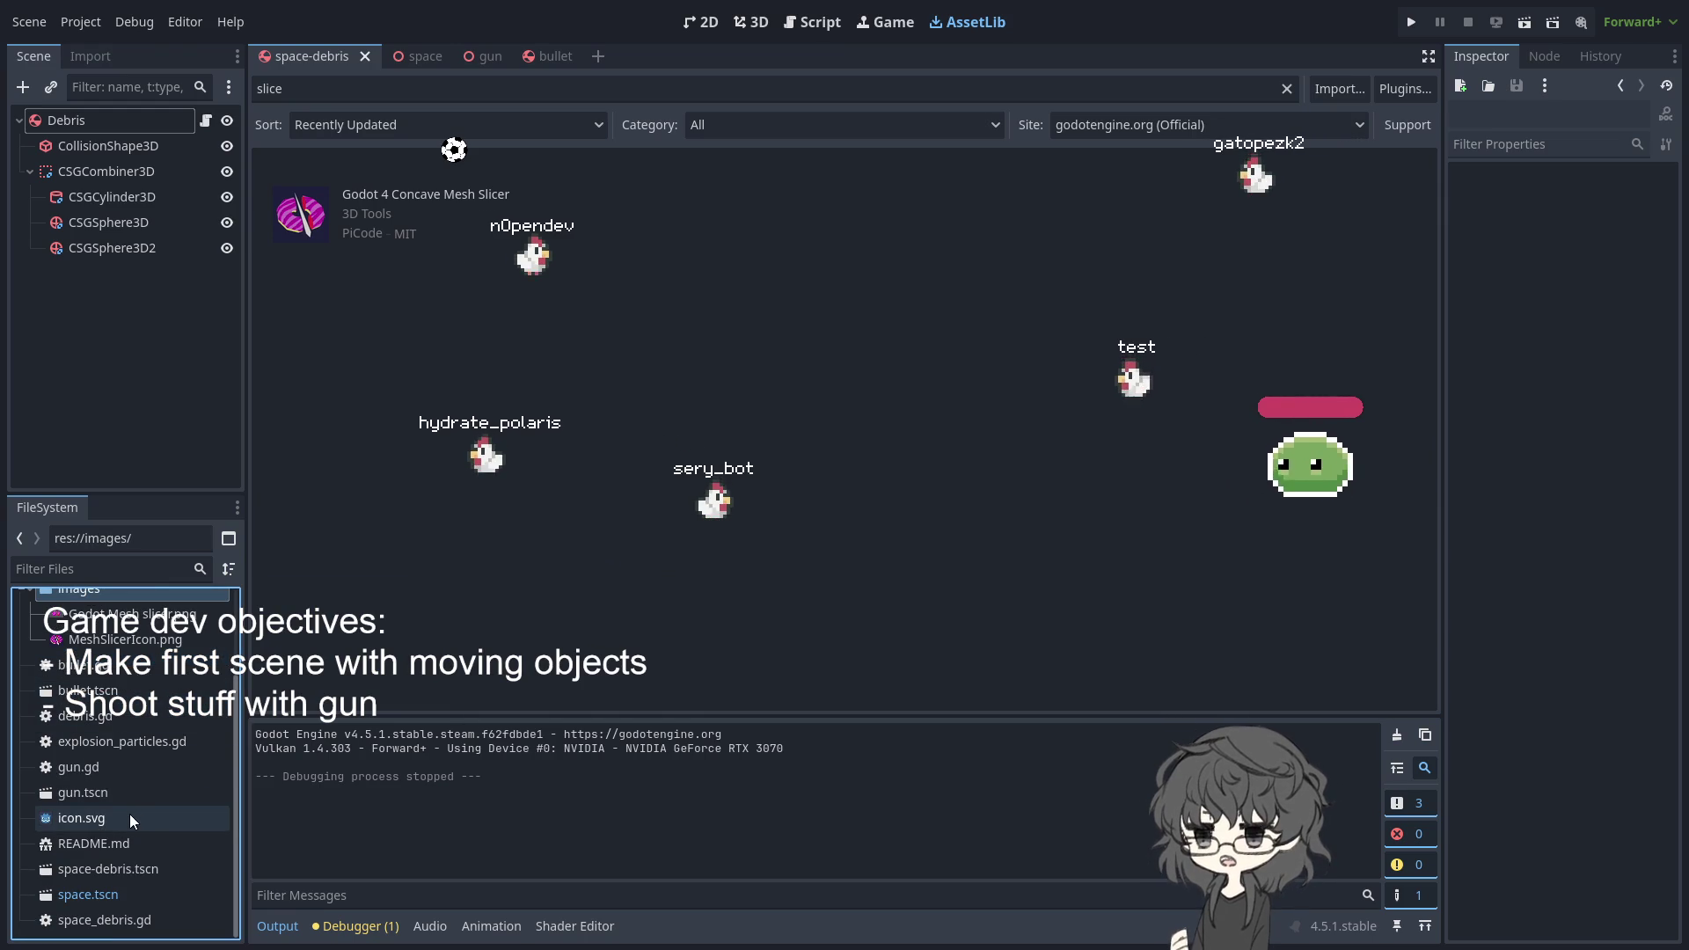
pyautogui.scroll(3, 131, 736)
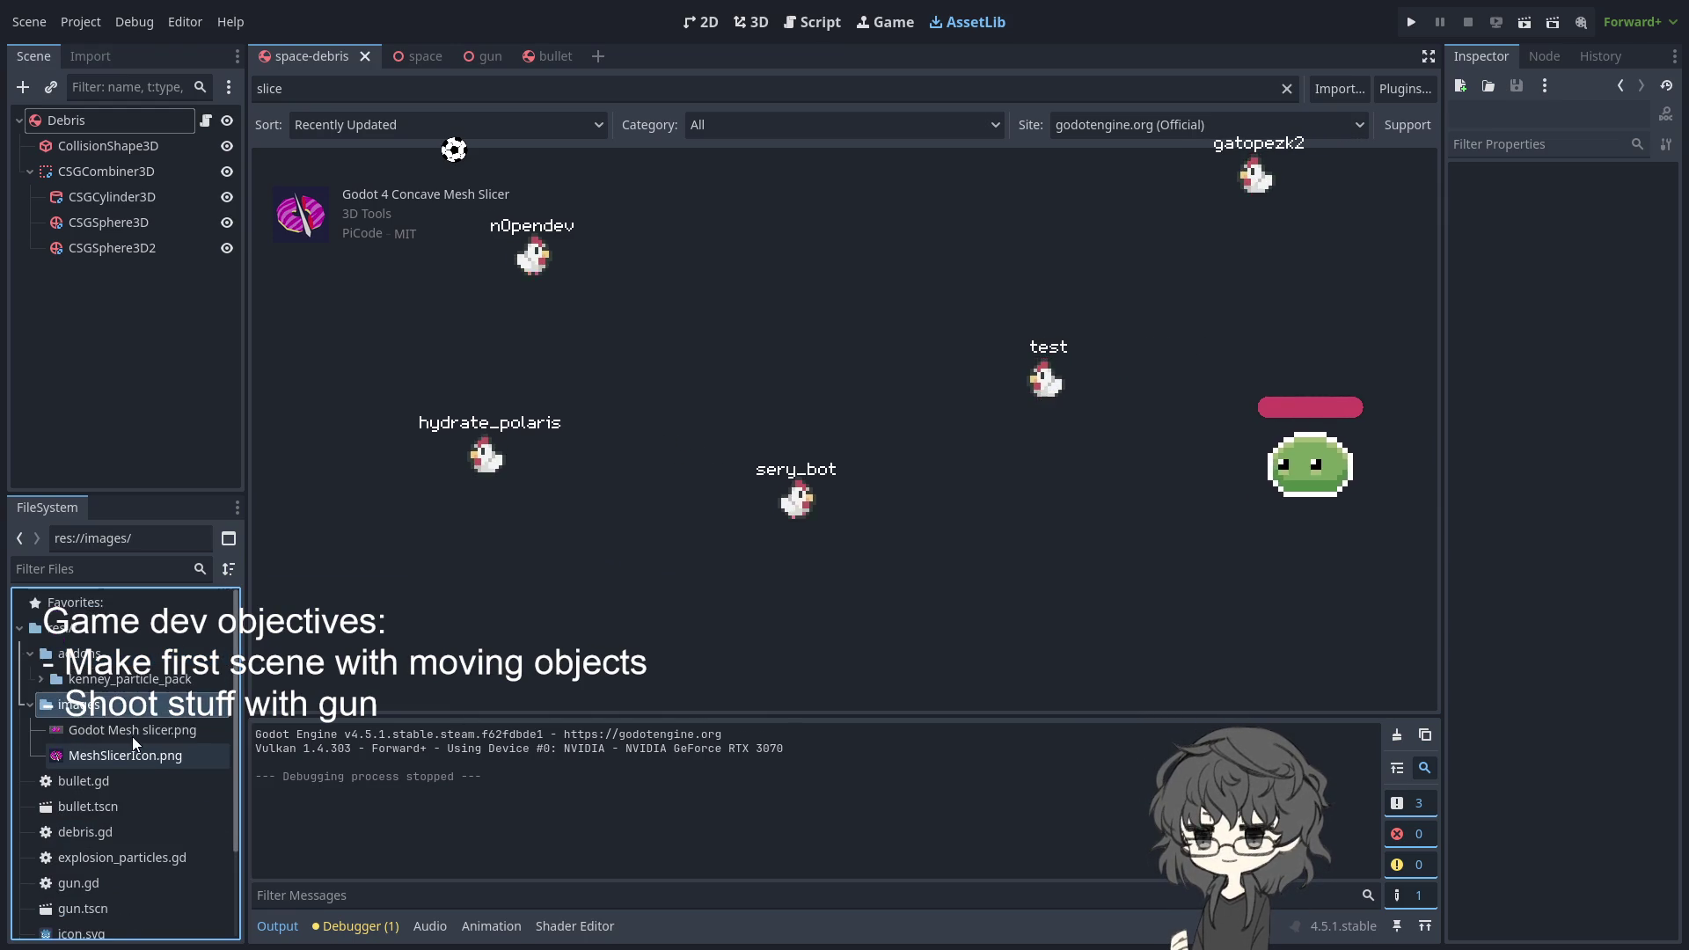
pyautogui.scroll(-3, 161, 737)
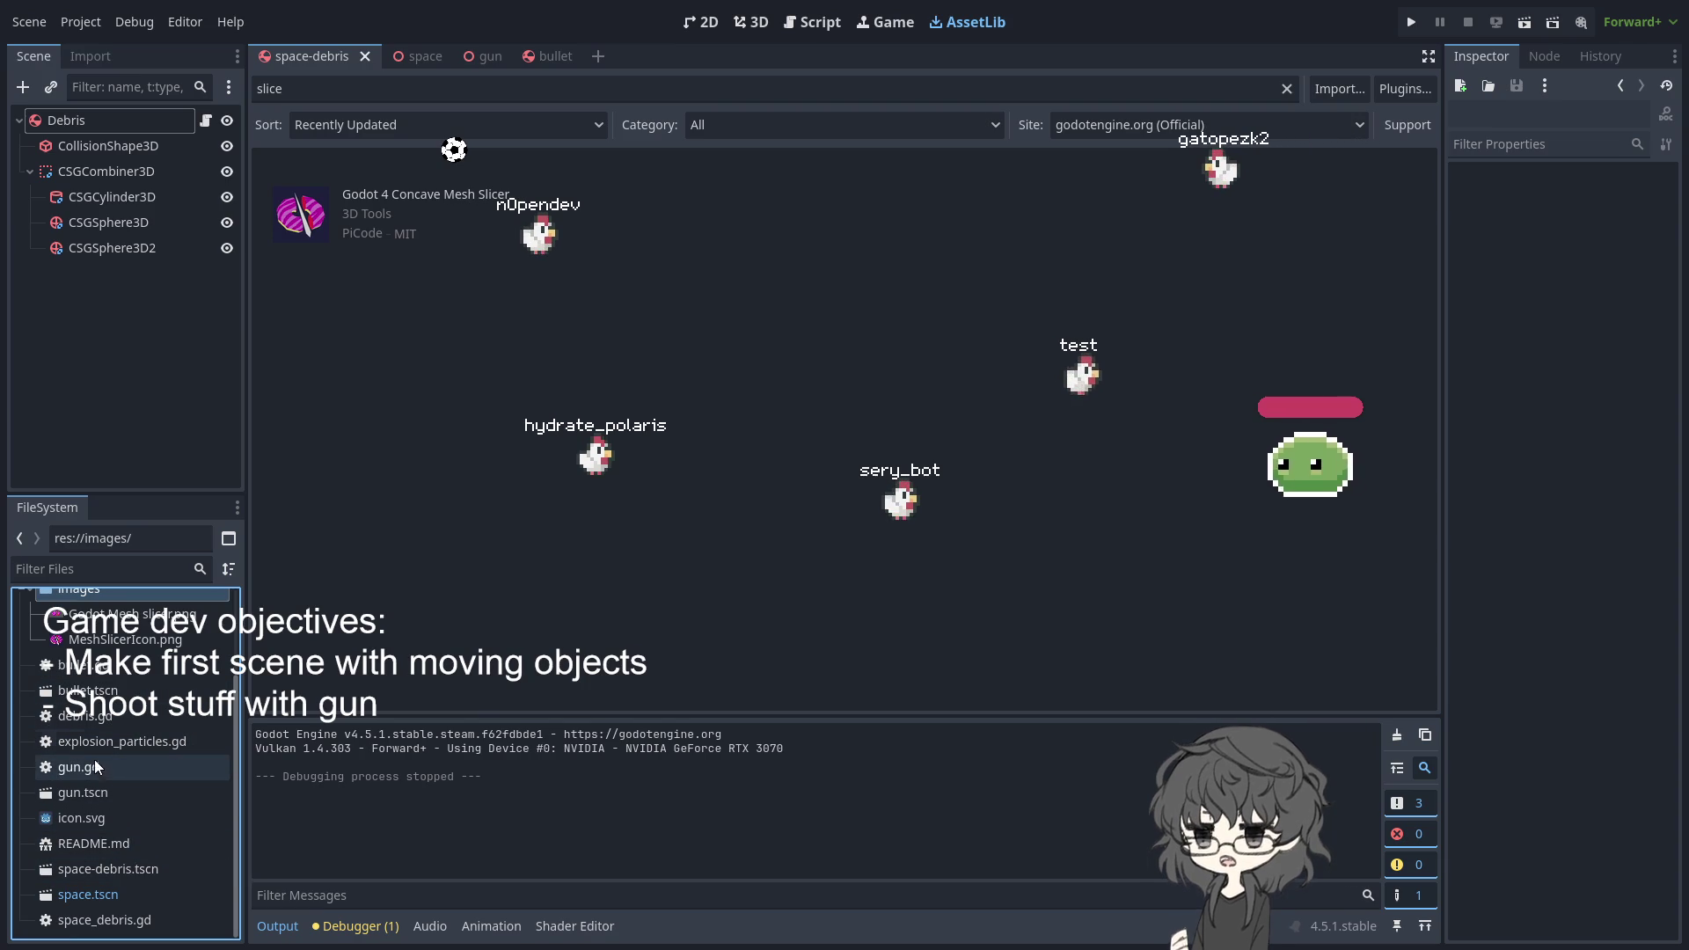
pyautogui.scroll(3, 88, 720)
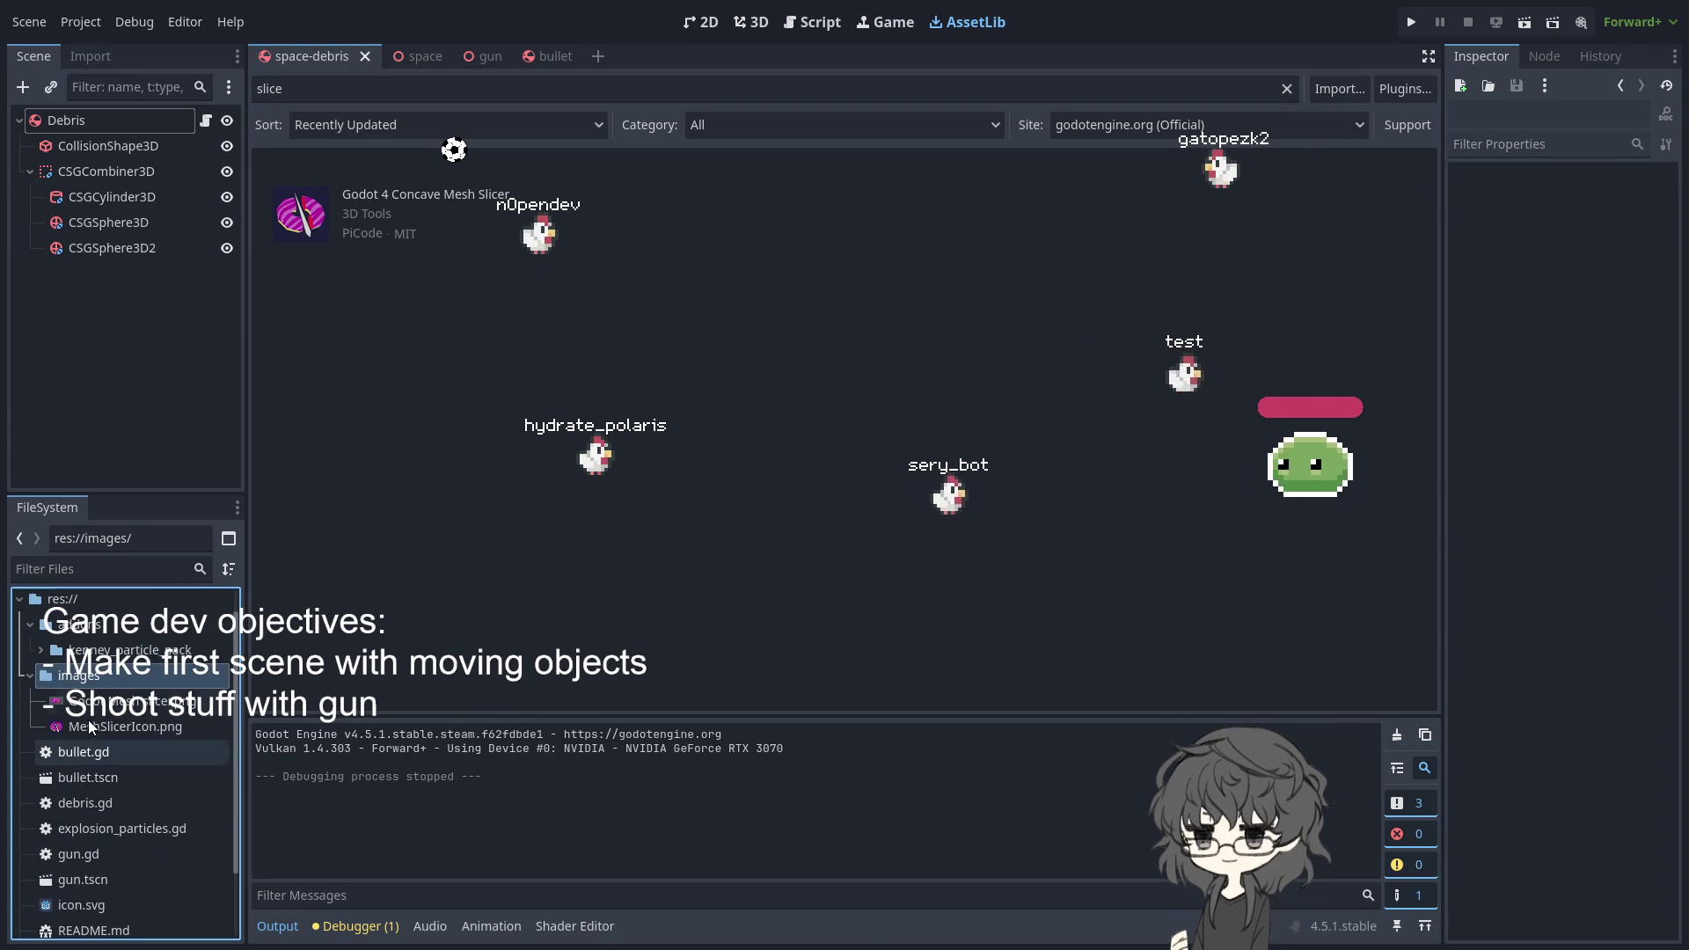
pyautogui.click(51, 631)
pyautogui.click(53, 605)
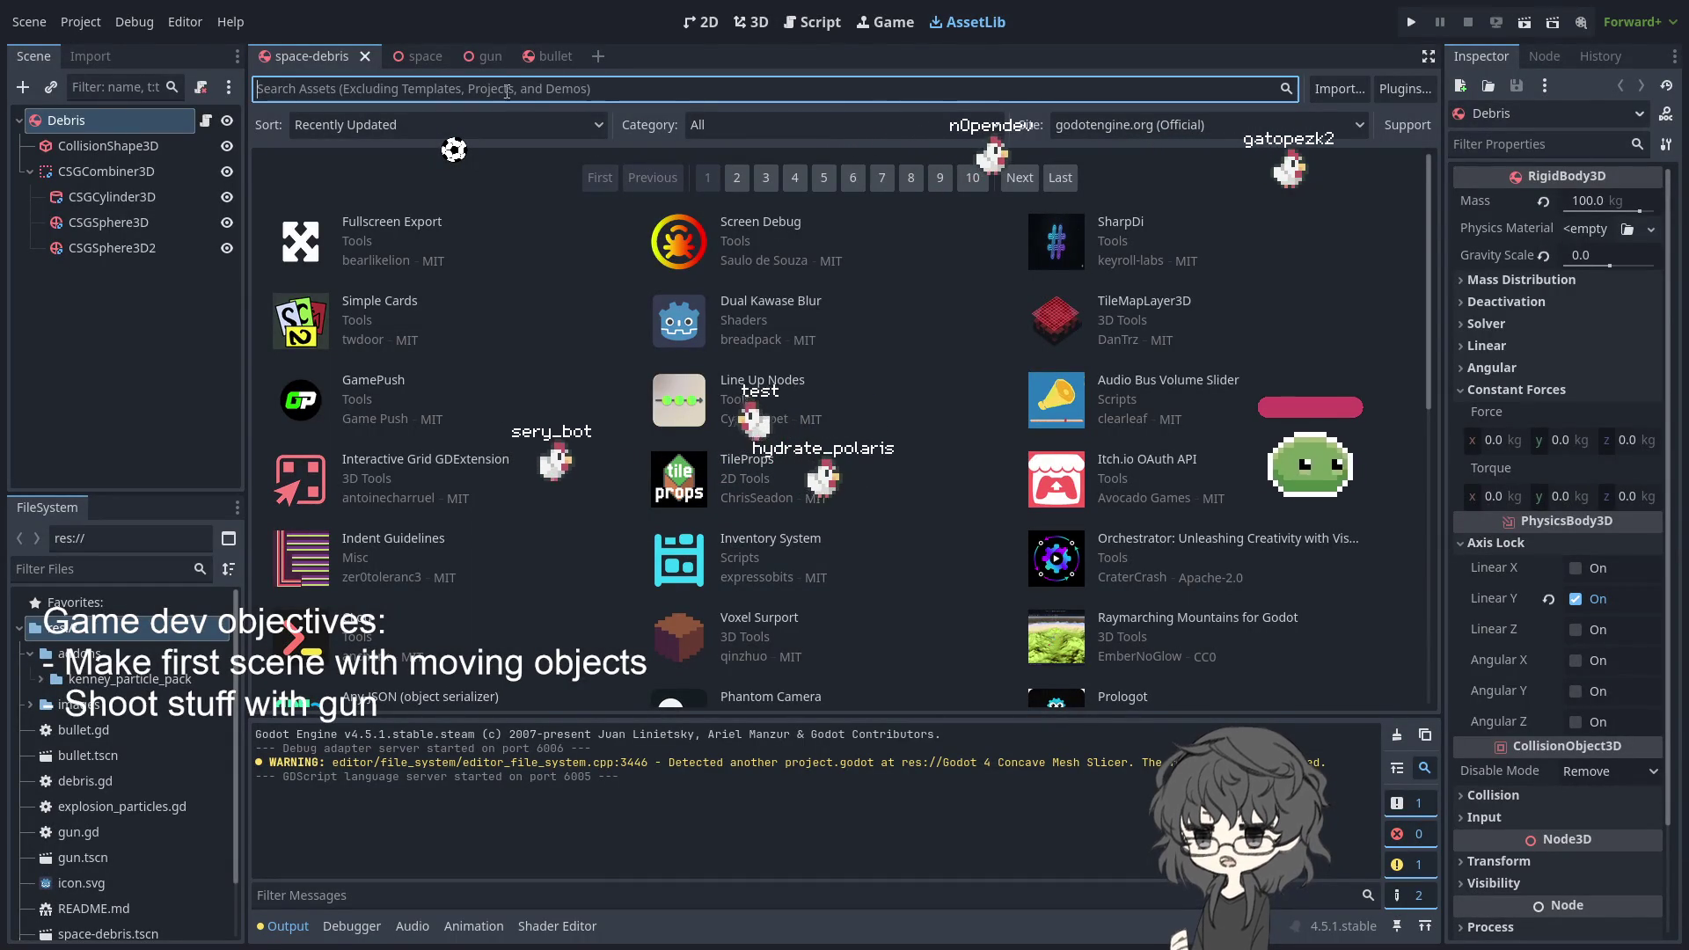
# - Search AssetLib for 'slice', correcting a typo, and install the Godot 4 Concave Mesh Slicer addon
pyautogui.write('sn')
pyautogui.write('oic')
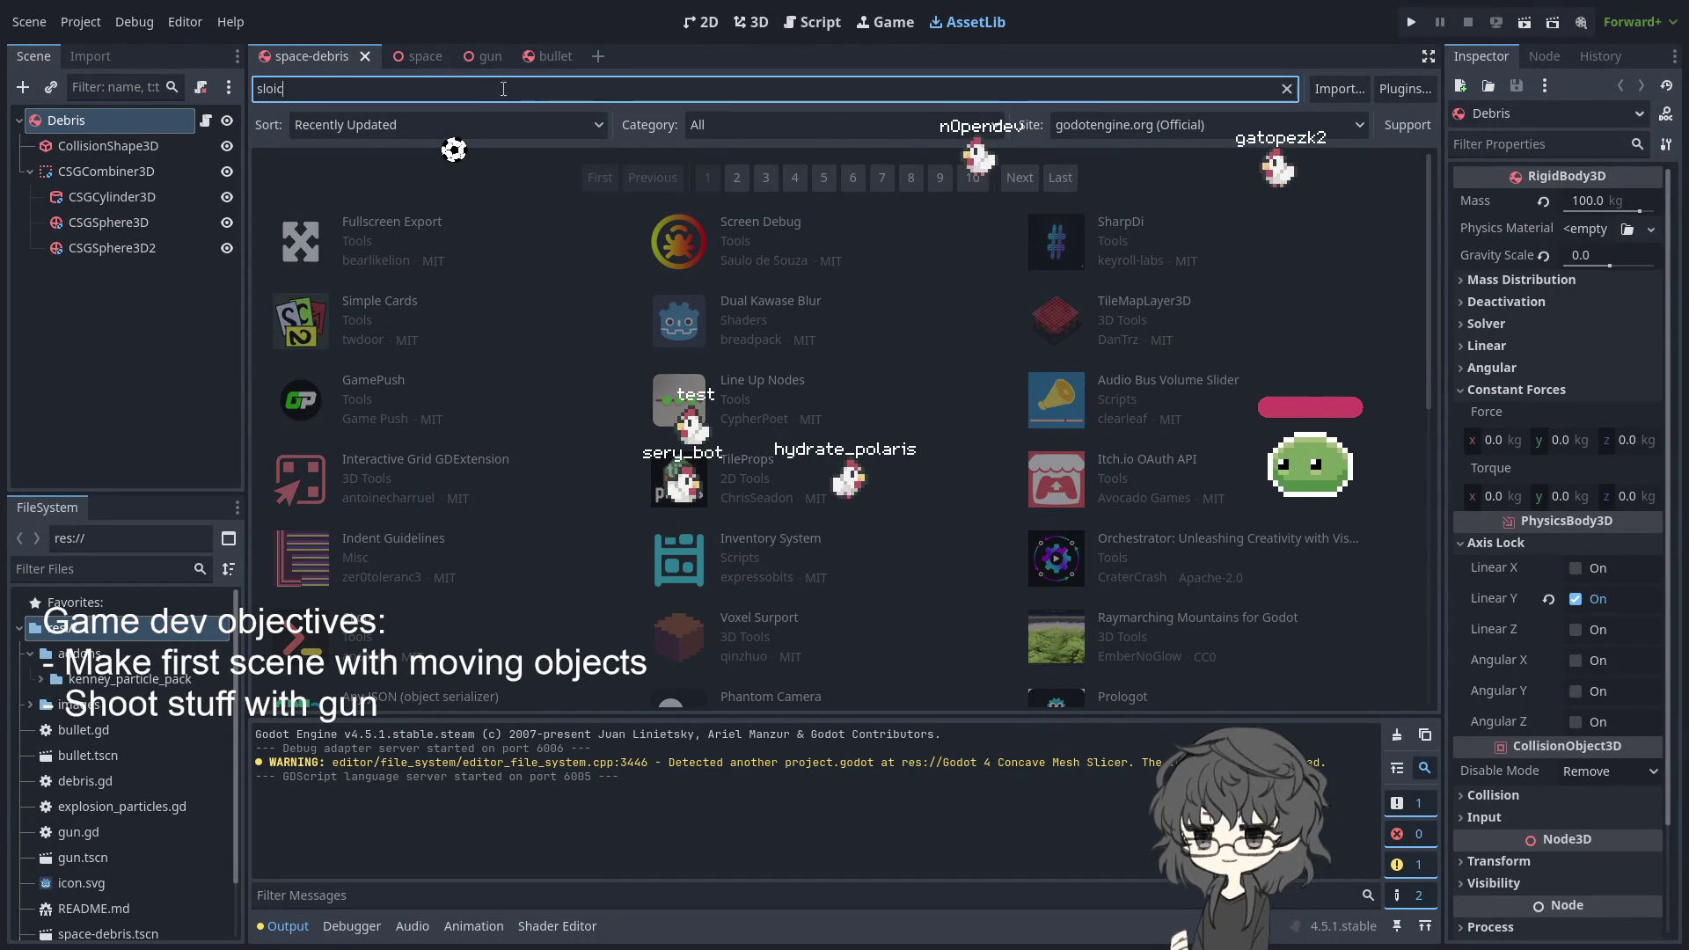
pyautogui.press('BackSpace')
pyautogui.press('BackSpace')
pyautogui.press('BackSpace')
pyautogui.write('sl')
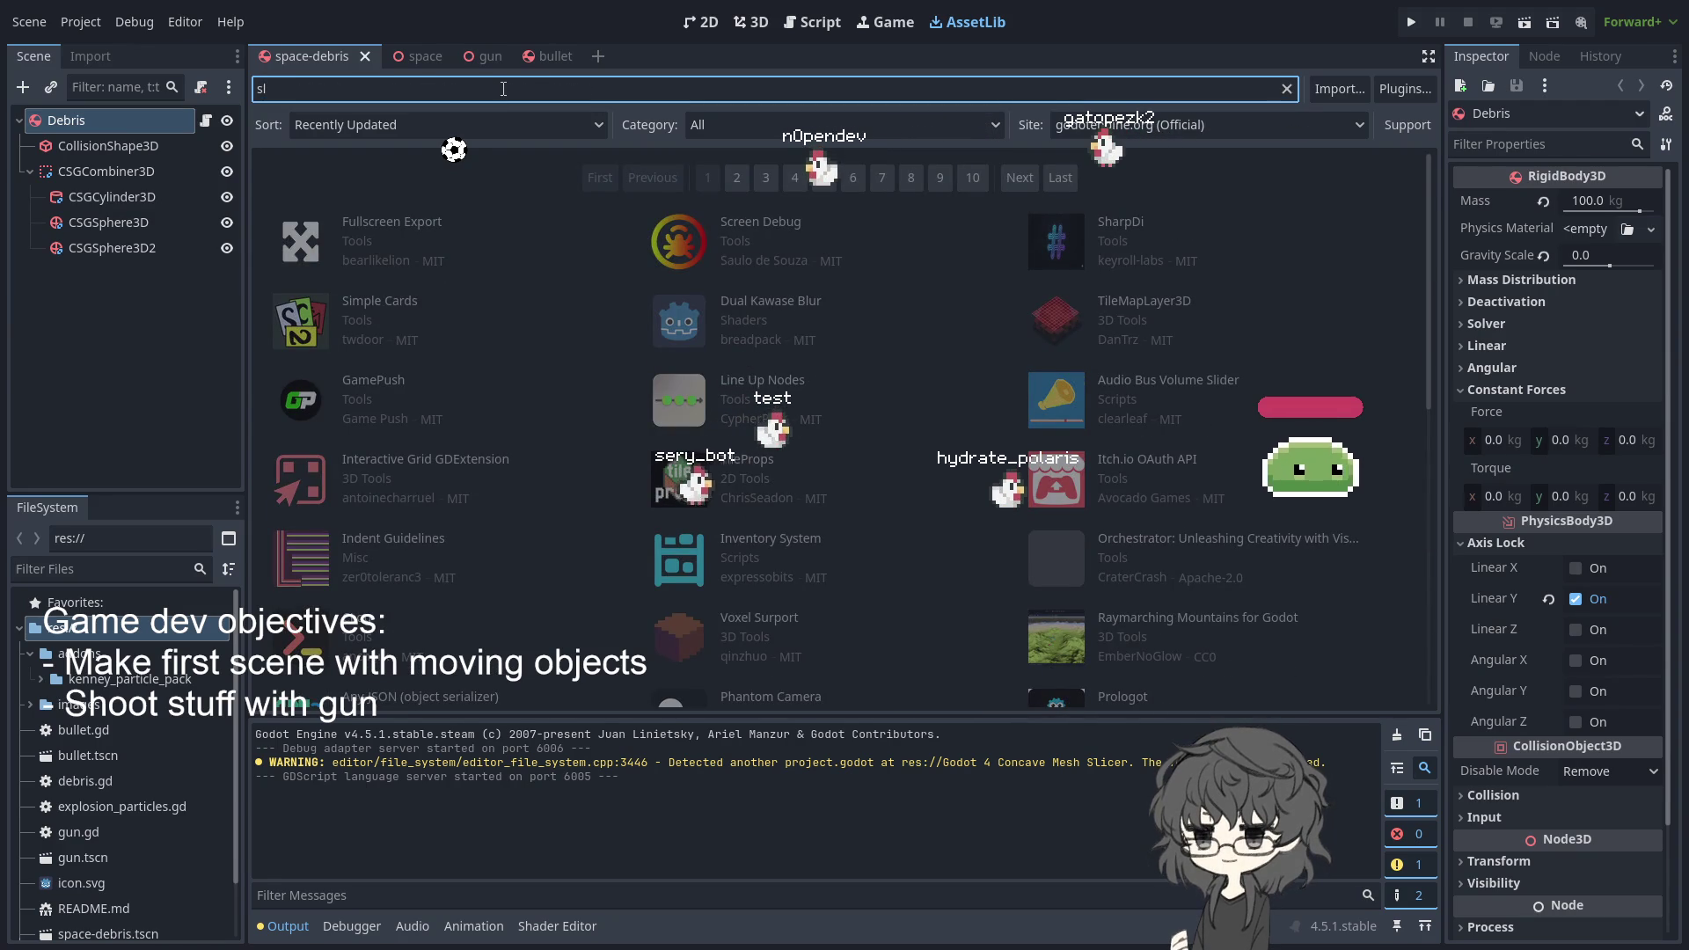
pyautogui.write('ice')
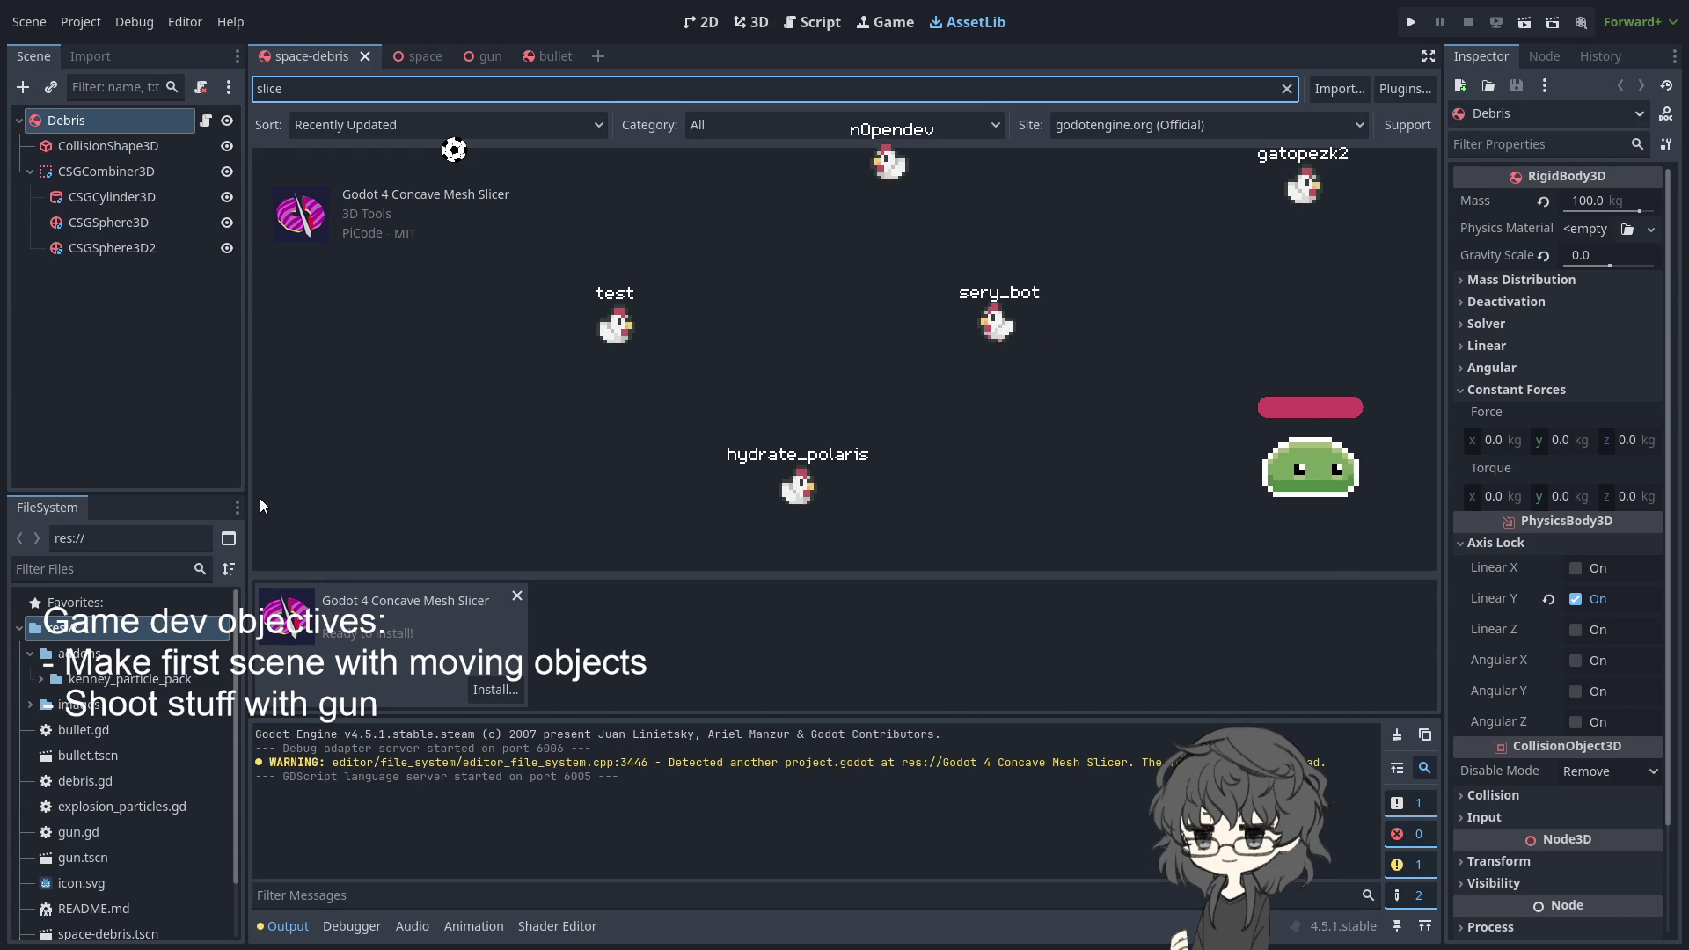
pyautogui.click(495, 690)
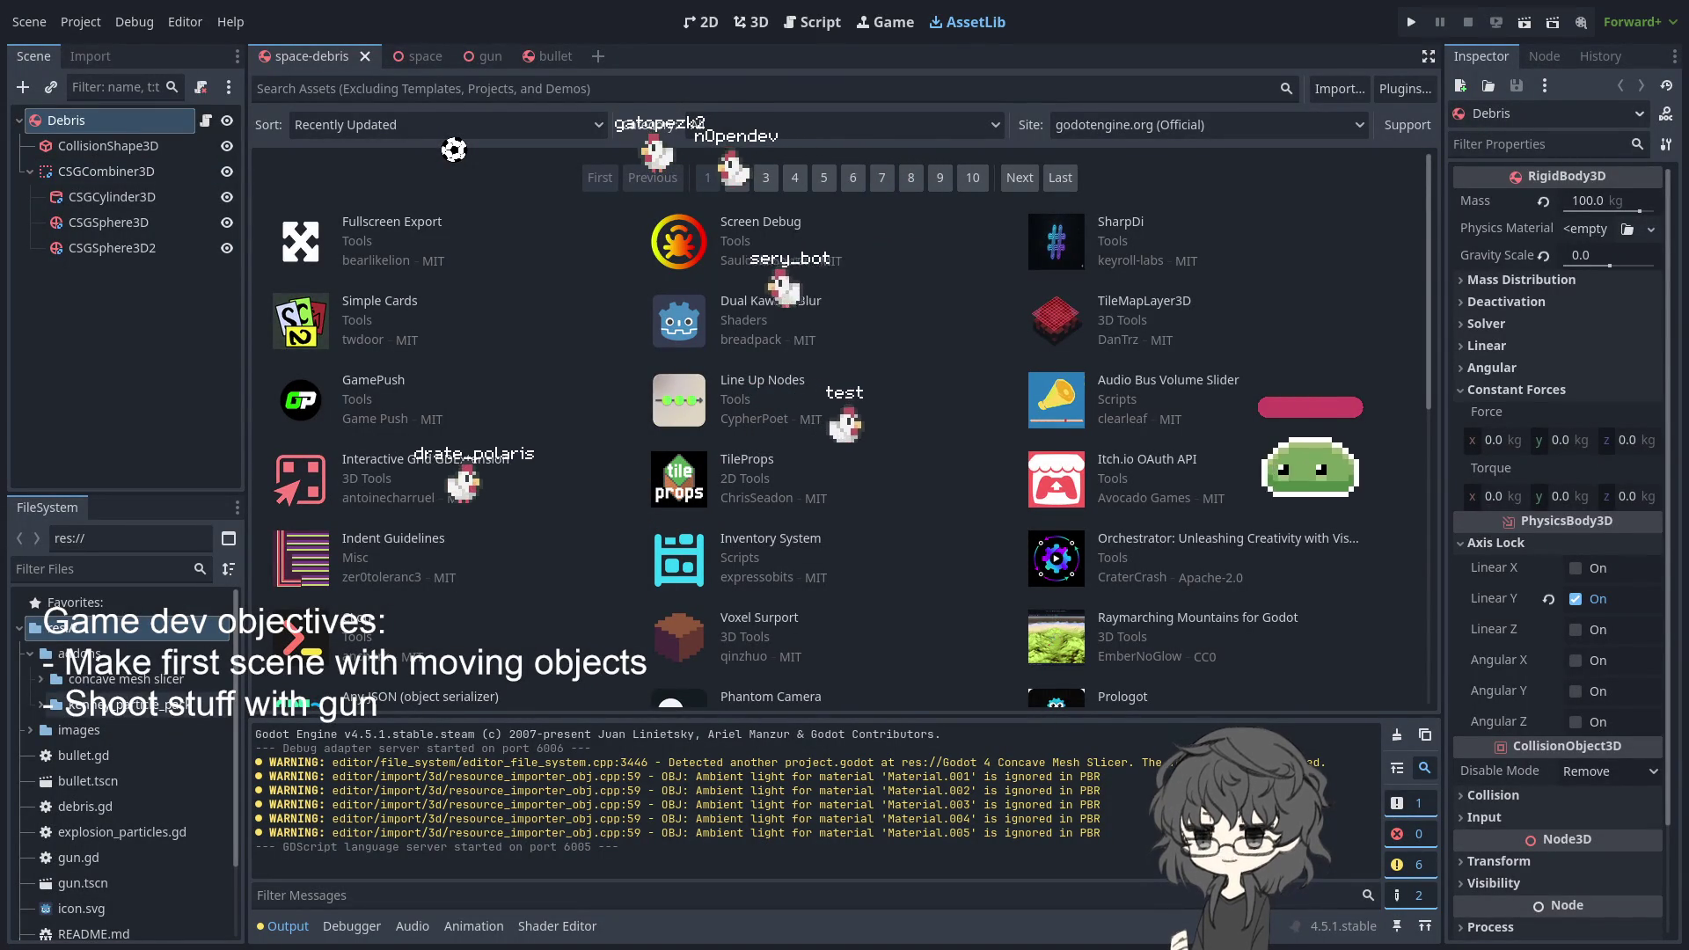
# - Open the addon's ConcaveMeshSlicer.gd script and expand its Example folder
pyautogui.click(43, 680)
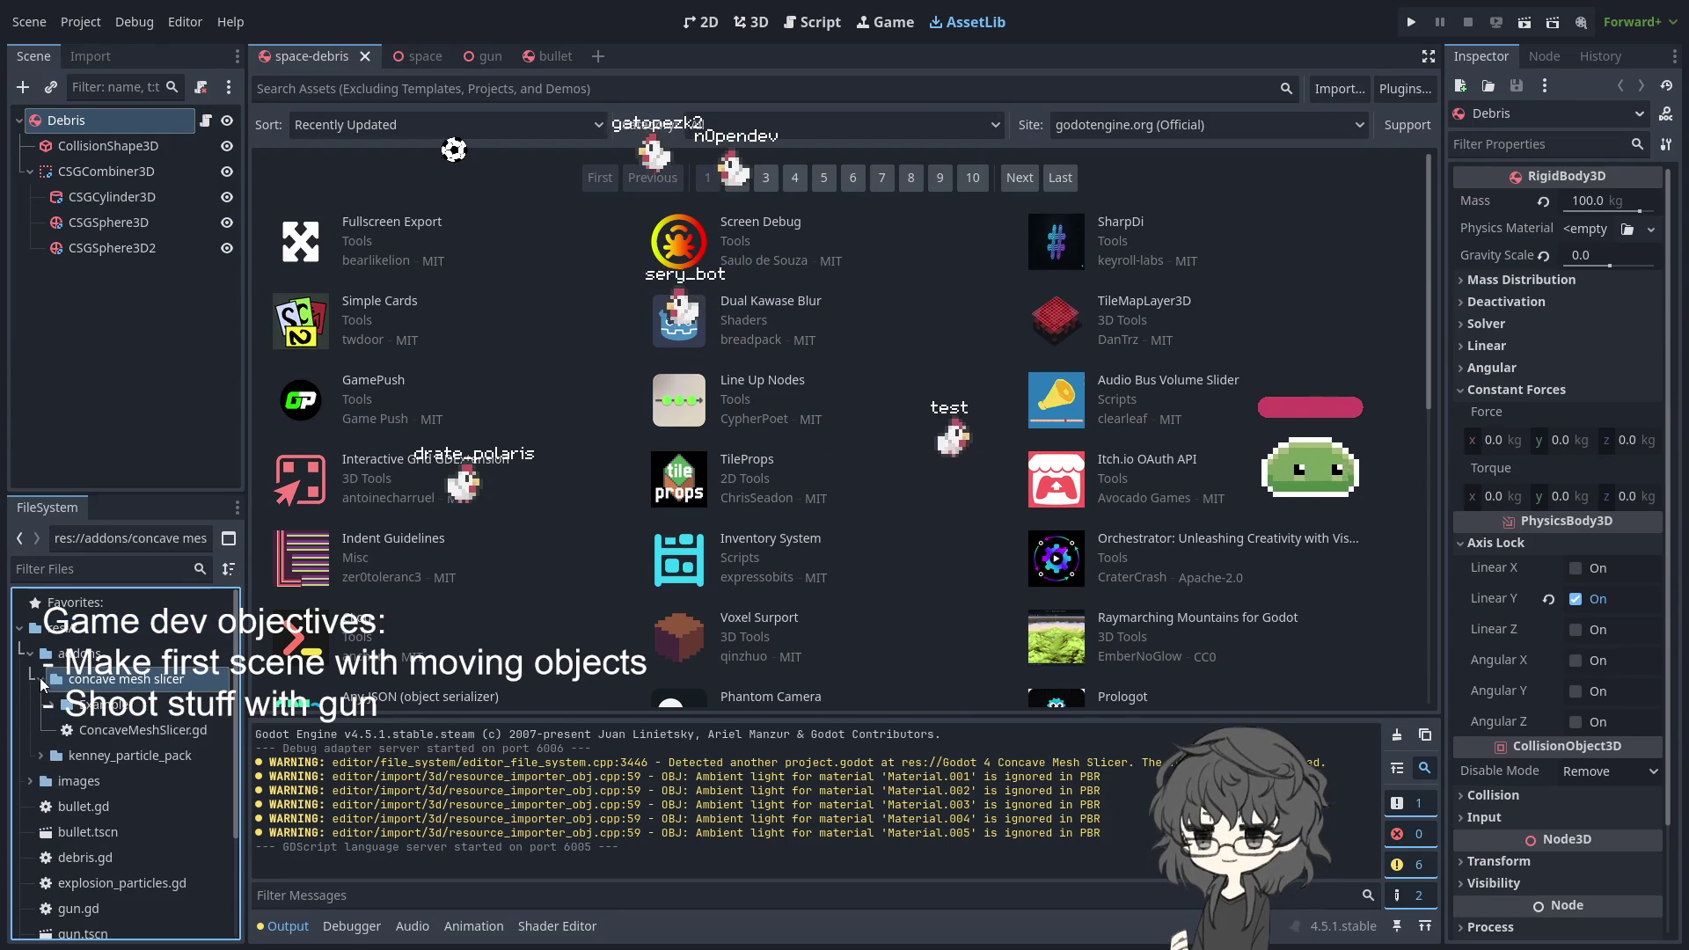
pyautogui.click(112, 732)
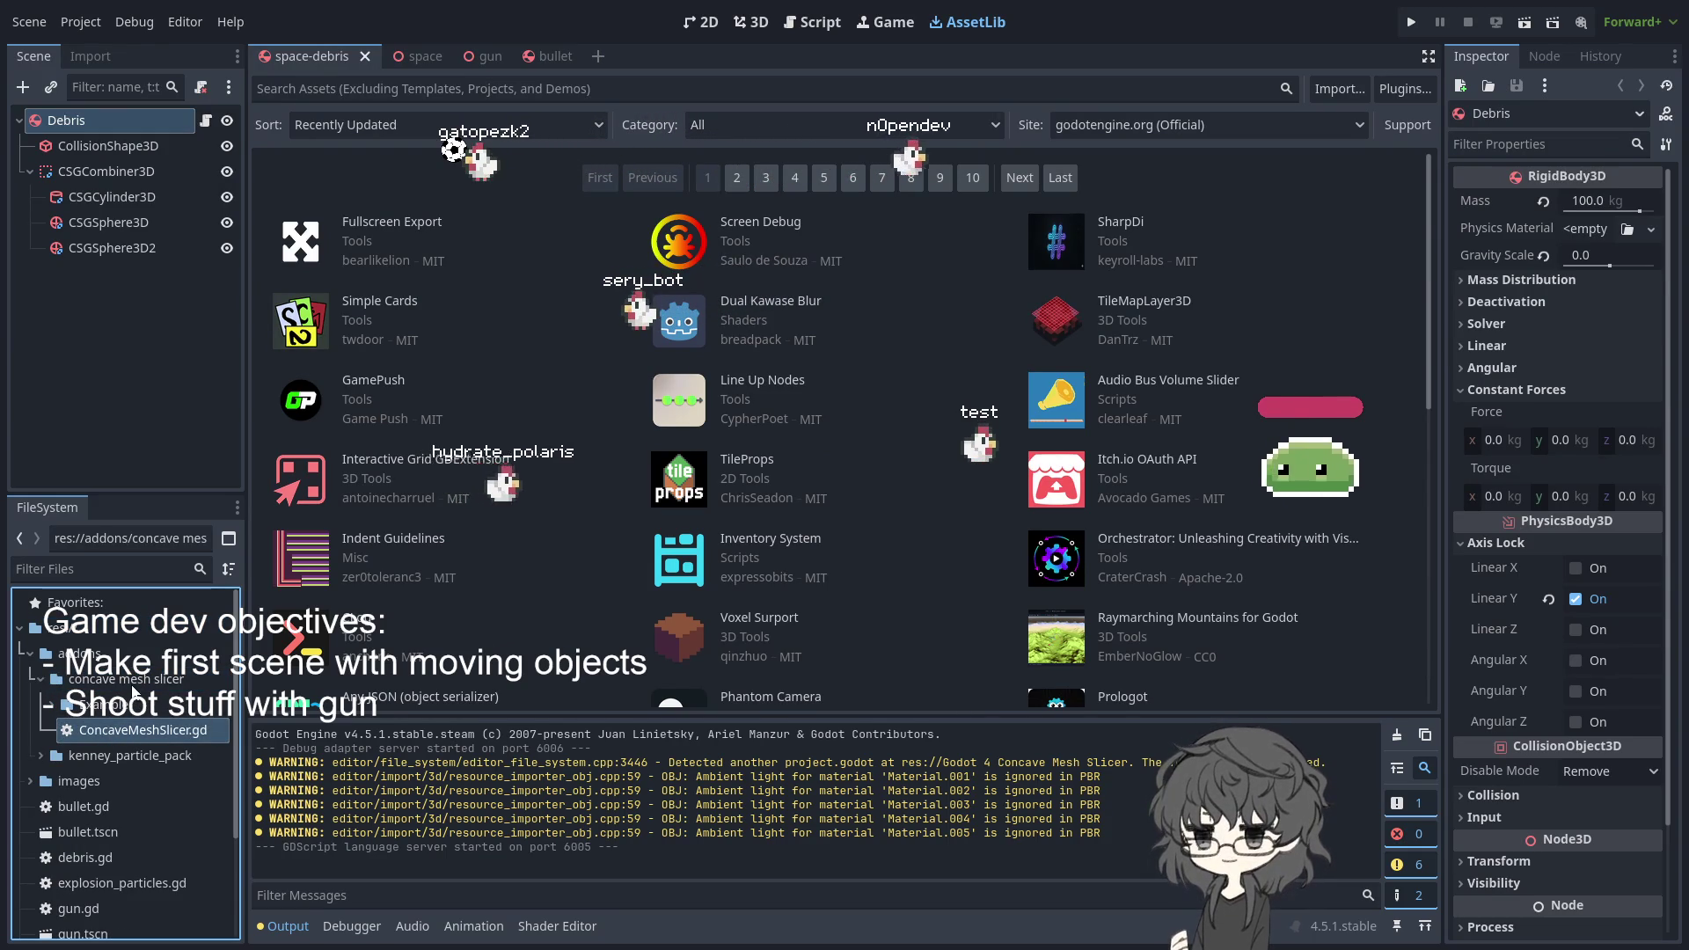
pyautogui.doubleClick(129, 725)
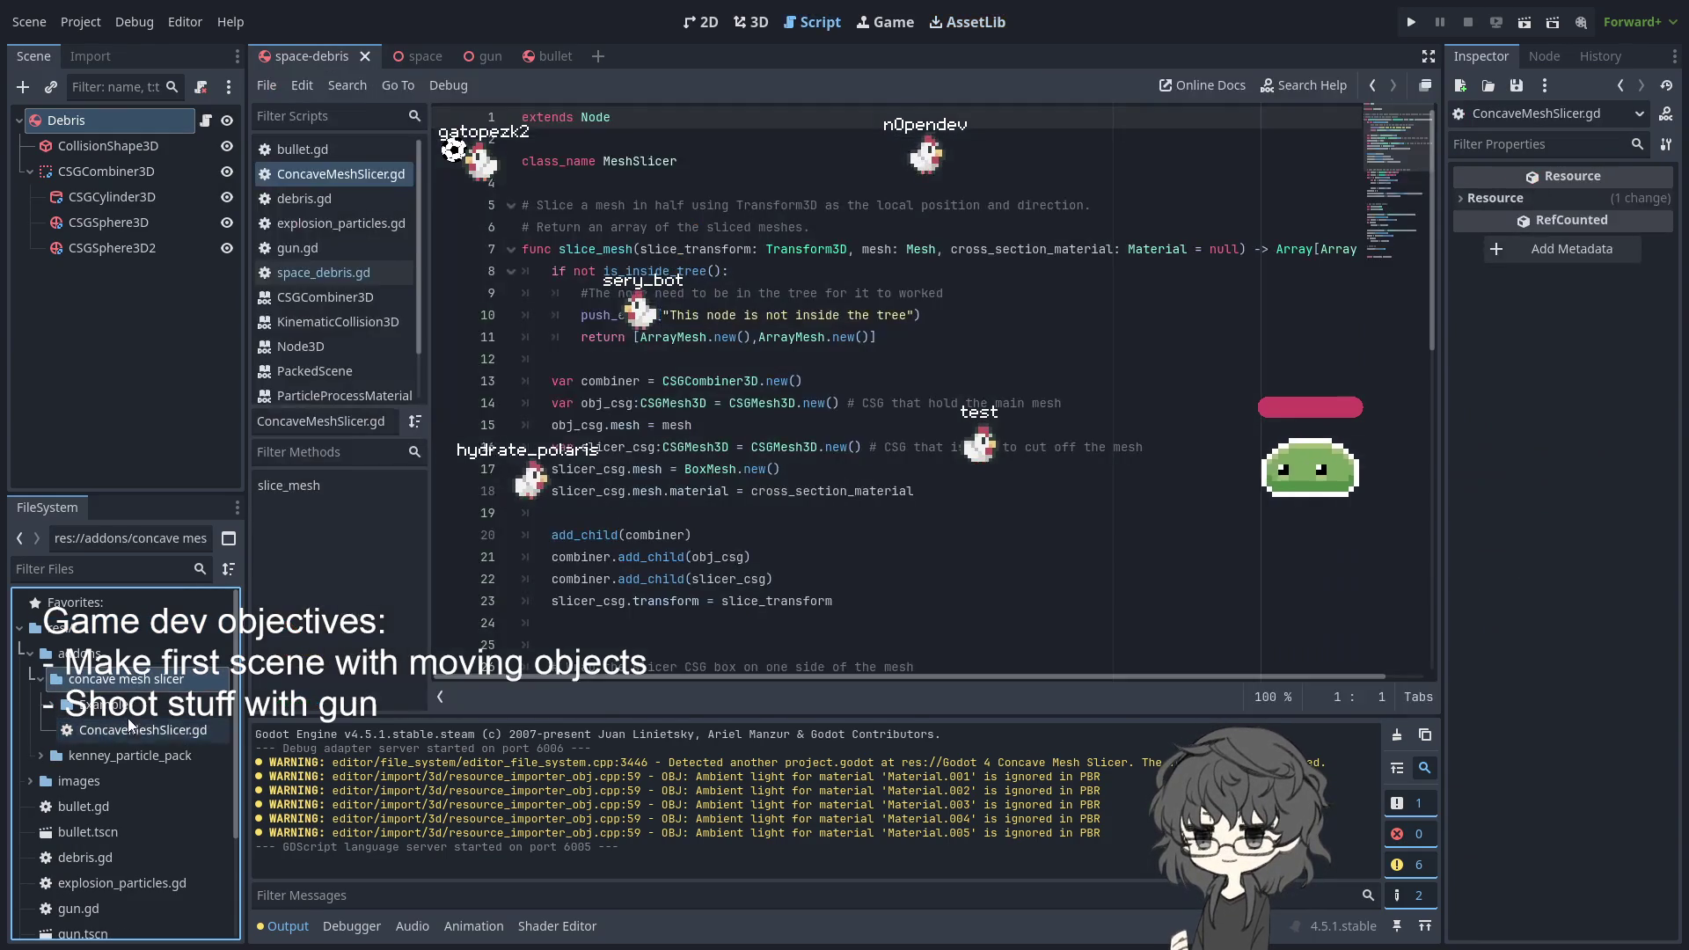
pyautogui.click(60, 705)
pyautogui.click(51, 704)
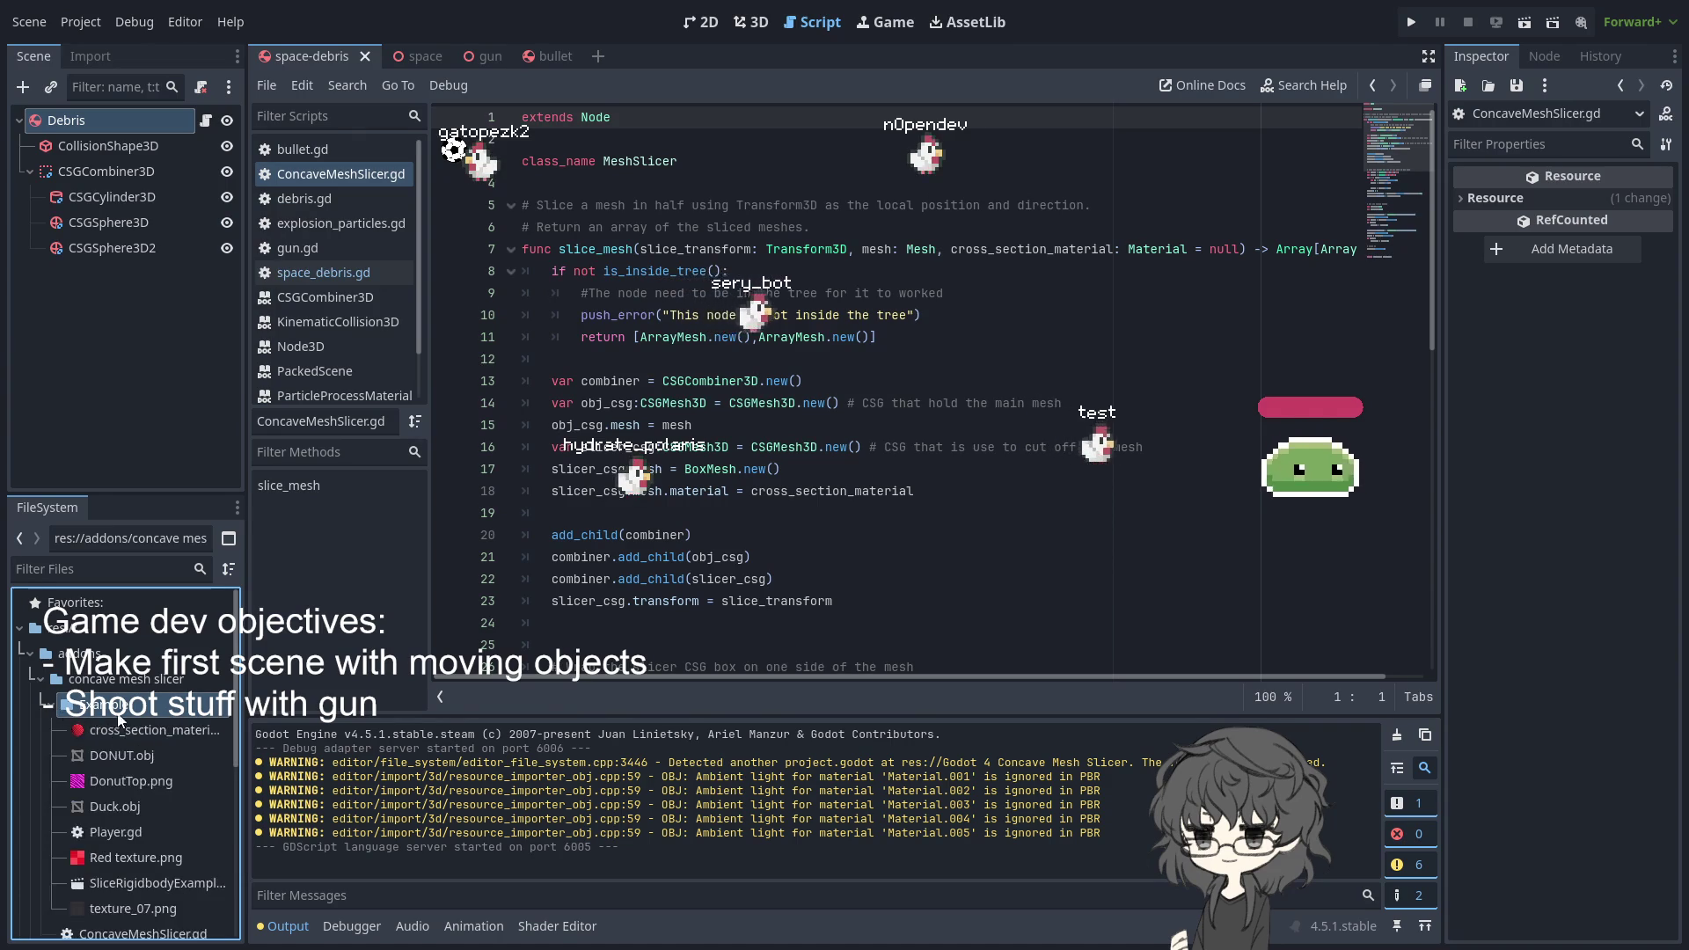
pyautogui.scroll(-2, 135, 716)
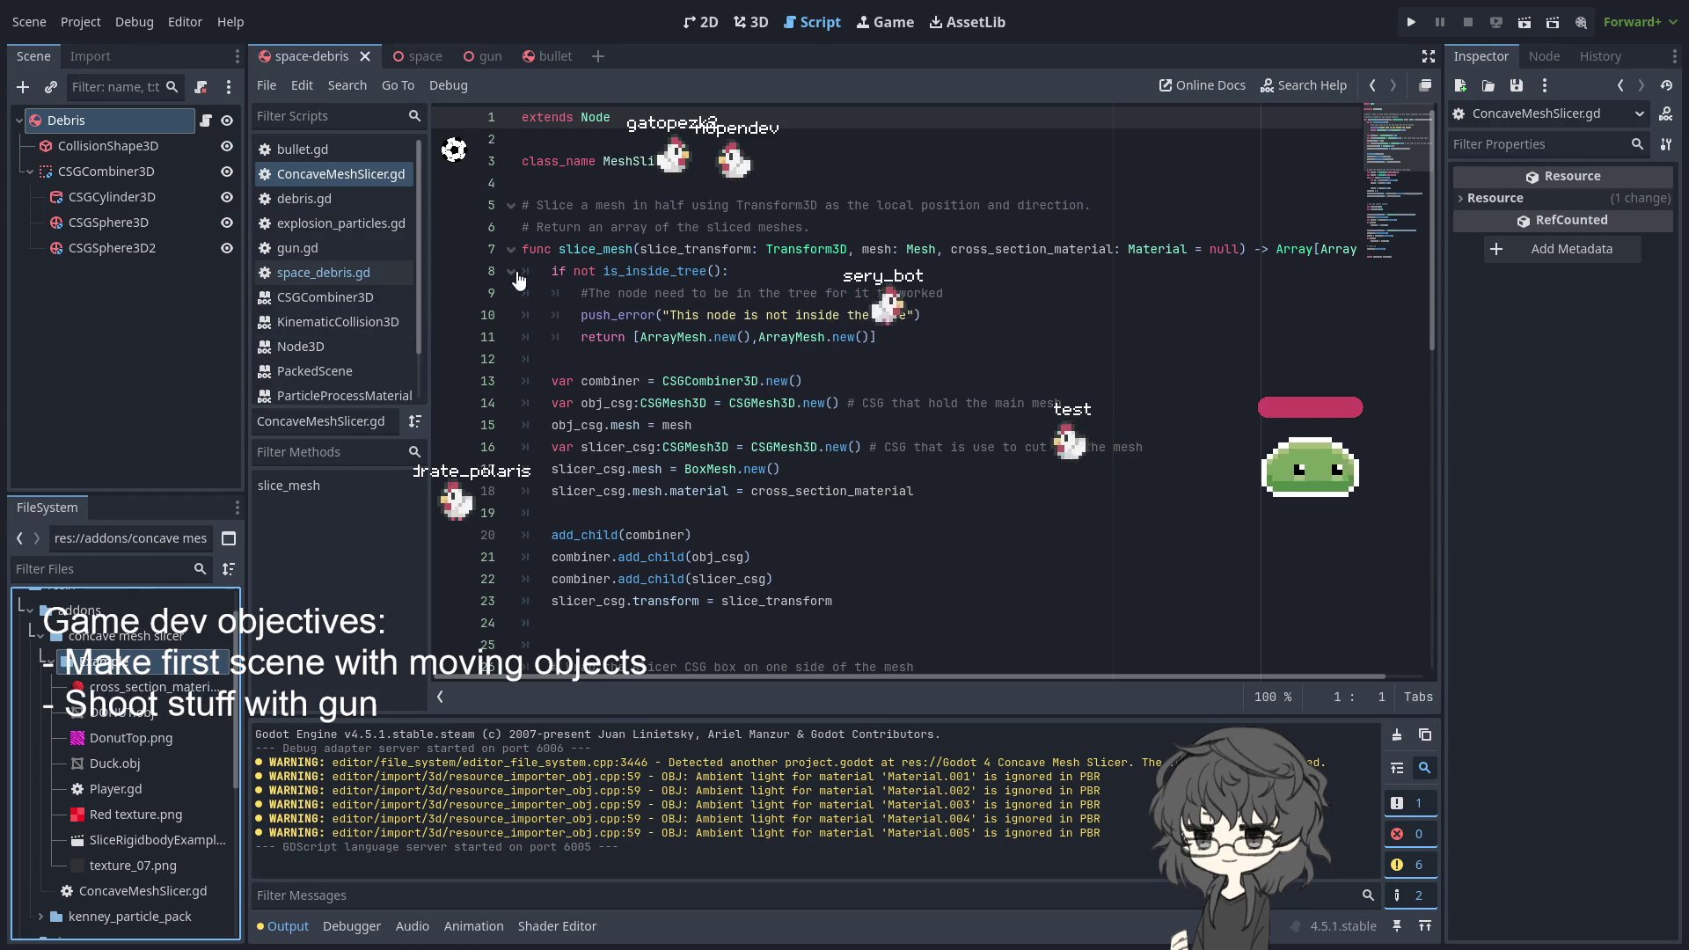
# - Switch to the 3D view and open the SliceRigidbodyExample scene
pyautogui.click(697, 20)
pyautogui.click(750, 22)
pyautogui.click(699, 23)
pyautogui.click(747, 23)
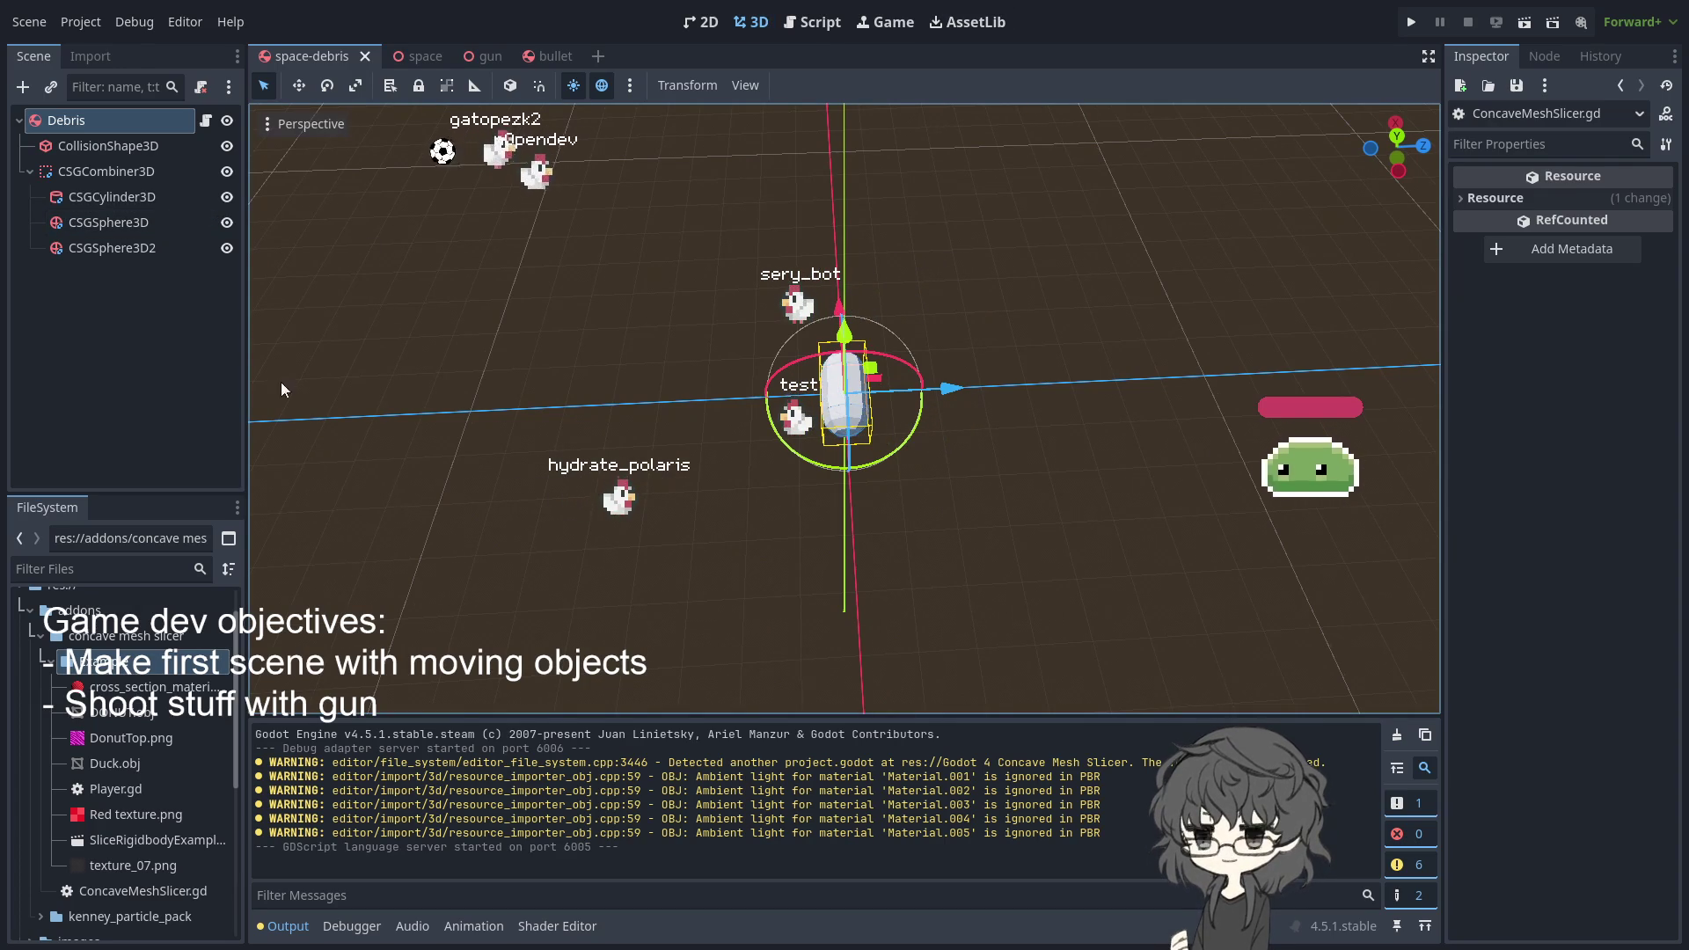
pyautogui.scroll(-2, 138, 715)
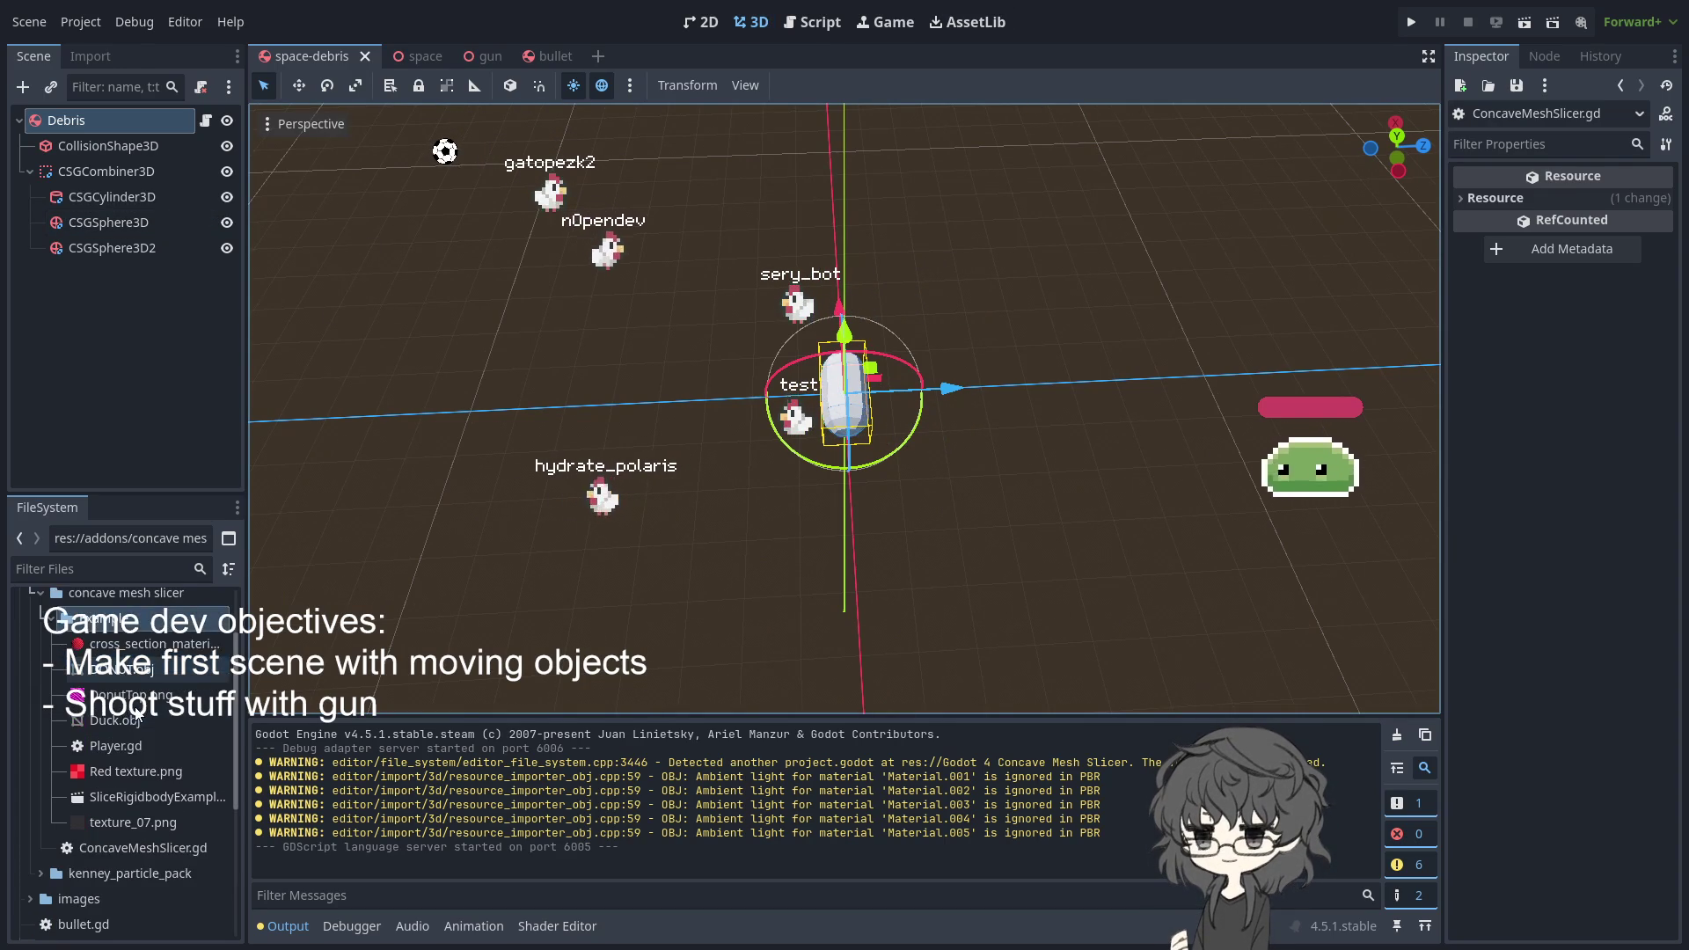
pyautogui.click(141, 804)
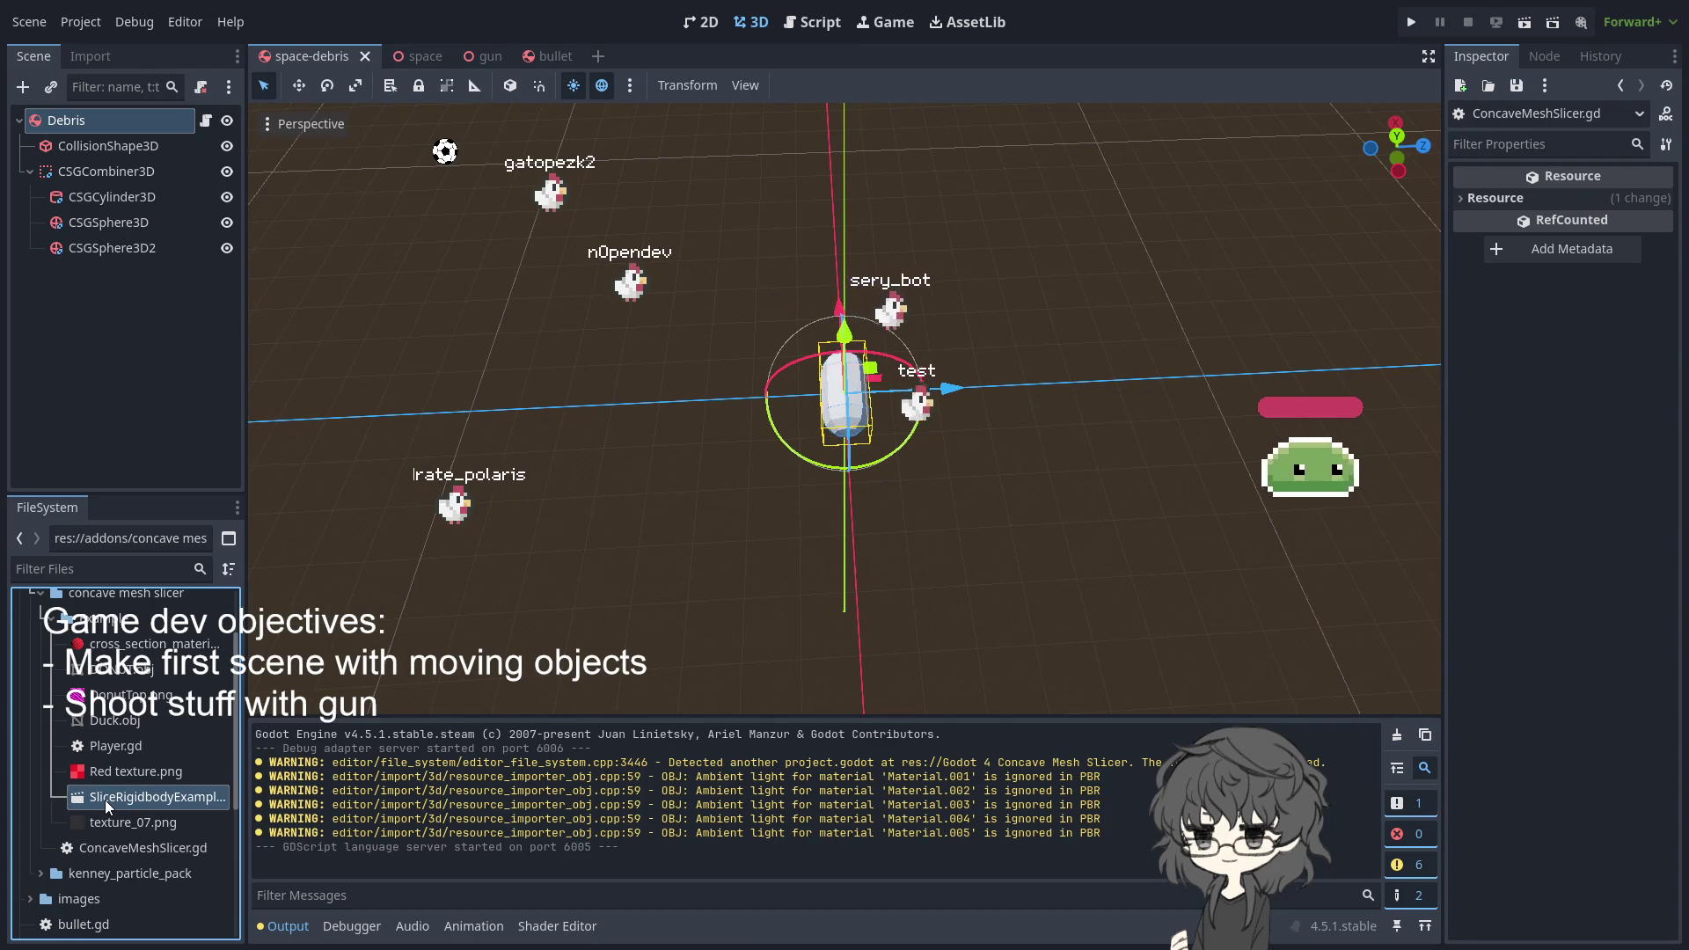
pyautogui.doubleClick(103, 800)
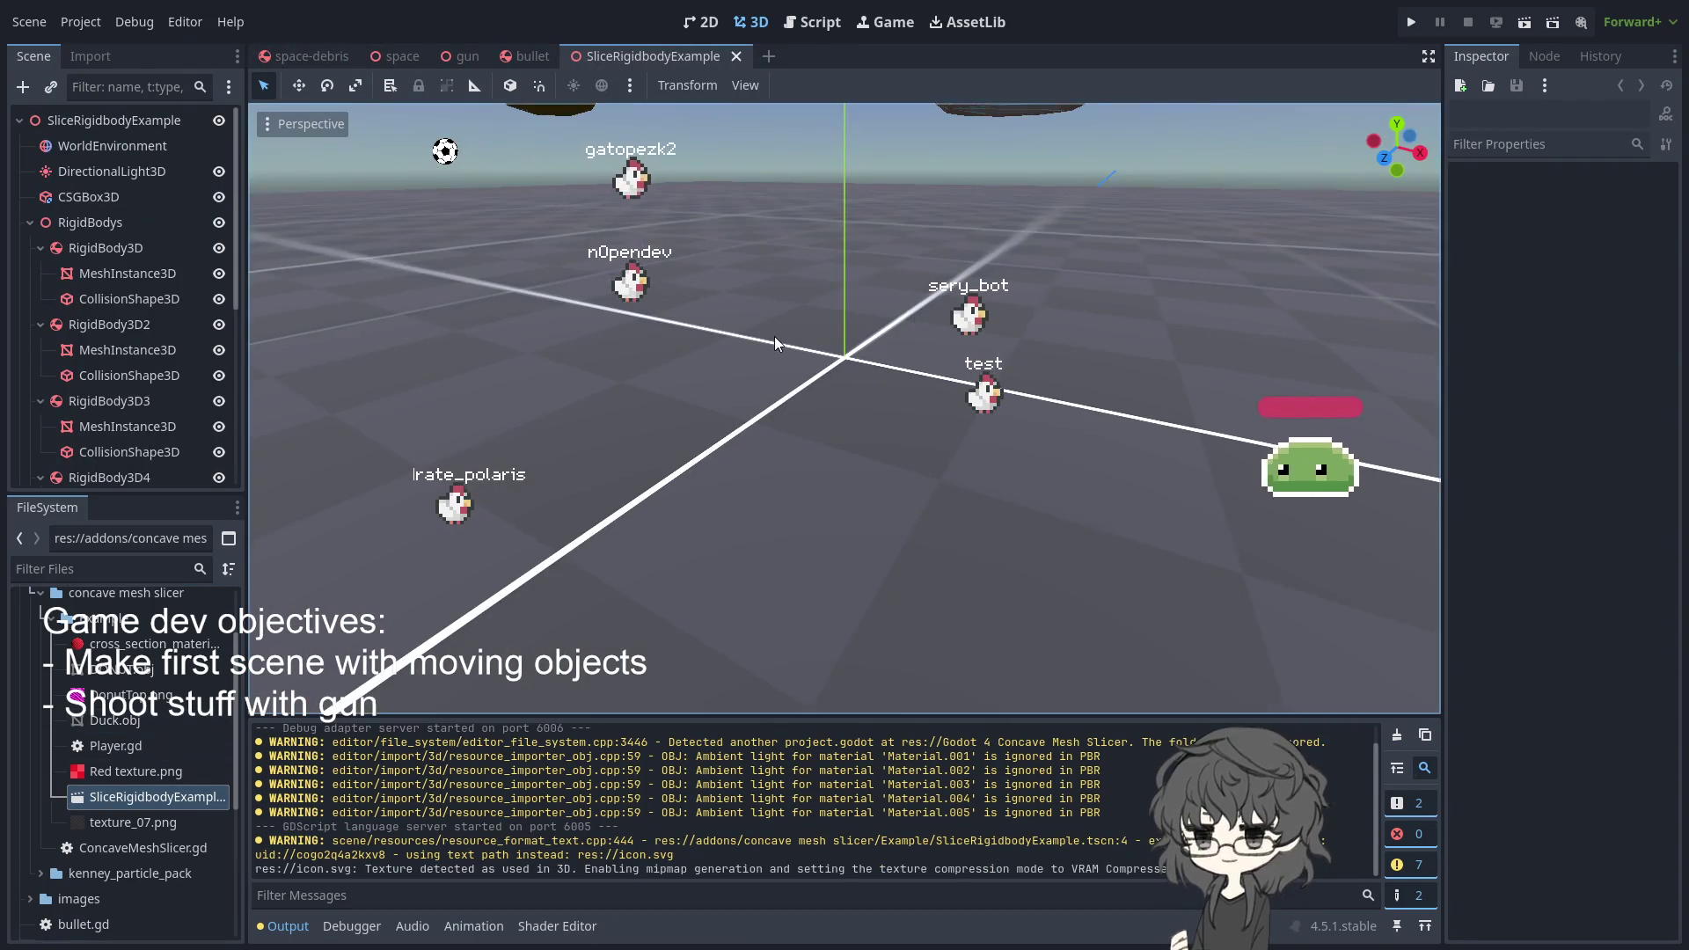
# - Inspect the camera's Slicer node, its mesh instance, Area3D and collision shape
pyautogui.moveTo(773, 336)
pyautogui.mouseDown()
pyautogui.moveTo(825, 410)
pyautogui.moveTo(1058, 376)
pyautogui.moveTo(1130, 426)
pyautogui.mouseUp()
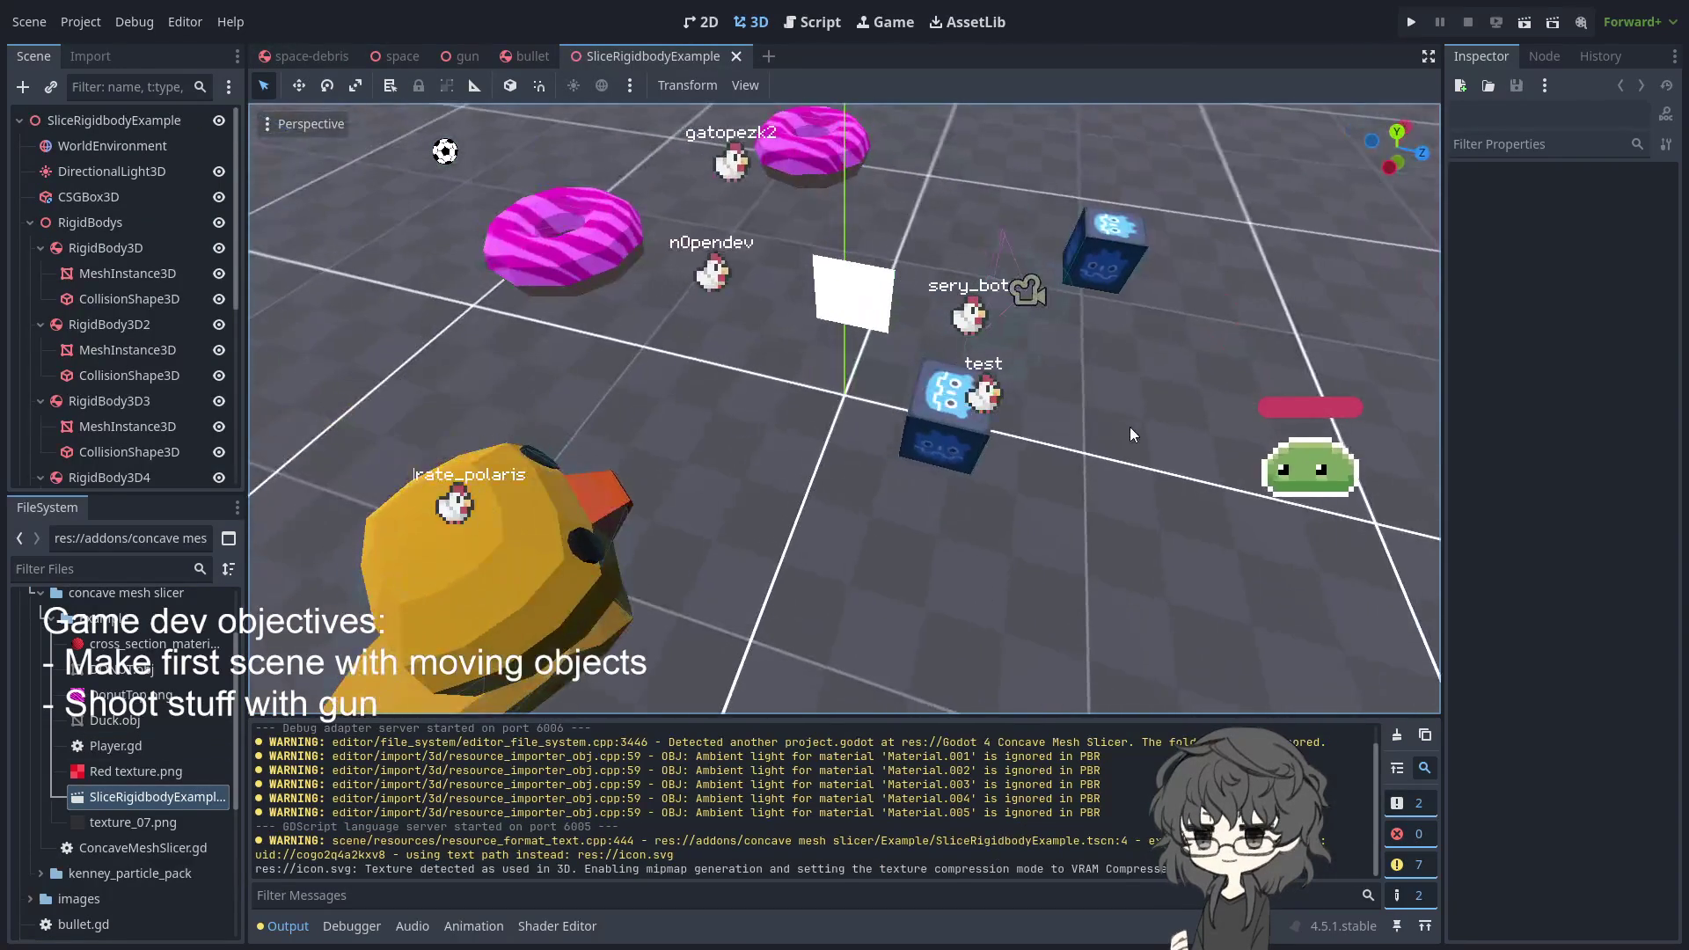
pyautogui.scroll(-5, 141, 239)
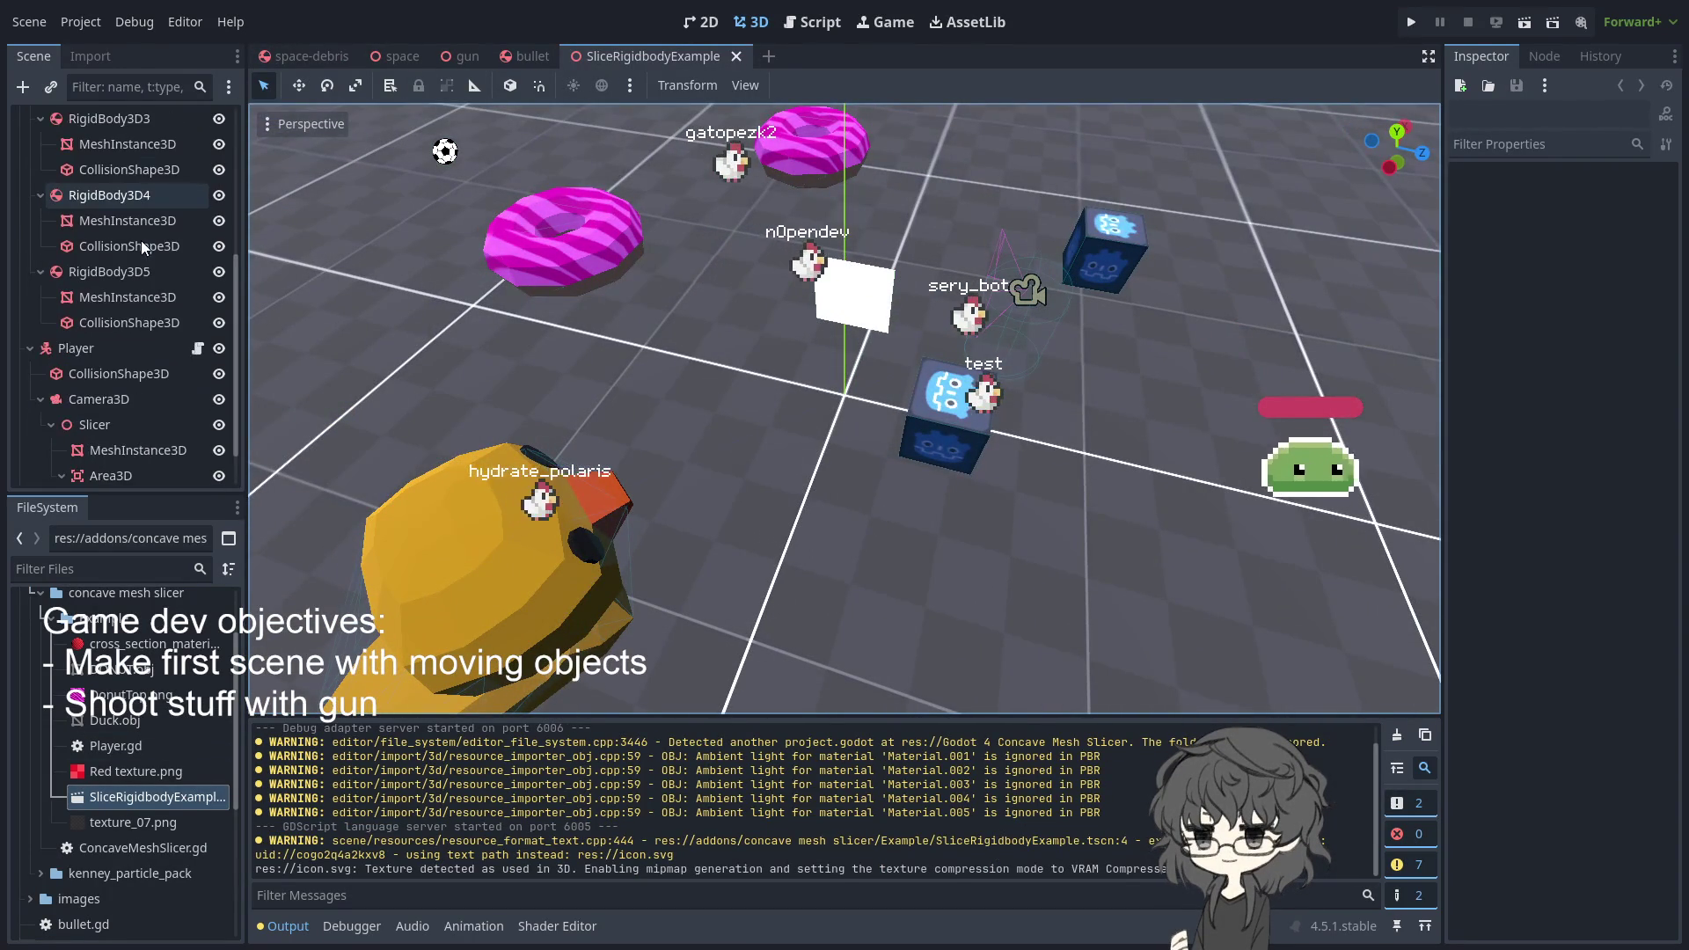
pyautogui.scroll(5, 140, 252)
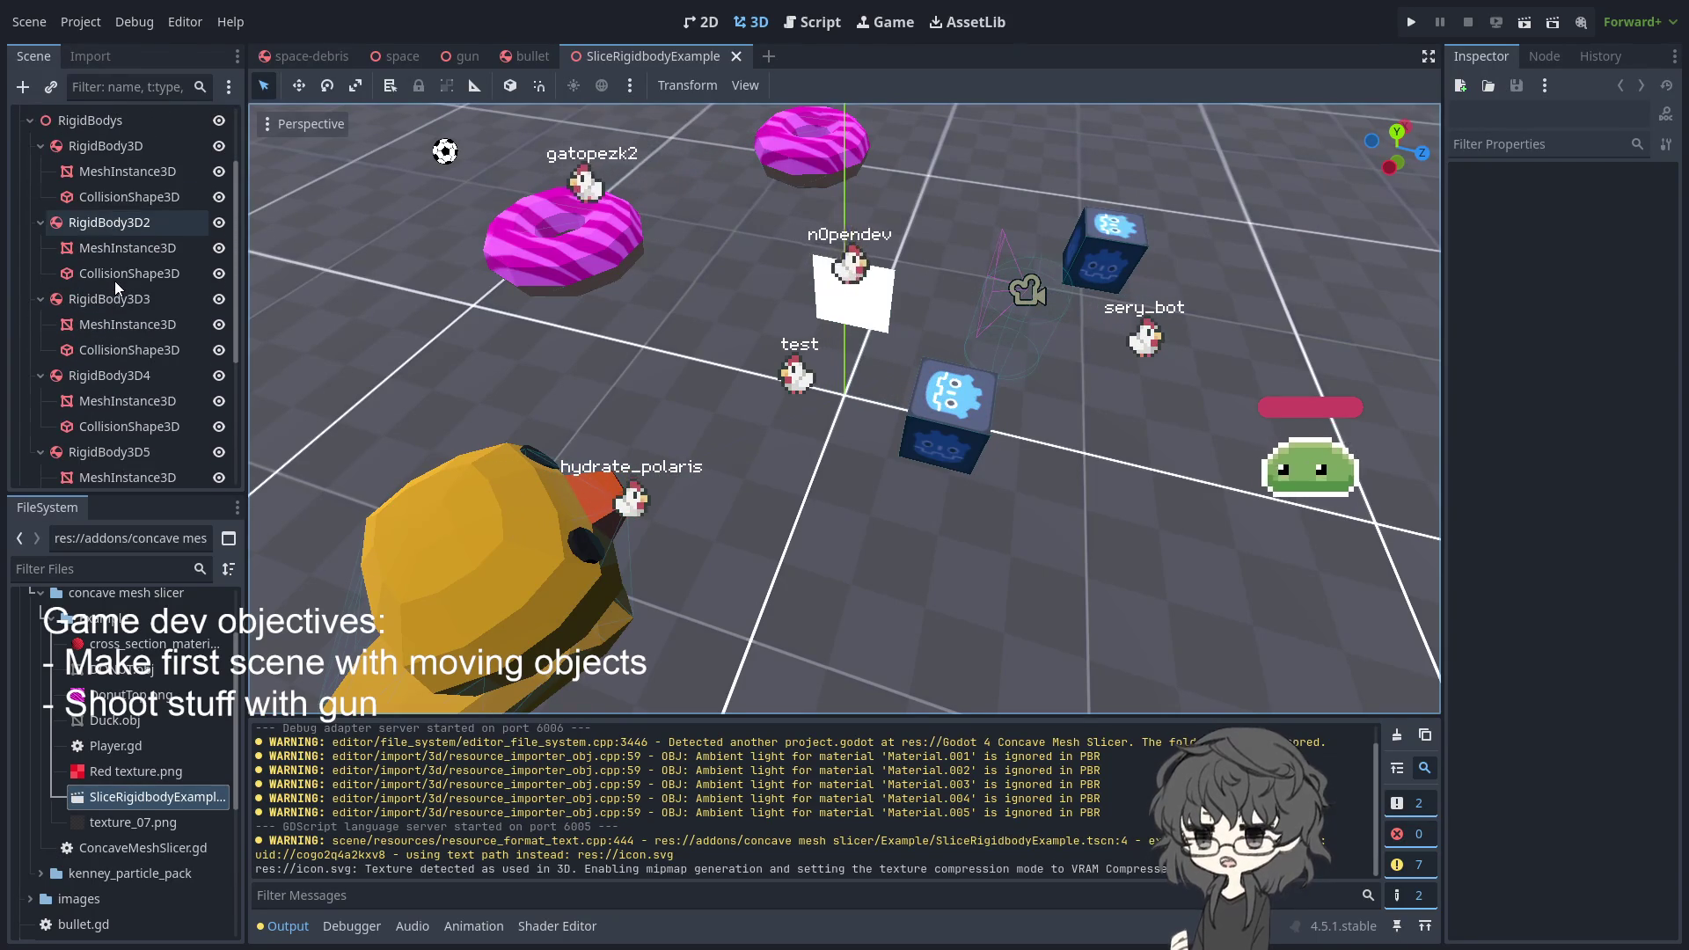
pyautogui.scroll(-3, 115, 281)
pyautogui.scroll(-1, 114, 282)
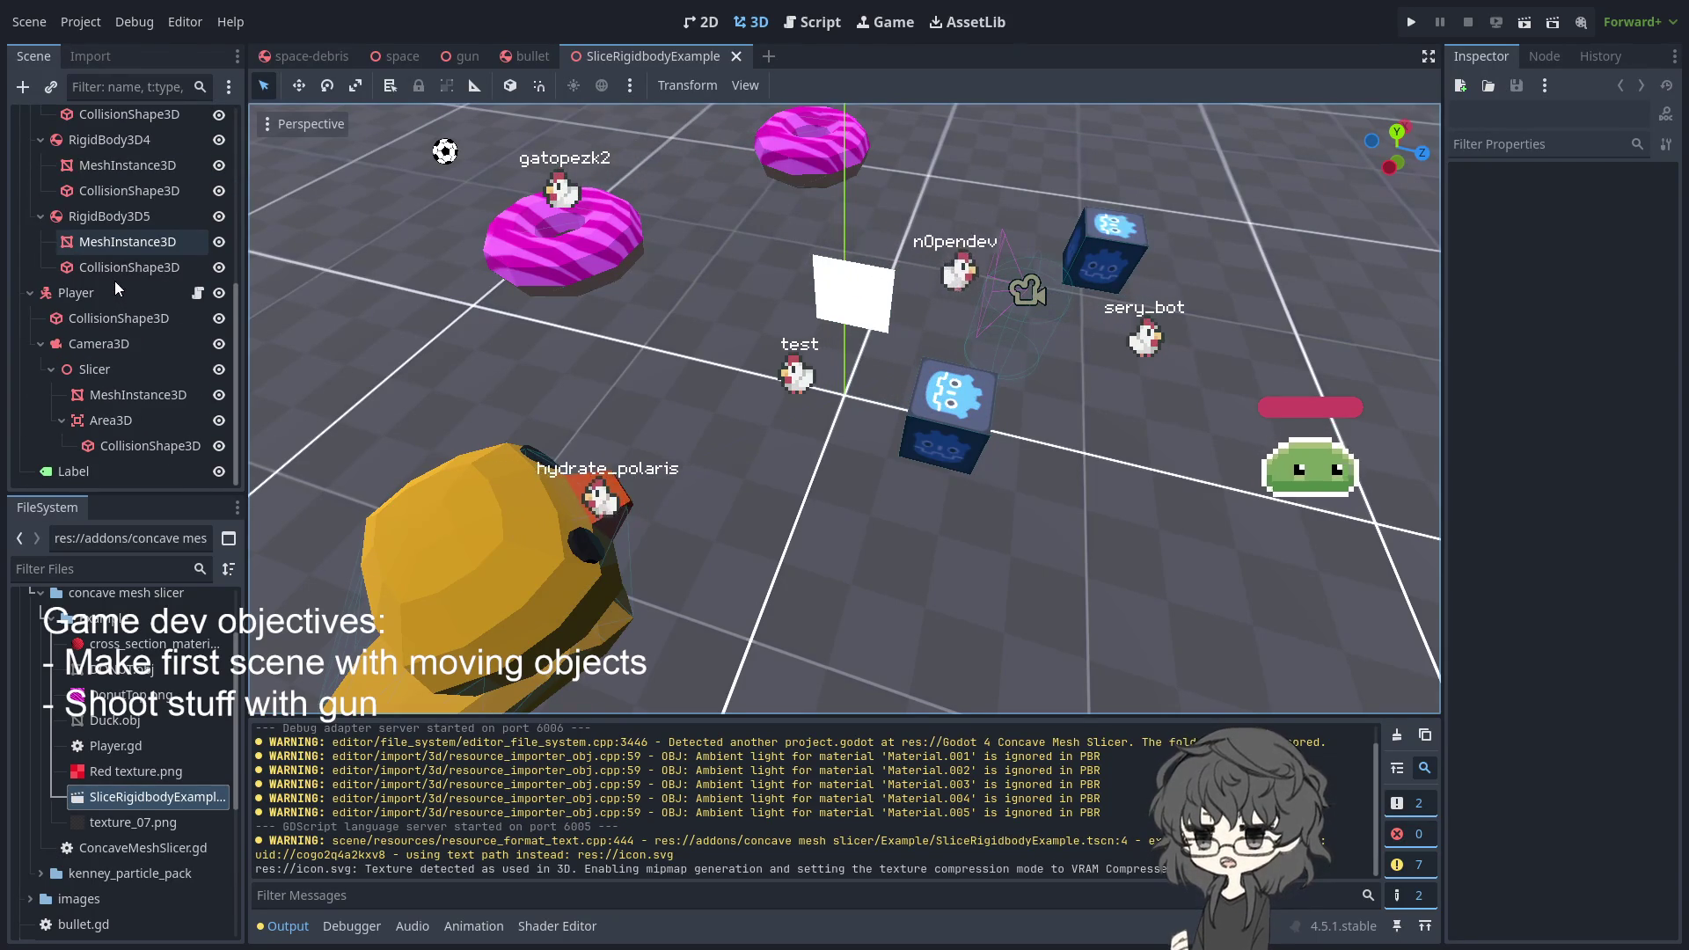
pyautogui.click(99, 371)
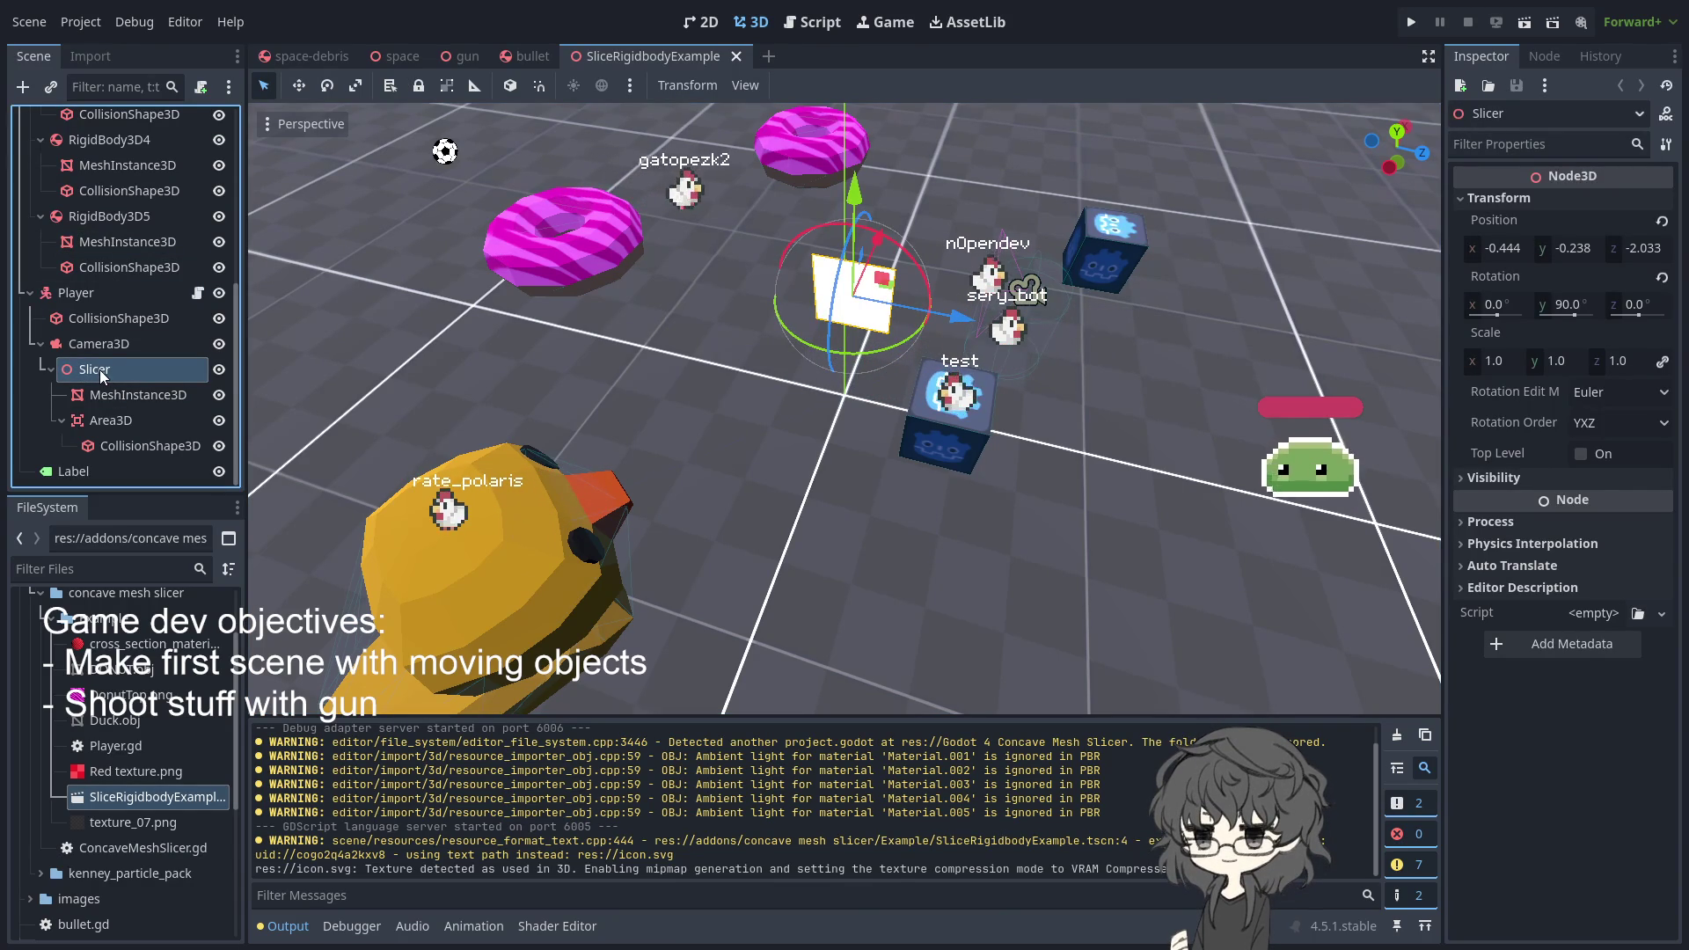
pyautogui.moveTo(693, 521)
pyautogui.mouseDown()
pyautogui.moveTo(636, 552)
pyautogui.moveTo(841, 566)
pyautogui.moveTo(862, 535)
pyautogui.mouseUp()
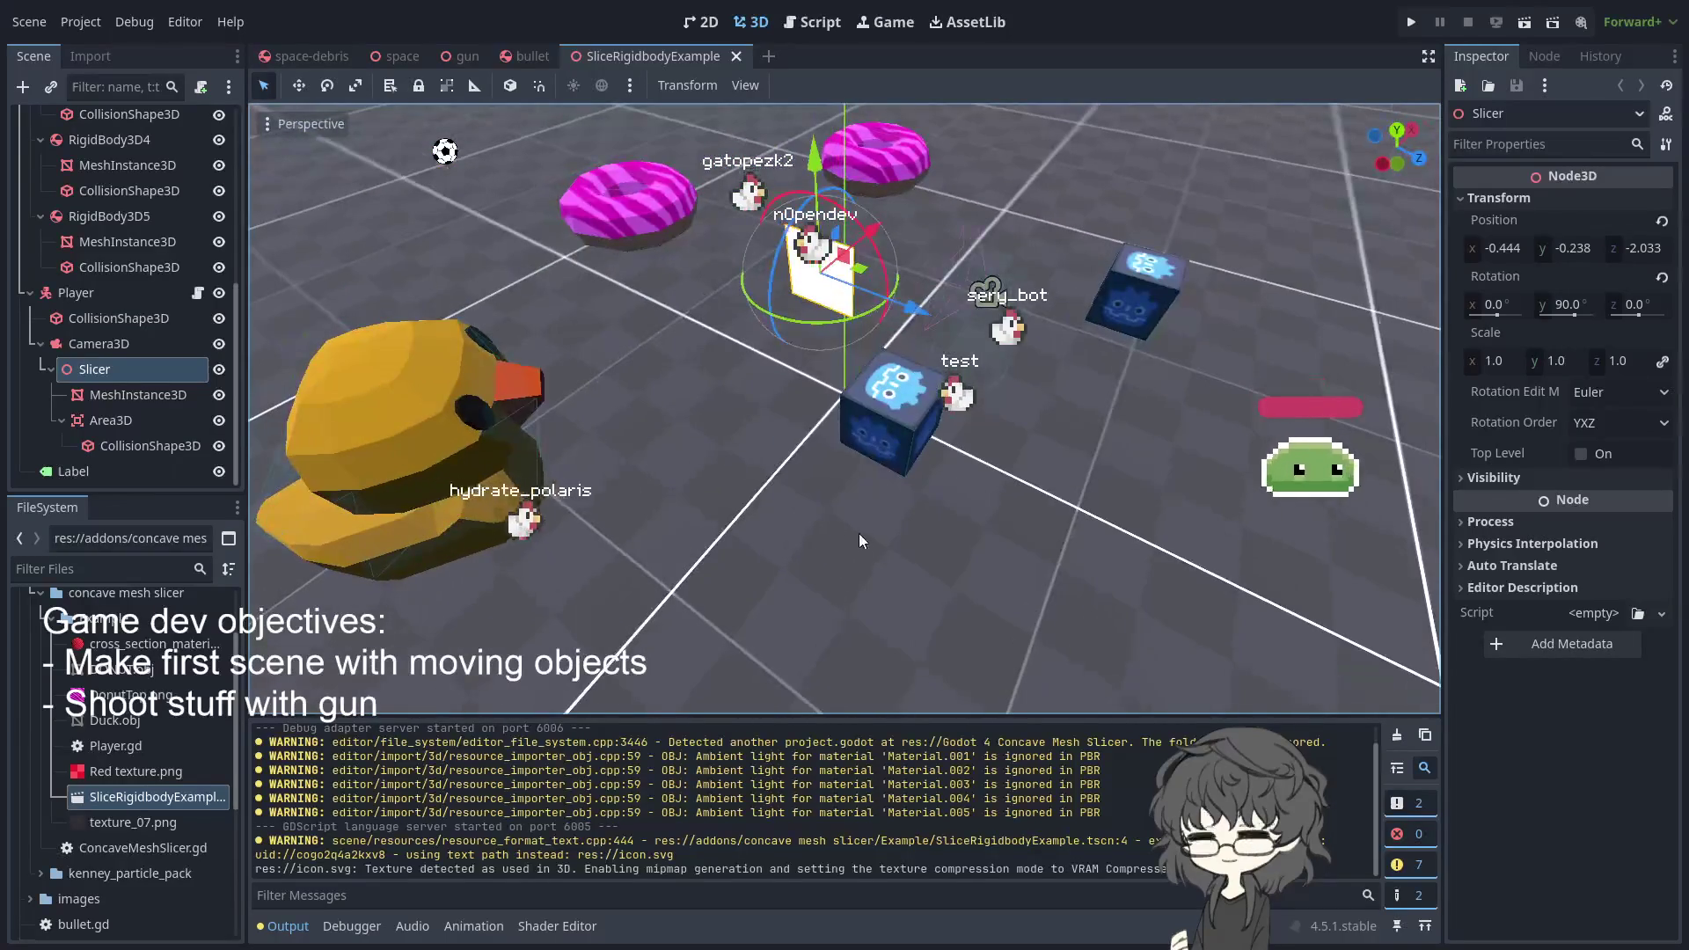
pyautogui.click(119, 396)
pyautogui.click(113, 420)
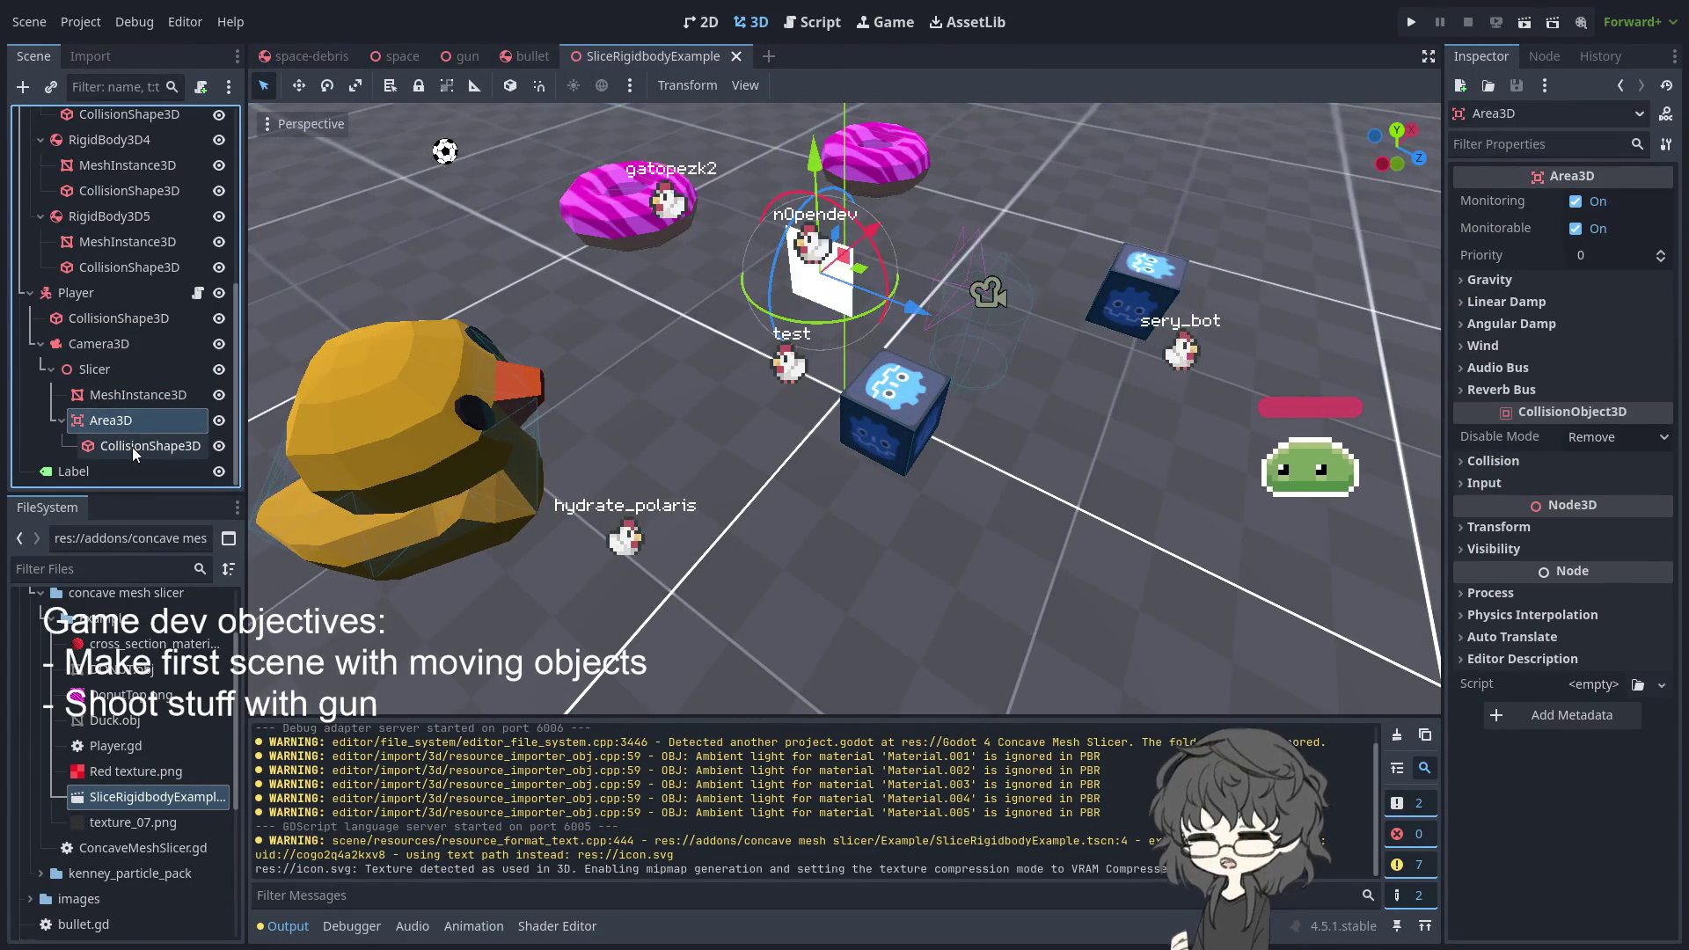
pyautogui.click(132, 447)
# - Check the CSGBox3D floor, the RigidBody3D4 debris body and the slicer mesh from another angle
pyautogui.moveTo(396, 471)
pyautogui.mouseDown()
pyautogui.moveTo(493, 484)
pyautogui.moveTo(450, 461)
pyautogui.moveTo(722, 323)
pyautogui.moveTo(752, 437)
pyautogui.moveTo(469, 345)
pyautogui.mouseUp()
pyautogui.scroll(3, 752, 436)
pyautogui.scroll(-3, 752, 436)
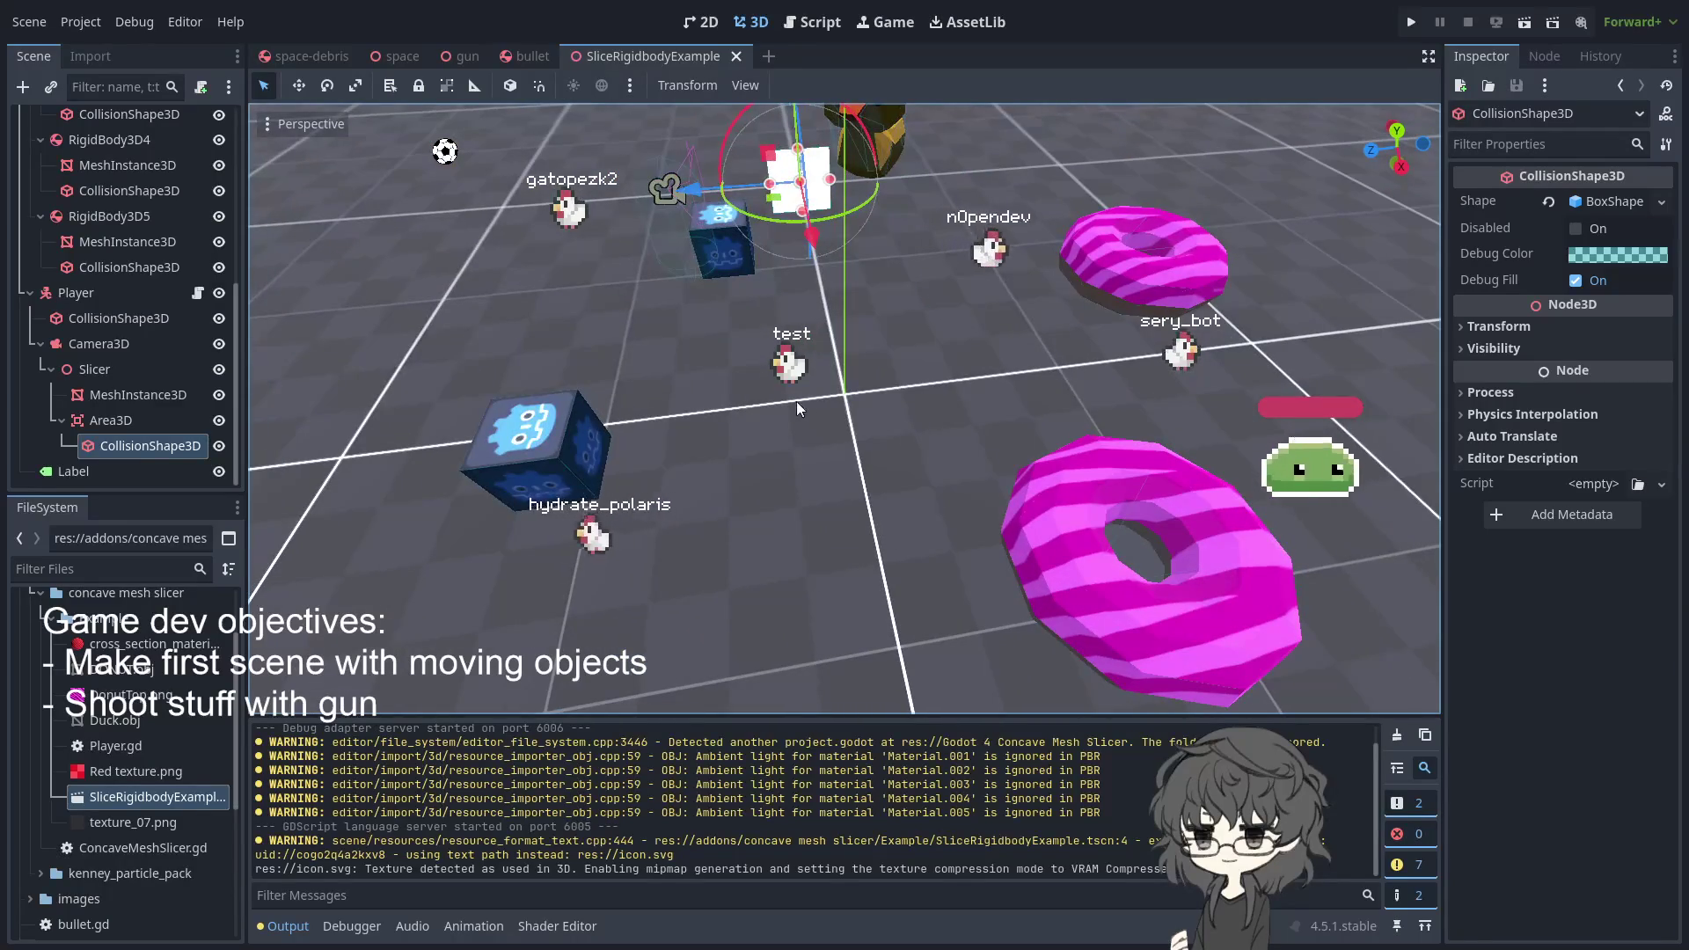
pyautogui.click(656, 366)
pyautogui.moveTo(657, 366); pyautogui.dragTo(615, 352)
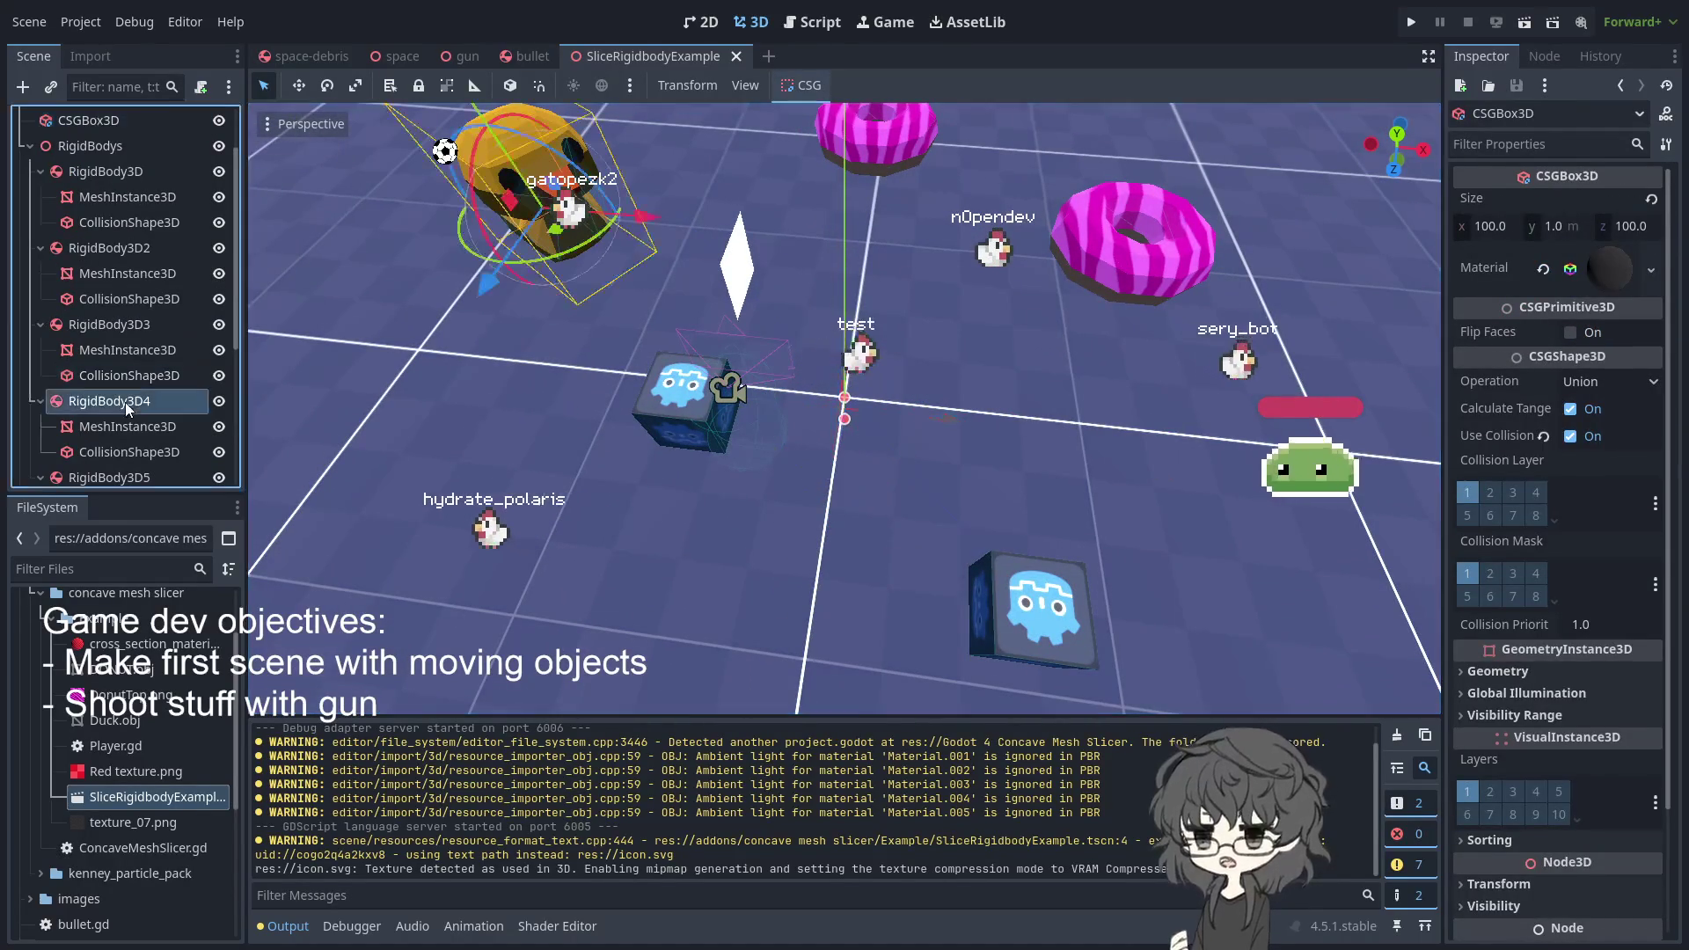
pyautogui.click(125, 403)
pyautogui.scroll(-5, 129, 443)
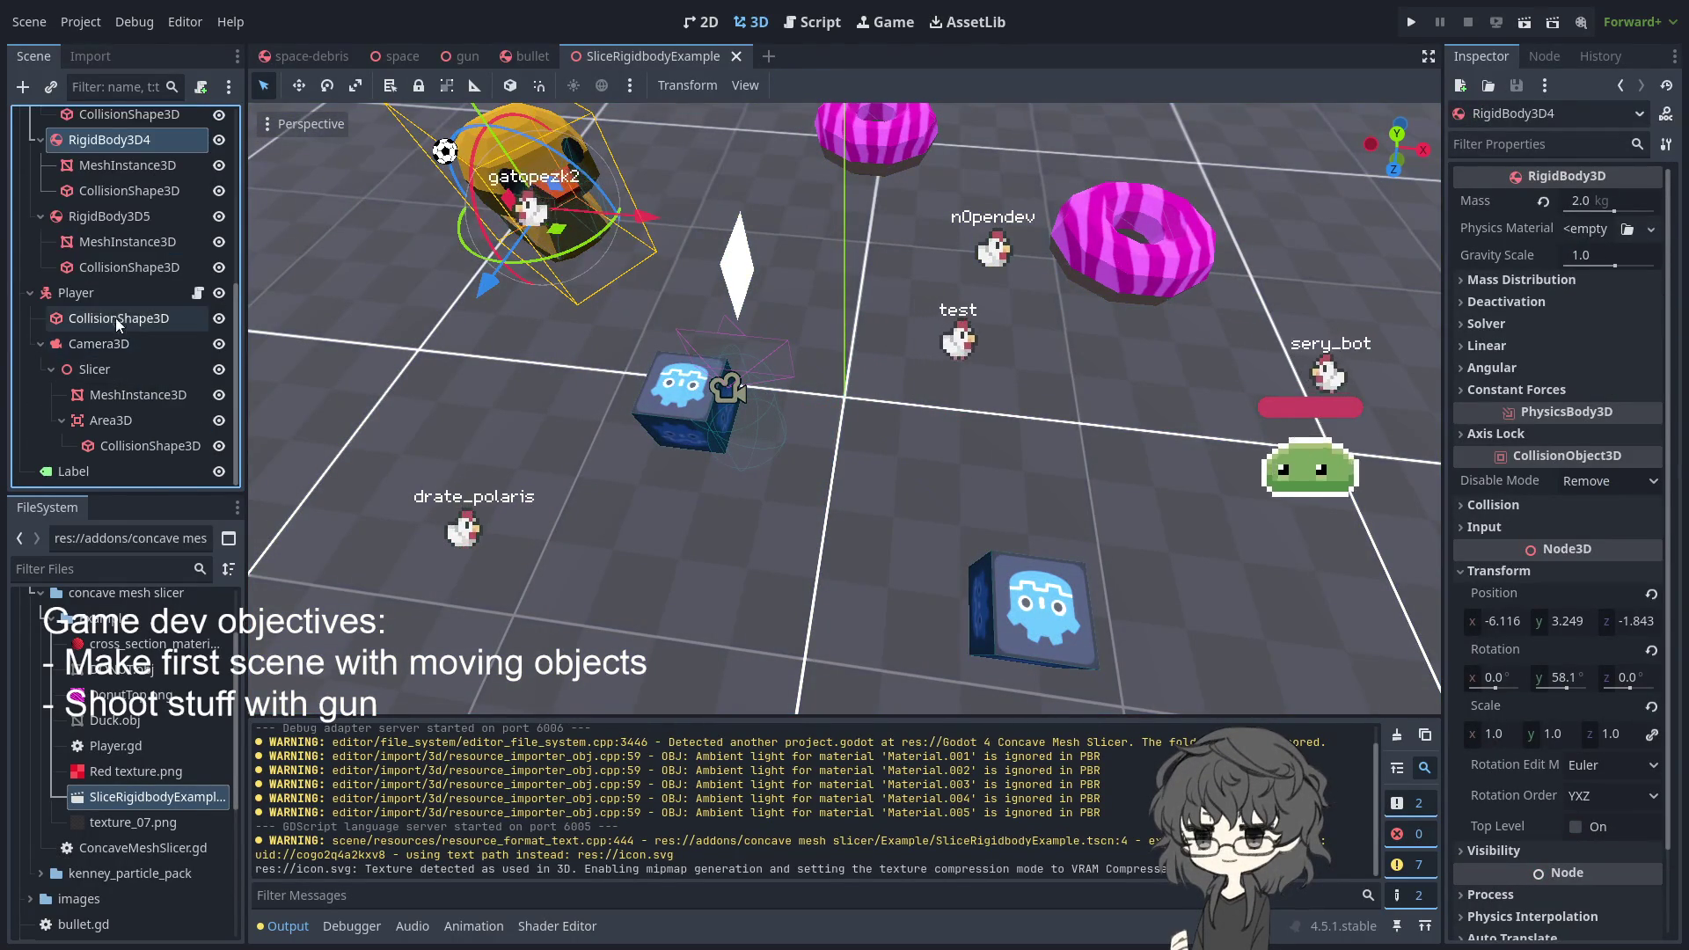
pyautogui.click(127, 398)
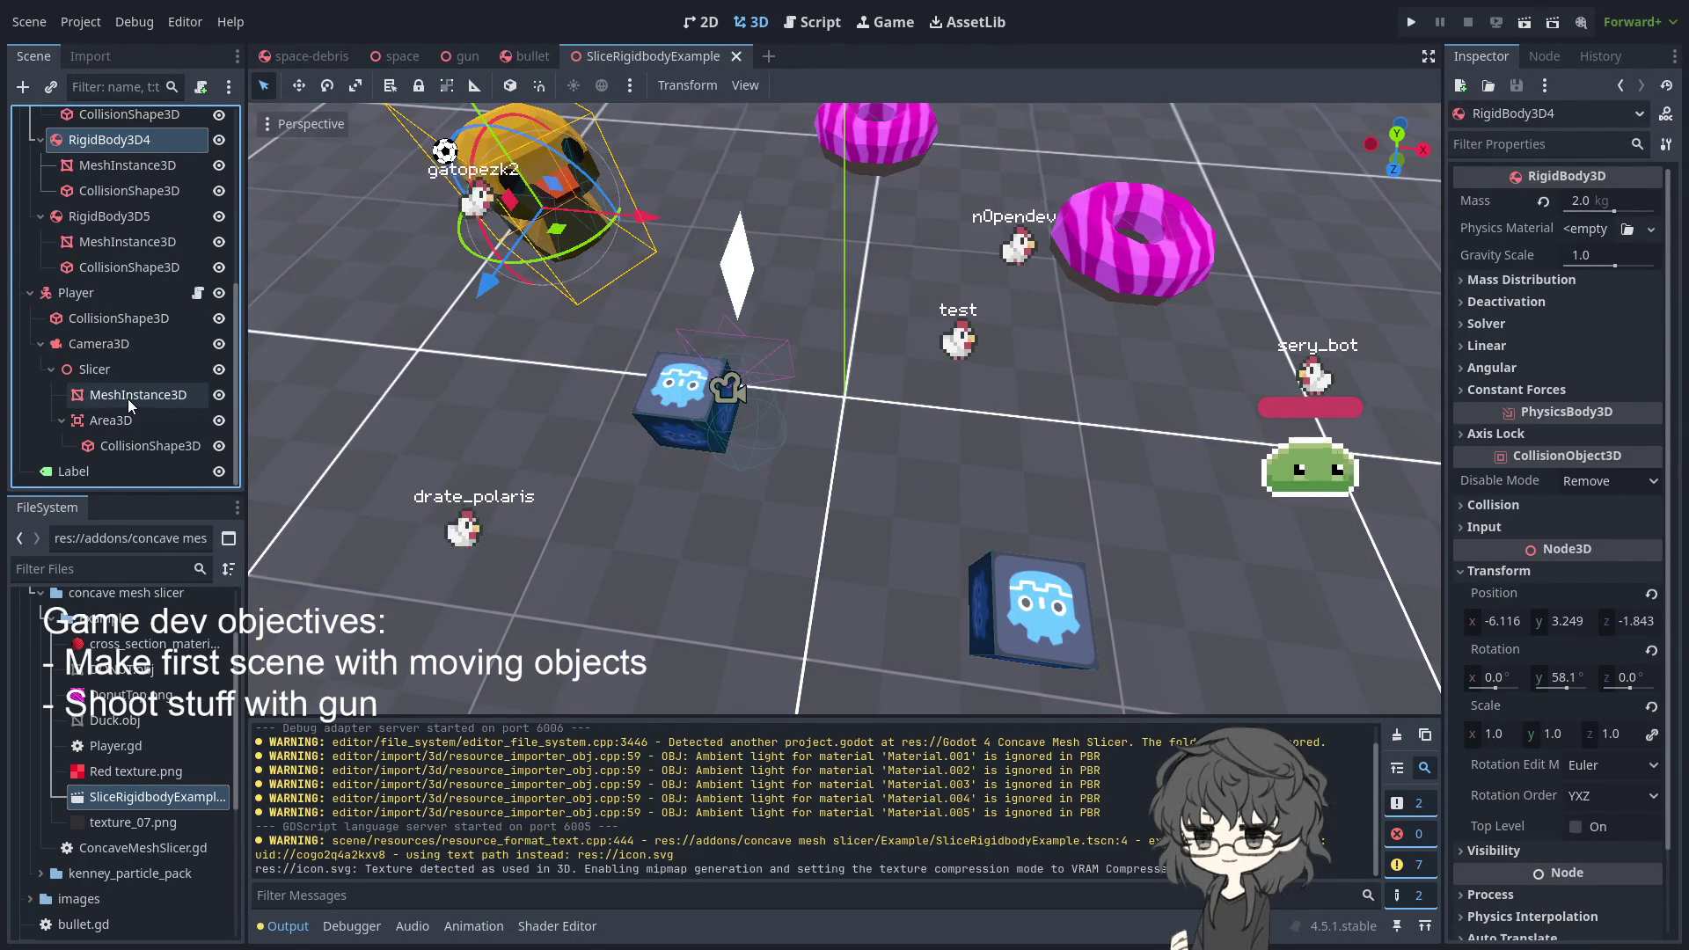
pyautogui.click(129, 442)
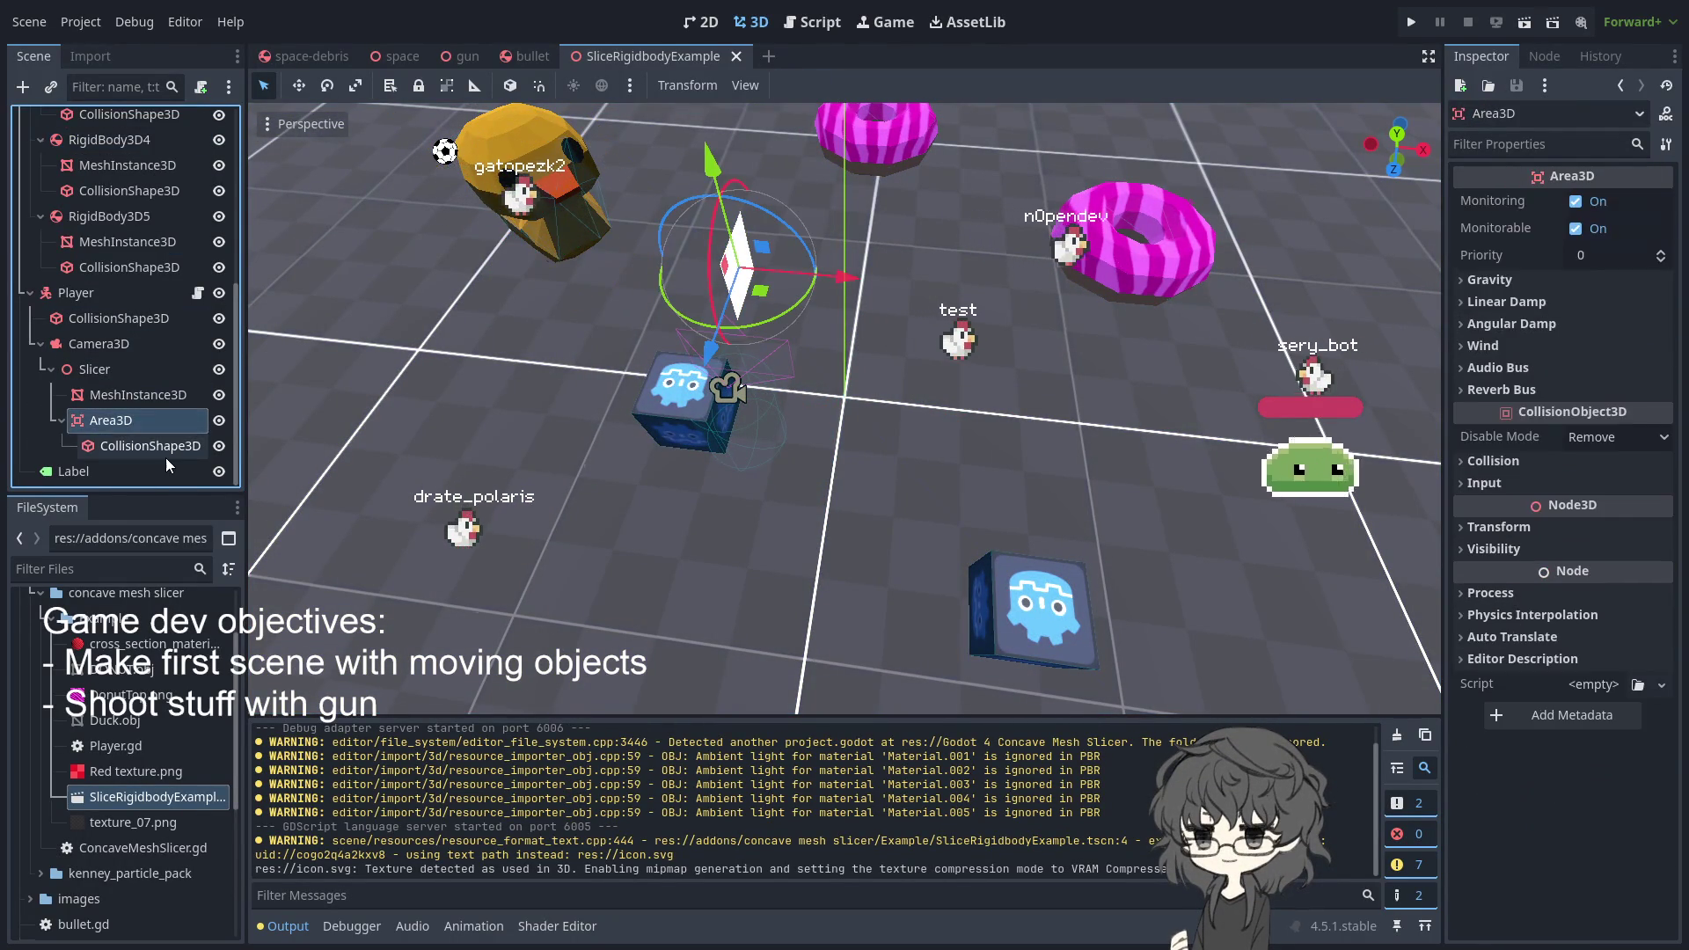
# - Select the Player node and open its Player.gd script
pyautogui.click(107, 321)
pyautogui.click(103, 298)
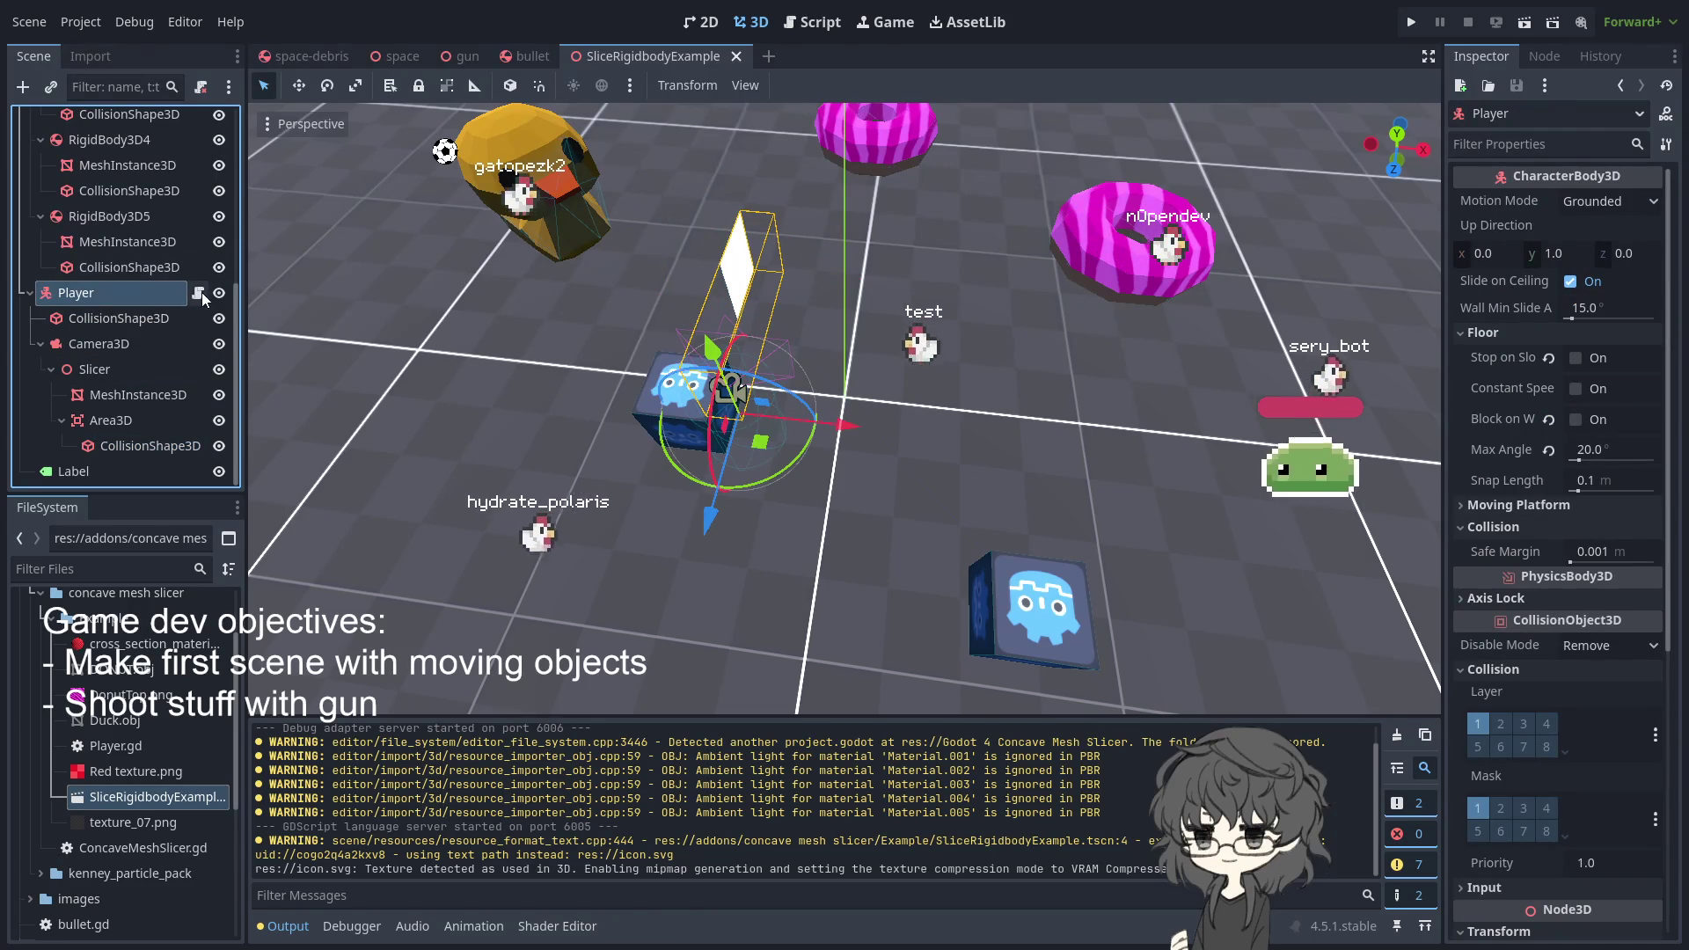
pyautogui.click(202, 292)
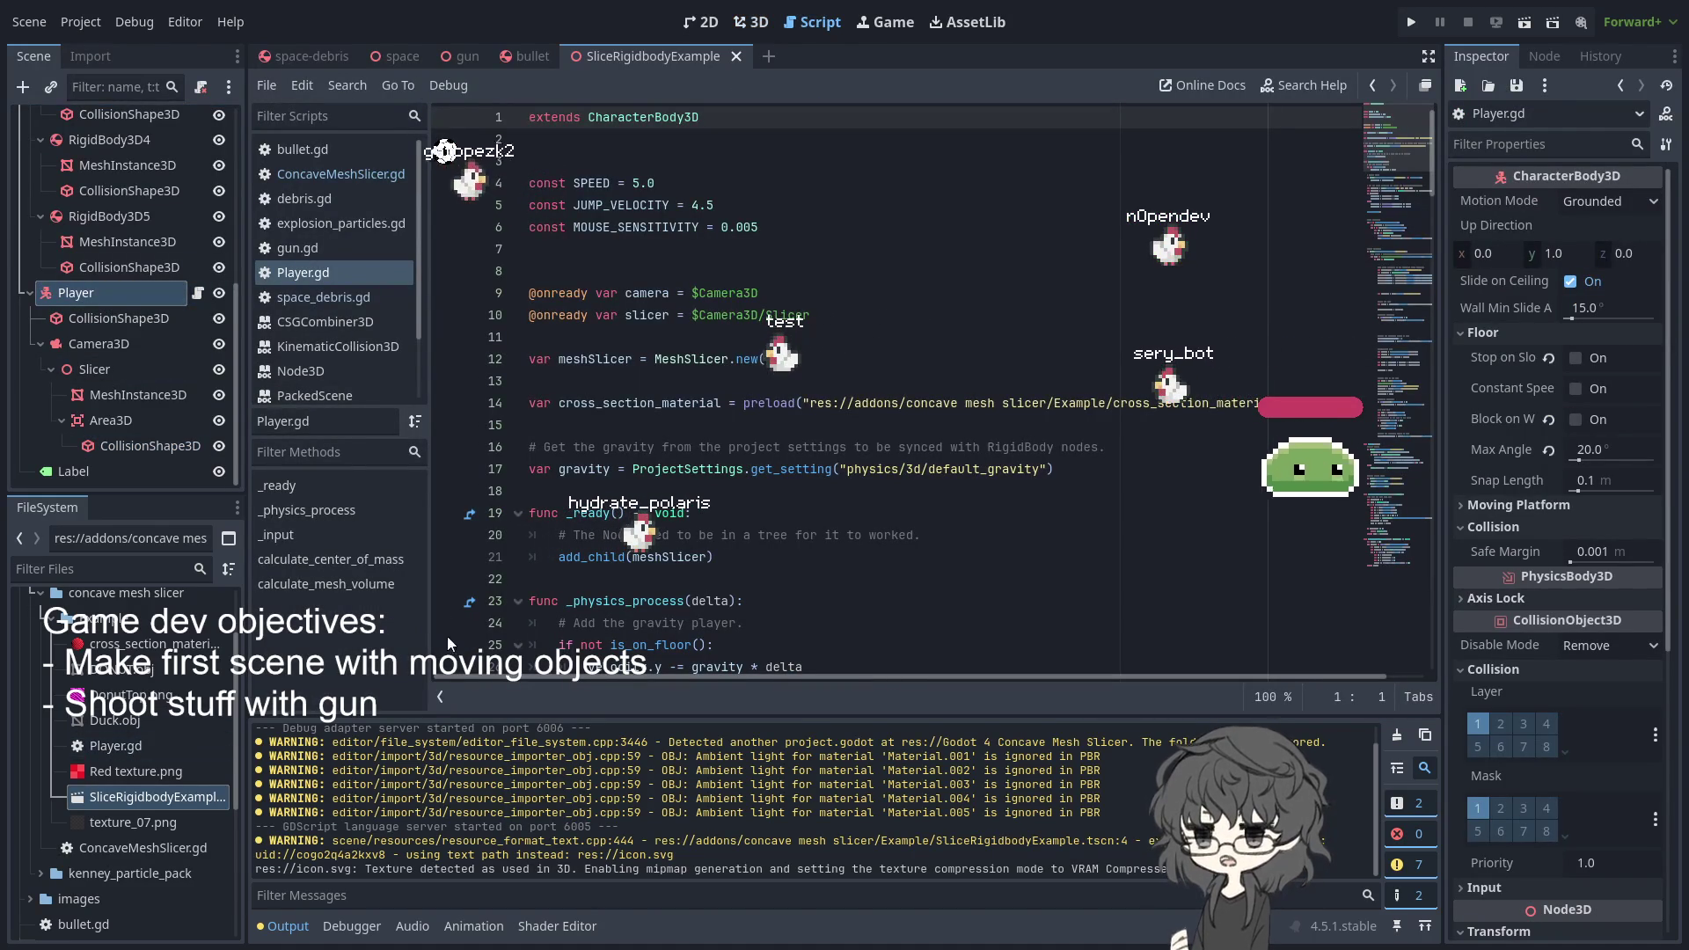
pyautogui.scroll(-5, 771, 467)
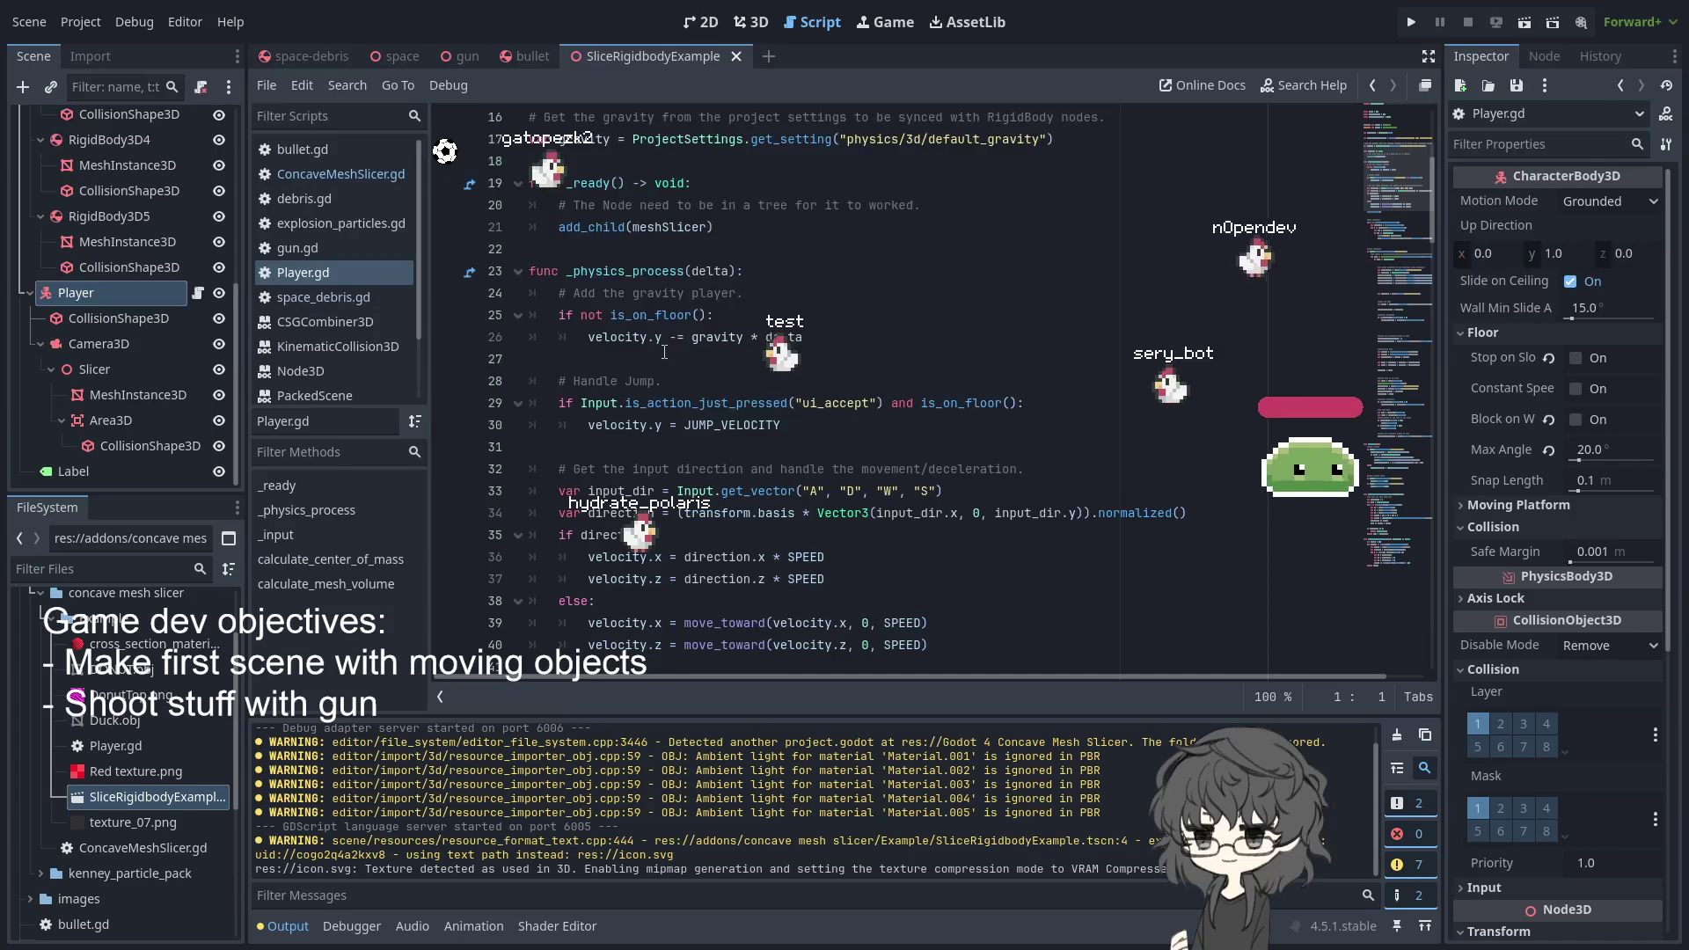
pyautogui.scroll(-7, 667, 352)
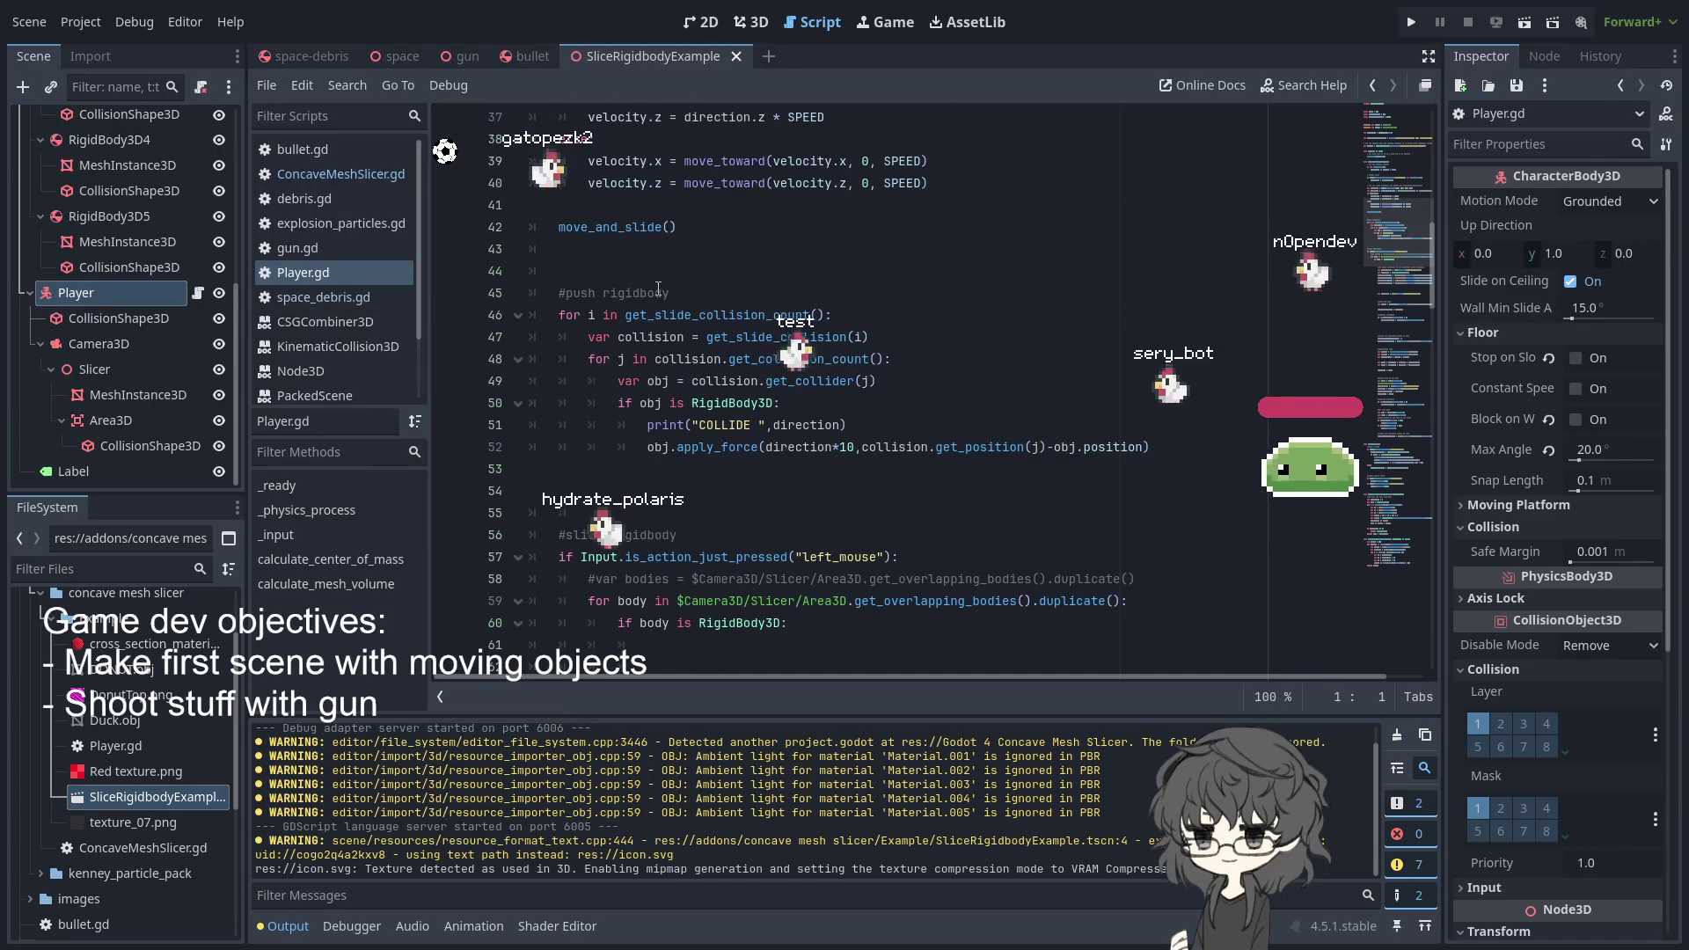
pyautogui.scroll(-2, 601, 266)
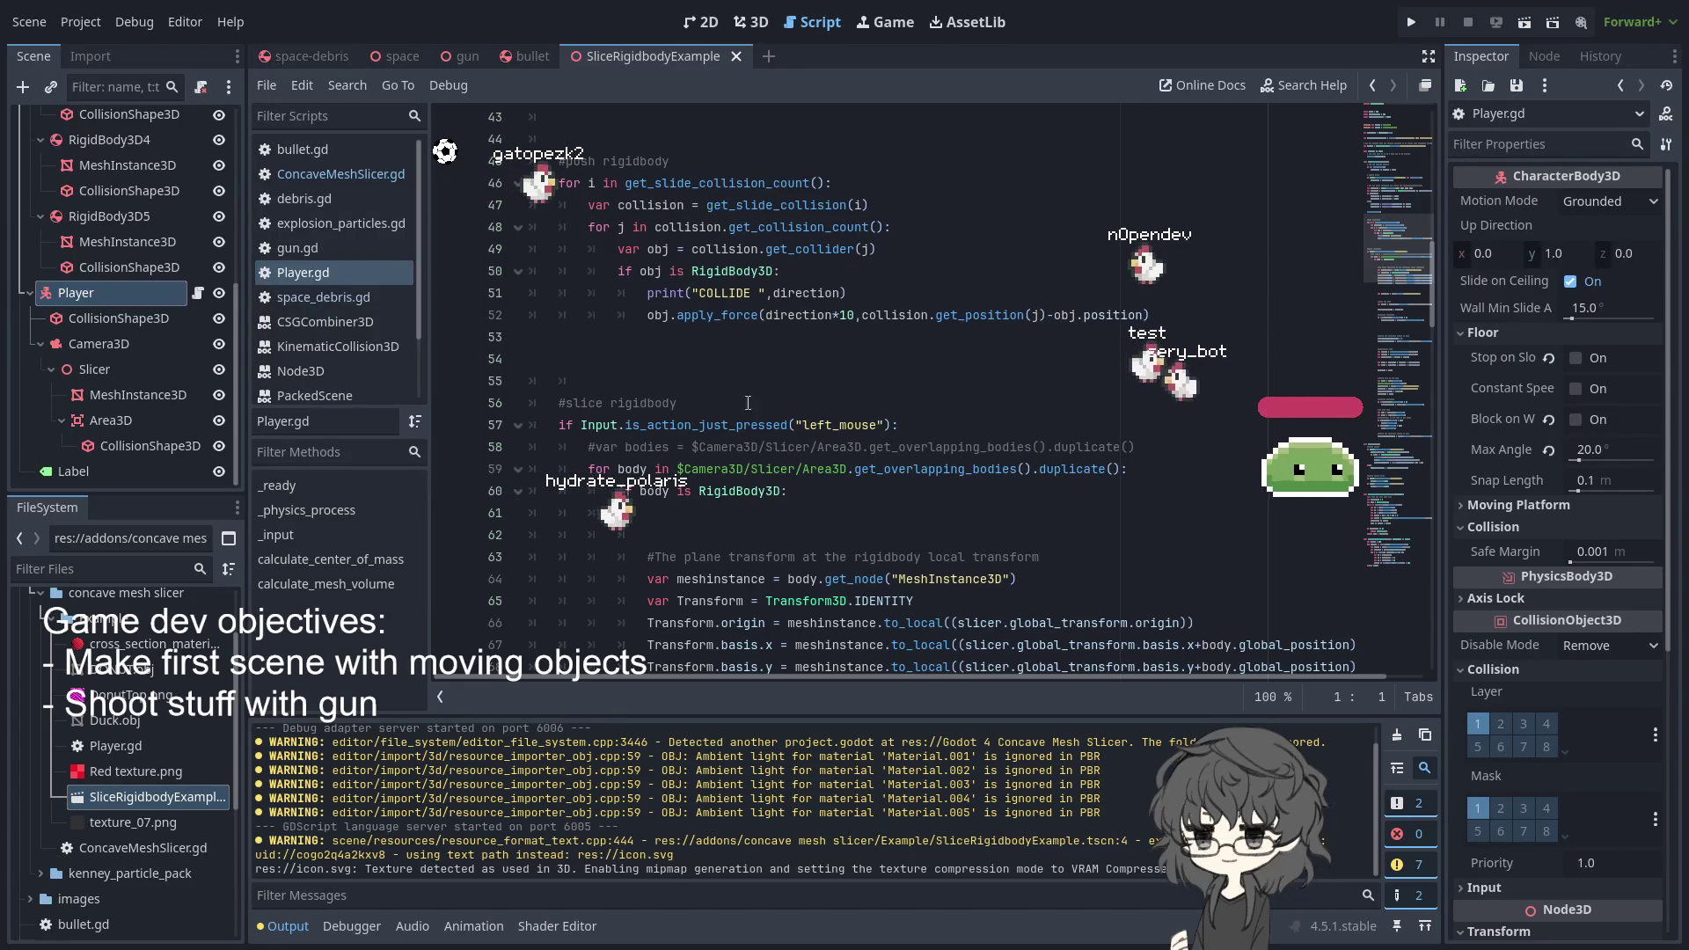
pyautogui.scroll(-3, 709, 394)
pyautogui.click(640, 205)
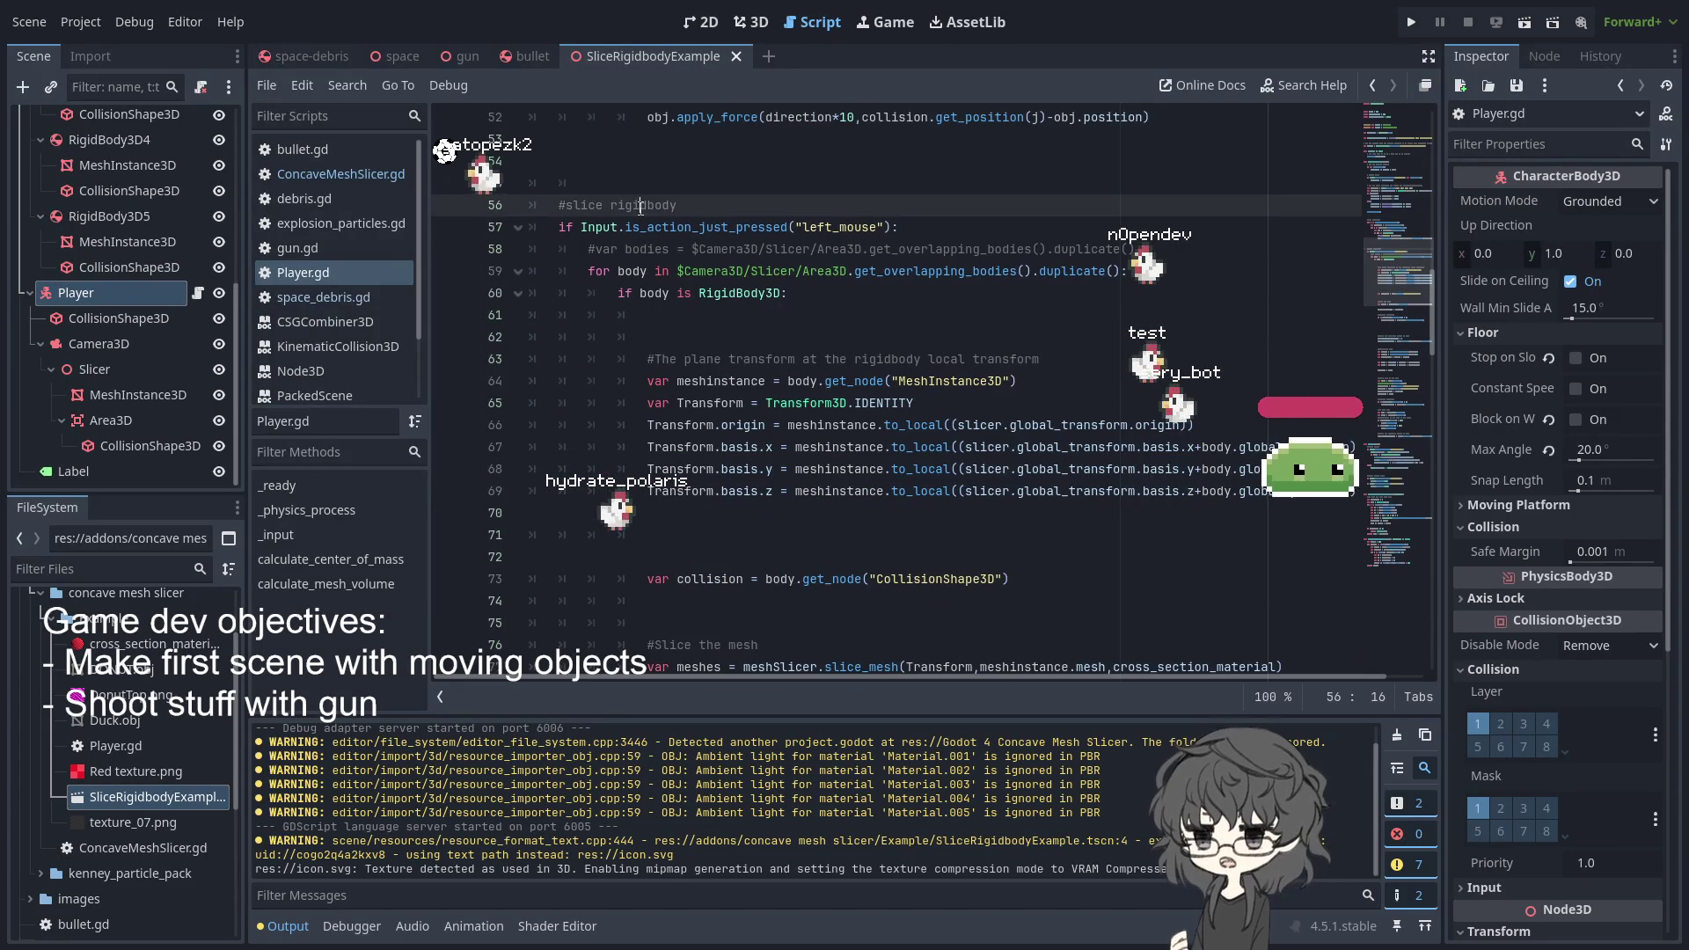
pyautogui.click(787, 227)
pyautogui.press('End')
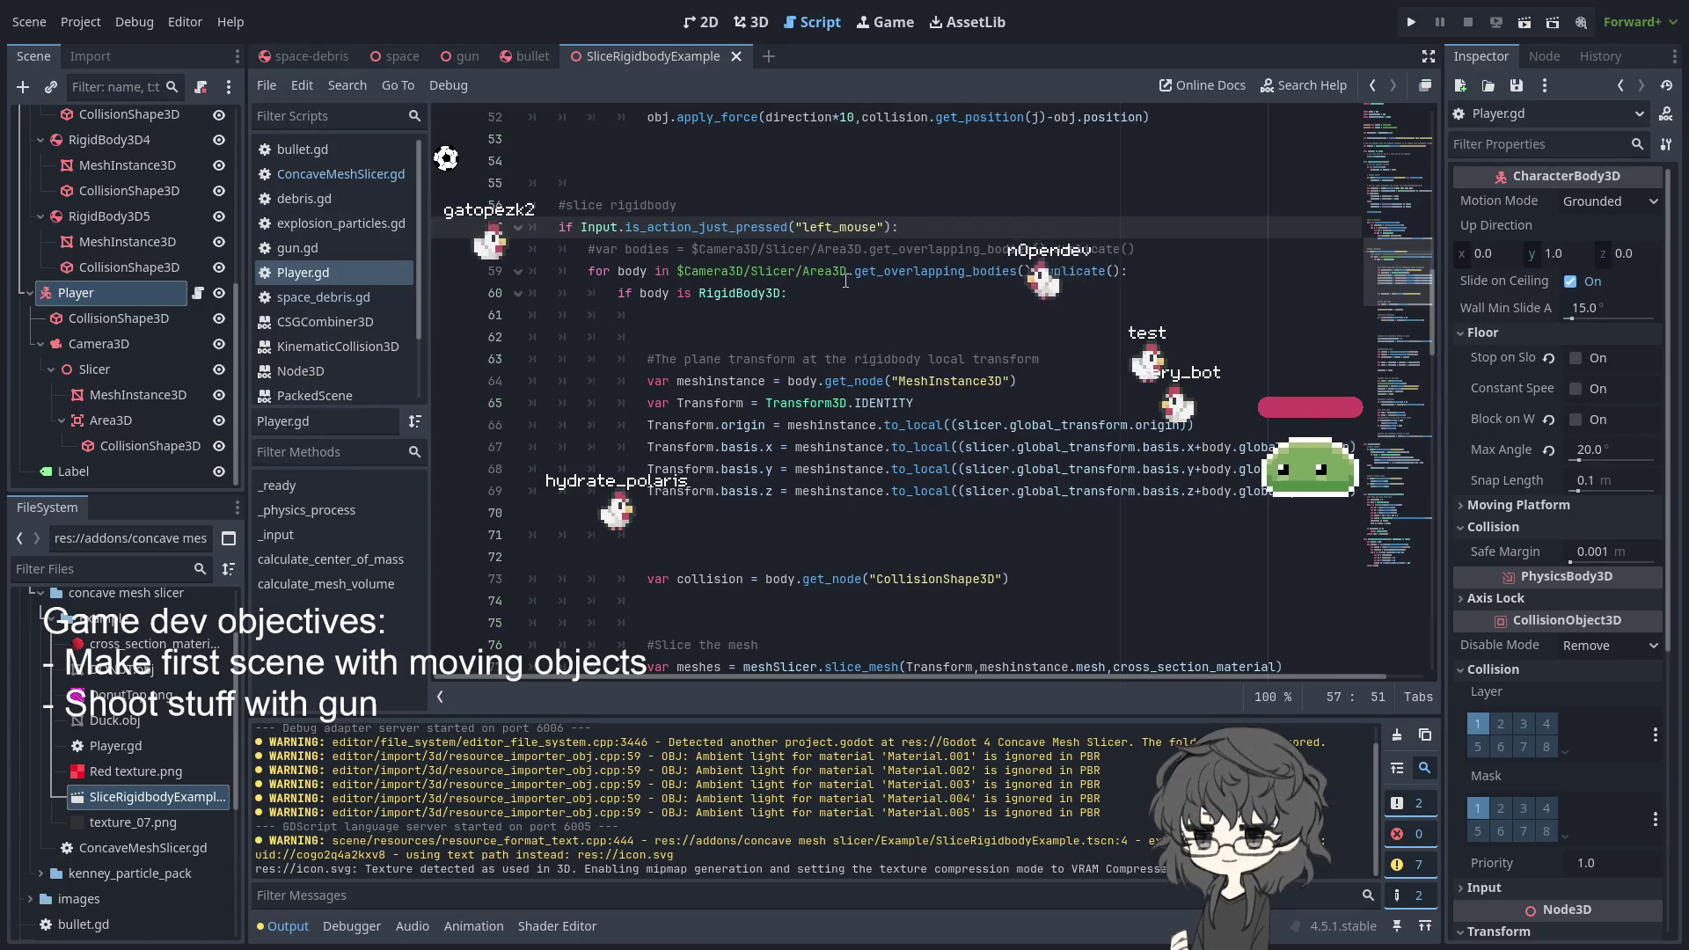
pyautogui.scroll(-2, 836, 281)
pyautogui.scroll(1, 821, 284)
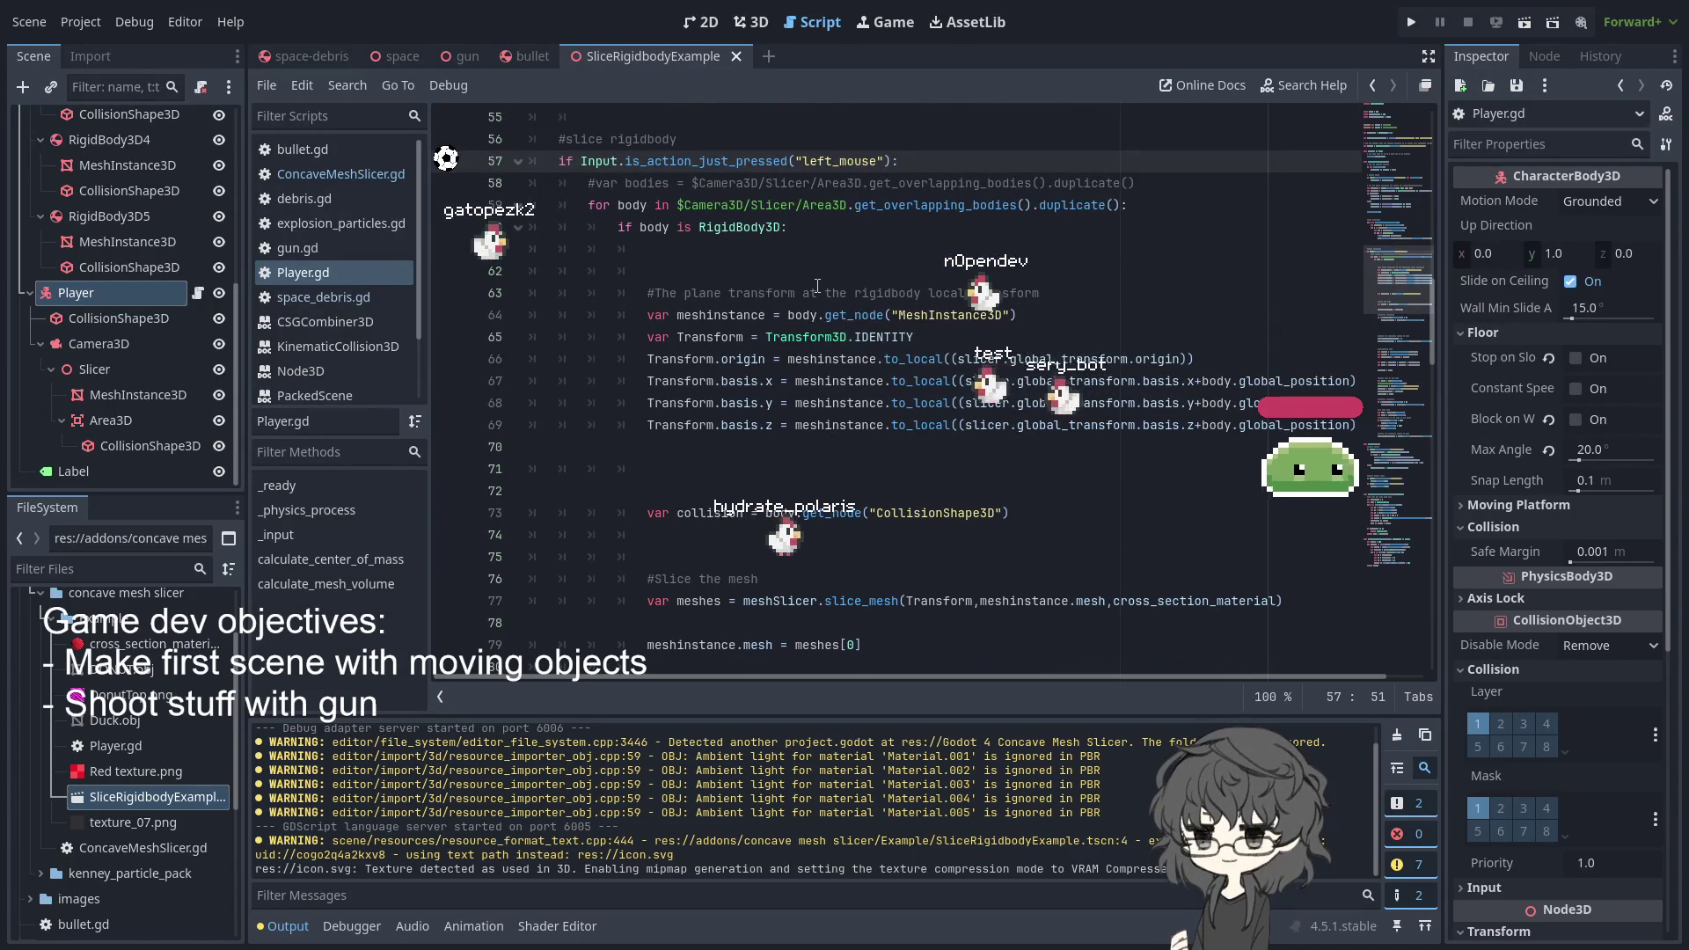
pyautogui.scroll(-2, 704, 323)
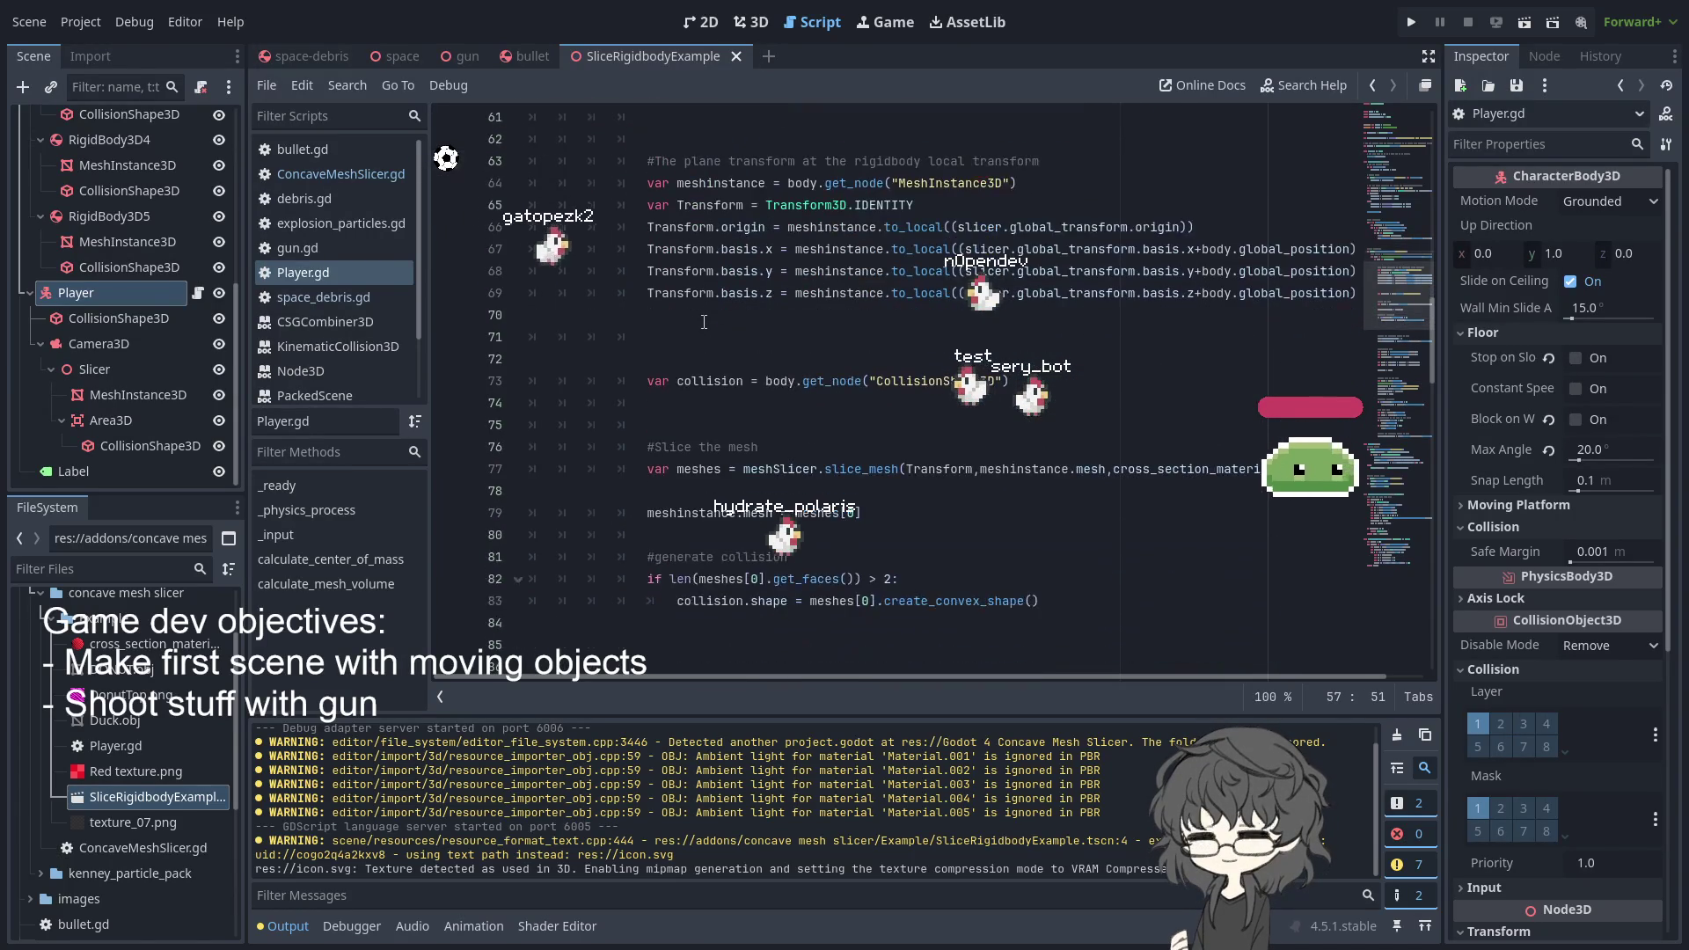
pyautogui.scroll(3, 704, 322)
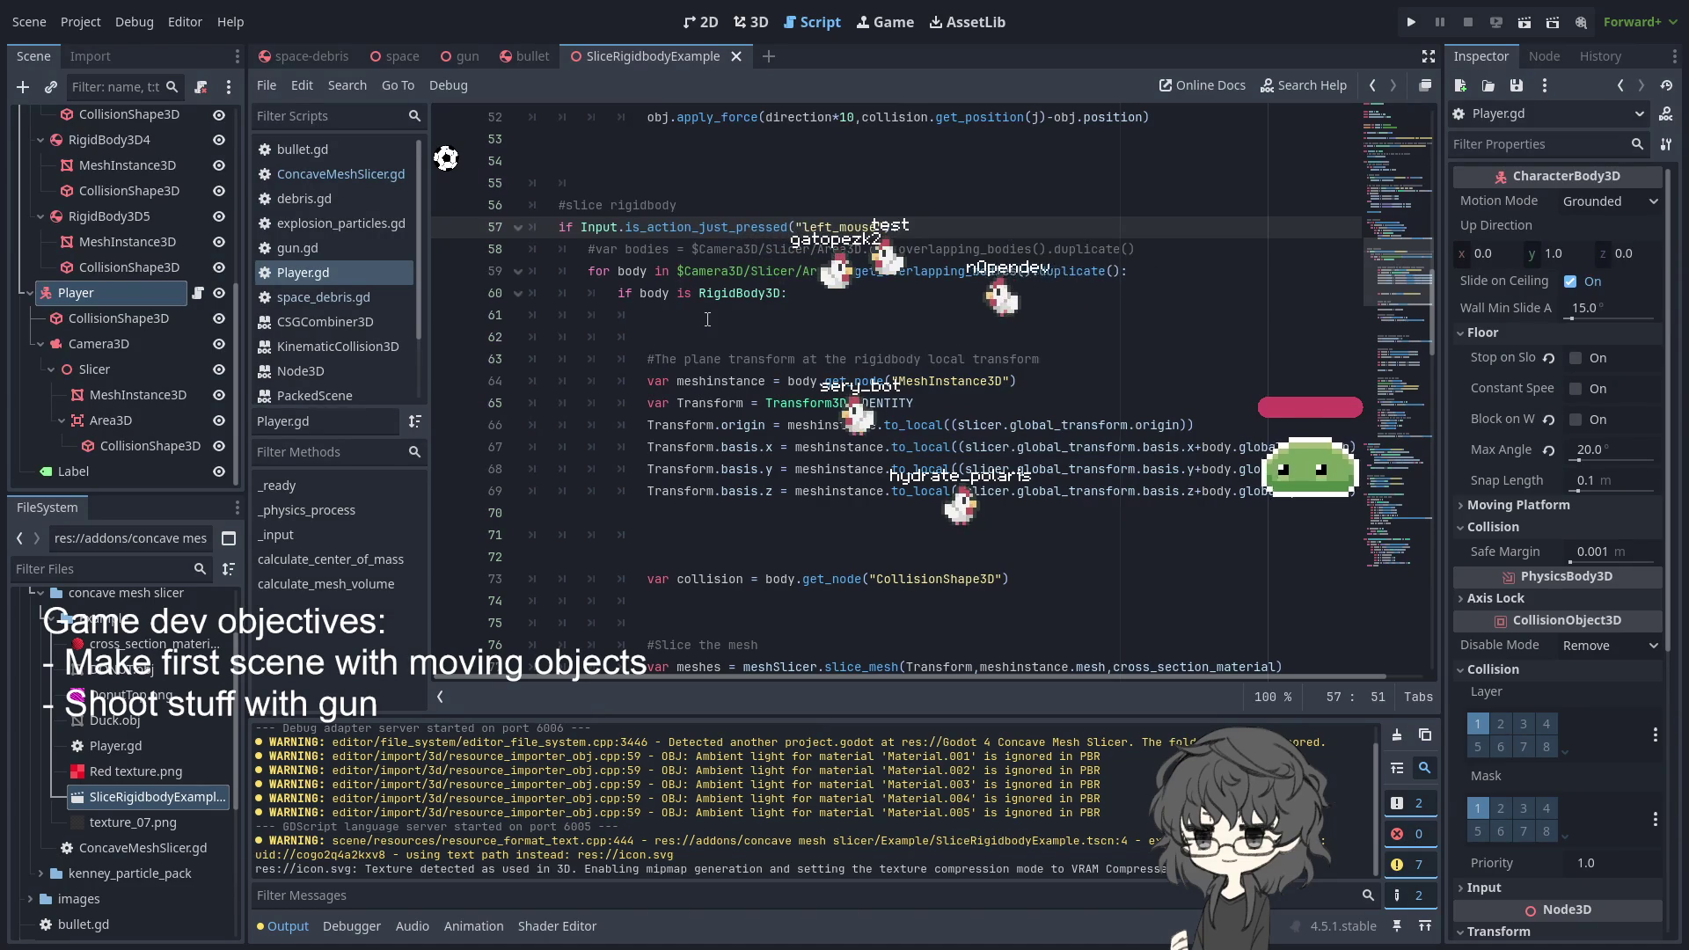
pyautogui.doubleClick(630, 271)
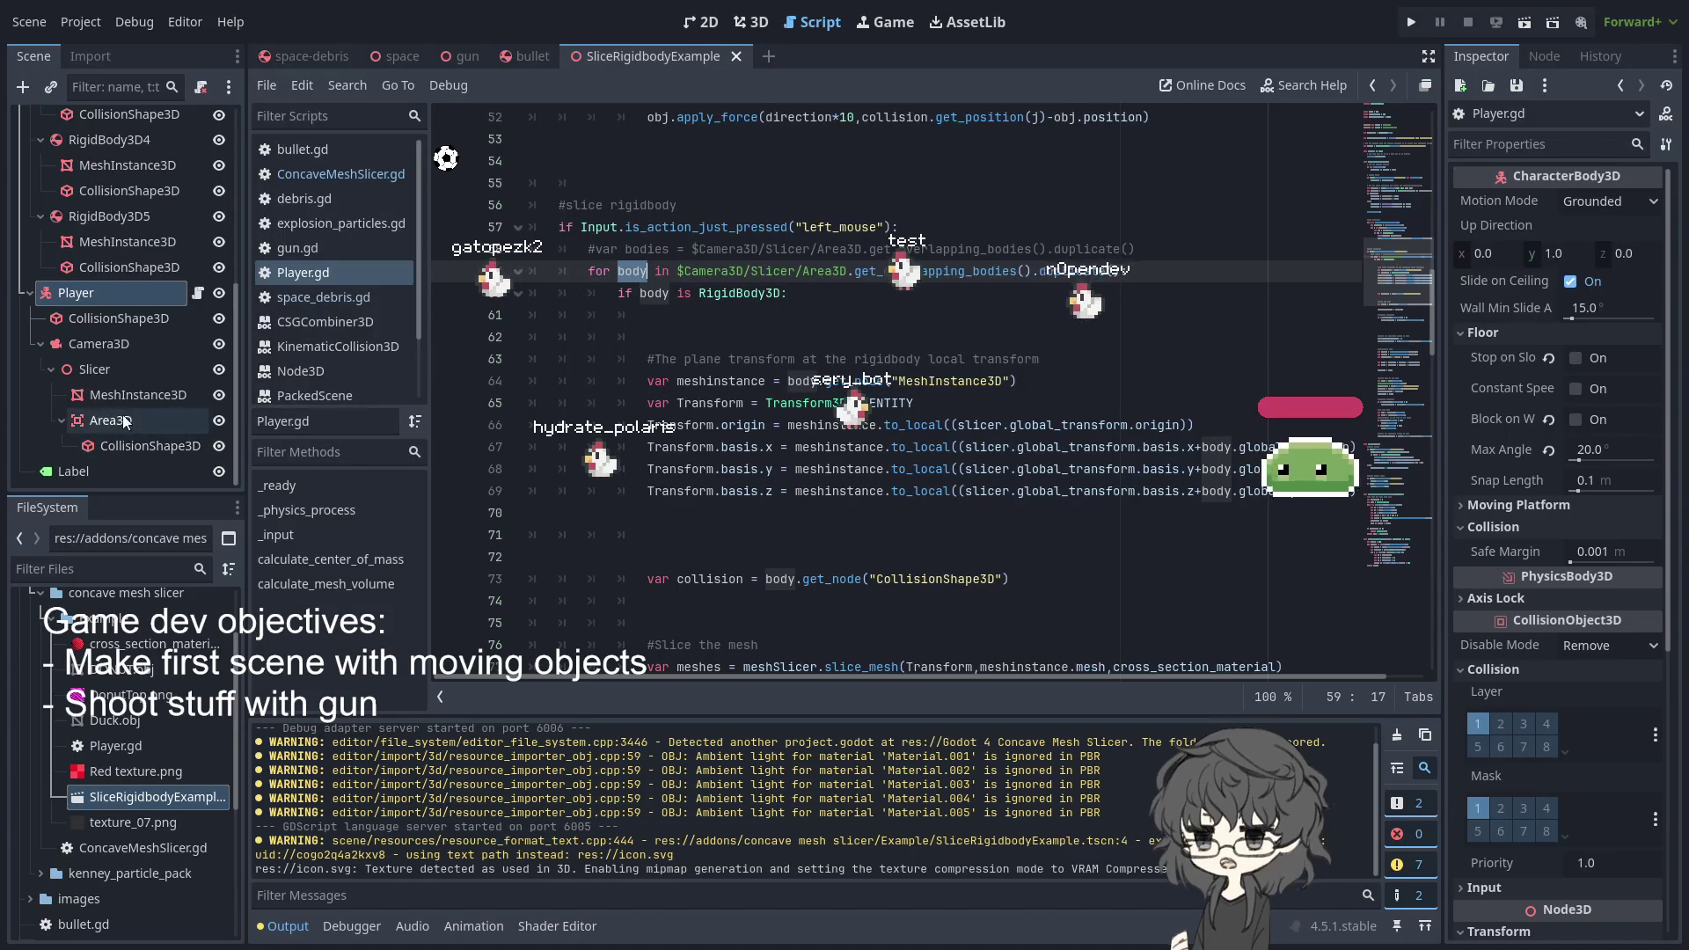
pyautogui.scroll(15, 899, 417)
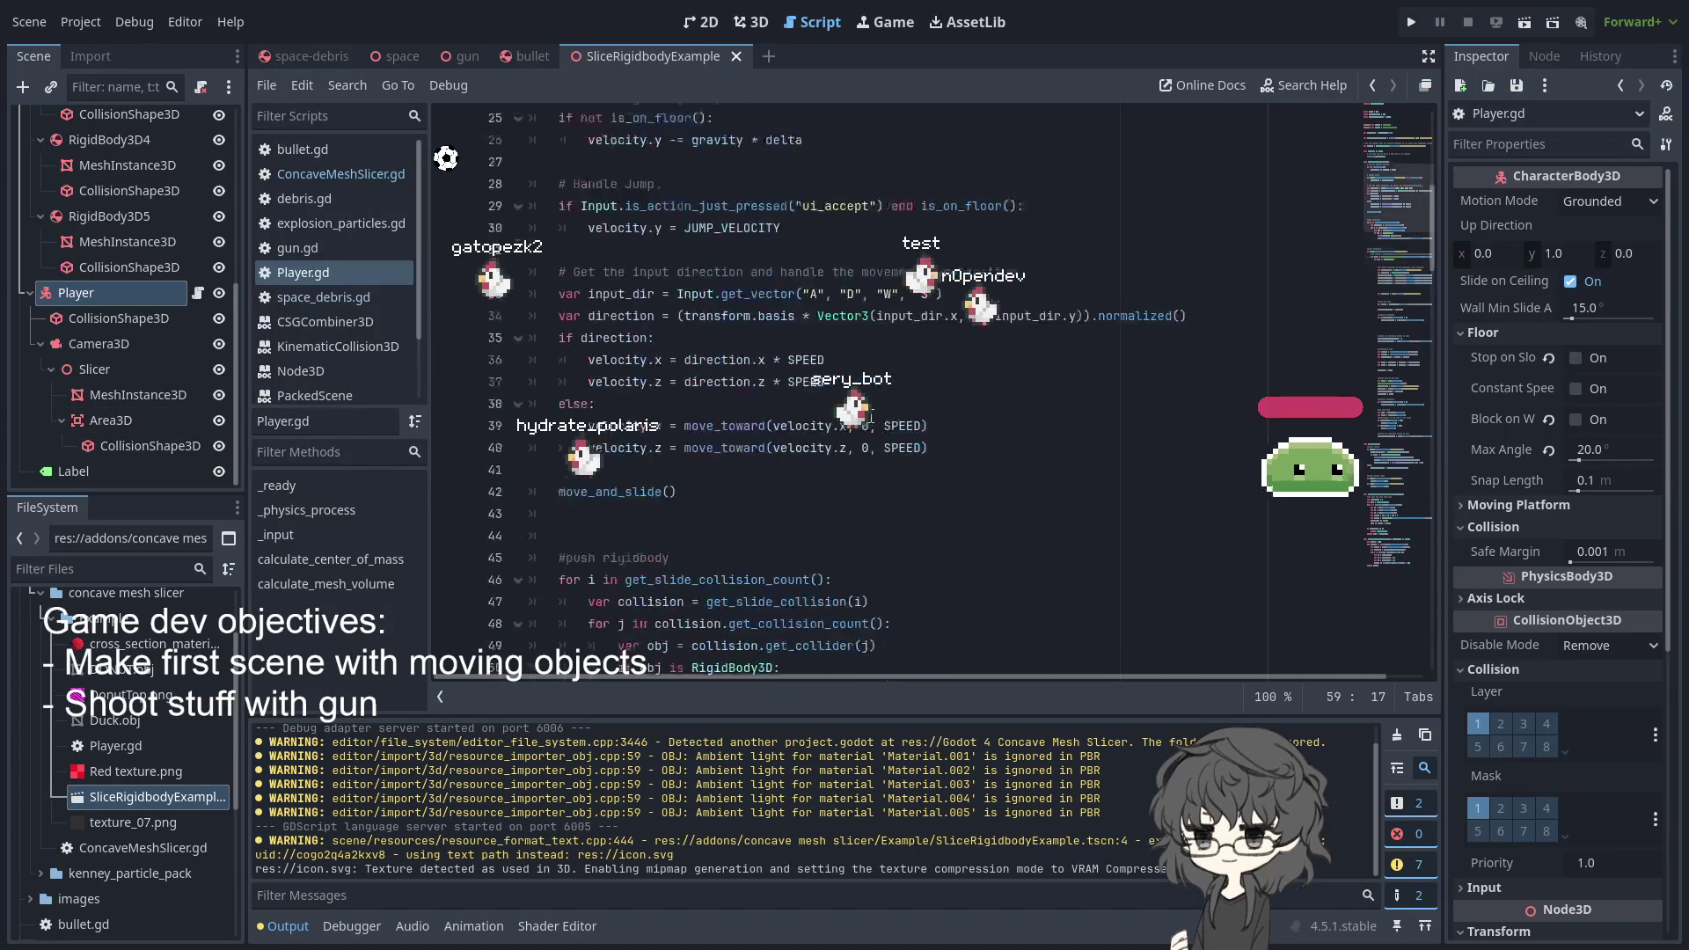
# - Read through the Player.gd slicing code, placing the caret on the third basis line
pyautogui.scroll(-17, 834, 397)
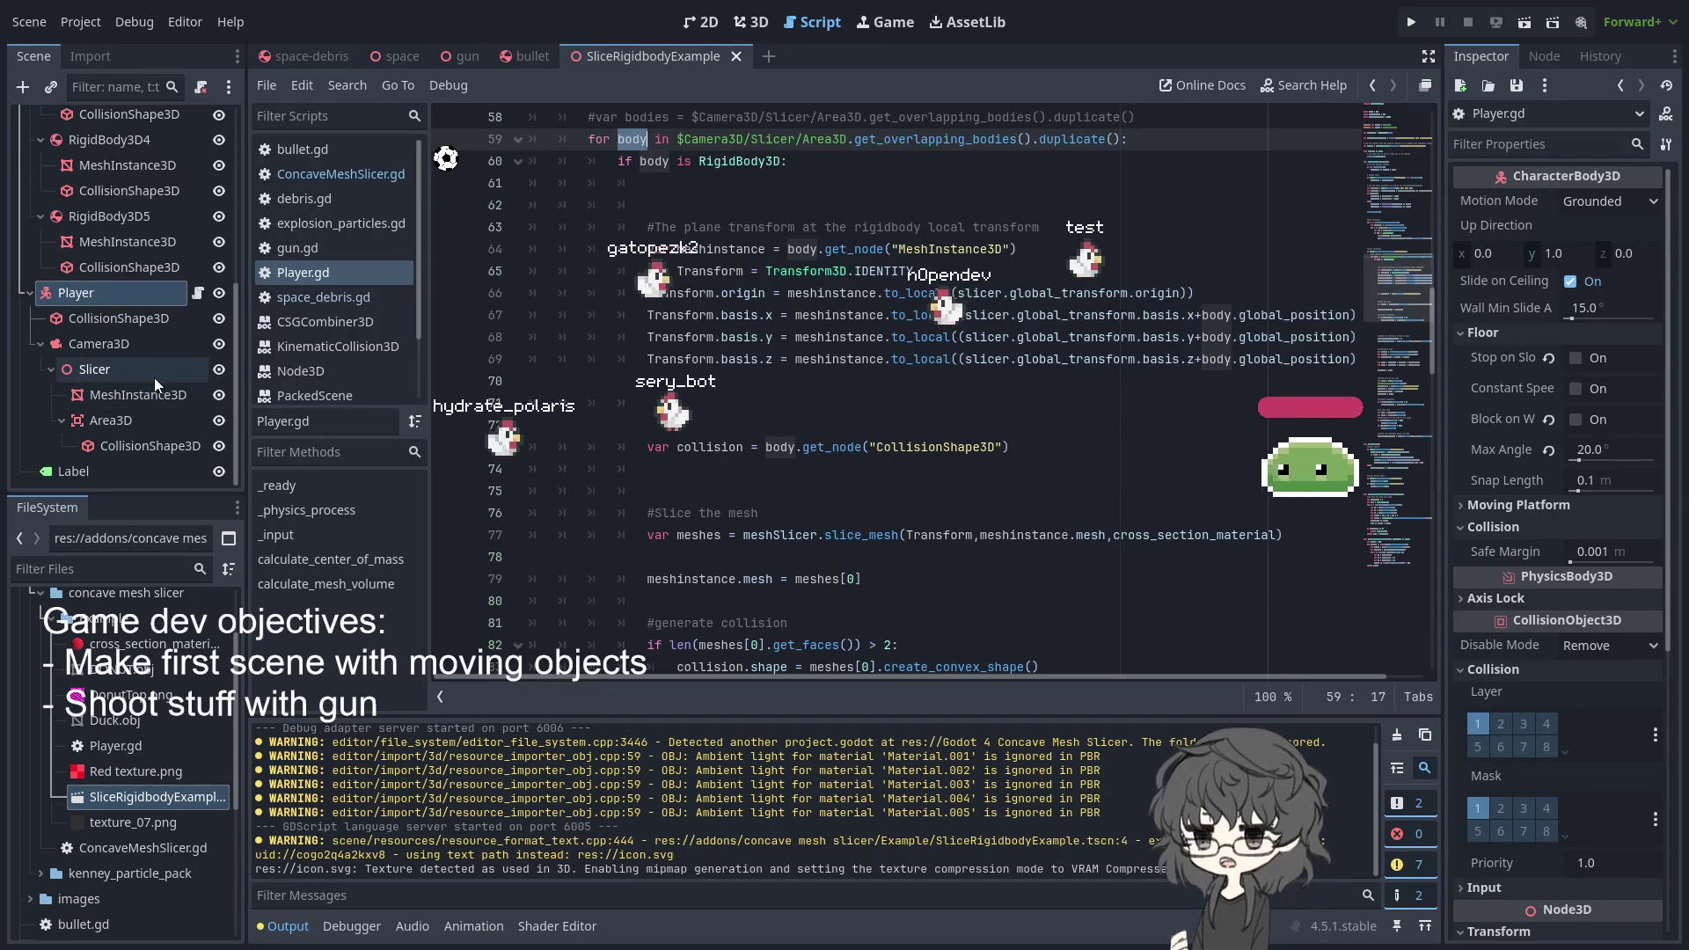
pyautogui.scroll(2, 136, 704)
pyautogui.scroll(-17, 1046, 299)
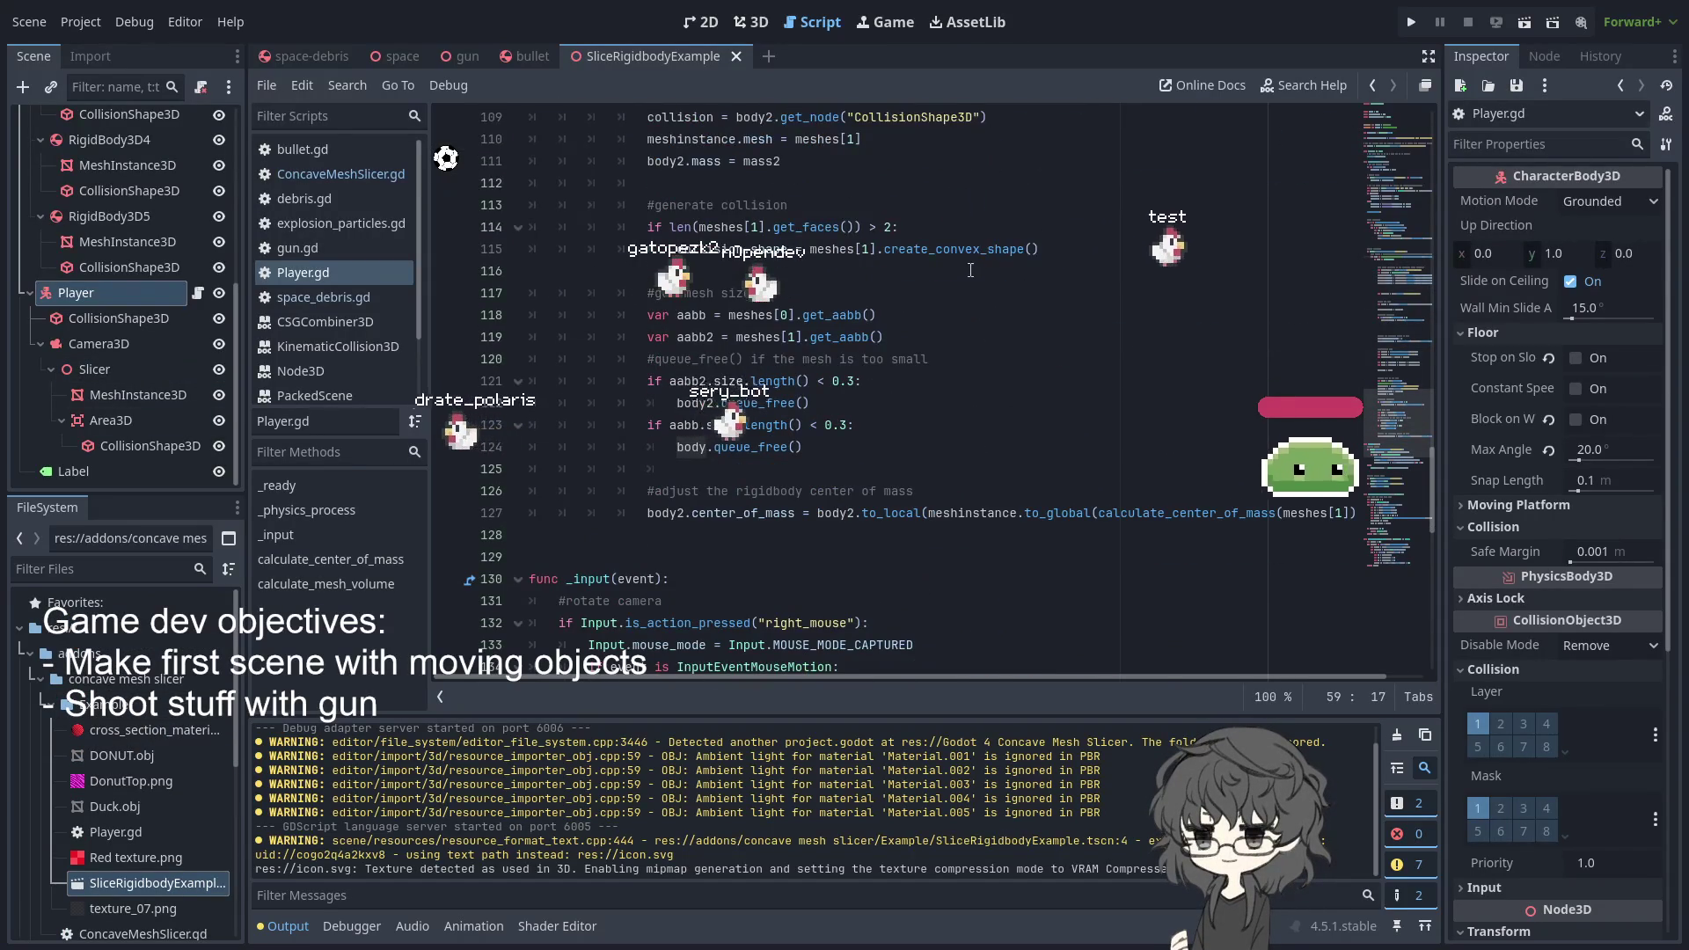
pyautogui.scroll(16, 971, 271)
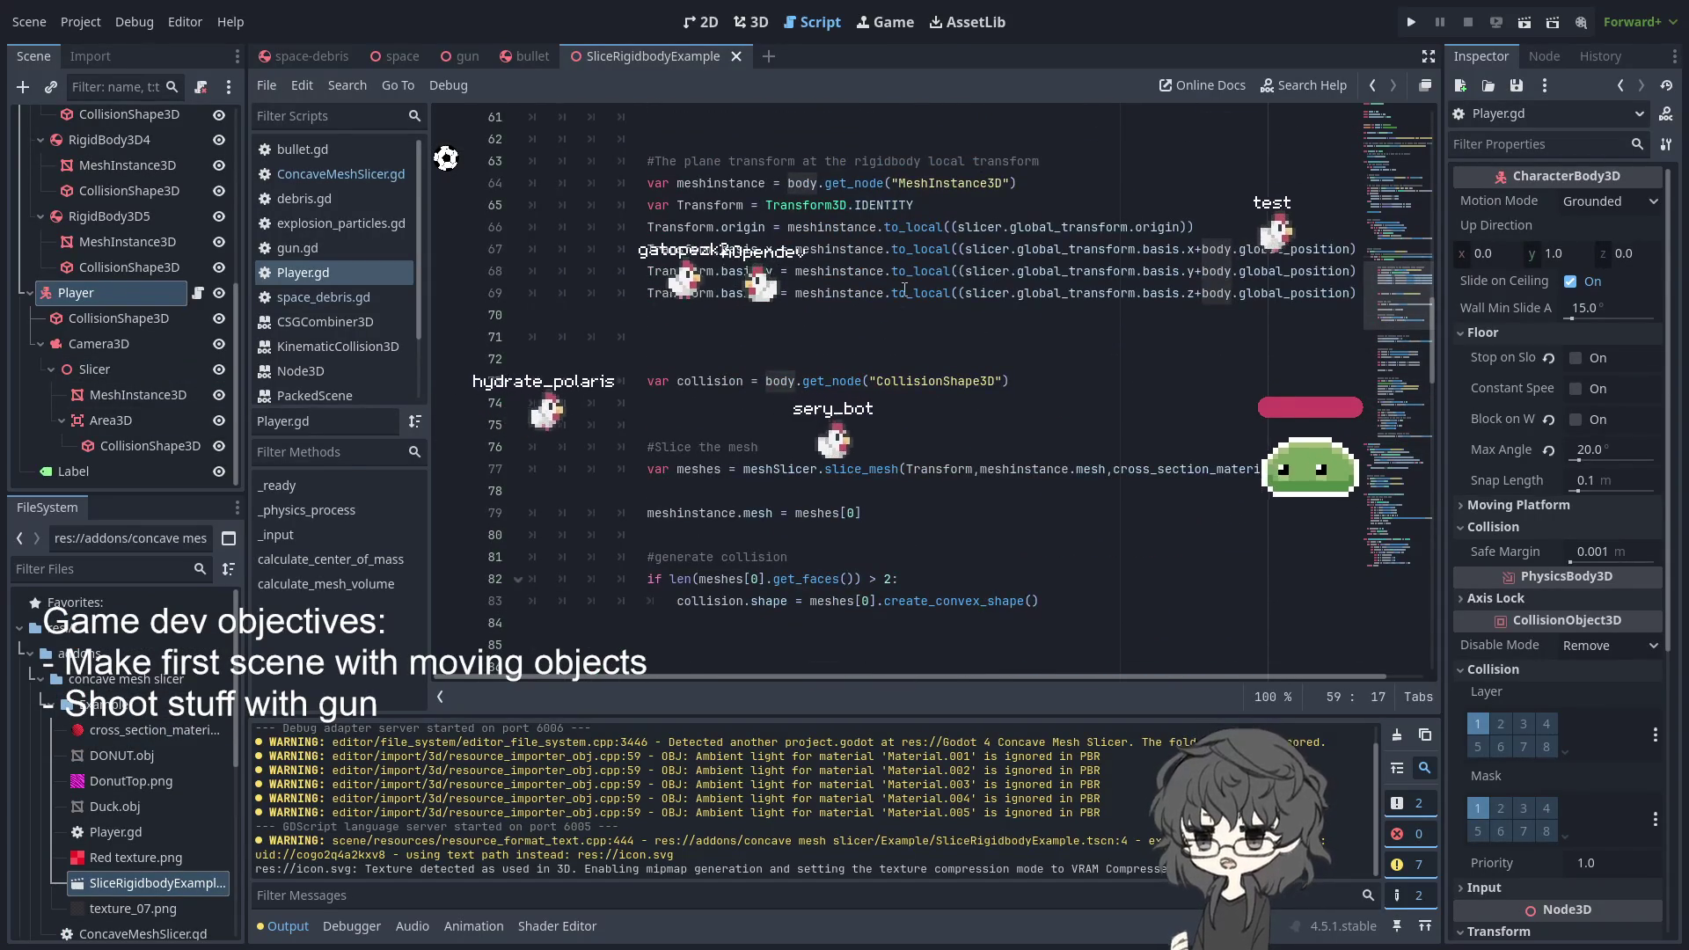
pyautogui.scroll(-3, 882, 292)
pyautogui.scroll(5, 884, 290)
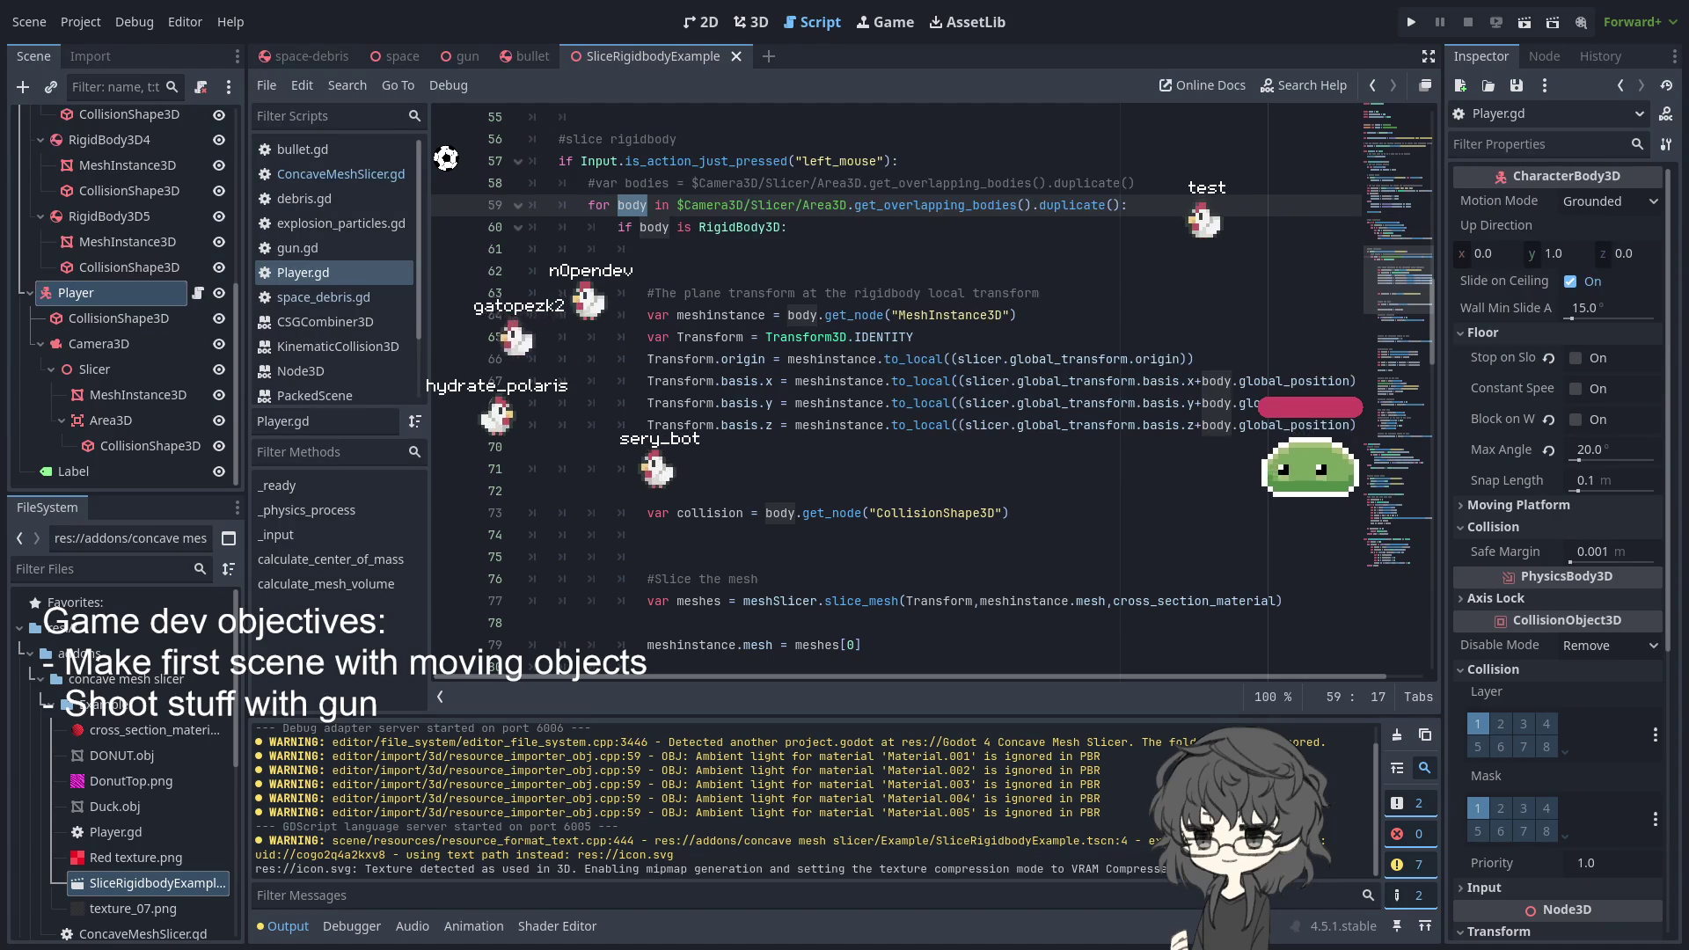
pyautogui.click(904, 426)
pyautogui.scroll(-4, 899, 427)
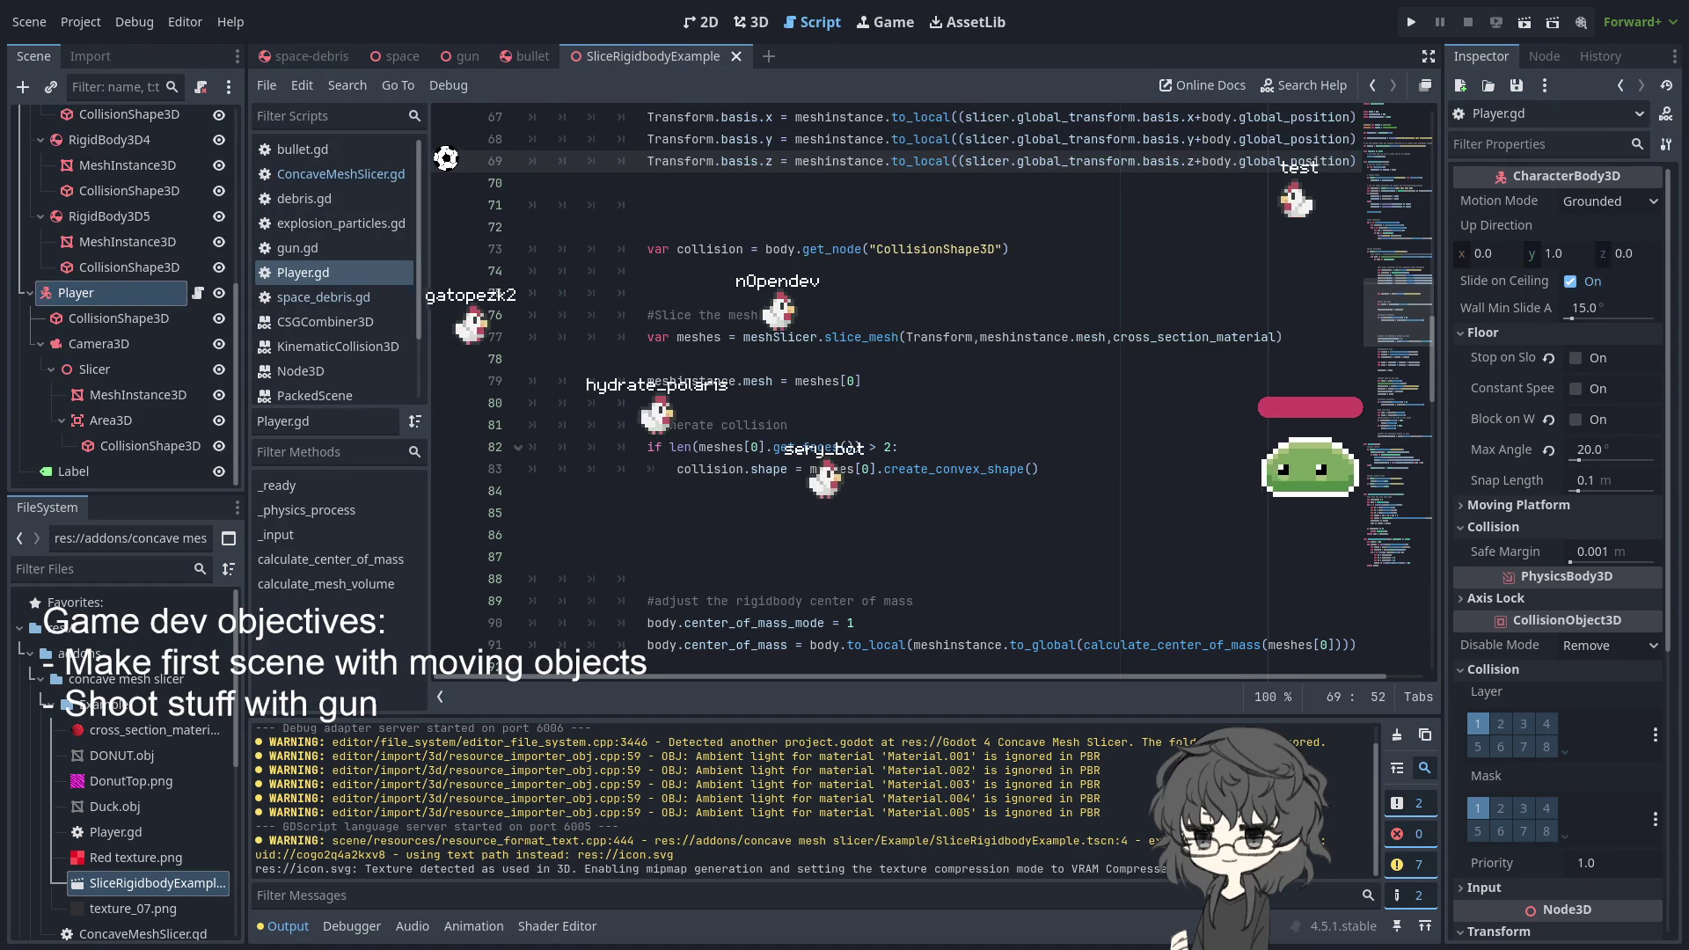
# - Review the meshinstance.mesh line 79, then collapse Example and open ConcaveMeshSlicer.gd
pyautogui.click(784, 381)
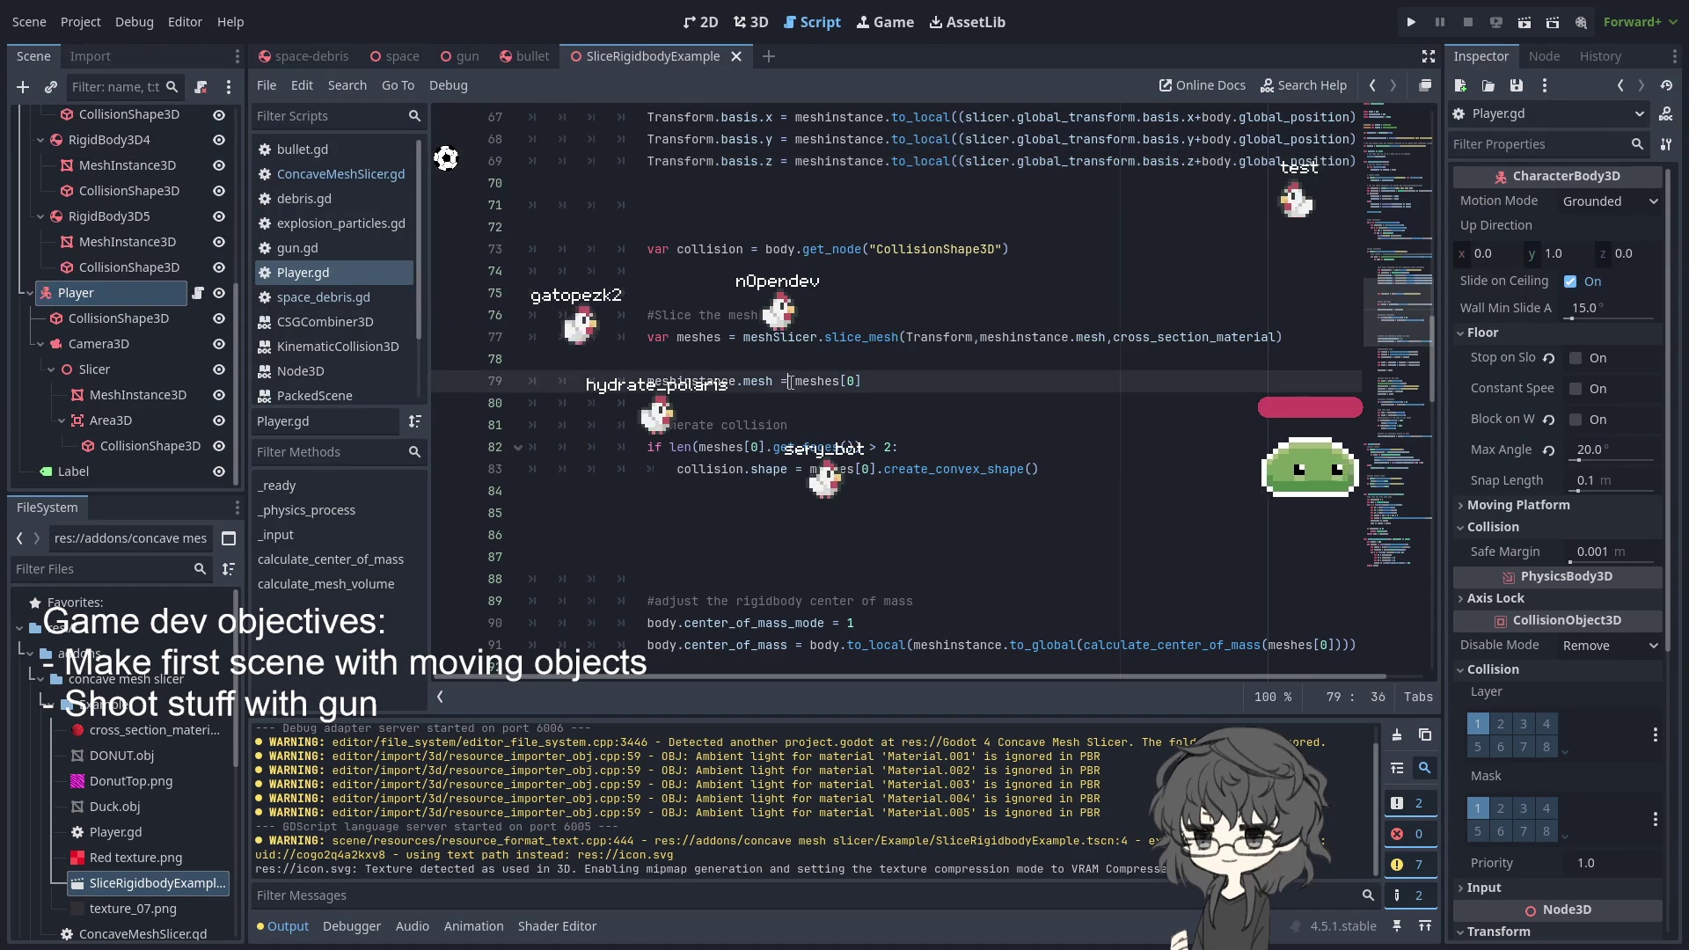
pyautogui.scroll(-4, 790, 381)
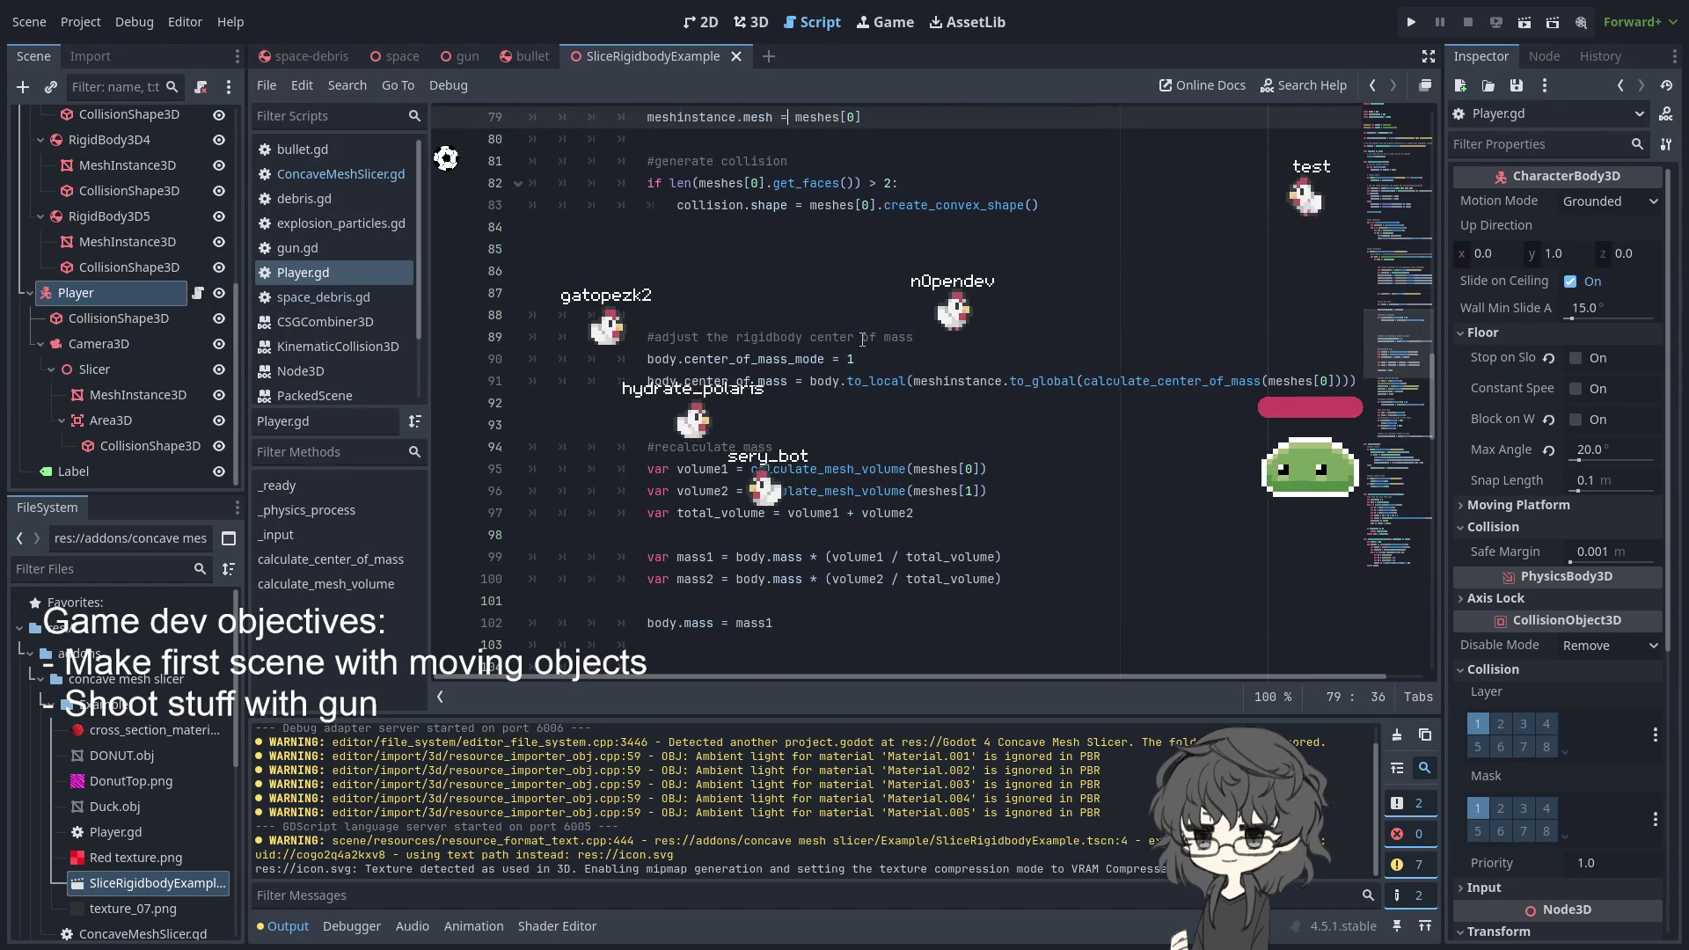
pyautogui.scroll(4, 866, 344)
pyautogui.scroll(6, 866, 344)
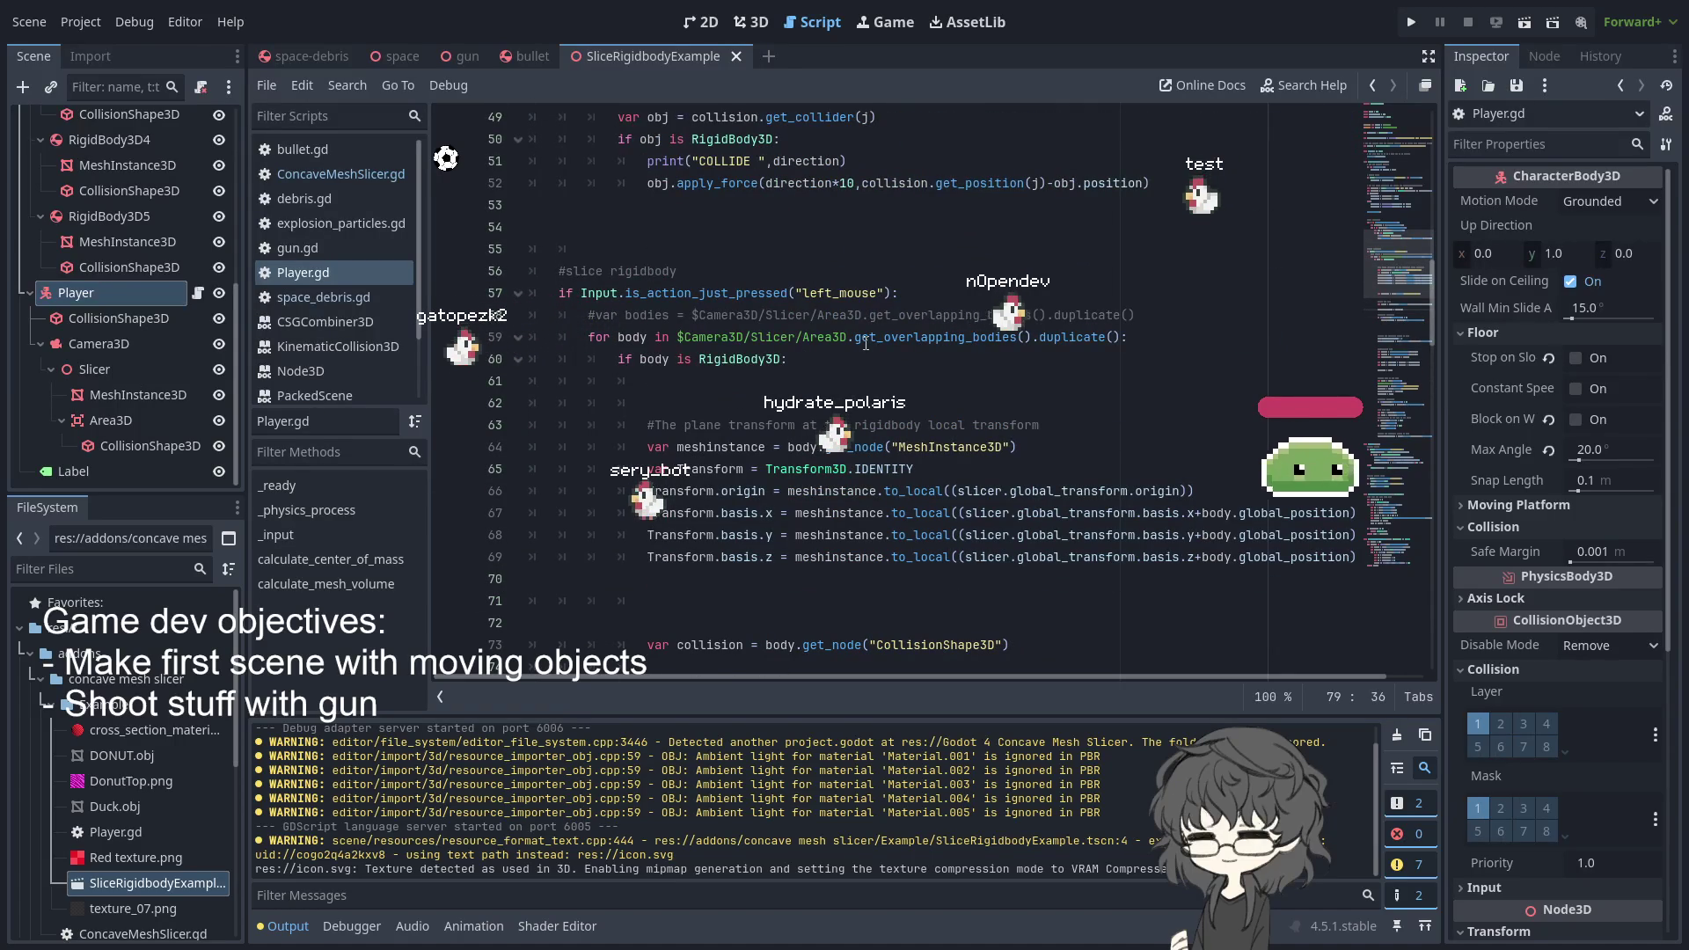
pyautogui.scroll(-4, 866, 343)
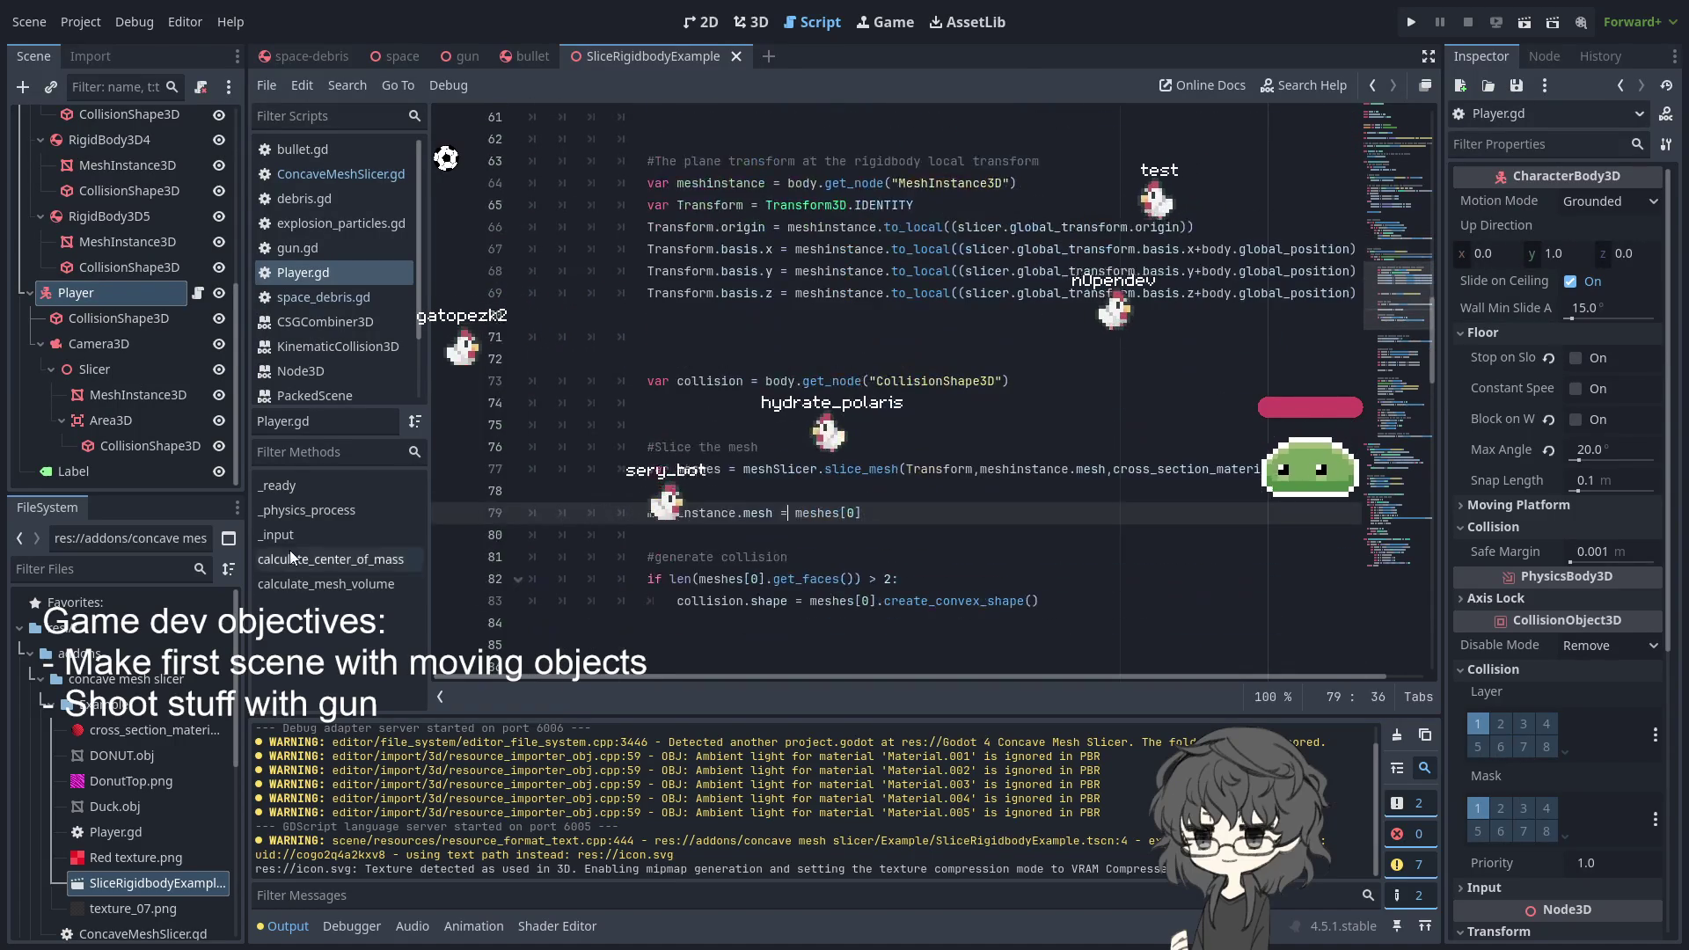
pyautogui.scroll(-3, 113, 734)
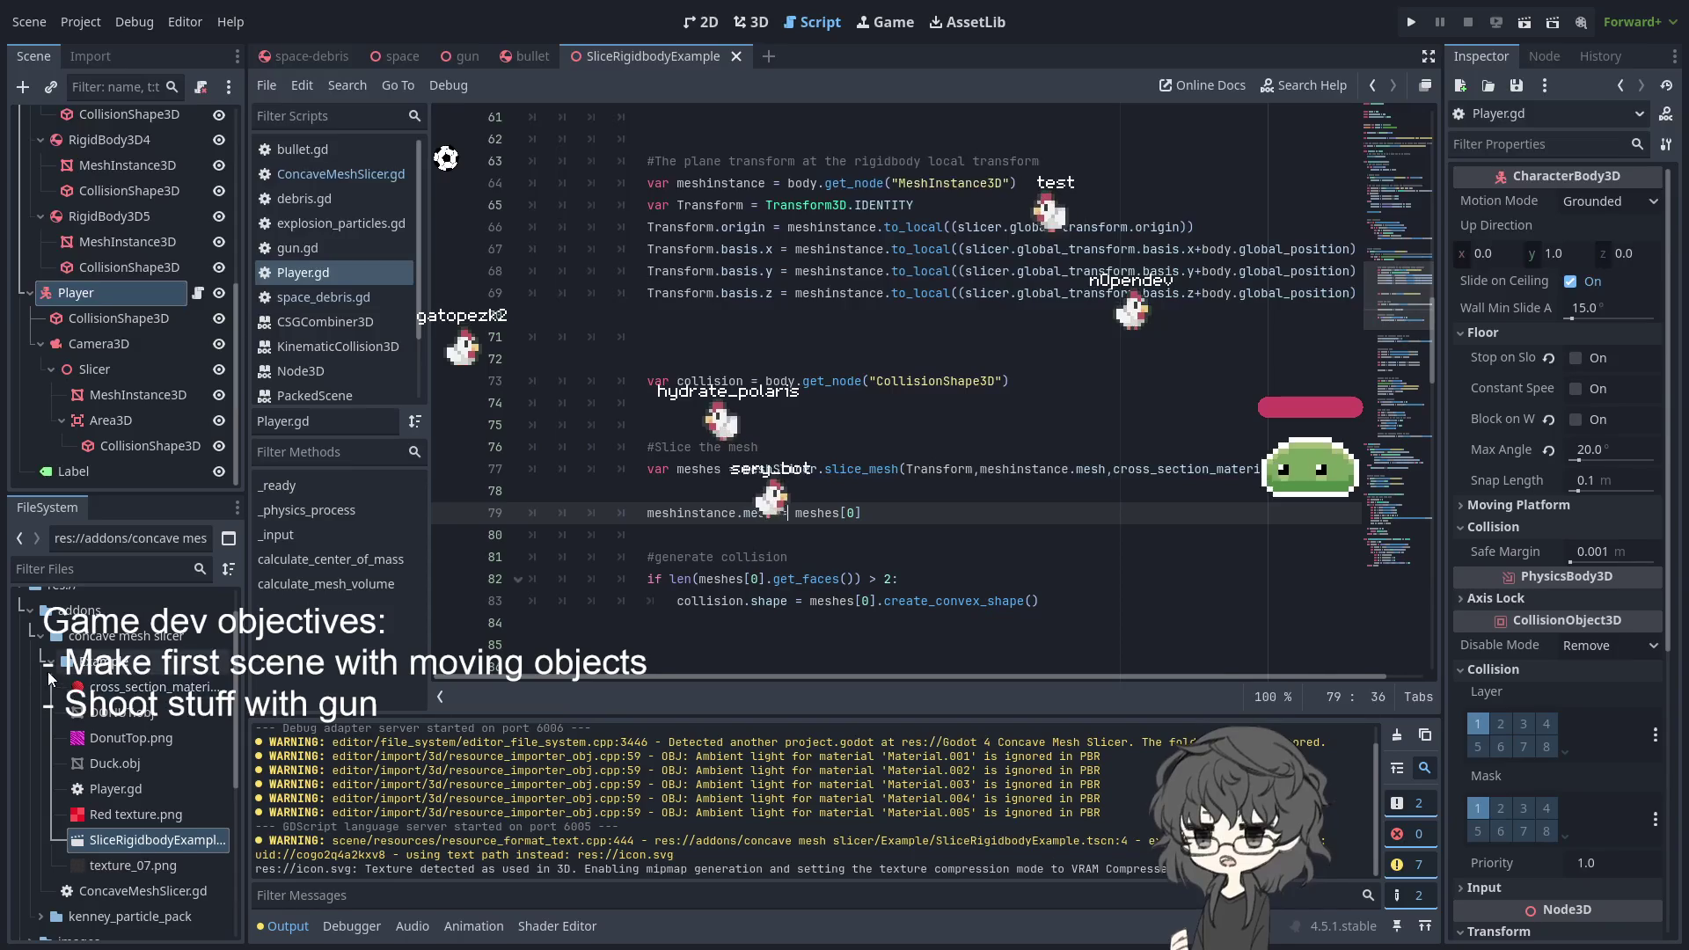
pyautogui.click(51, 663)
pyautogui.doubleClick(145, 694)
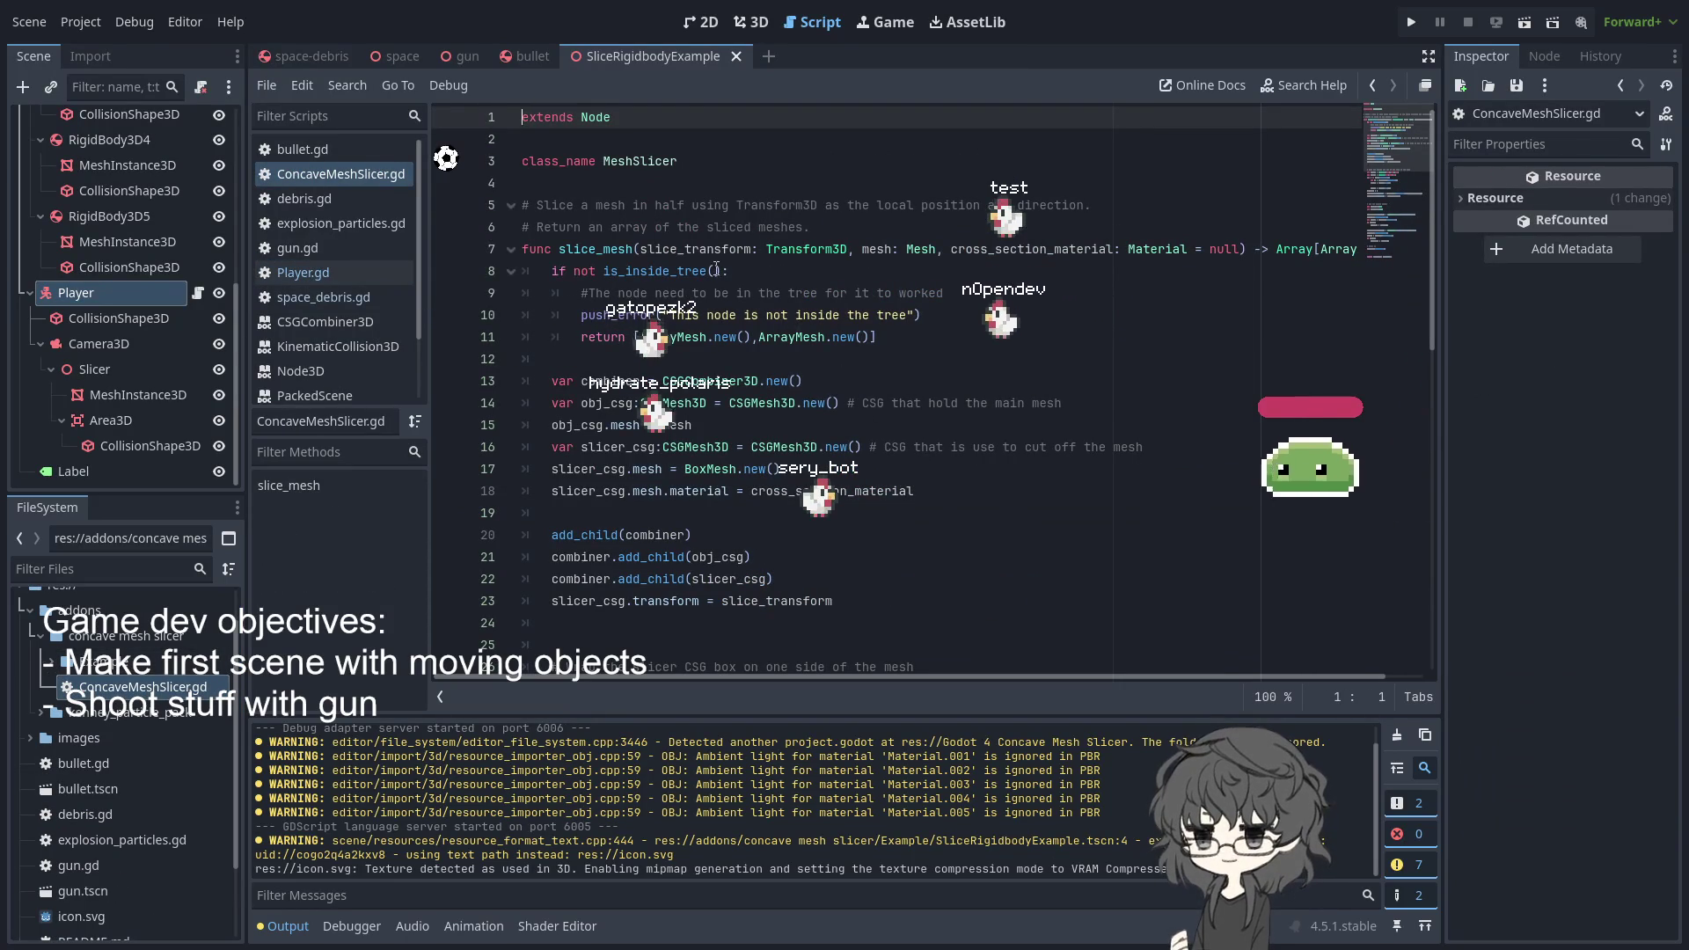
# - Skim slice_mesh's CSG subtraction and intersection code, then switch to the Godot docs browser
pyautogui.scroll(-12, 715, 268)
pyautogui.scroll(12, 714, 269)
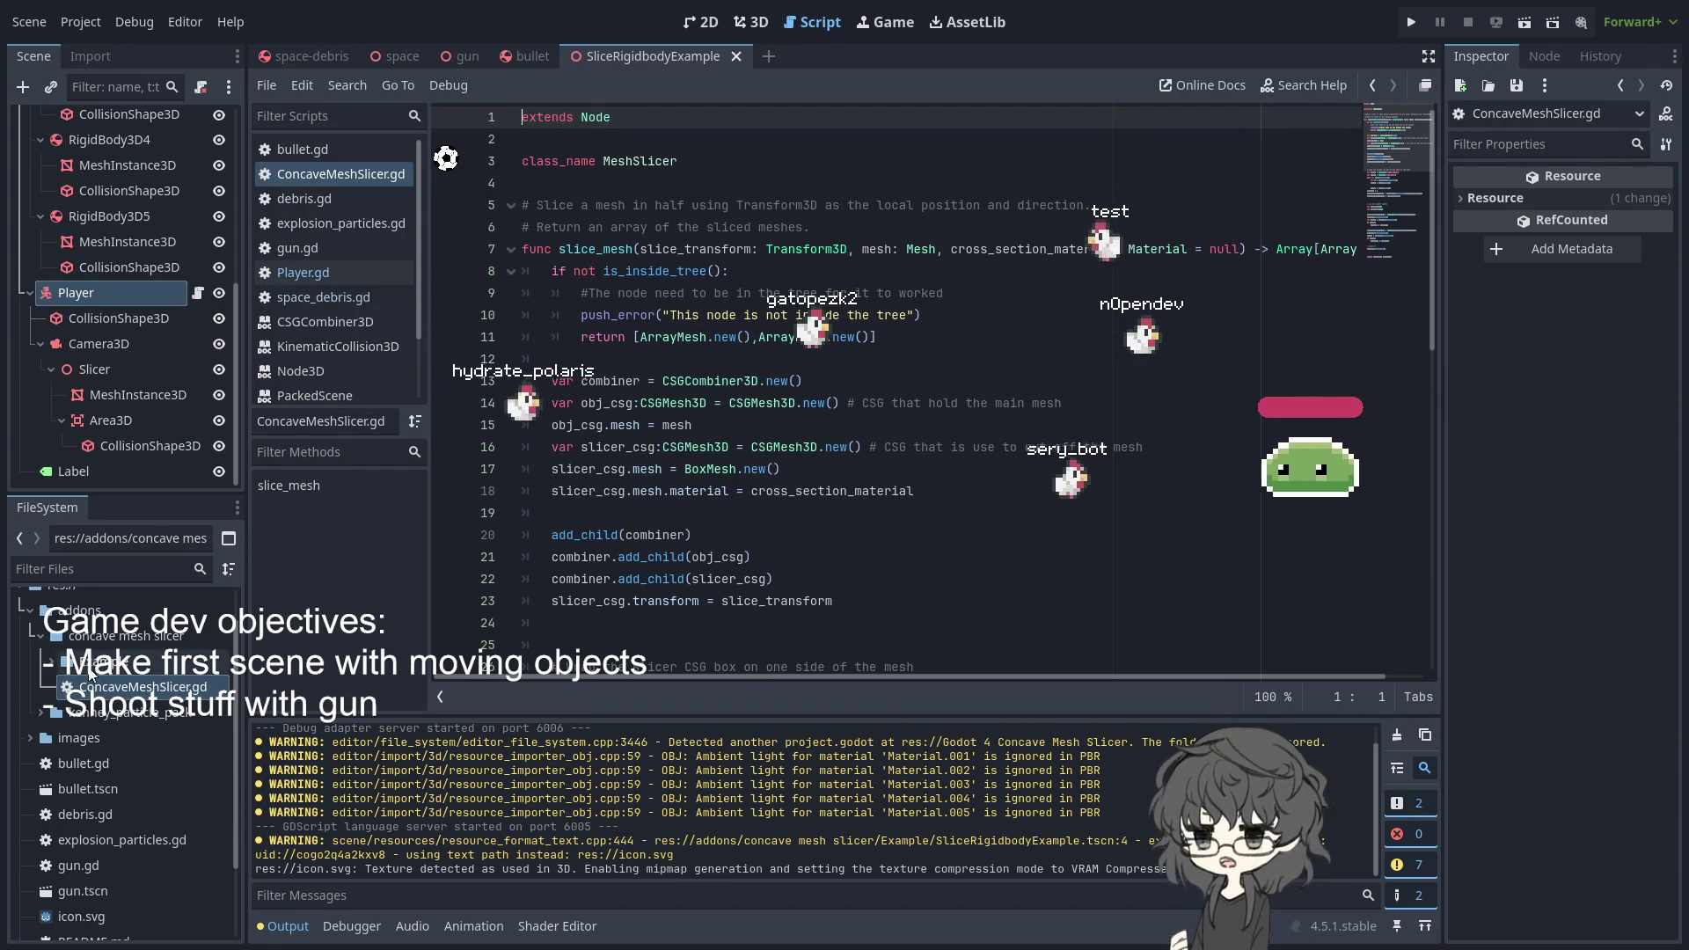
pyautogui.click(47, 665)
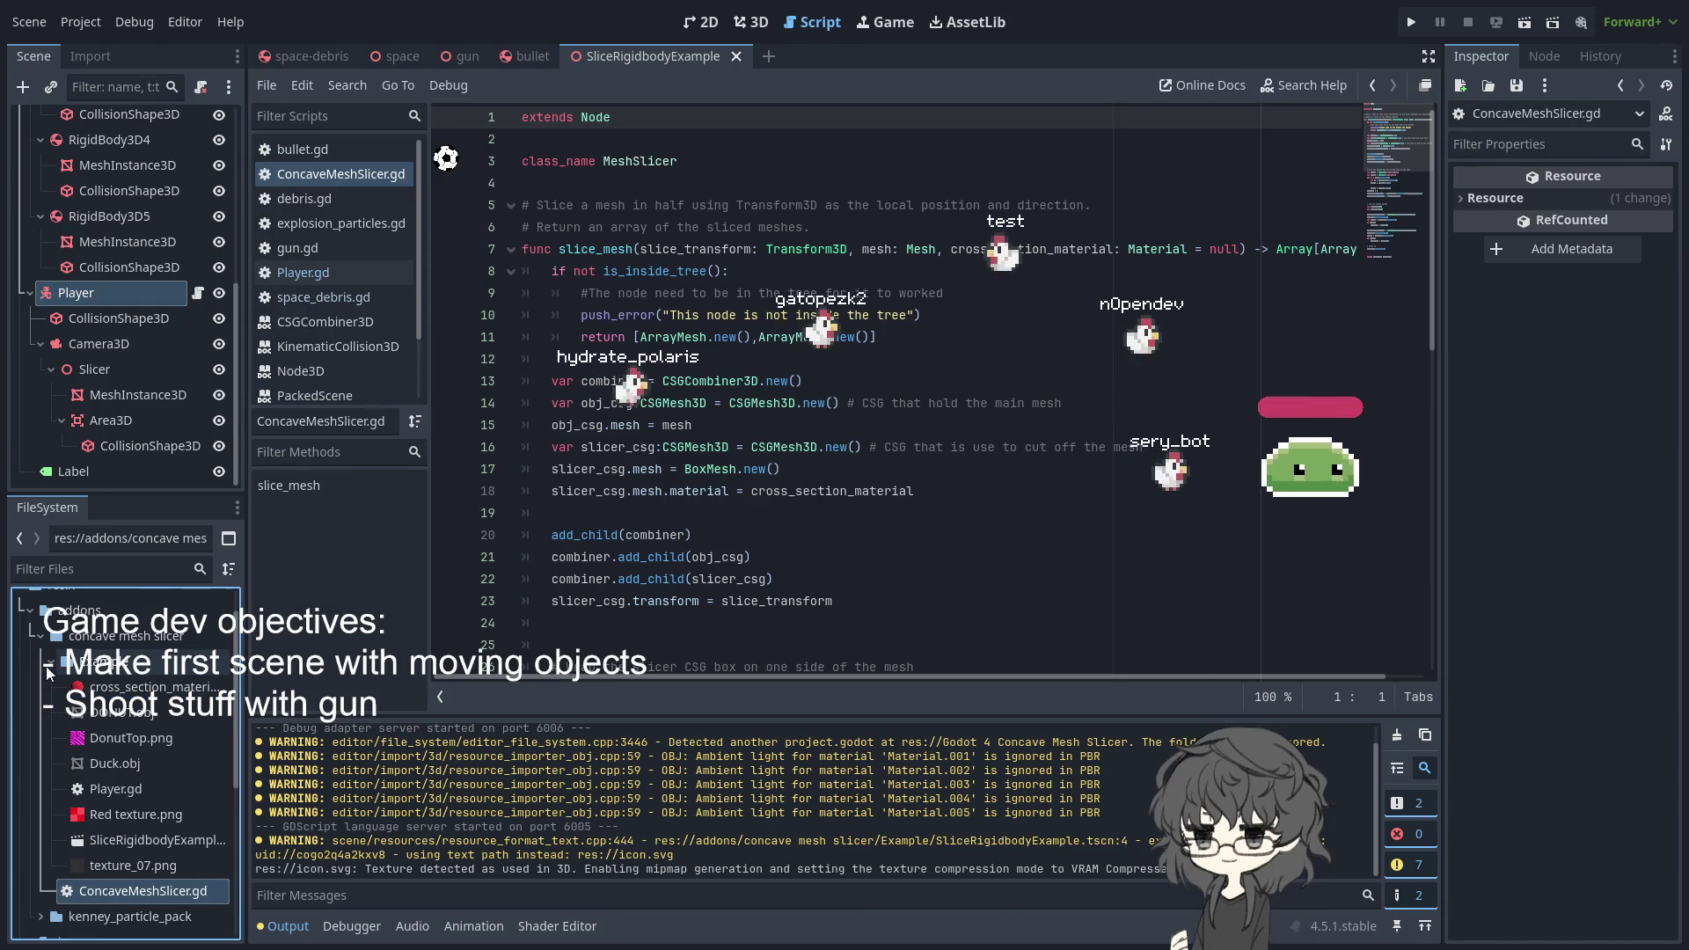
pyautogui.click(51, 665)
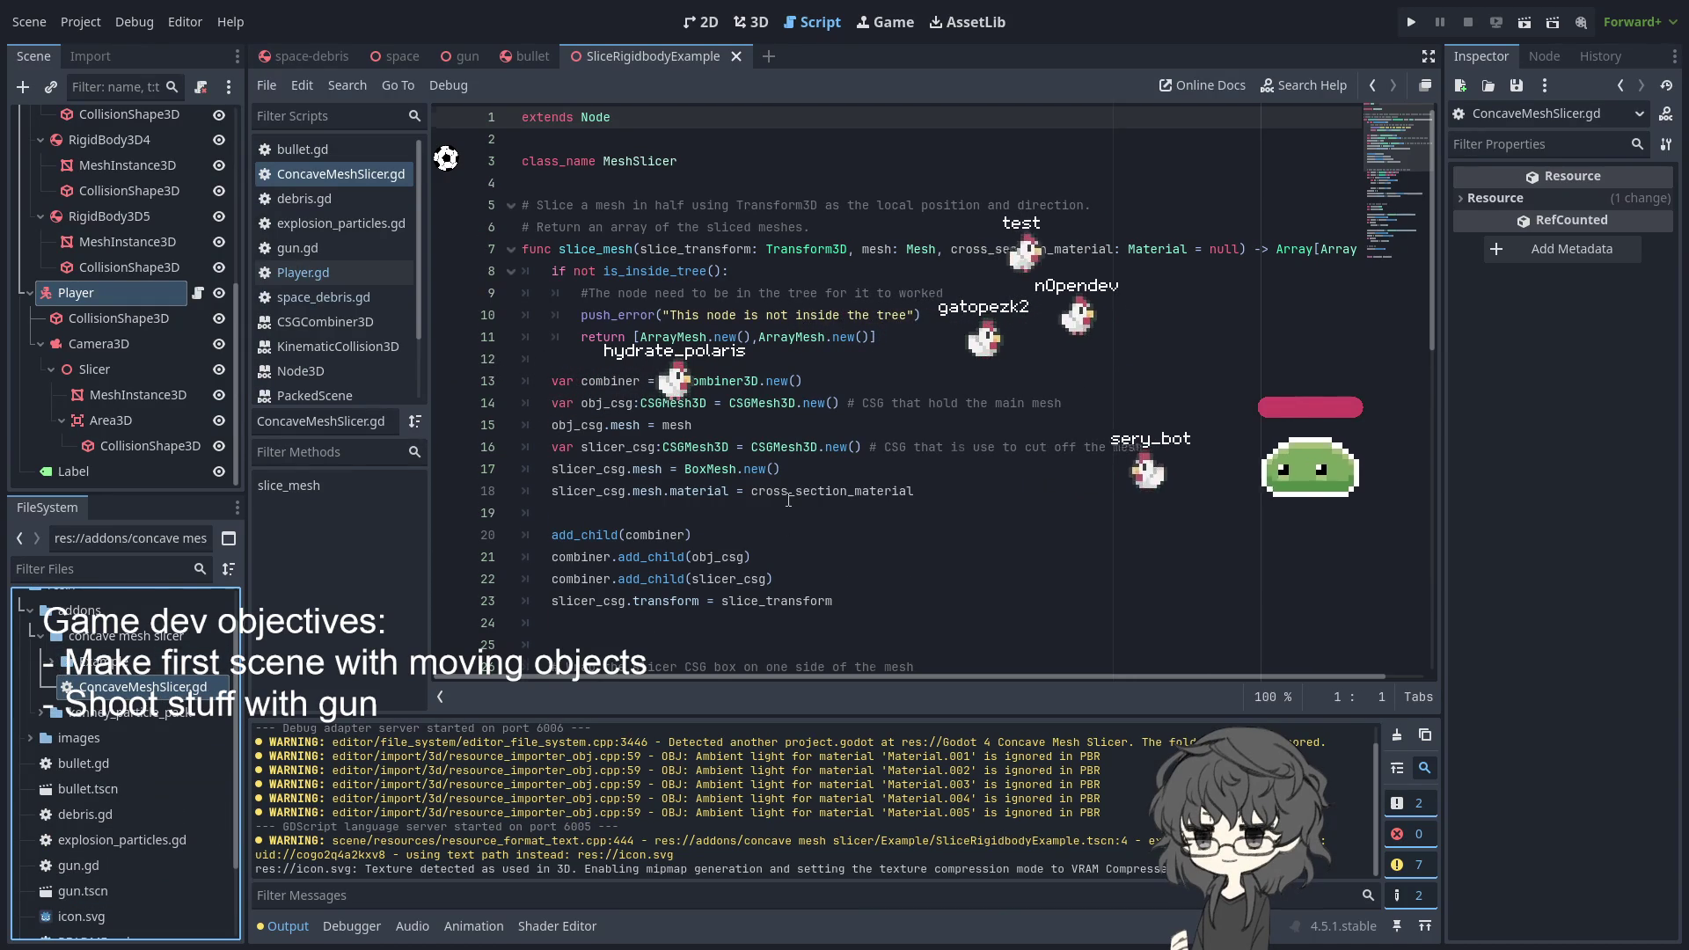
pyautogui.scroll(-10, 789, 500)
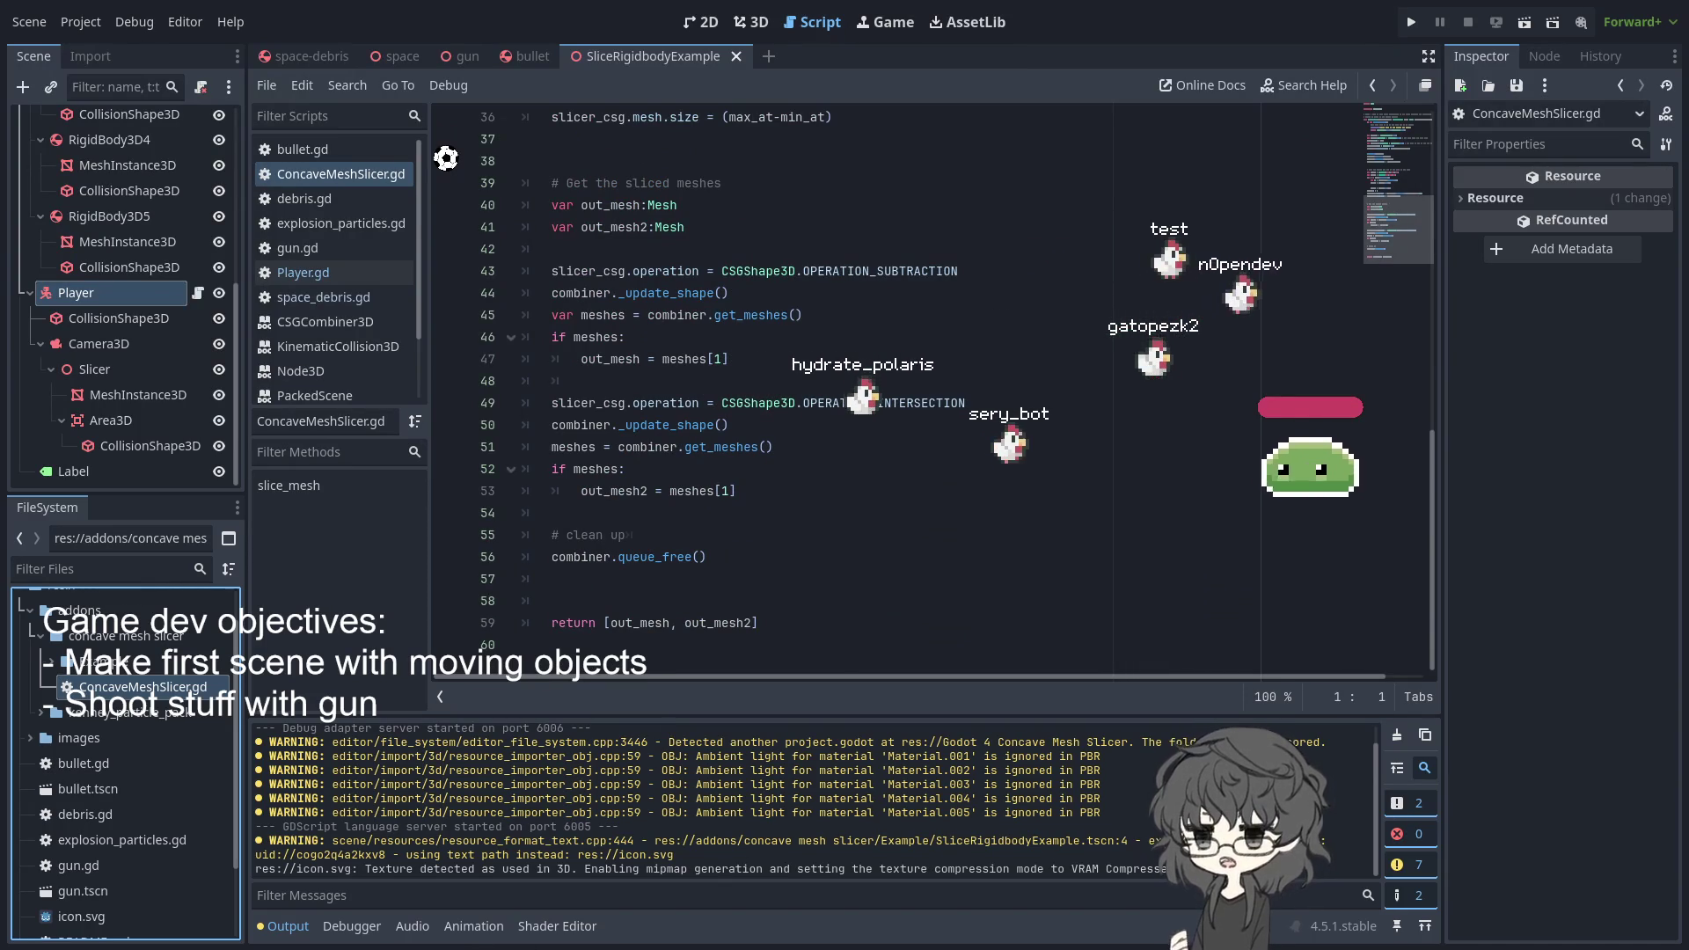
pyautogui.hotkey('alt', 'Tab')
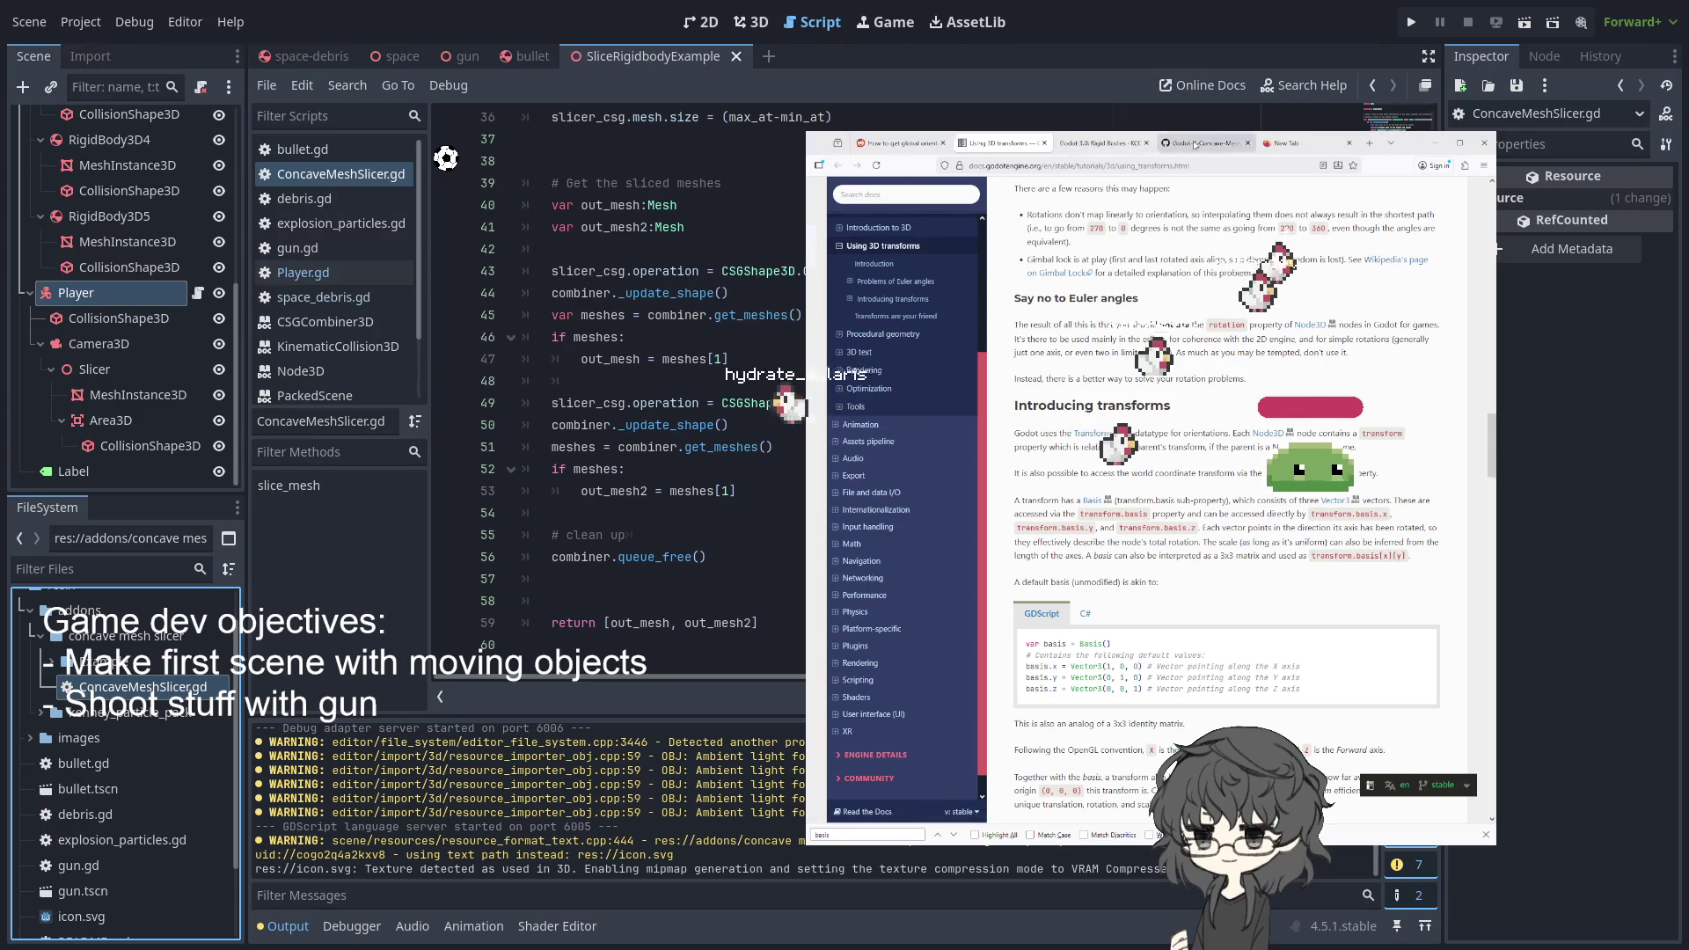
# - Browse the concave mesh slicer repository's branches and the reddit post on global orientation
pyautogui.click(1206, 142)
pyautogui.click(885, 297)
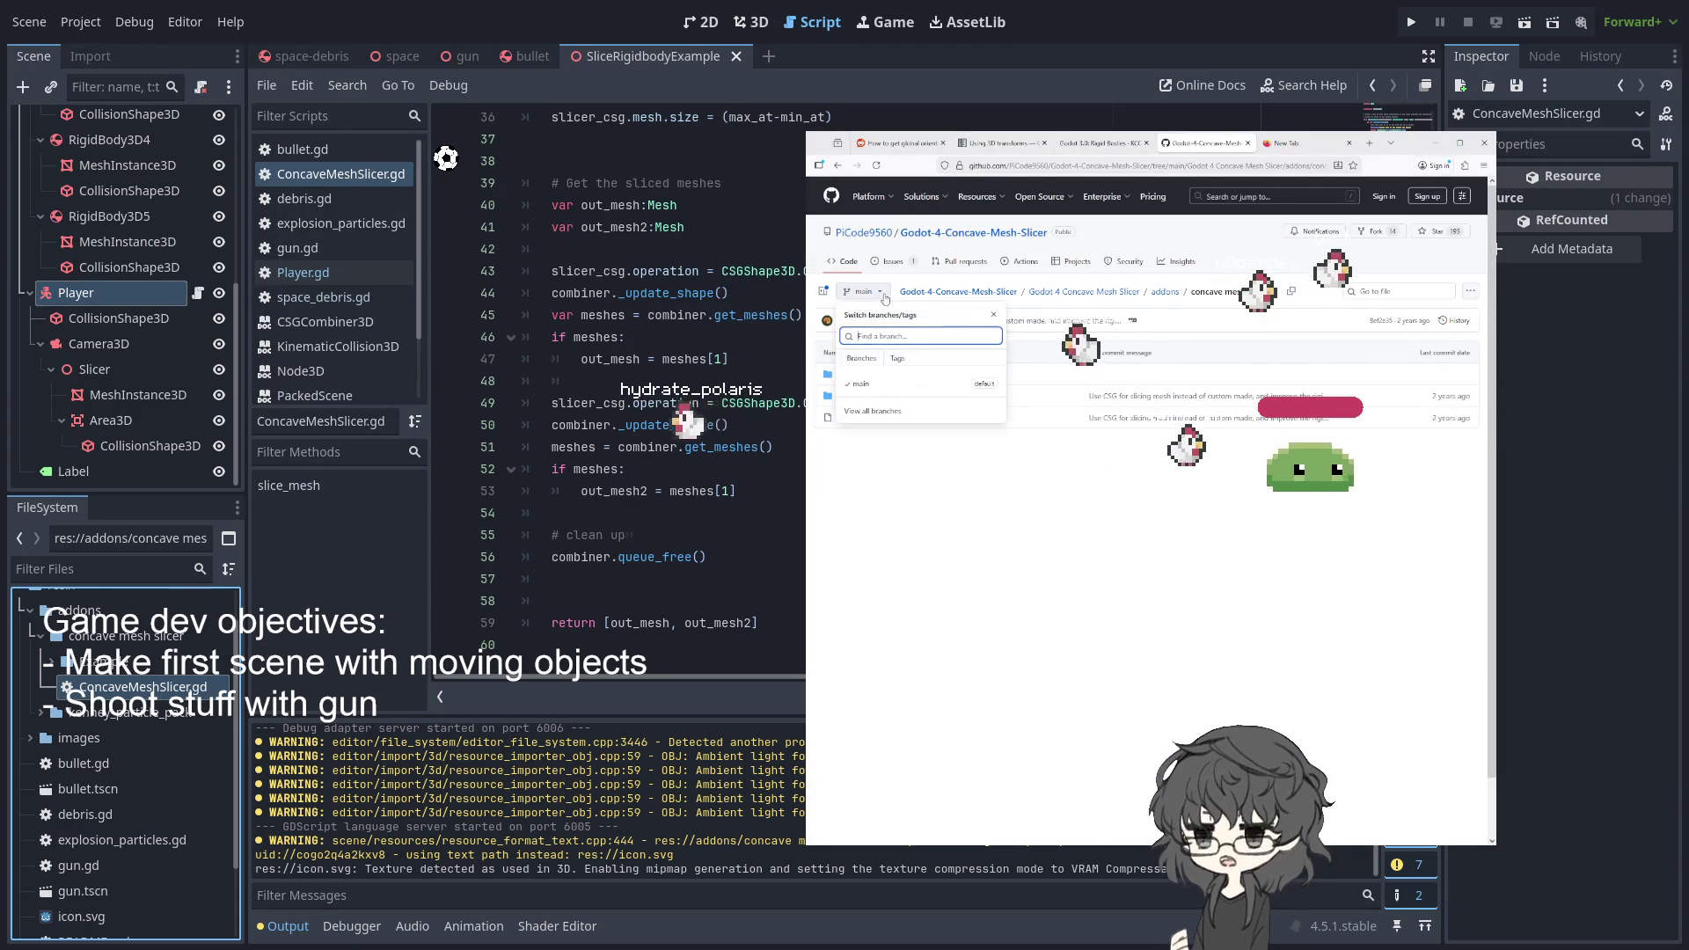
pyautogui.click(884, 413)
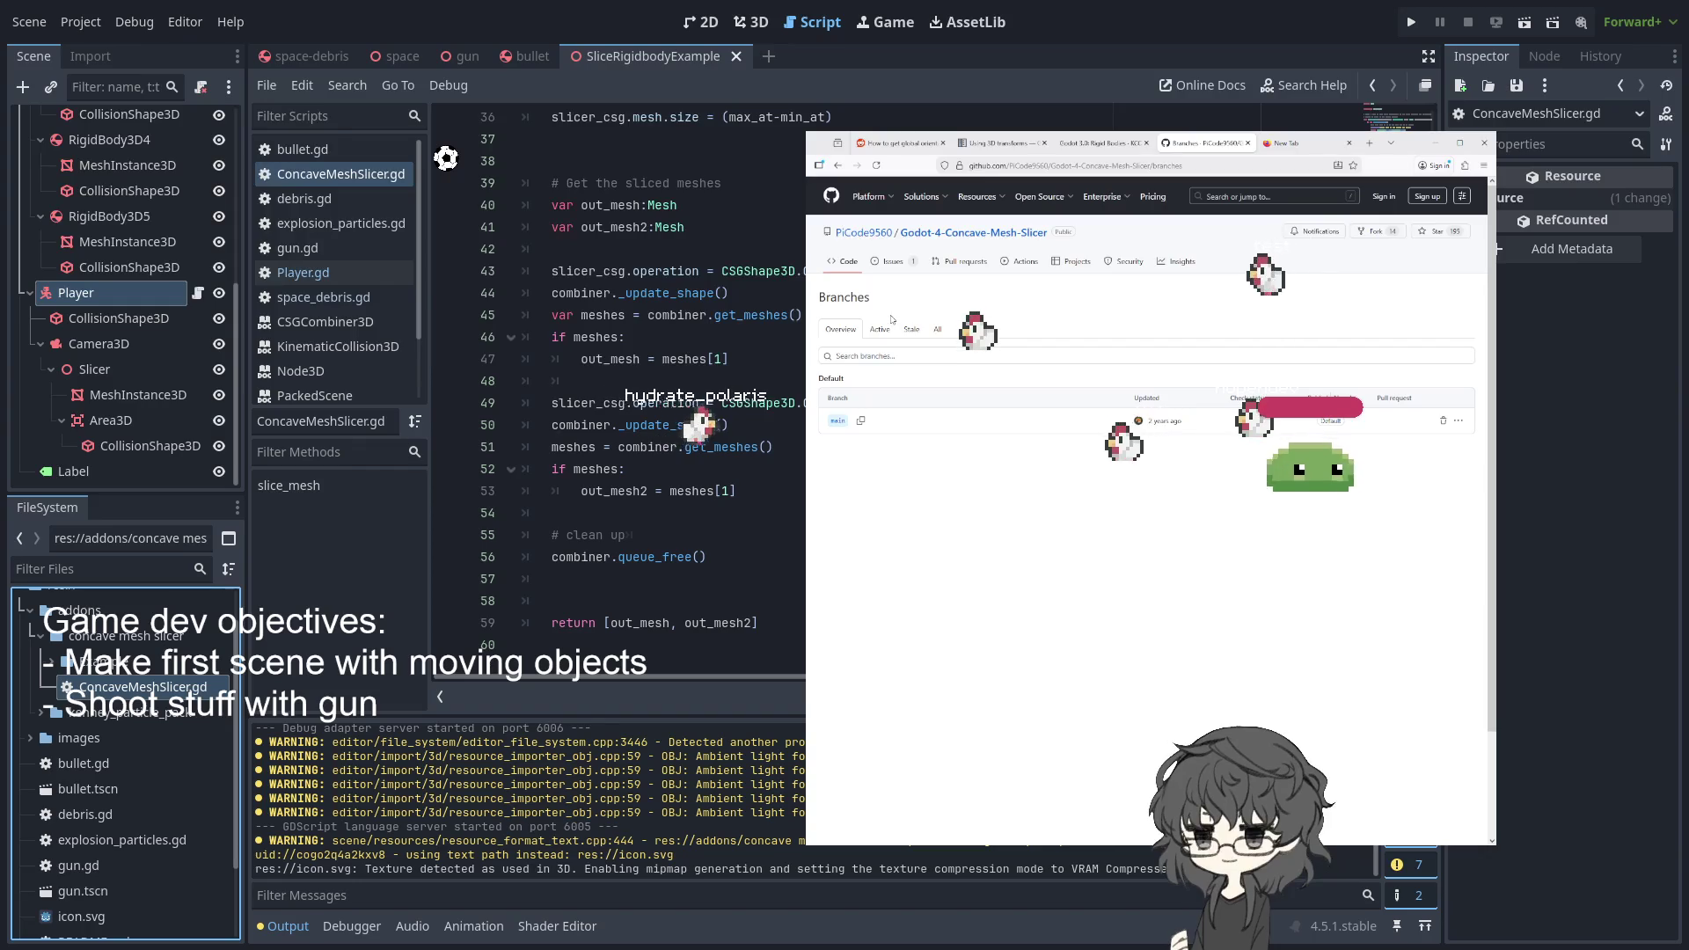
pyautogui.click(837, 166)
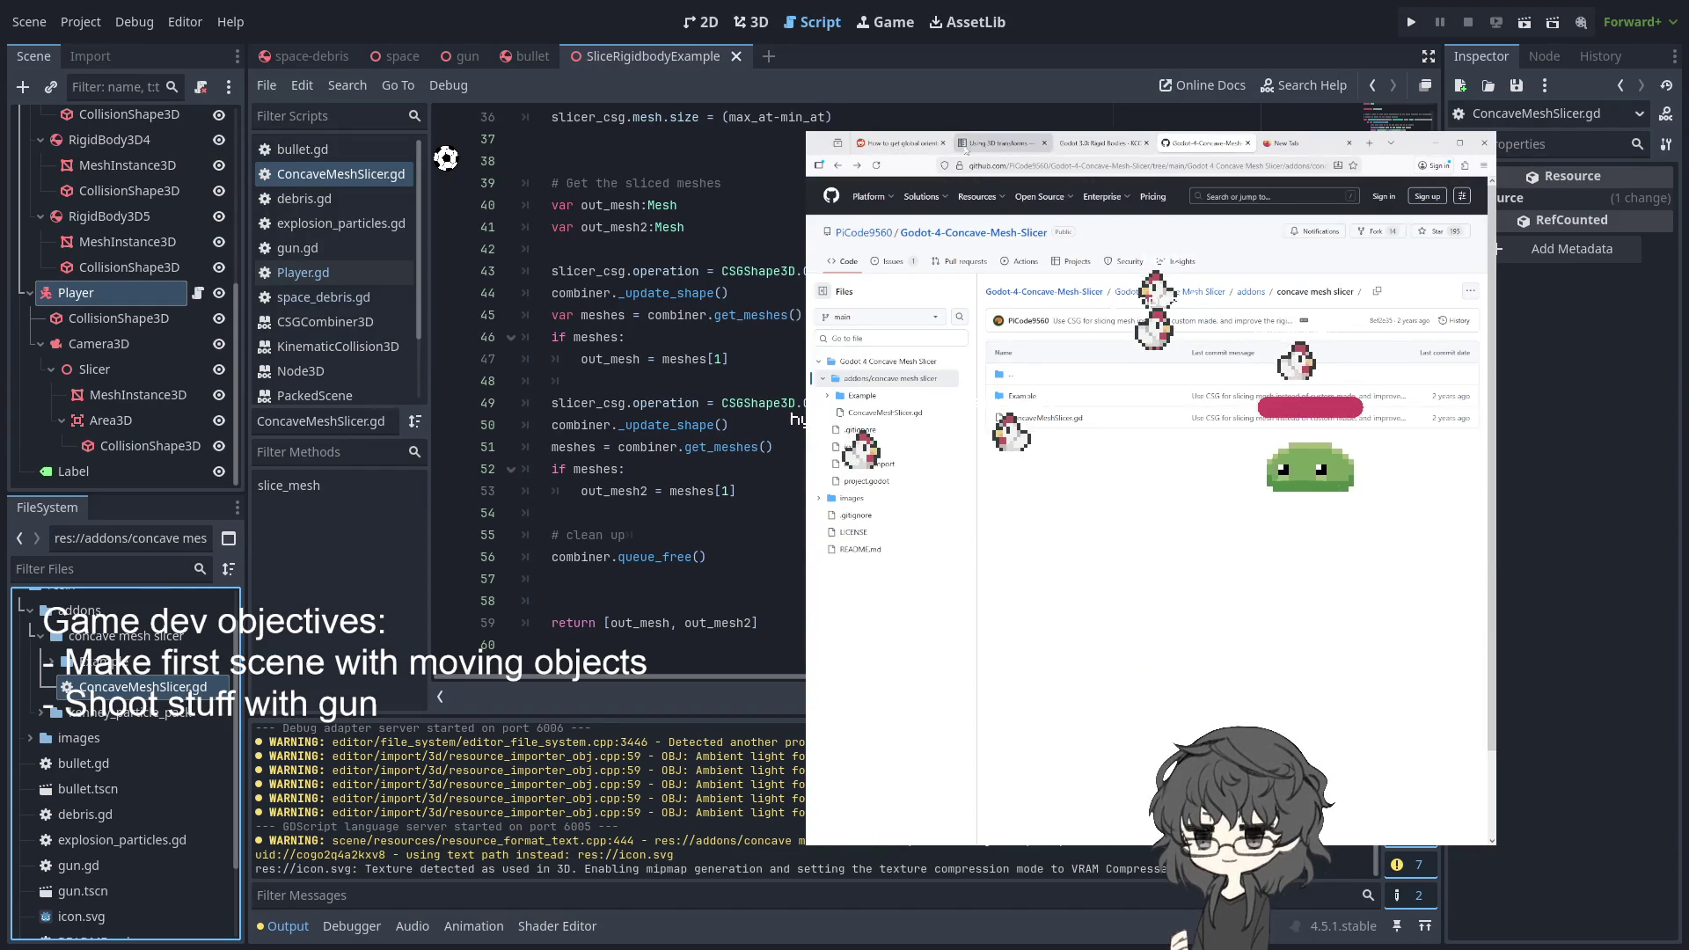
pyautogui.click(912, 146)
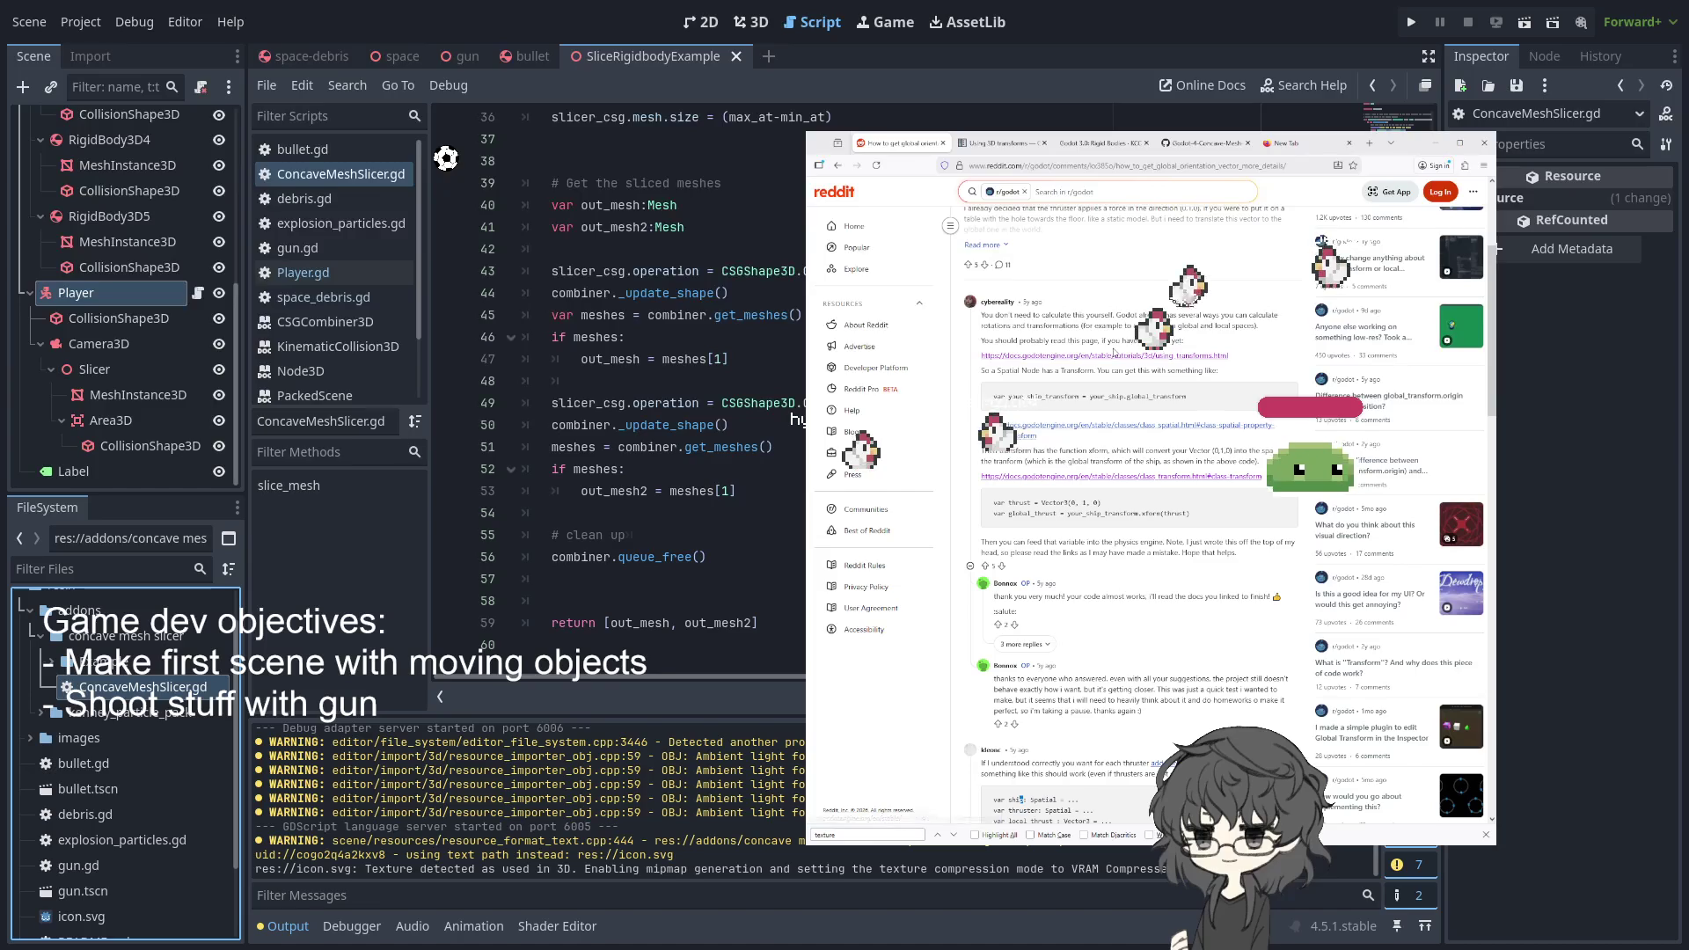
pyautogui.scroll(3, 1059, 306)
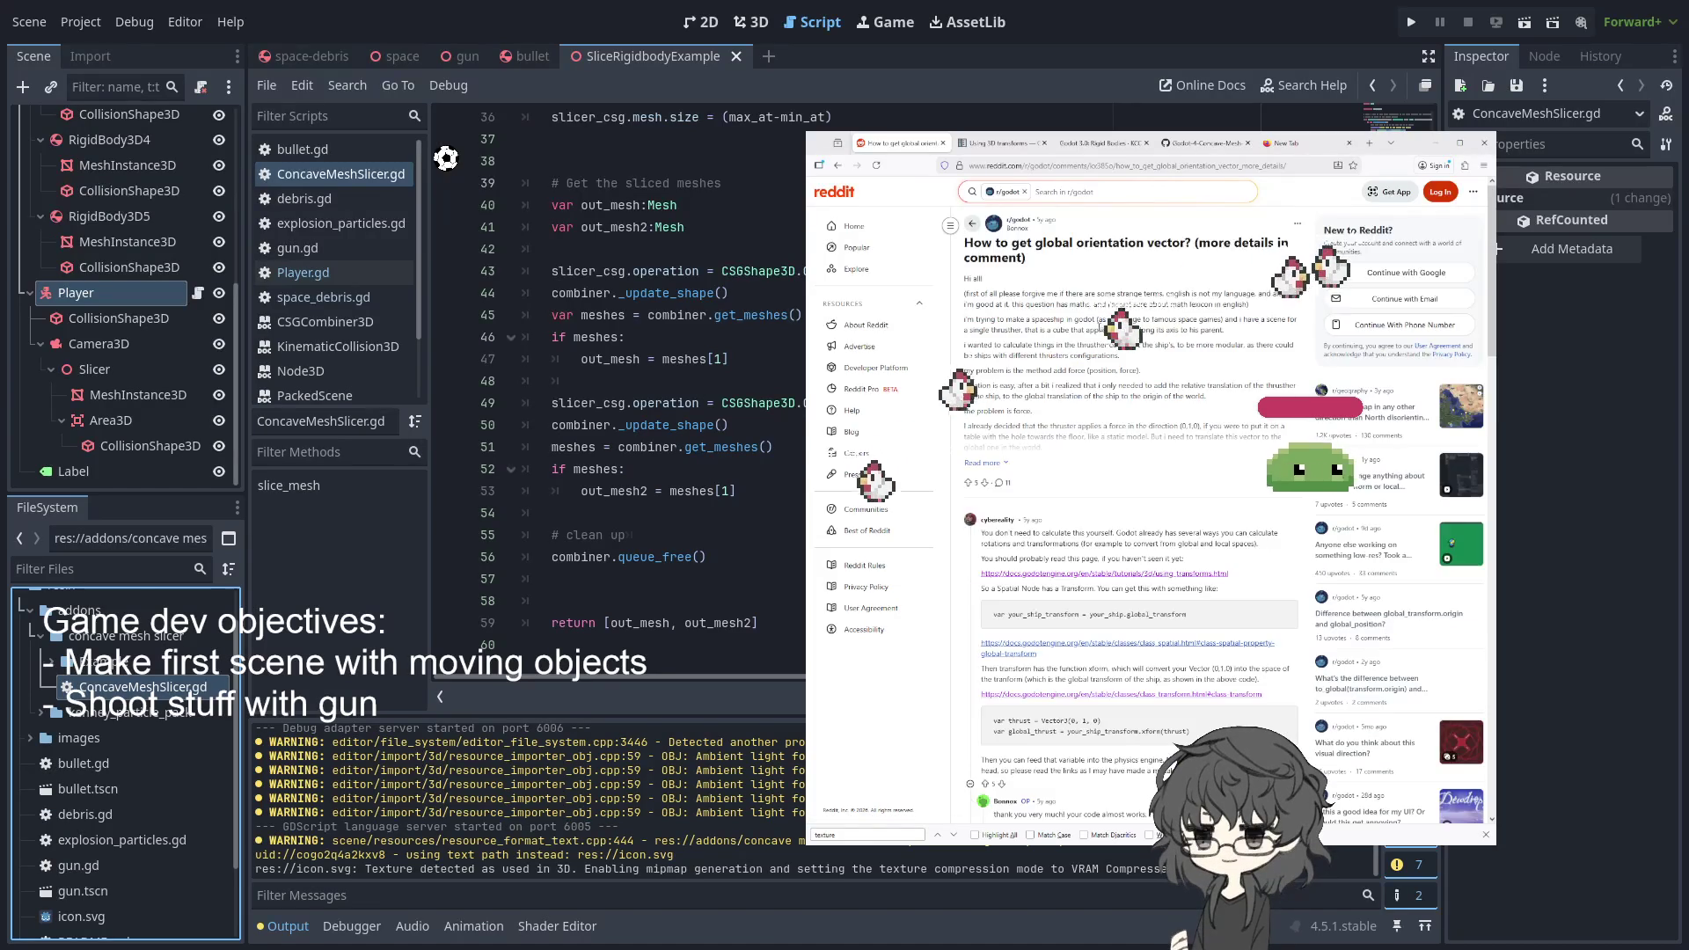
# - Go to the repository's main README and open its demo video in a new tab
pyautogui.click(1208, 143)
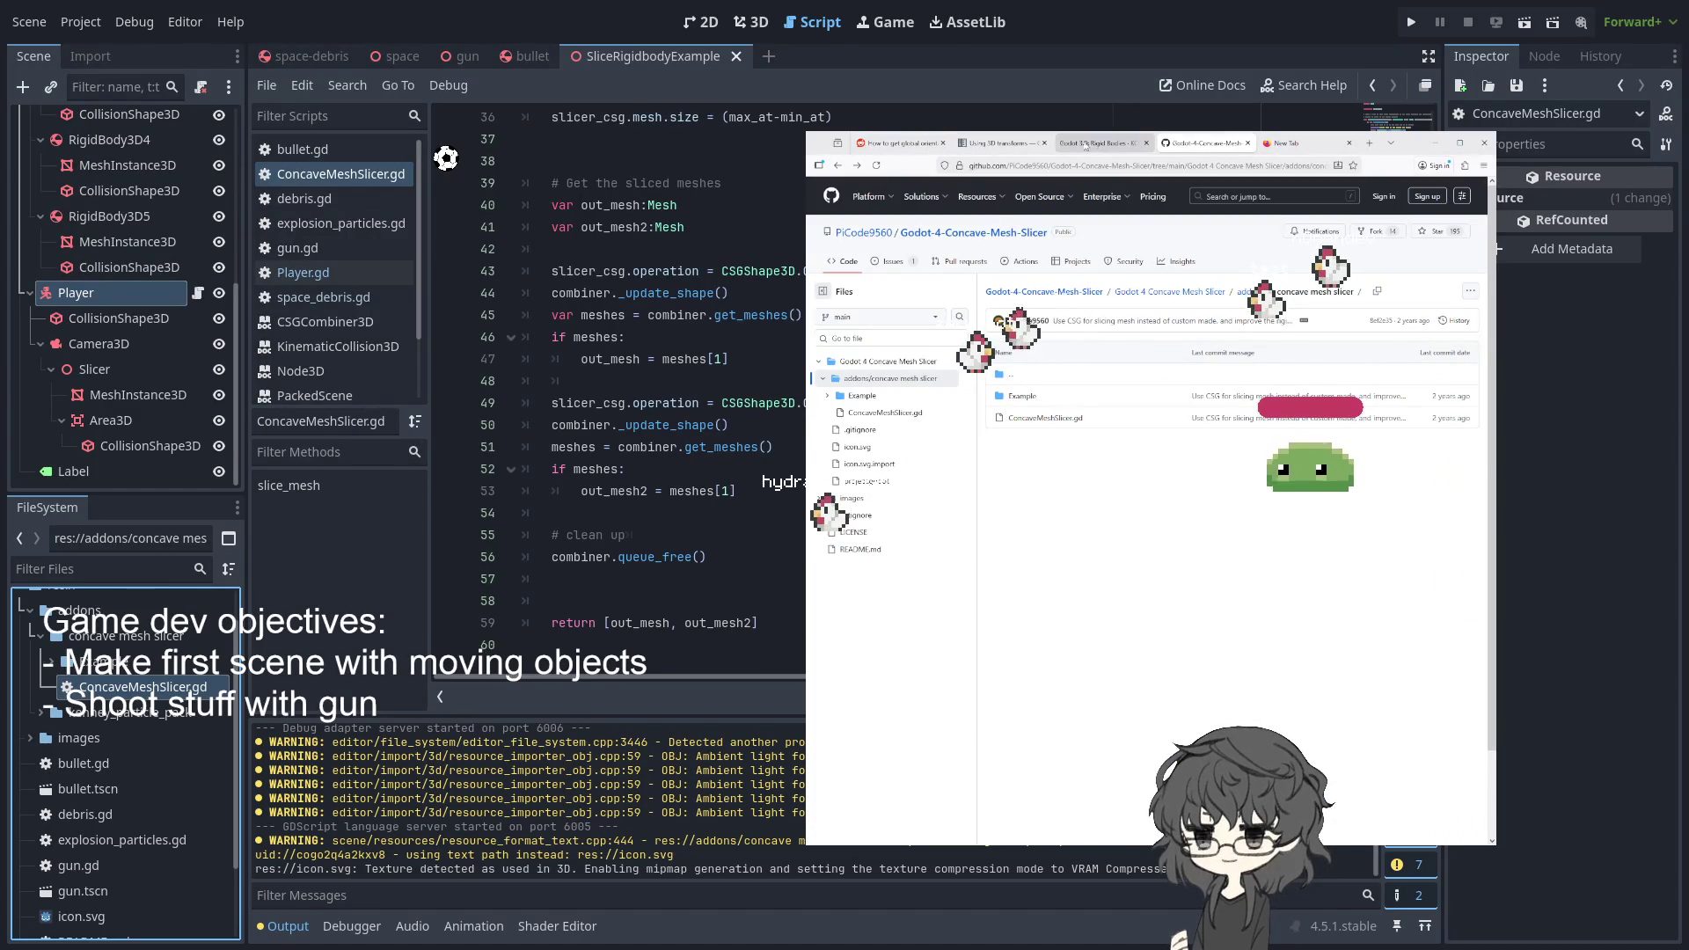
pyautogui.click(839, 164)
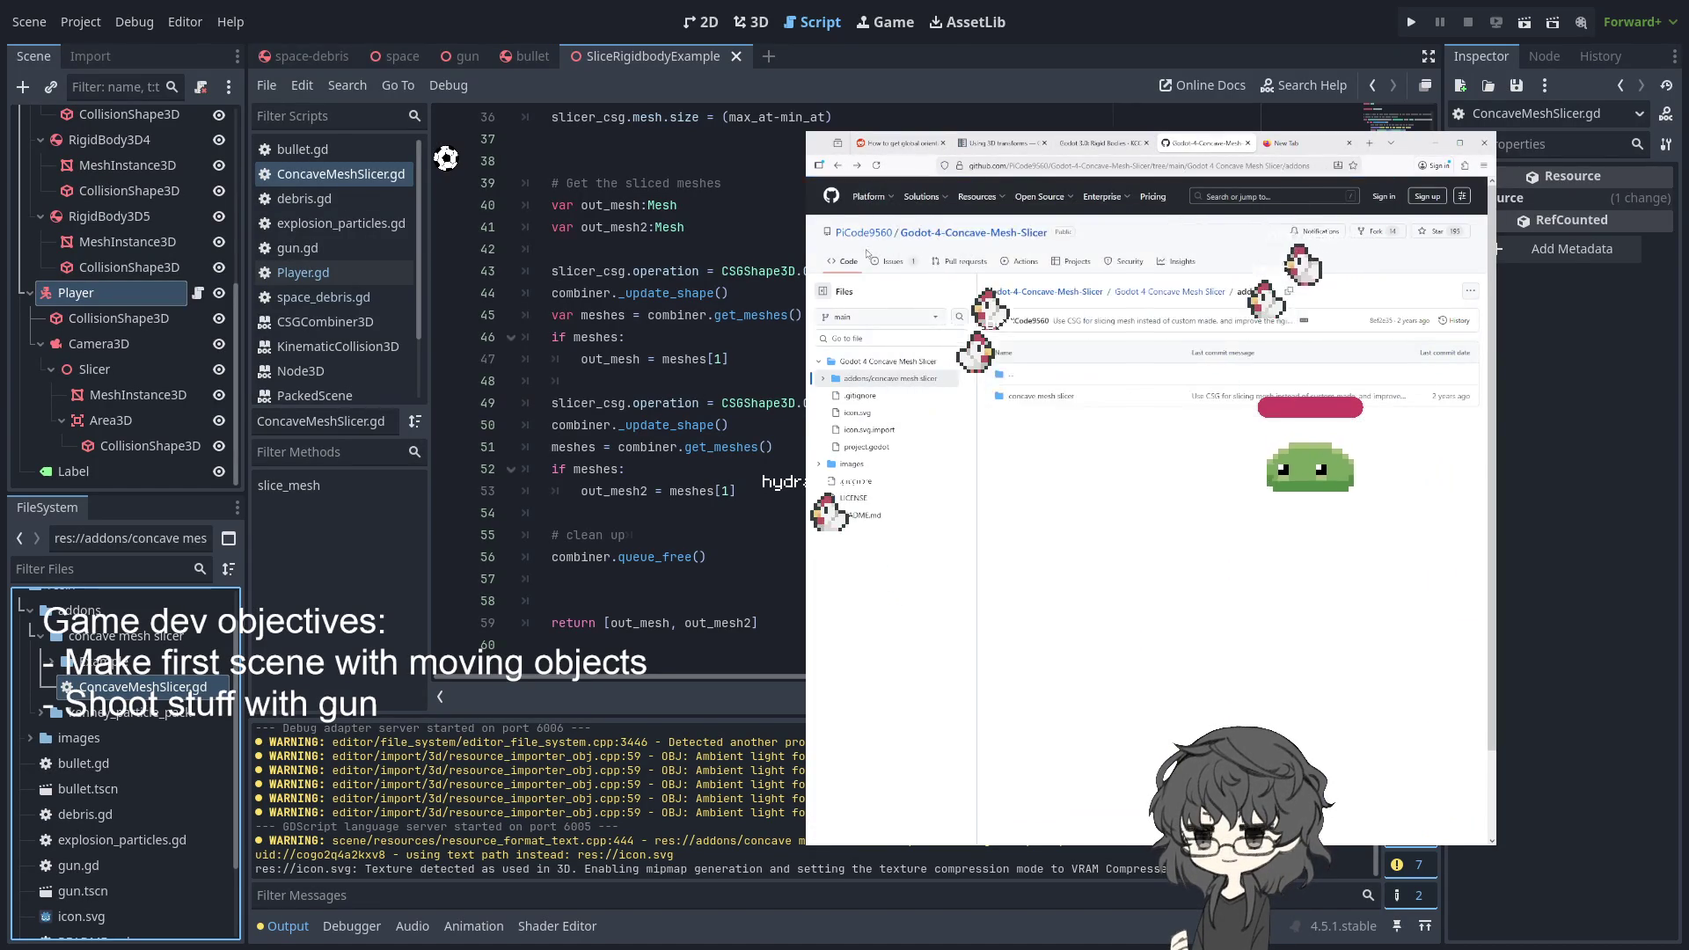
pyautogui.click(958, 236)
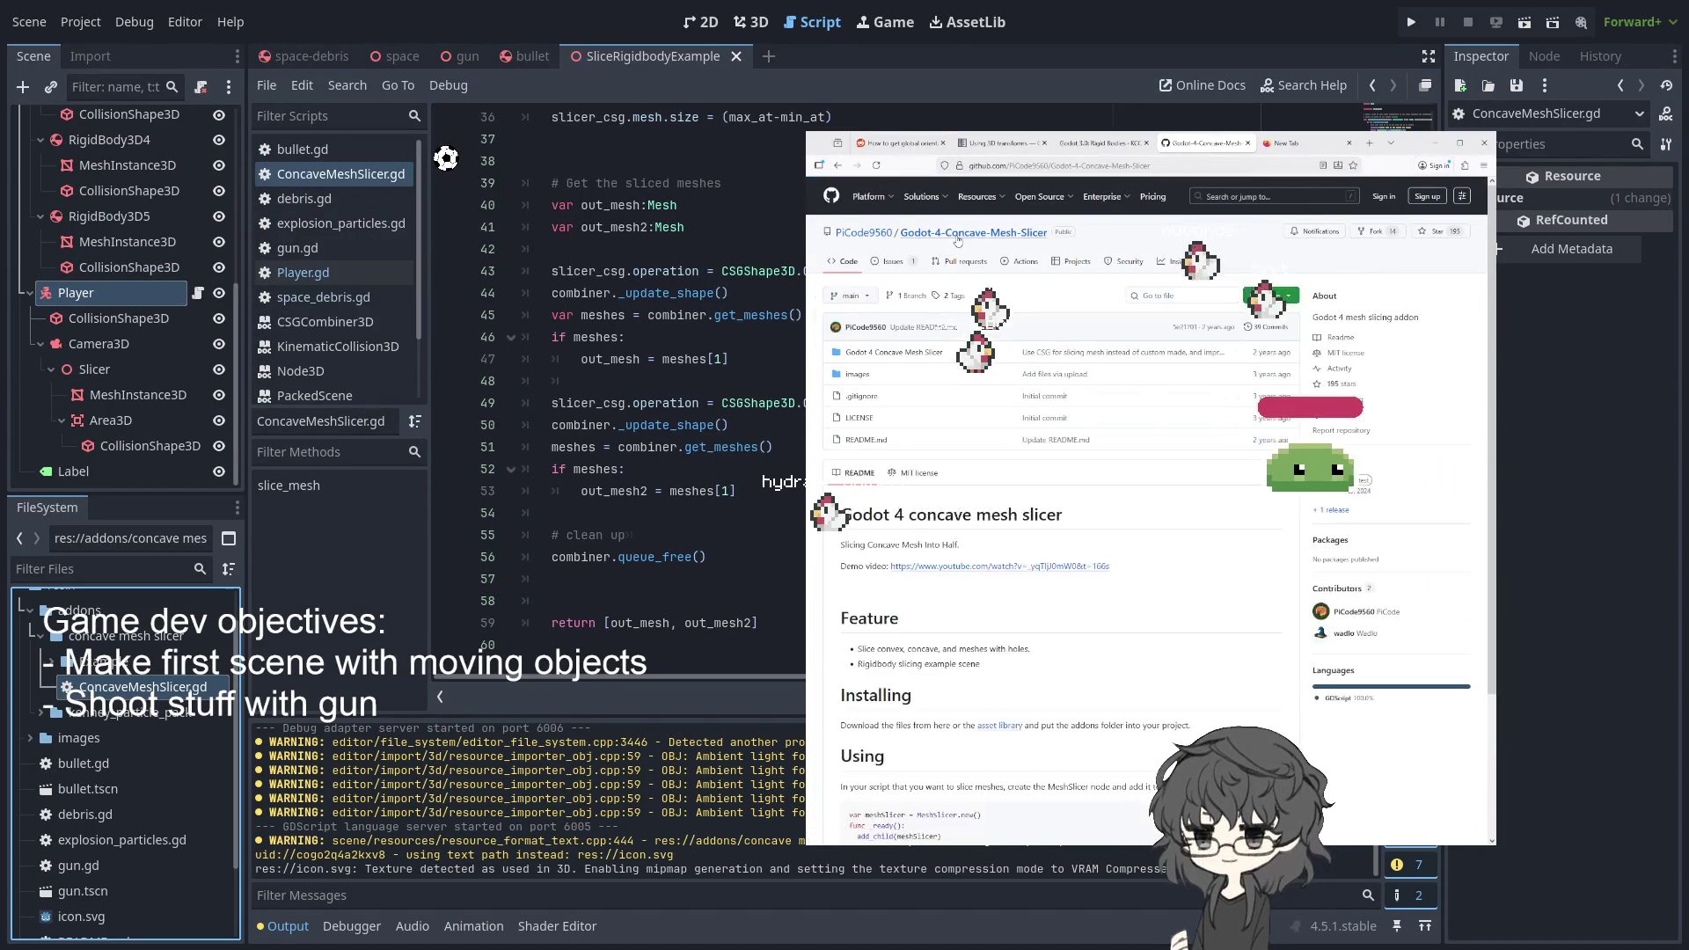
pyautogui.scroll(-3, 1067, 500)
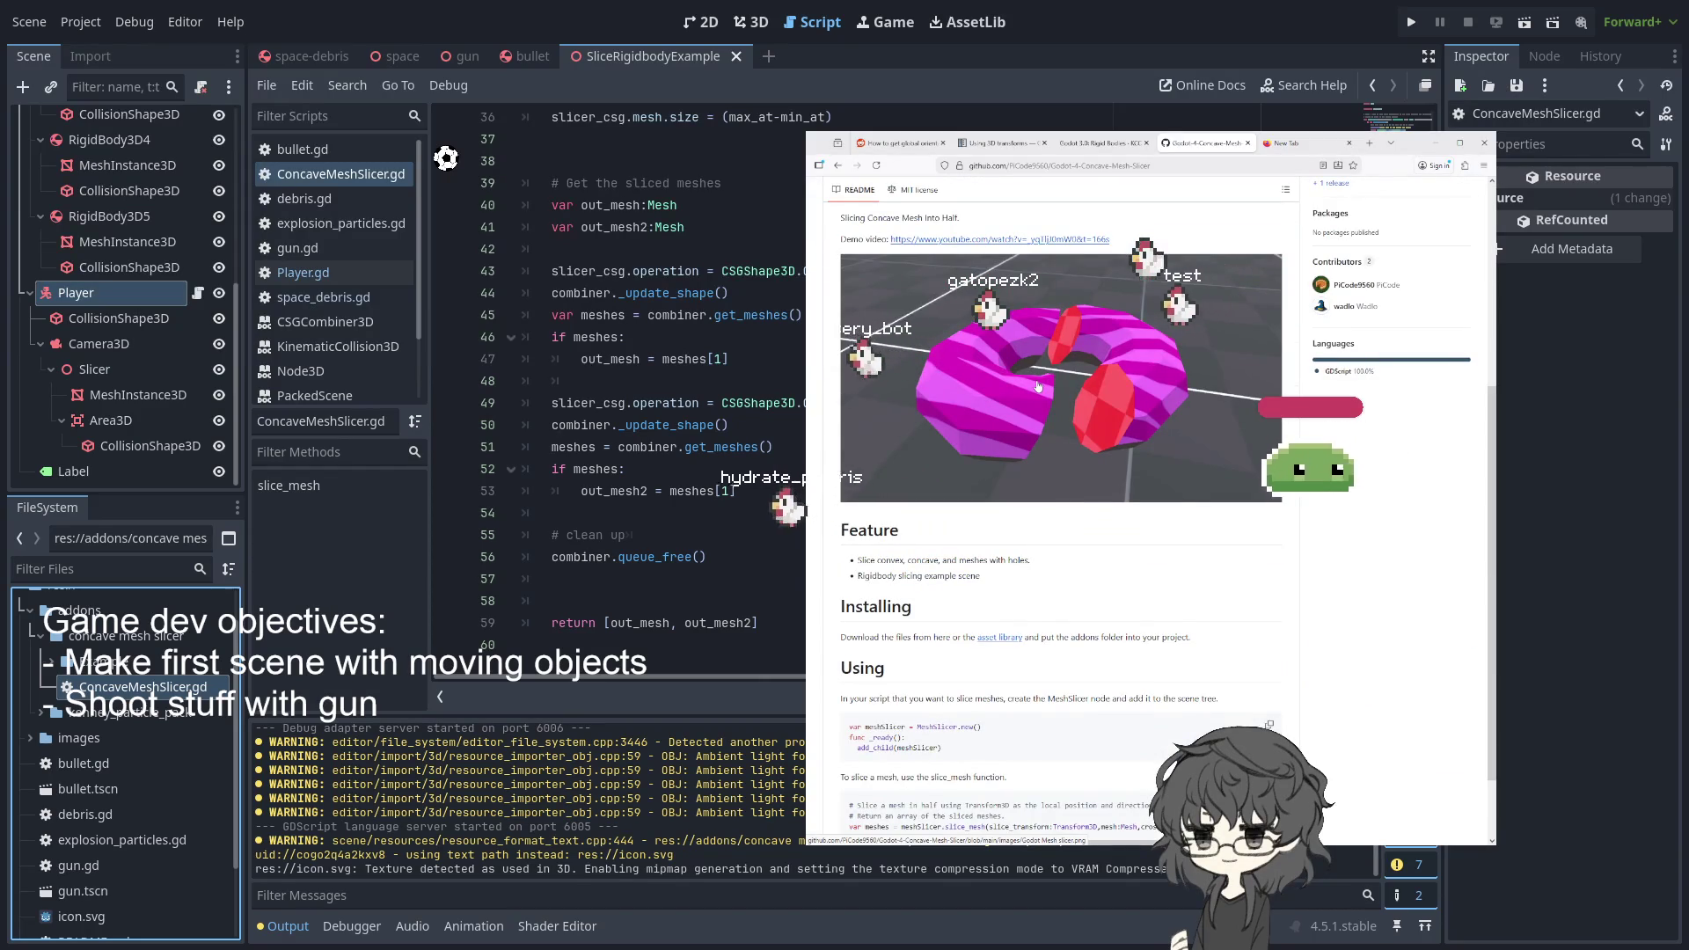
pyautogui.scroll(3, 1038, 385)
pyautogui.middleClick(1058, 565)
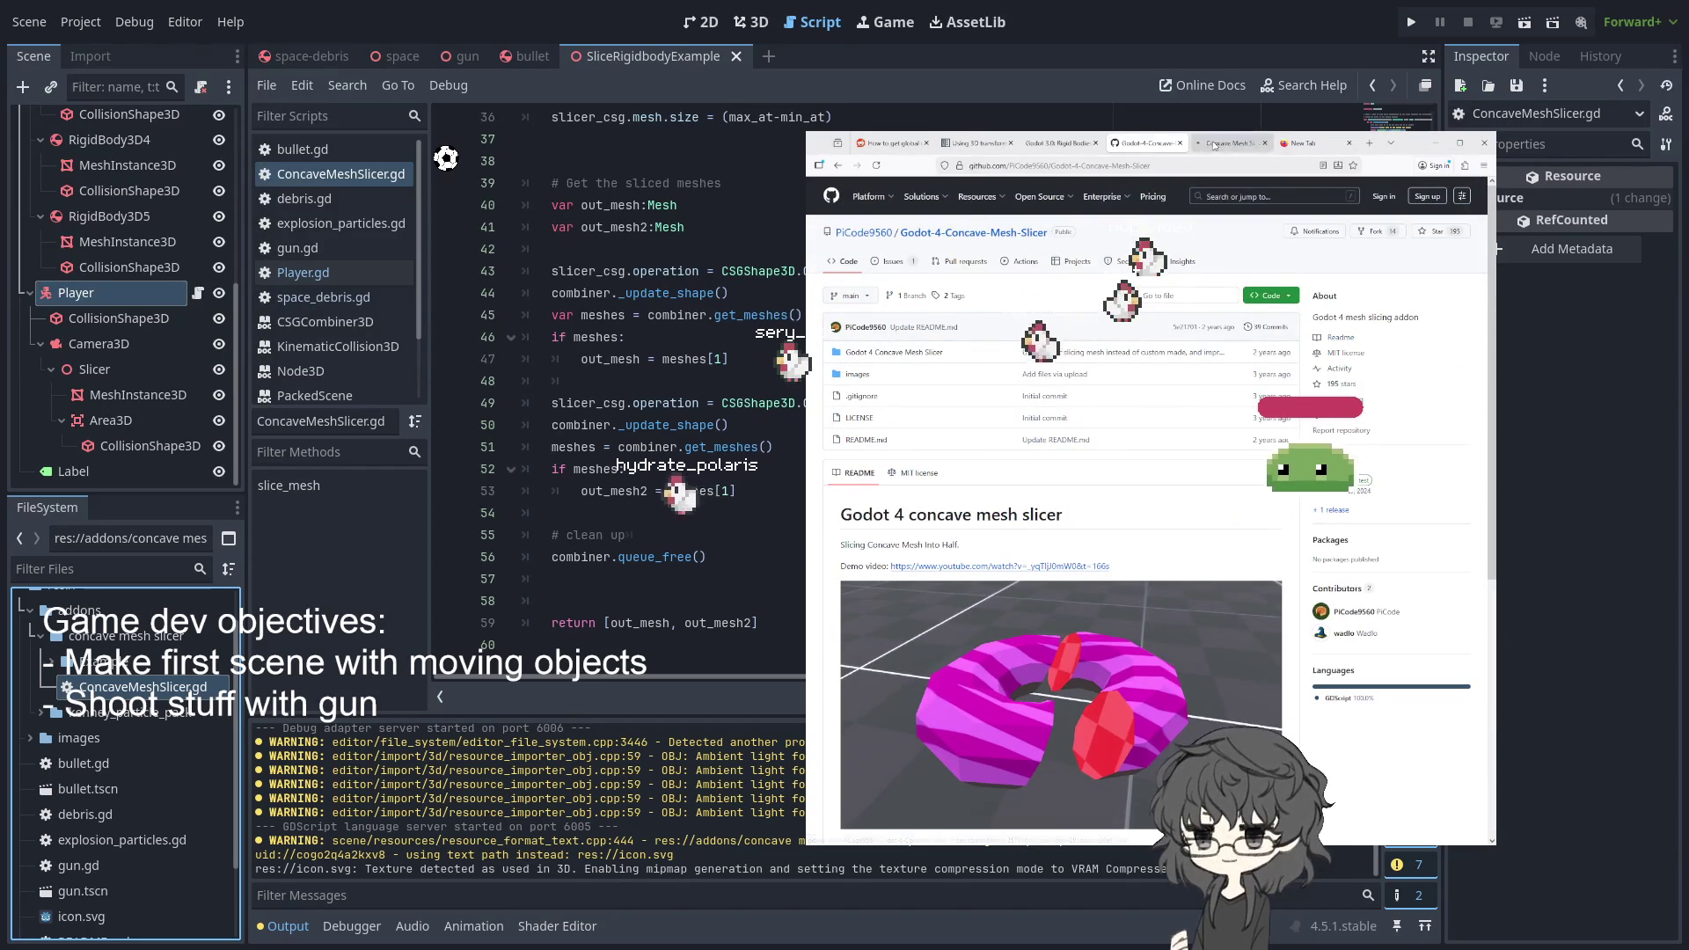
pyautogui.hotkey('ctrl', 'Tab')
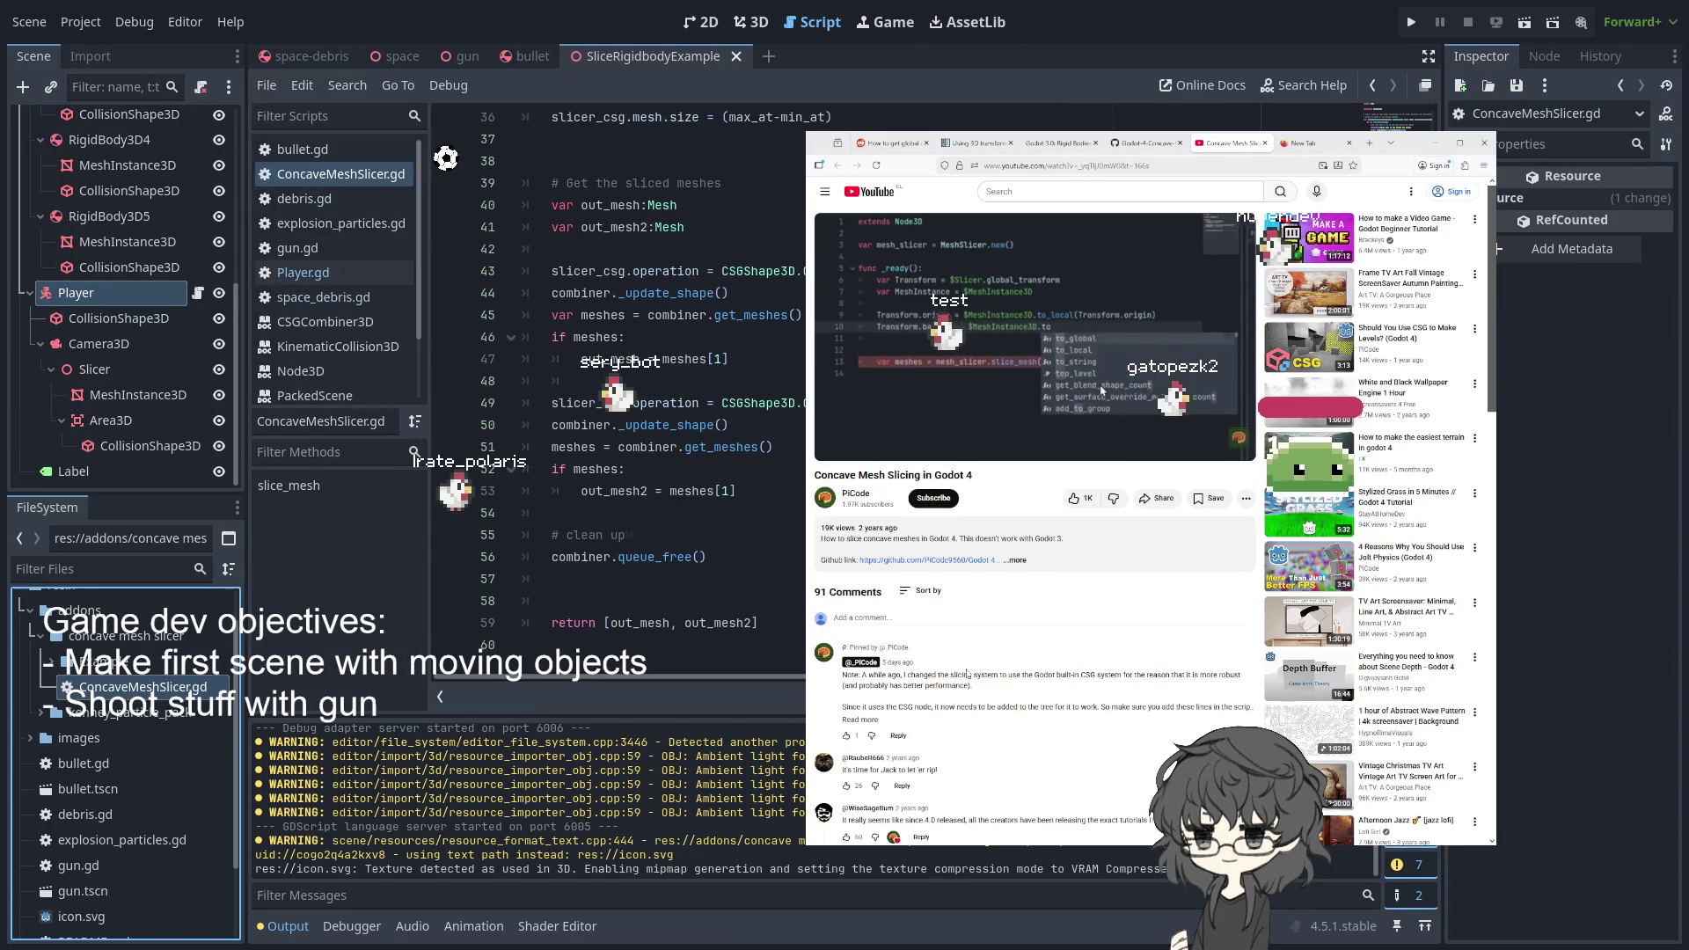
# - Expand the '3 replies' thread and the full pinned comment, then select the Player node
pyautogui.scroll(-3, 967, 674)
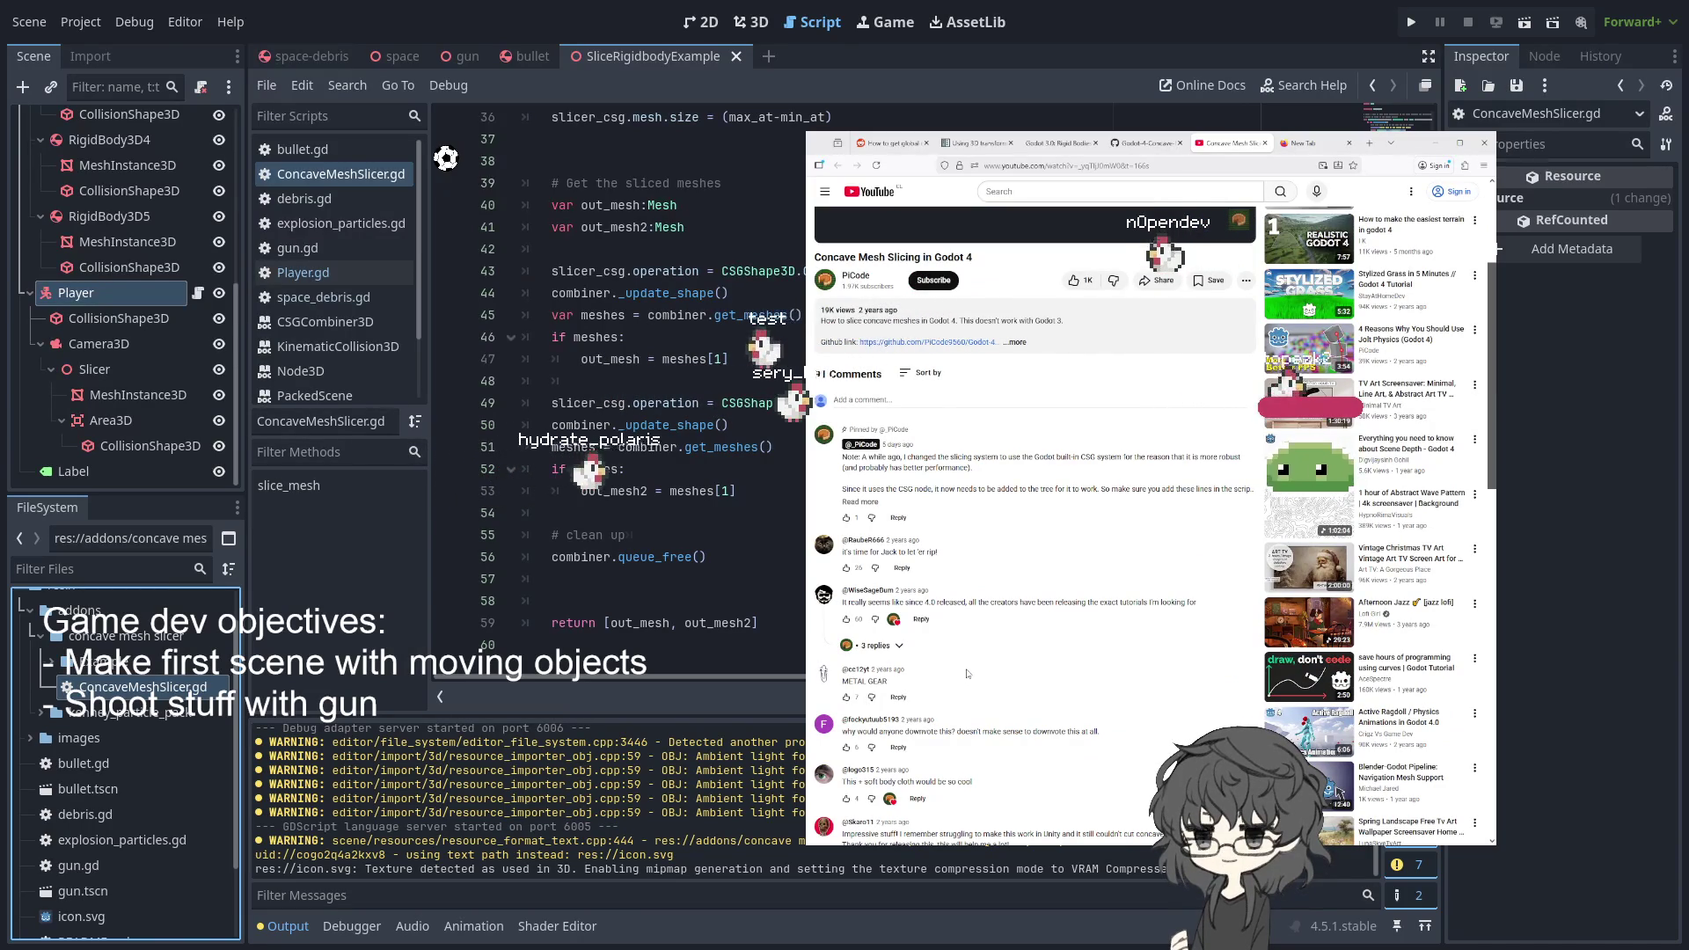
pyautogui.click(900, 647)
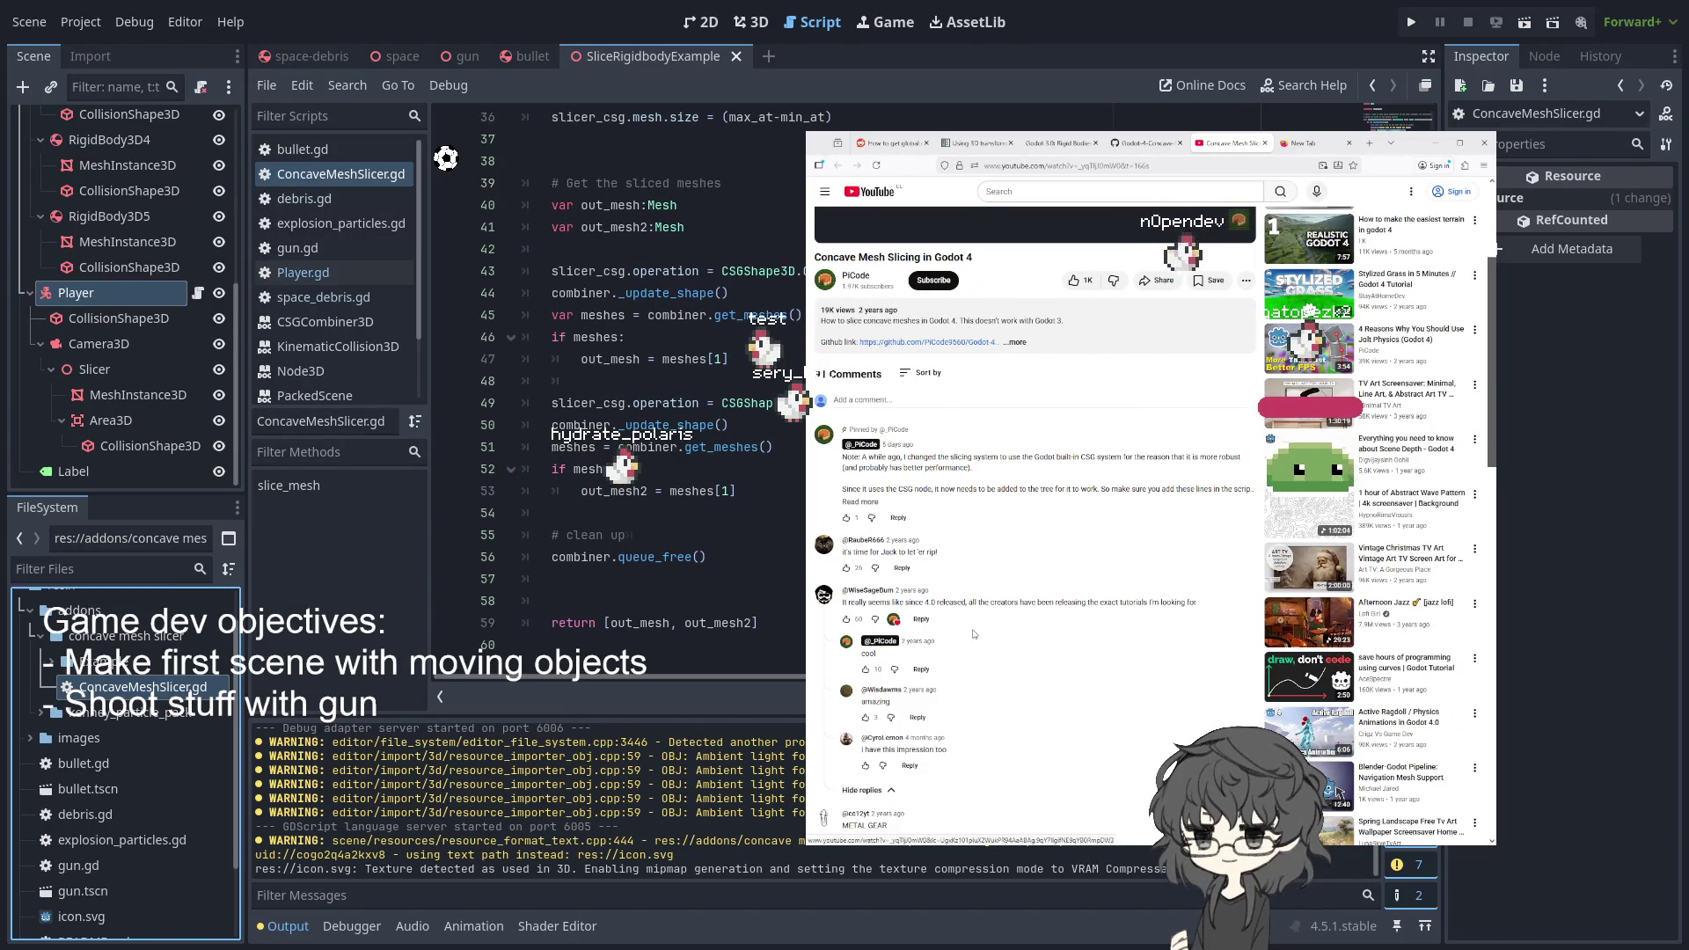
pyautogui.scroll(-2, 933, 642)
pyautogui.scroll(4, 974, 633)
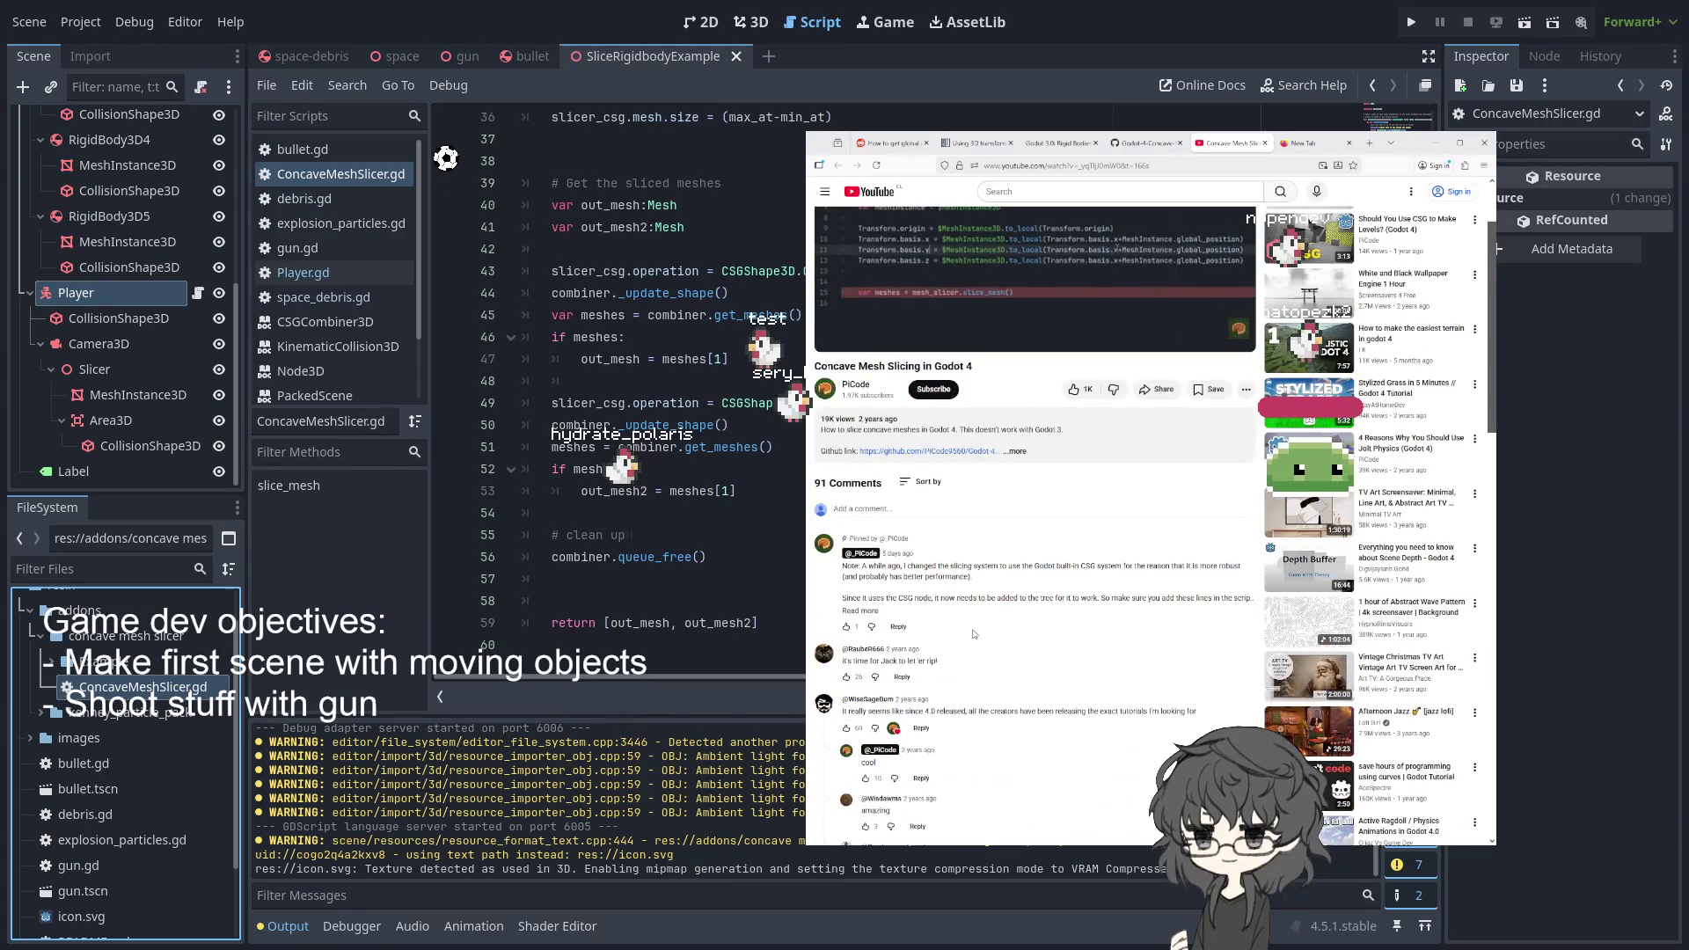
pyautogui.scroll(2, 974, 633)
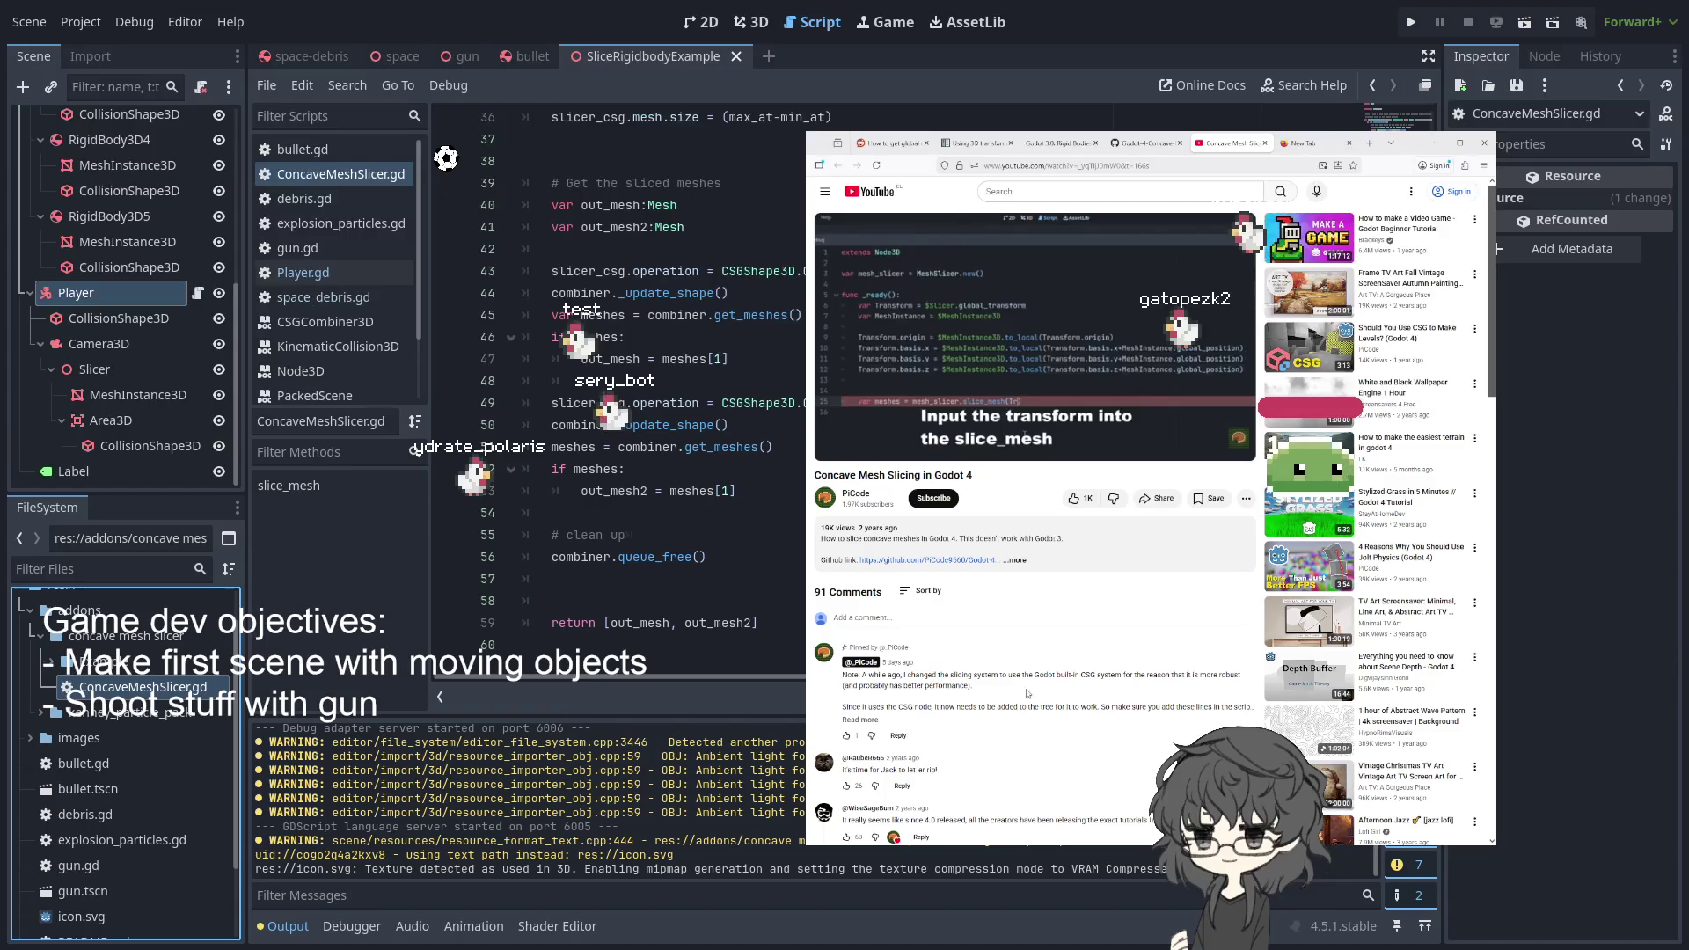
pyautogui.click(860, 720)
pyautogui.scroll(-2, 923, 717)
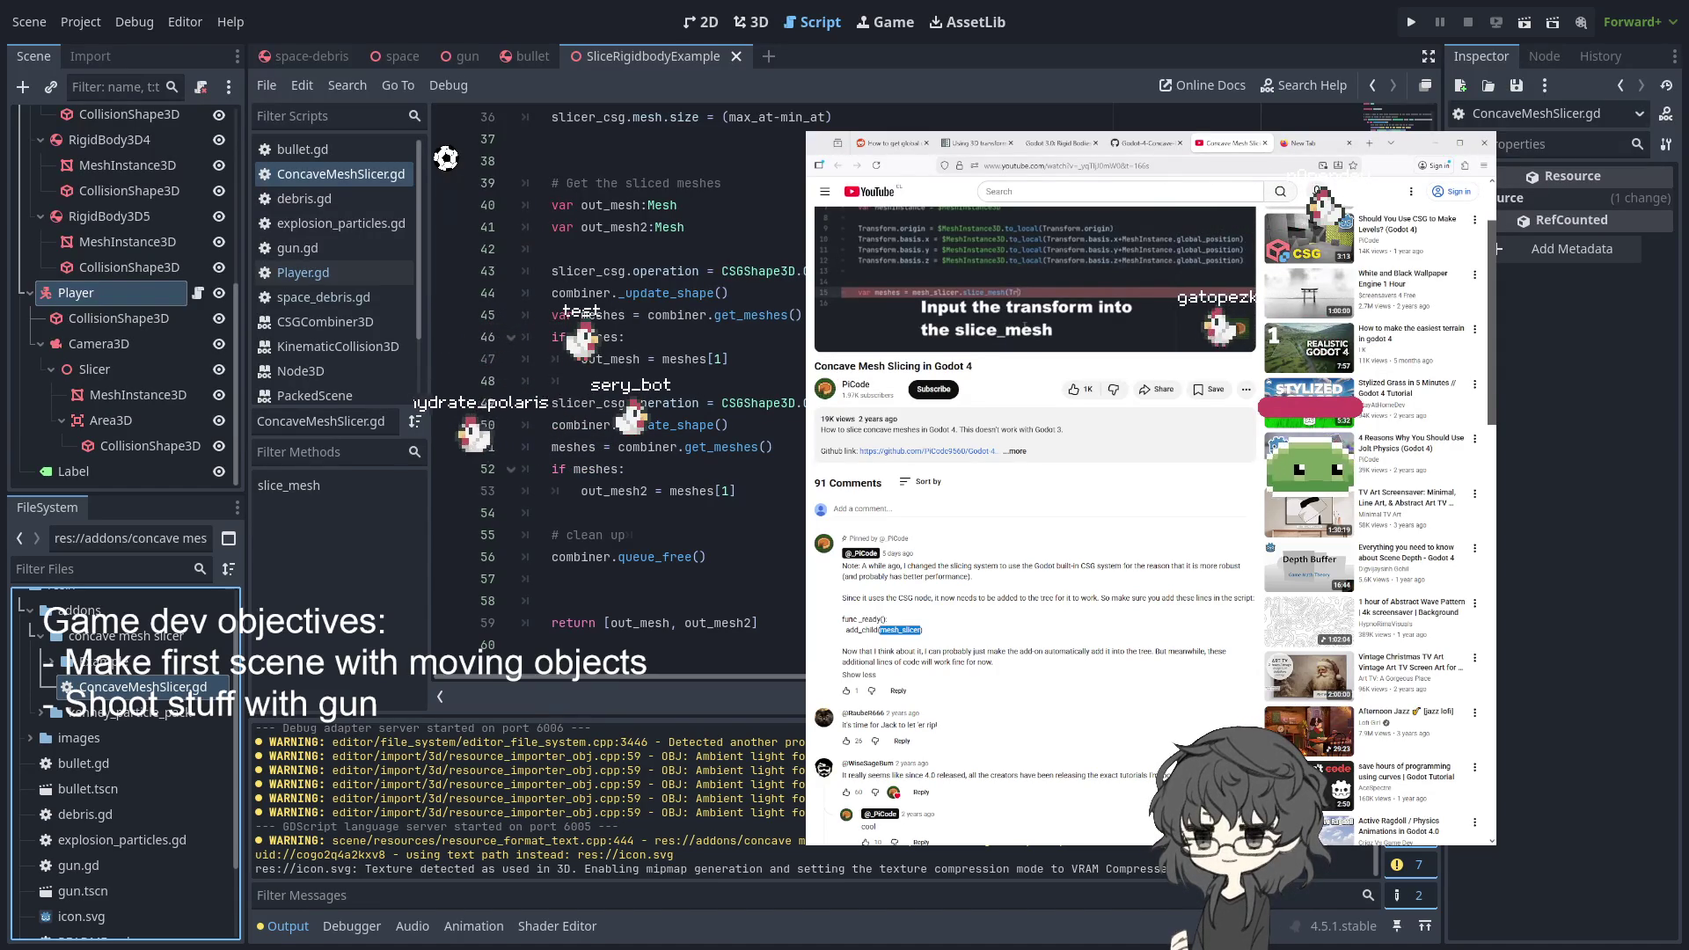
pyautogui.click(93, 292)
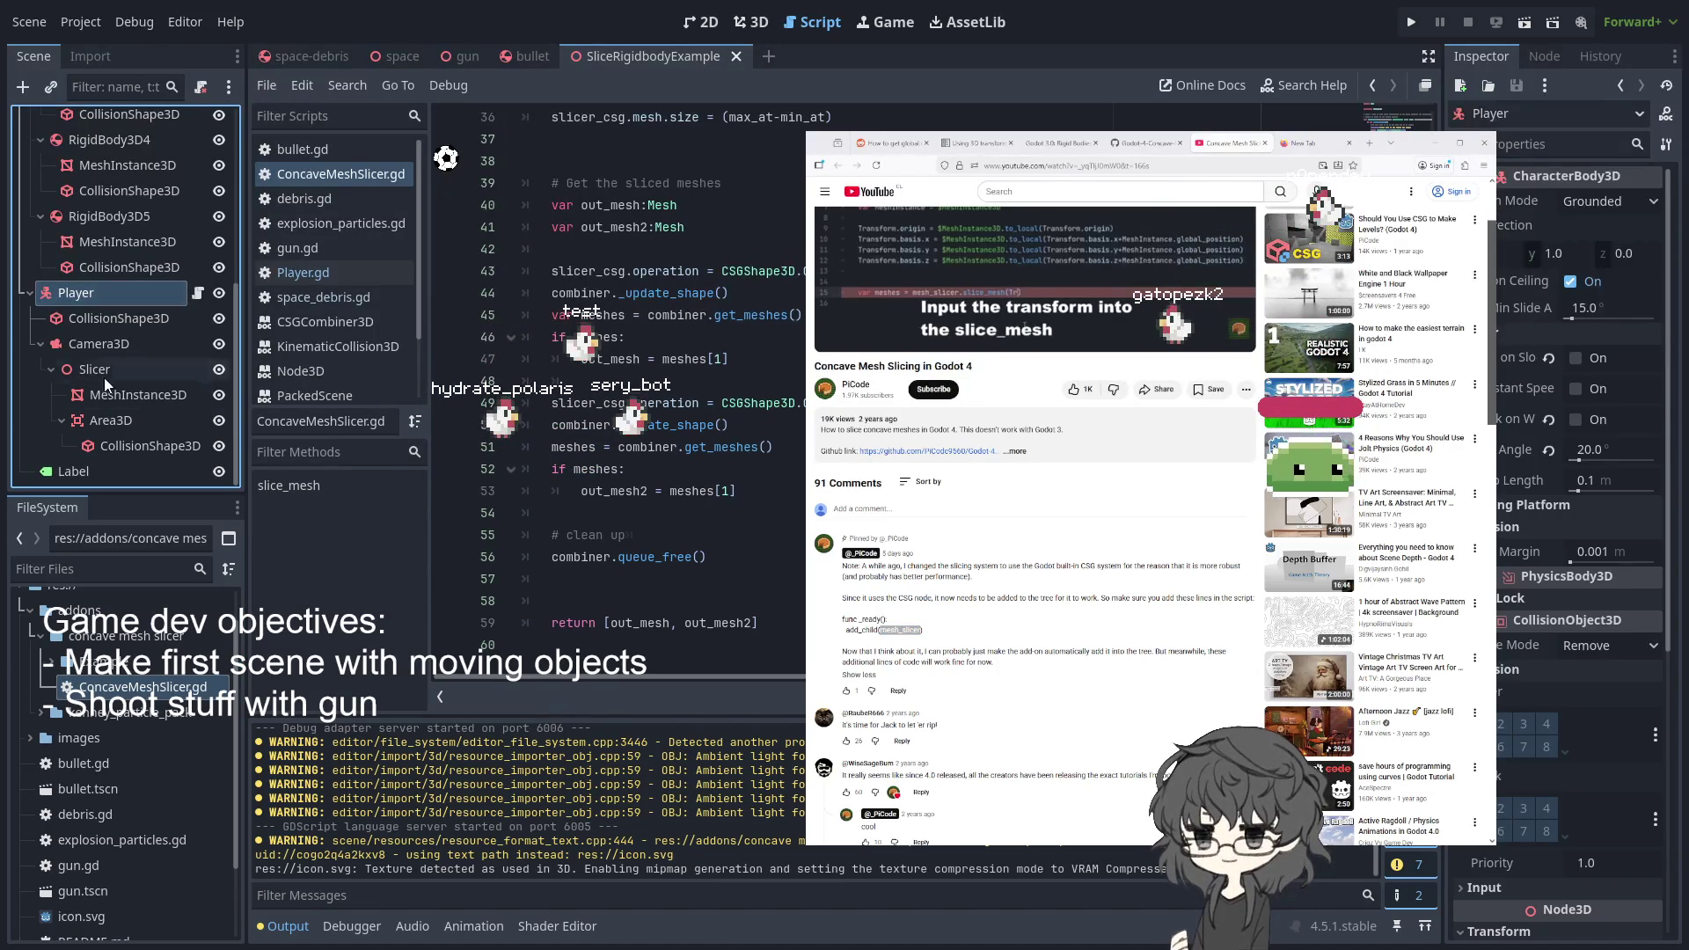
pyautogui.click(173, 690)
pyautogui.scroll(10, 725, 314)
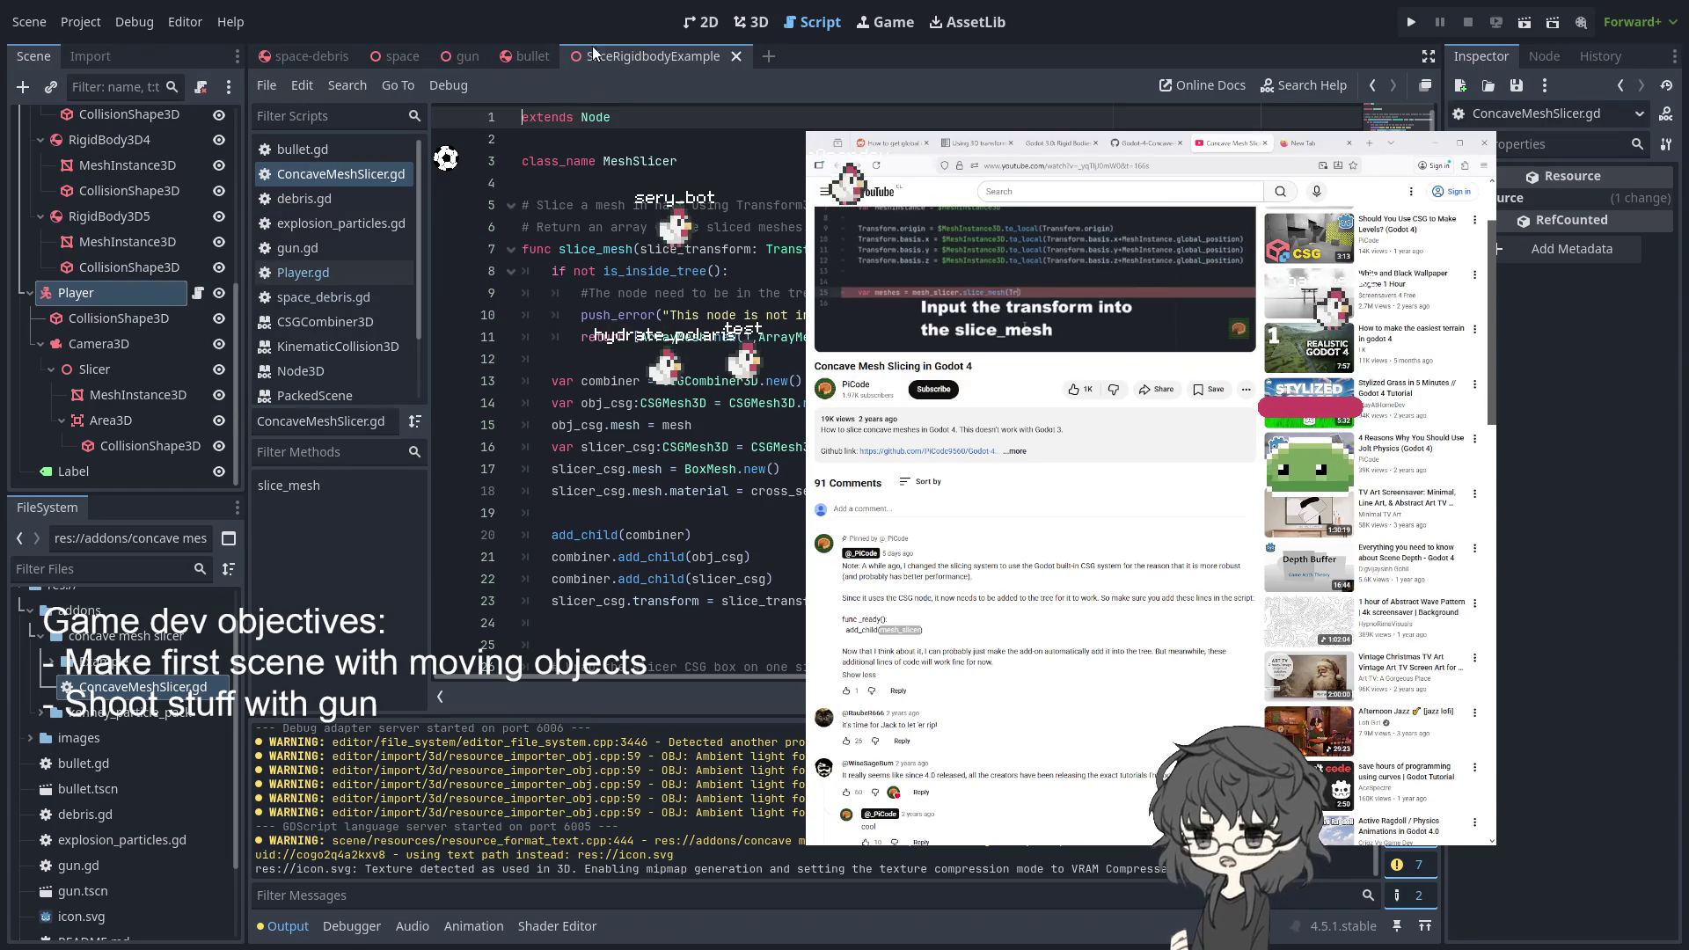
pyautogui.click(517, 55)
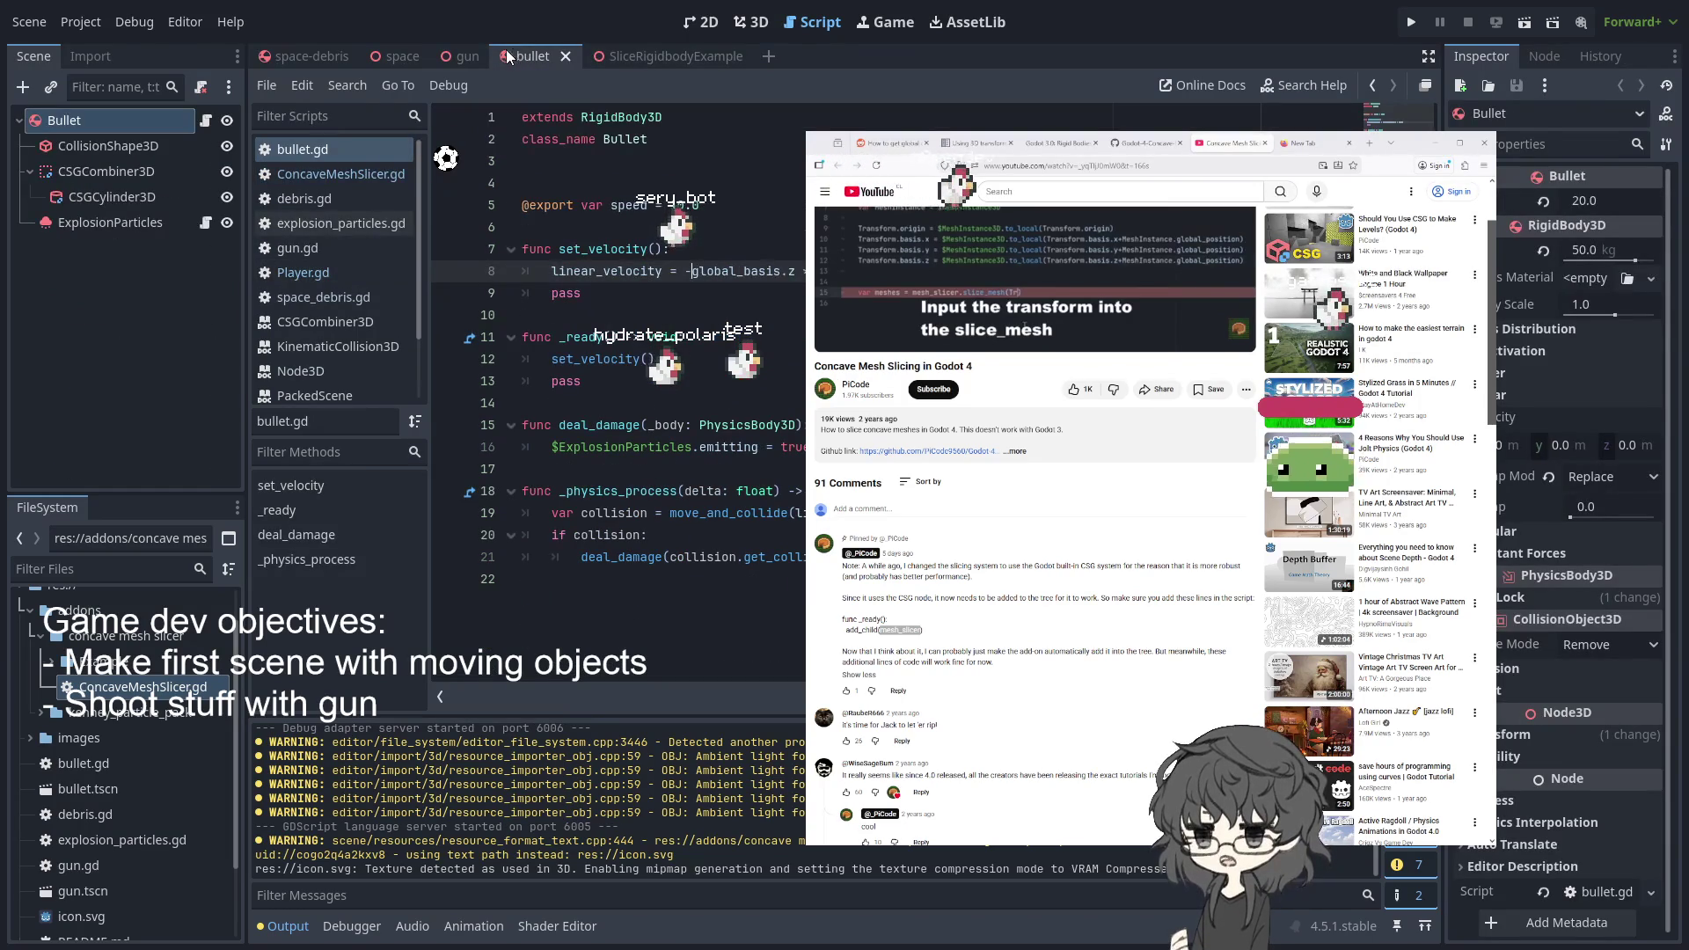
pyautogui.click(371, 58)
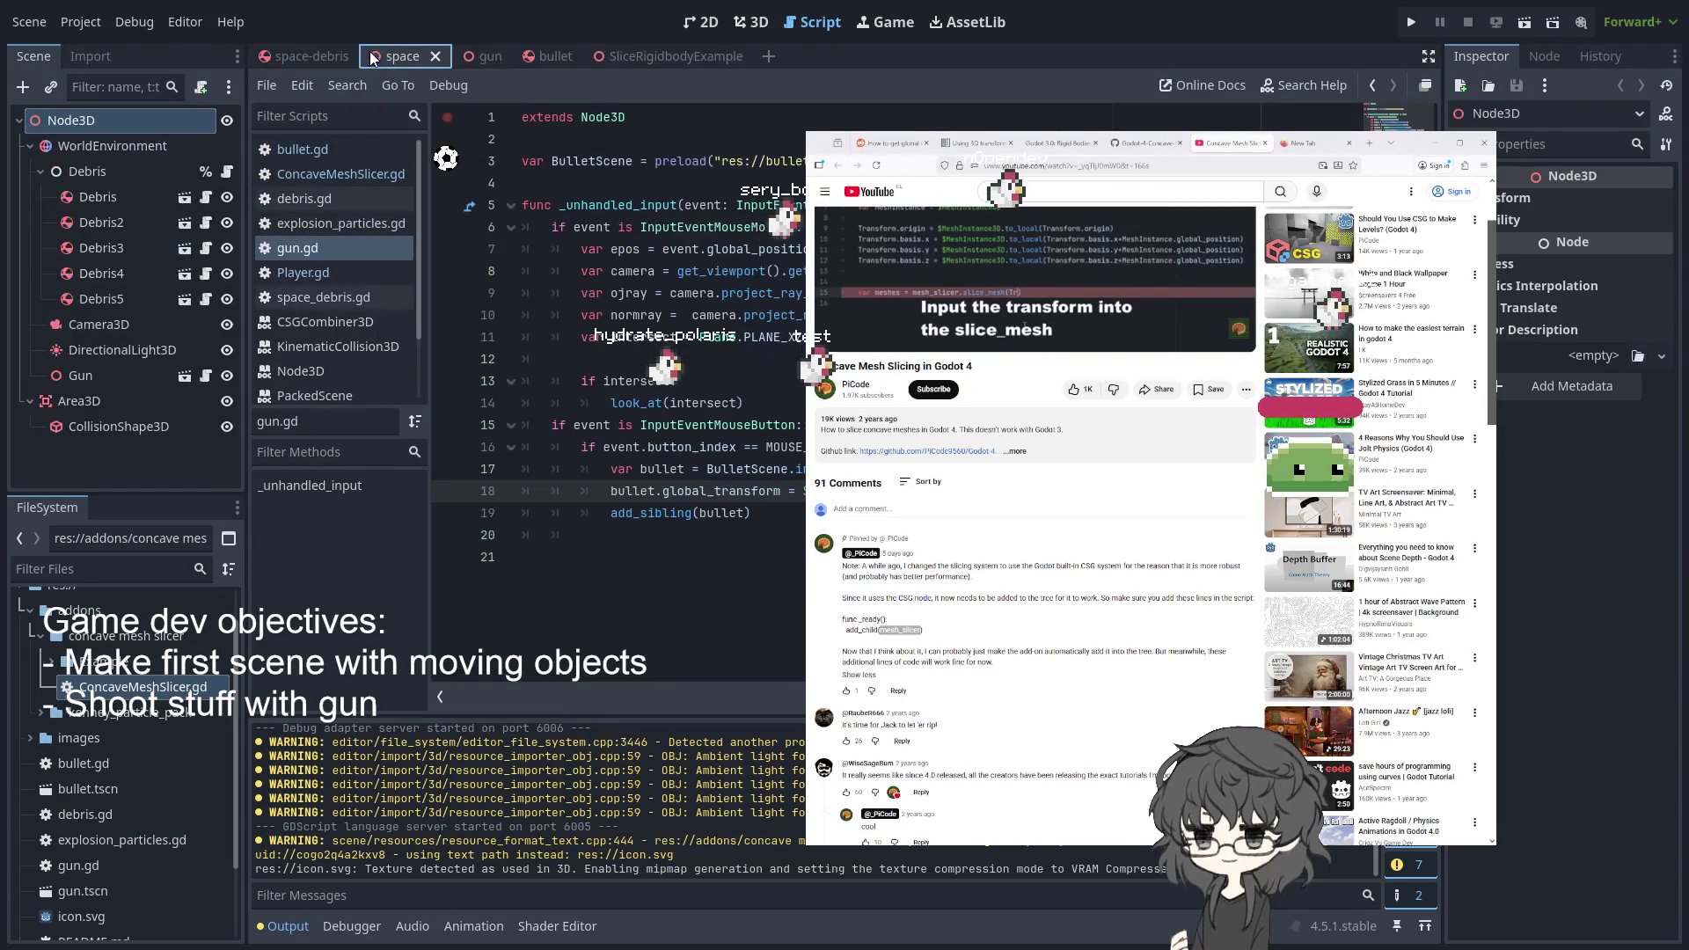
pyautogui.click(646, 58)
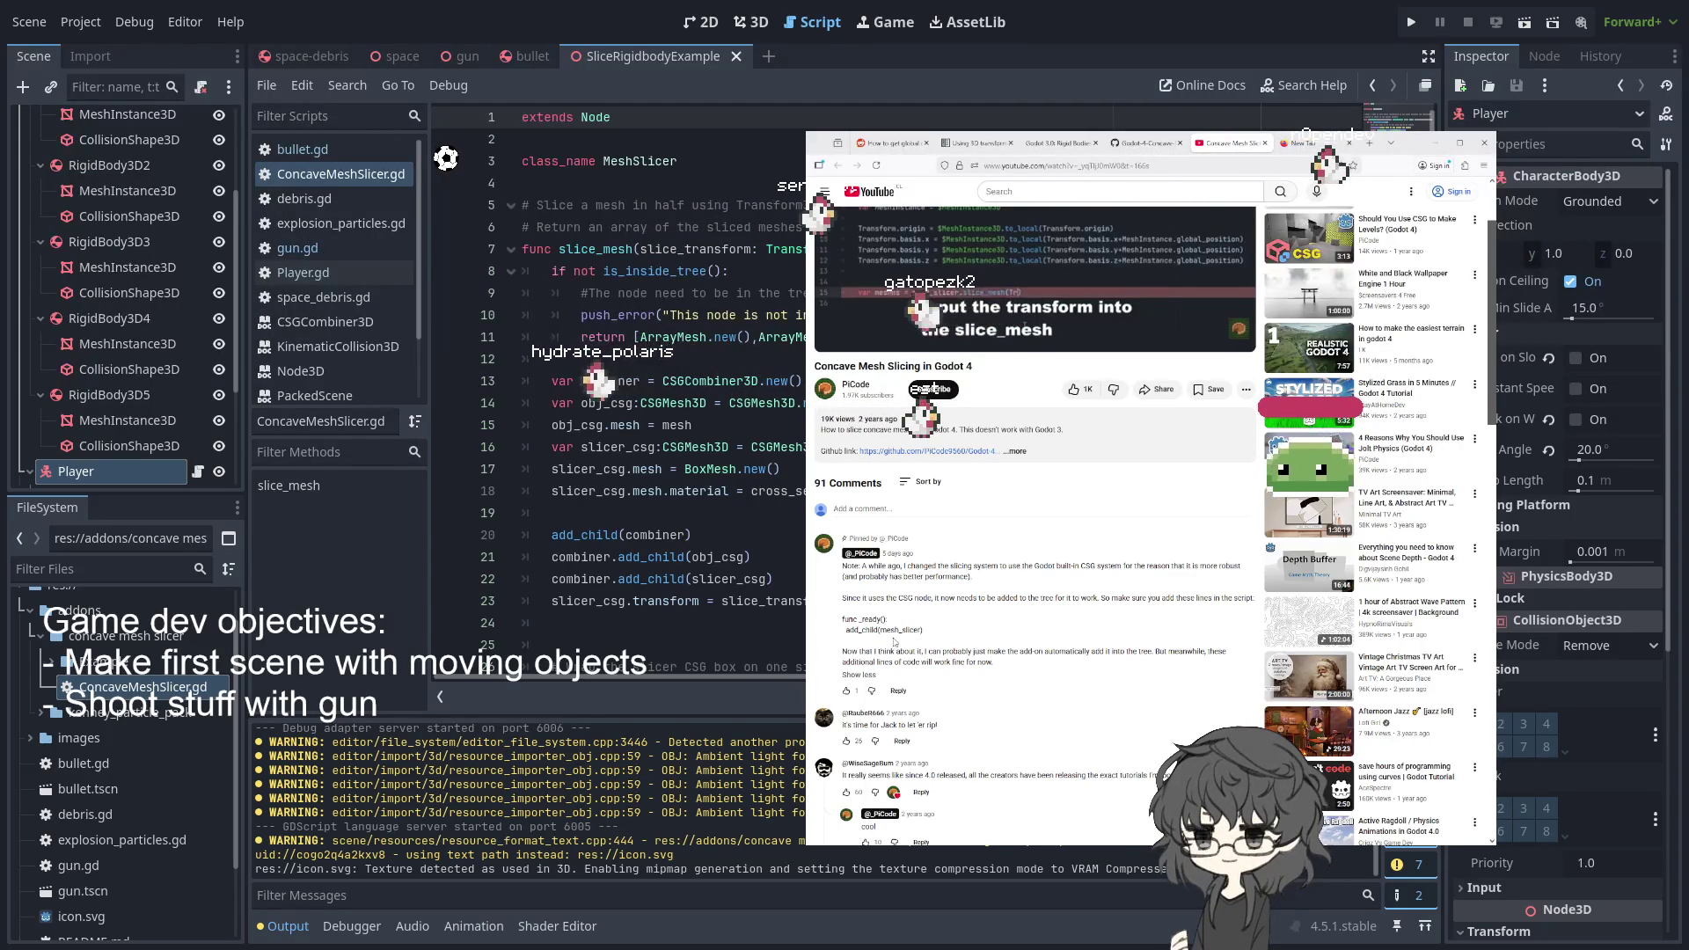
# - Select MeshSlicer on line 3, then expand the example folder in the FileSystem dock
pyautogui.scroll(2, 931, 640)
pyautogui.click(606, 429)
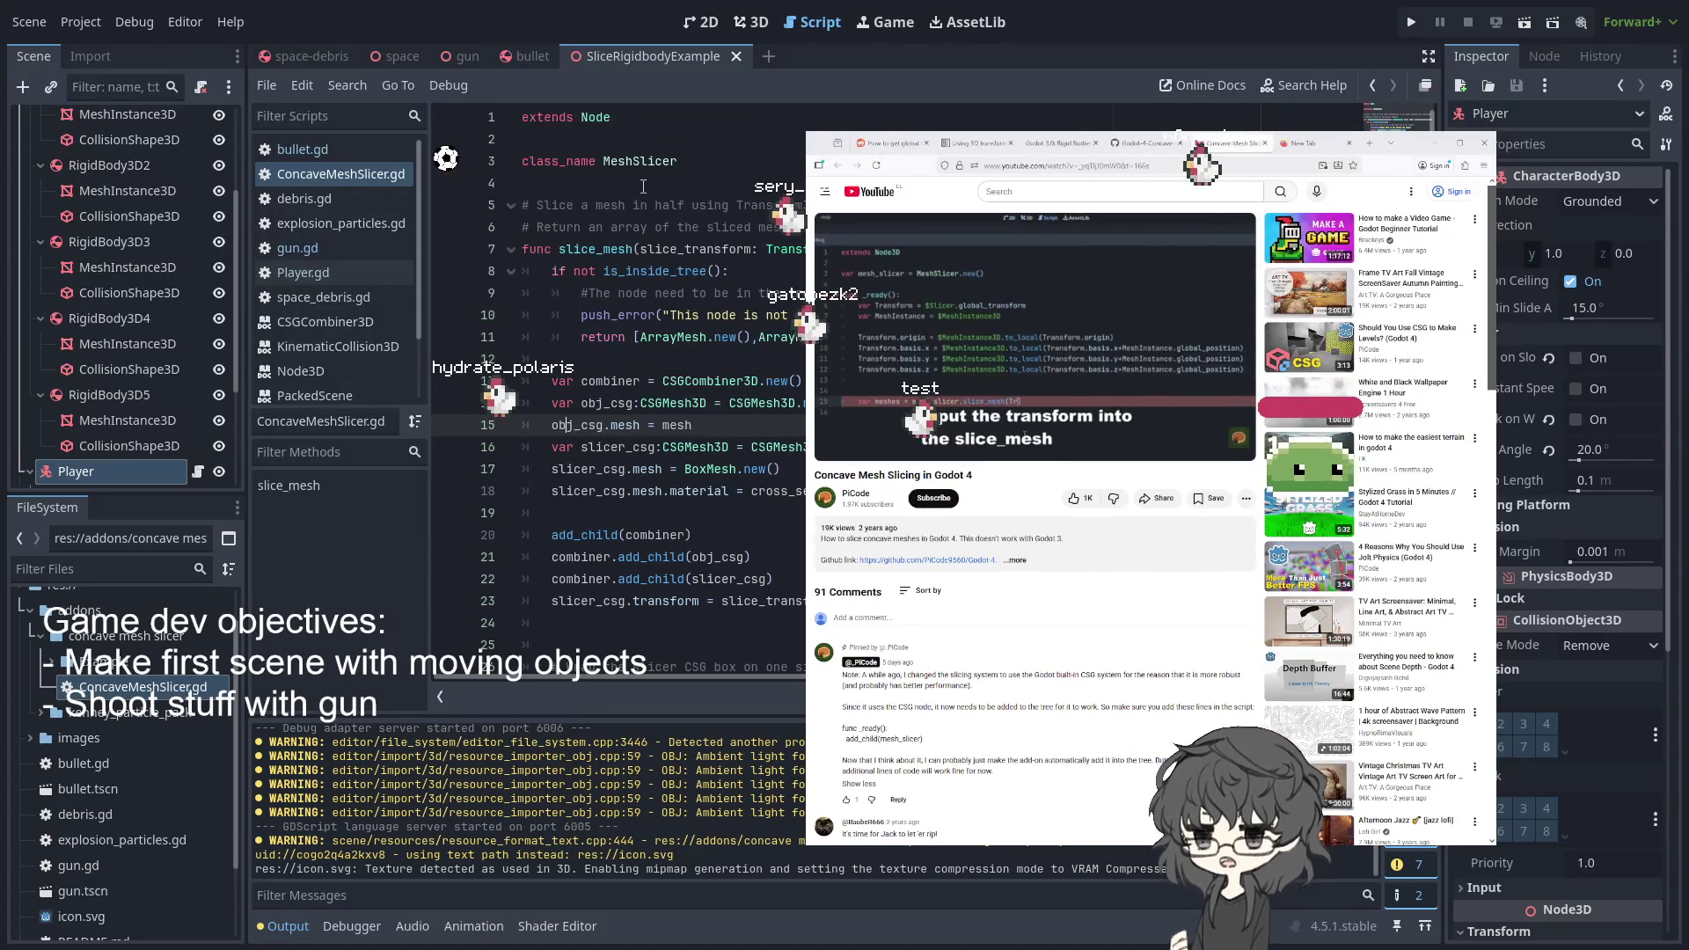
pyautogui.scroll(-9, 615, 238)
pyautogui.scroll(10, 625, 255)
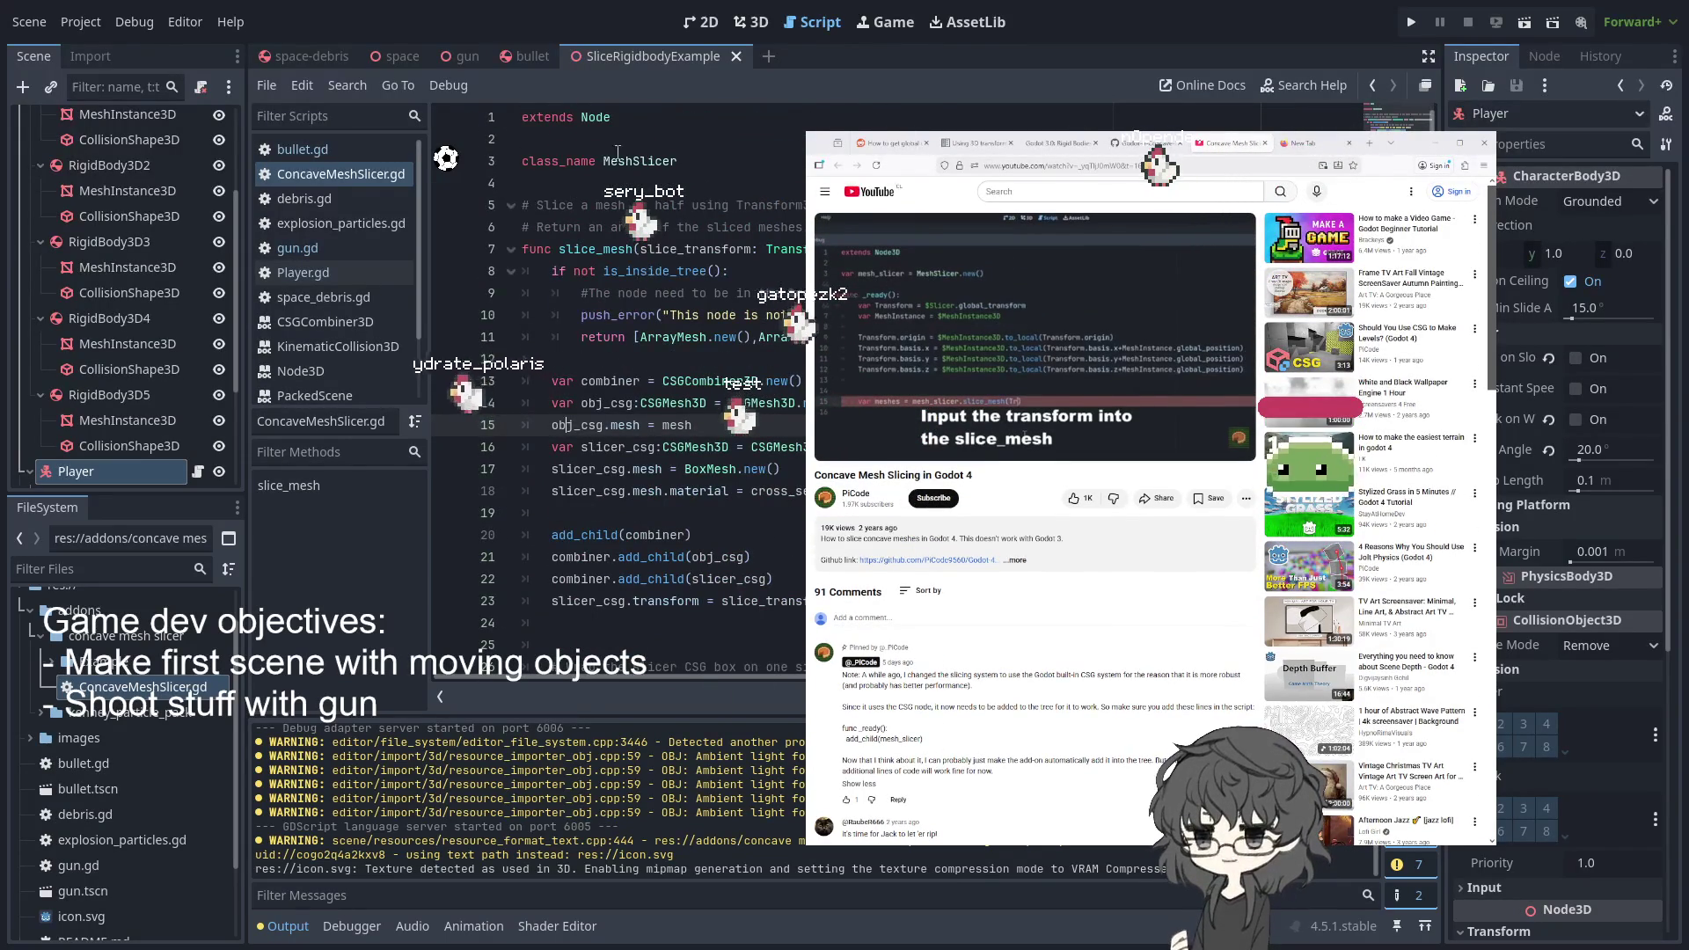
pyautogui.doubleClick(641, 163)
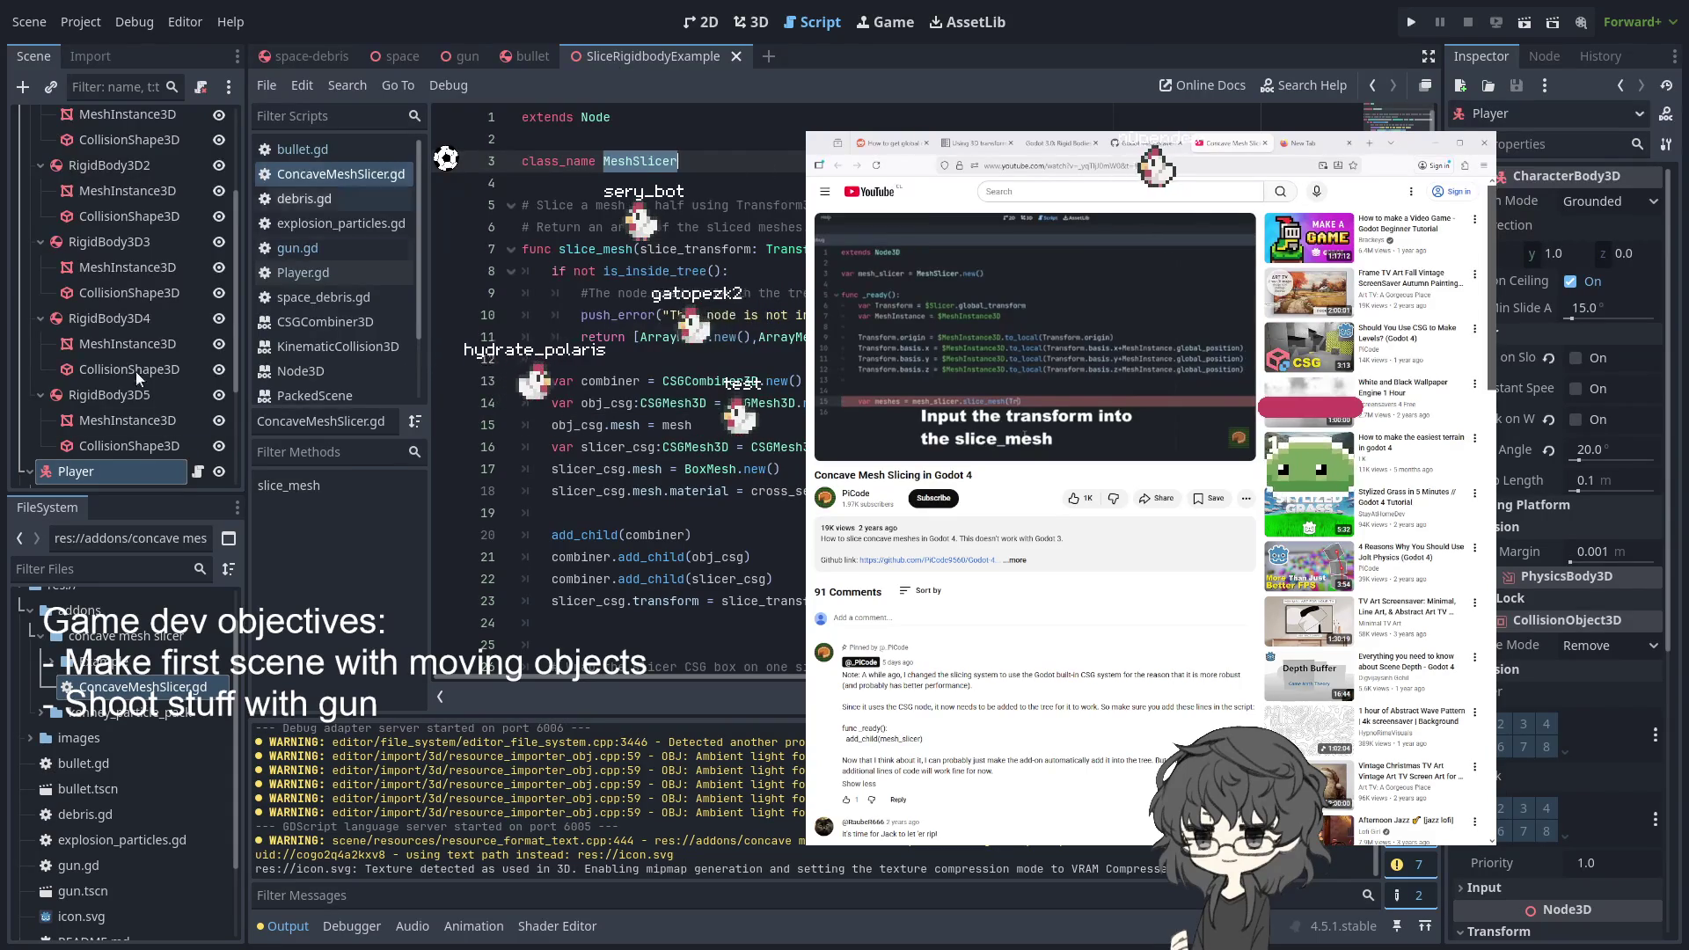
pyautogui.click(133, 685)
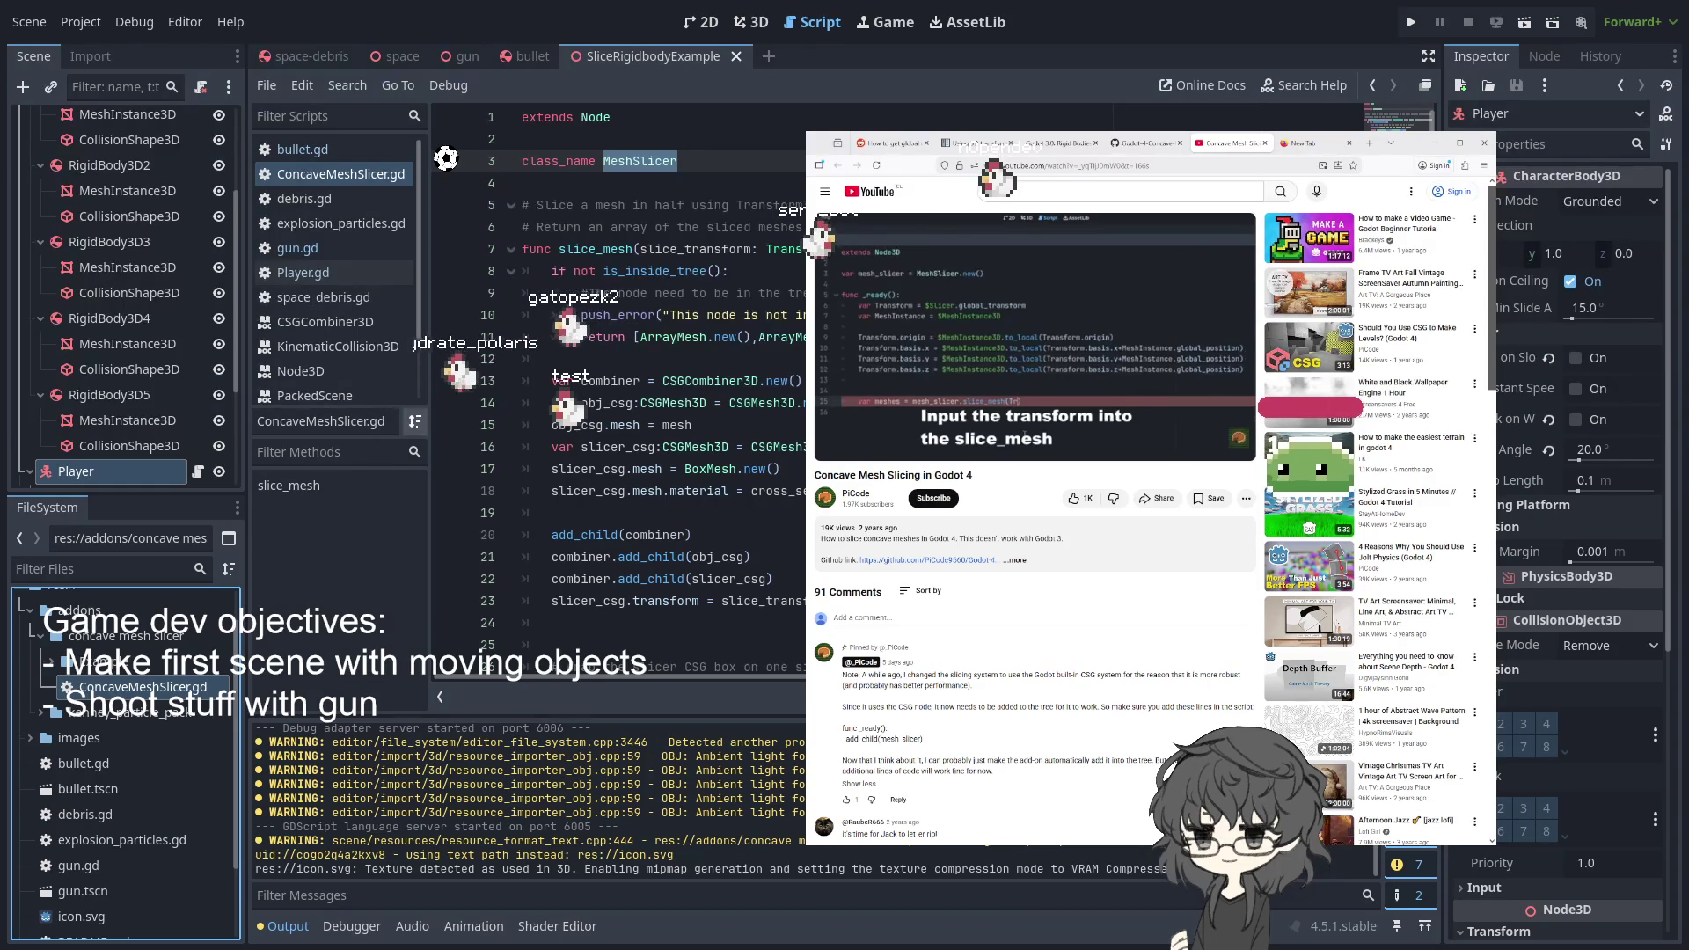
pyautogui.scroll(-12, 800, 413)
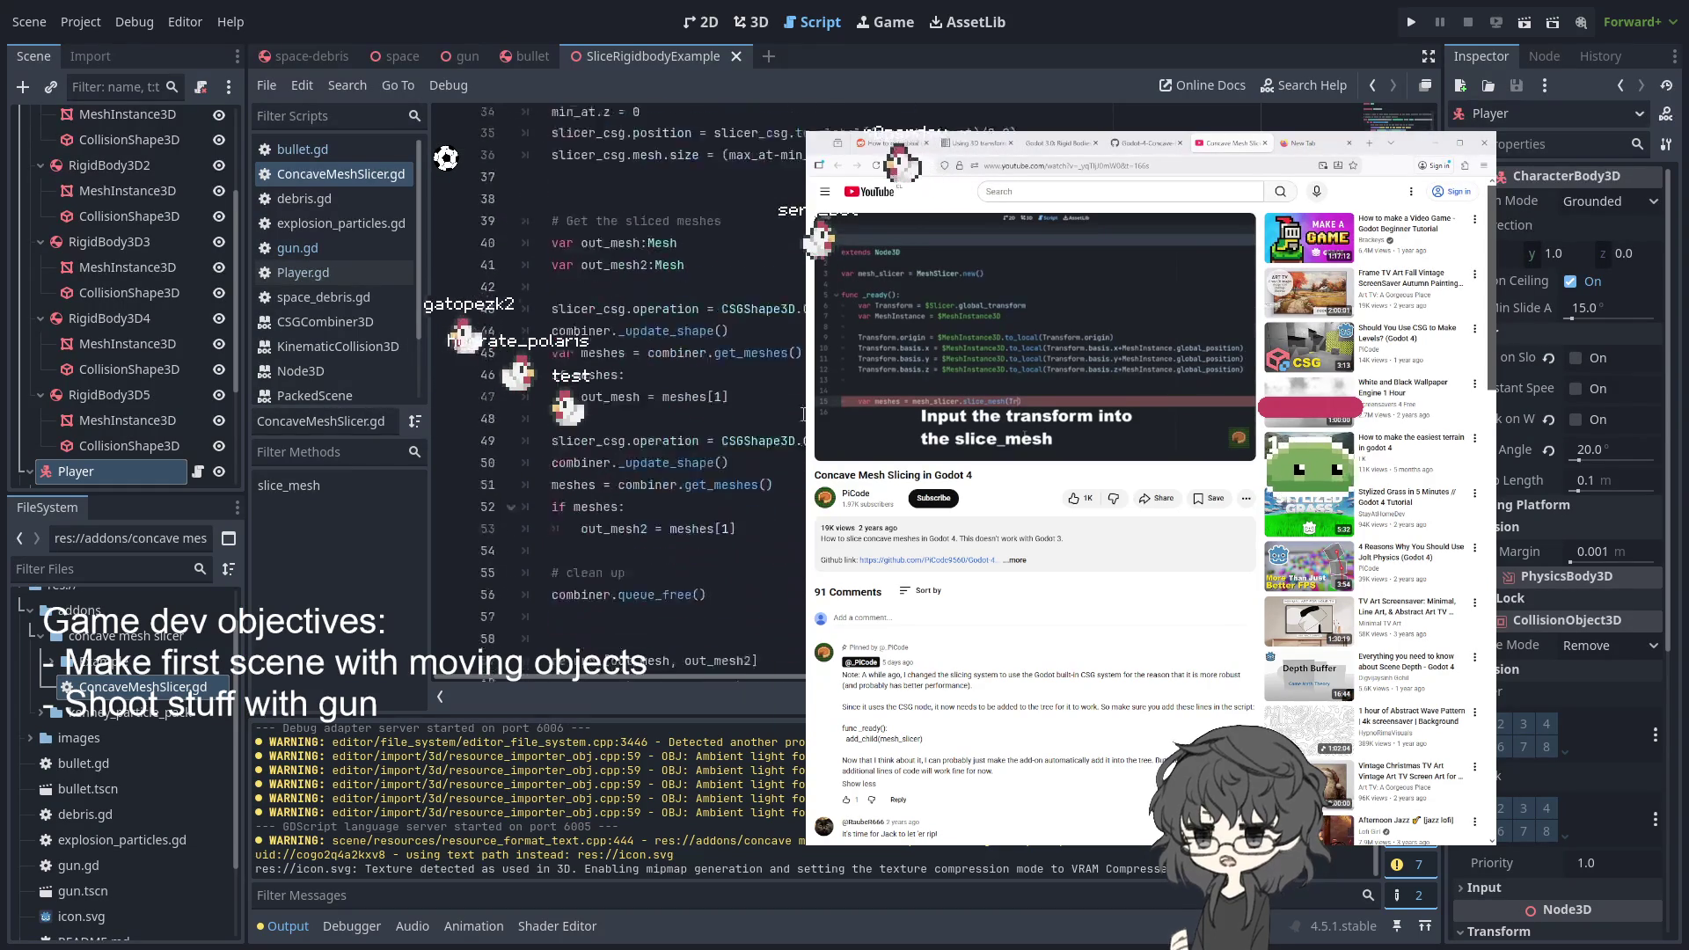
pyautogui.scroll(11, 717, 433)
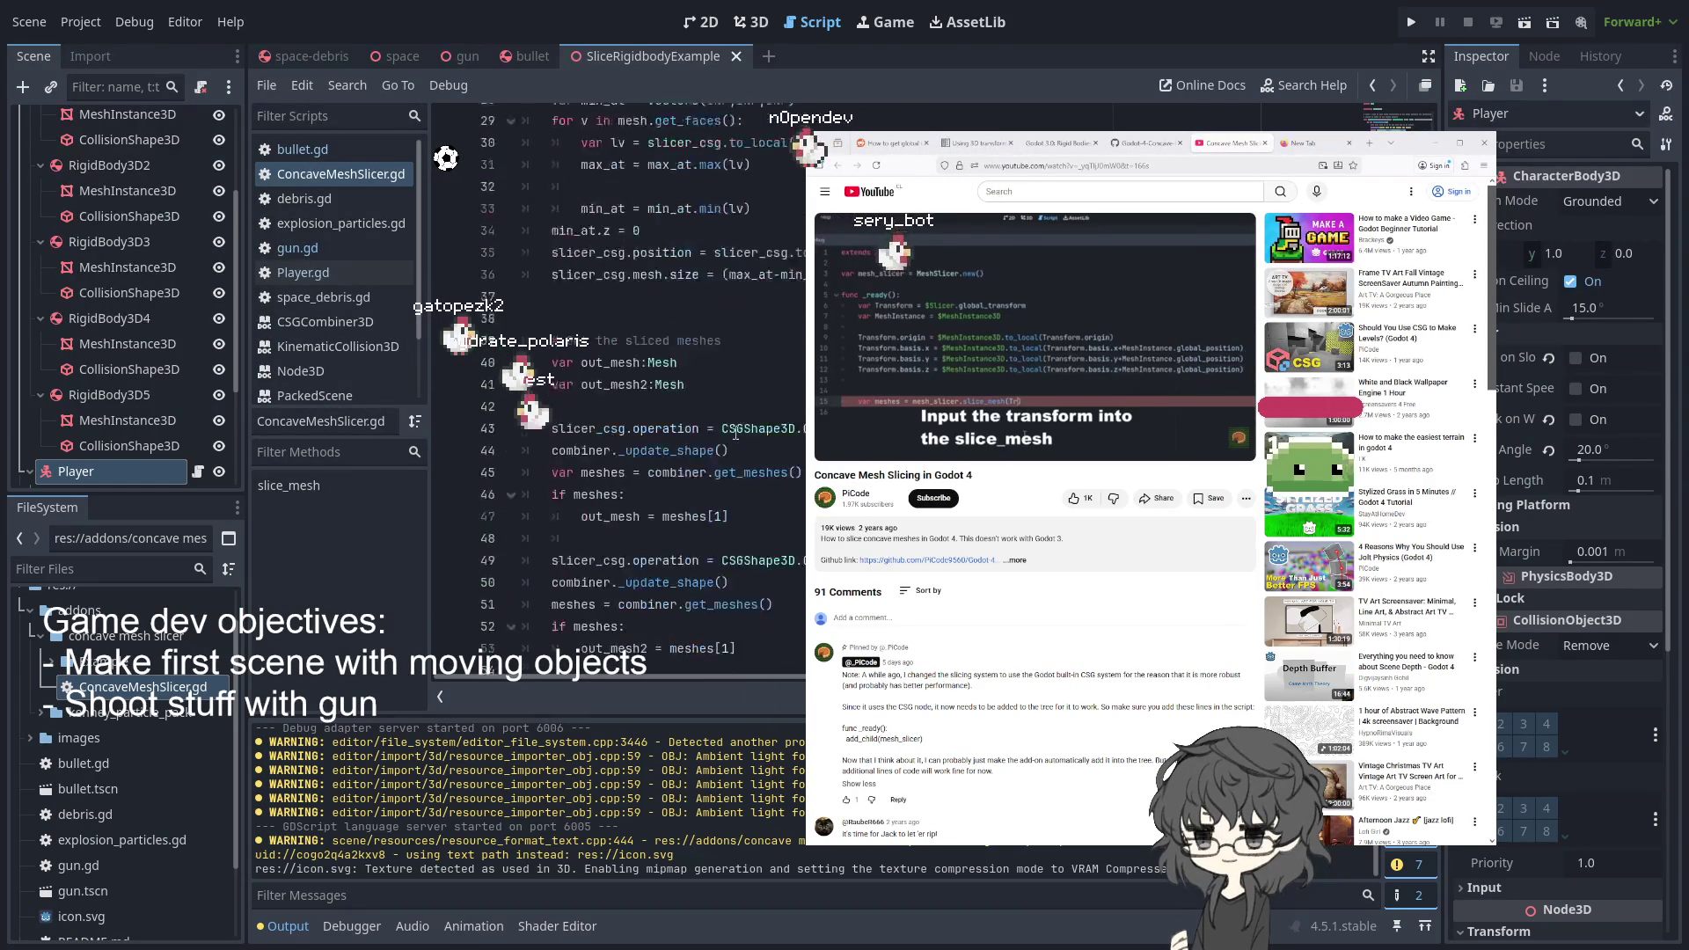
pyautogui.scroll(1, 657, 254)
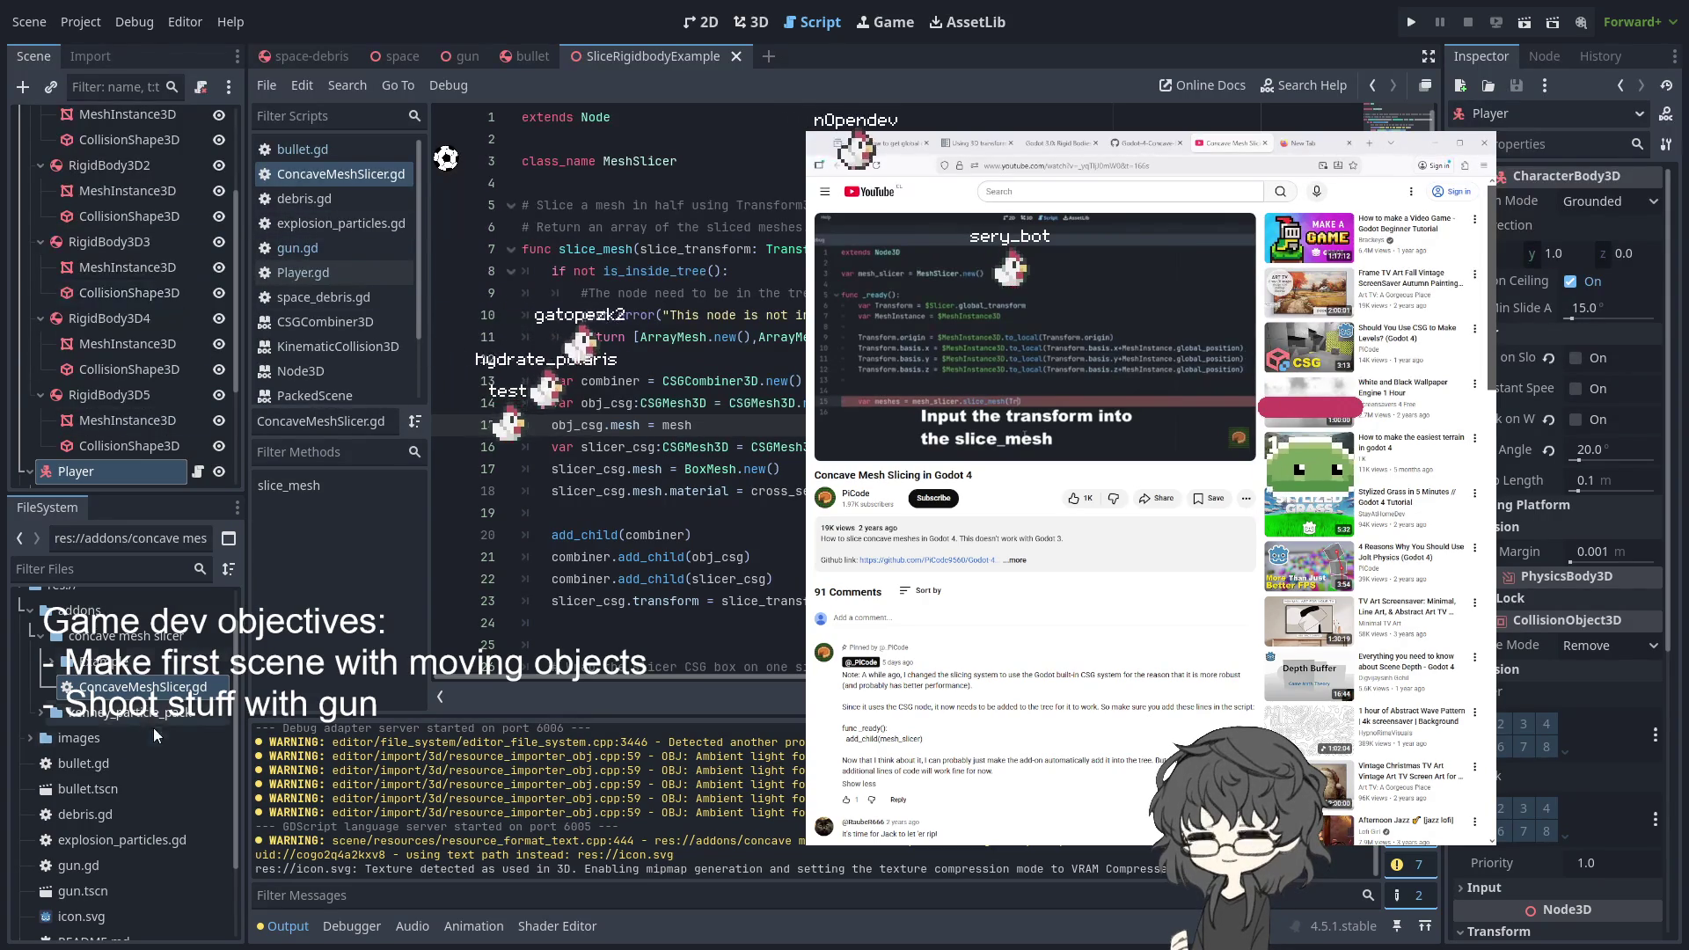
pyautogui.click(51, 662)
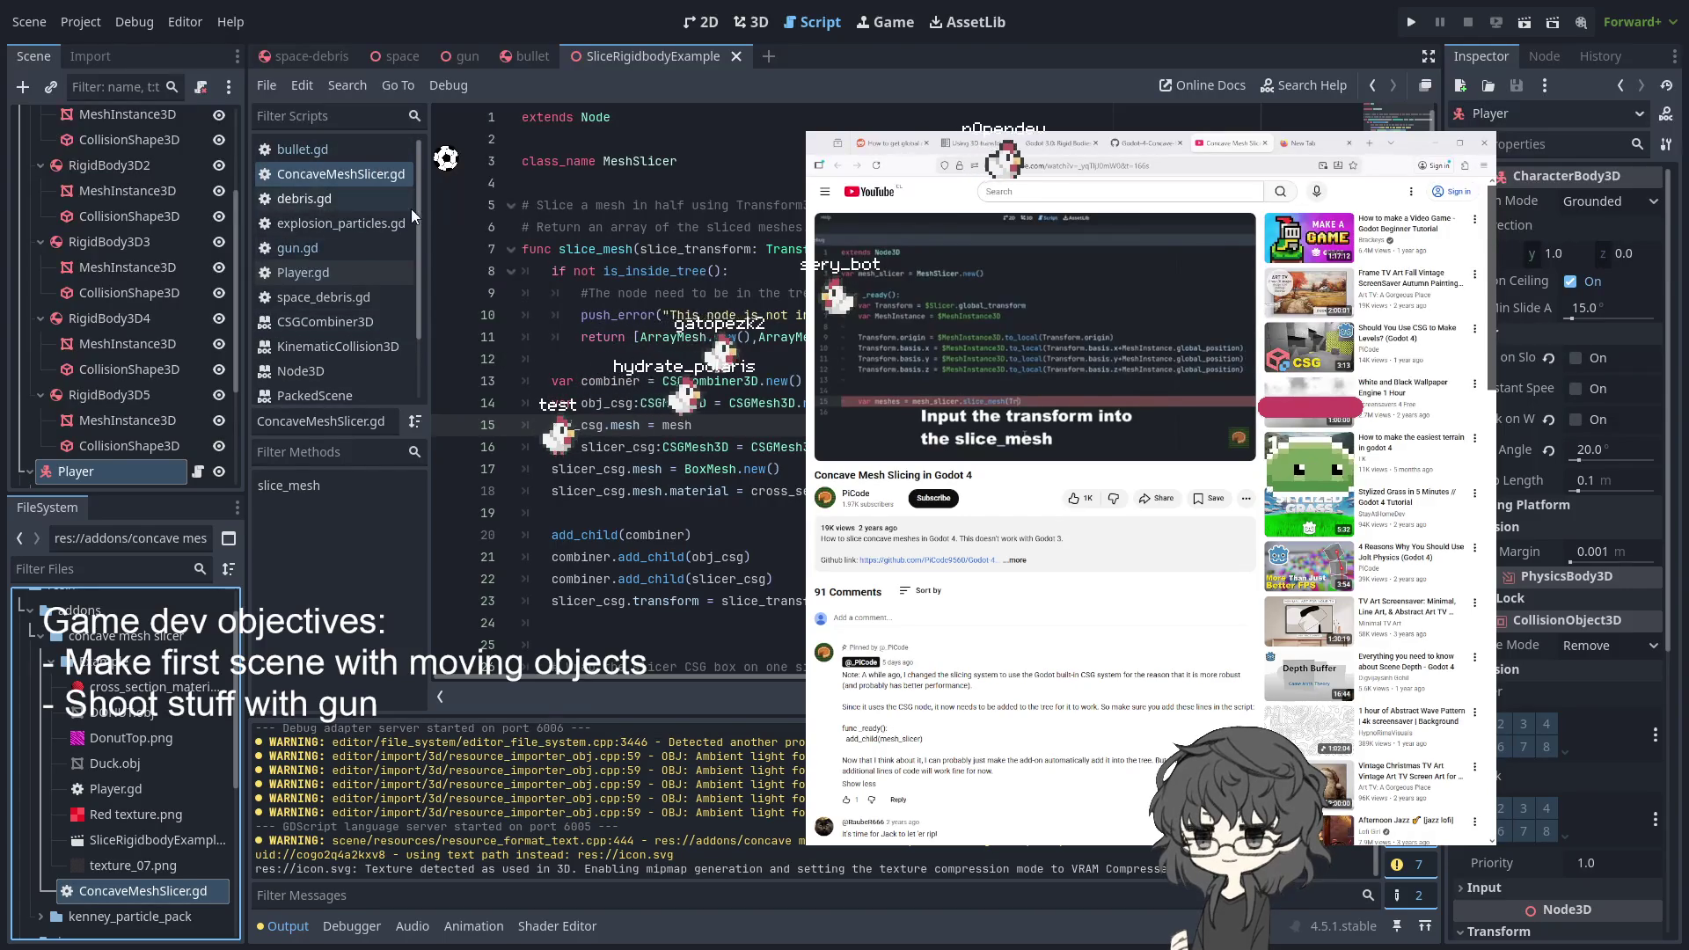
# - Open the example Player.gd, scroll through its slicing code, and select the blank lines after the collision code
pyautogui.click(140, 846)
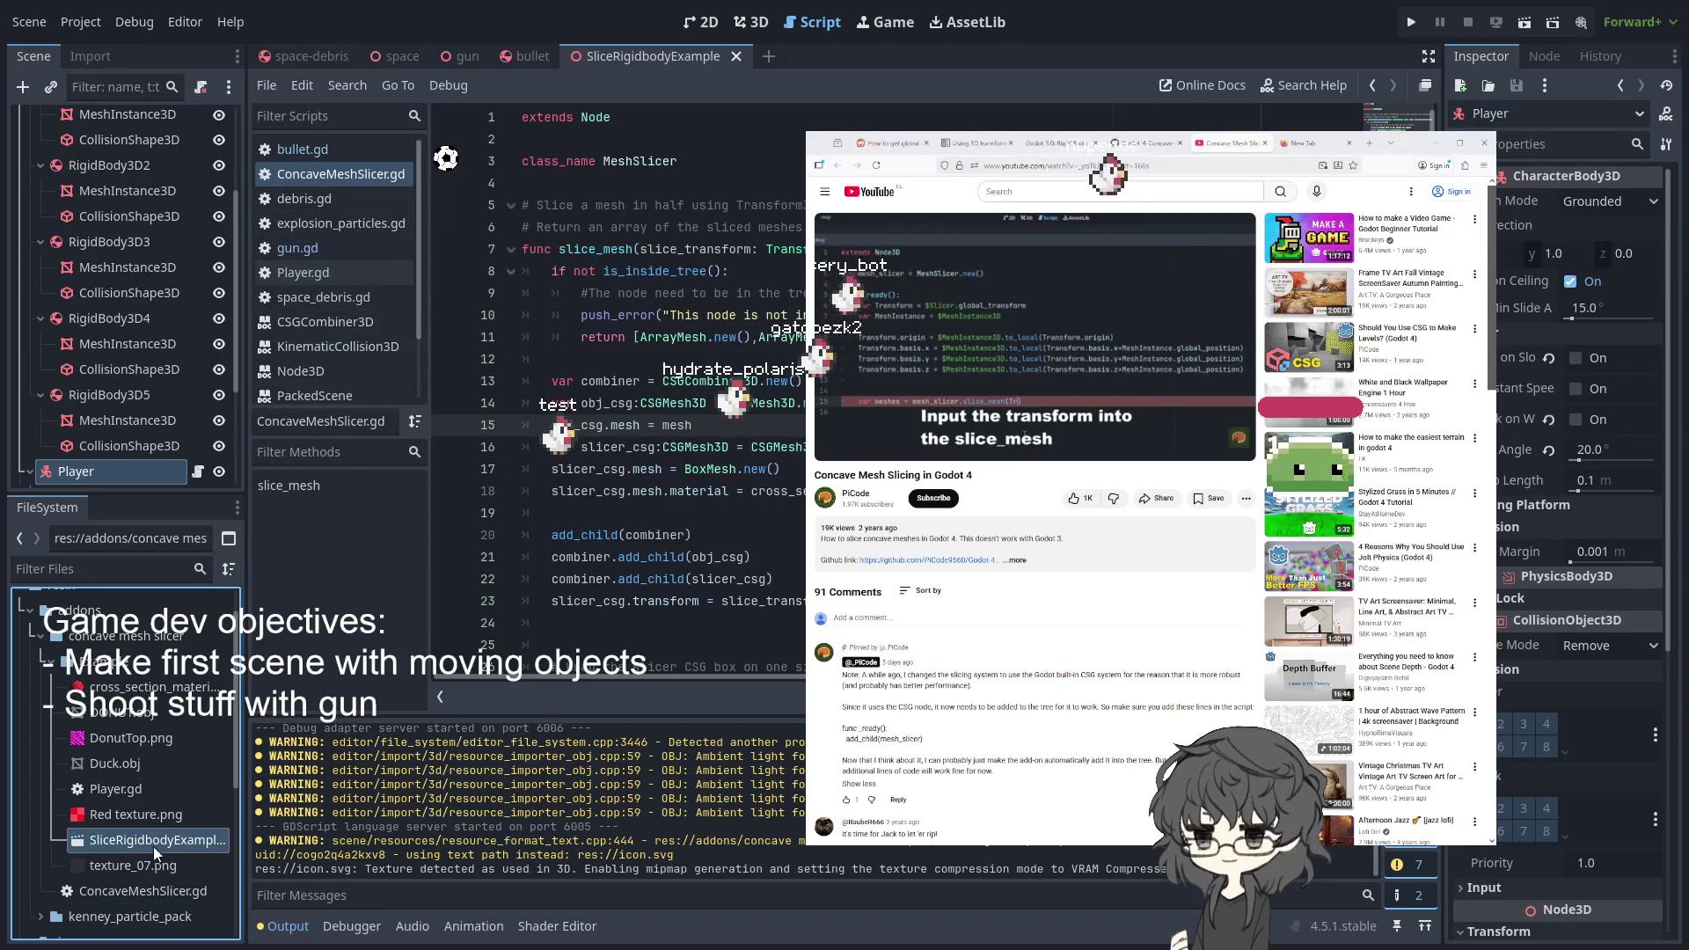
pyautogui.doubleClick(109, 789)
pyautogui.scroll(5, 636, 211)
pyautogui.scroll(-3, 636, 211)
pyautogui.scroll(3, 636, 211)
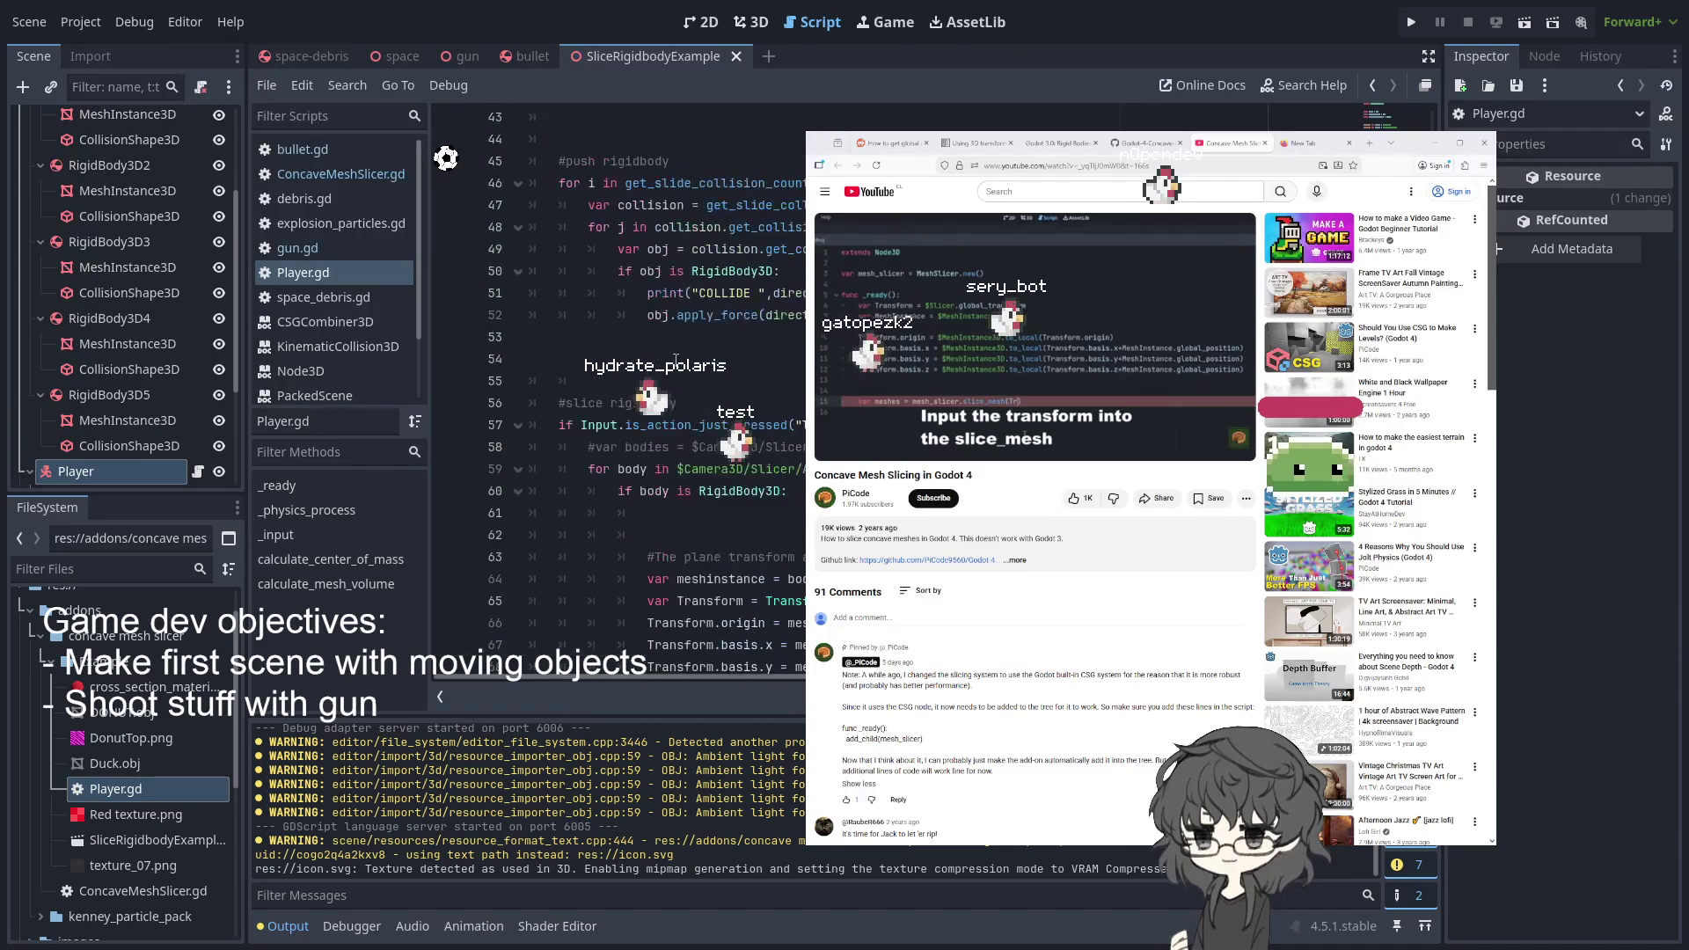
pyautogui.scroll(-16, 607, 271)
pyautogui.scroll(-14, 639, 276)
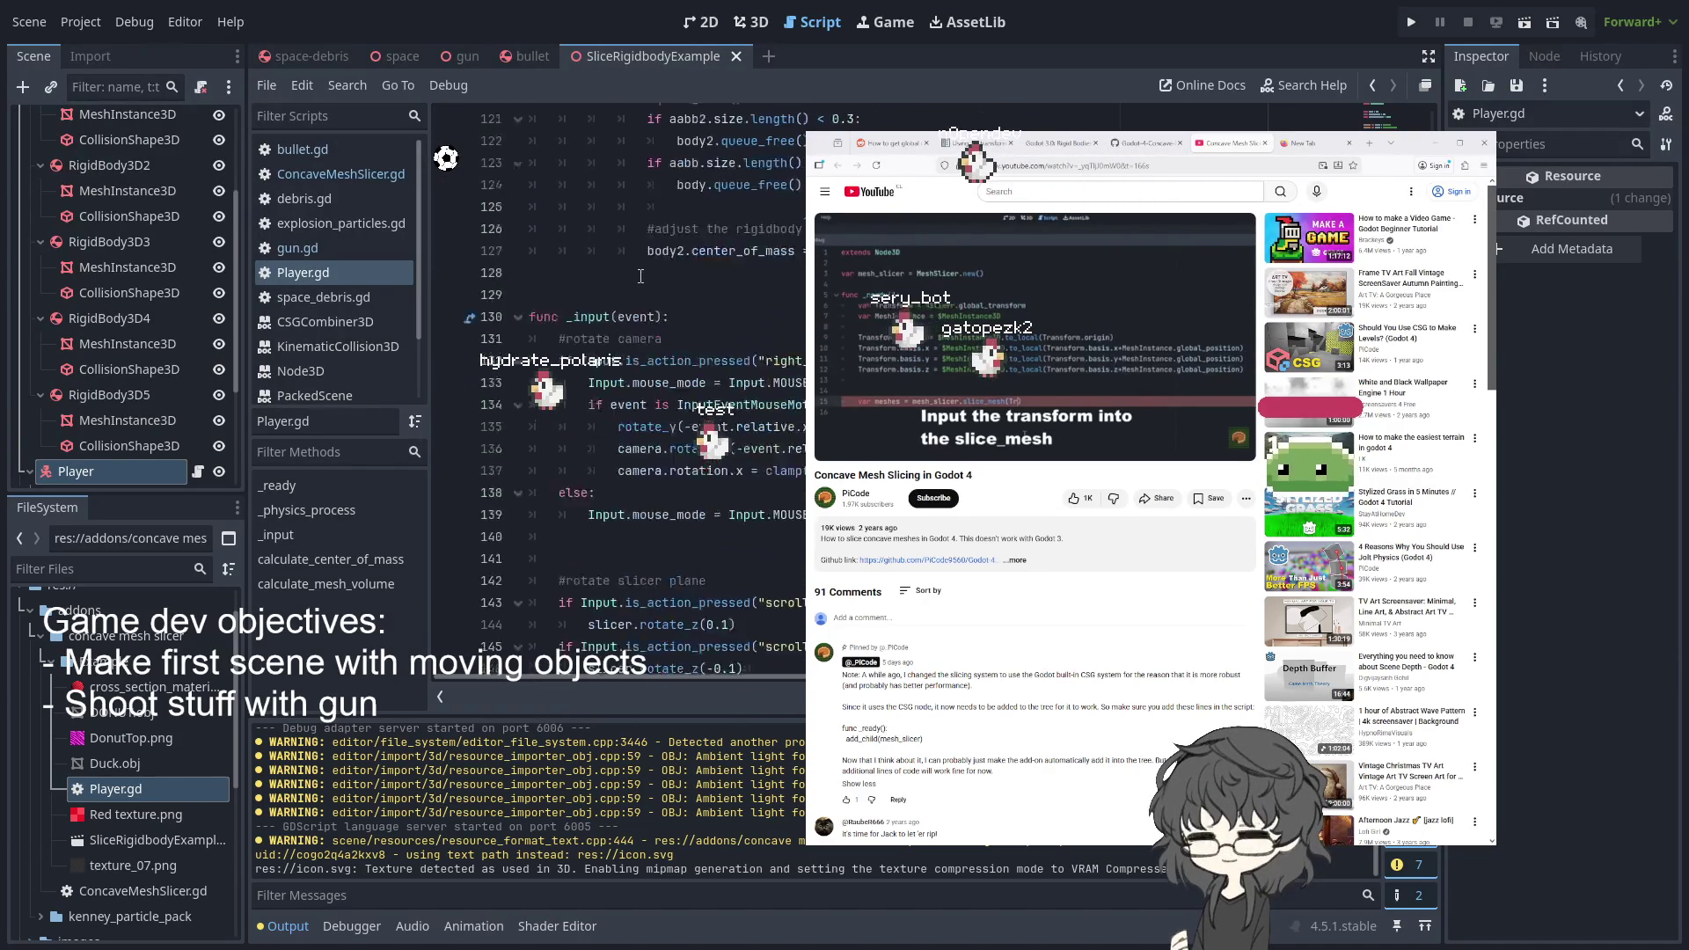
pyautogui.scroll(20, 640, 276)
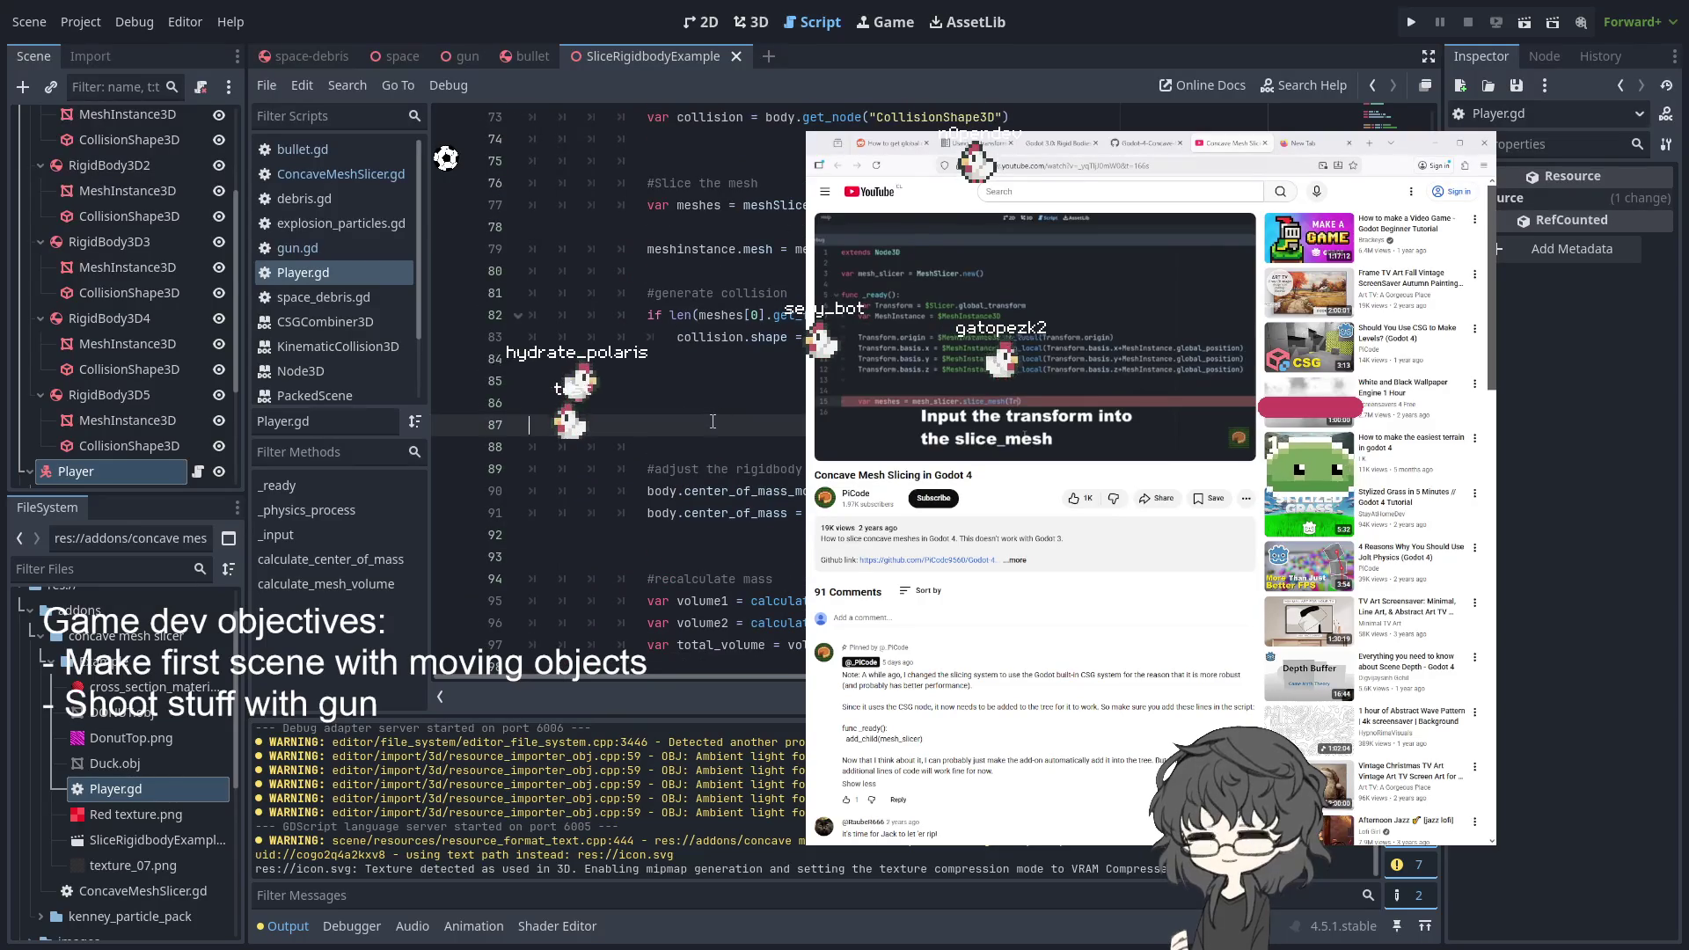
pyautogui.moveTo(707, 450); pyautogui.dragTo(276, 352)
# - Delete the blank lines around var collision and before the plane transform comment
pyautogui.press('BackSpace')
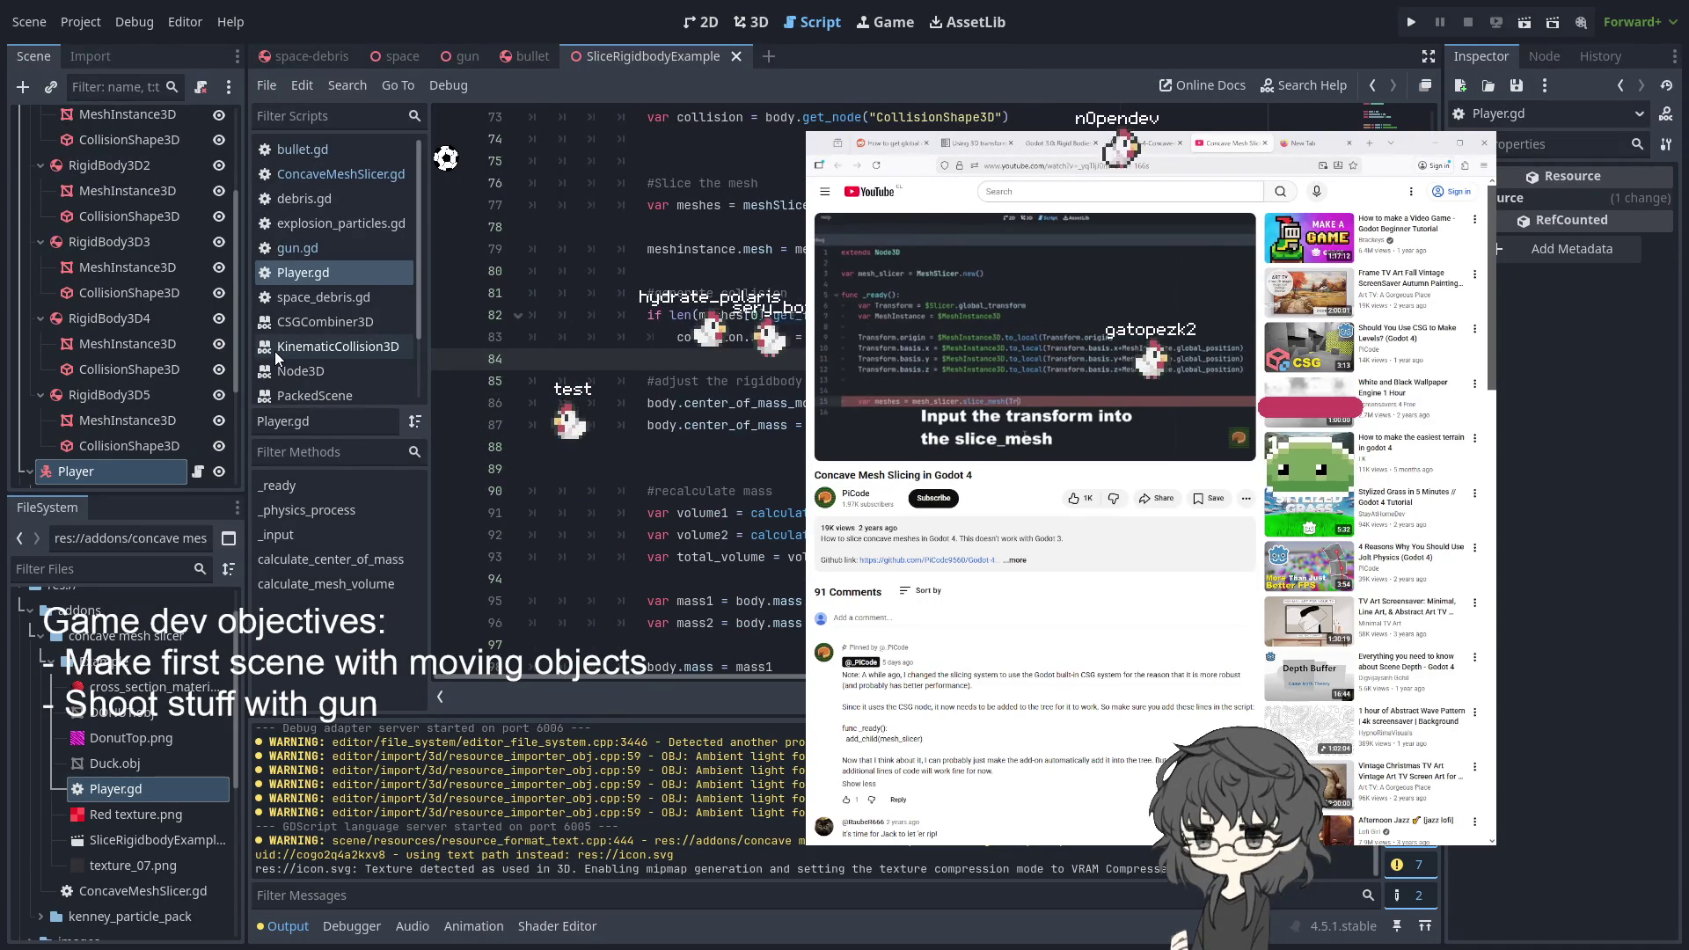
pyautogui.scroll(2, 616, 396)
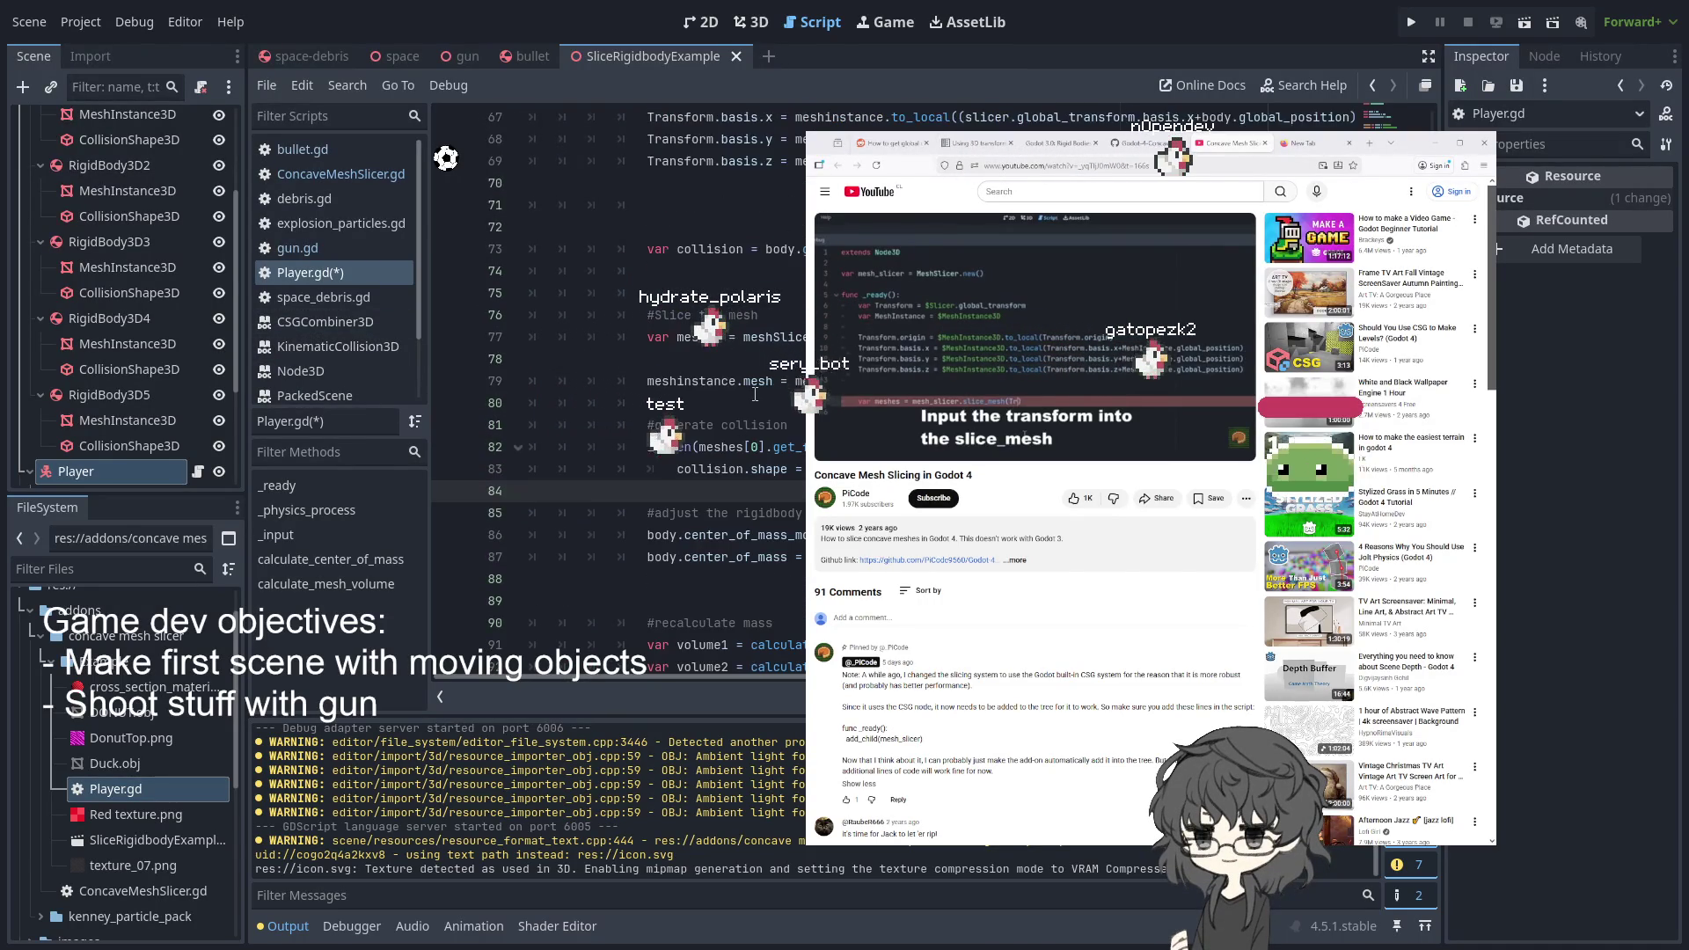
pyautogui.click(766, 291)
pyautogui.press('BackSpace')
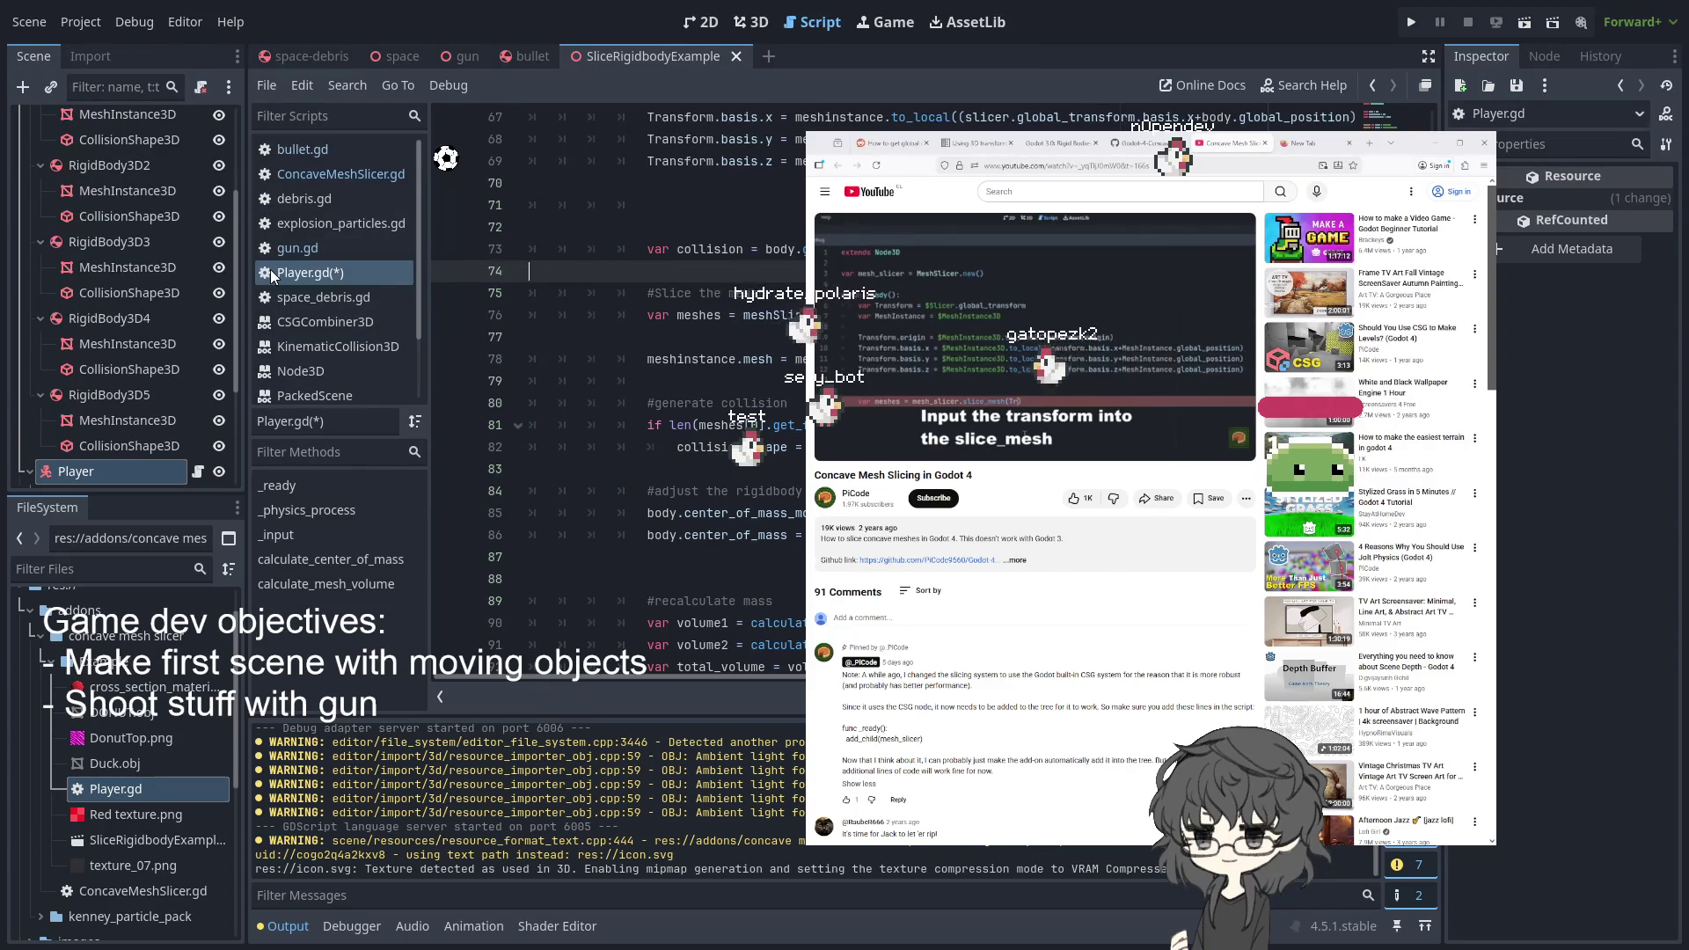
pyautogui.press('BackSpace')
pyautogui.moveTo(536, 227); pyautogui.dragTo(411, 185)
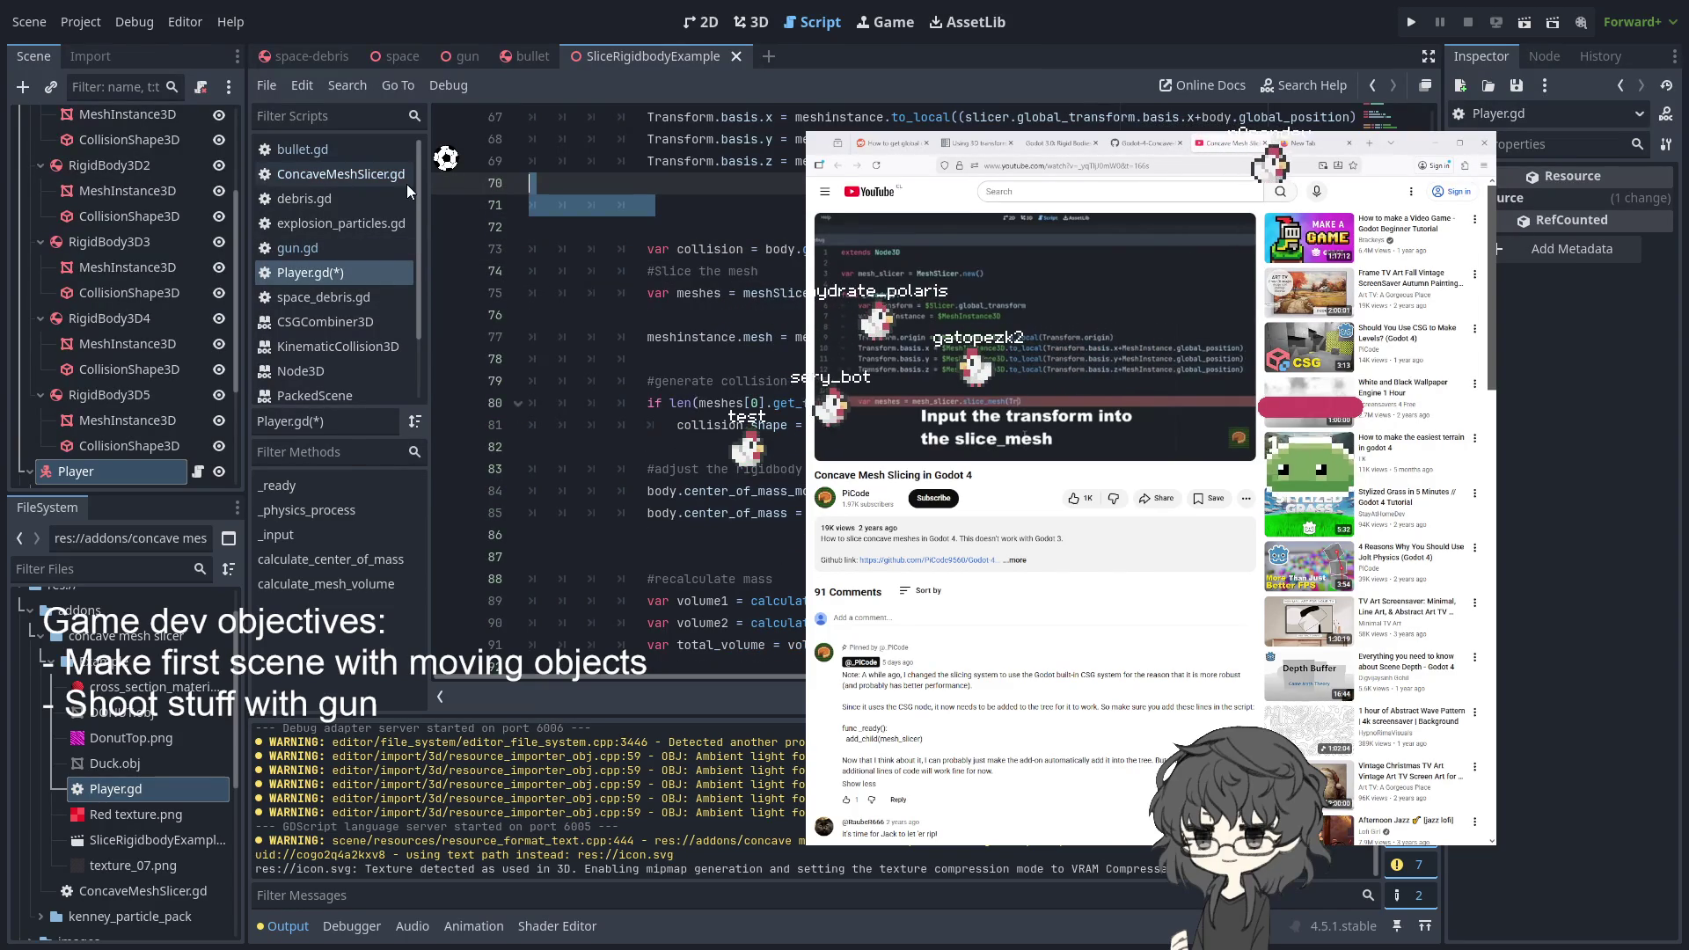
pyautogui.press('BackSpace')
pyautogui.press('BackSpace')
pyautogui.scroll(5, 616, 396)
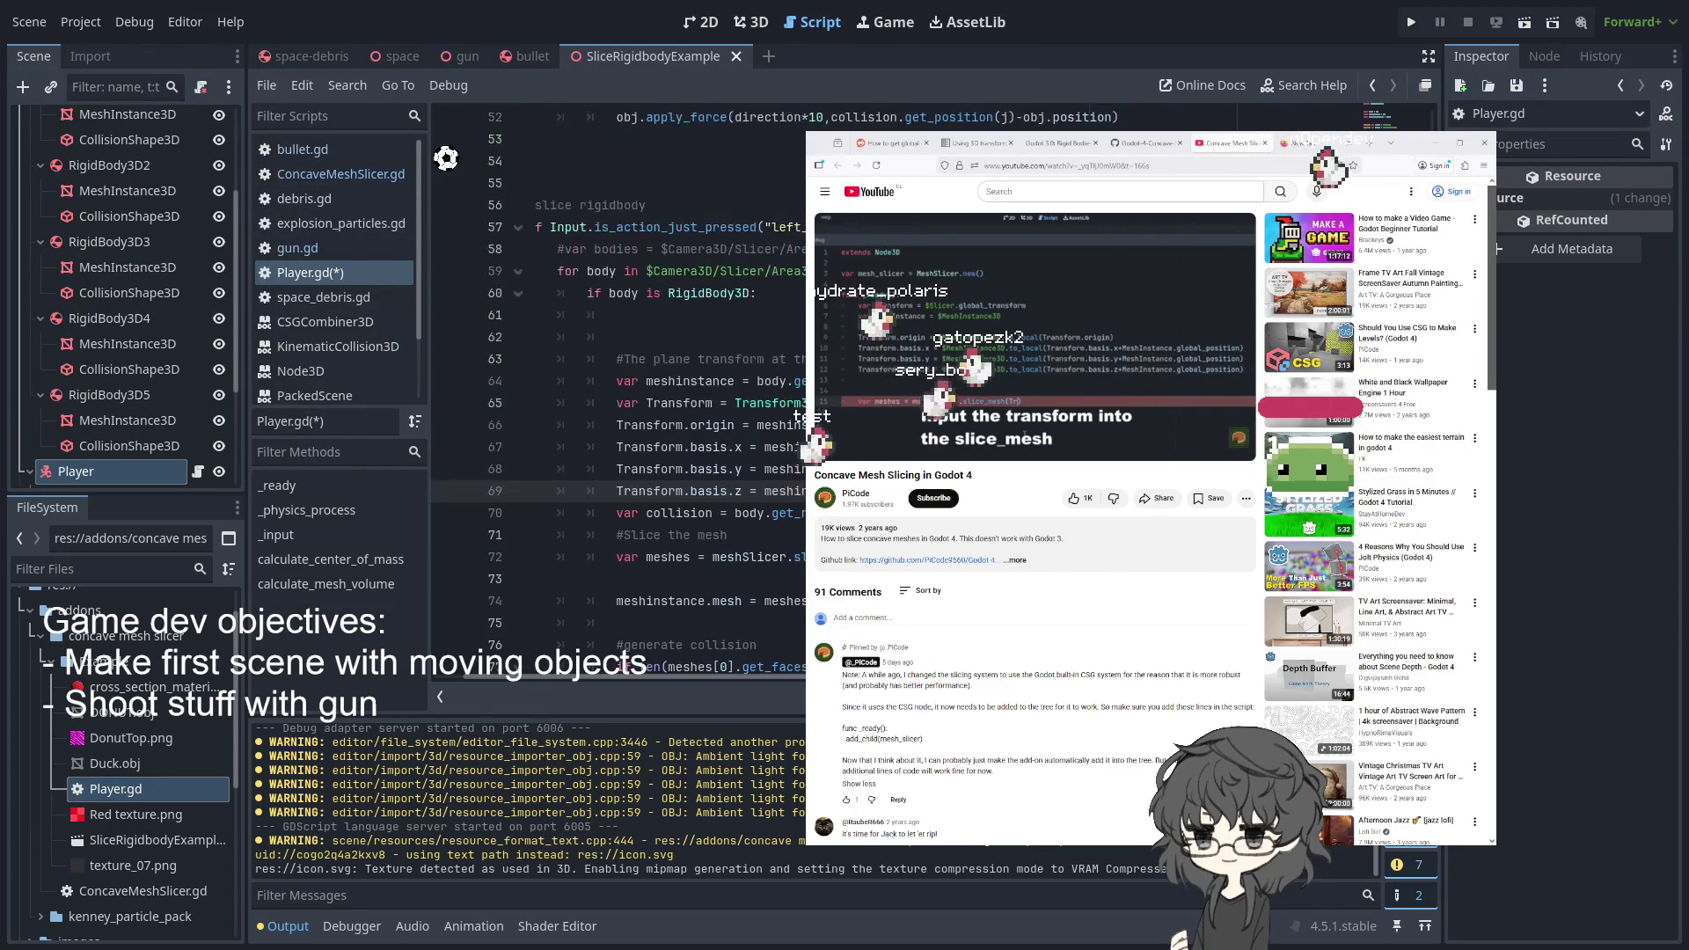
pyautogui.click(802, 336)
pyautogui.press('BackSpace')
pyautogui.press('BackSpace')
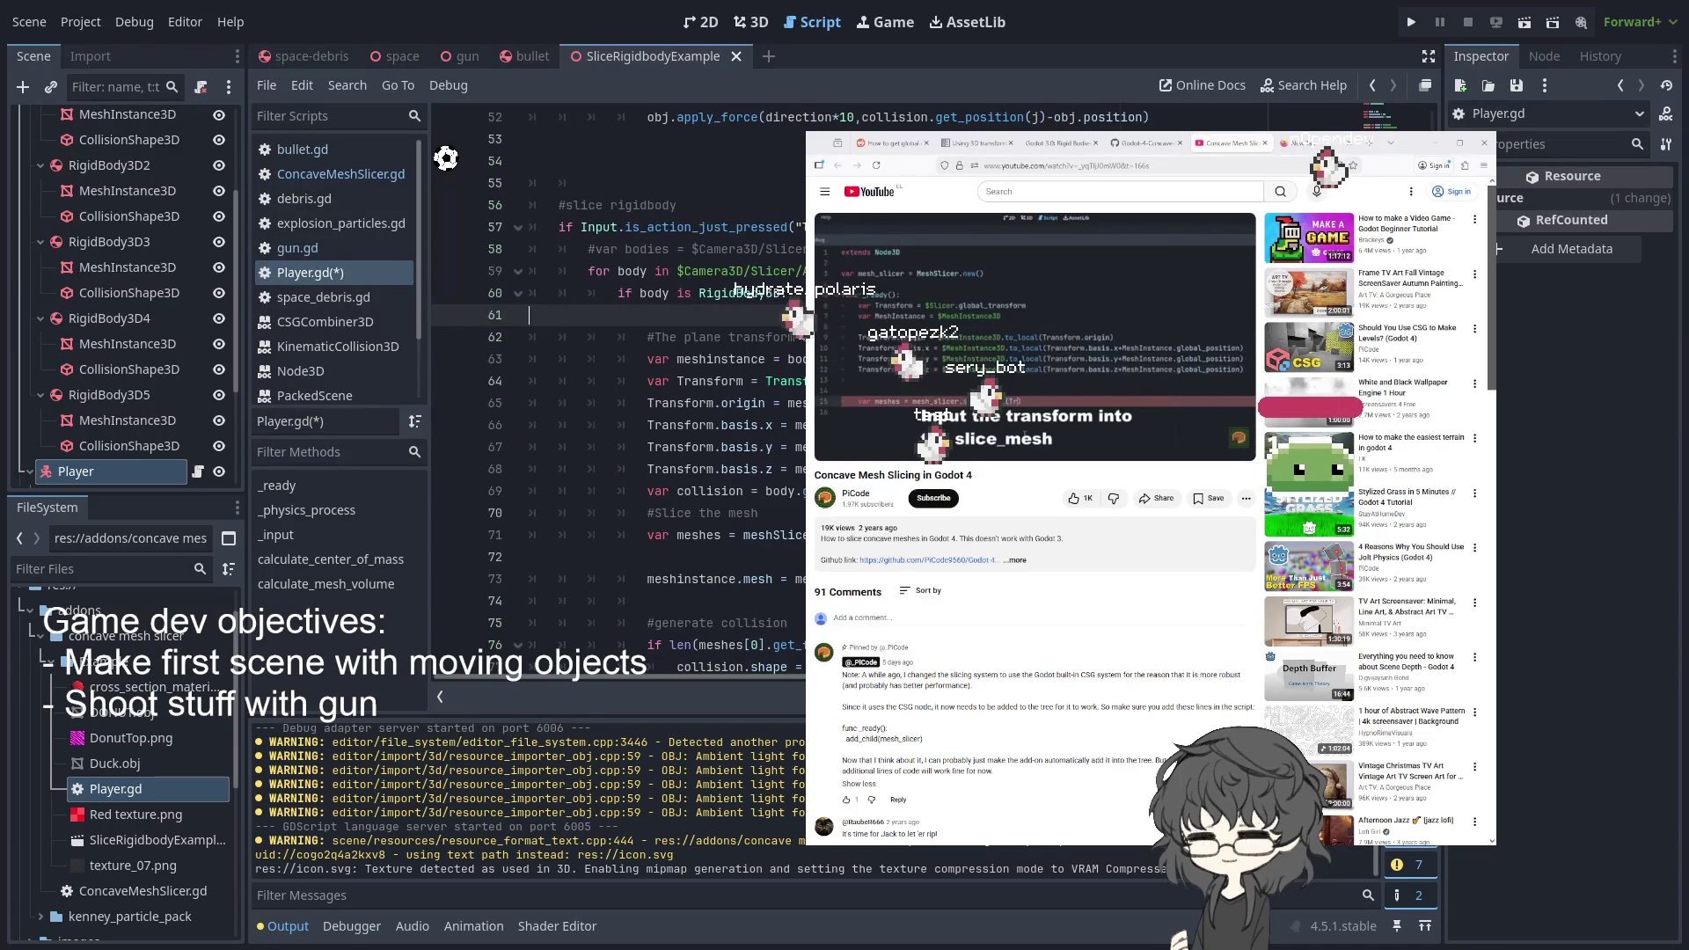
pyautogui.press('BackSpace')
# - Remove blank lines before meshinstance.mesh, #generate collision, #adjust the rigidbody and #recalculate mass
pyautogui.click(764, 557)
pyautogui.click(763, 535)
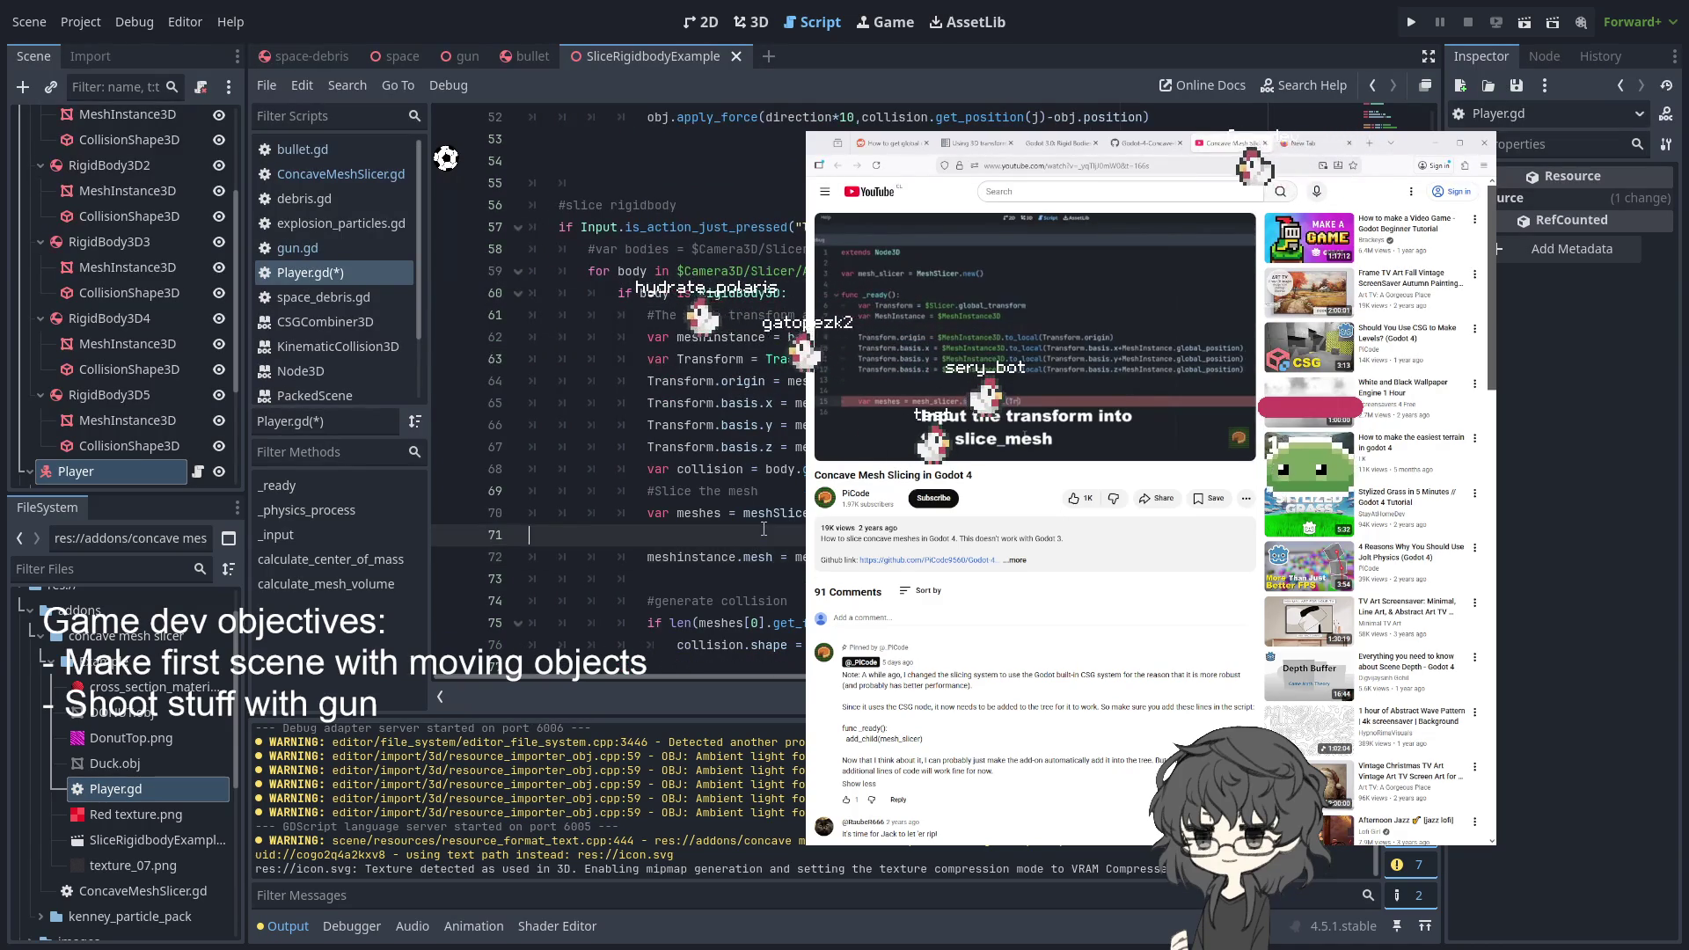
pyautogui.press('BackSpace')
pyautogui.click(763, 527)
pyautogui.press('Delete')
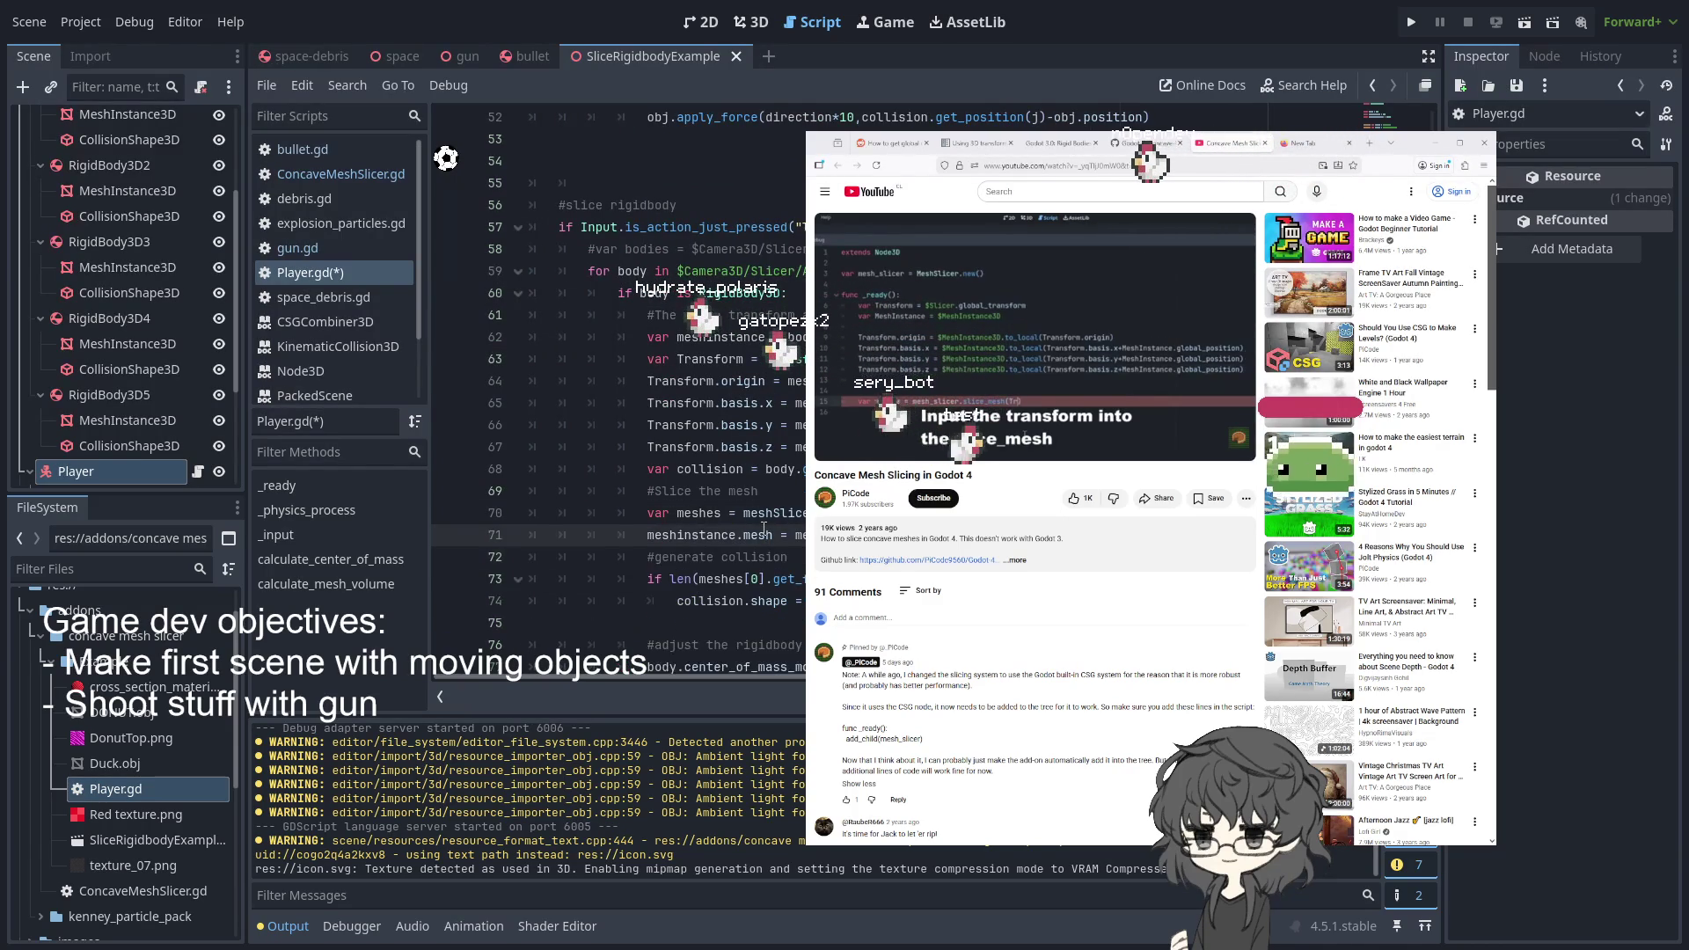
pyautogui.click(707, 602)
pyautogui.press('Delete')
pyautogui.scroll(-3, 710, 556)
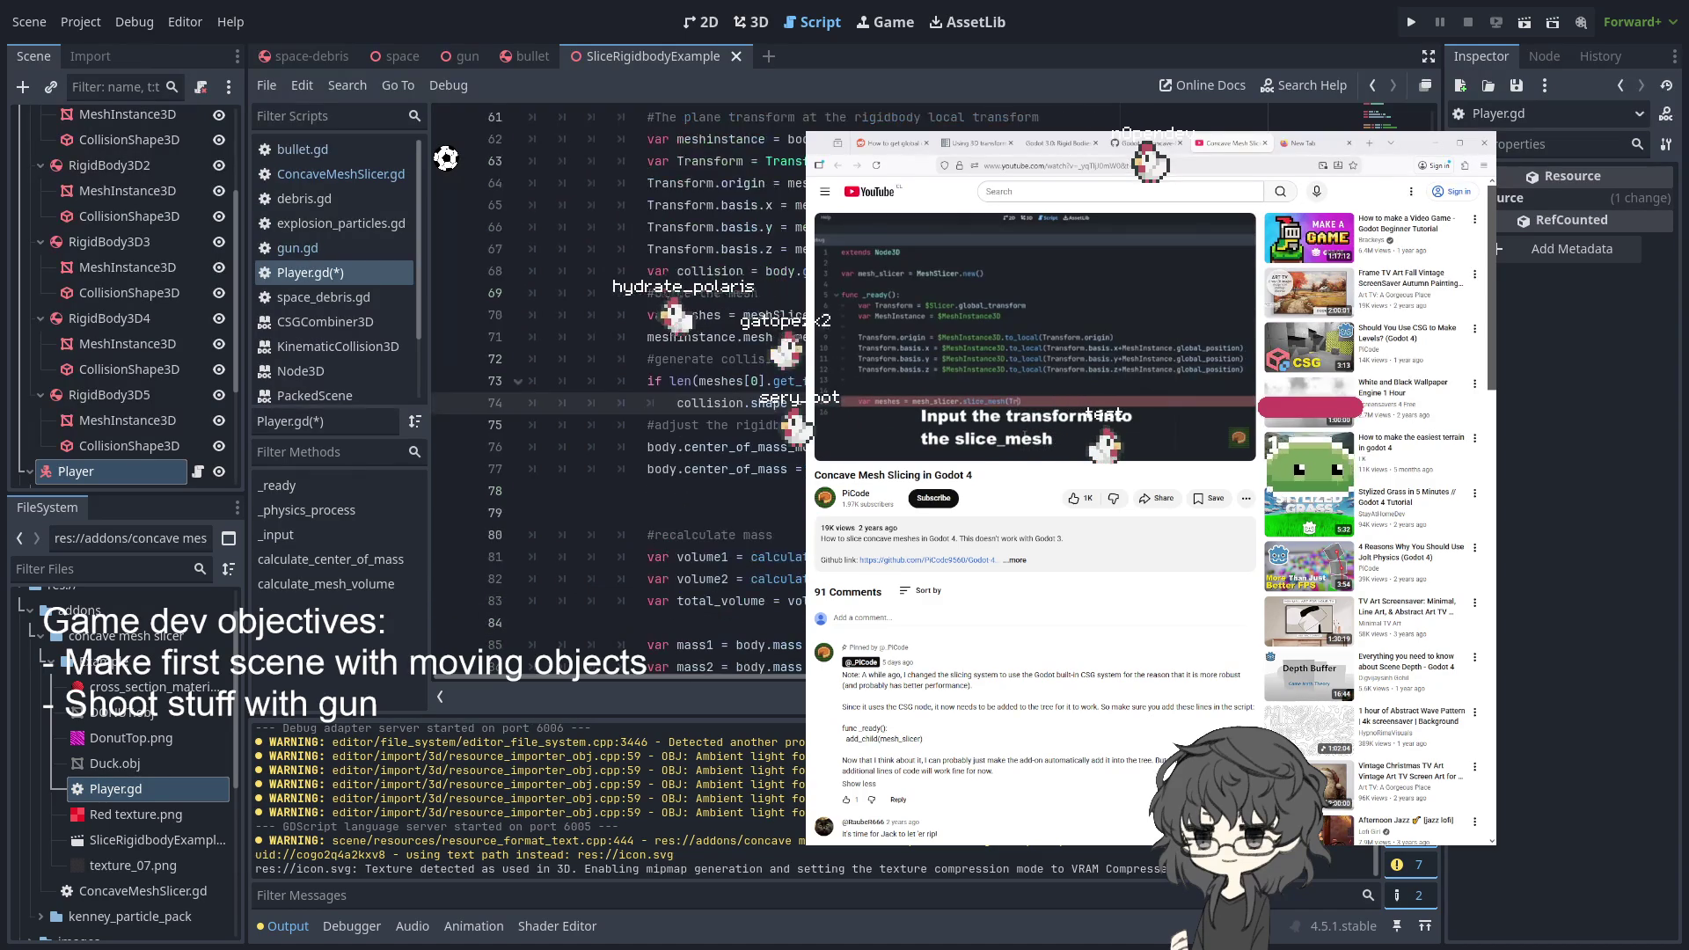
pyautogui.click(737, 510)
pyautogui.press('BackSpace')
pyautogui.press('BackSpace')
pyautogui.click(736, 588)
# - Remove the blank lines around the mass lines and blank line 95
pyautogui.press('BackSpace')
pyautogui.press('Down')
pyautogui.press('Down')
pyautogui.press('Down')
pyautogui.press('BackSpace')
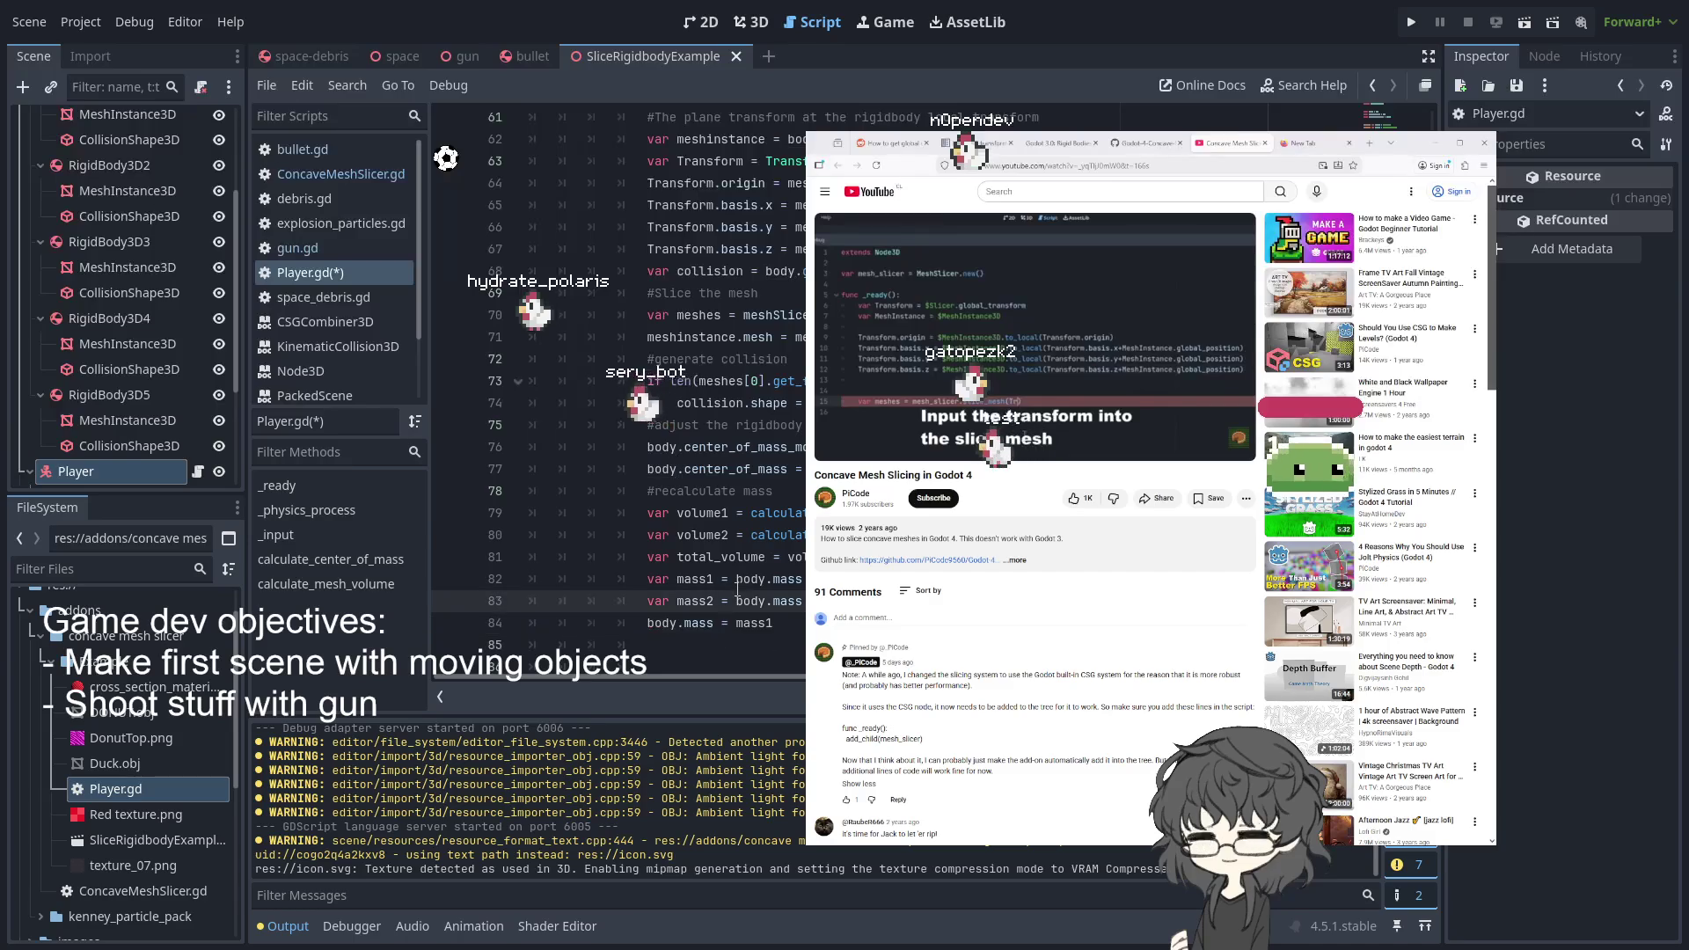
pyautogui.press('Down')
pyautogui.press('Down')
pyautogui.press('Down')
pyautogui.press('BackSpace')
pyautogui.press('BackSpace')
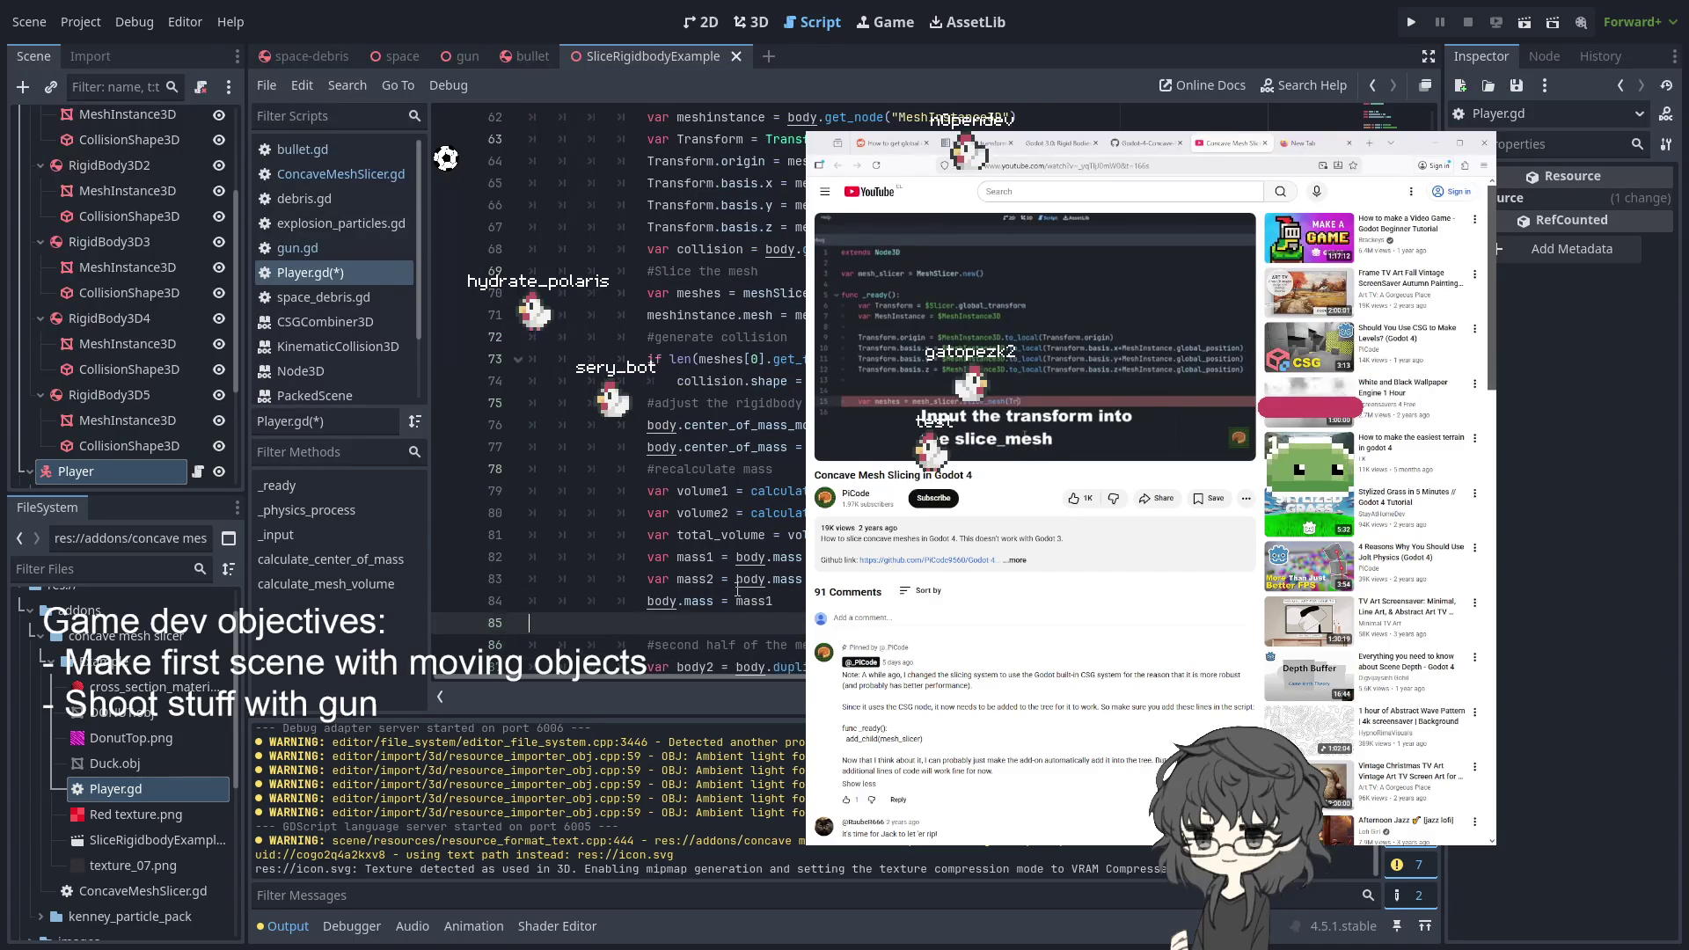
pyautogui.scroll(-3, 737, 589)
pyautogui.scroll(-1, 775, 513)
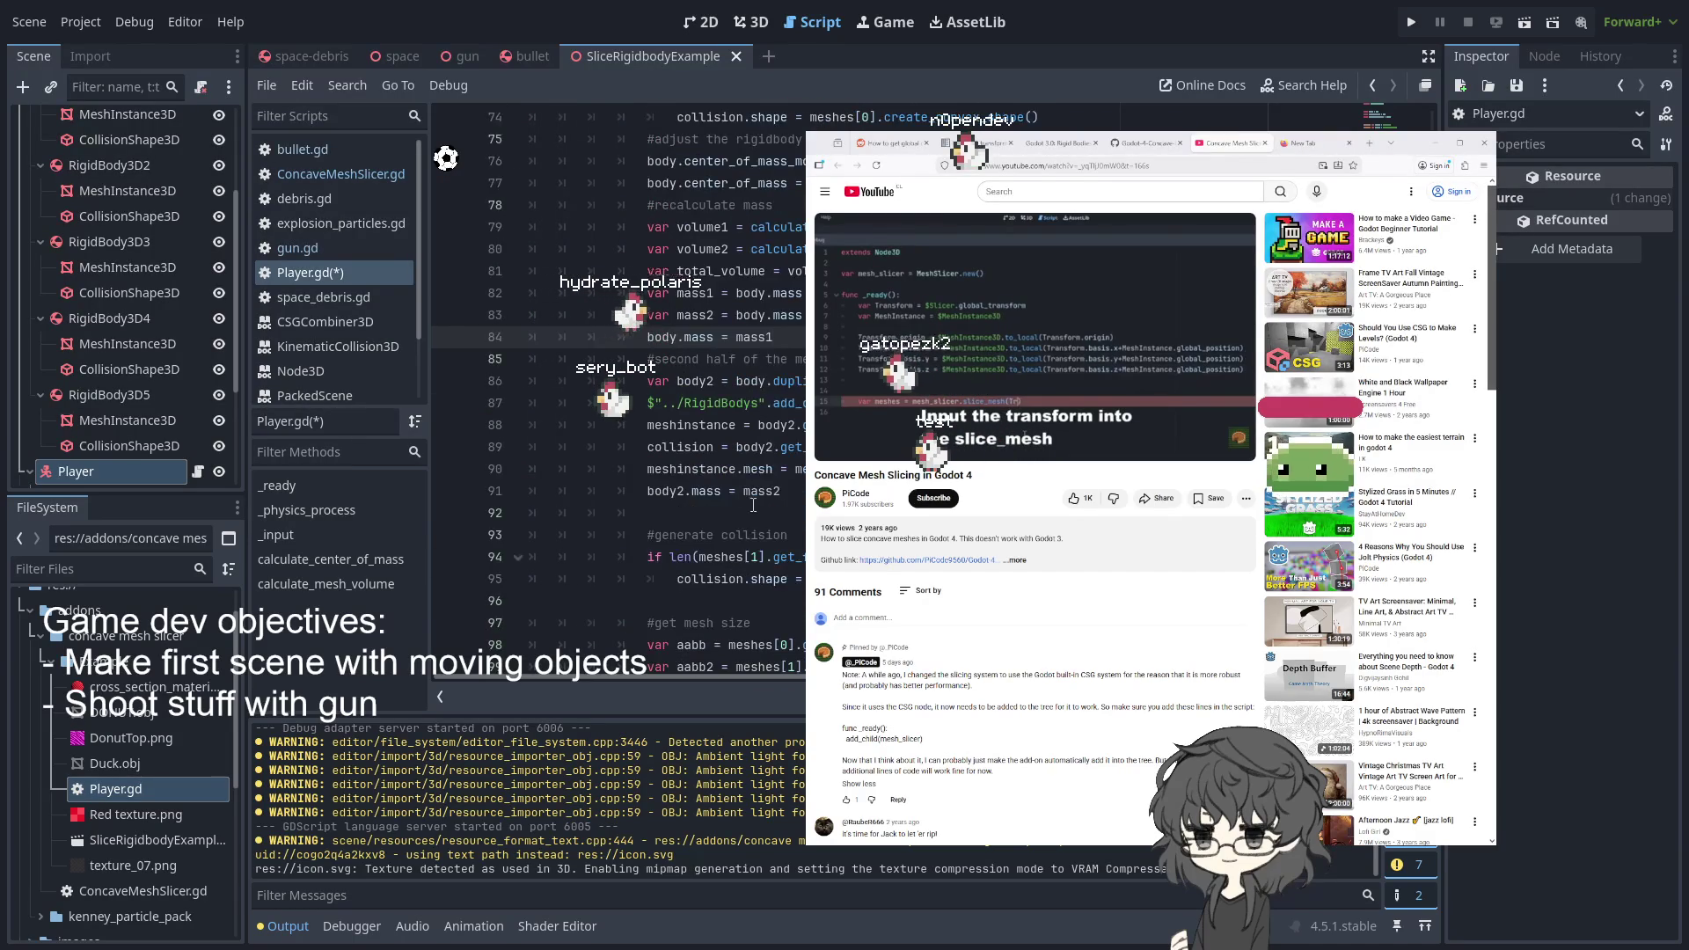
pyautogui.click(775, 513)
pyautogui.press('Up')
pyautogui.press('Down')
pyautogui.press('Down')
pyautogui.press('Down')
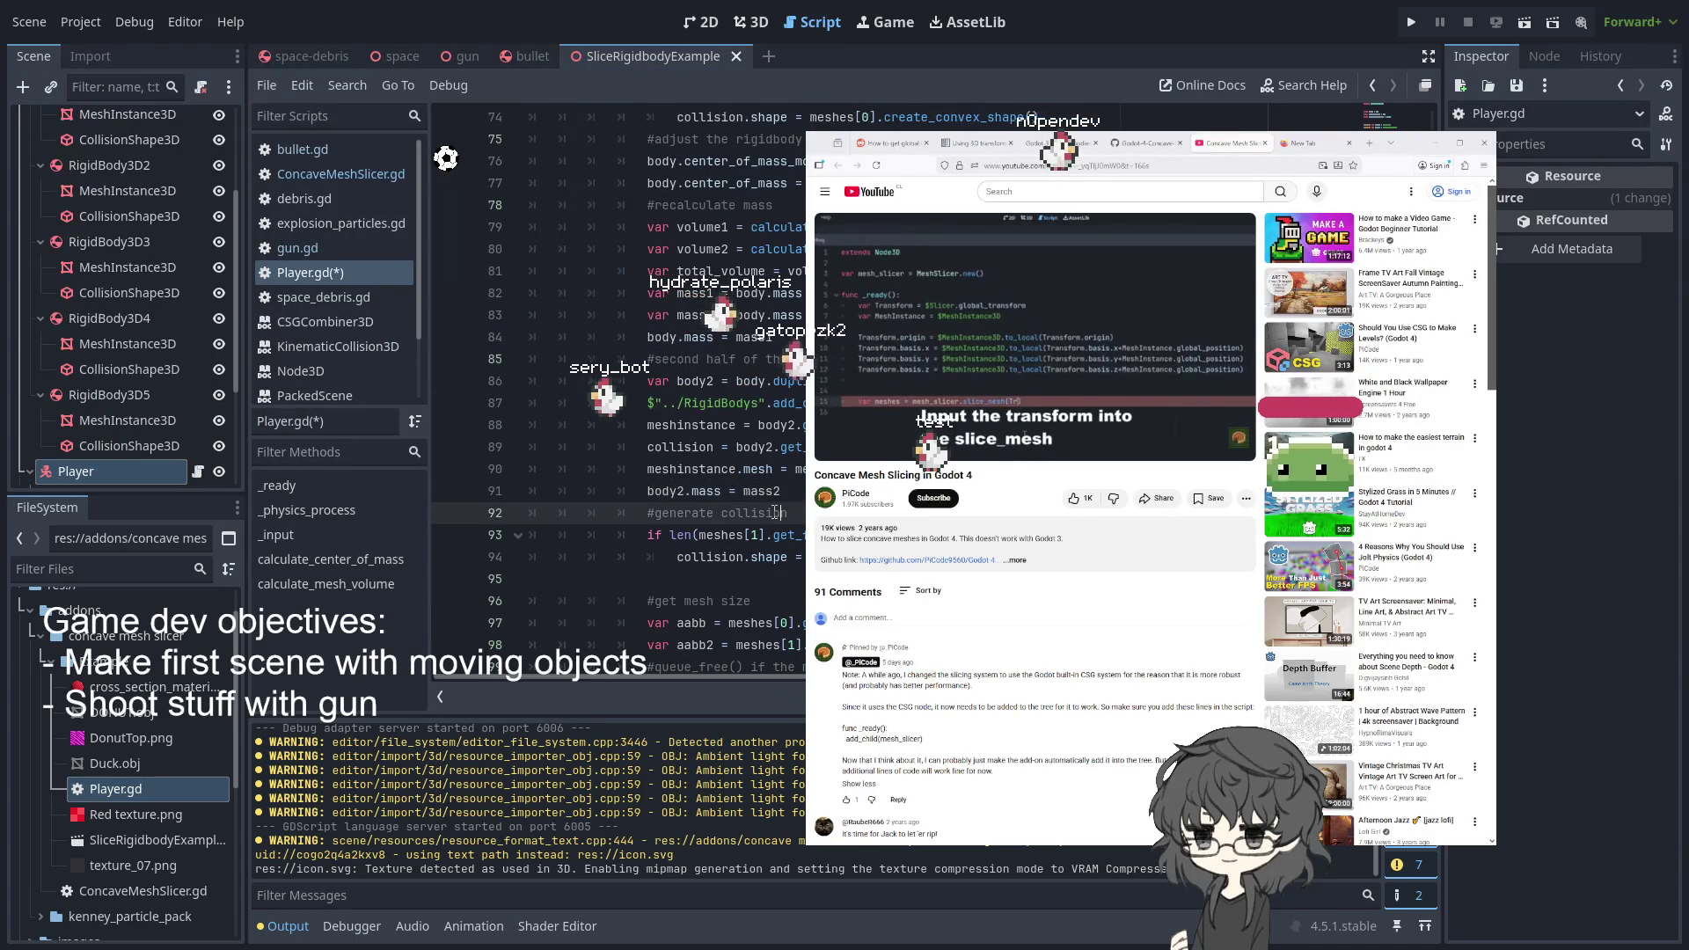
pyautogui.press('BackSpace')
# - Delete blank line 103 and review the compacted slice rigidbody block
pyautogui.scroll(-5, 774, 519)
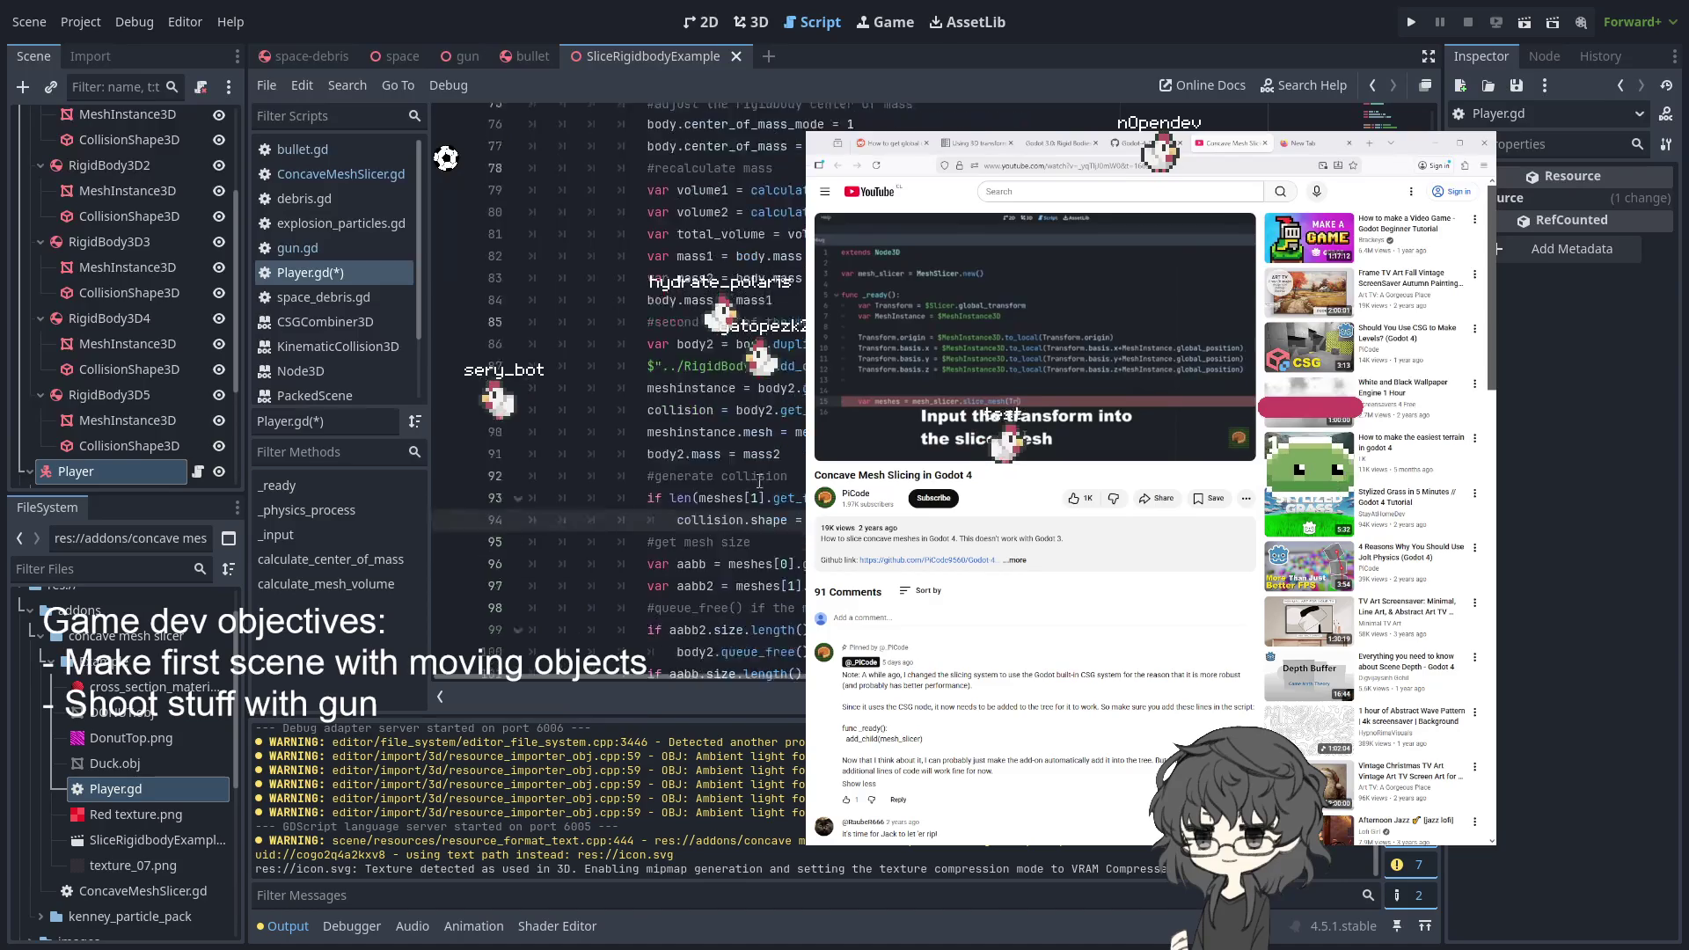
pyautogui.scroll(2, 773, 537)
pyautogui.click(772, 548)
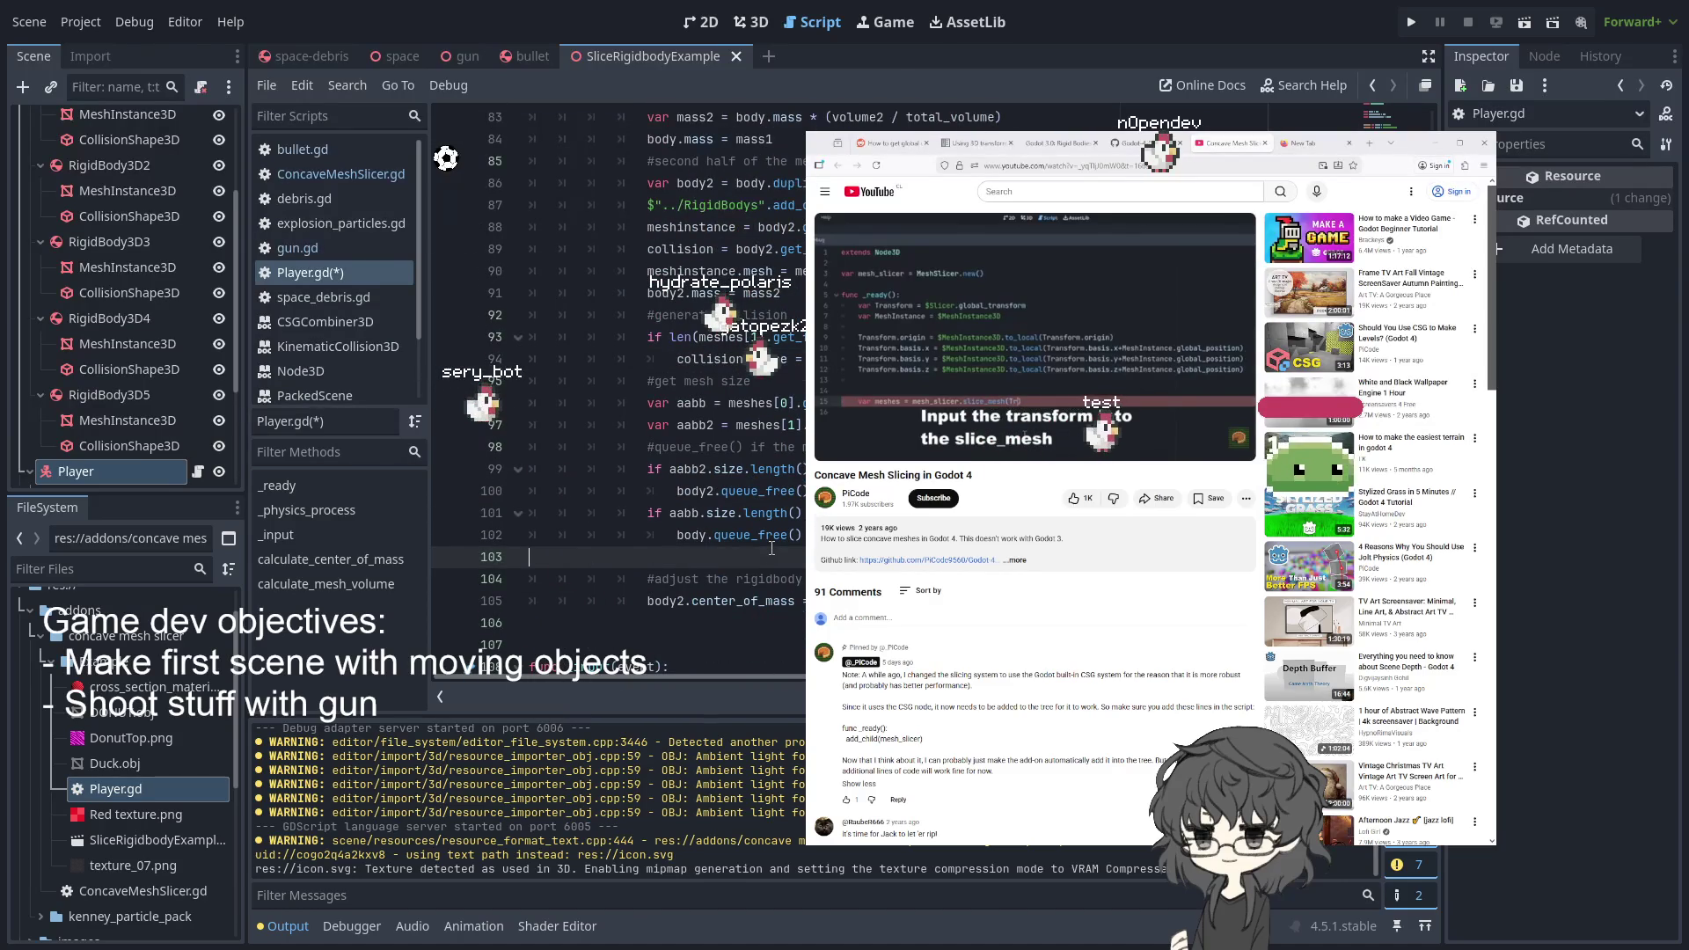
pyautogui.press('BackSpace')
pyautogui.scroll(10, 772, 548)
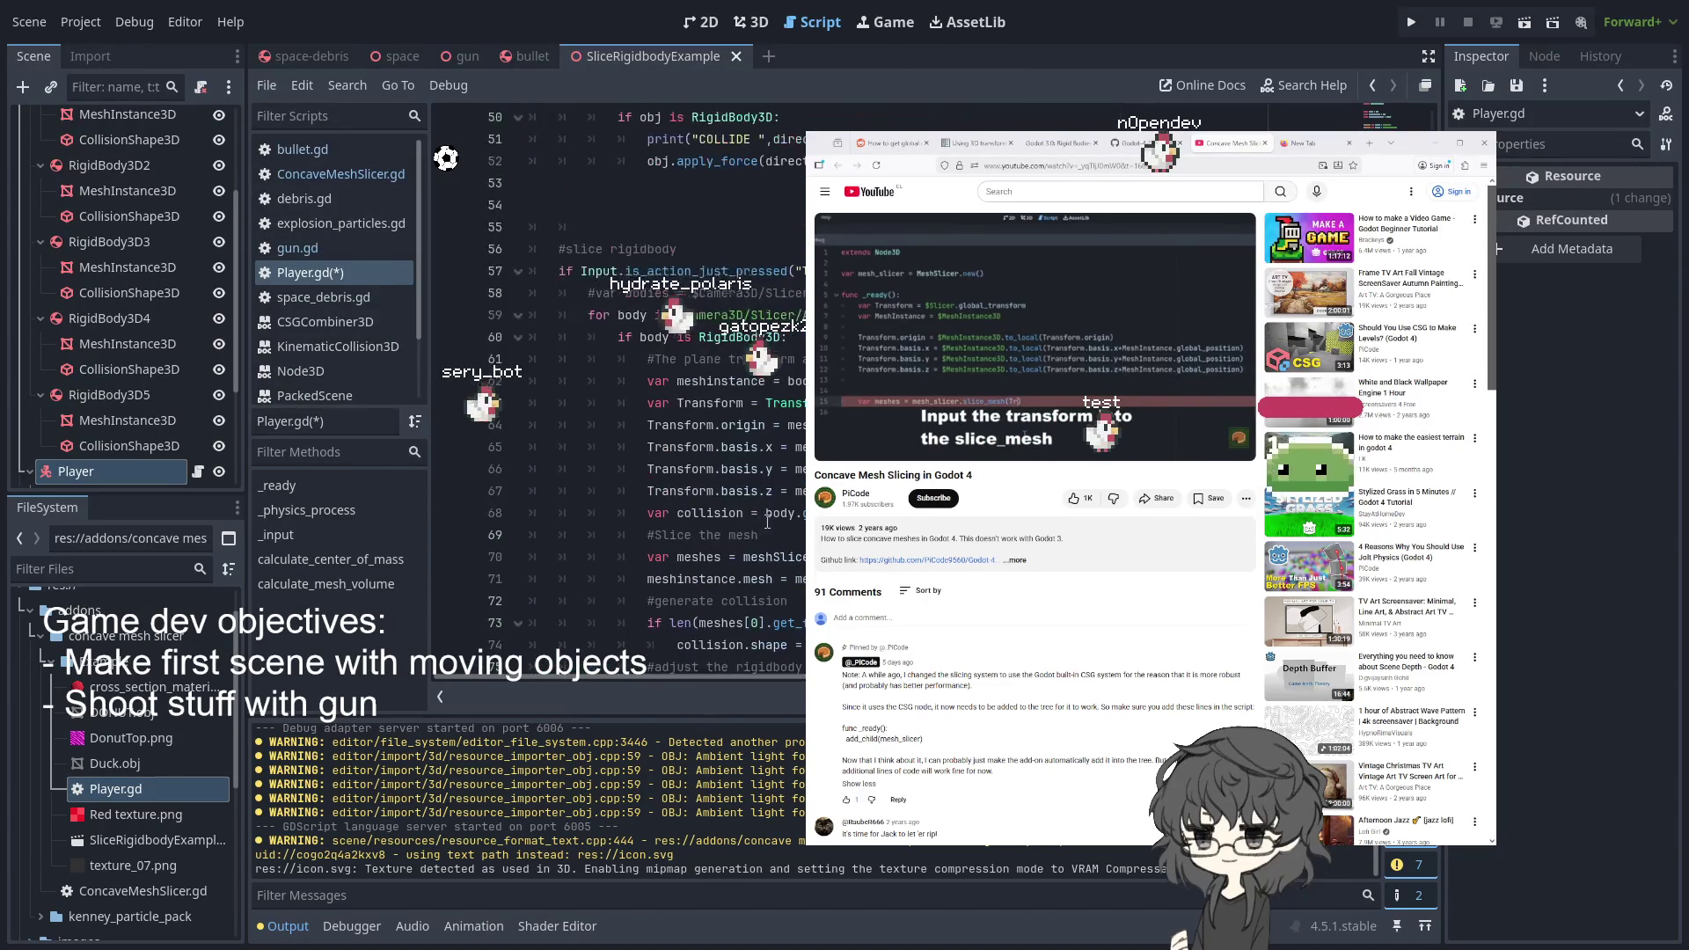
pyautogui.scroll(-5, 743, 499)
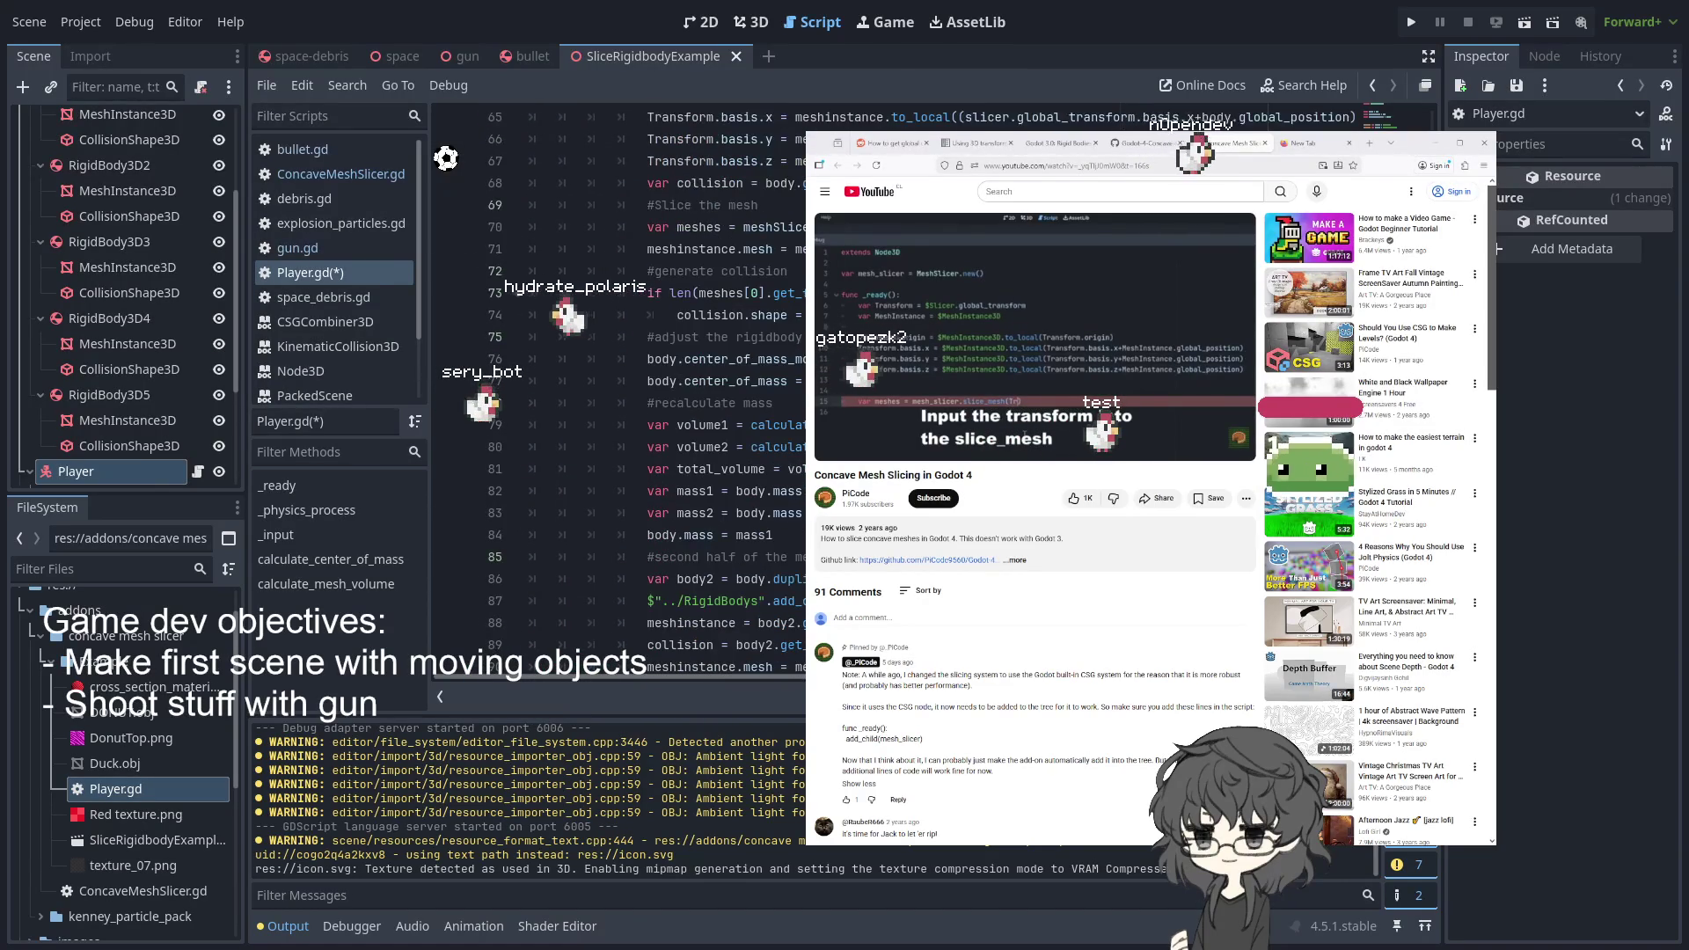
pyautogui.scroll(3, 753, 270)
pyautogui.scroll(2, 615, 392)
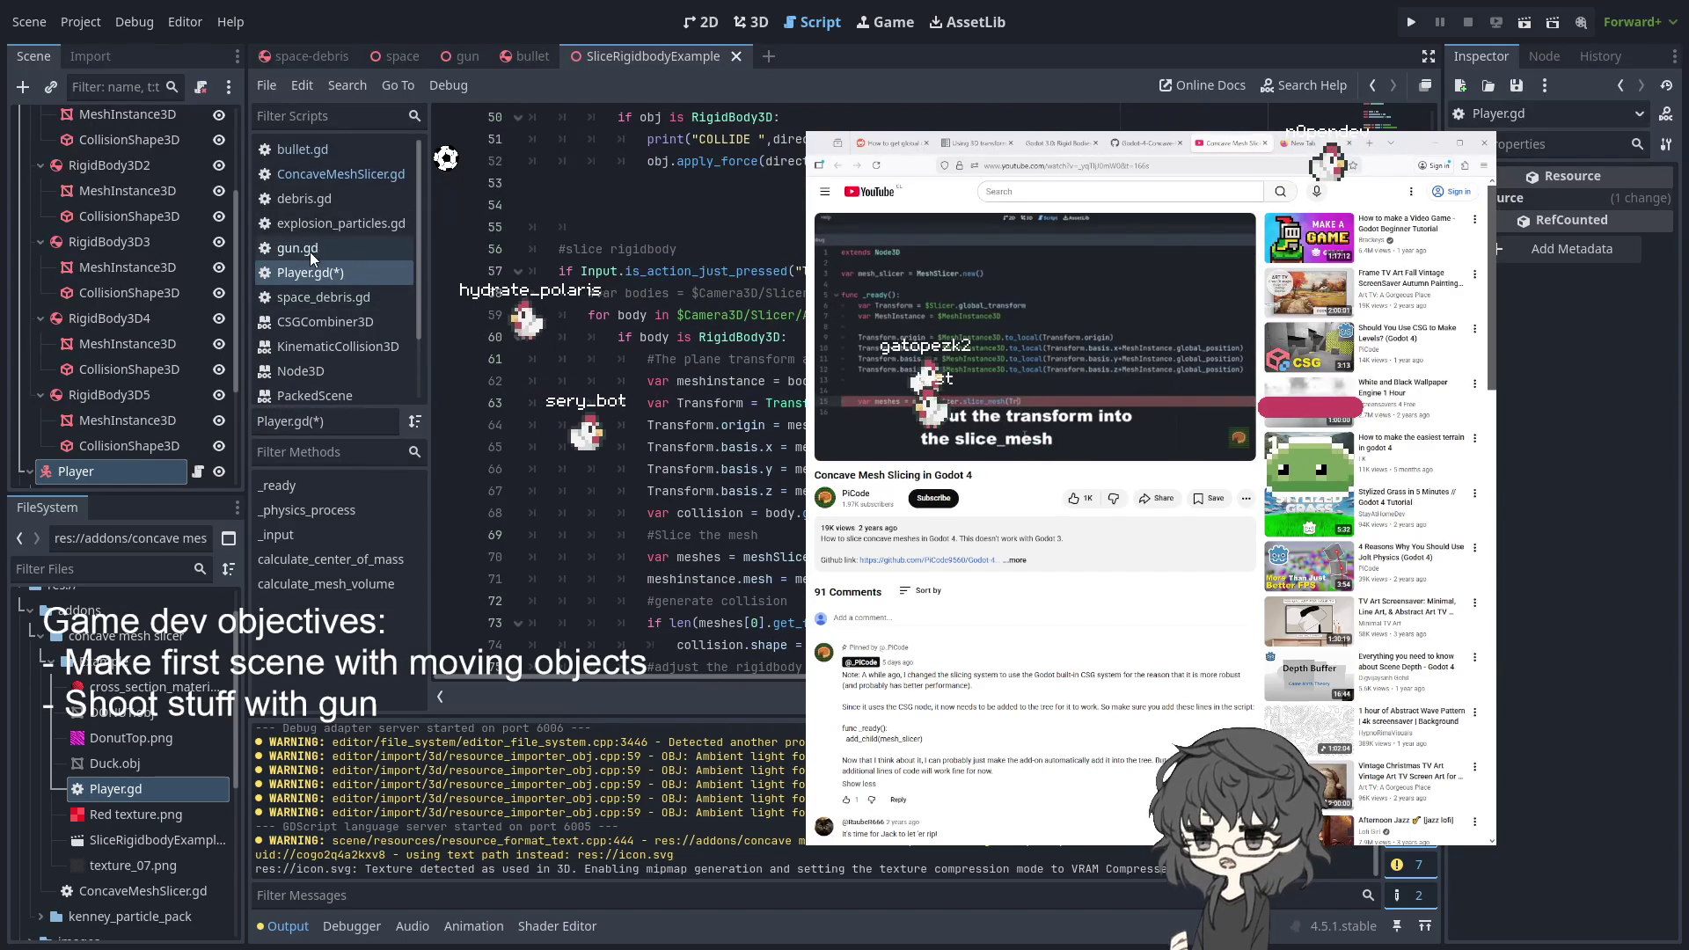
# - In ConcaveMeshSlicer.gd, examine is_inside_tree, the slice_mesh function and its slice_transform parameter
pyautogui.click(329, 170)
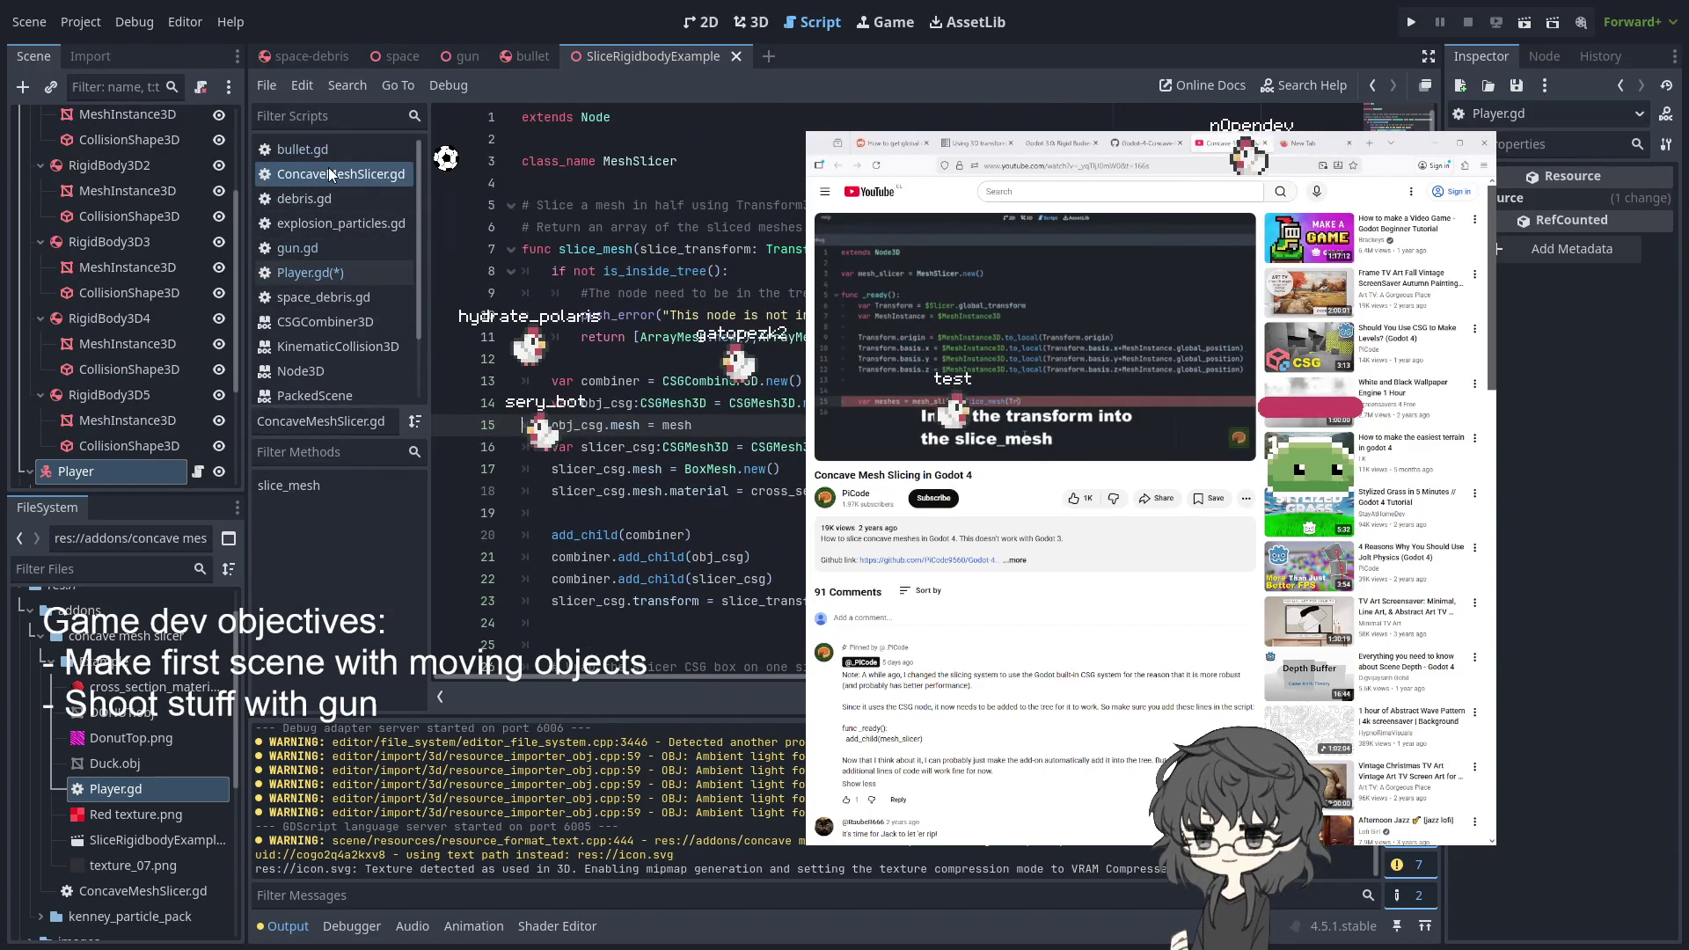
pyautogui.doubleClick(655, 271)
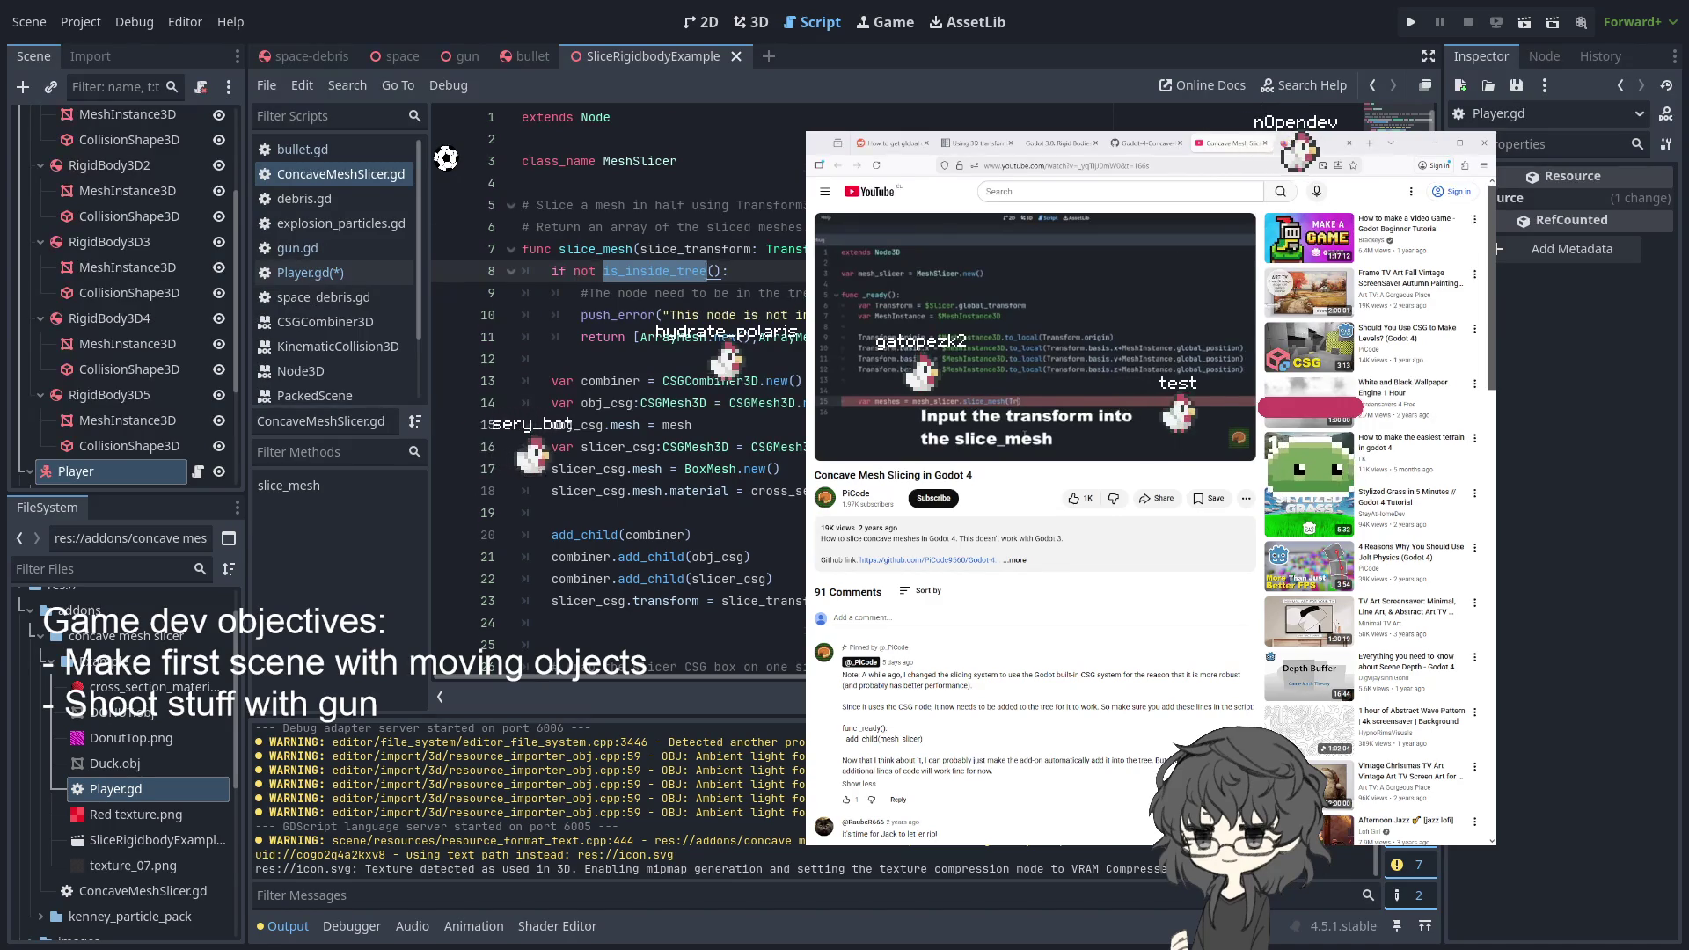
pyautogui.scroll(-5, 799, 303)
pyautogui.scroll(3, 798, 303)
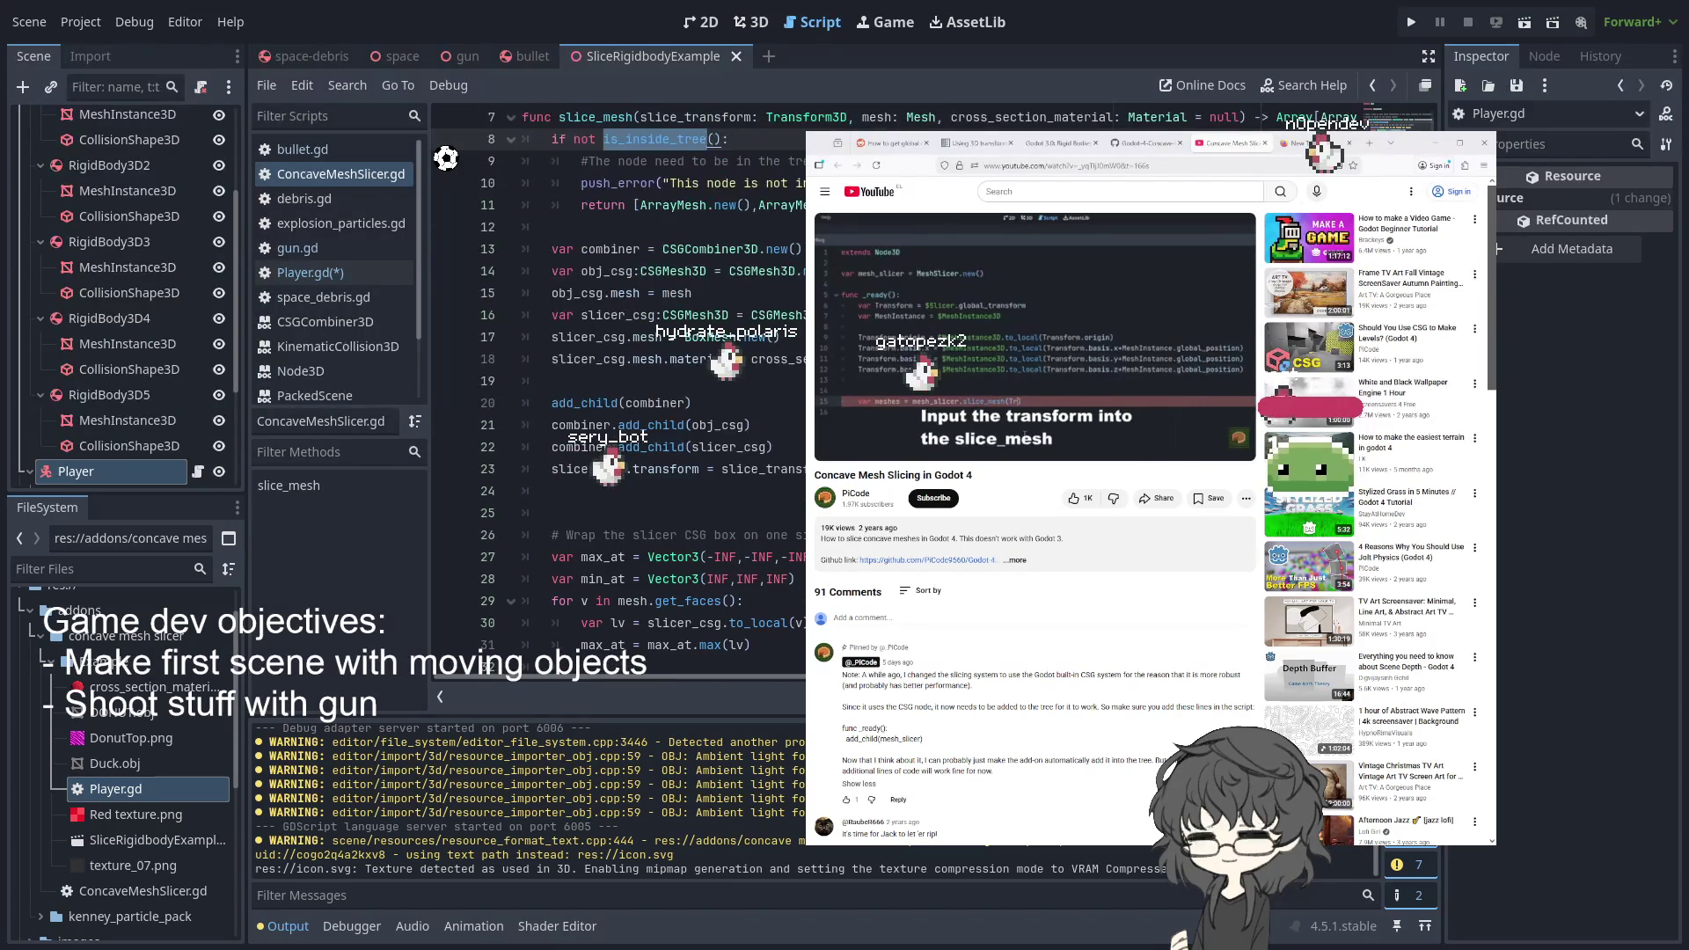
pyautogui.scroll(2, 616, 405)
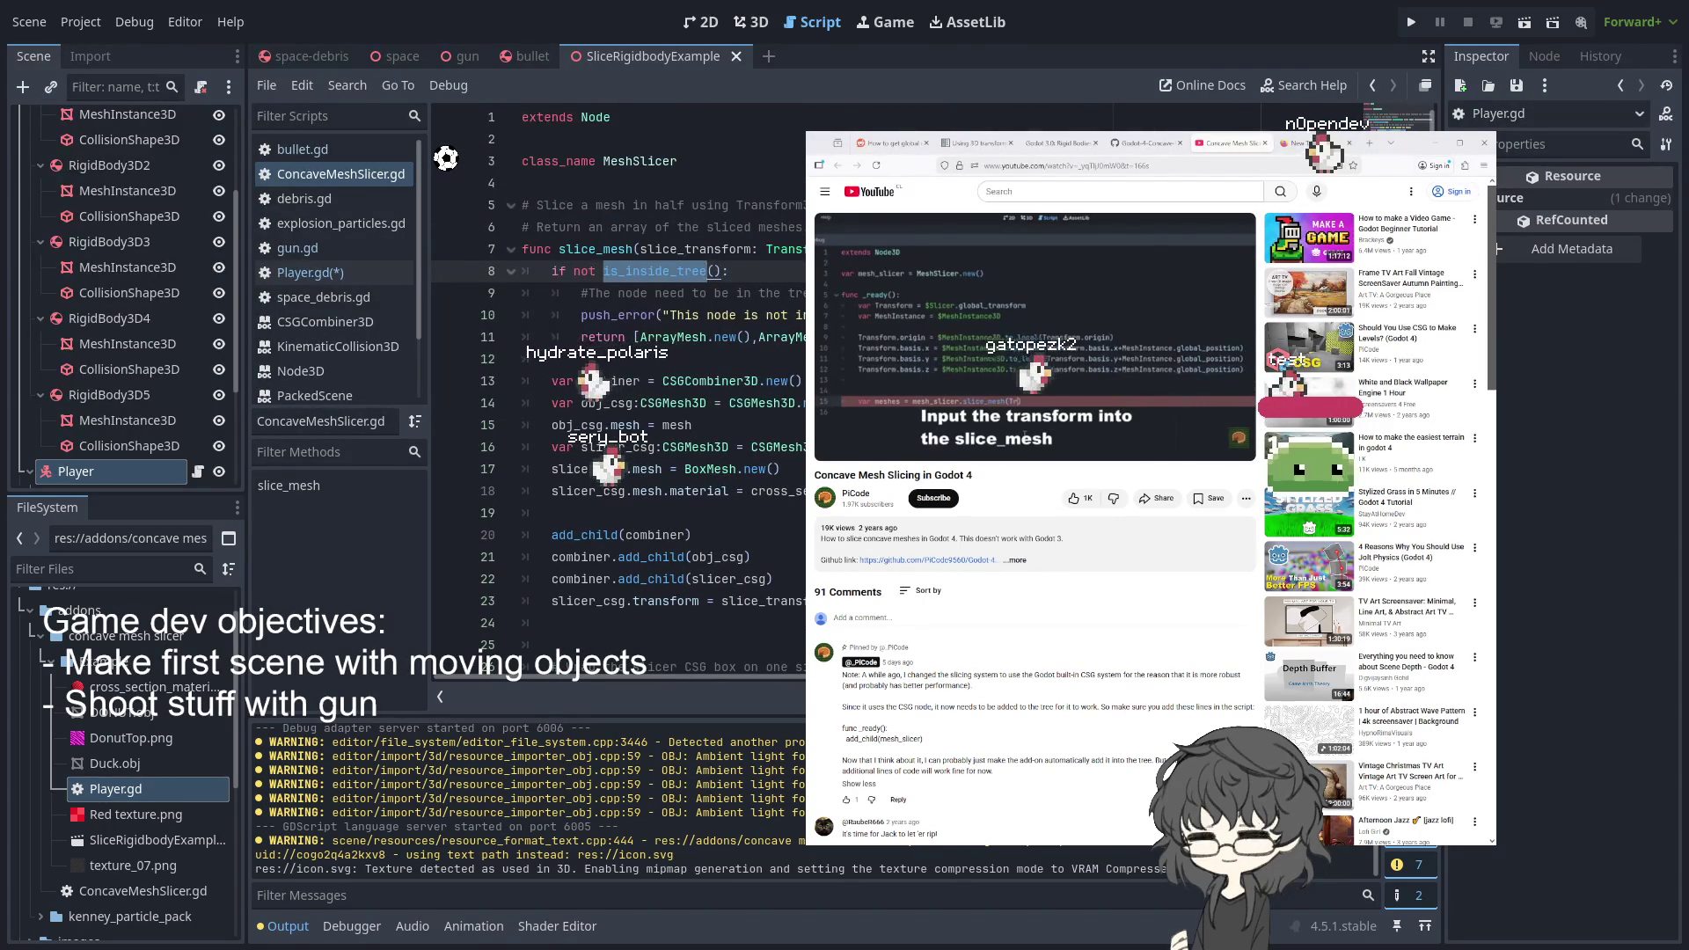
pyautogui.doubleClick(588, 245)
pyautogui.doubleClick(651, 271)
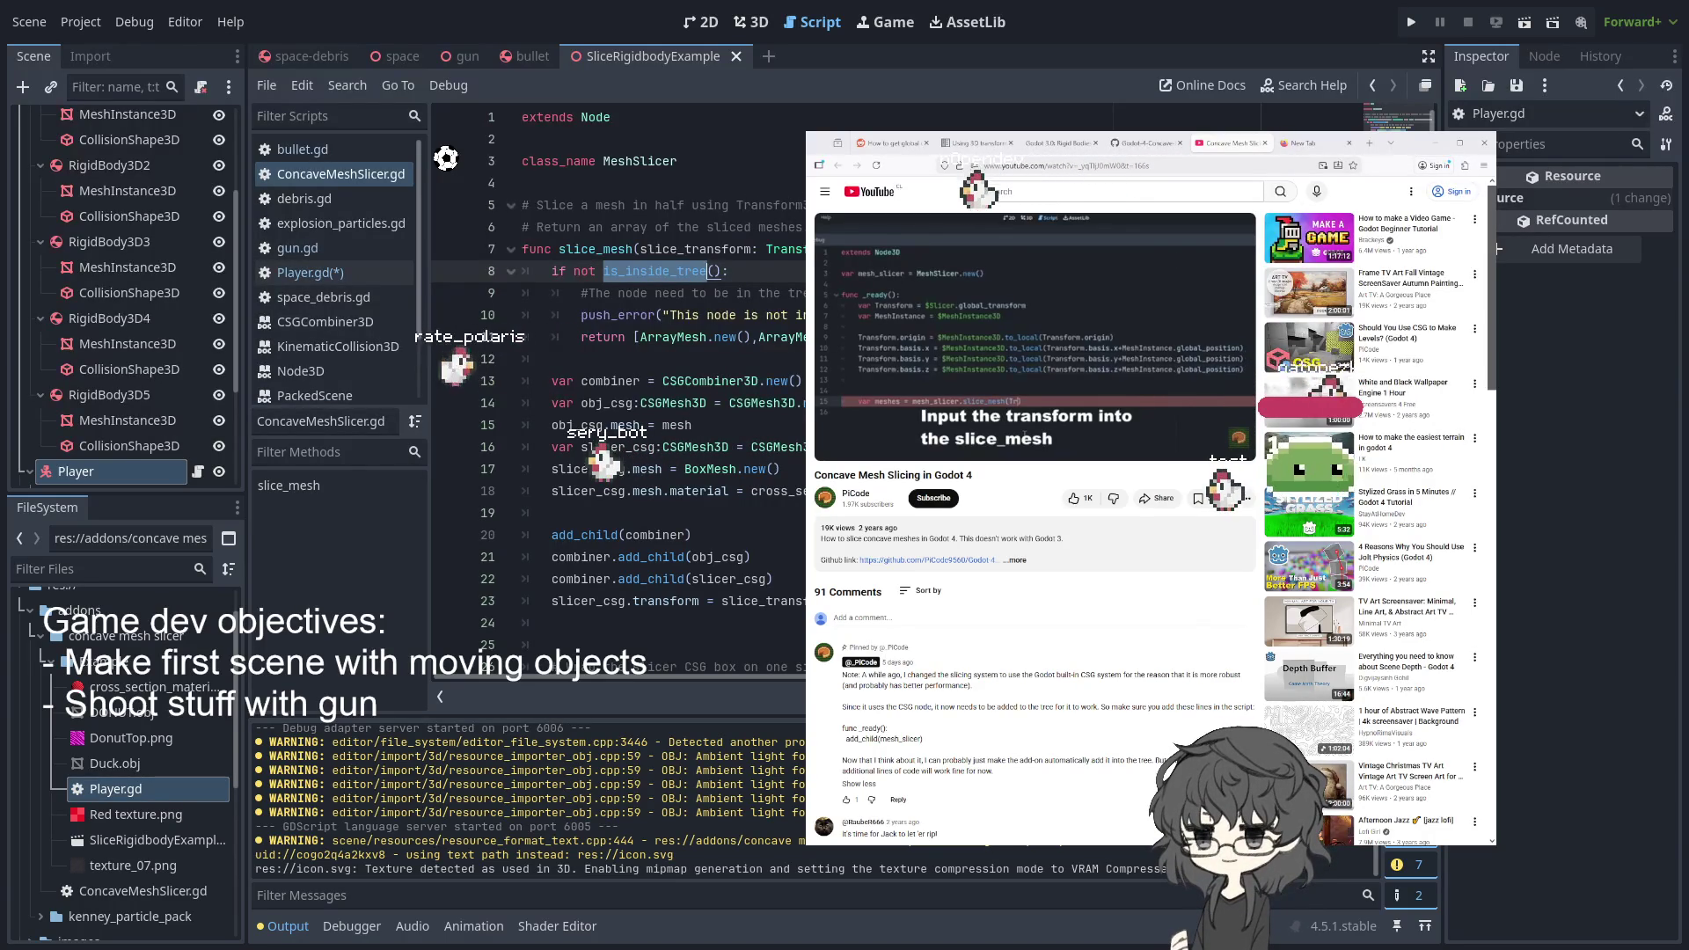
pyautogui.doubleClick(685, 248)
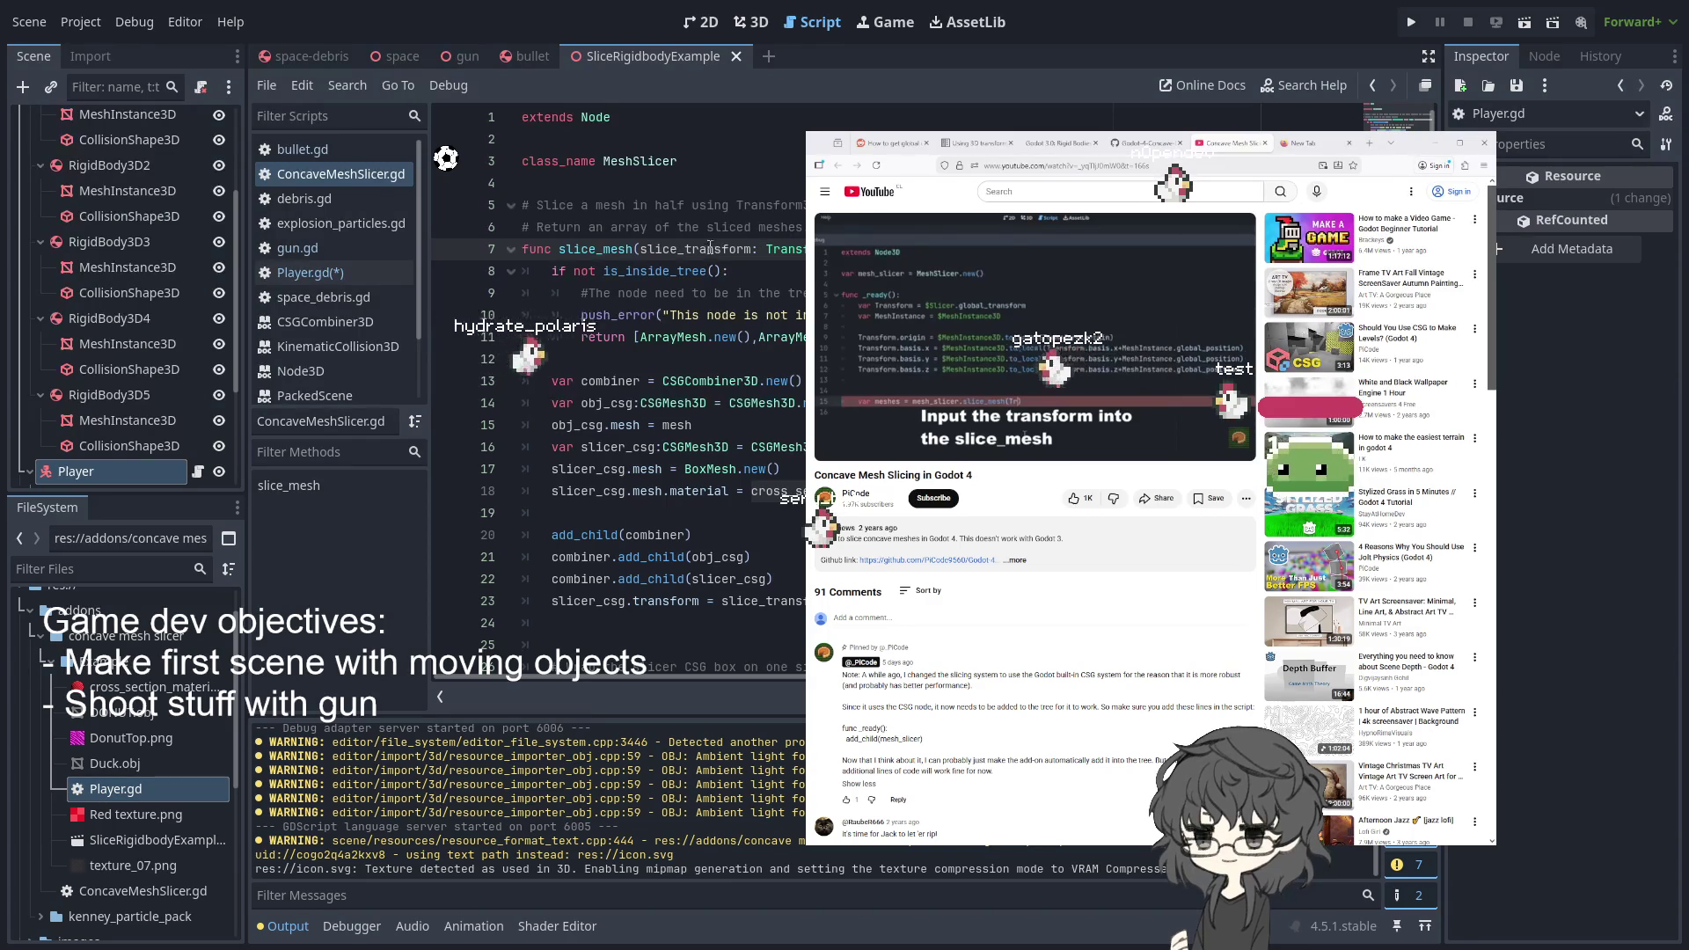
# - Look at slicer_csg on line 23, then return to the top of slice_mesh
pyautogui.scroll(-3, 743, 277)
pyautogui.scroll(2, 731, 276)
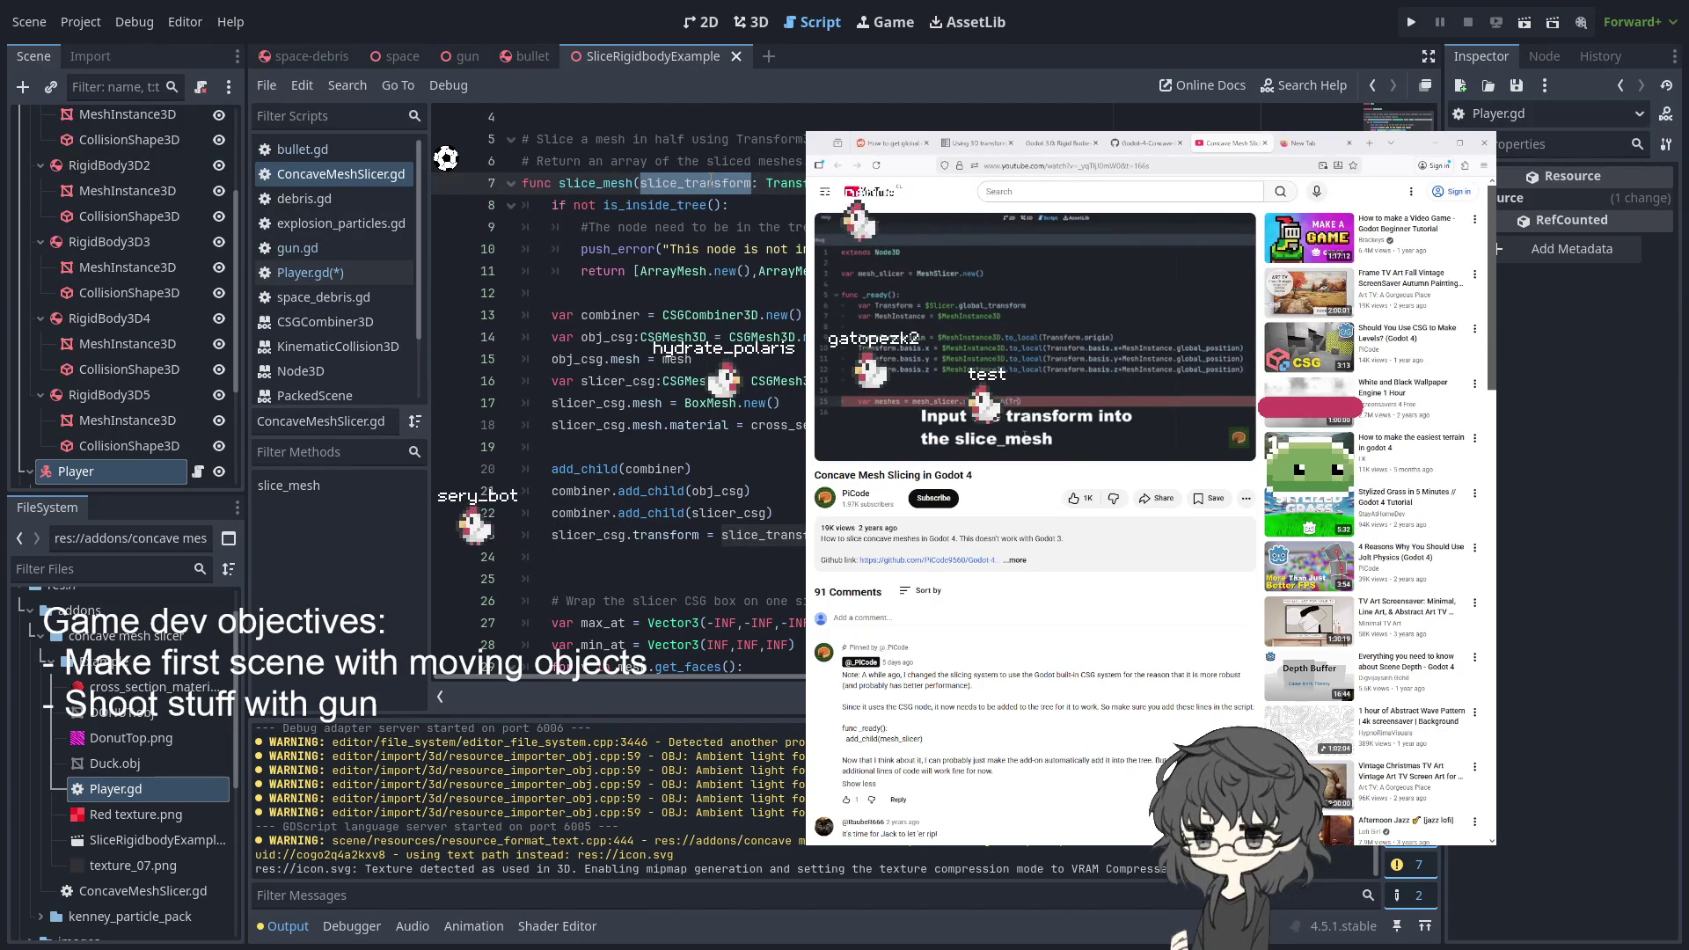
pyautogui.scroll(-2, 446, 157)
pyautogui.scroll(-3, 616, 352)
pyautogui.doubleClick(588, 271)
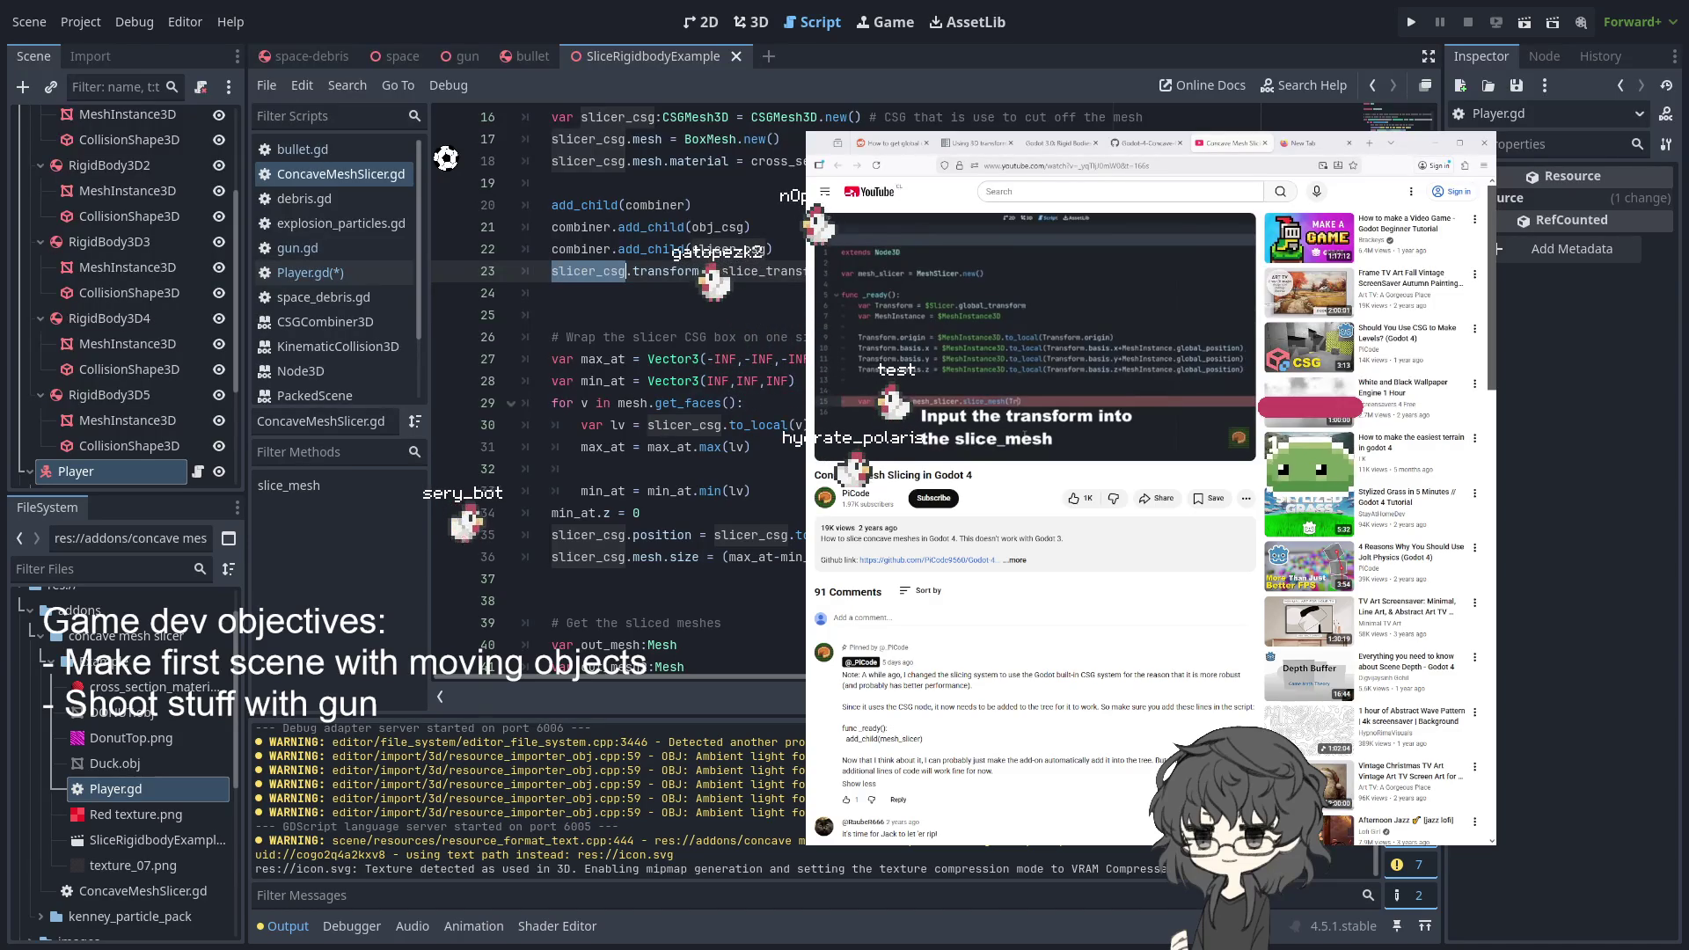
pyautogui.scroll(5, 446, 157)
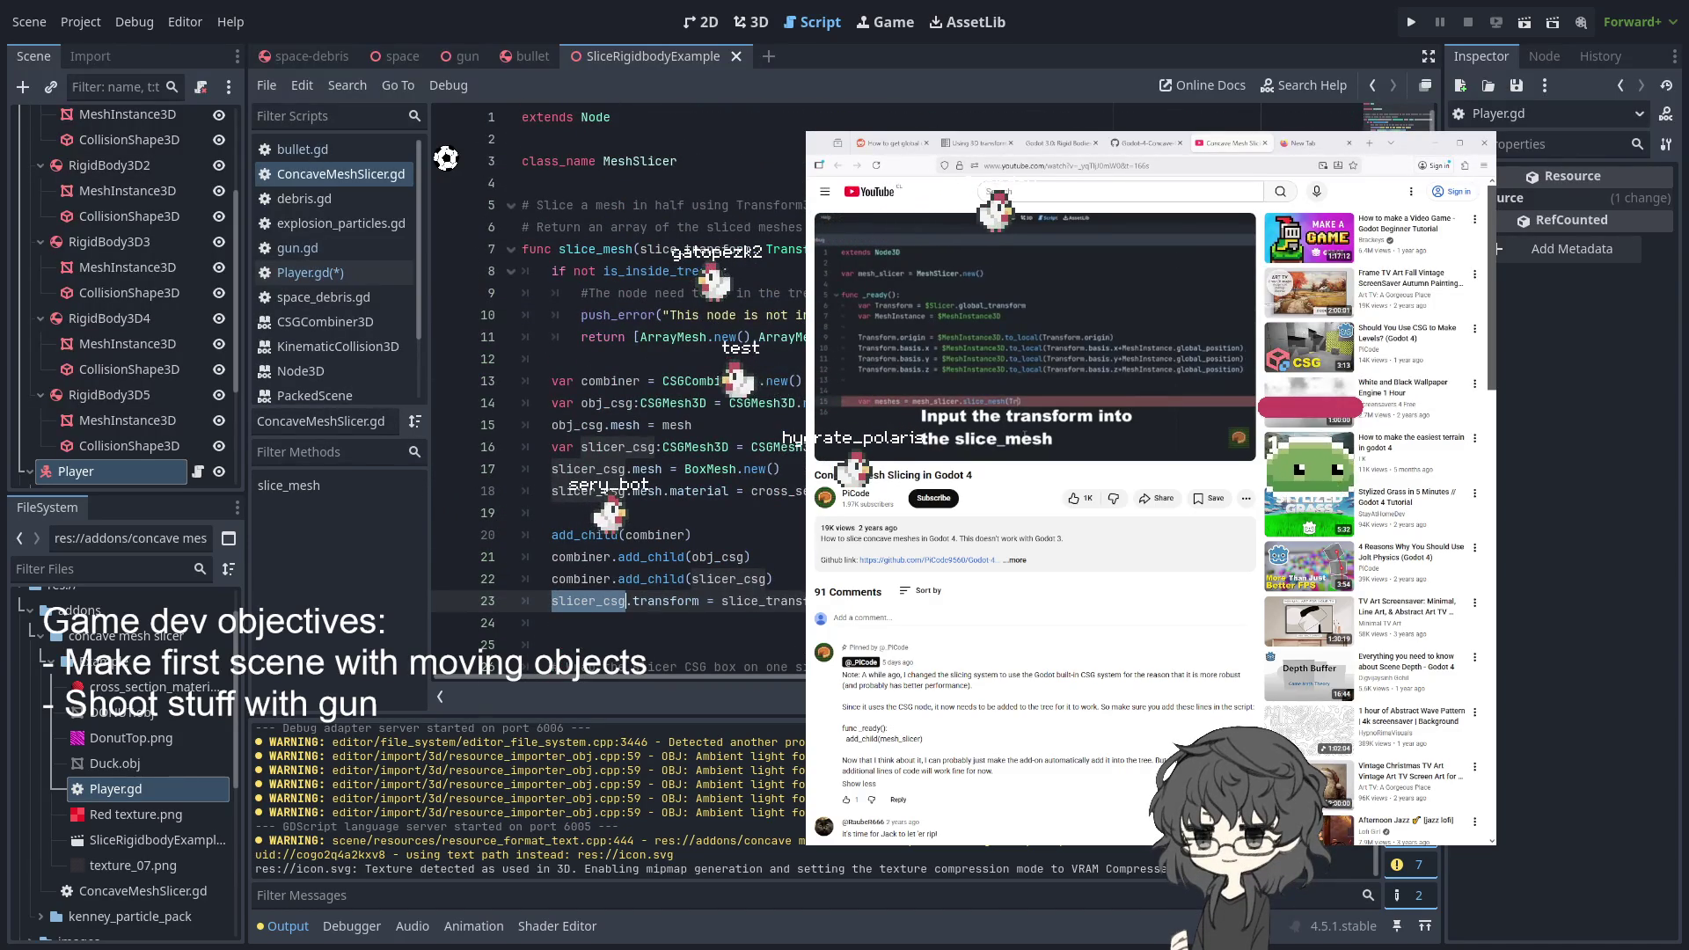
pyautogui.moveTo(829, 446)
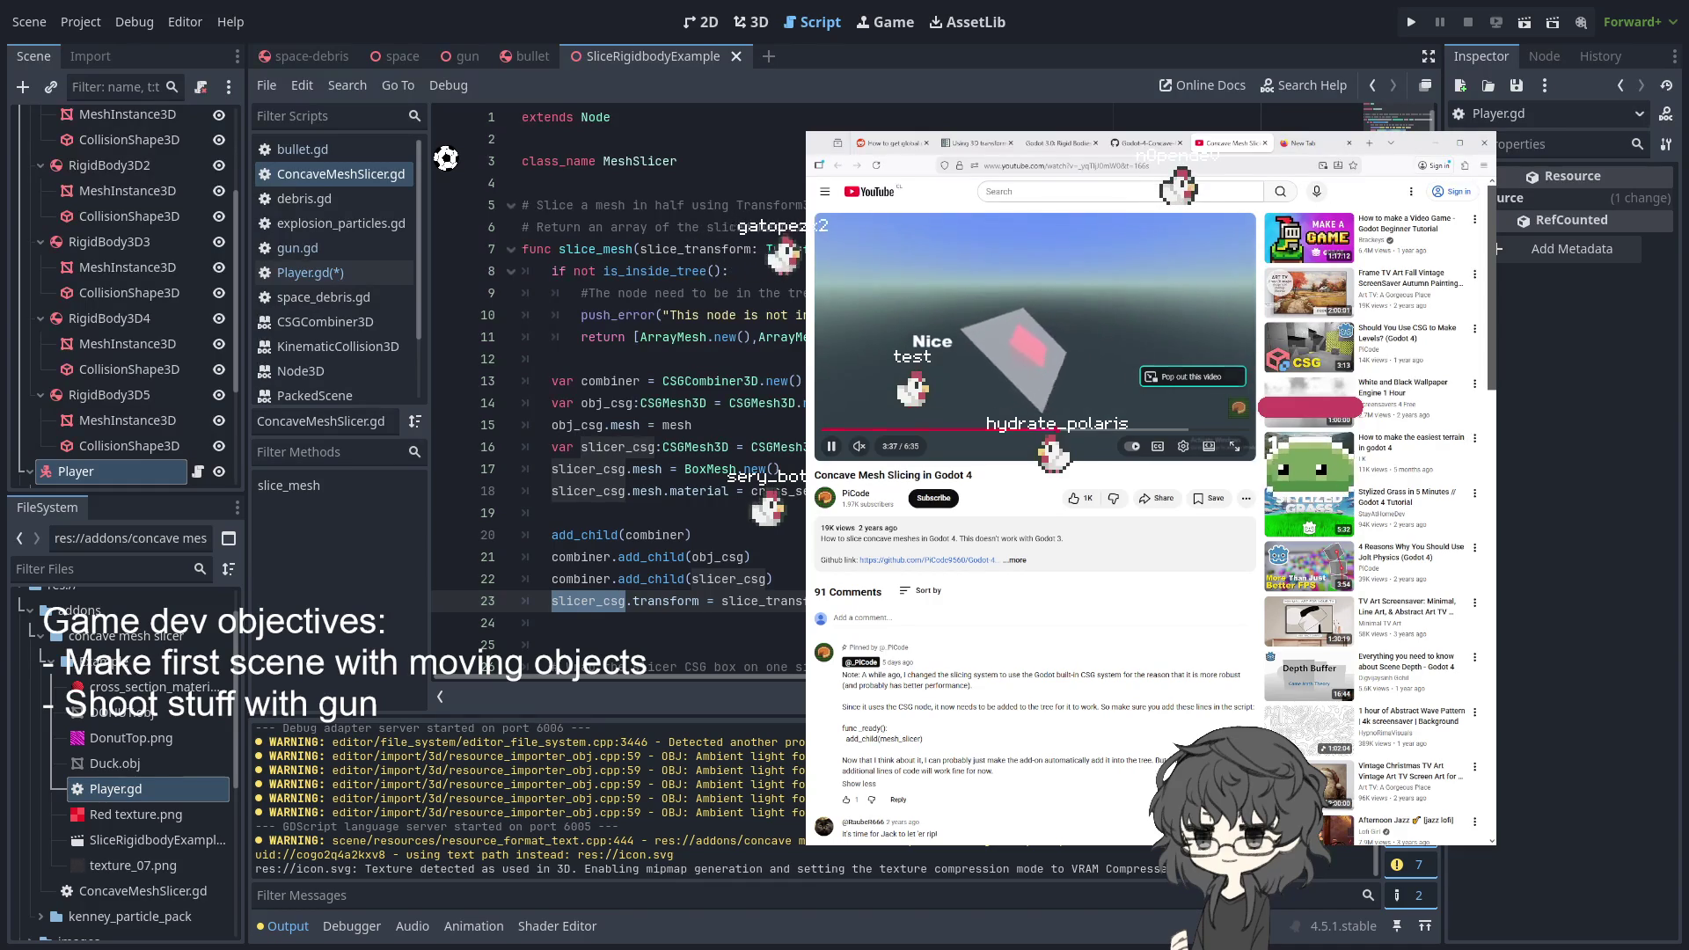
# - Inspect slice_mesh in ConcaveMeshSlicer.gd, highlighting every use of the mesh parameter
pyautogui.moveTo(920, 300)
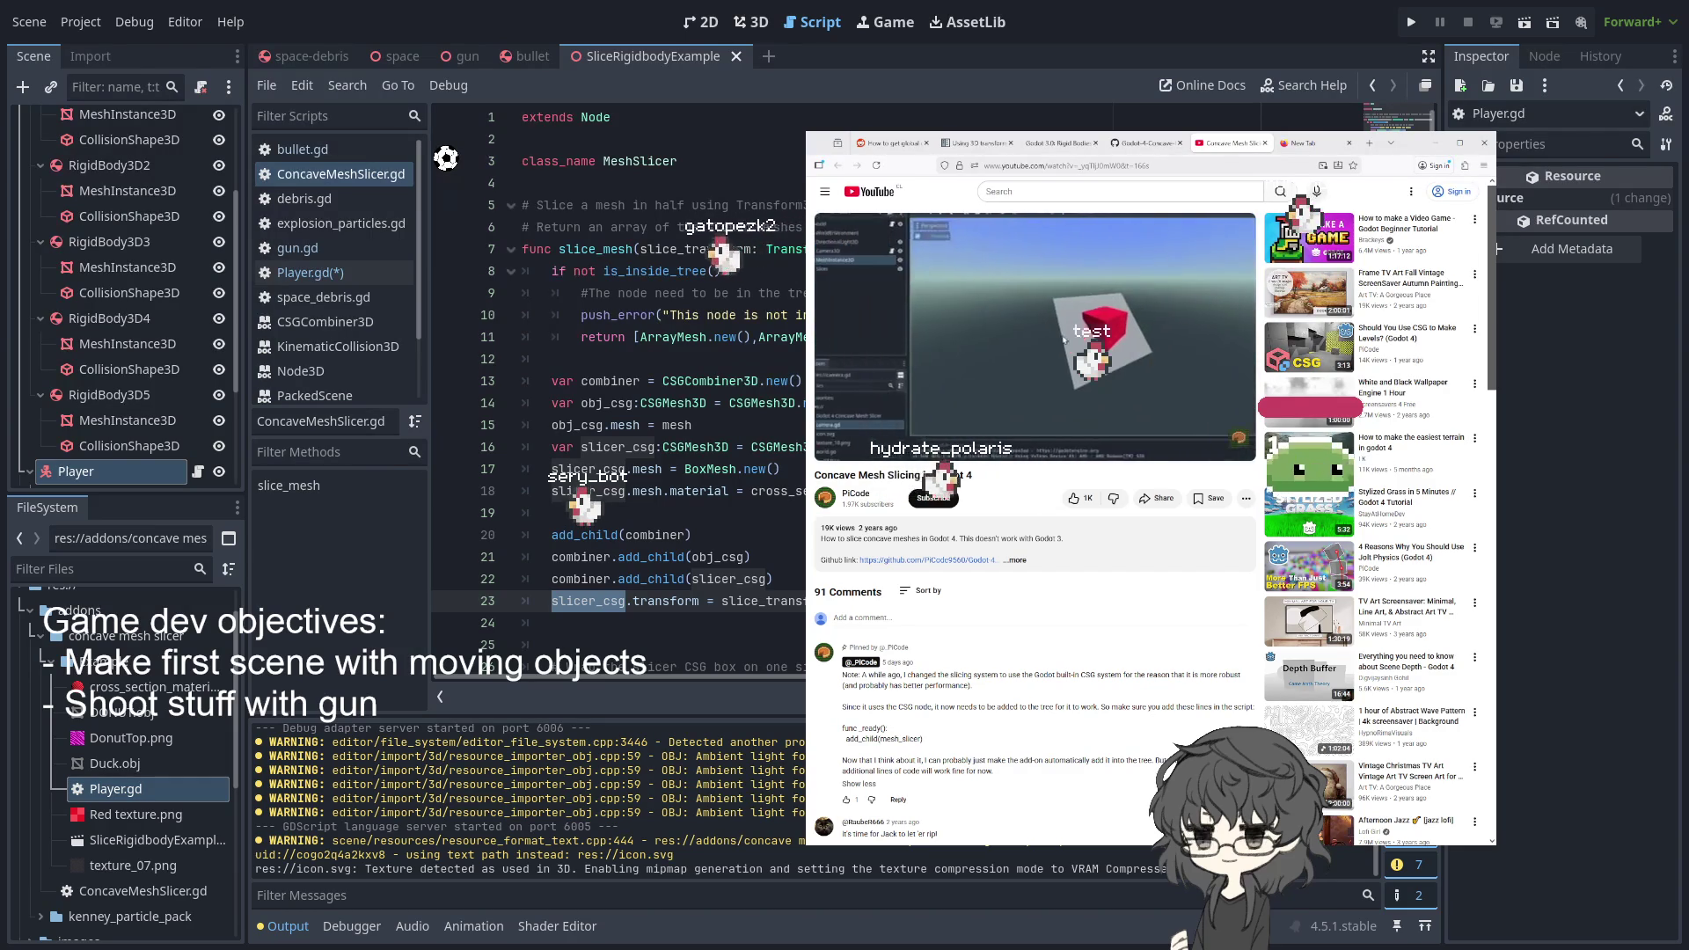
pyautogui.click(673, 356)
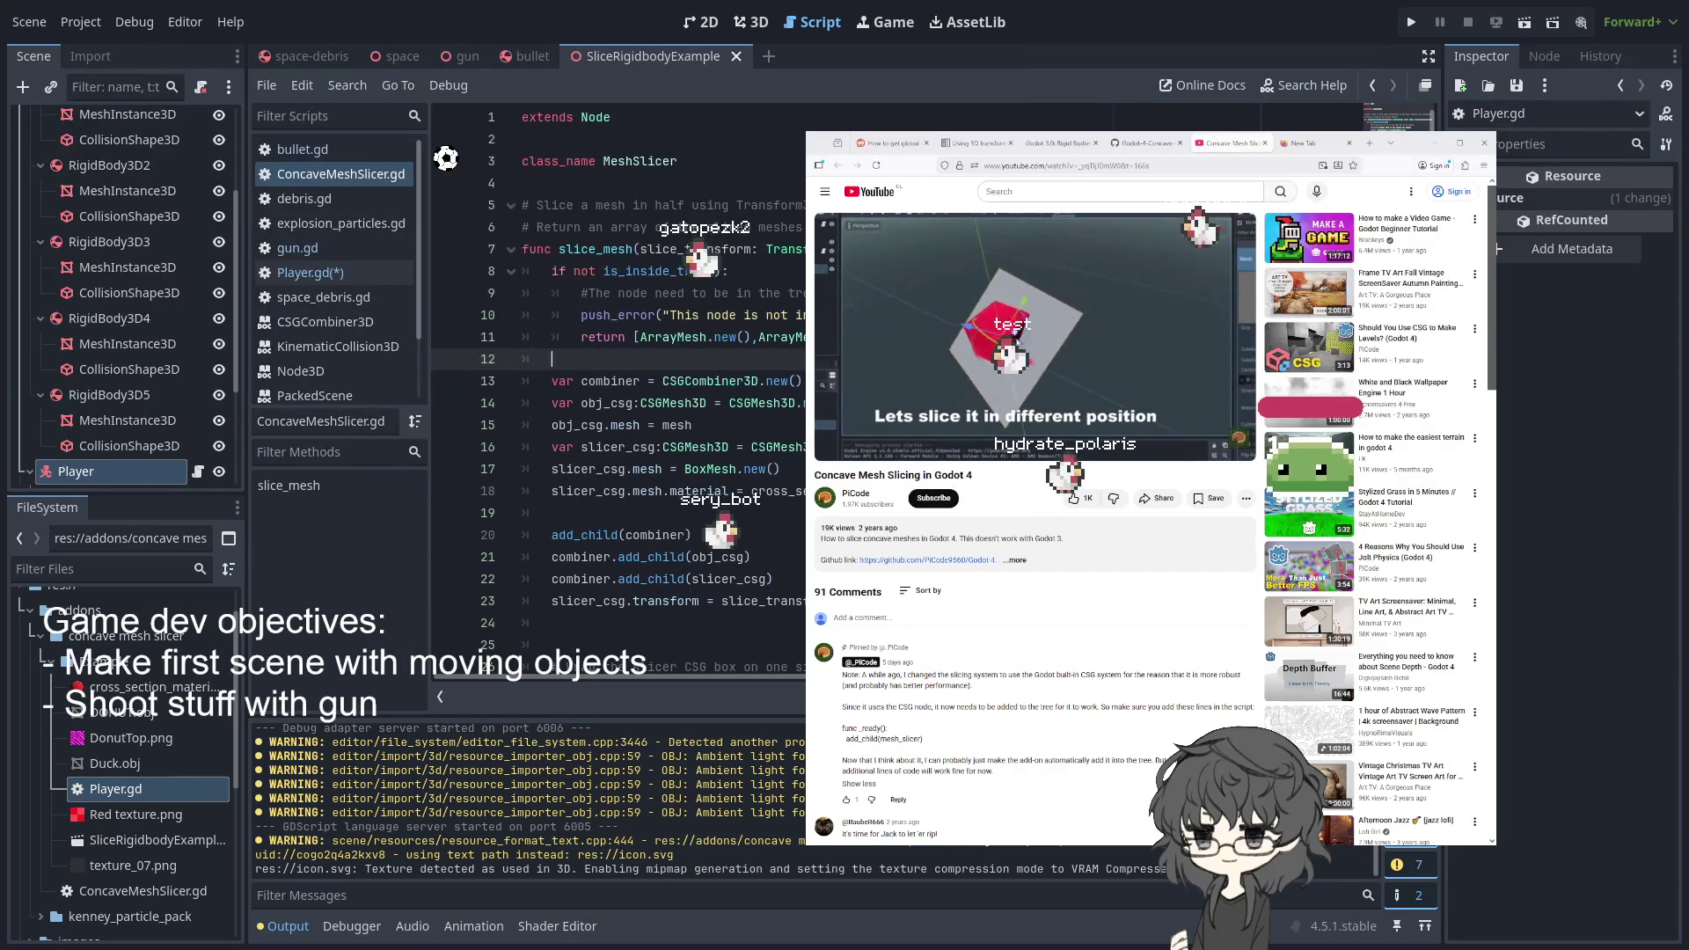
pyautogui.doubleClick(879, 249)
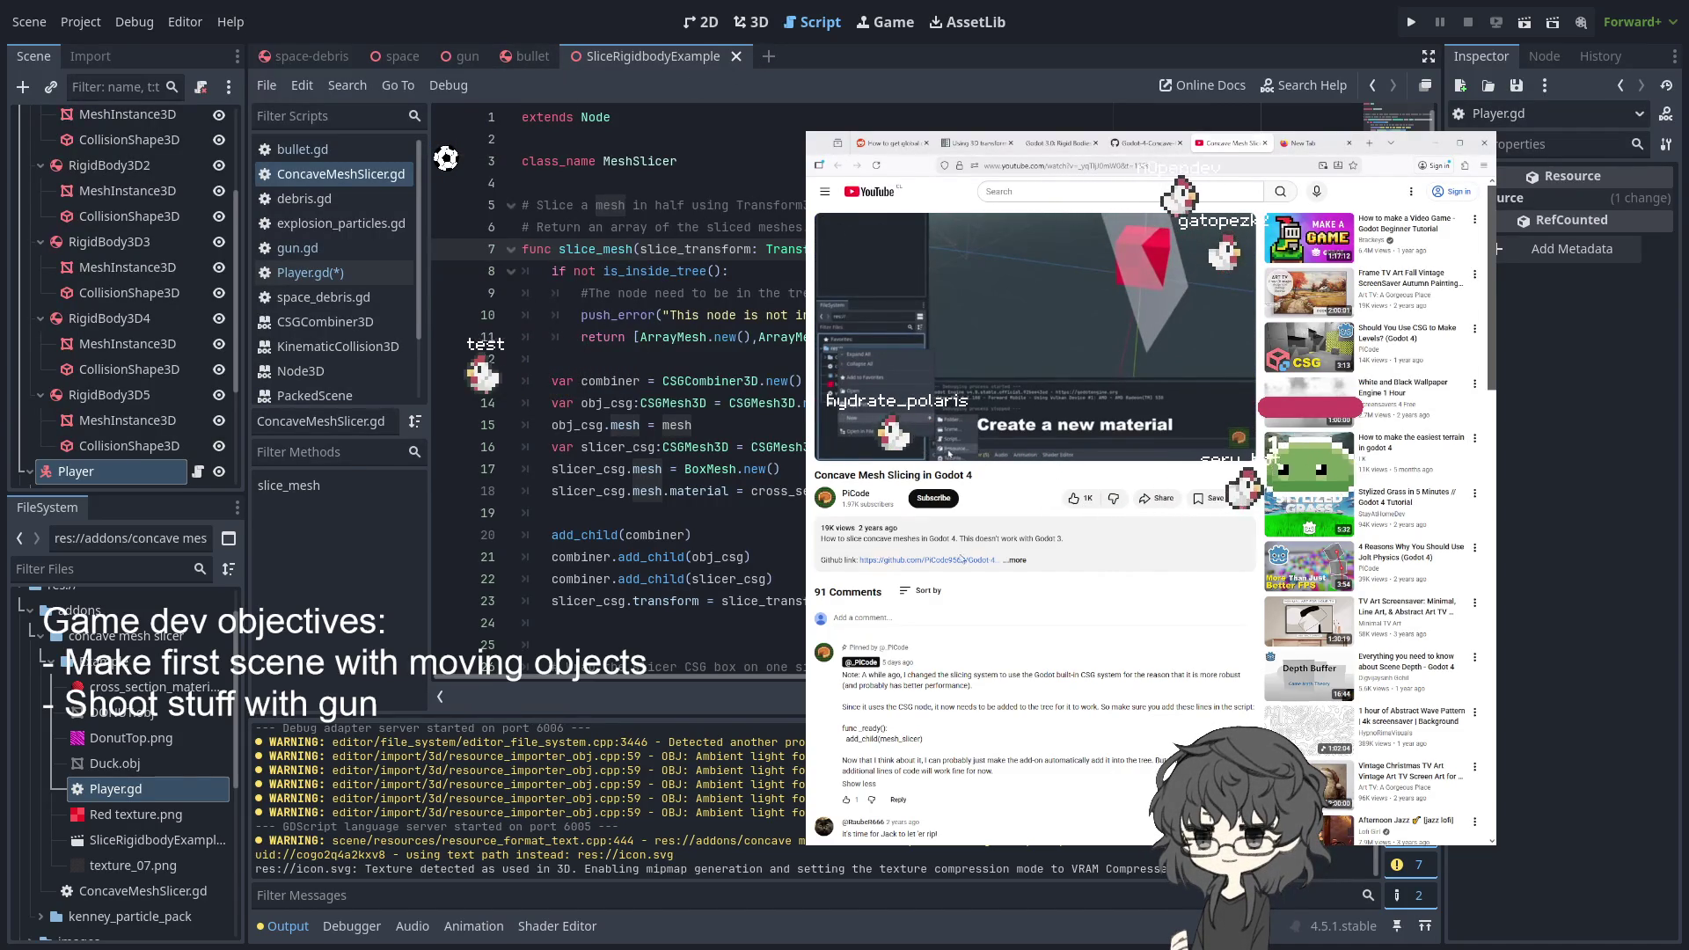
pyautogui.moveTo(838, 447)
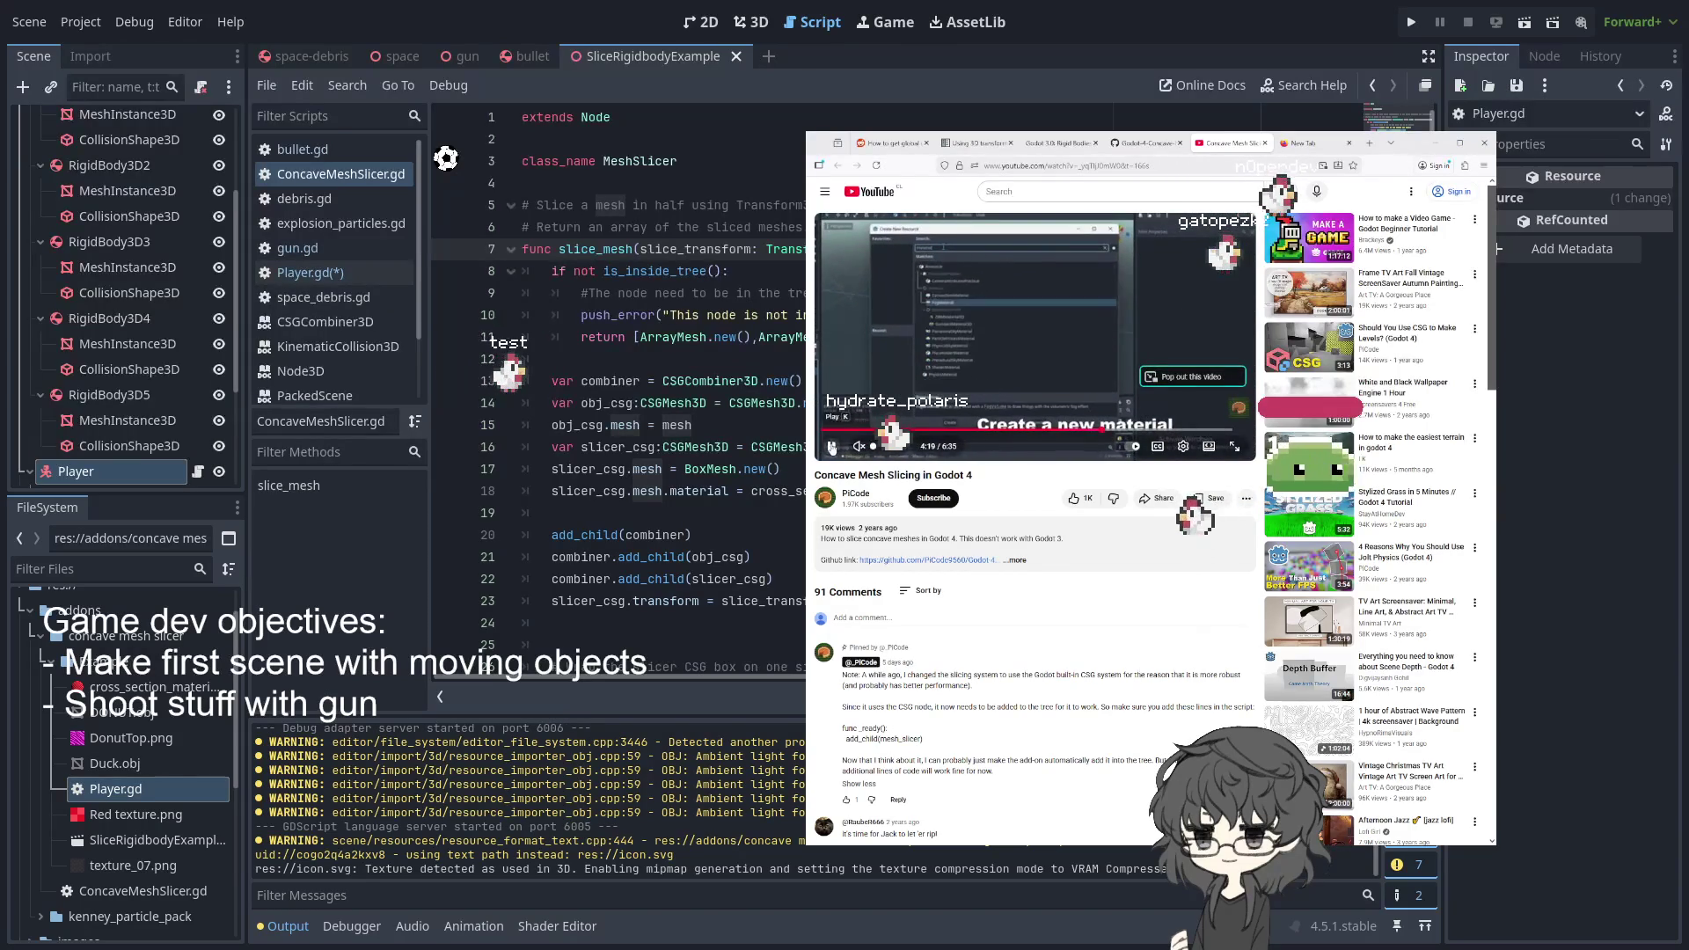
pyautogui.click(597, 271)
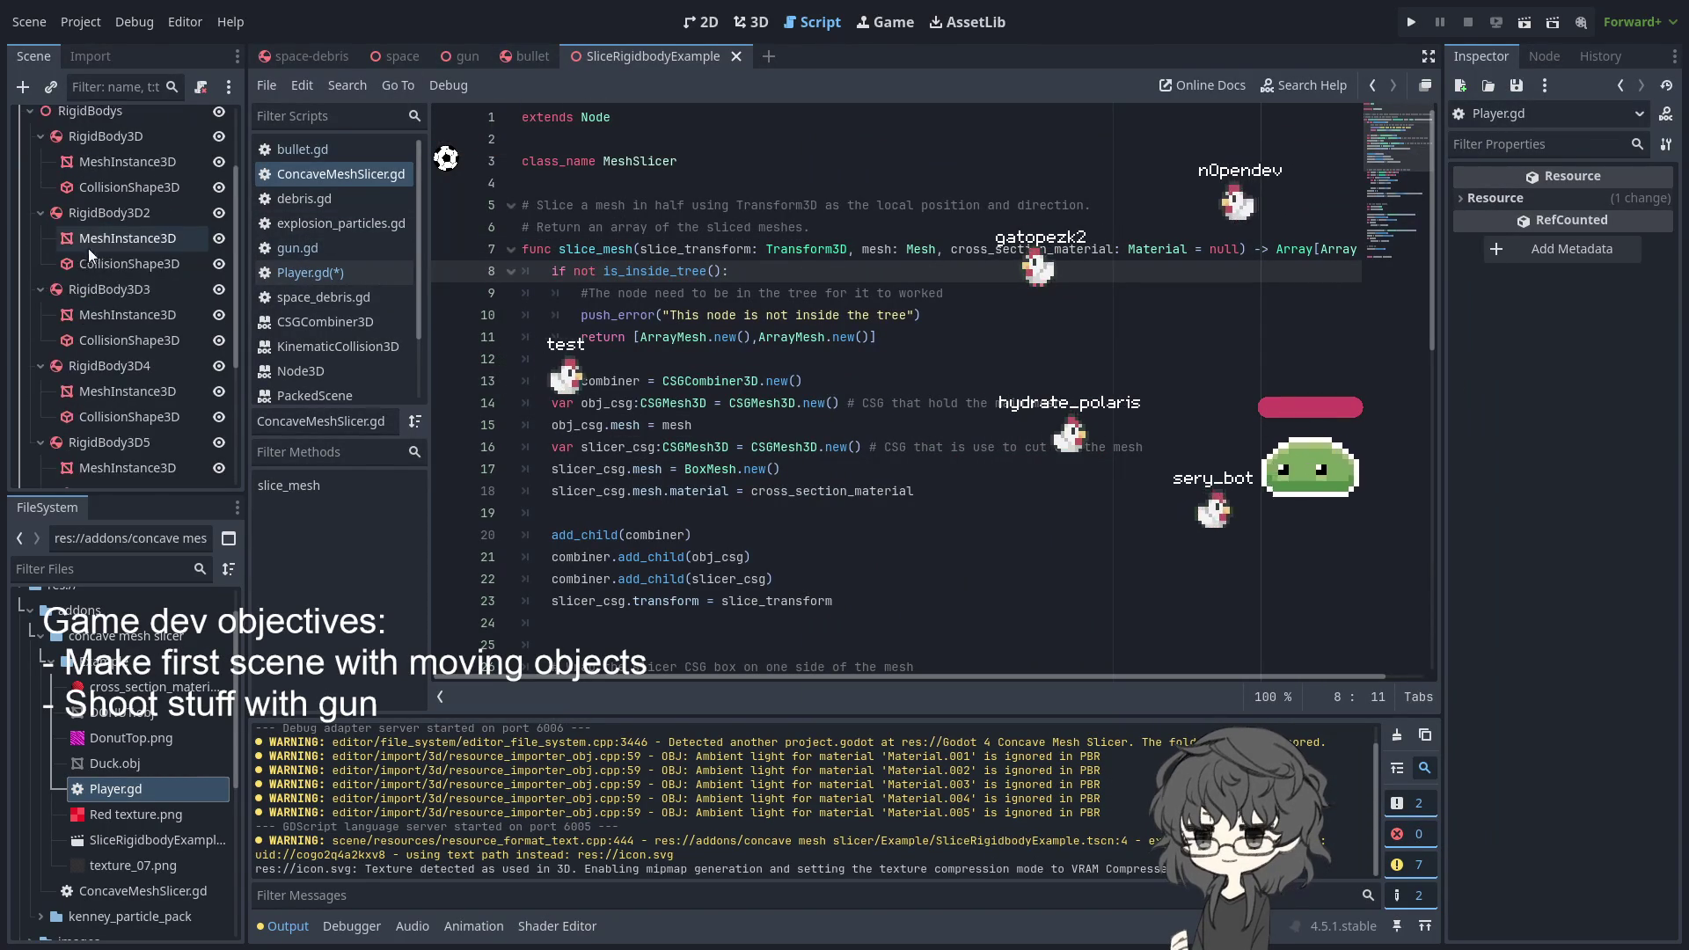
# - Open Player.gd and highlight the origin assignment on line 64
pyautogui.scroll(-3, 132, 370)
pyautogui.click(199, 293)
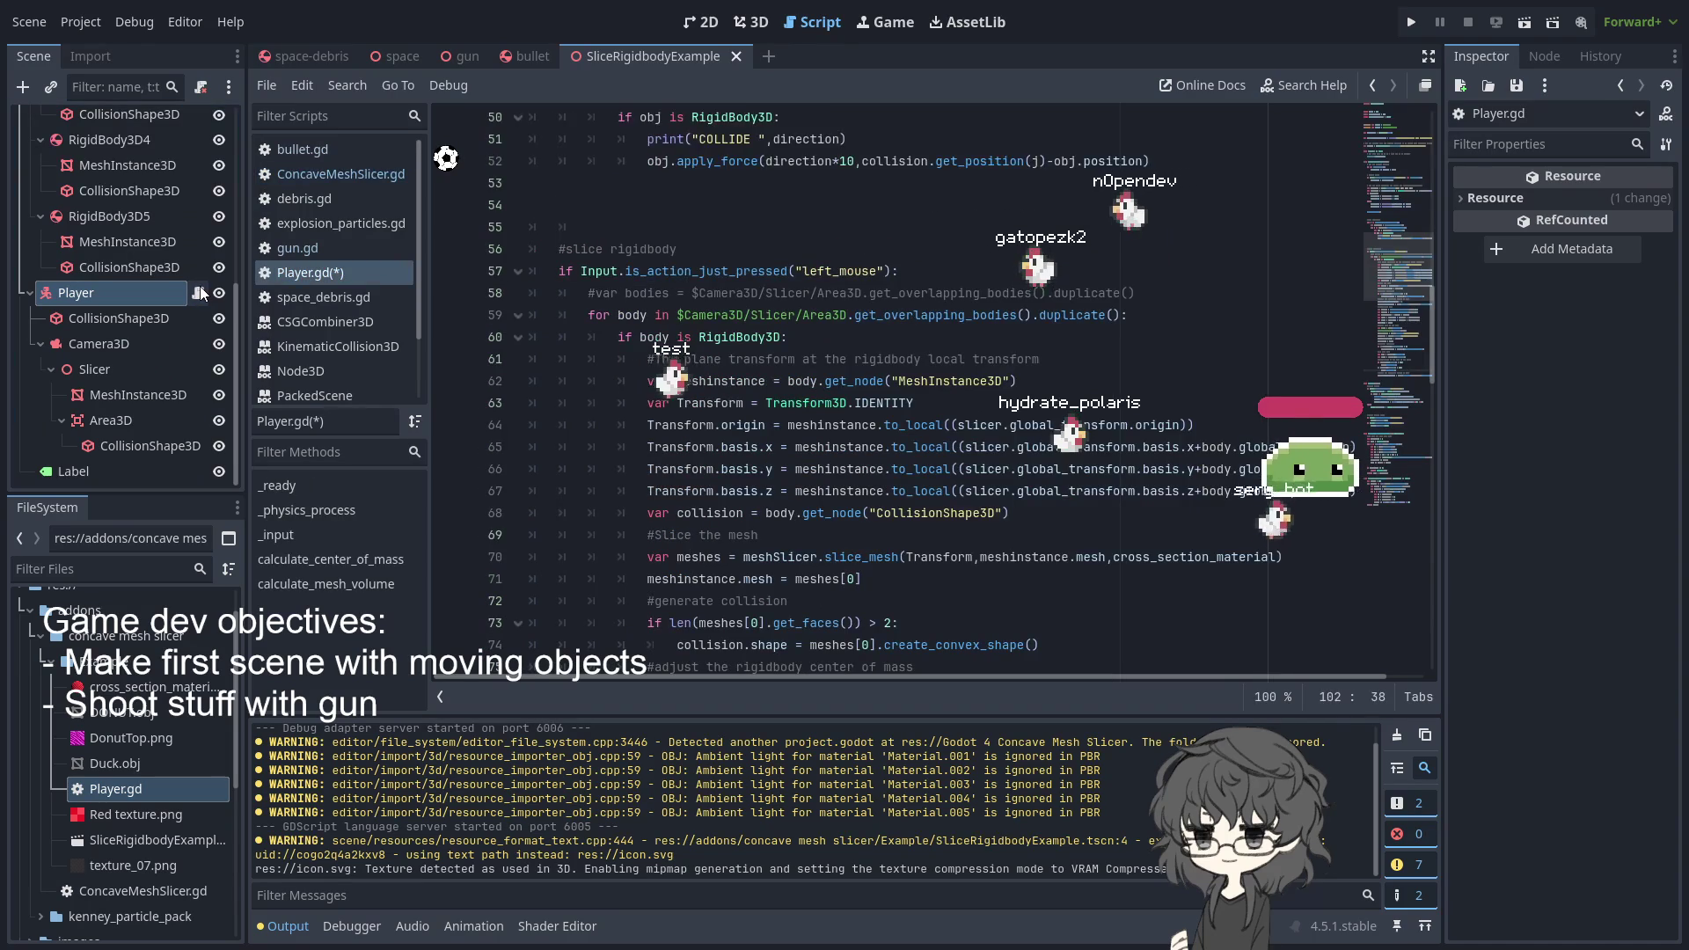
pyautogui.scroll(-3, 943, 333)
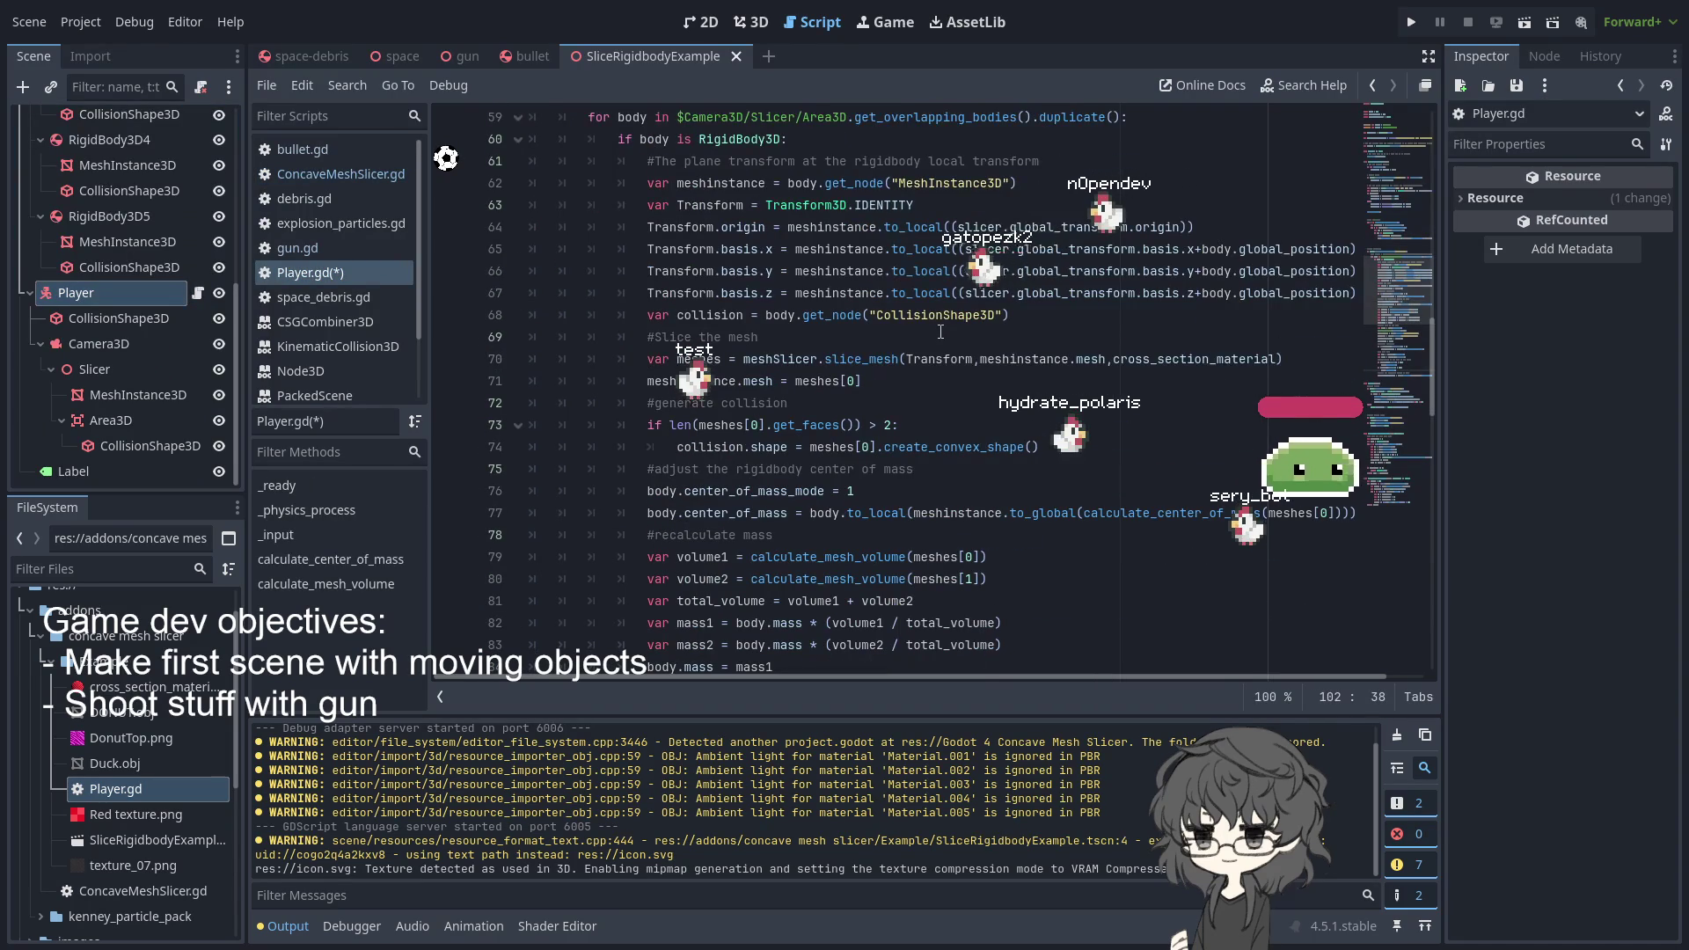
pyautogui.doubleClick(752, 253)
pyautogui.doubleClick(743, 227)
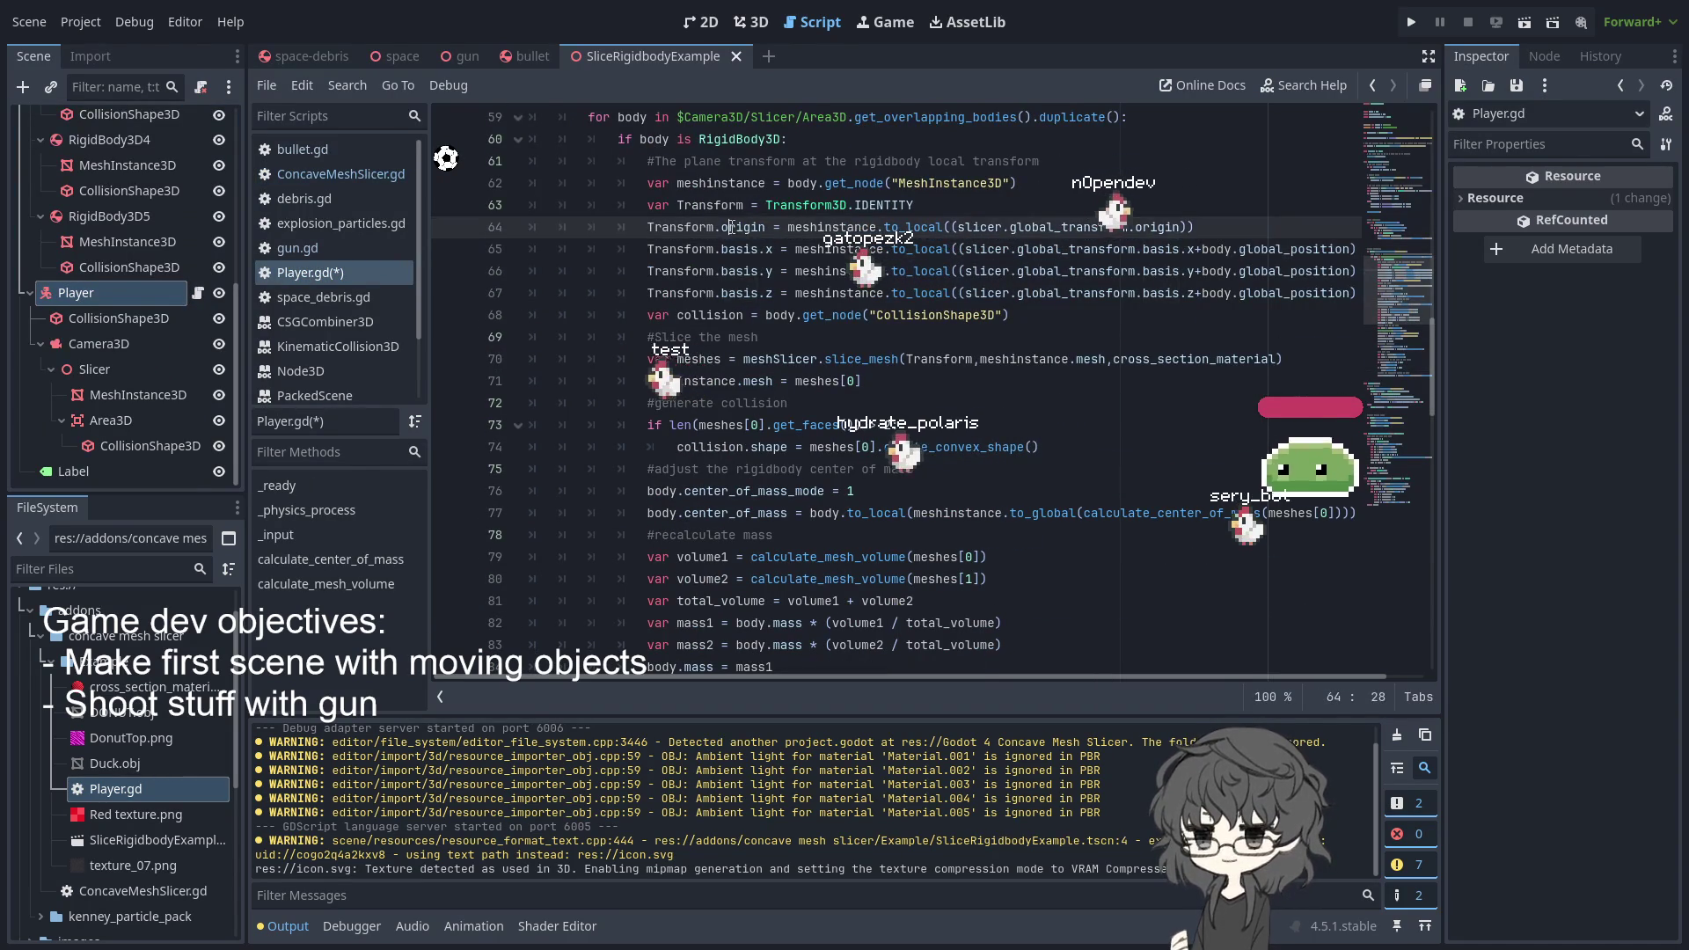
# - Highlight the get_node call, MeshInstance3D node name and IDENTITY starting transform
pyautogui.scroll(2, 909, 301)
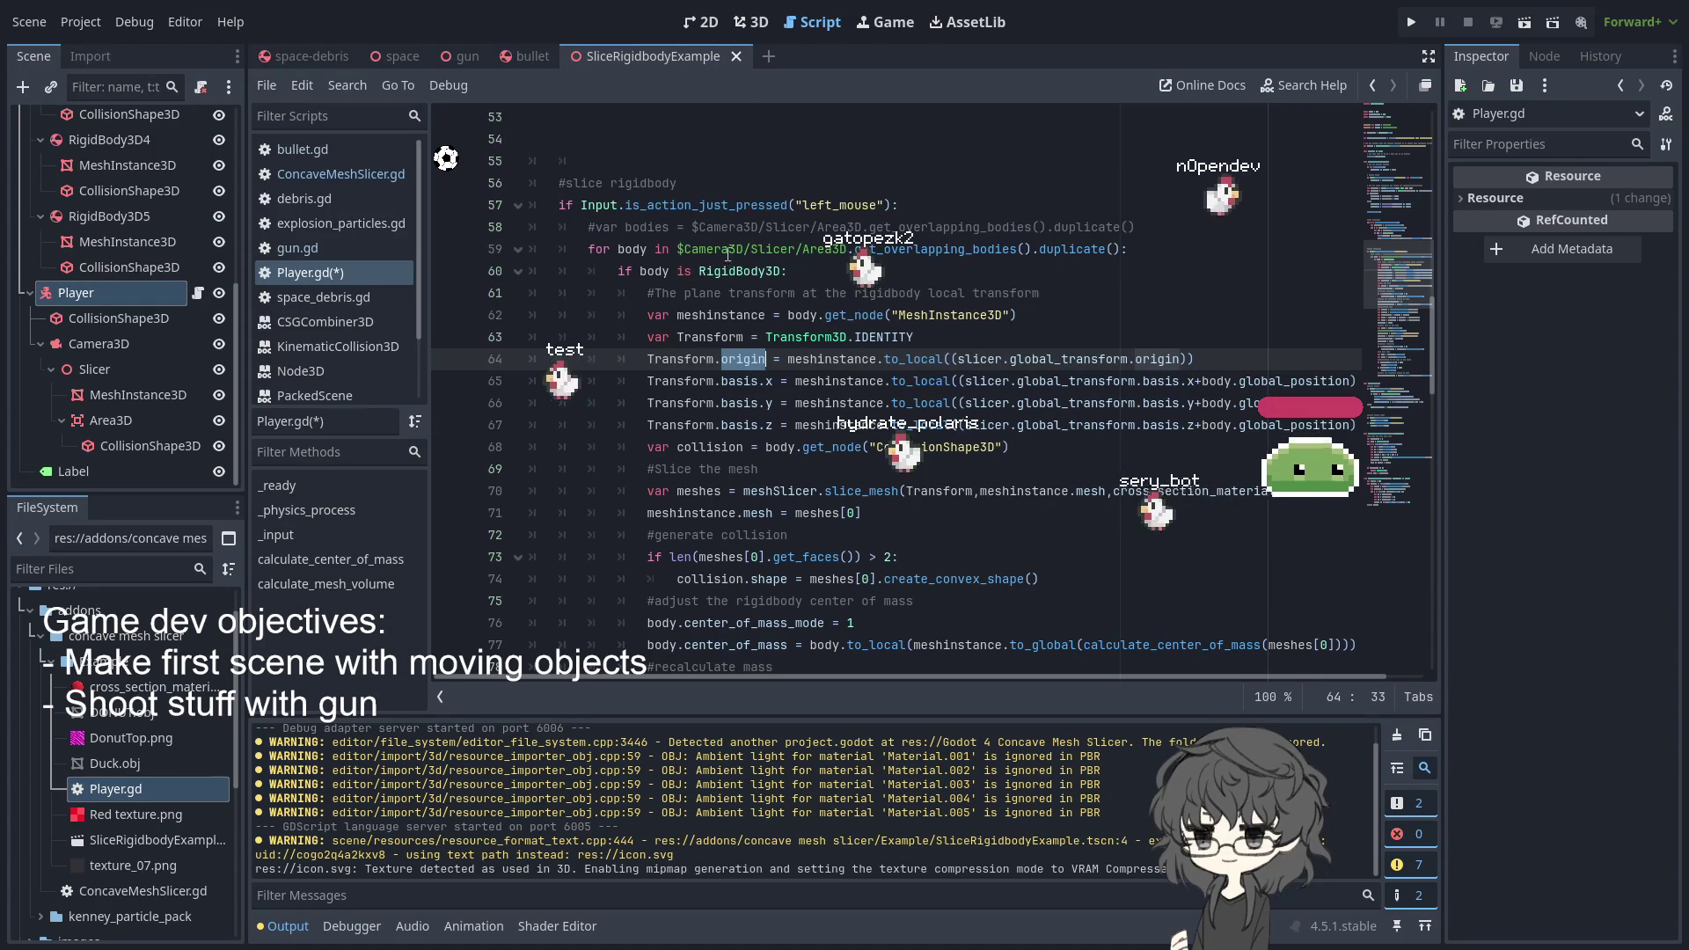
pyautogui.doubleClick(835, 315)
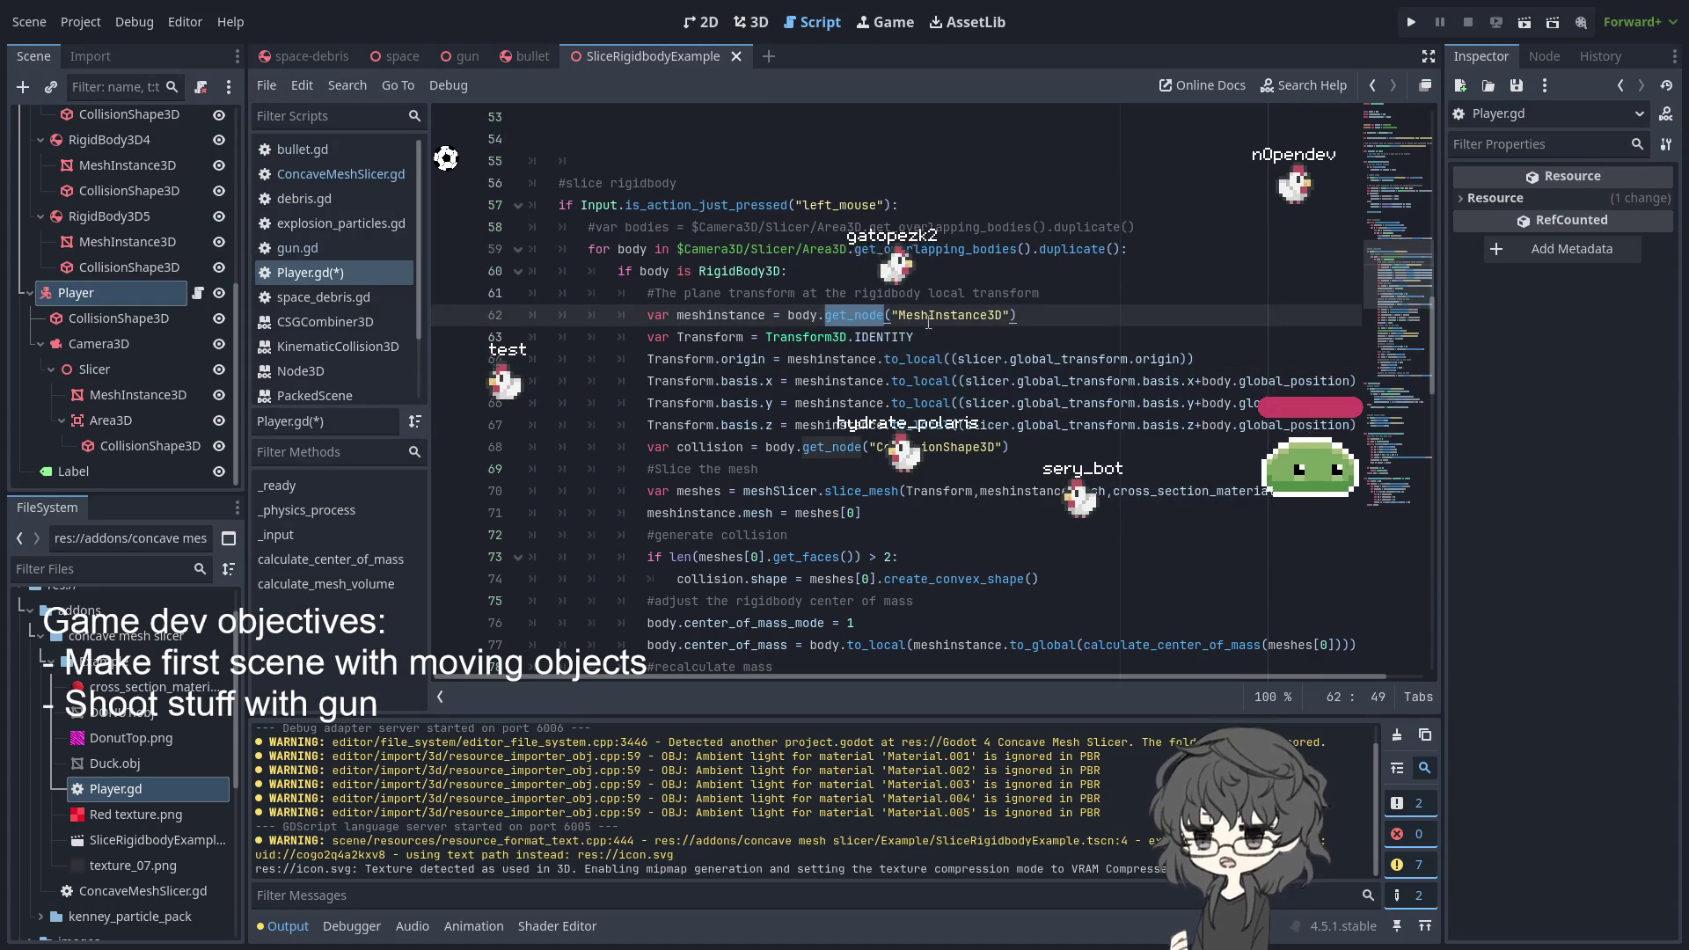
pyautogui.click(886, 315)
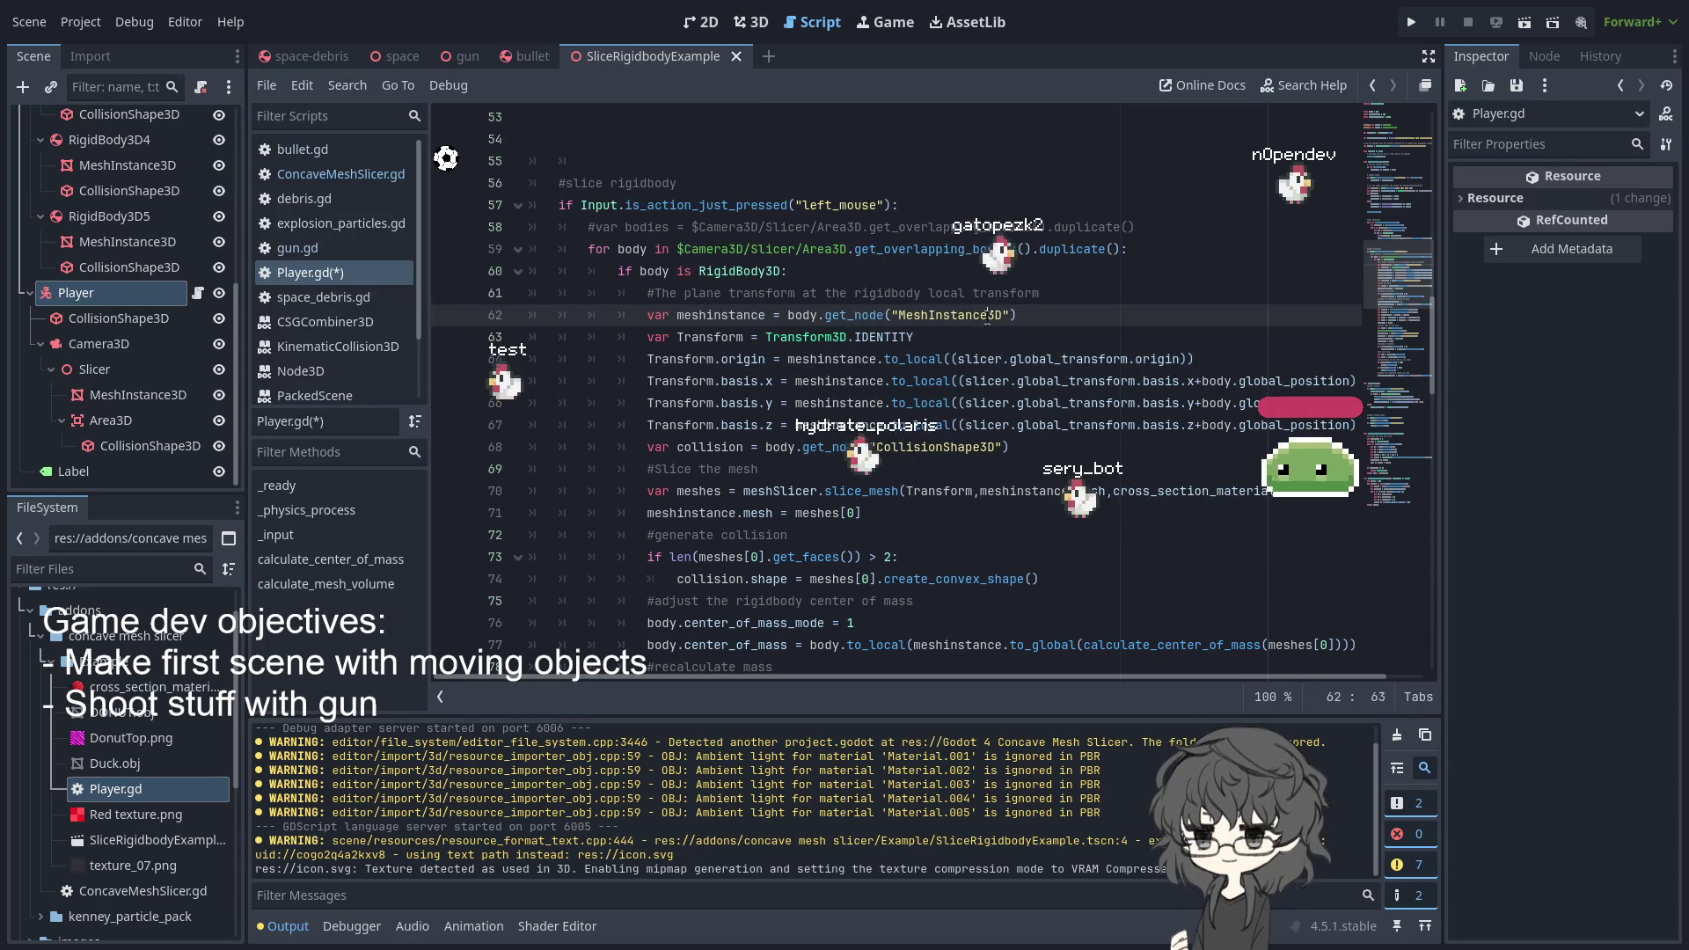
pyautogui.doubleClick(948, 315)
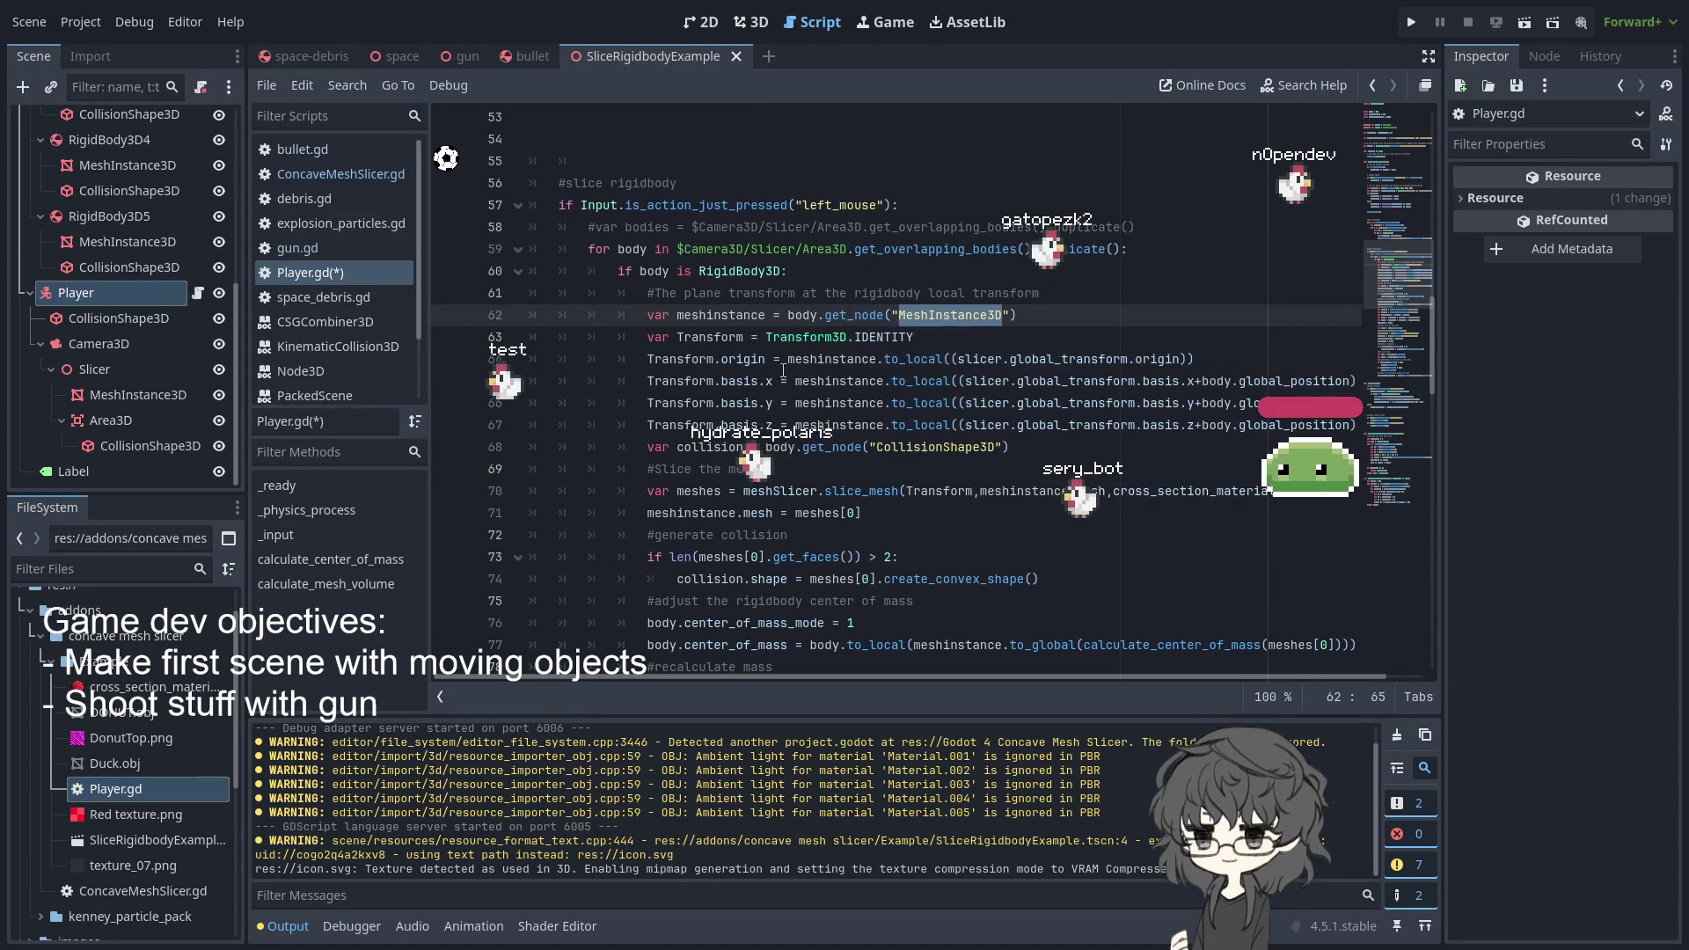
pyautogui.doubleClick(884, 339)
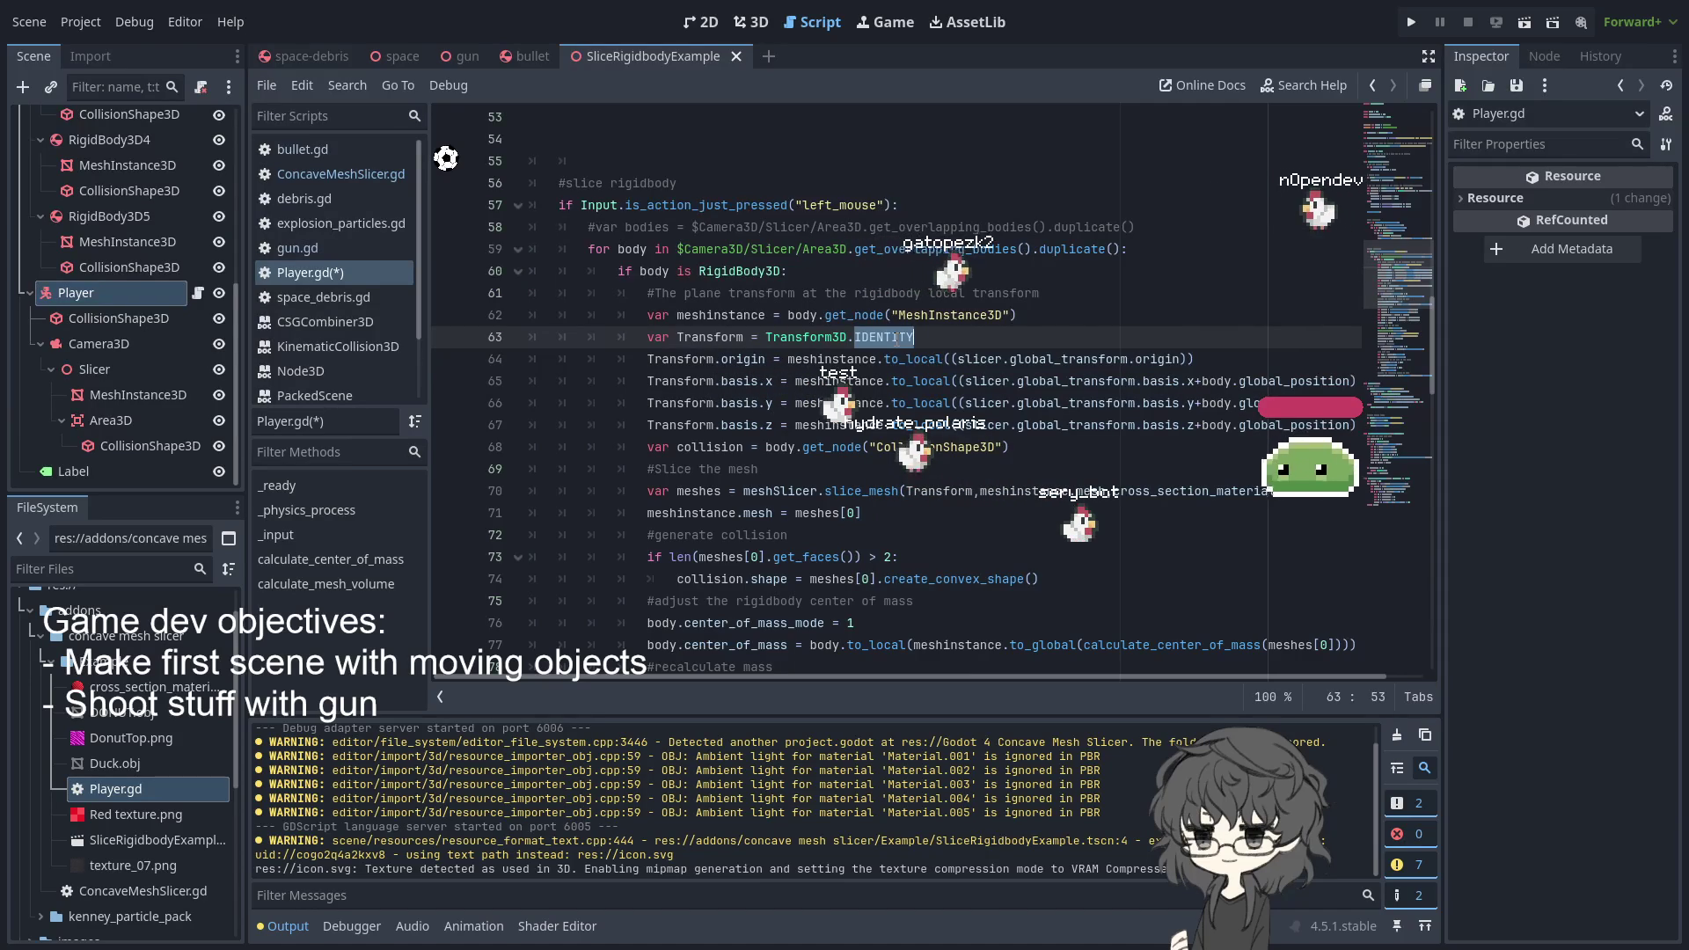
# - Trace the basis.x line, every use of origin, and every to_local call
pyautogui.click(833, 381)
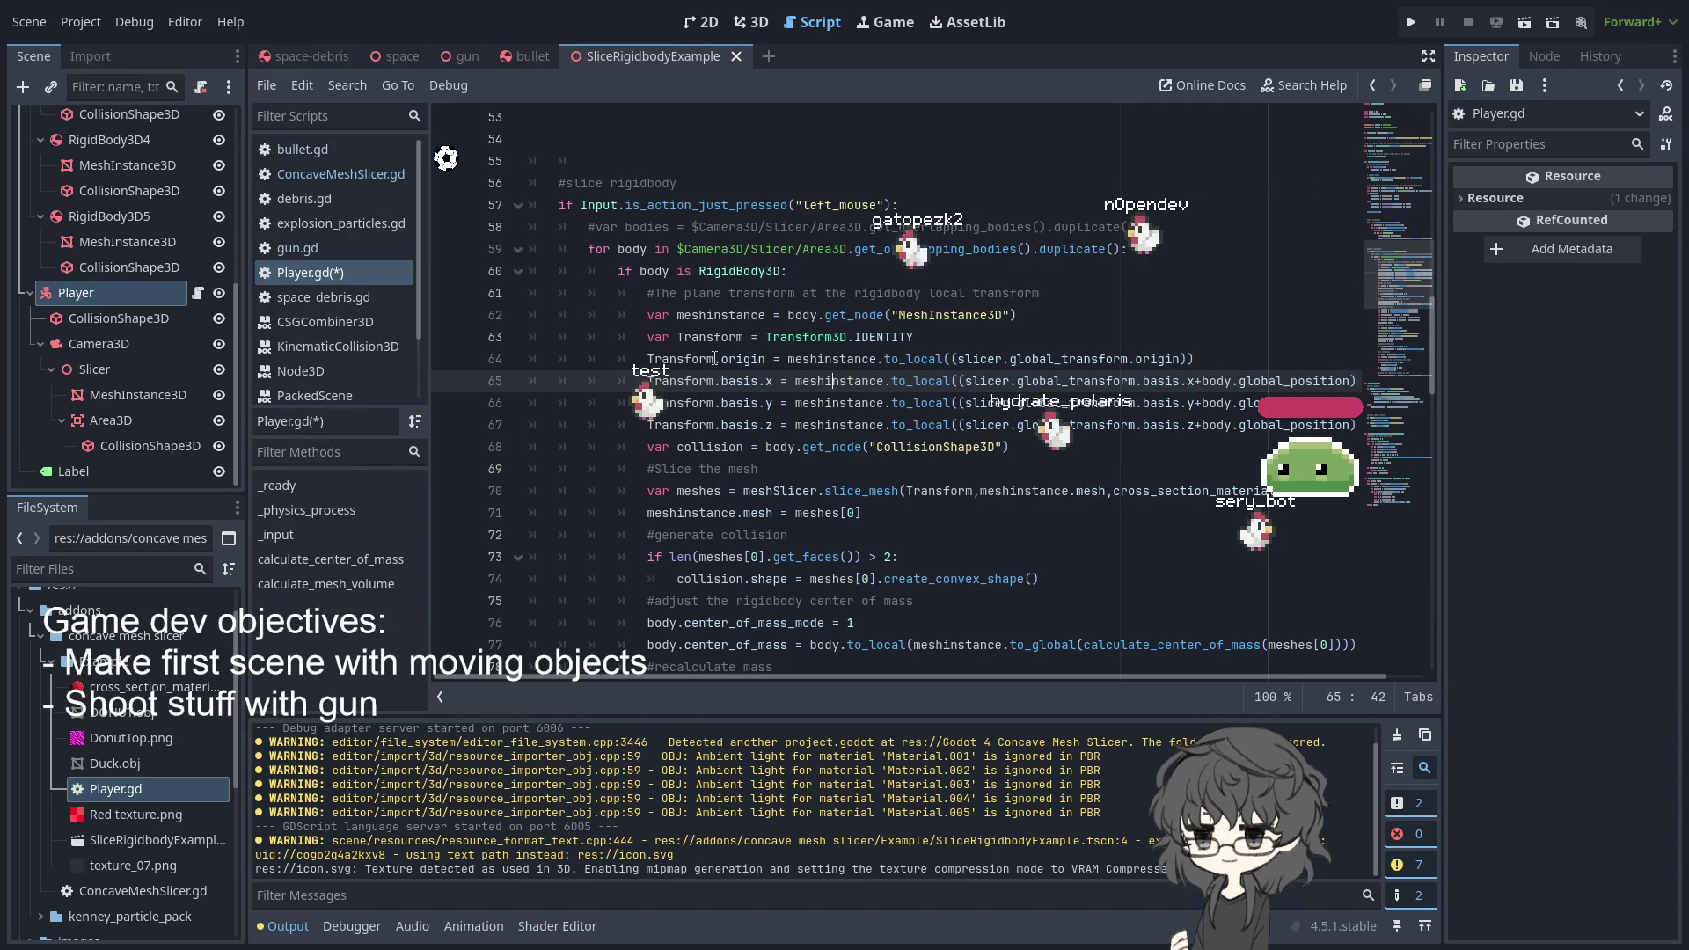
pyautogui.doubleClick(1157, 359)
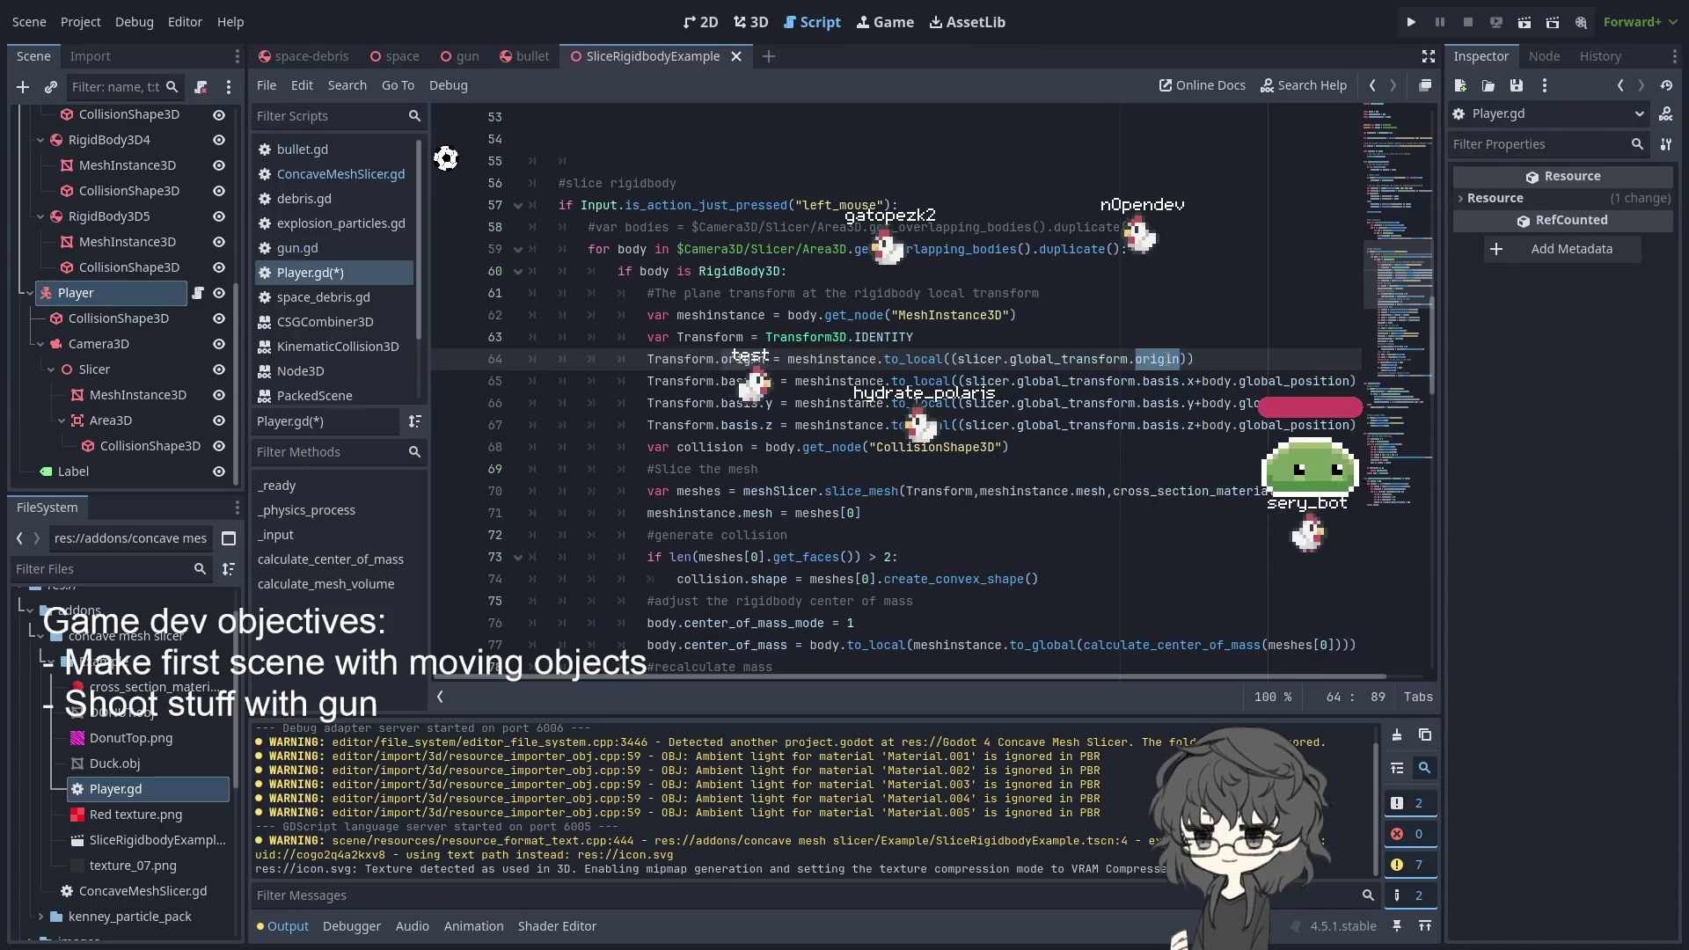
pyautogui.moveTo(962, 681); pyautogui.dragTo(1021, 674)
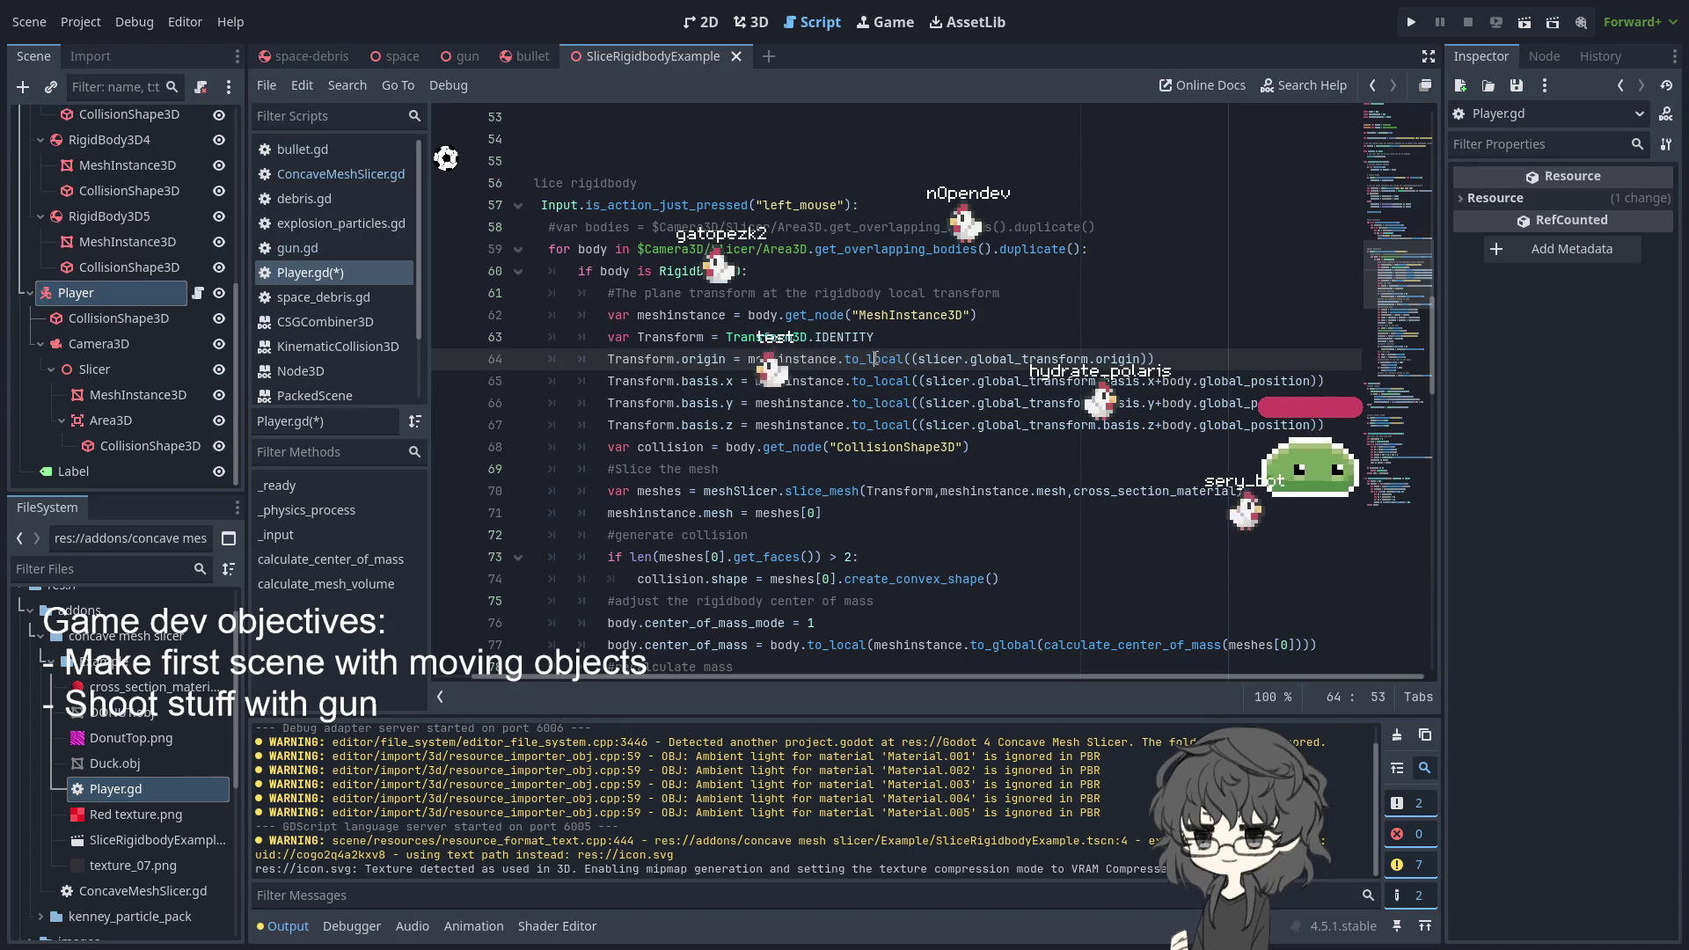
pyautogui.doubleClick(764, 358)
pyautogui.doubleClick(873, 359)
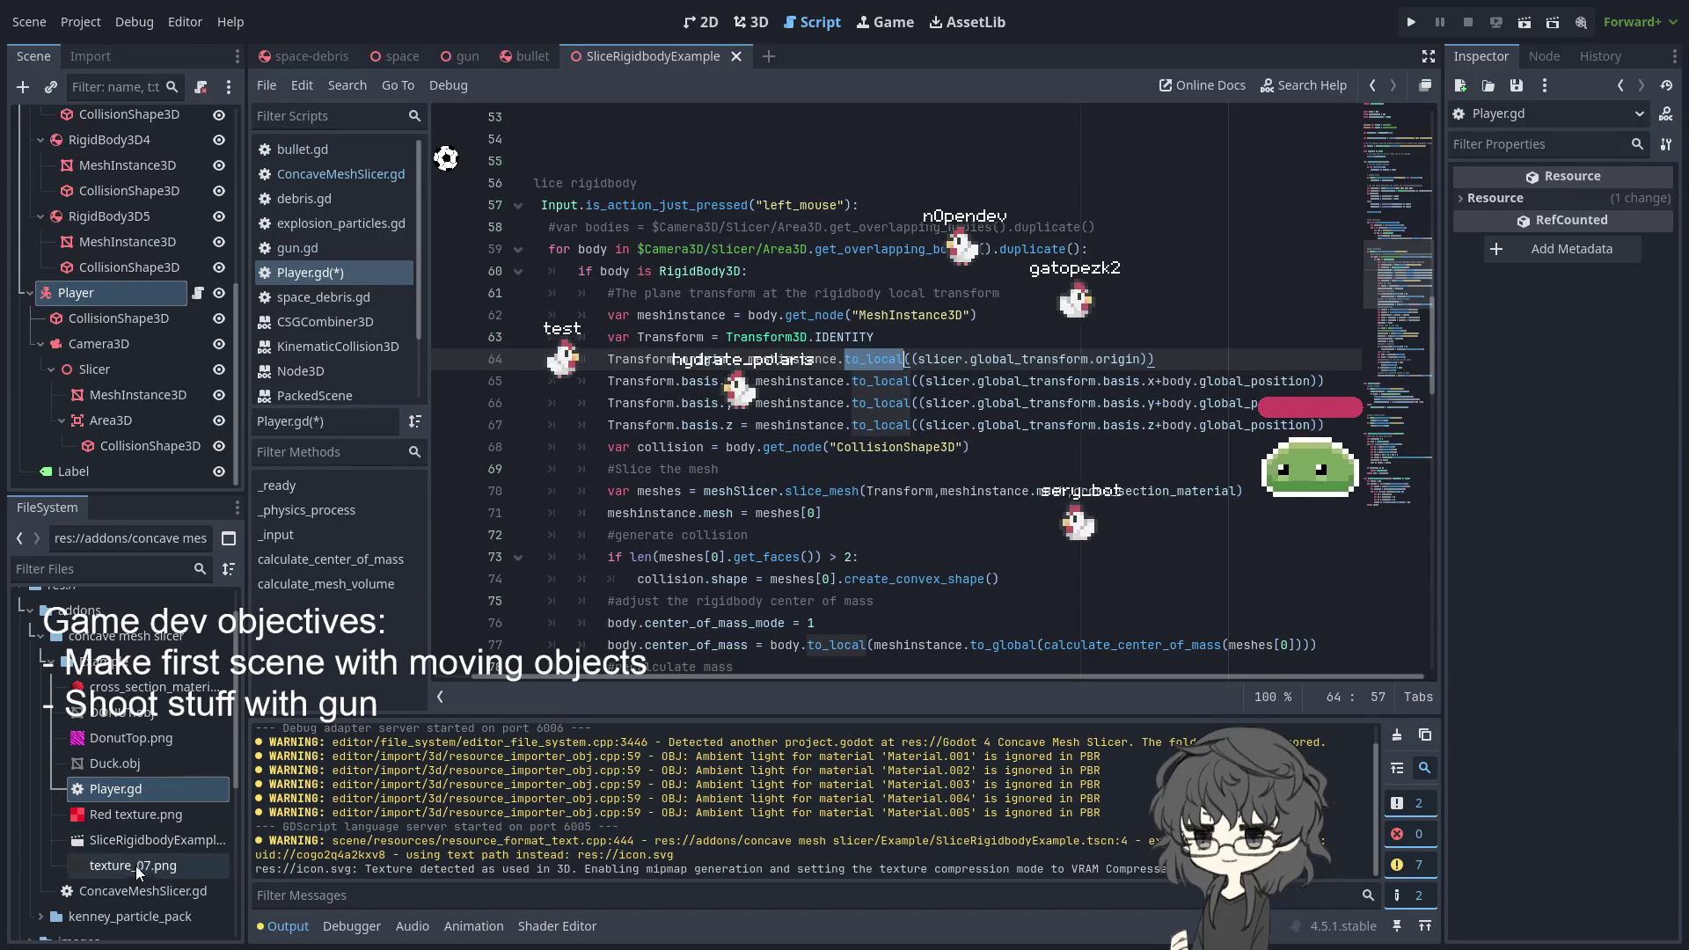
# - Select the SliceRigidbodyExample scene file and extend the selection over transform lines 64–67
pyautogui.click(139, 840)
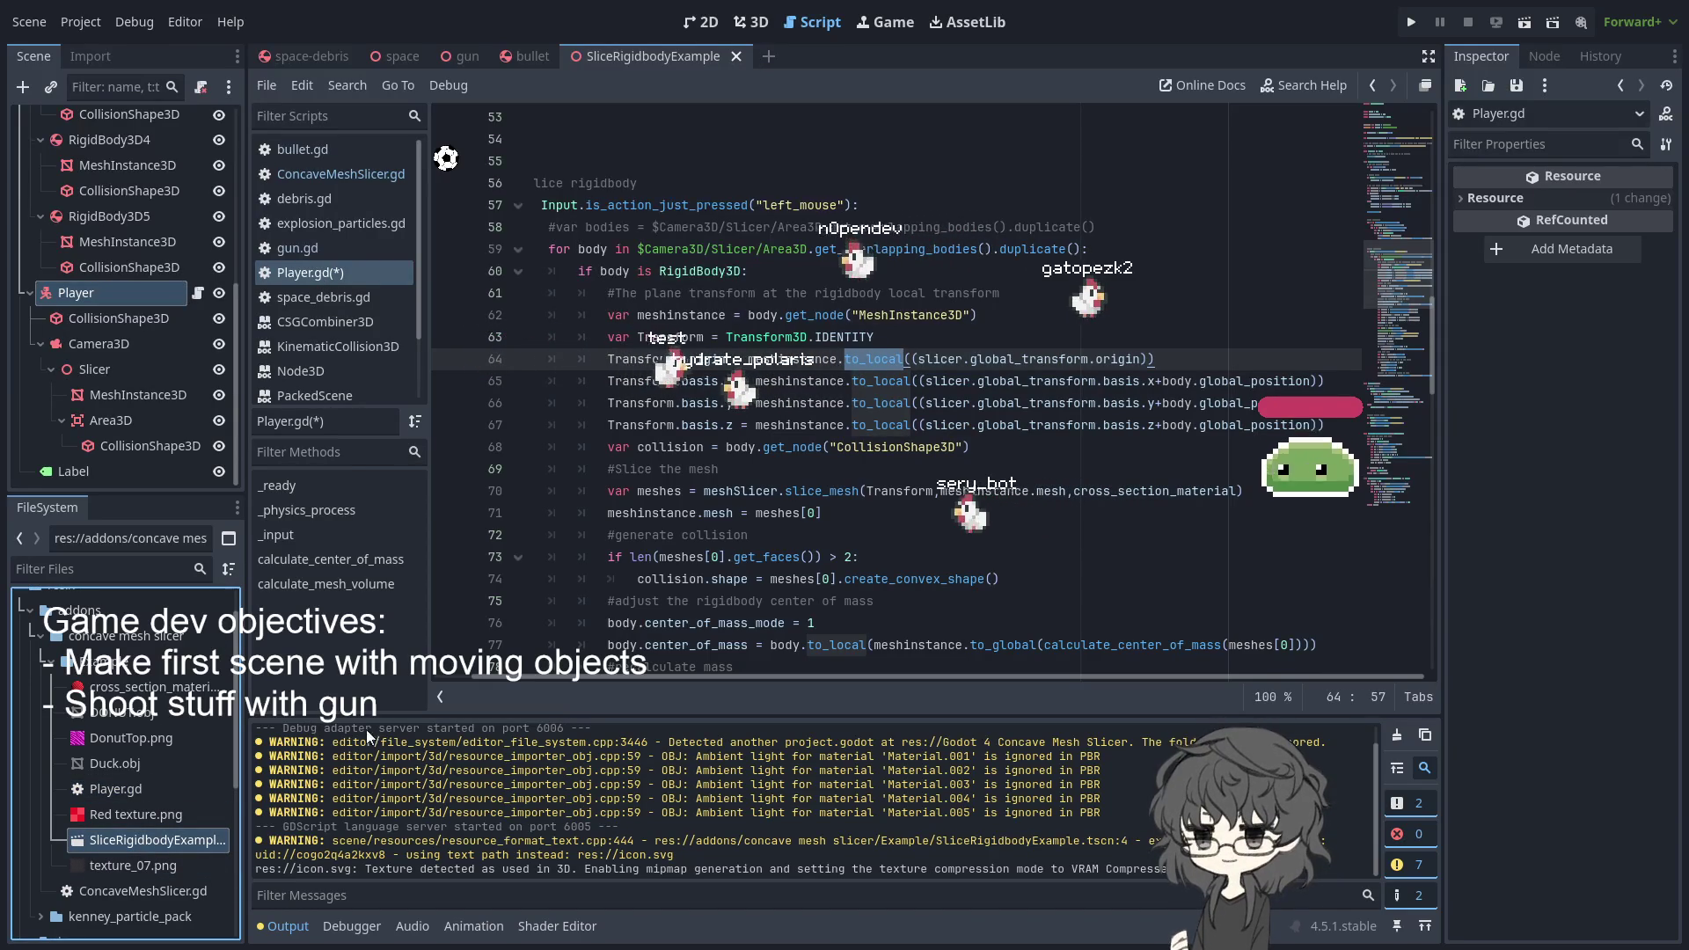
pyautogui.keyDown('shift'); pyautogui.click(911, 424); pyautogui.keyUp('shift')
pyautogui.scroll(-1, 900, 455)
pyautogui.scroll(-2, 900, 455)
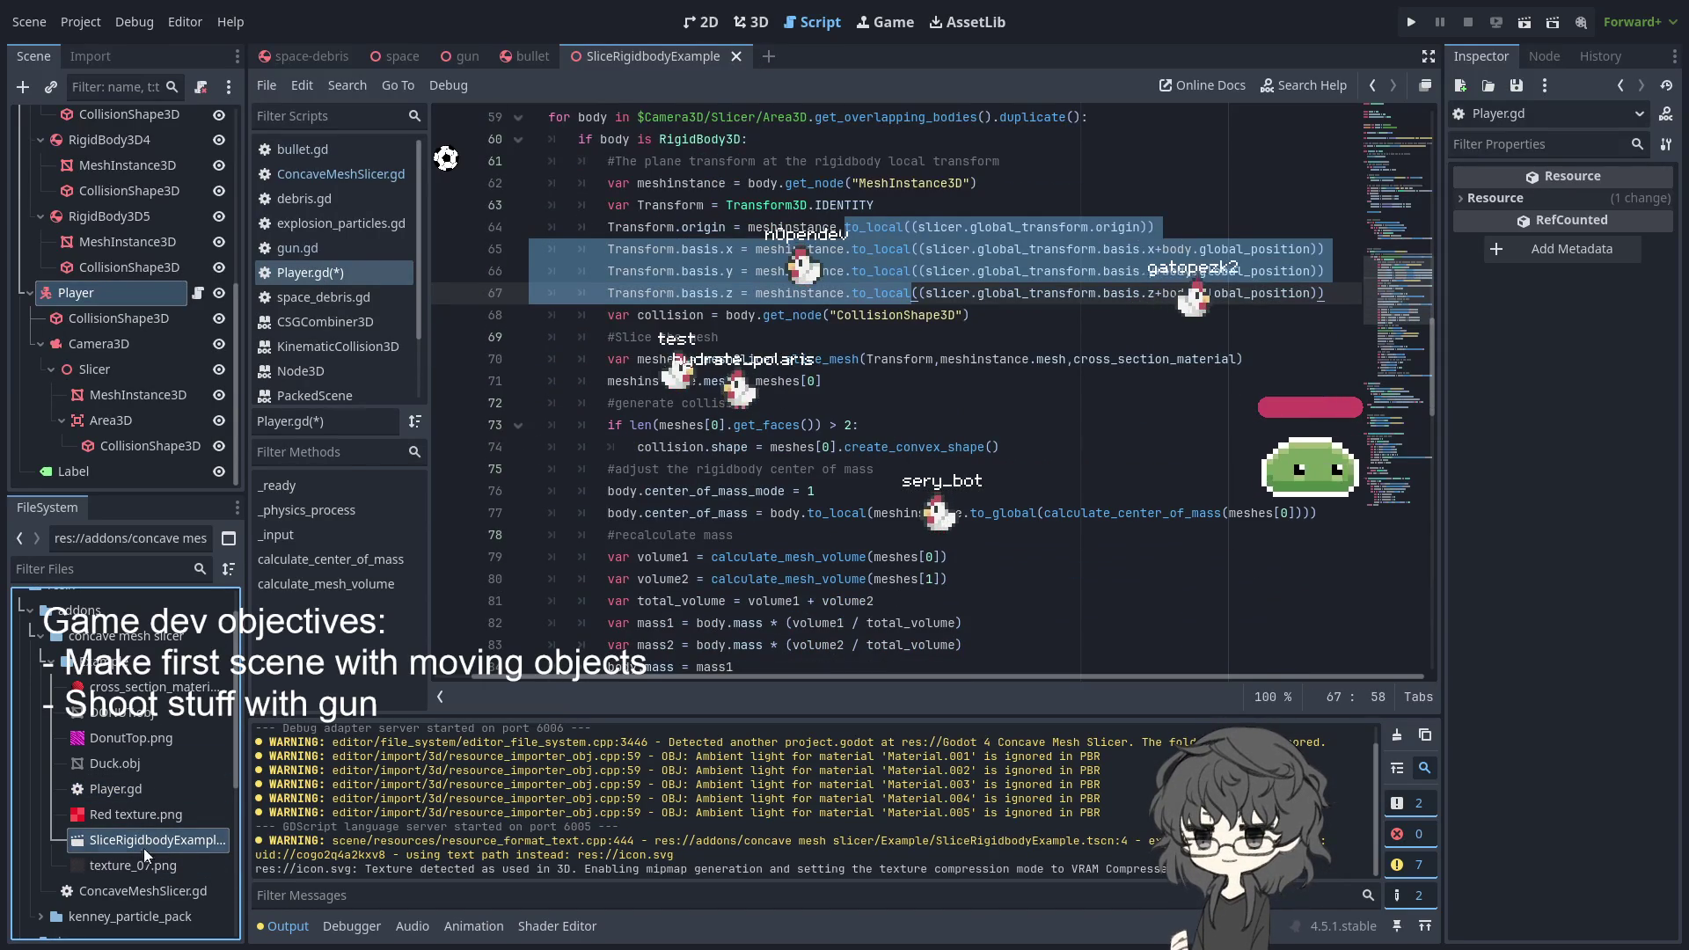
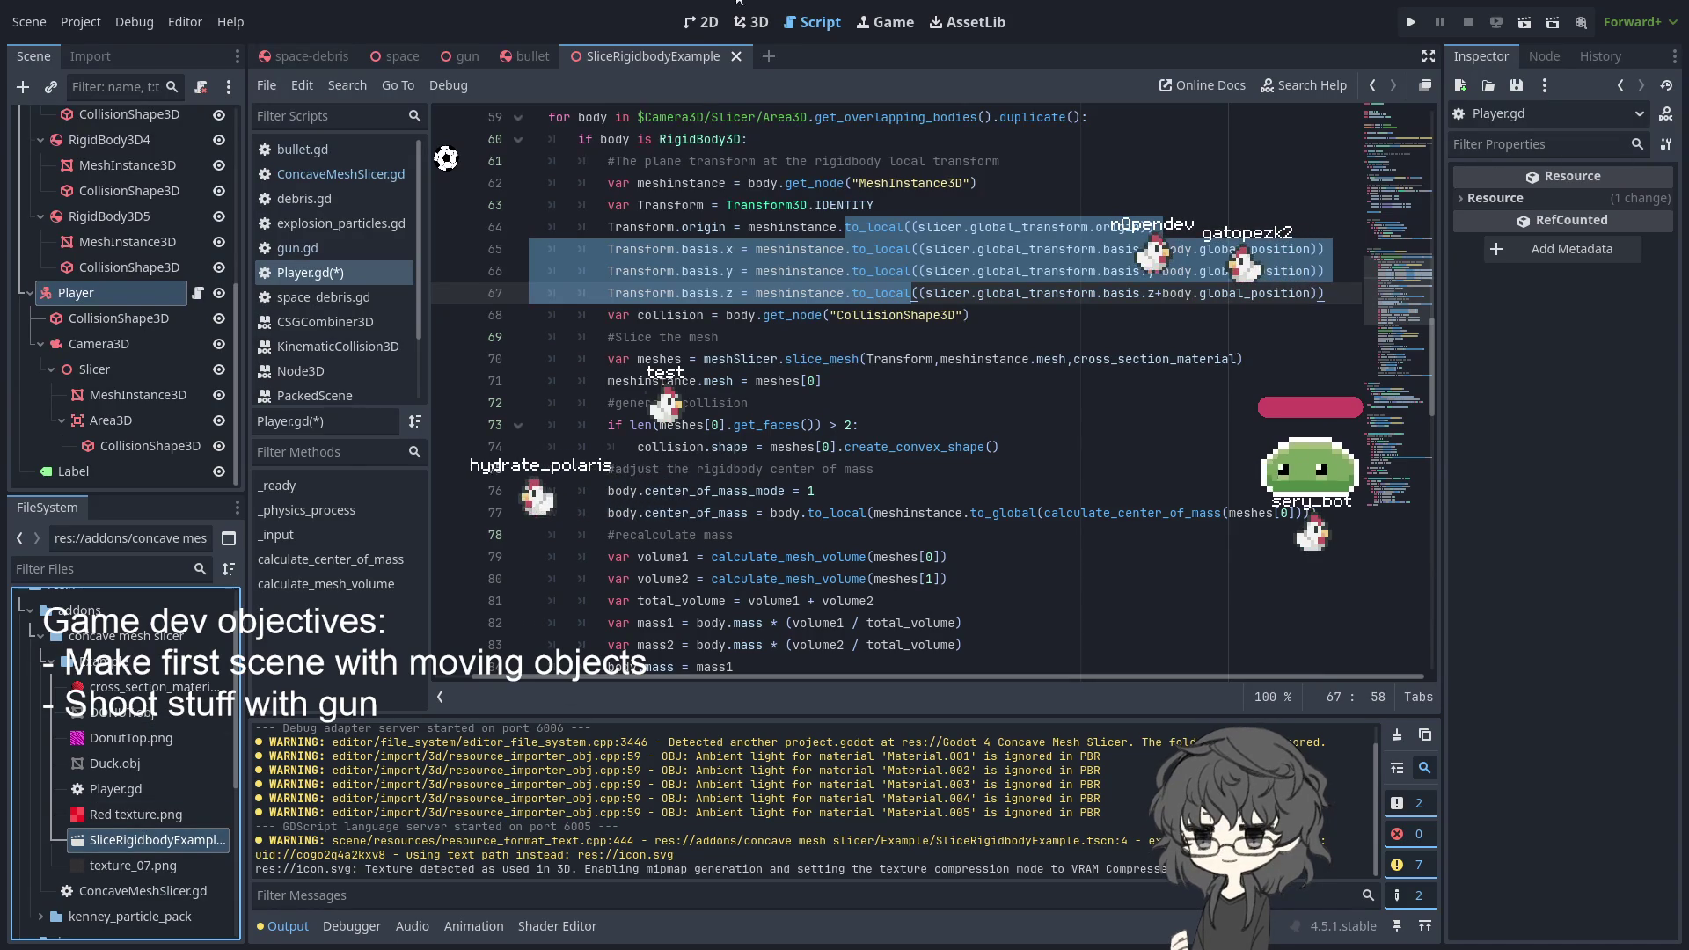
# - Show the SliceRigidbodyExample scene in the 3D view
pyautogui.click(750, 22)
pyautogui.scroll(-6, 832, 373)
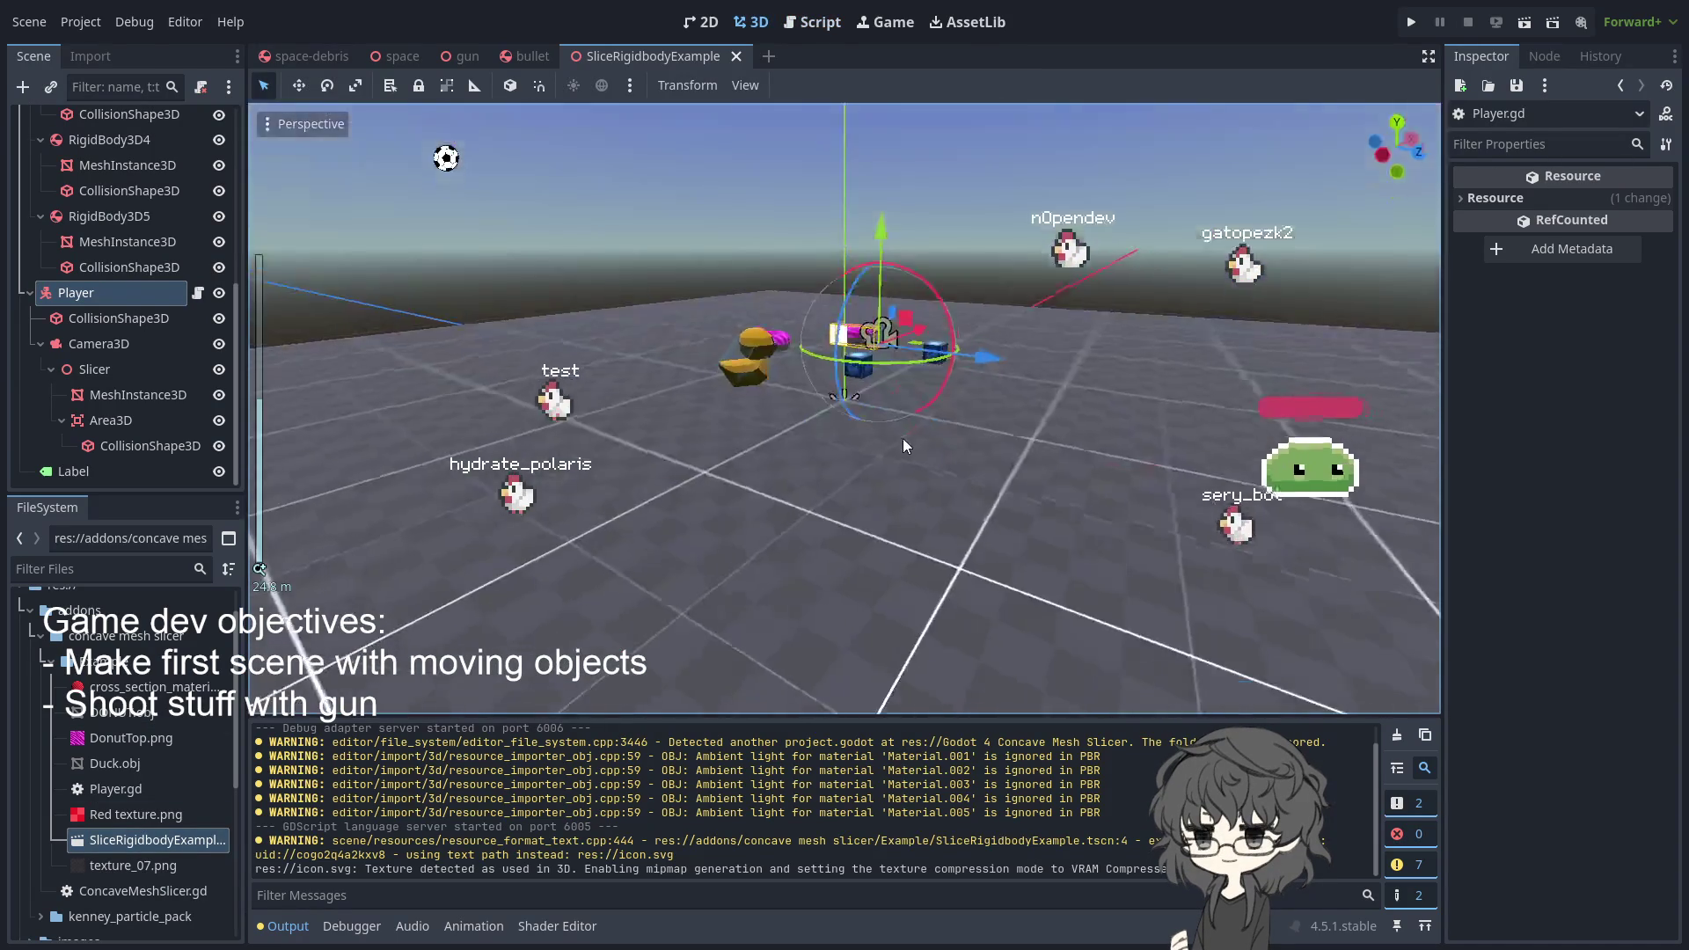
pyautogui.click(240, 727)
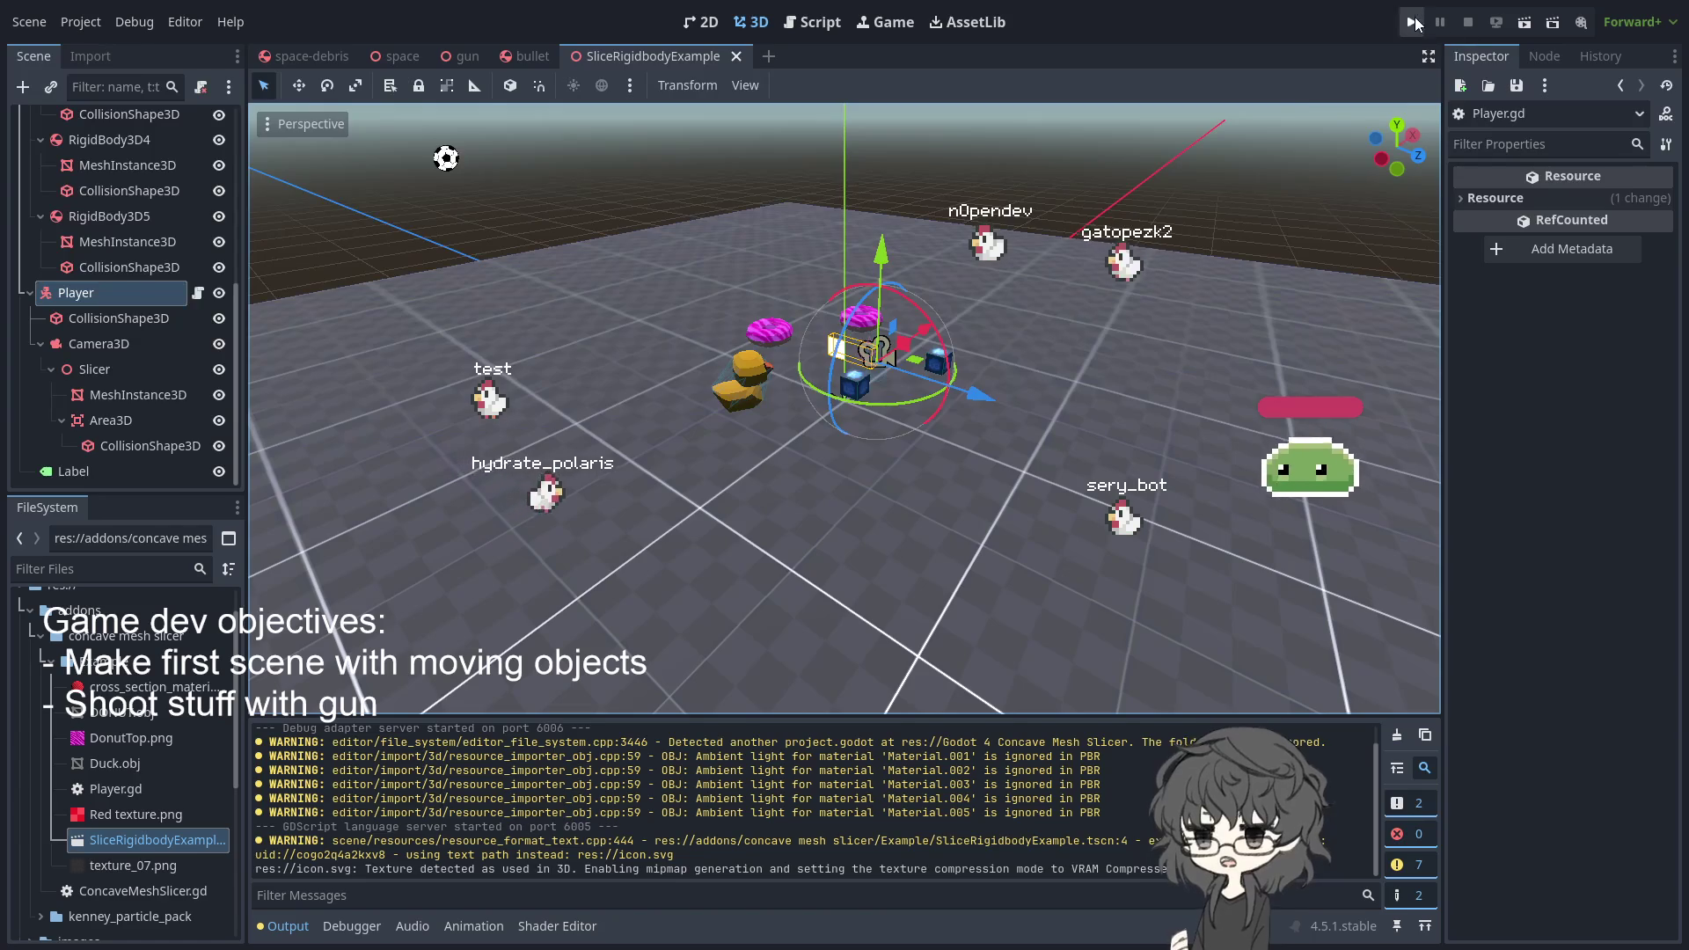
# - Run the game, read its missing right_mouse errors, stop it, and open Player.gd line 109
pyautogui.press('F5')
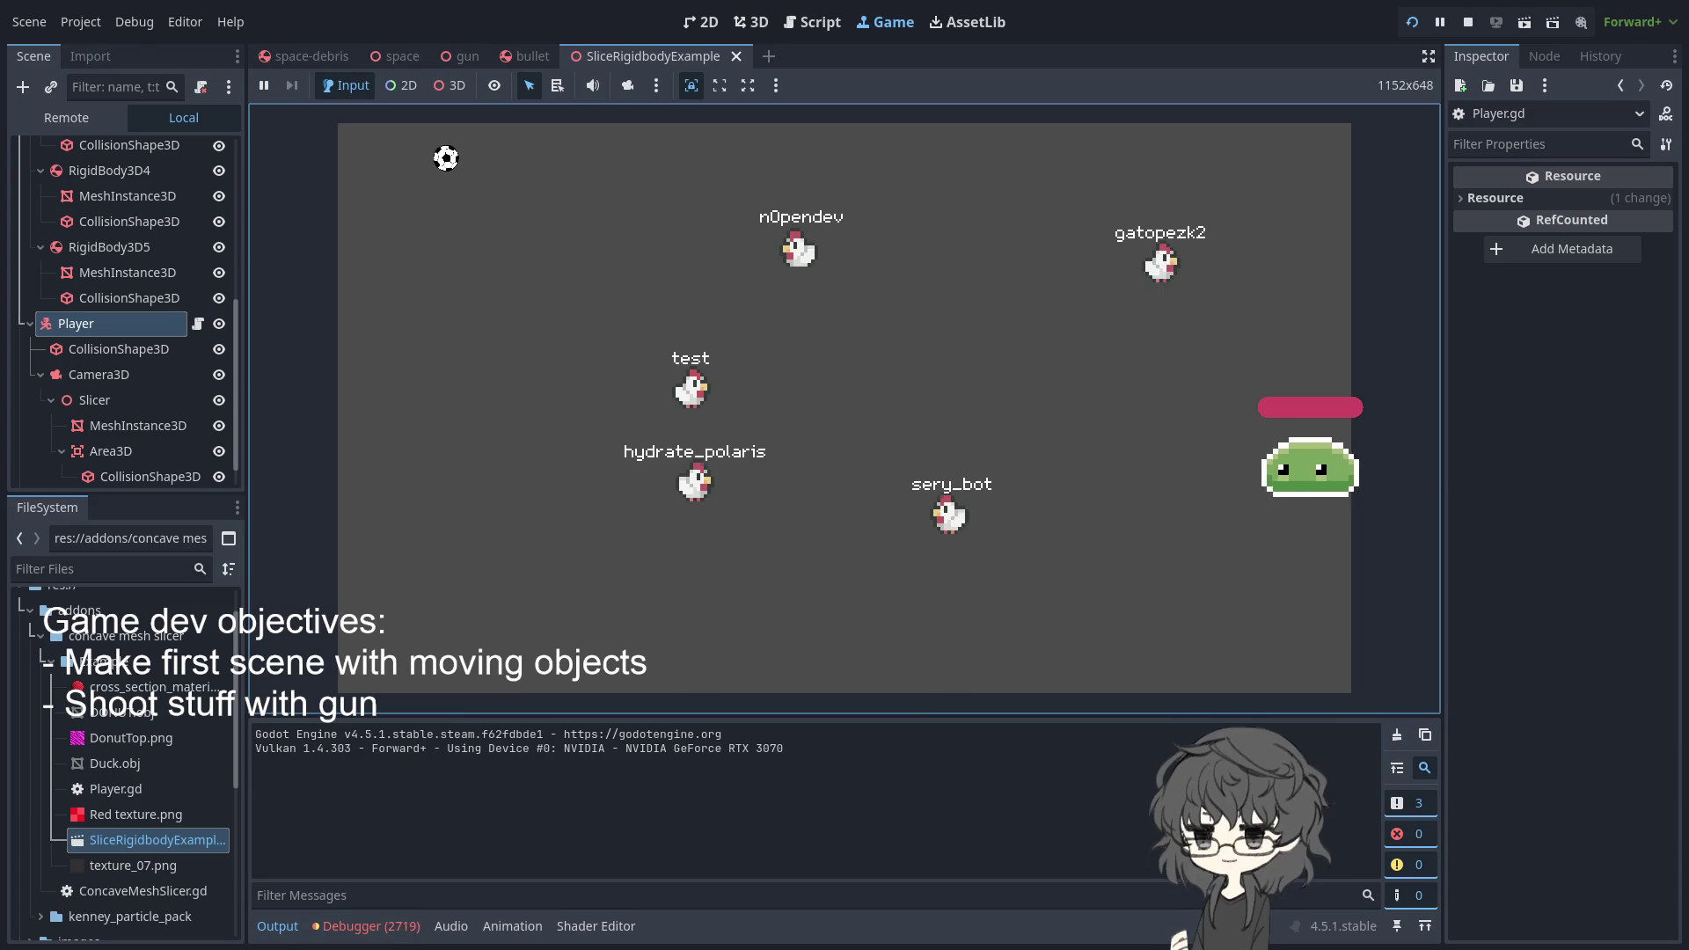
pyautogui.click(369, 925)
pyautogui.click(393, 704)
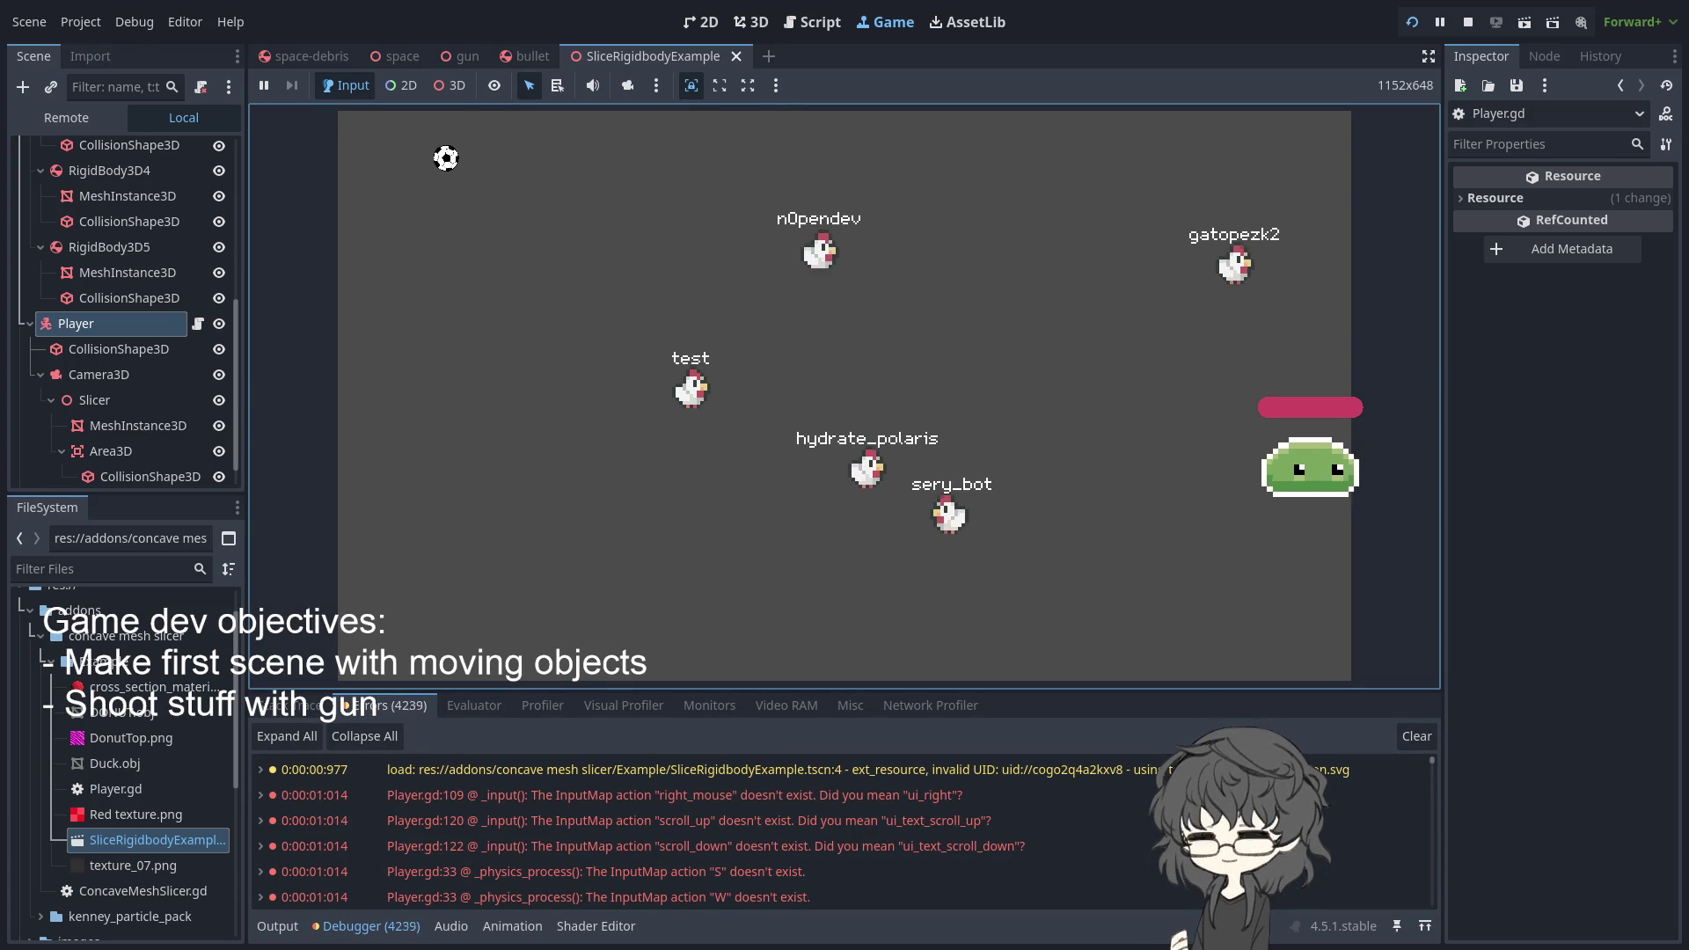
pyautogui.press('F8')
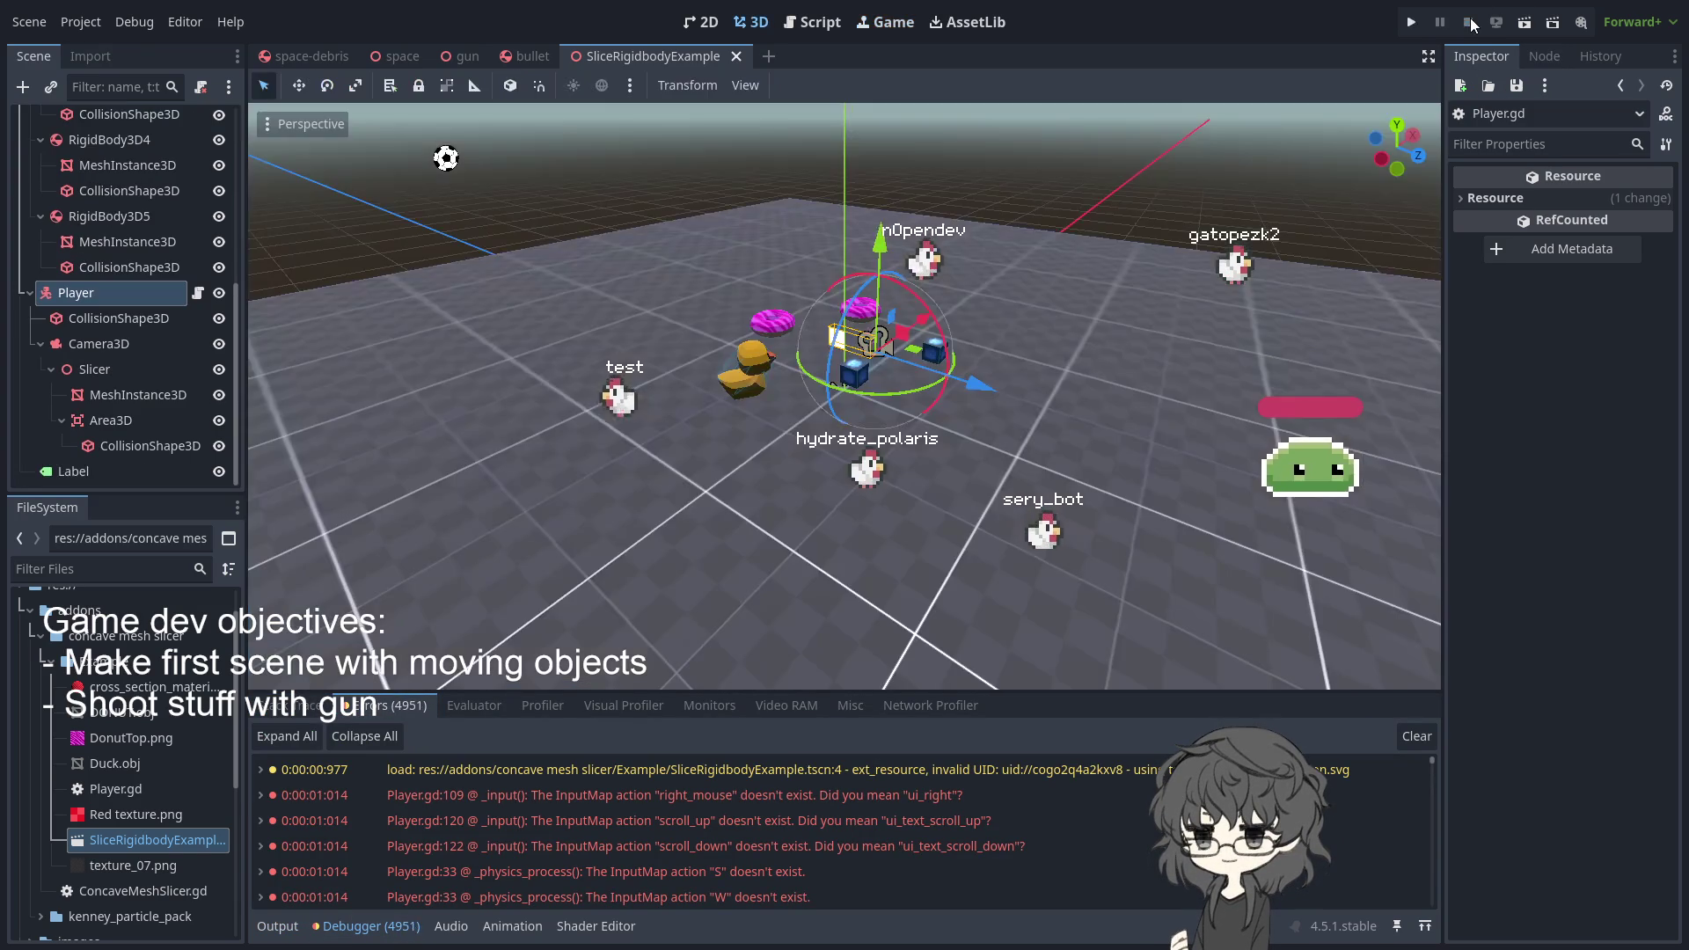
pyautogui.doubleClick(752, 794)
pyautogui.press('BackSpace')
pyautogui.press('BackSpace')
pyautogui.press('BackSpace')
# - Try ui_click in place of right_mouse on line 109, then undo it and save Player.gd
pyautogui.write('ui_"):')
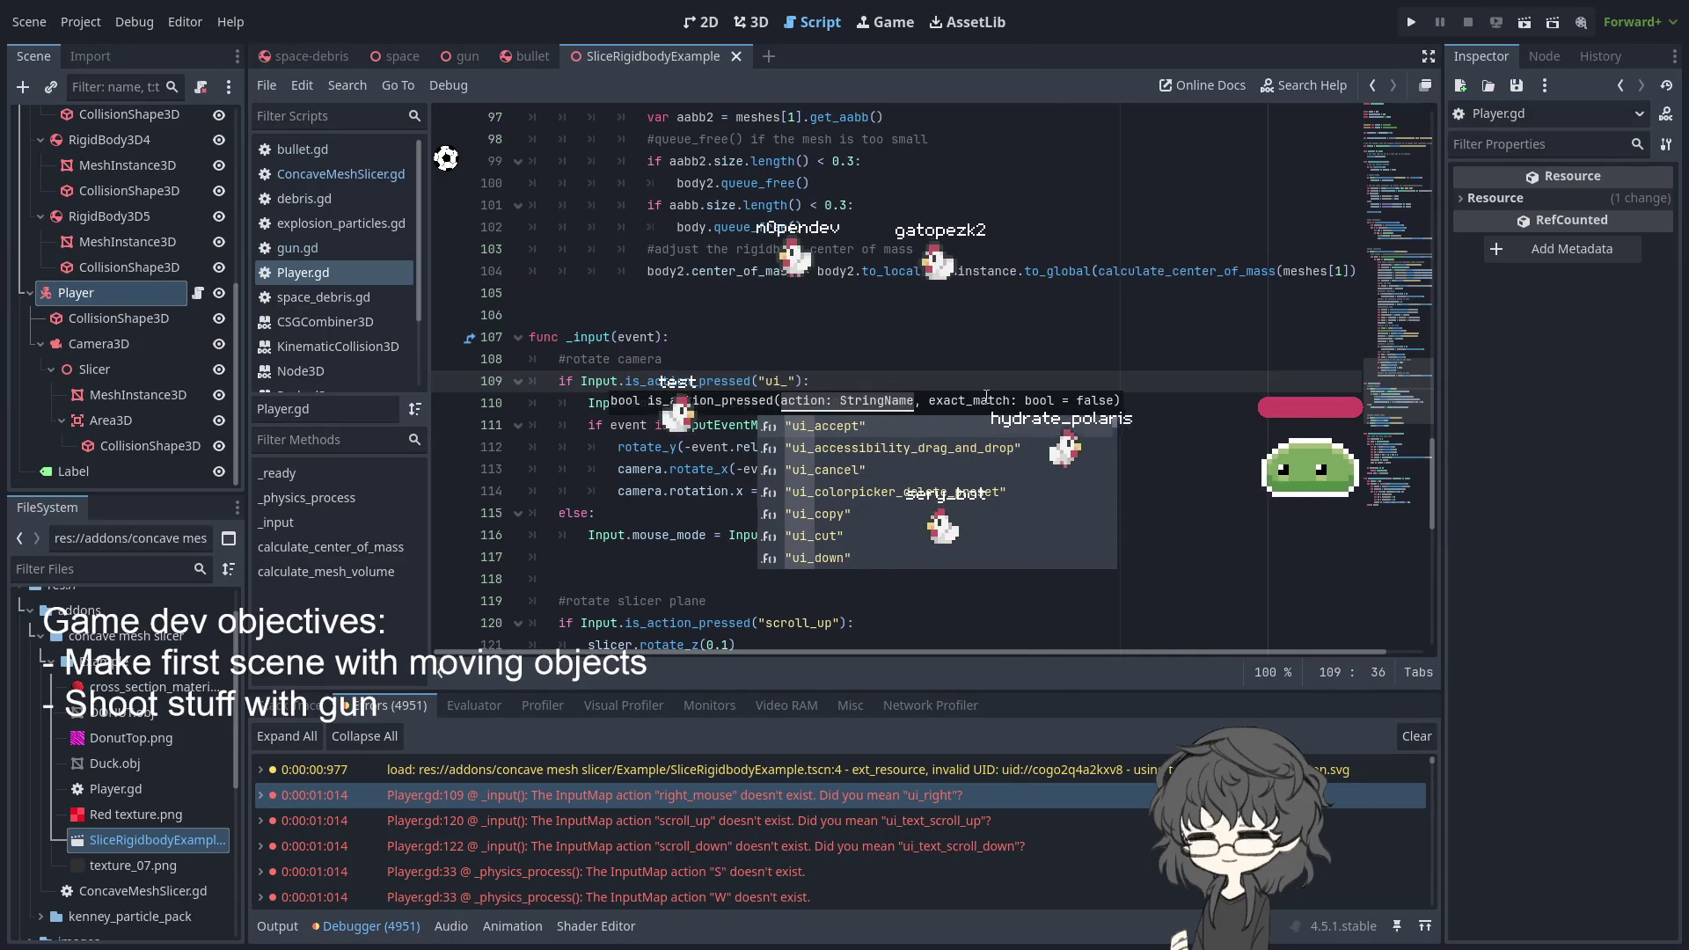
pyautogui.press('BackSpace')
pyautogui.press('BackSpace')
pyautogui.press('BackSpace')
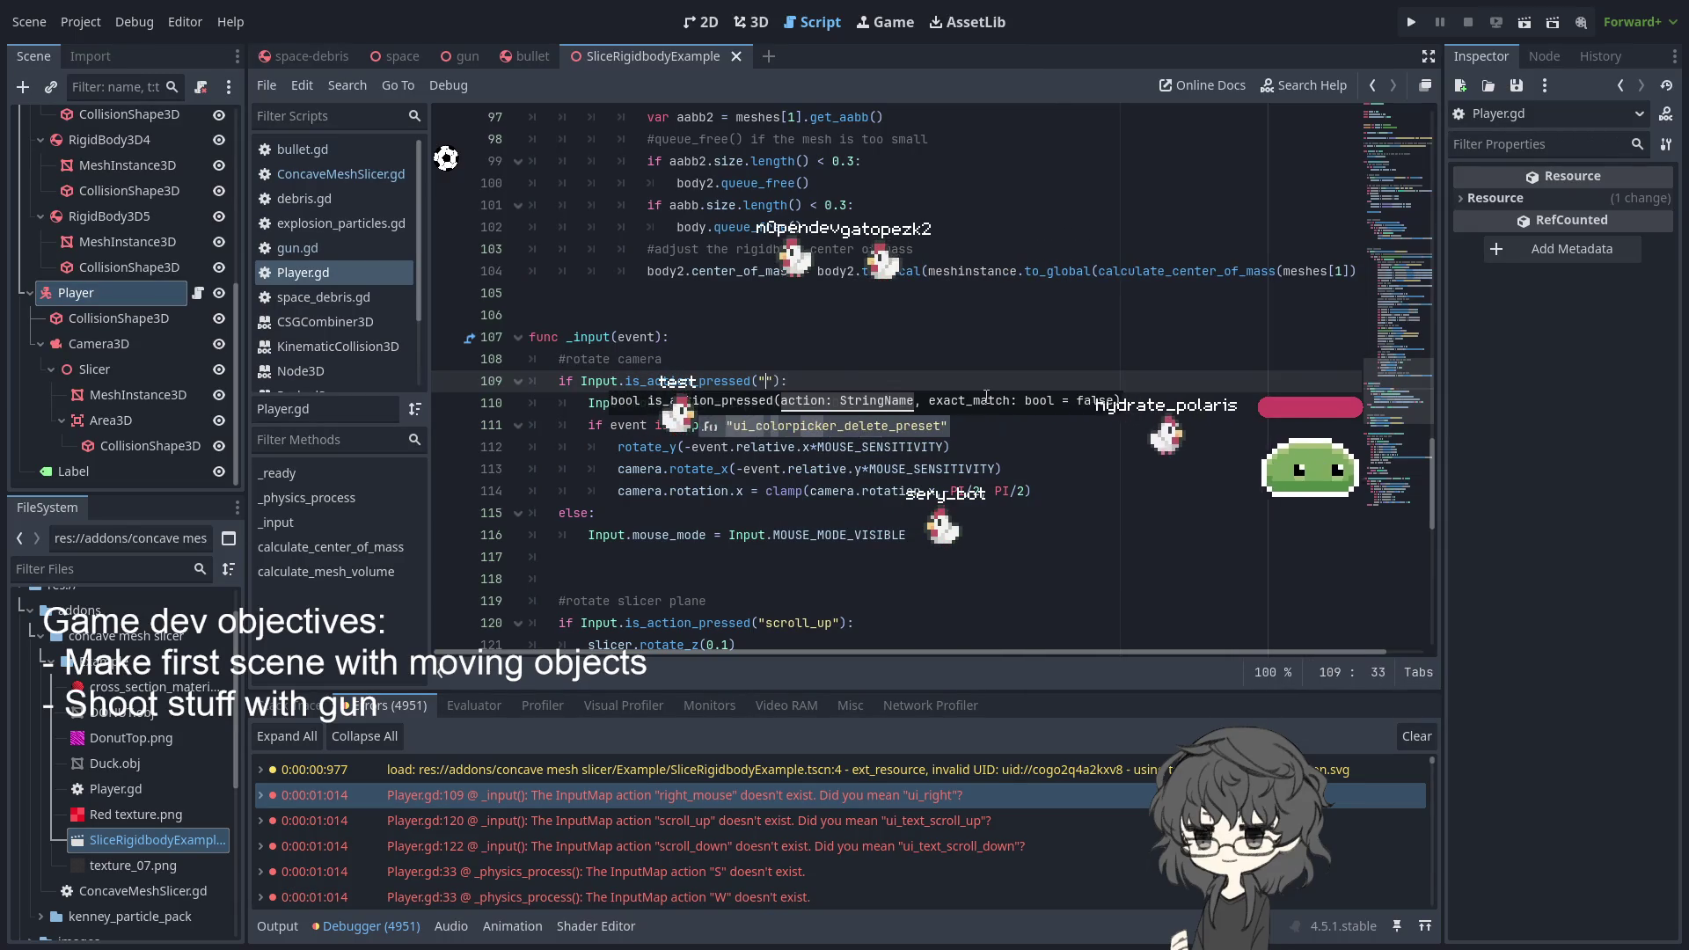
pyautogui.write('cli')
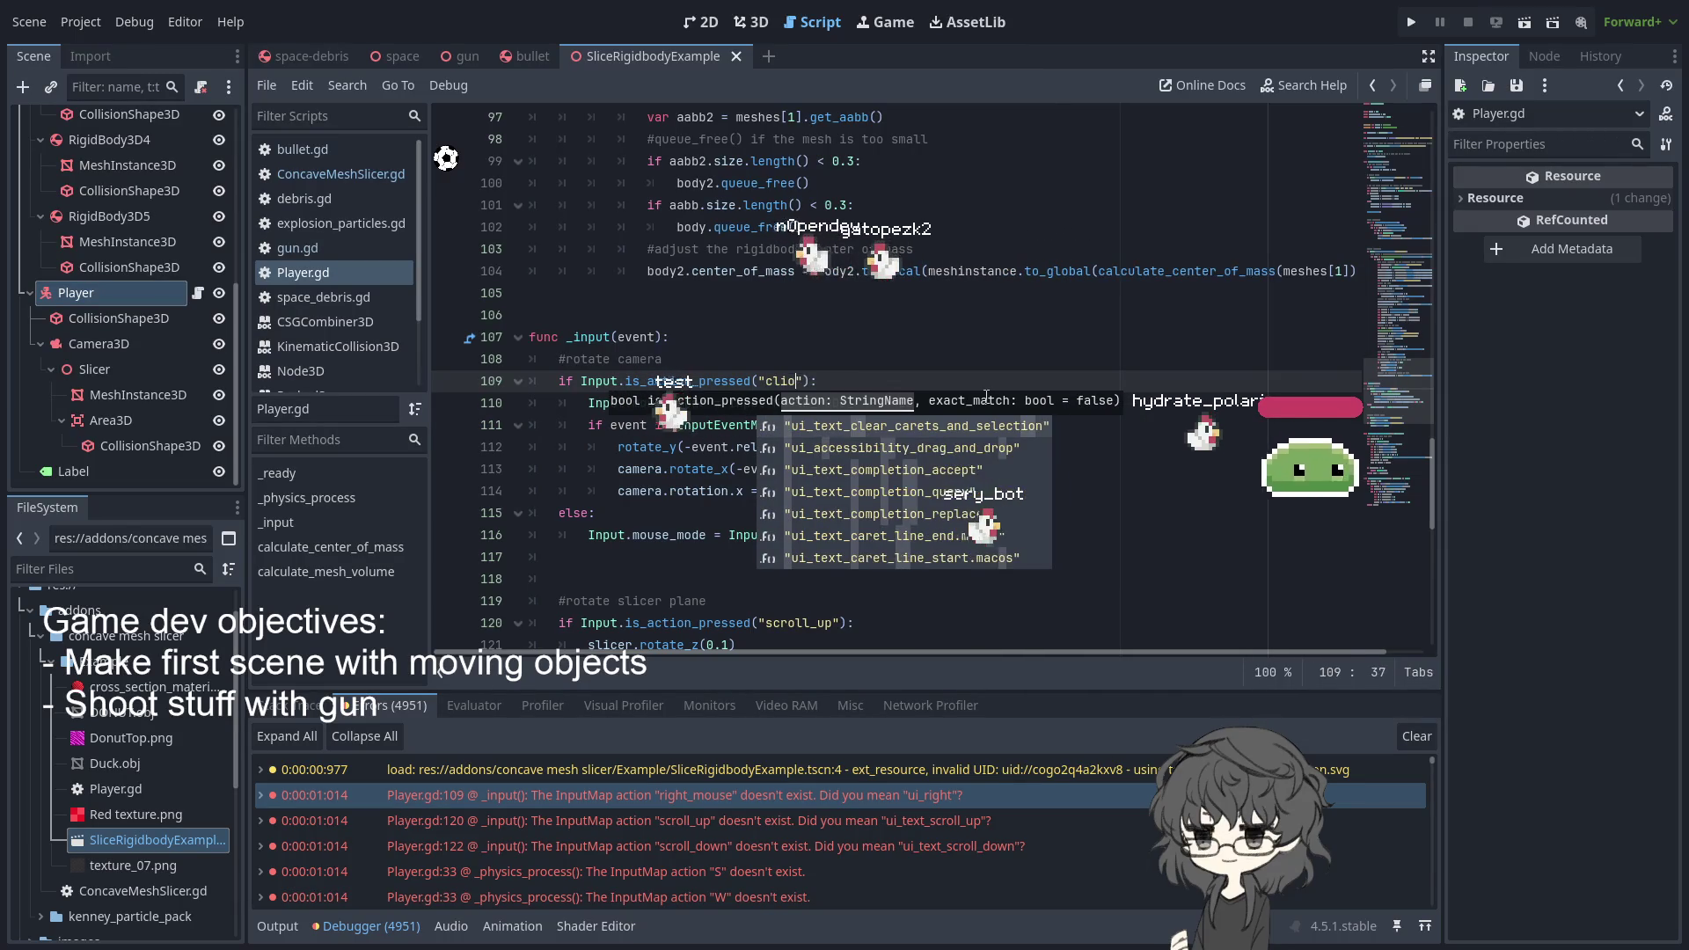
pyautogui.write('ck')
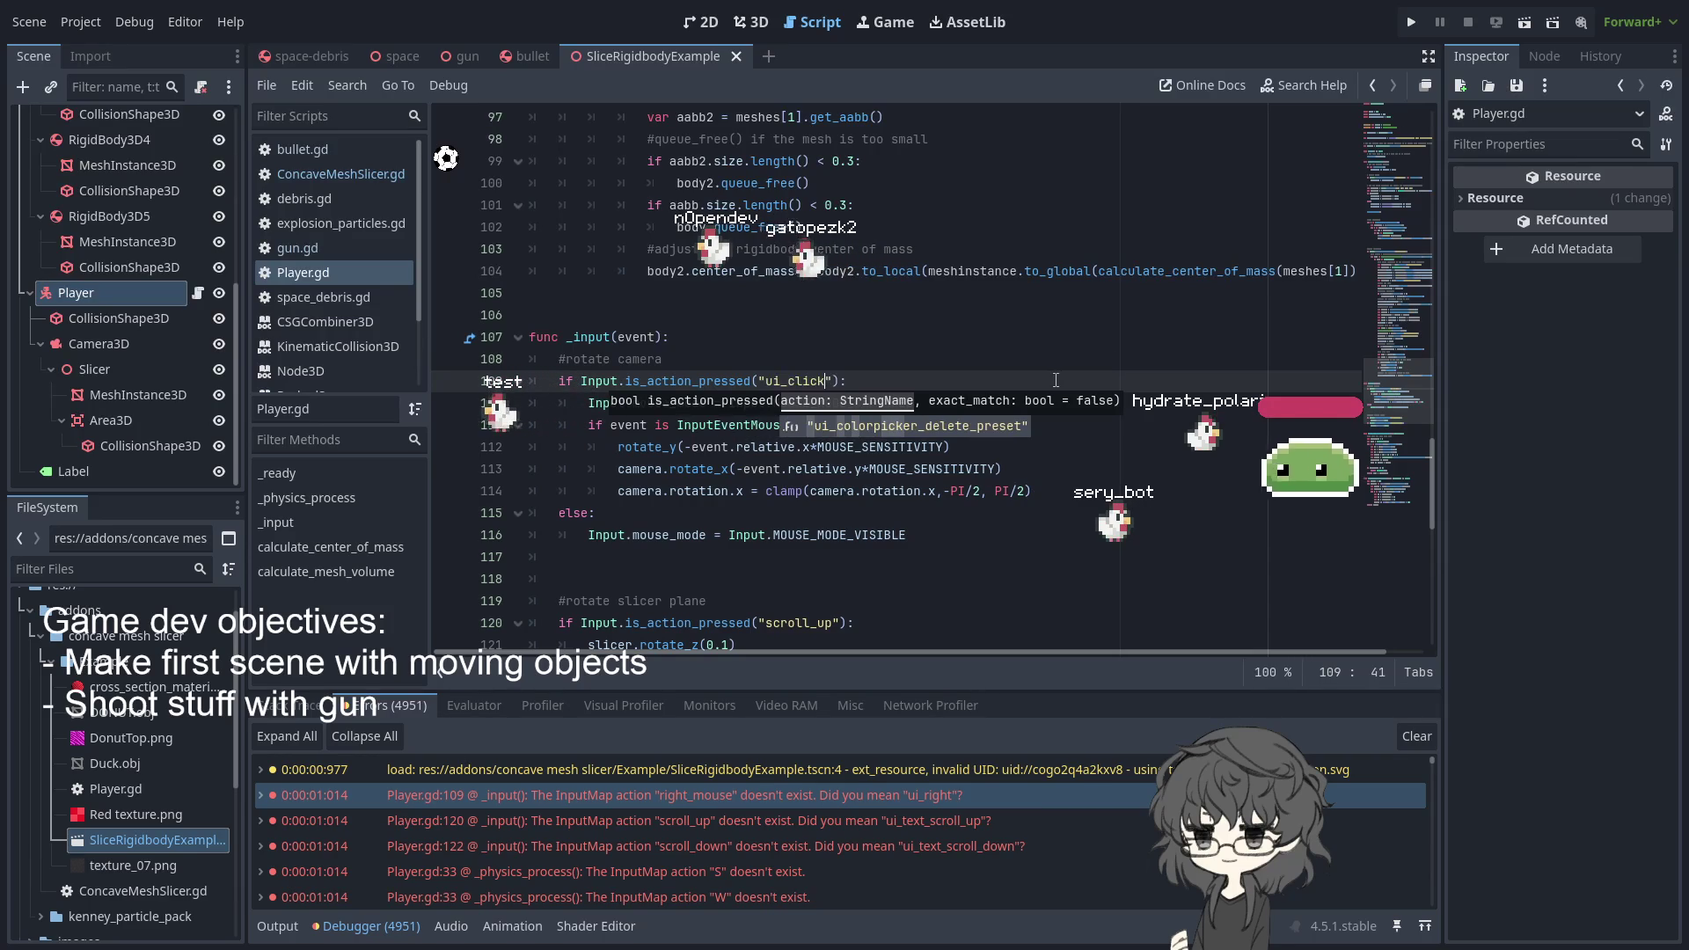
pyautogui.press('BackSpace')
pyautogui.press('BackSpace')
pyautogui.press('BackSpace')
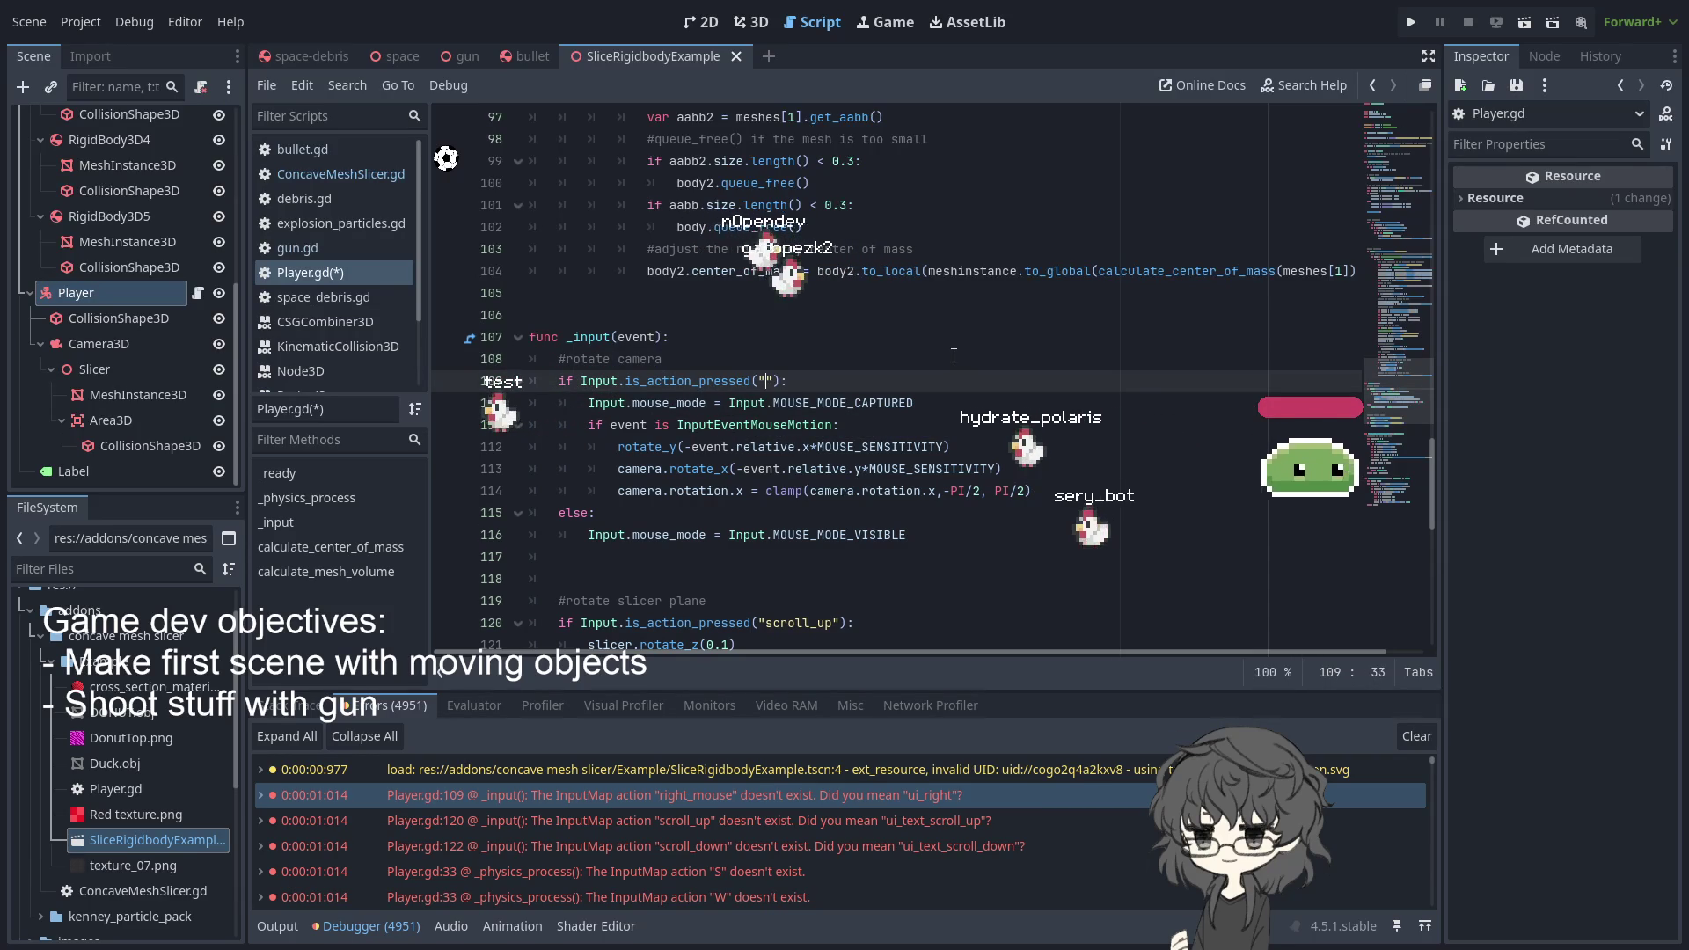
pyautogui.write('mo')
pyautogui.hotkey('ctrl', 'z')
pyautogui.click(954, 357)
pyautogui.hotkey('ctrl', 's')
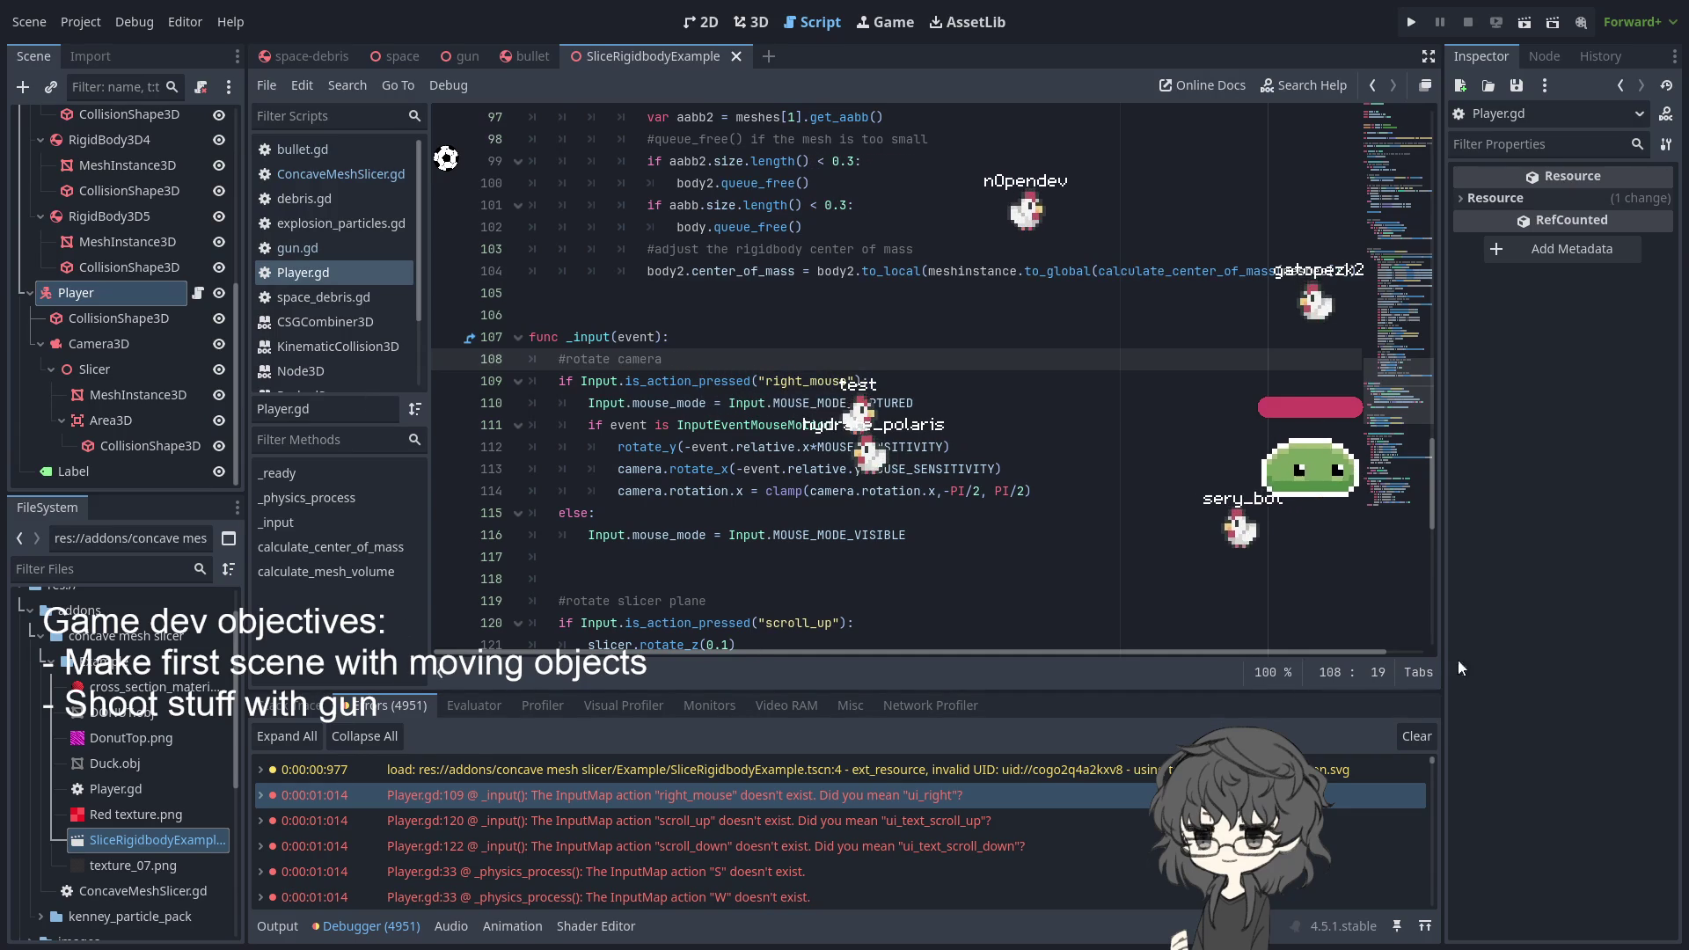
pyautogui.scroll(-4, 915, 559)
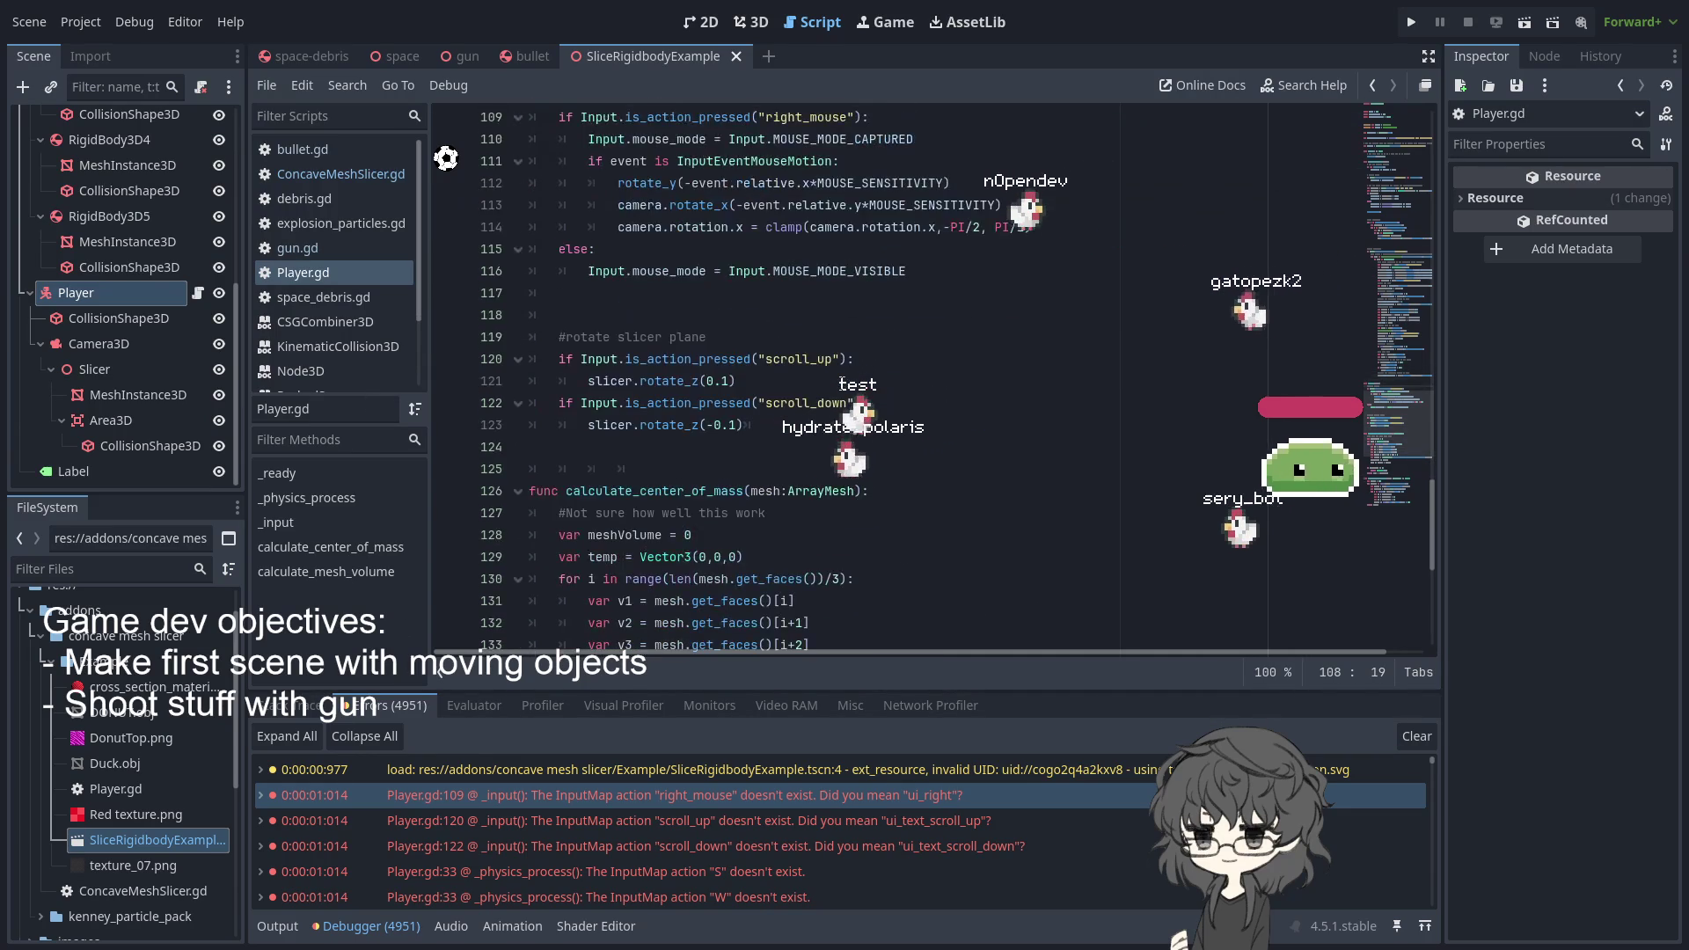
pyautogui.doubleClick(805, 402)
pyautogui.scroll(-7, 929, 412)
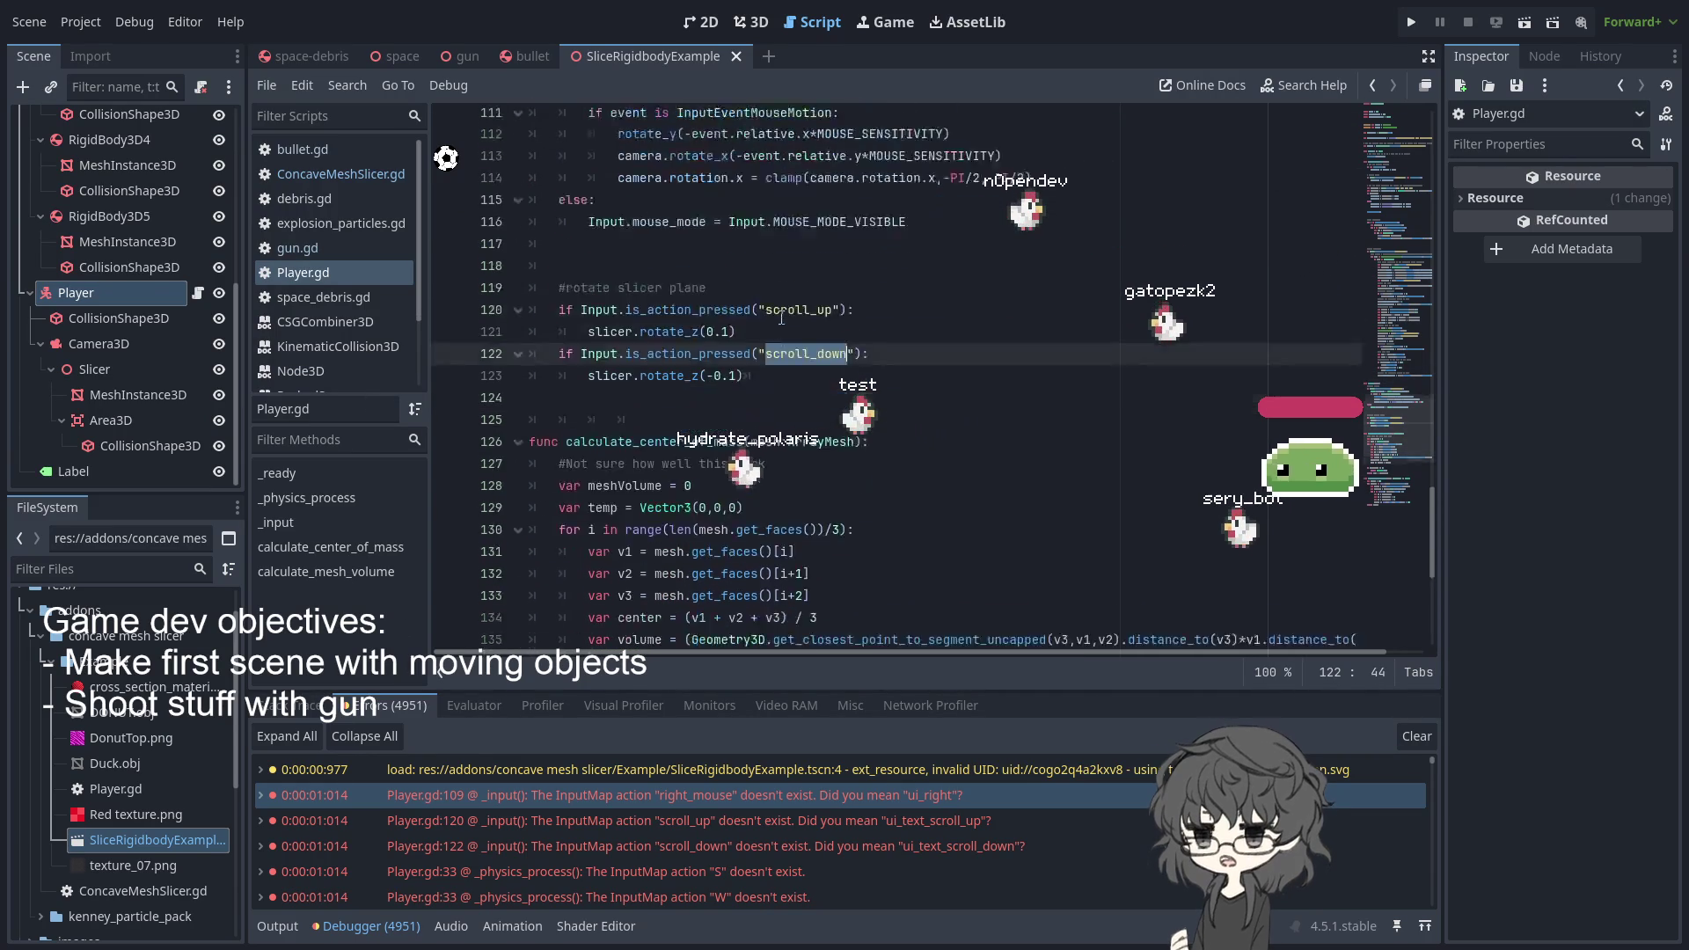
pyautogui.scroll(20, 781, 311)
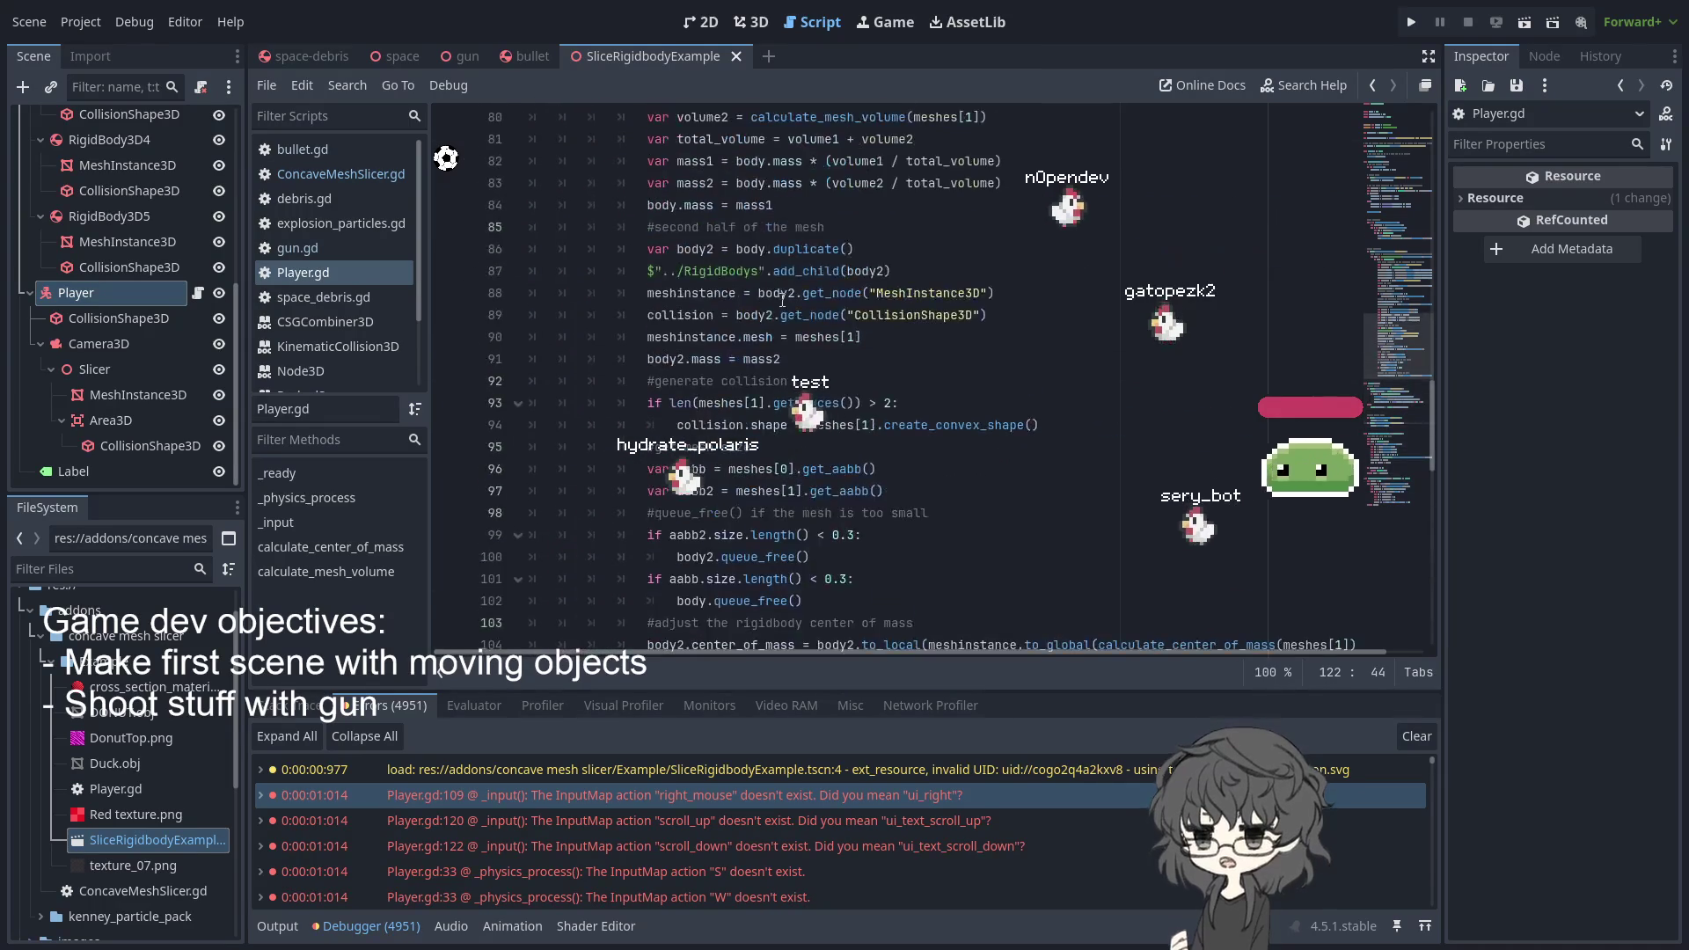
pyautogui.scroll(14, 879, 346)
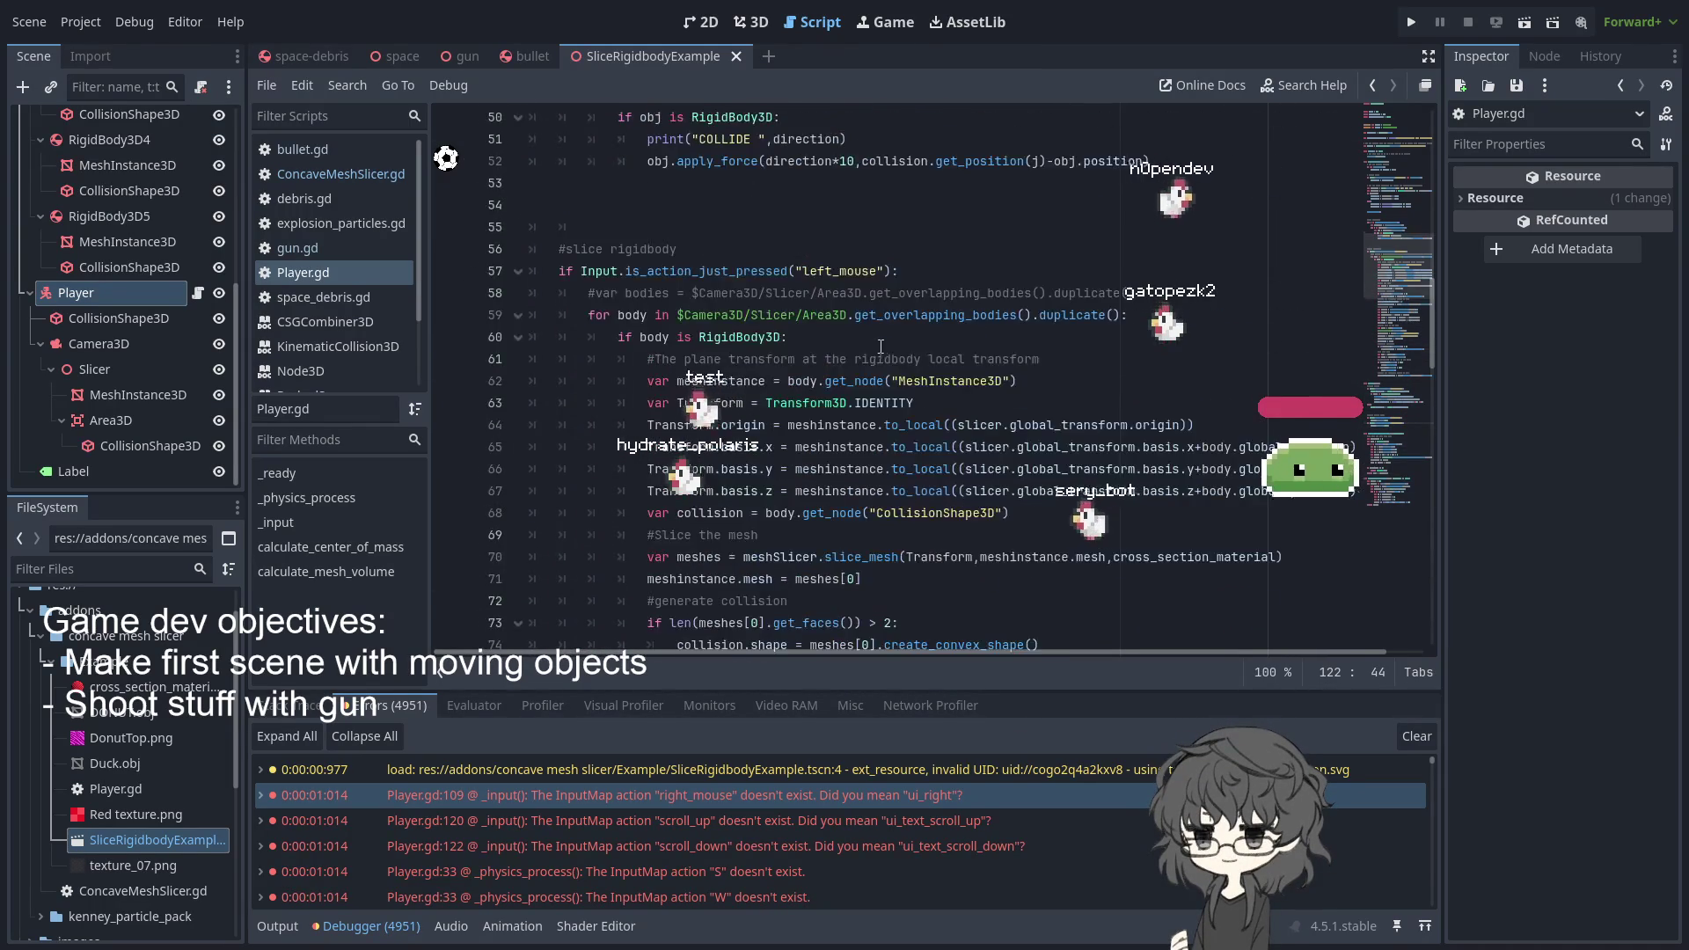
pyautogui.scroll(7, 893, 346)
pyautogui.scroll(-5, 893, 345)
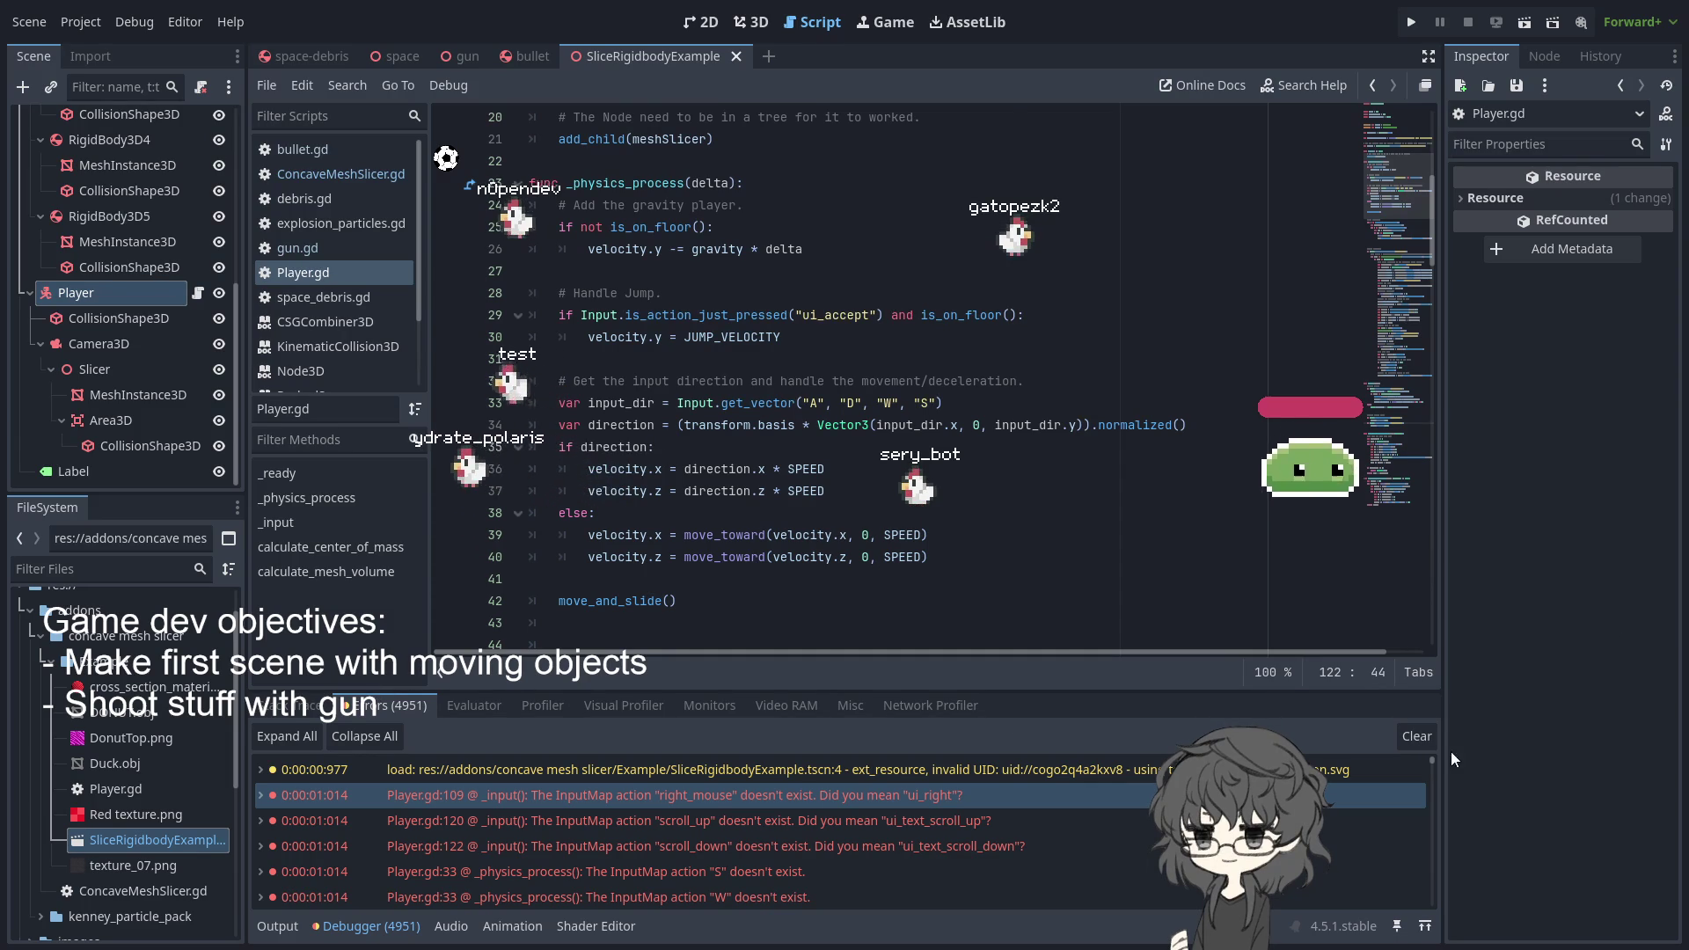
# - Rerun the game, check the Errors tab for missing left_mouse action errors, then stop it
pyautogui.press('F5')
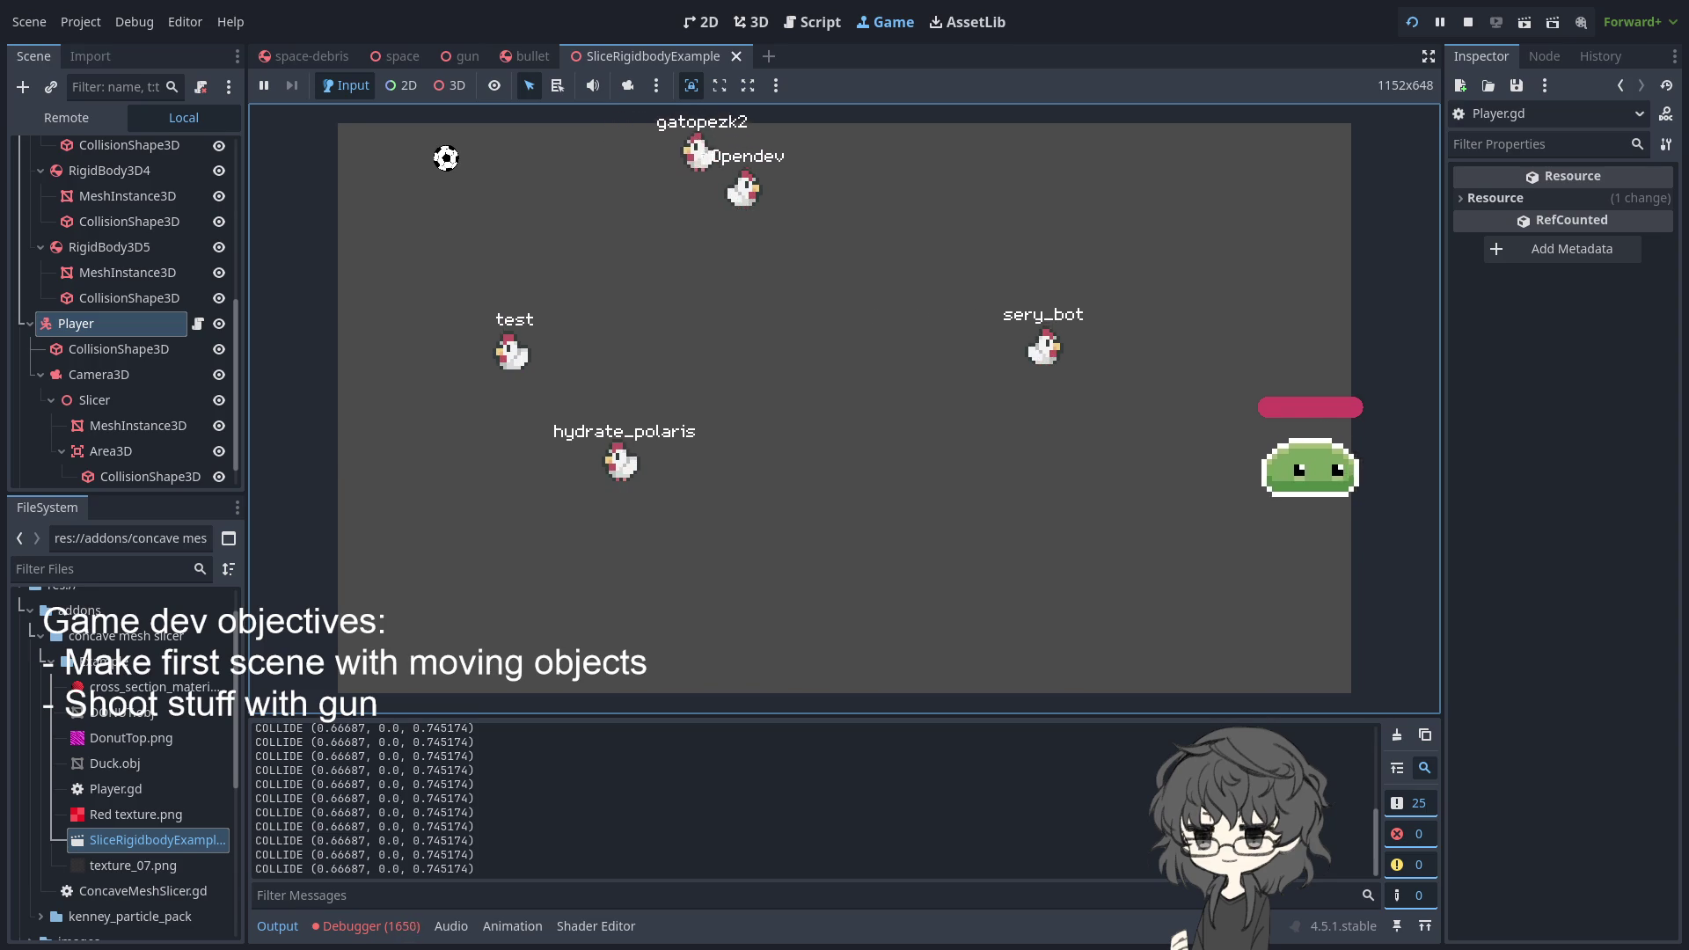
pyautogui.hotkey('alt', 'd')
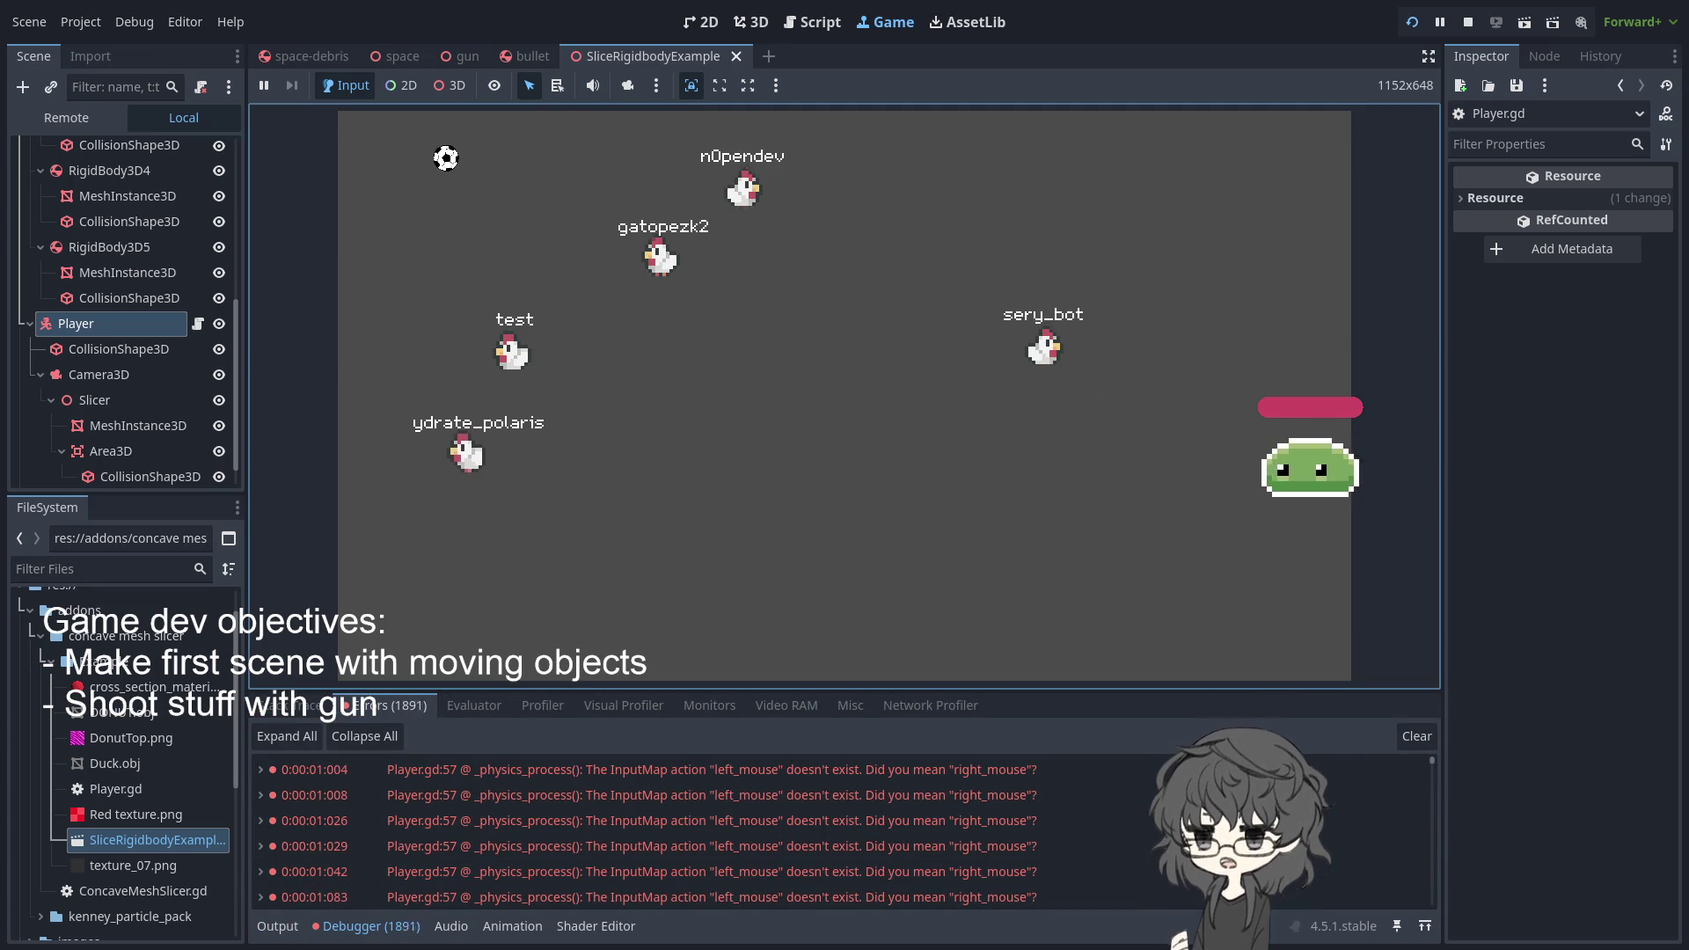
pyautogui.press('F8')
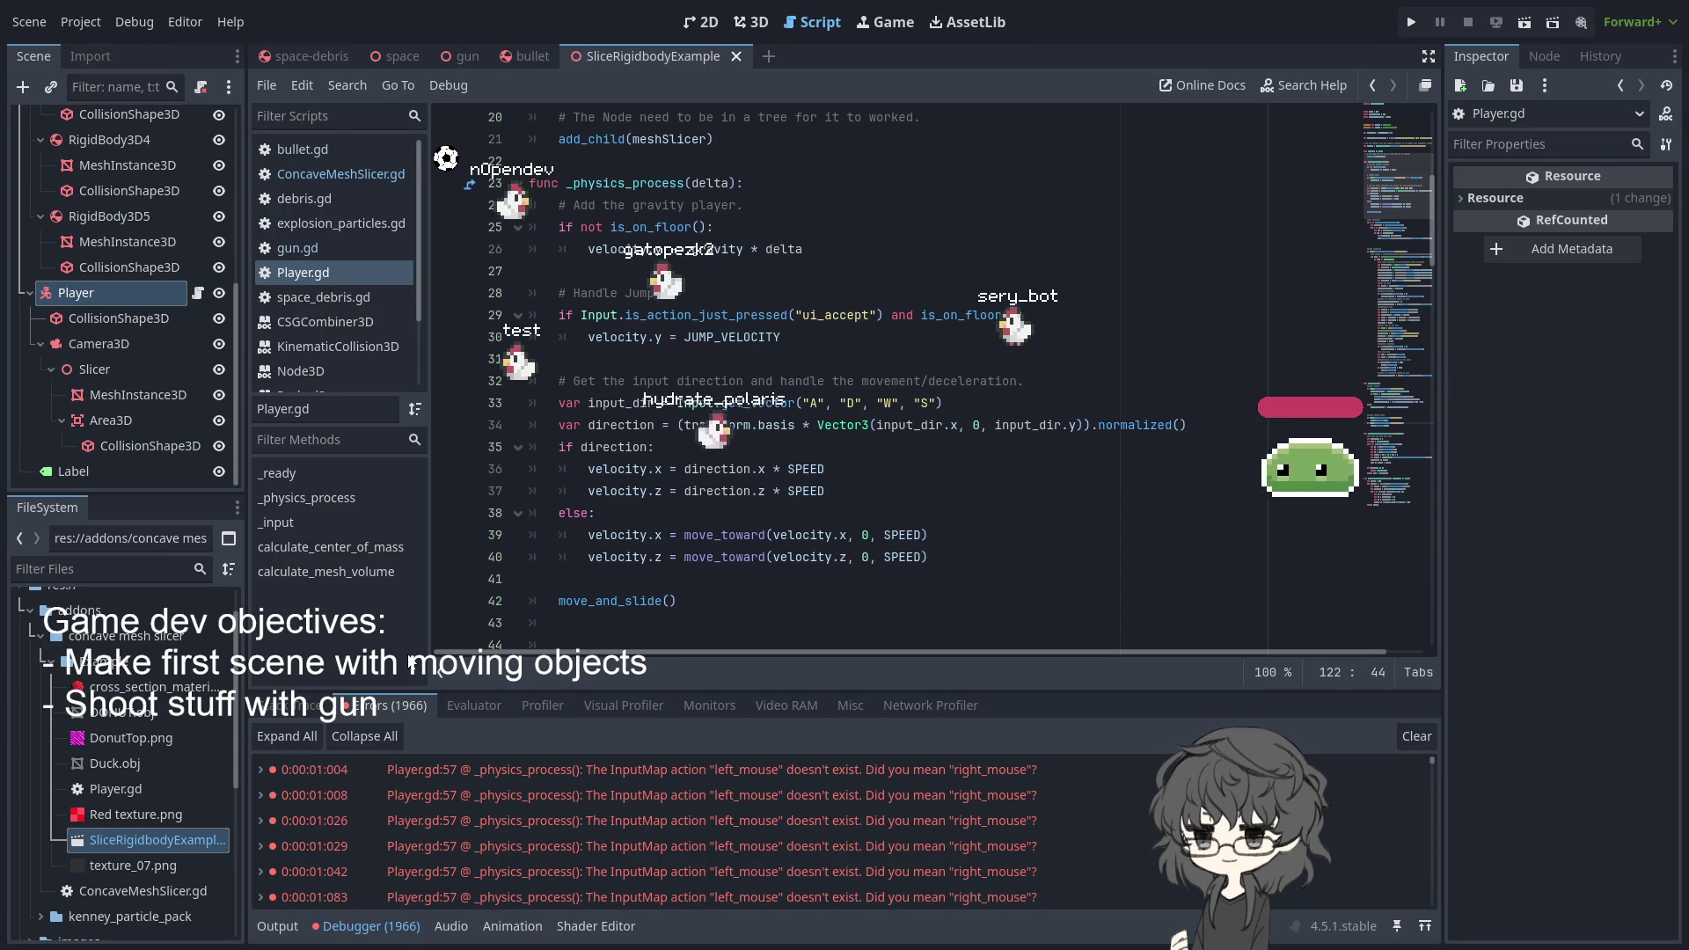
# - Run the project, click inside the embedded game view to play-test, then stop it
pyautogui.click(1411, 24)
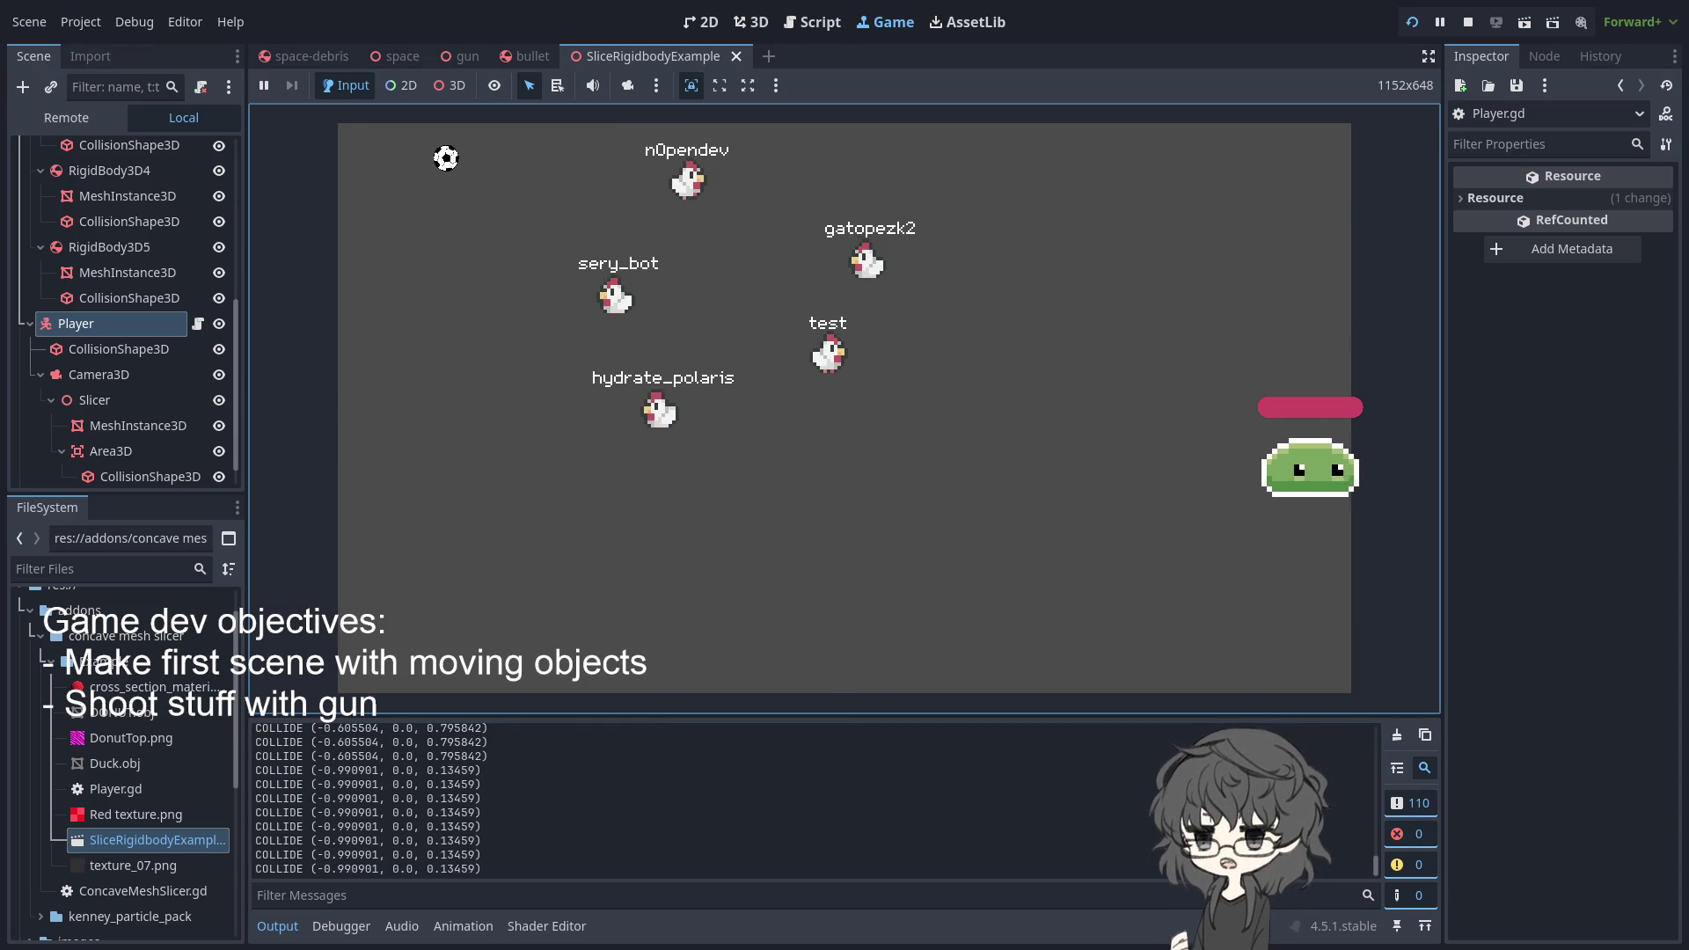
pyautogui.click(260, 270)
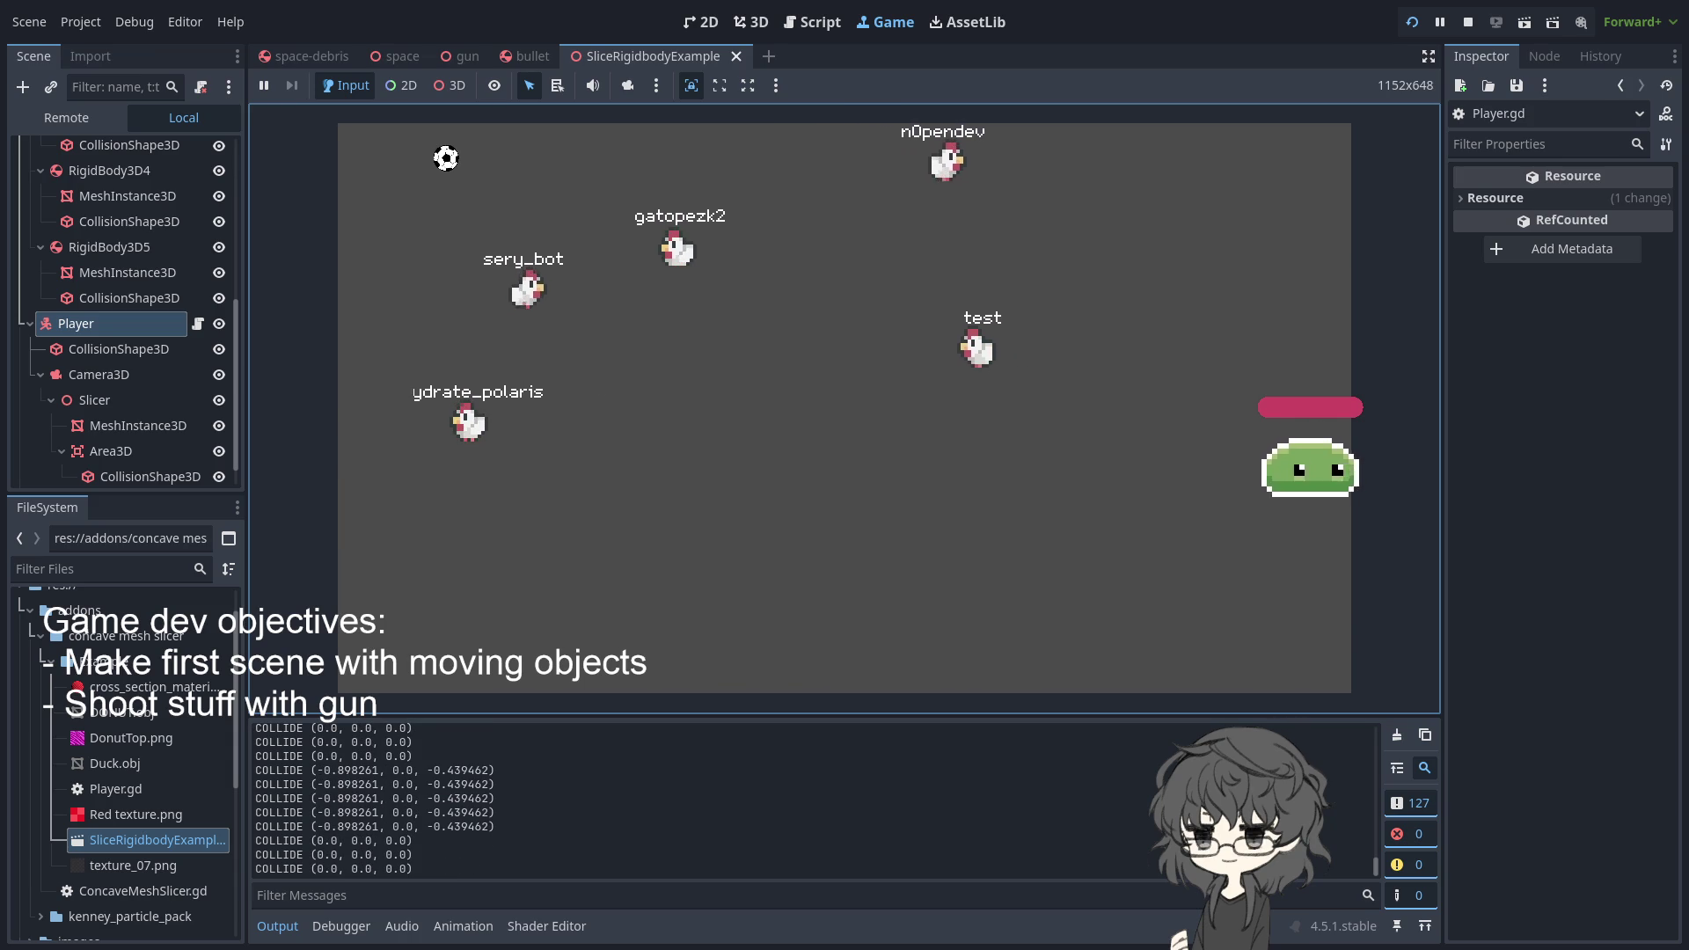
pyautogui.press('F8')
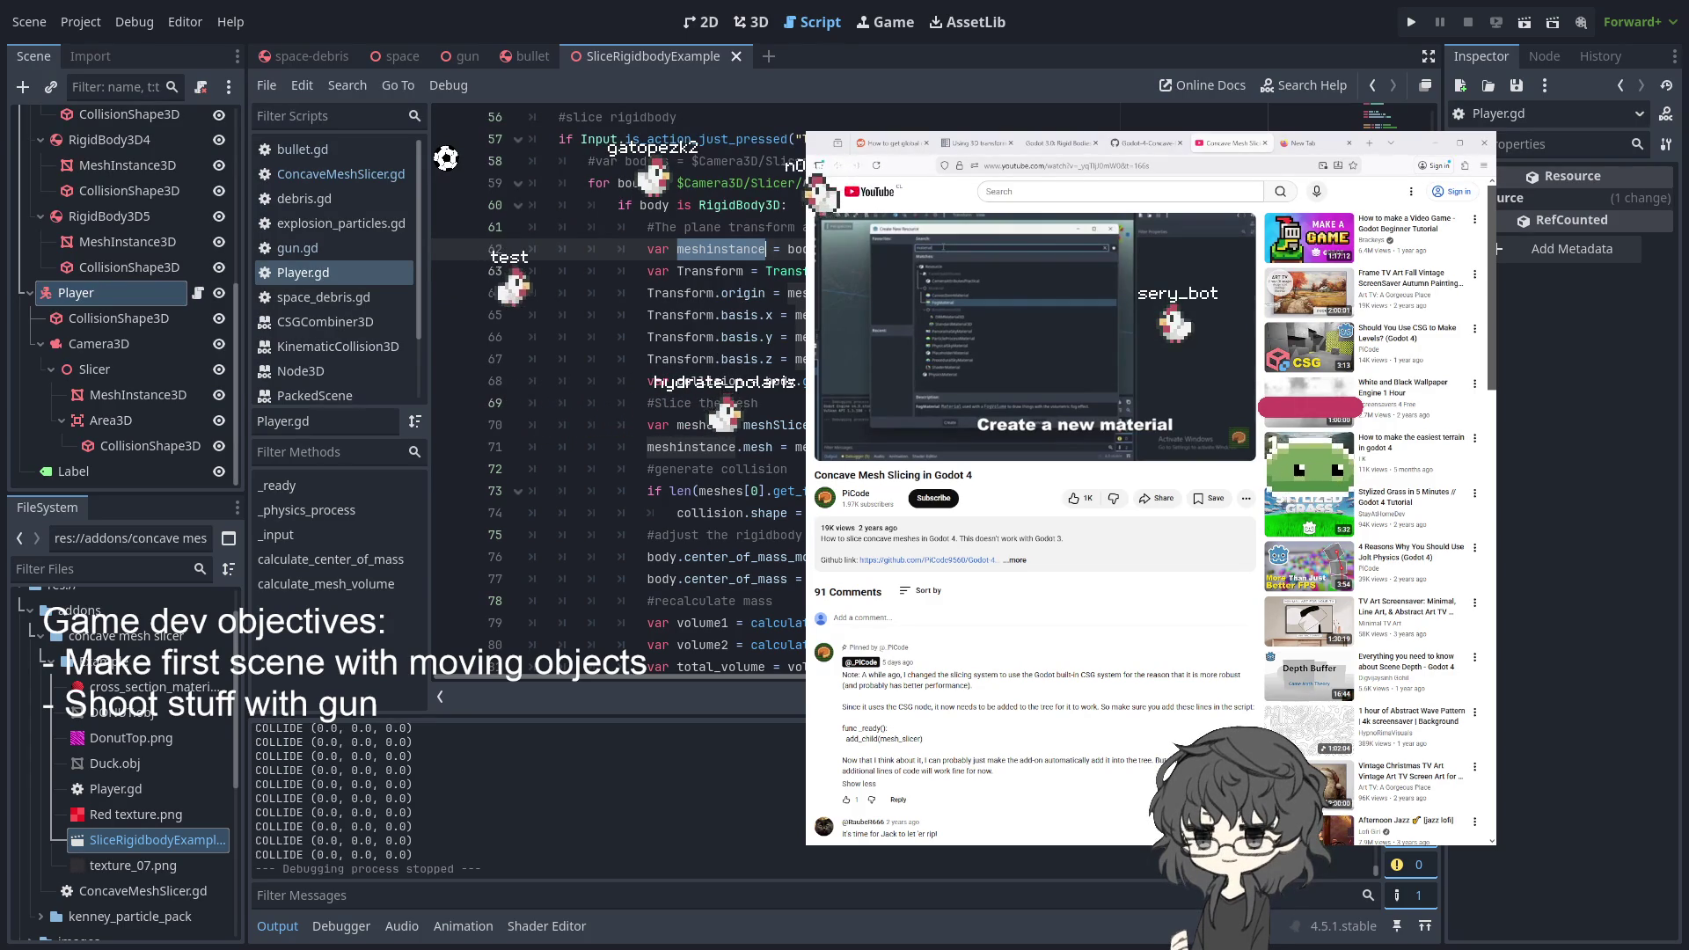
pyautogui.scroll(-2, 616, 396)
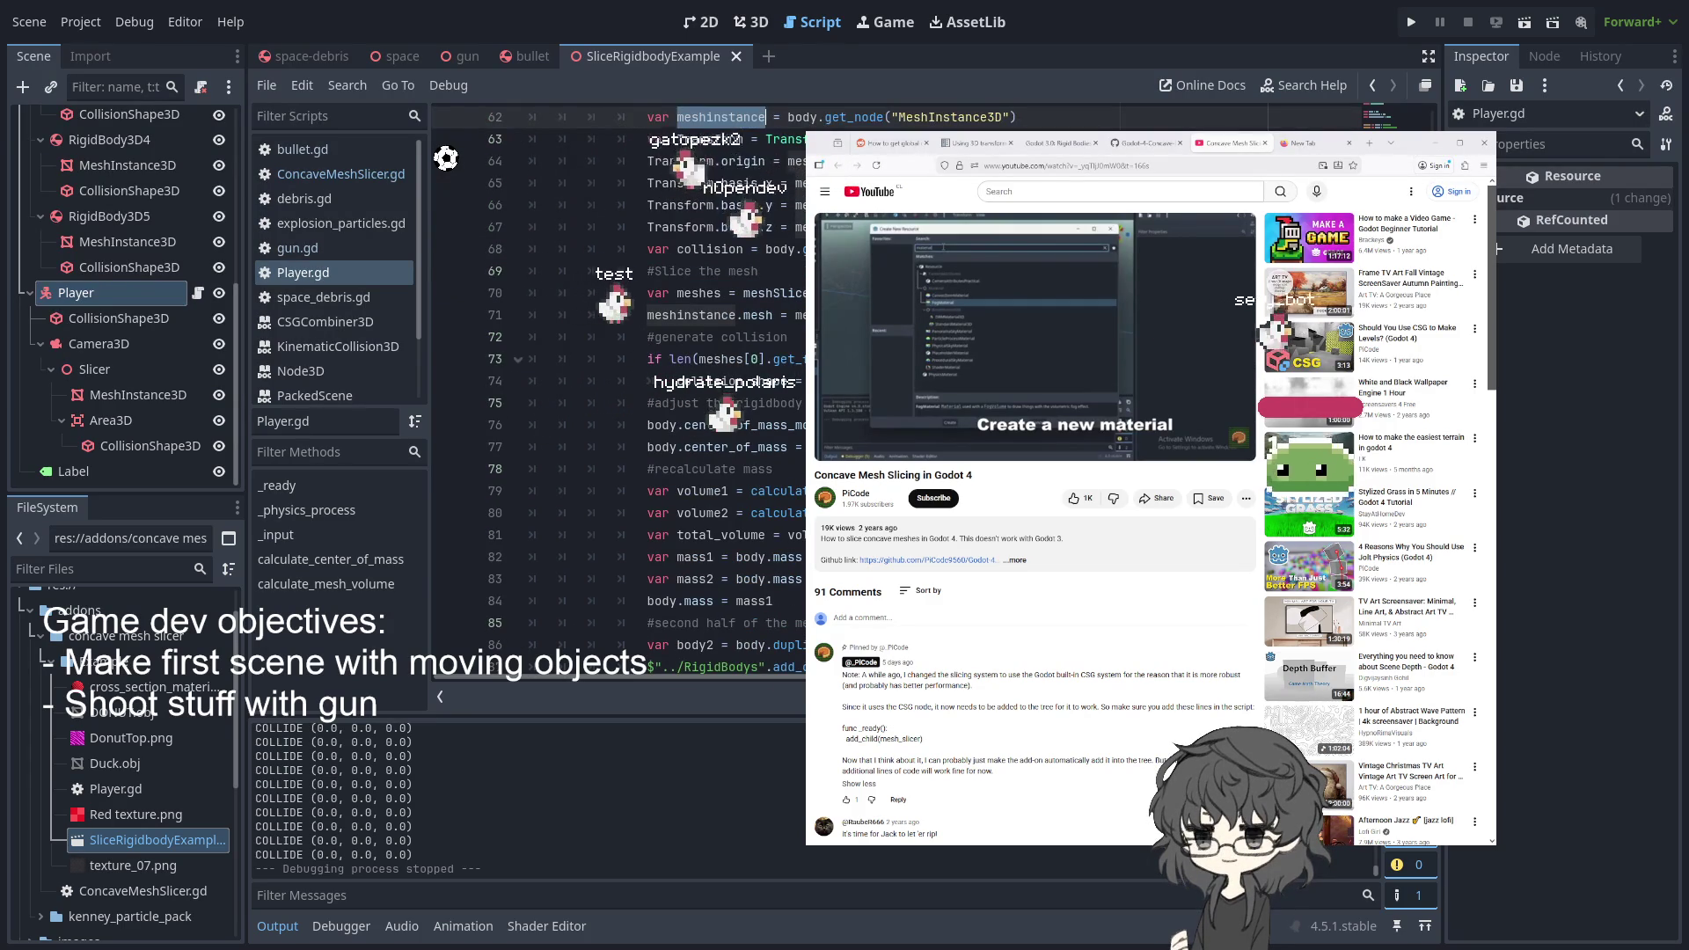
pyautogui.scroll(-2, 616, 396)
pyautogui.scroll(-2, 616, 396)
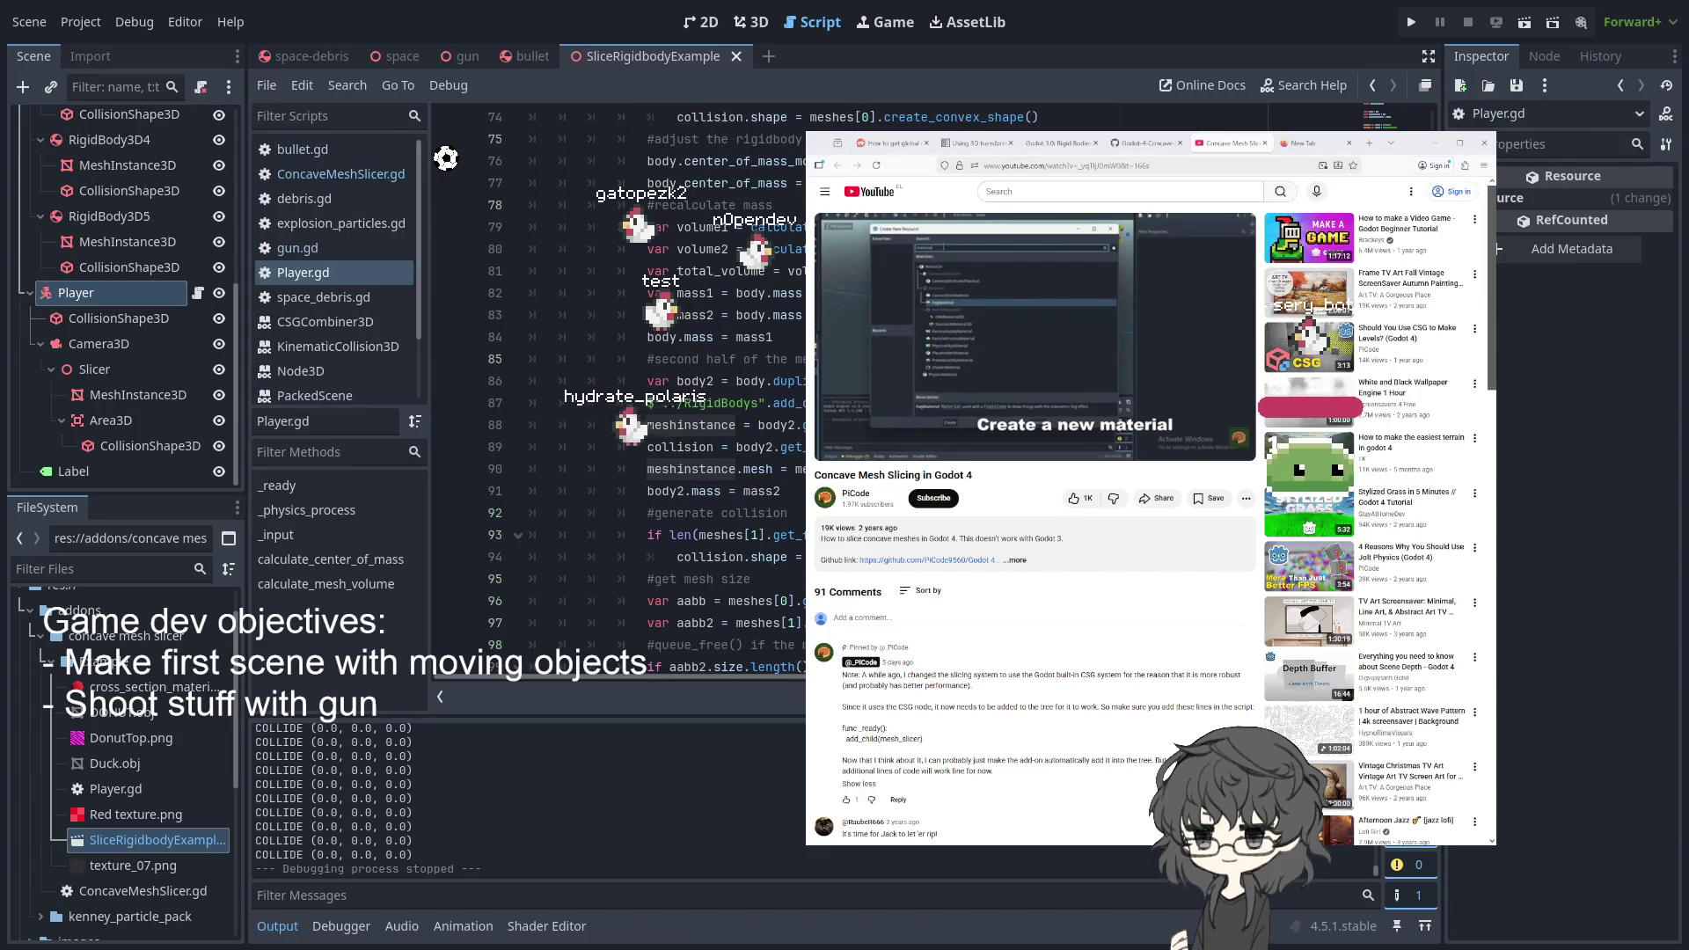
pyautogui.scroll(-2, 616, 396)
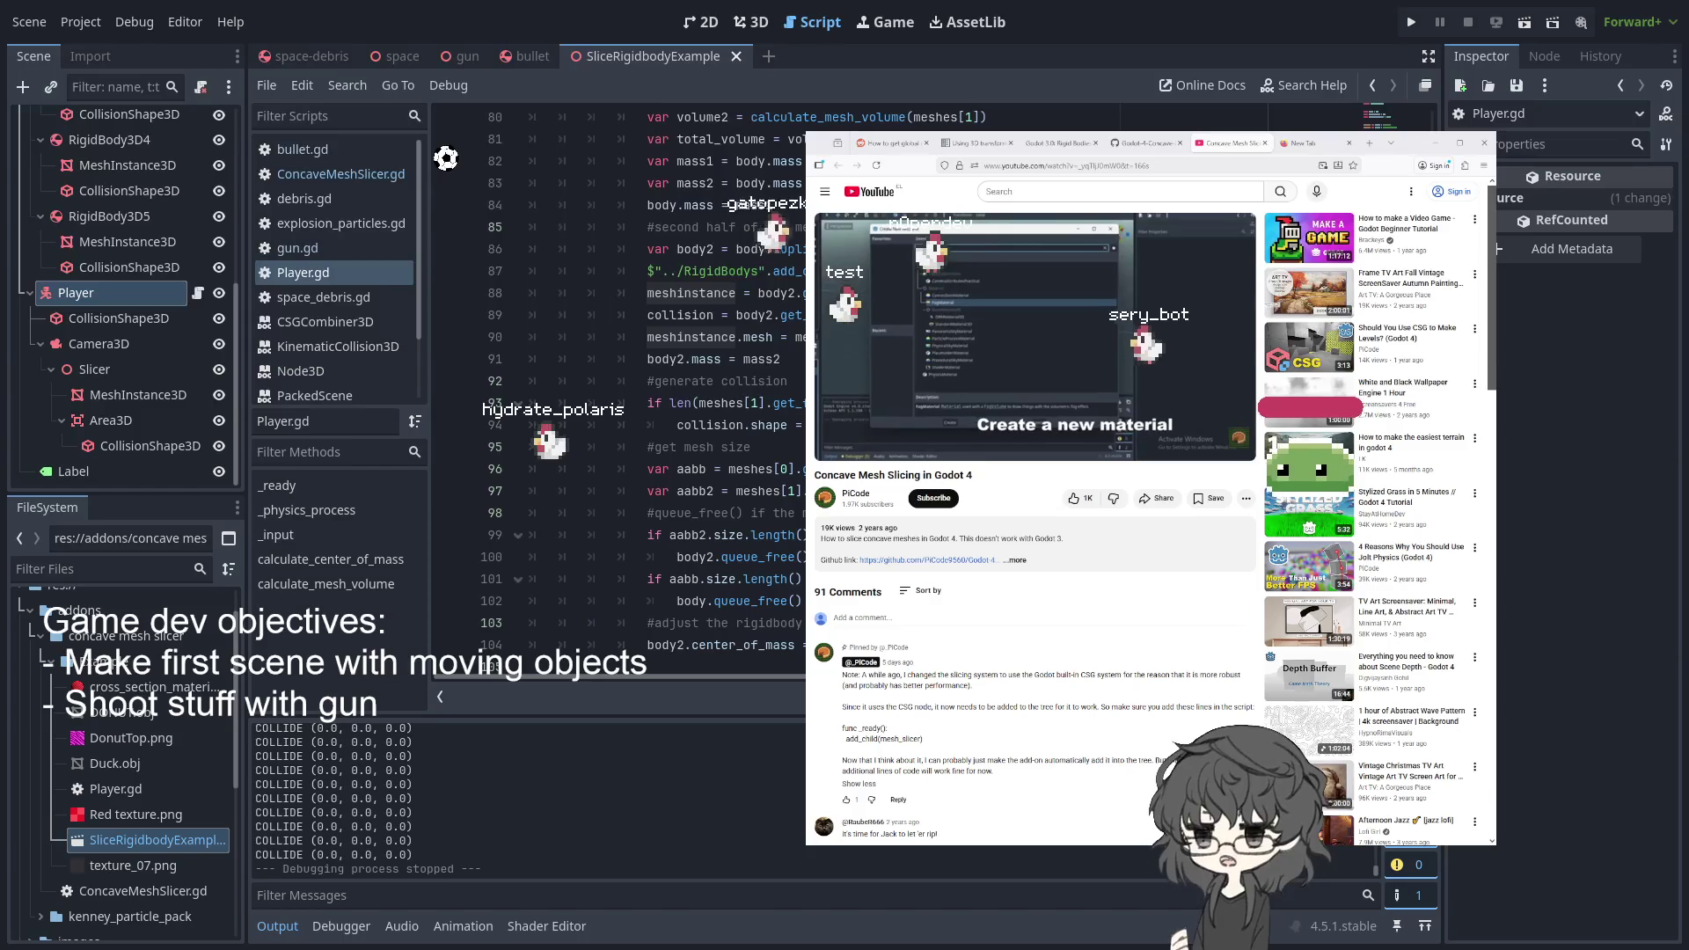
pyautogui.scroll(-2, 616, 396)
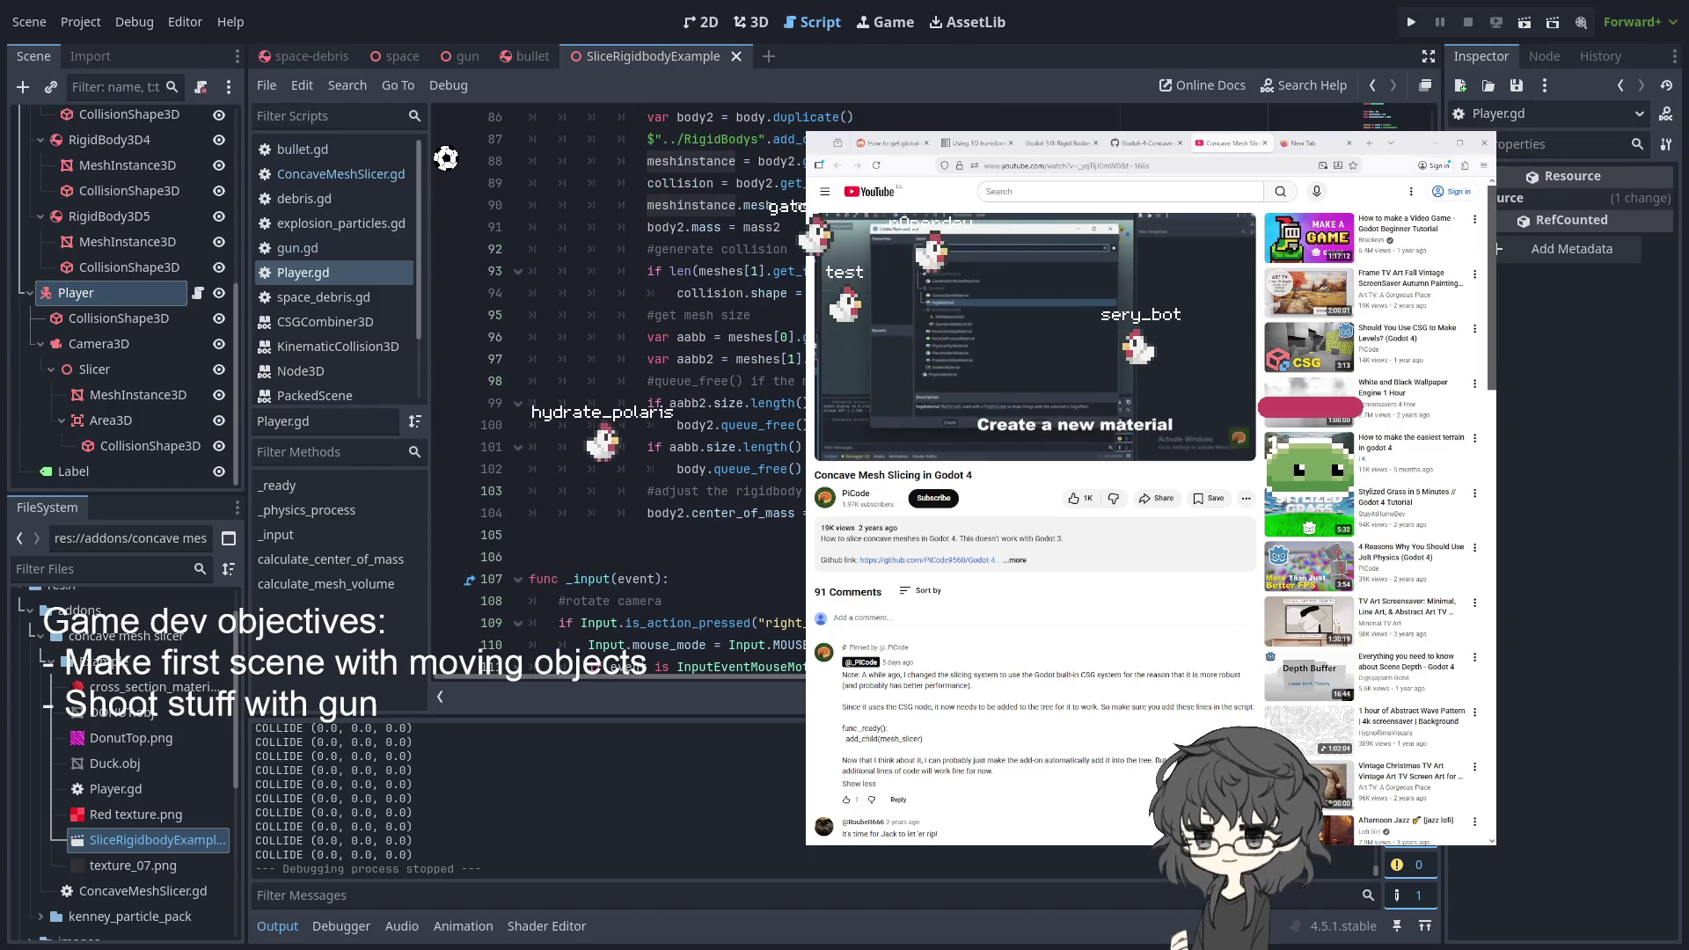
pyautogui.click(686, 337)
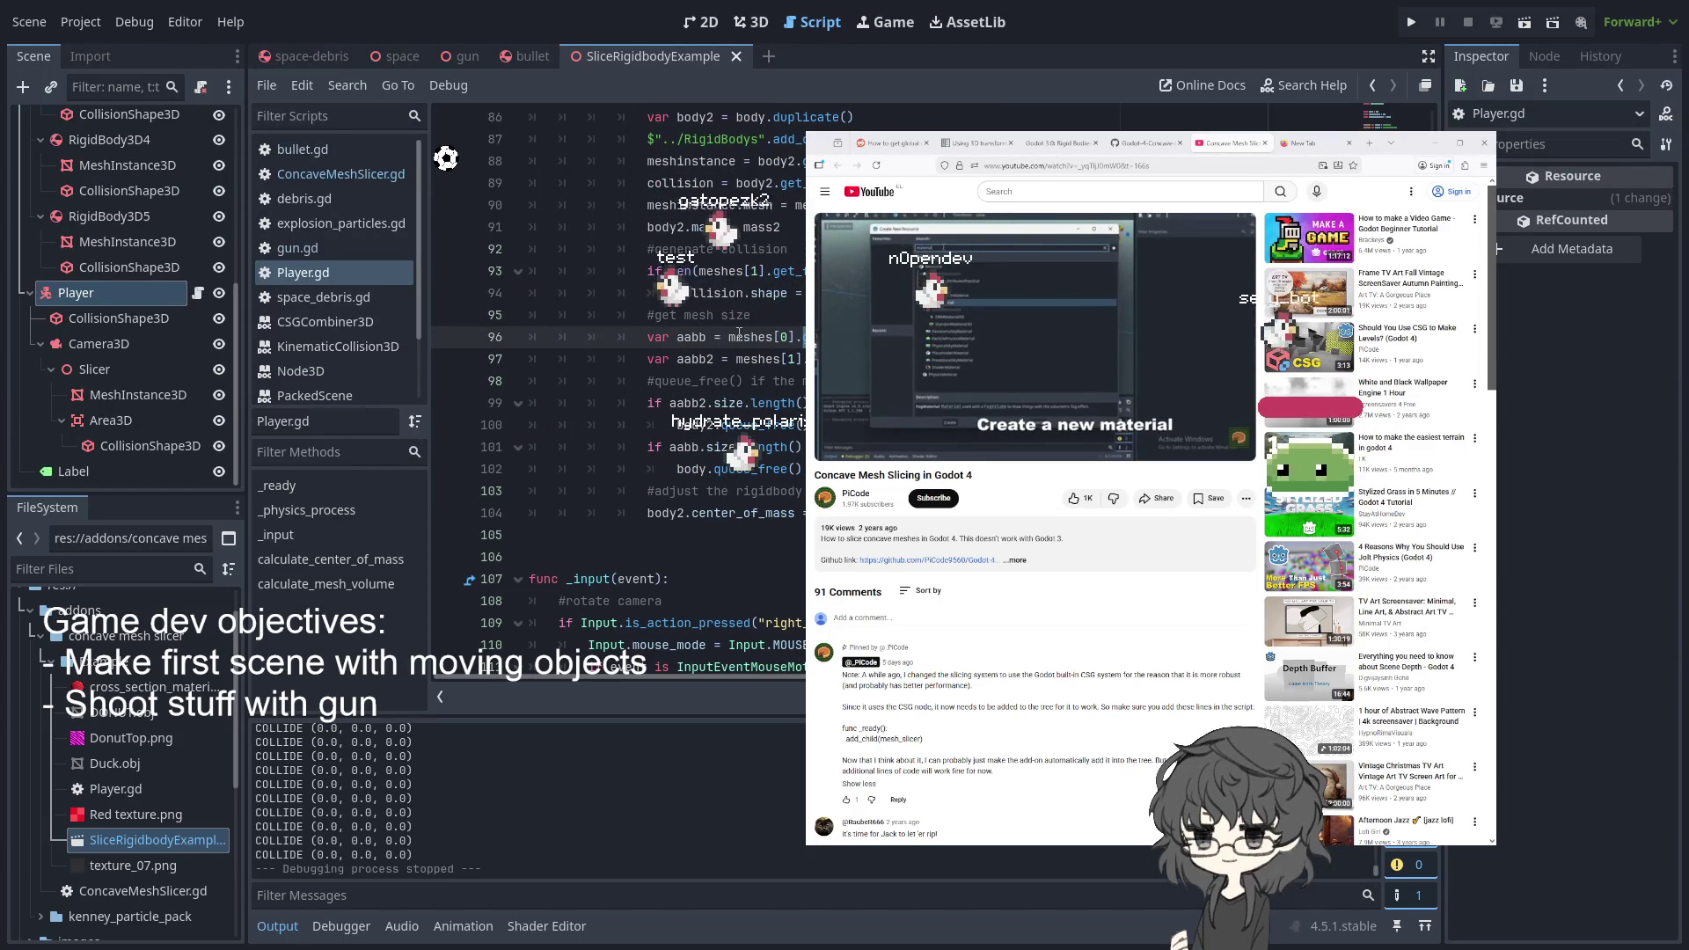
pyautogui.scroll(2, 616, 396)
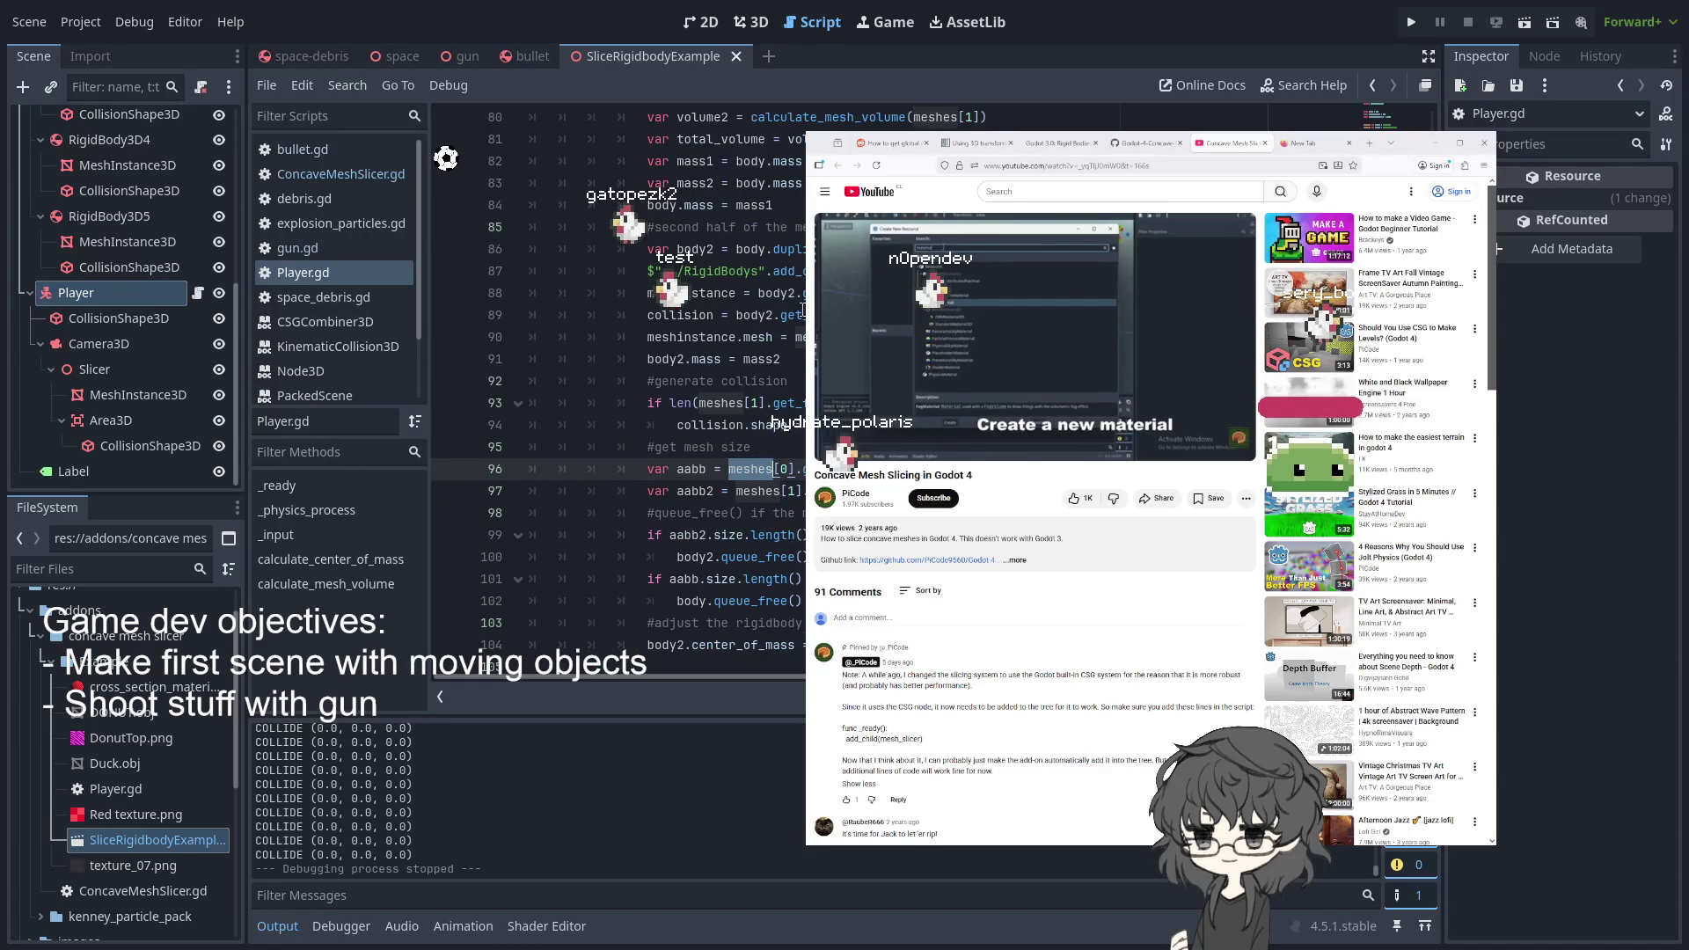
pyautogui.scroll(-13, 729, 311)
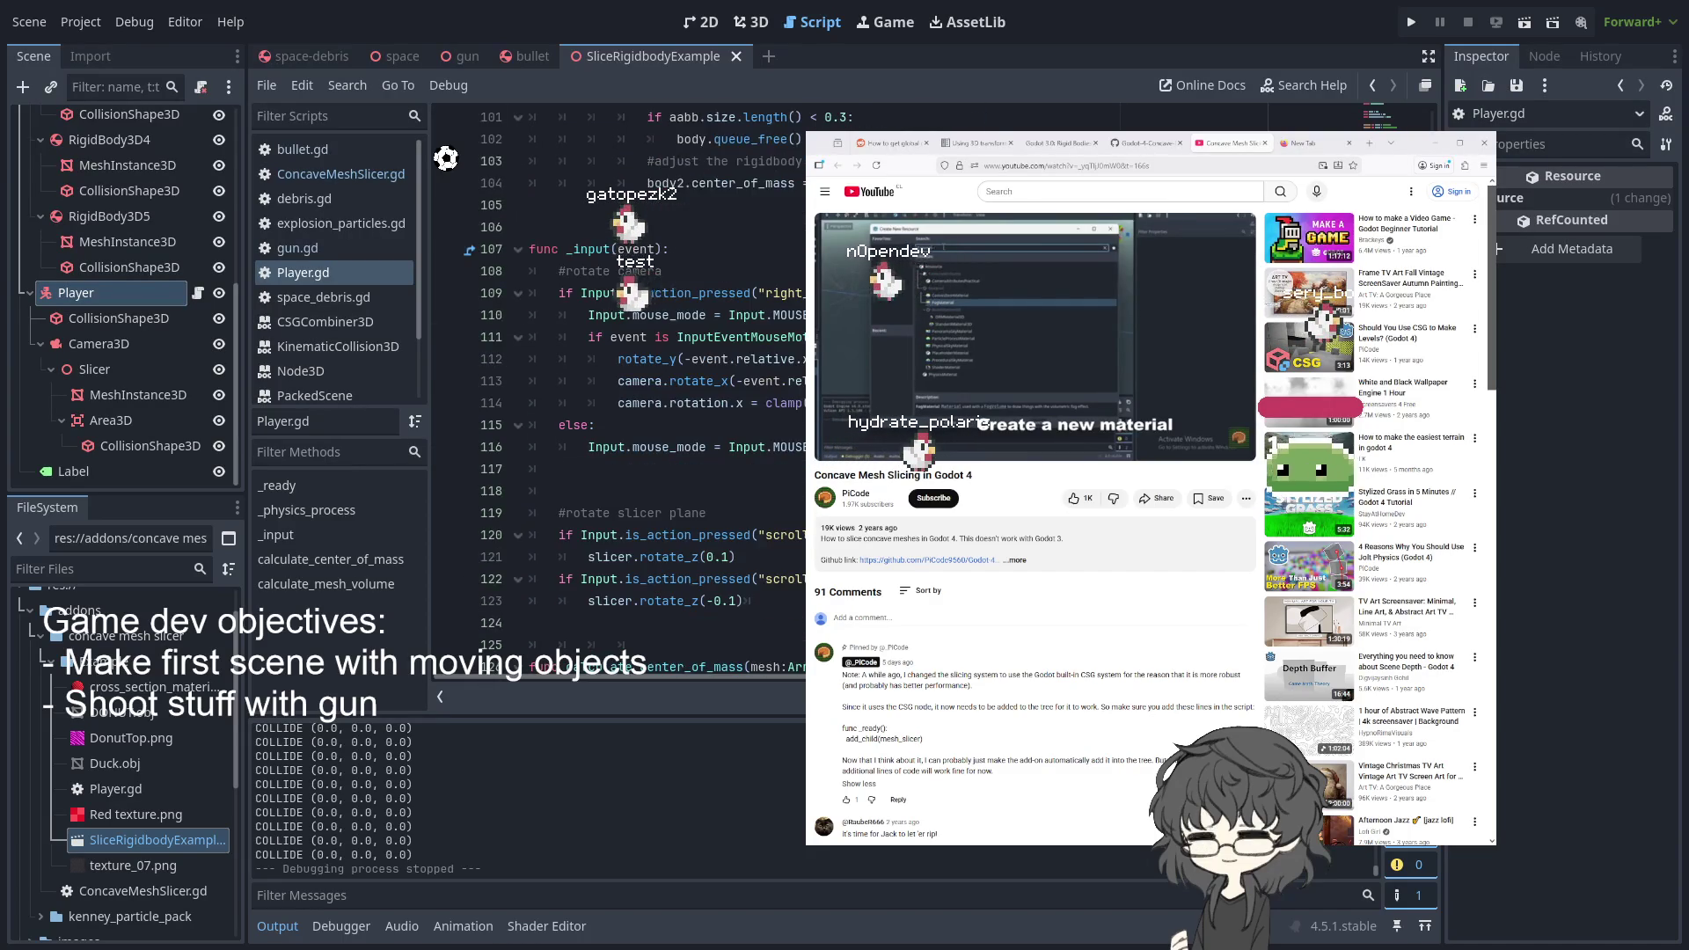
pyautogui.scroll(-4, 616, 396)
pyautogui.scroll(5, 616, 396)
pyautogui.scroll(-5, 616, 395)
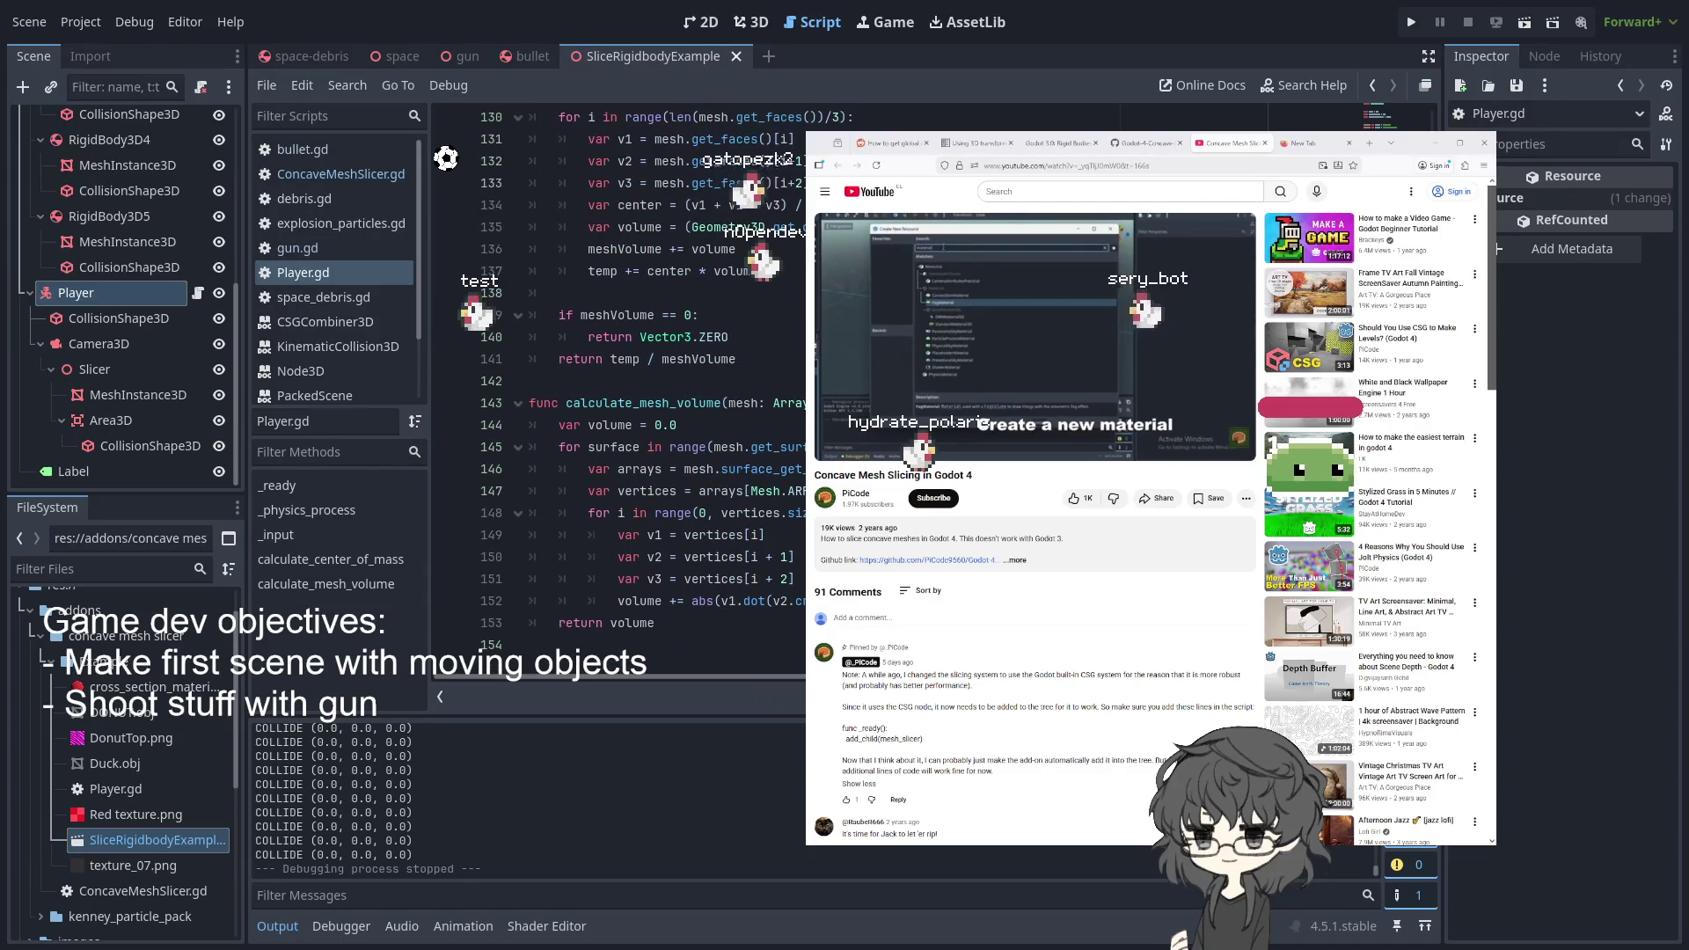
pyautogui.scroll(5, 800, 317)
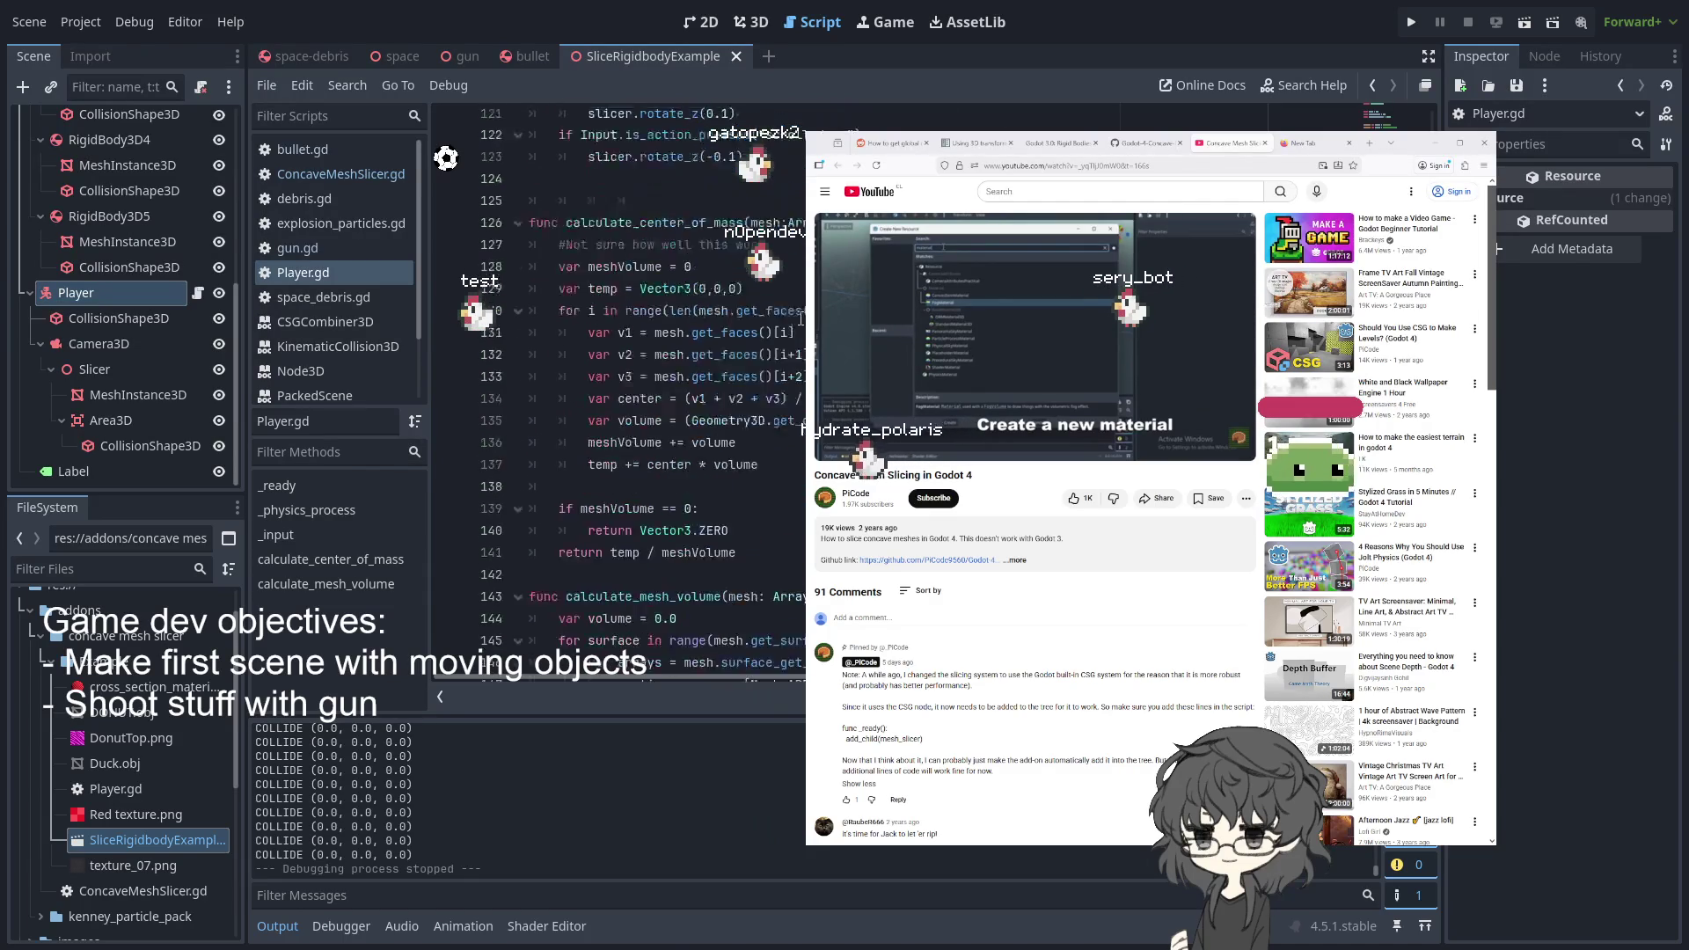
pyautogui.scroll(11, 801, 317)
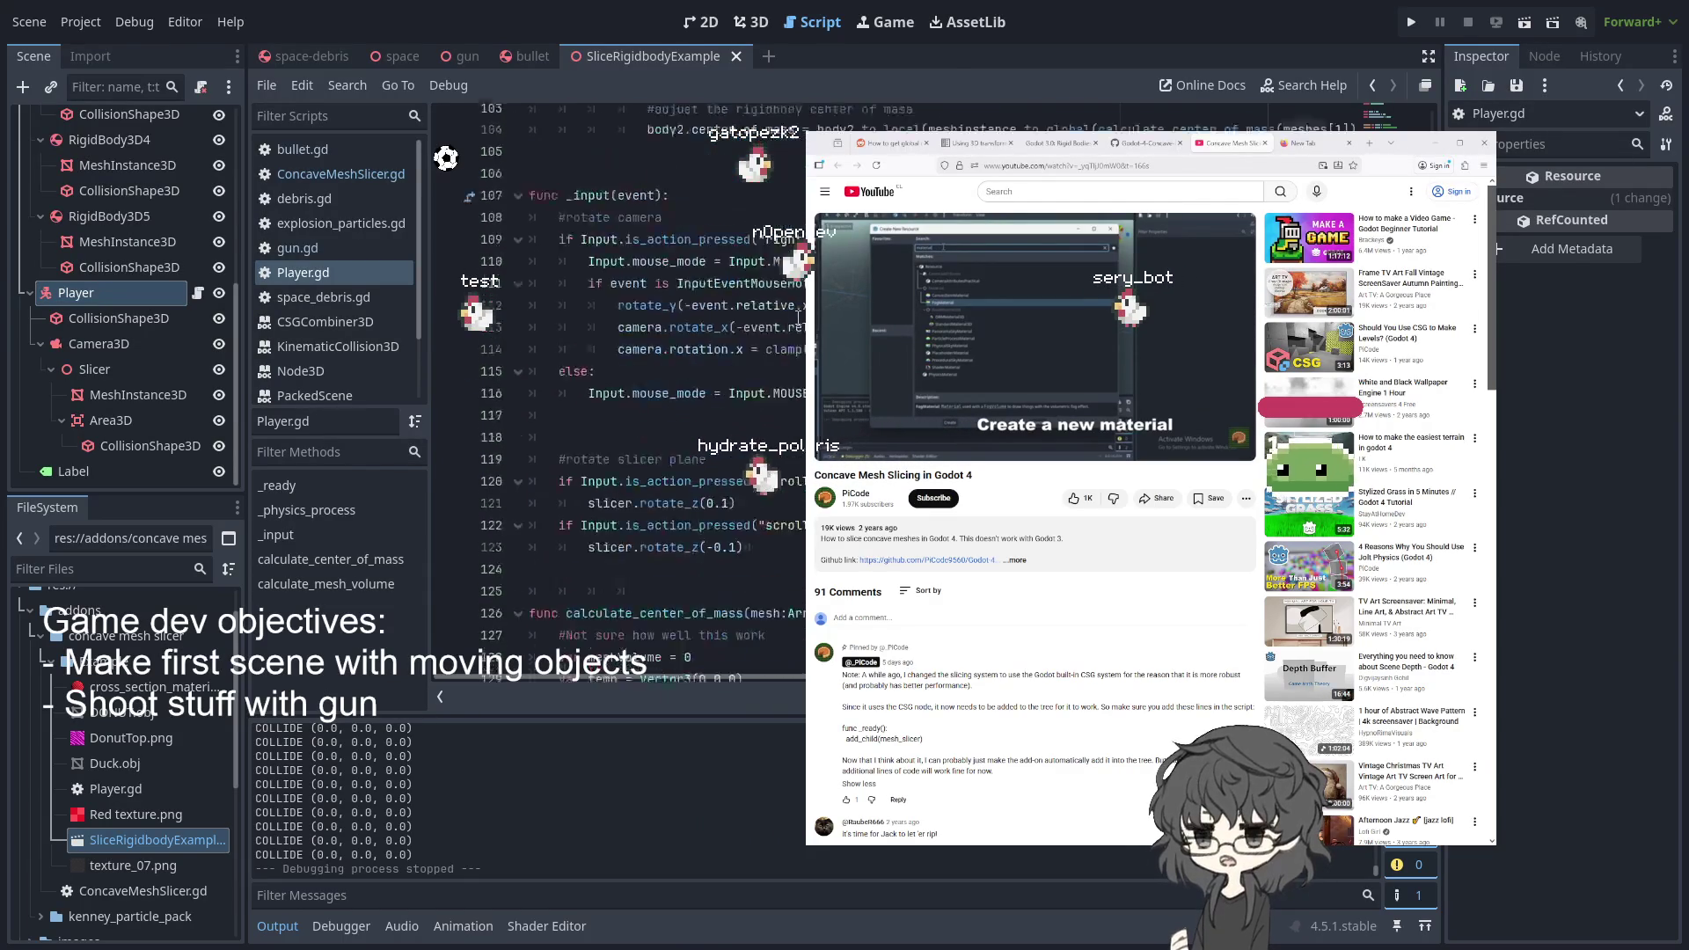
pyautogui.scroll(6, 616, 396)
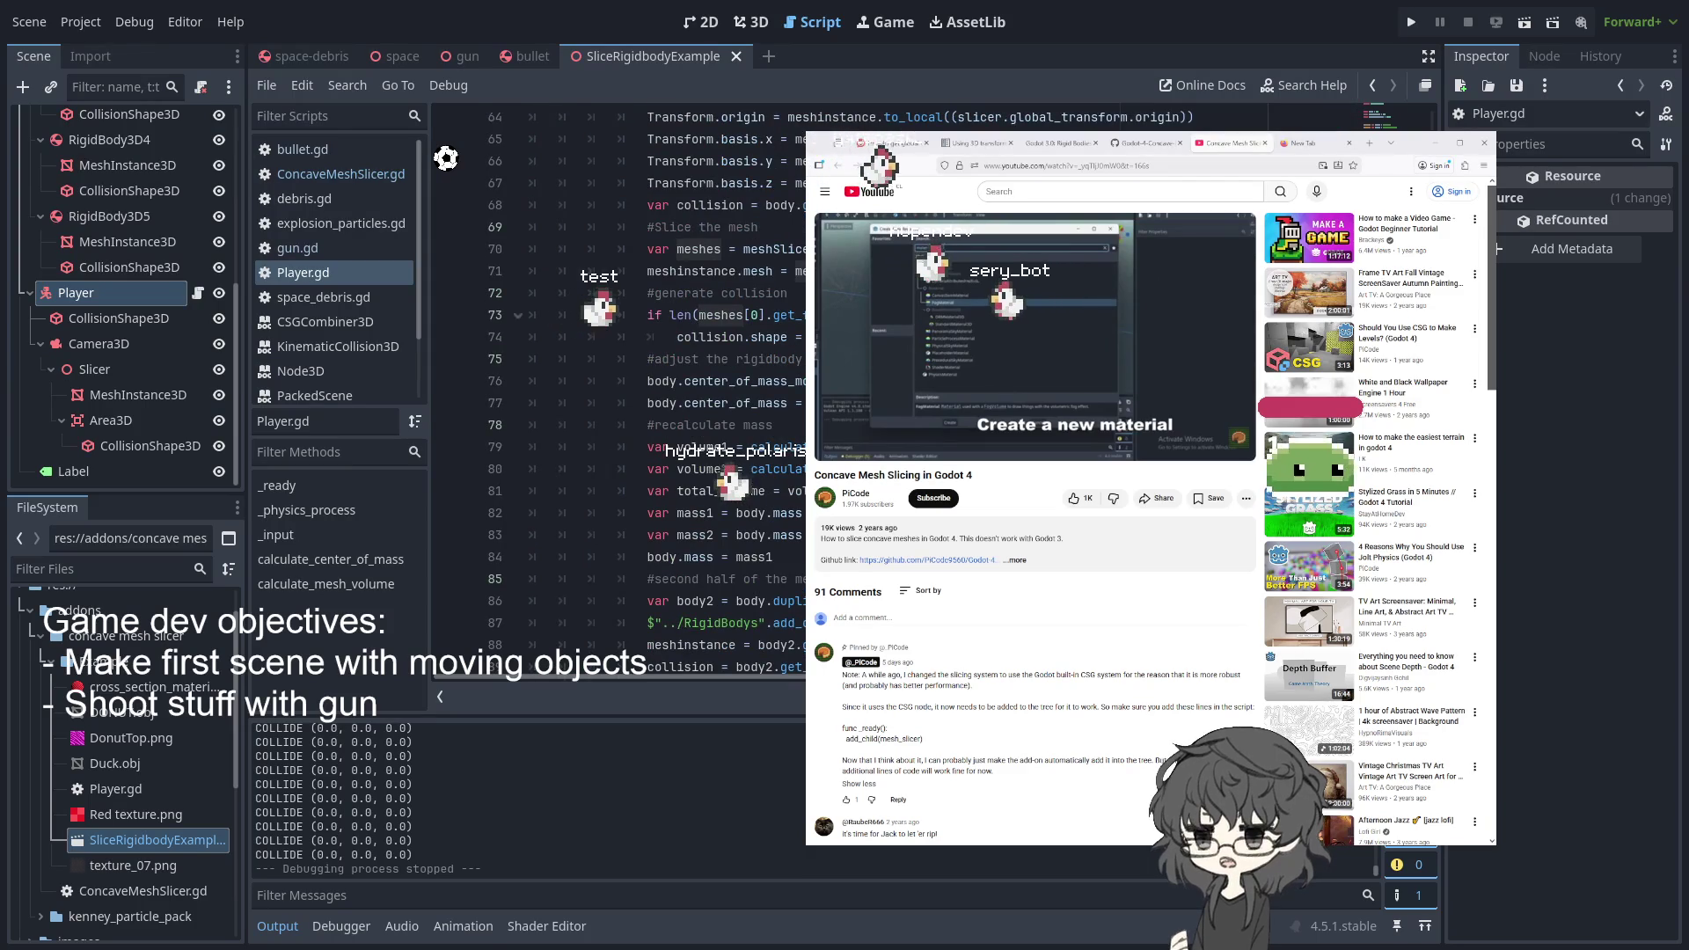
pyautogui.scroll(3, 786, 272)
pyautogui.scroll(17, 596, 196)
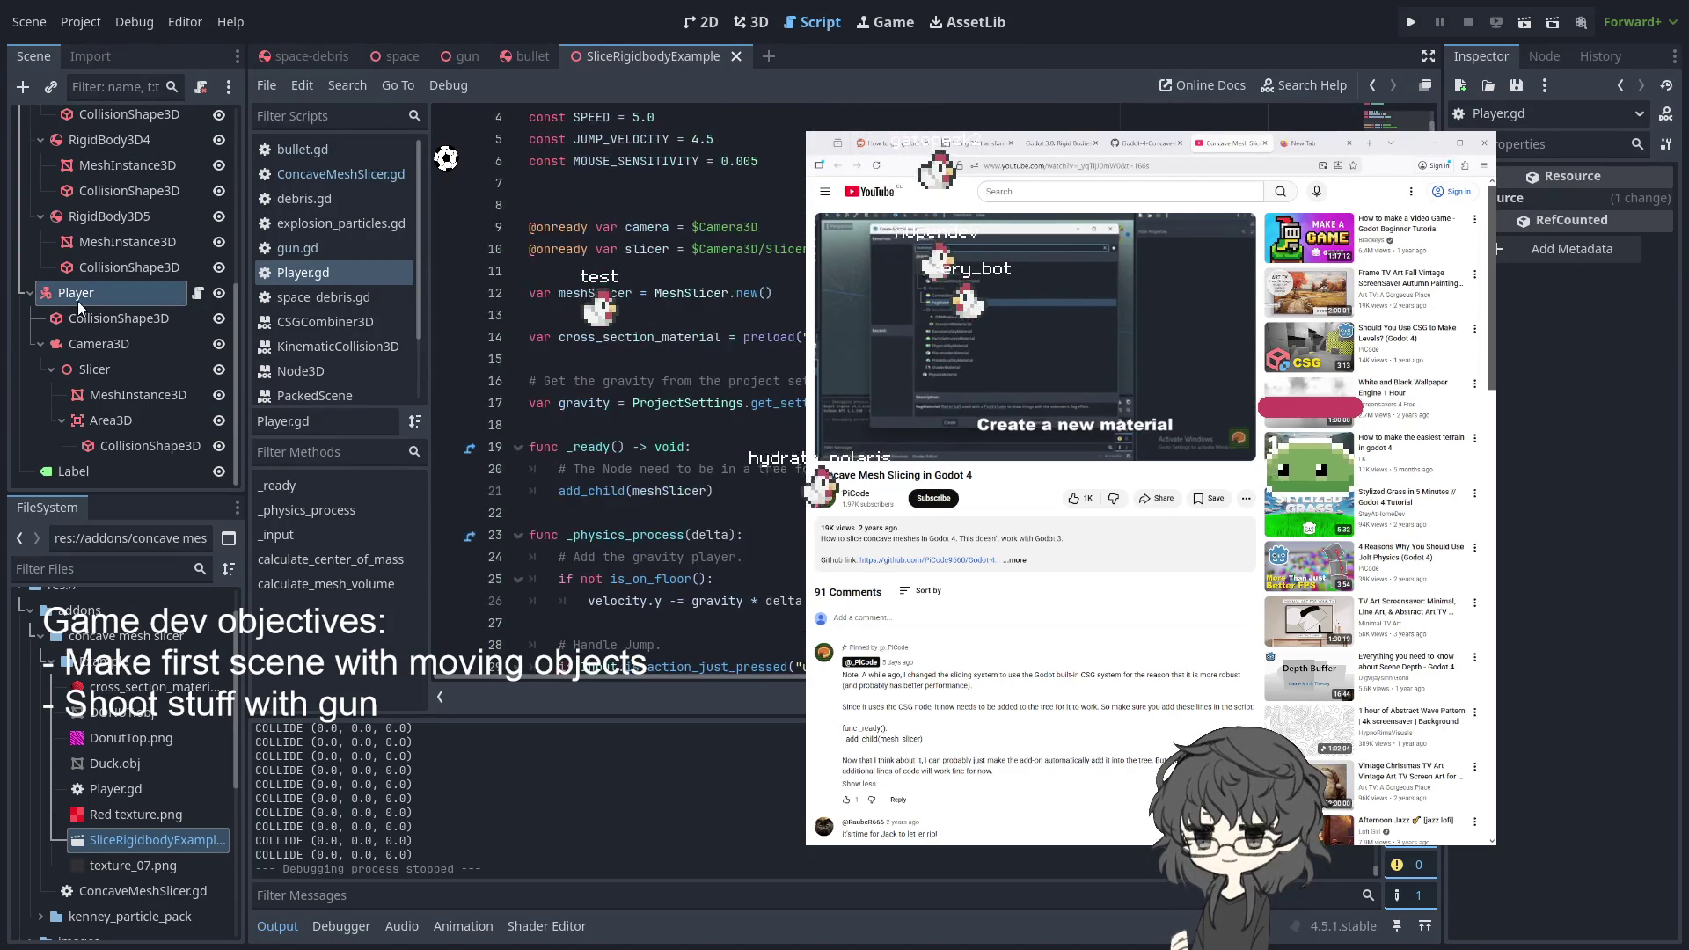
# - Browse ConcaveMeshSlicer.gd's obj_csg and slice_mesh slice_transform code, then open the bullet scene
pyautogui.click(339, 175)
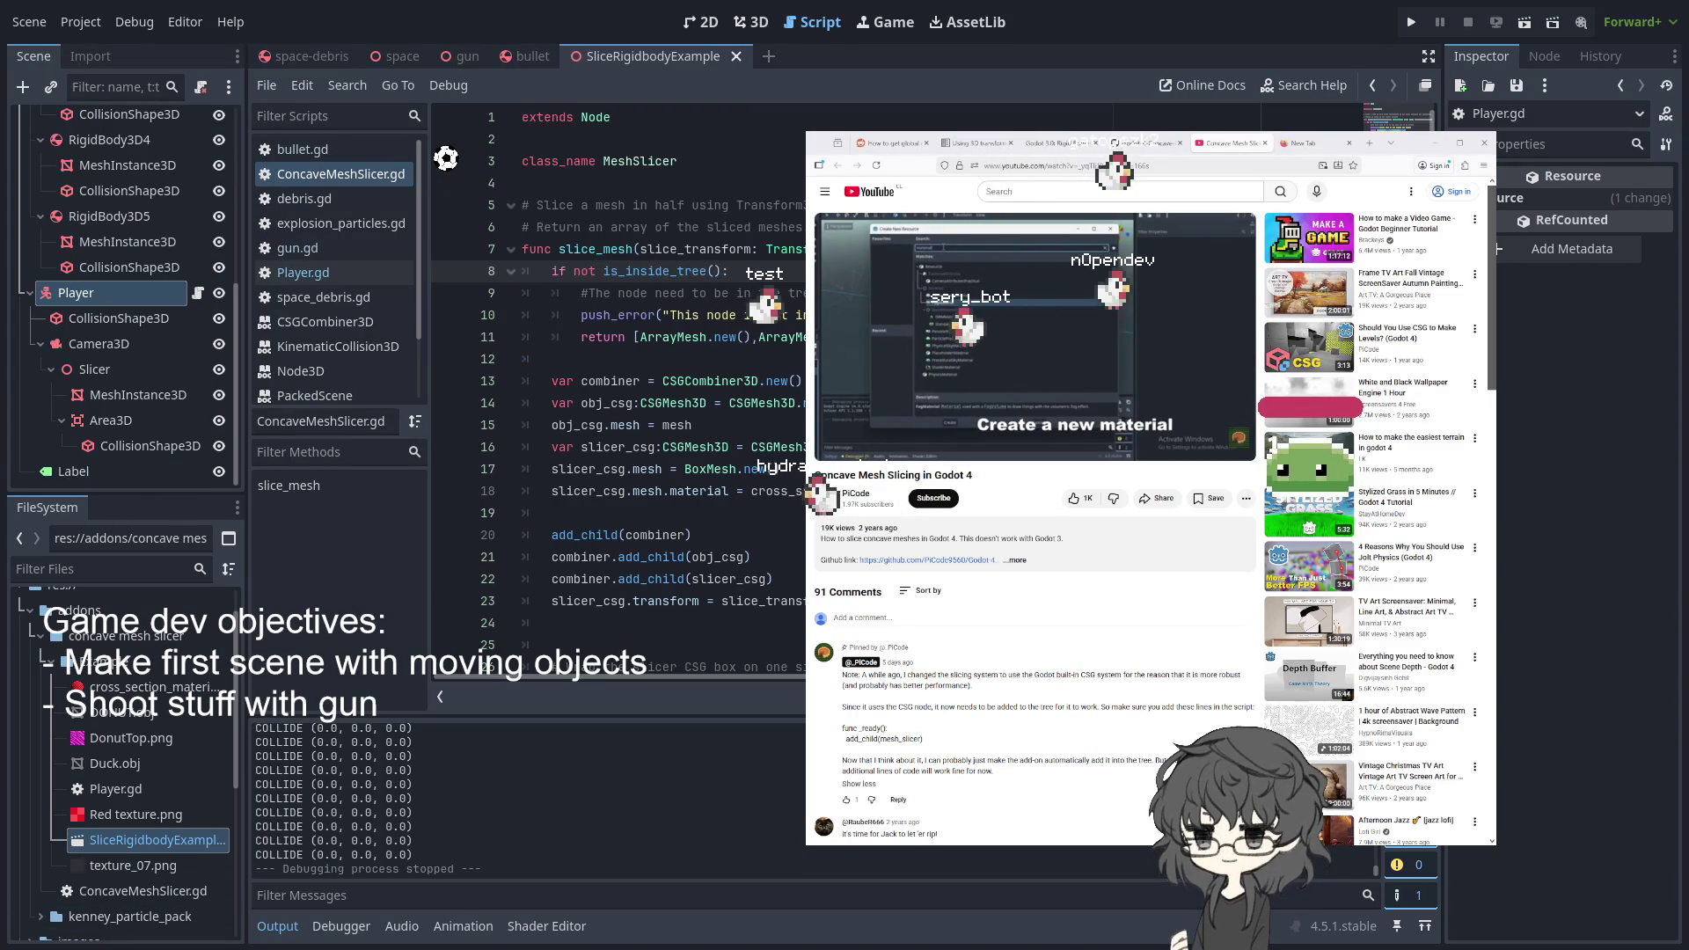
pyautogui.click(774, 403)
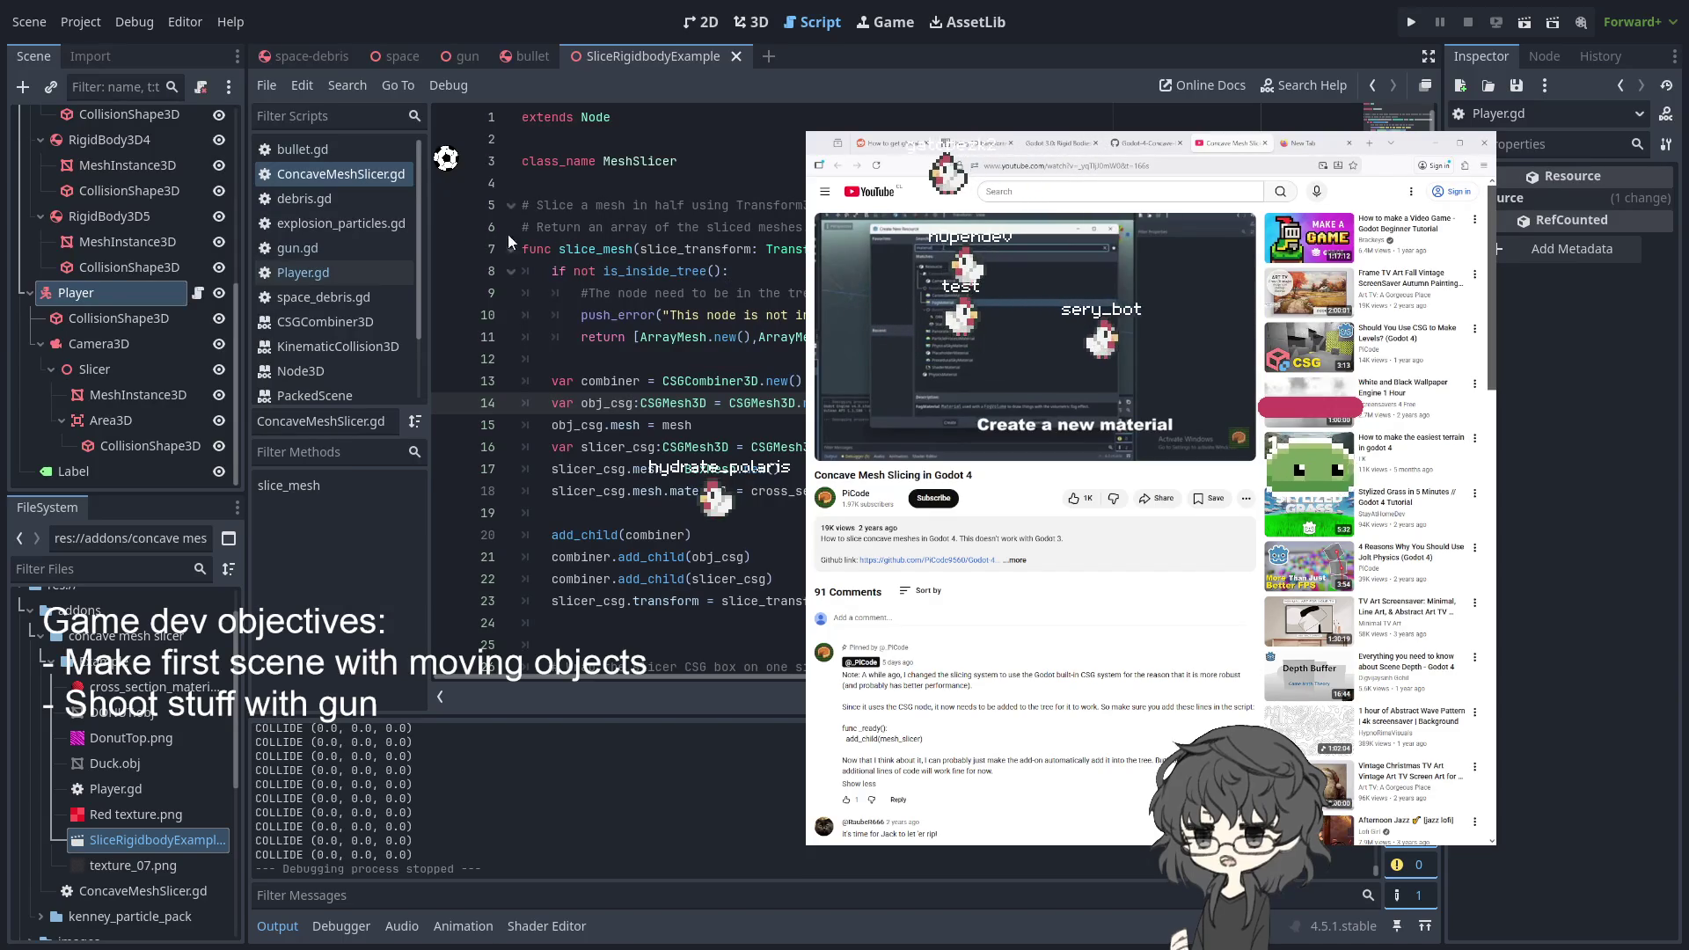
pyautogui.click(46, 662)
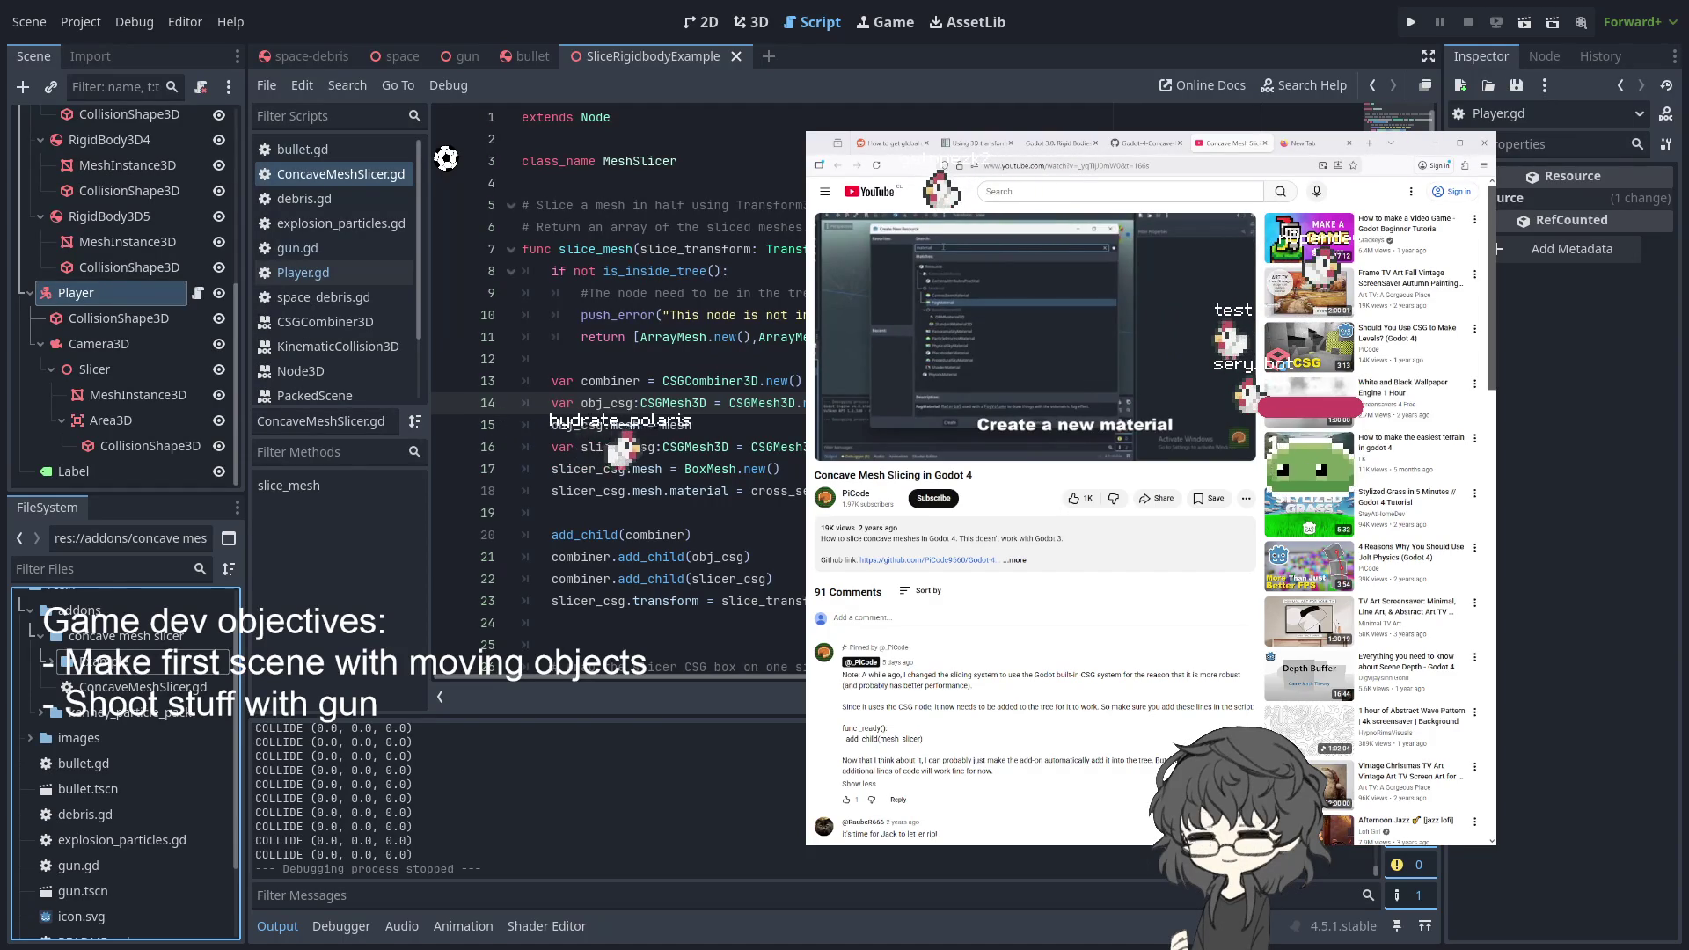
pyautogui.click(616, 249)
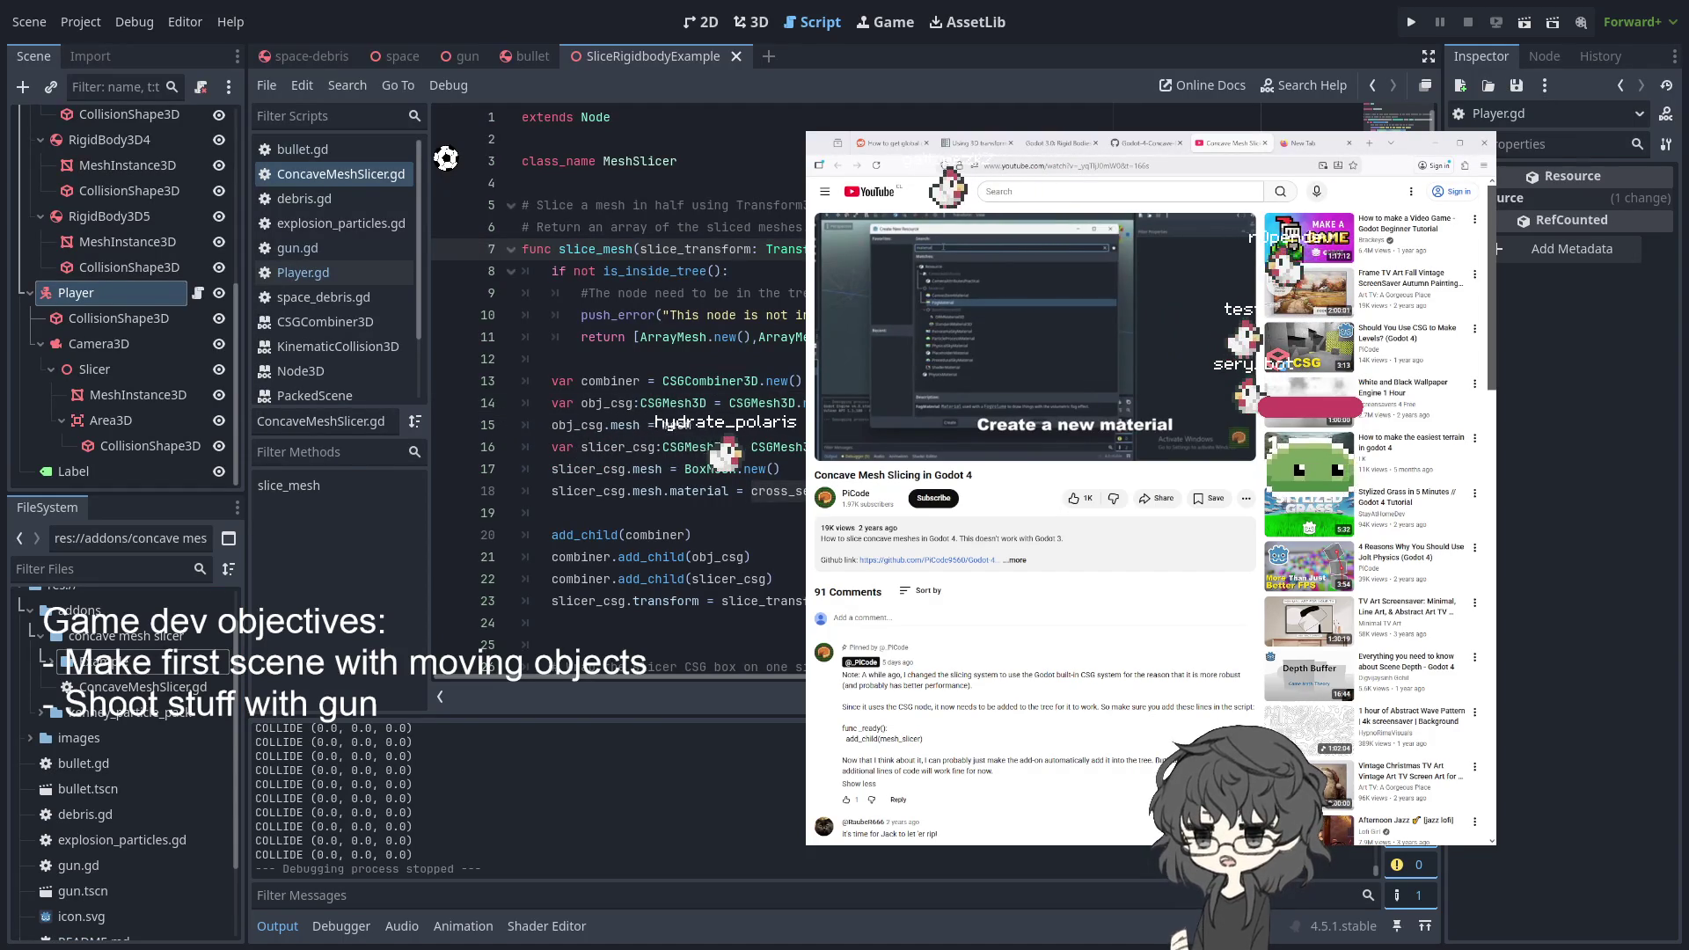
pyautogui.doubleClick(678, 249)
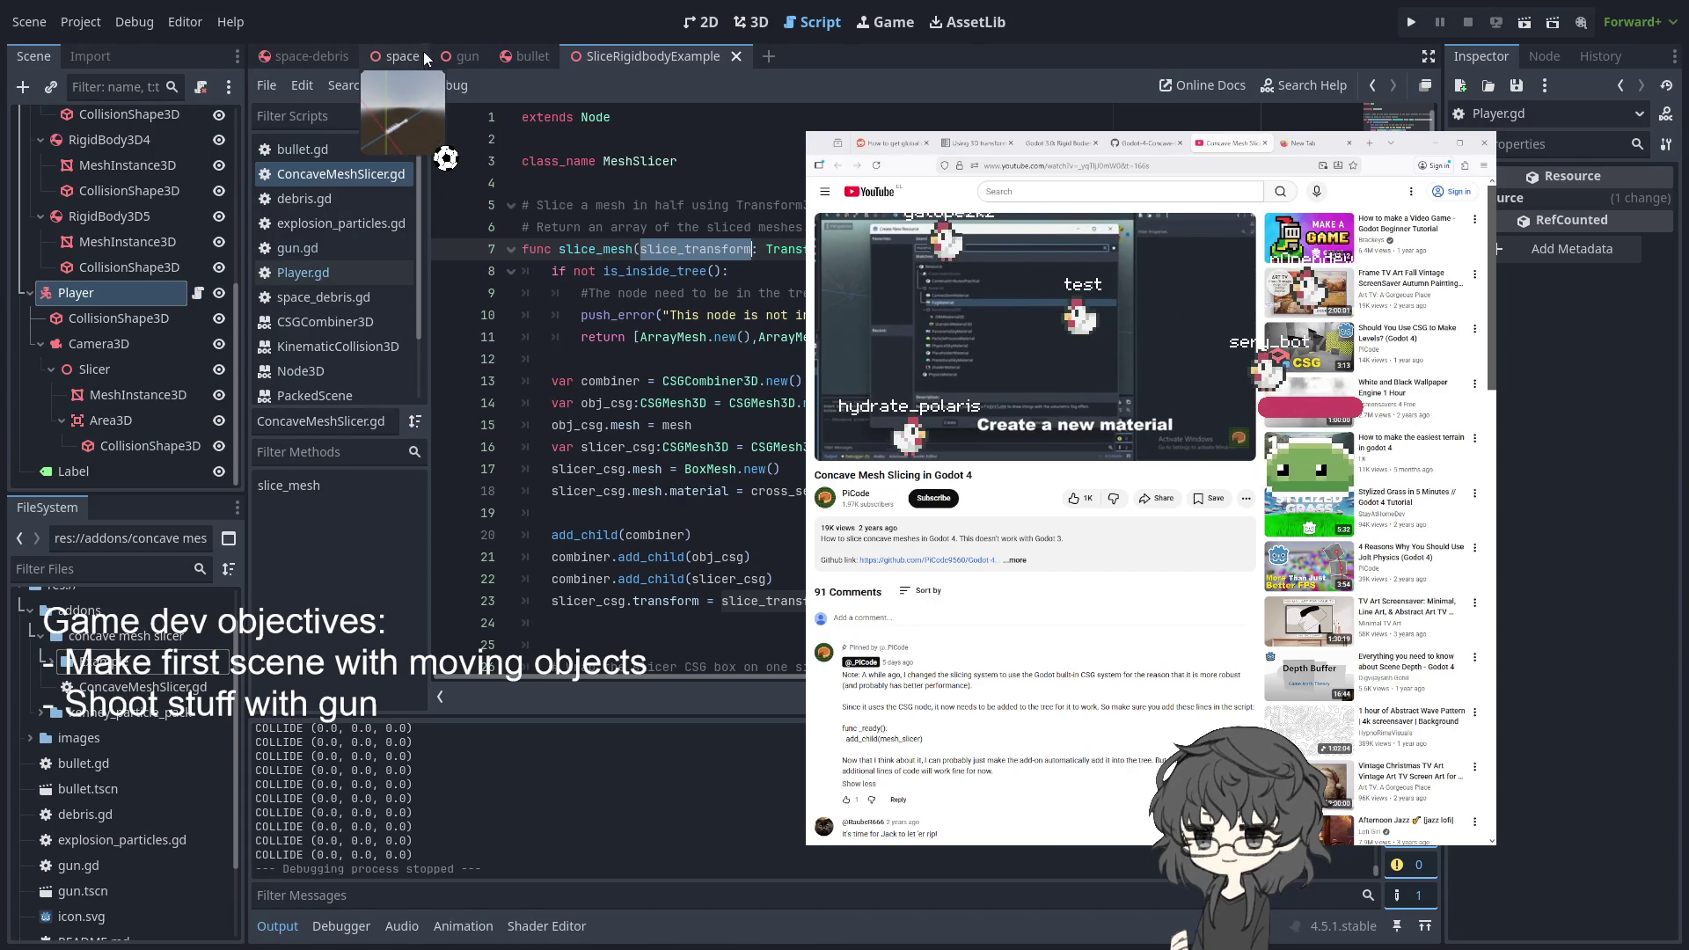
pyautogui.click(519, 58)
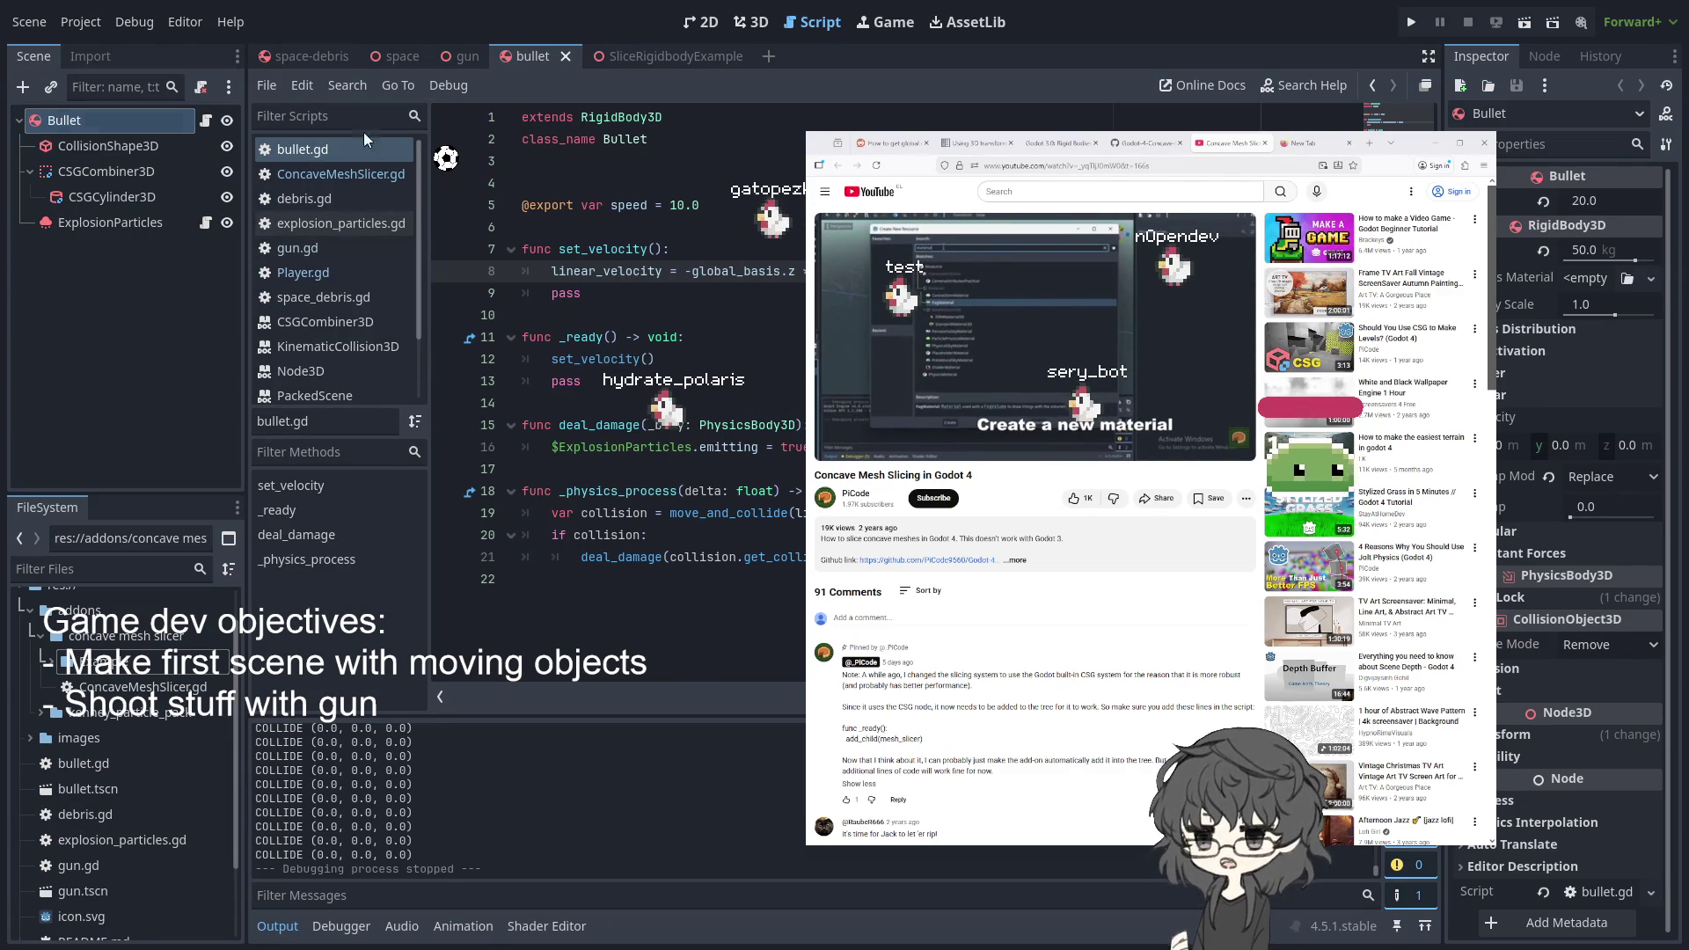
pyautogui.click(750, 24)
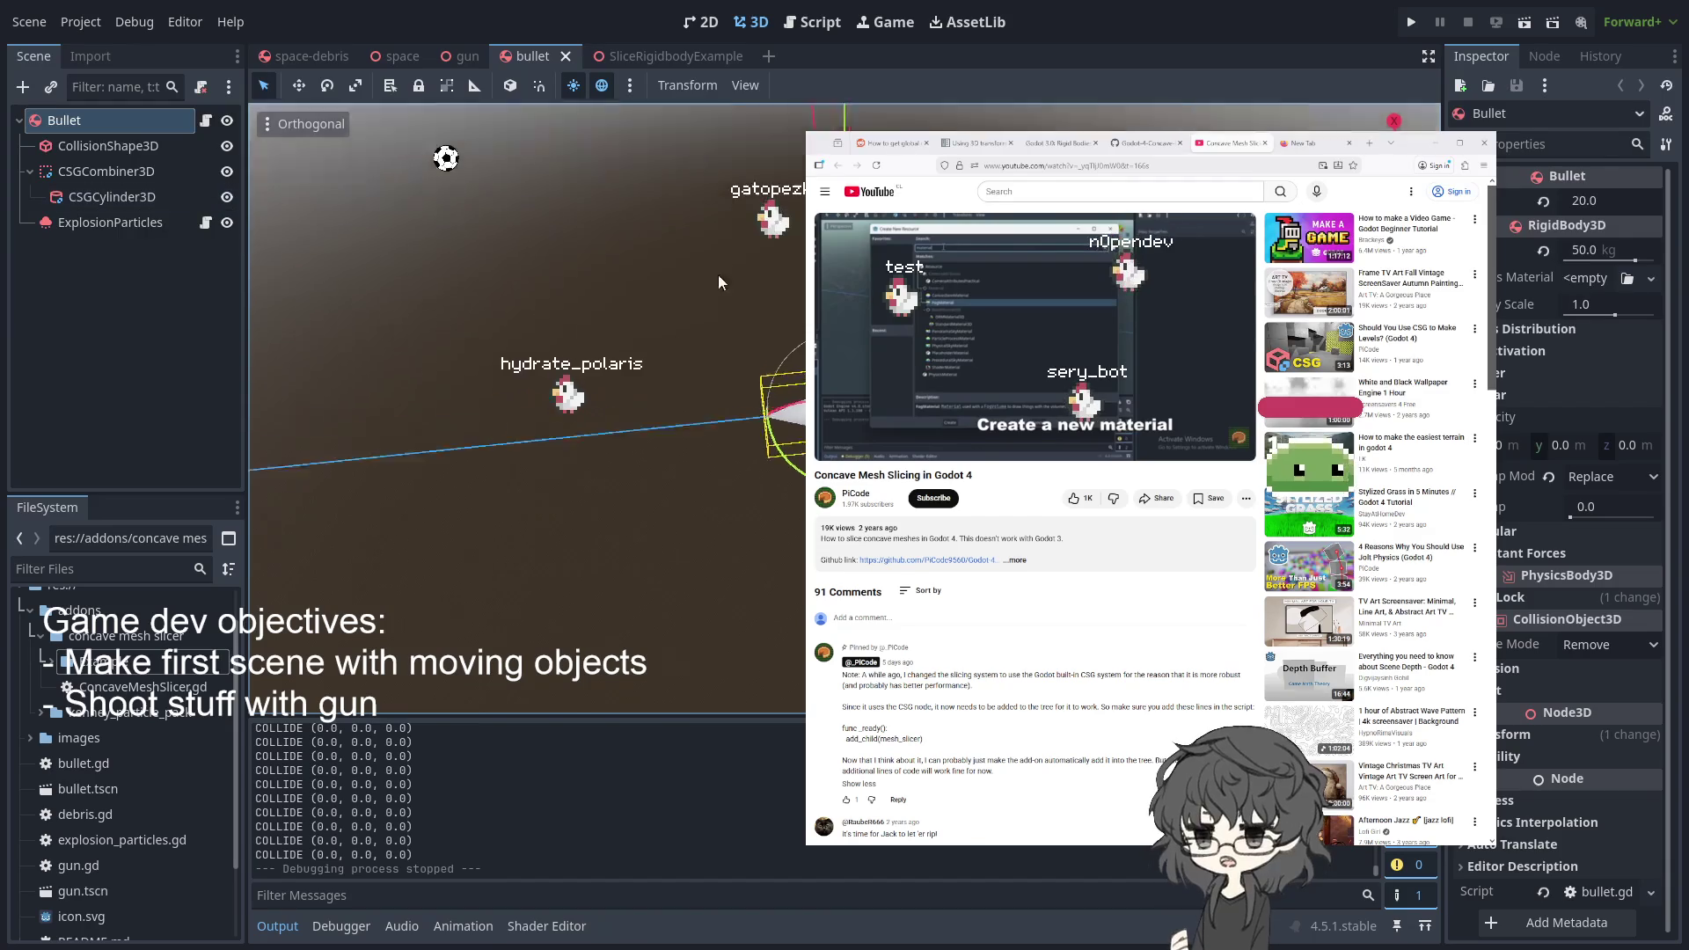
pyautogui.scroll(5, 682, 398)
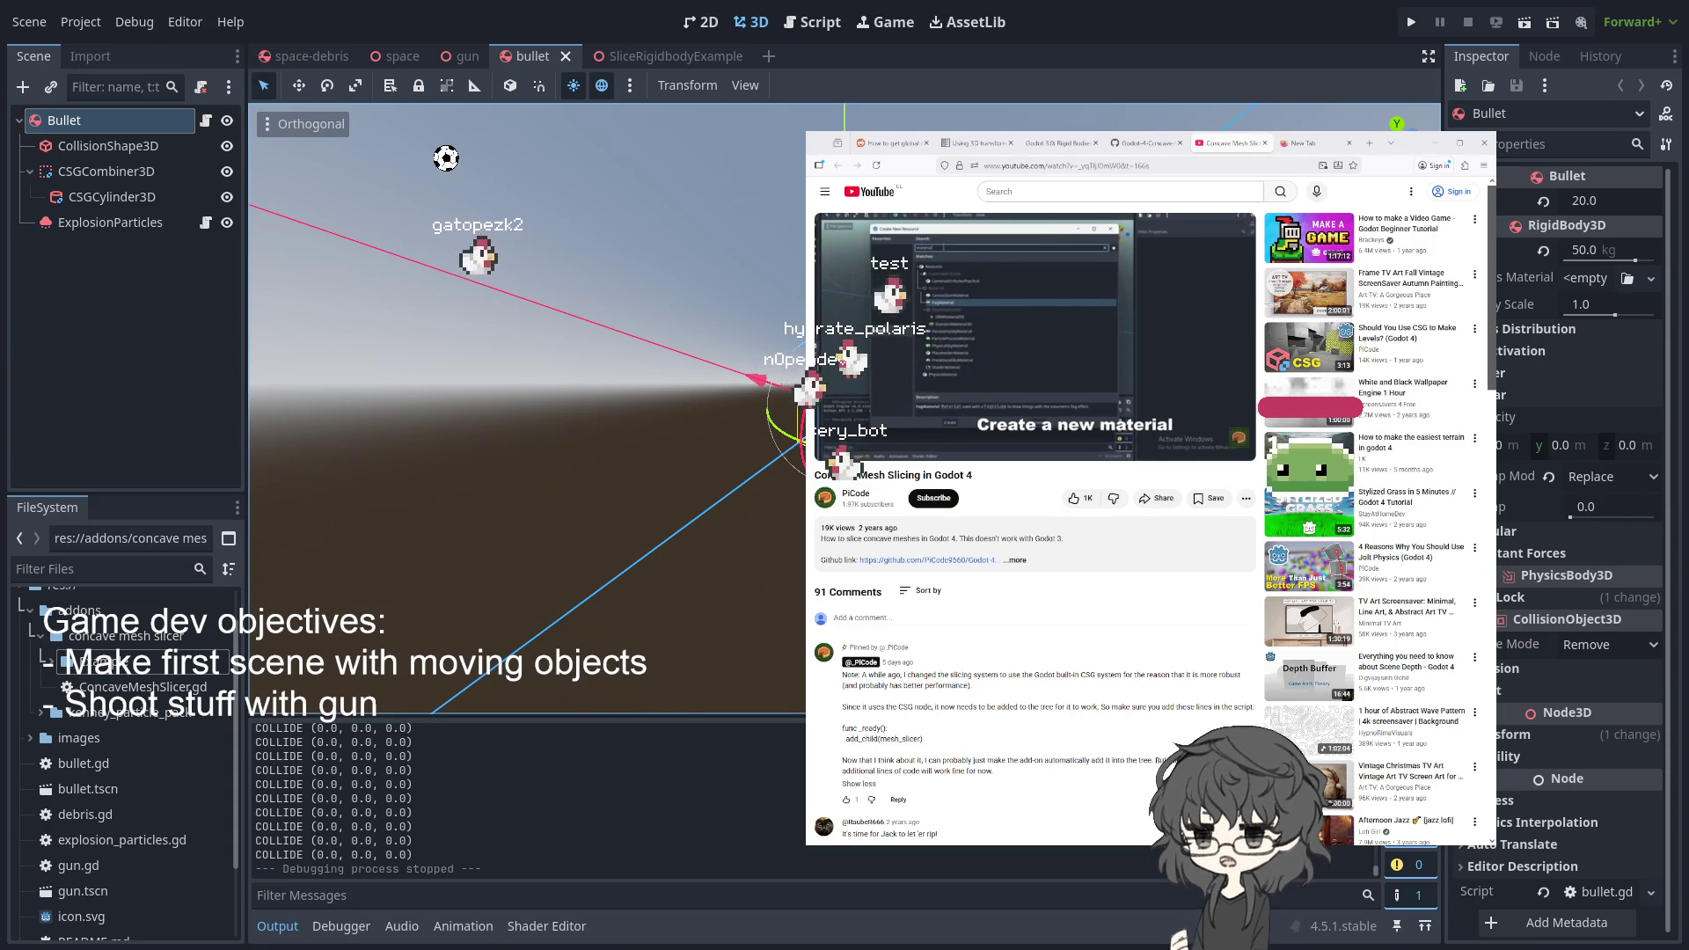
pyautogui.click(660, 58)
pyautogui.click(519, 56)
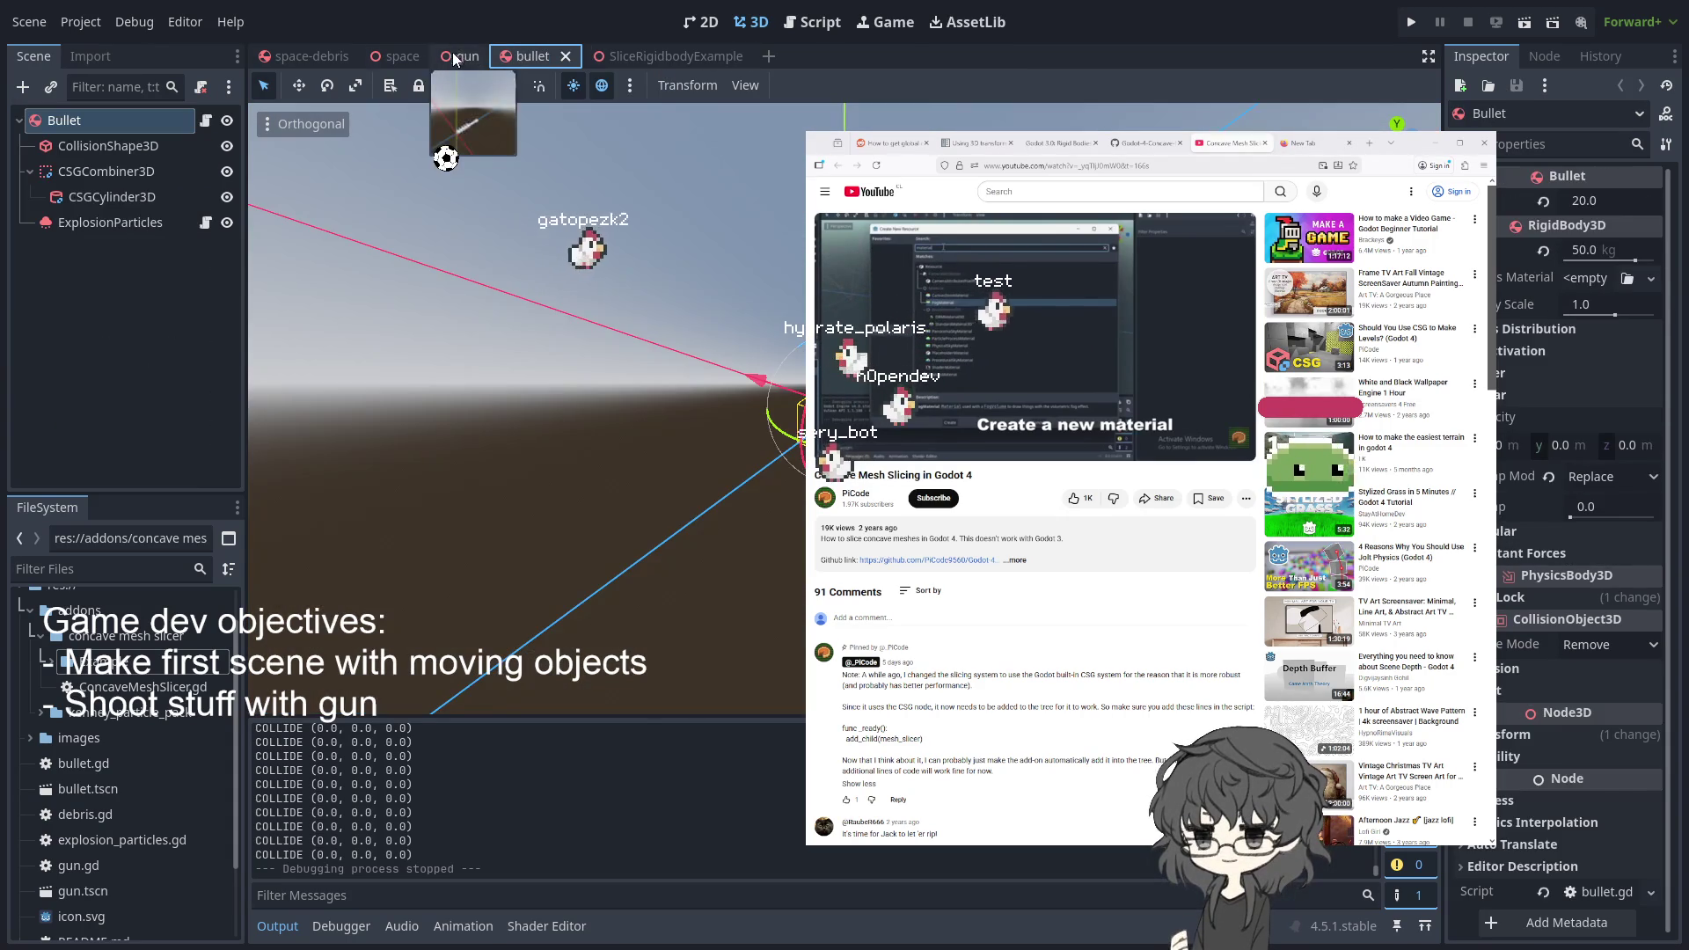
pyautogui.click(460, 56)
pyautogui.click(403, 56)
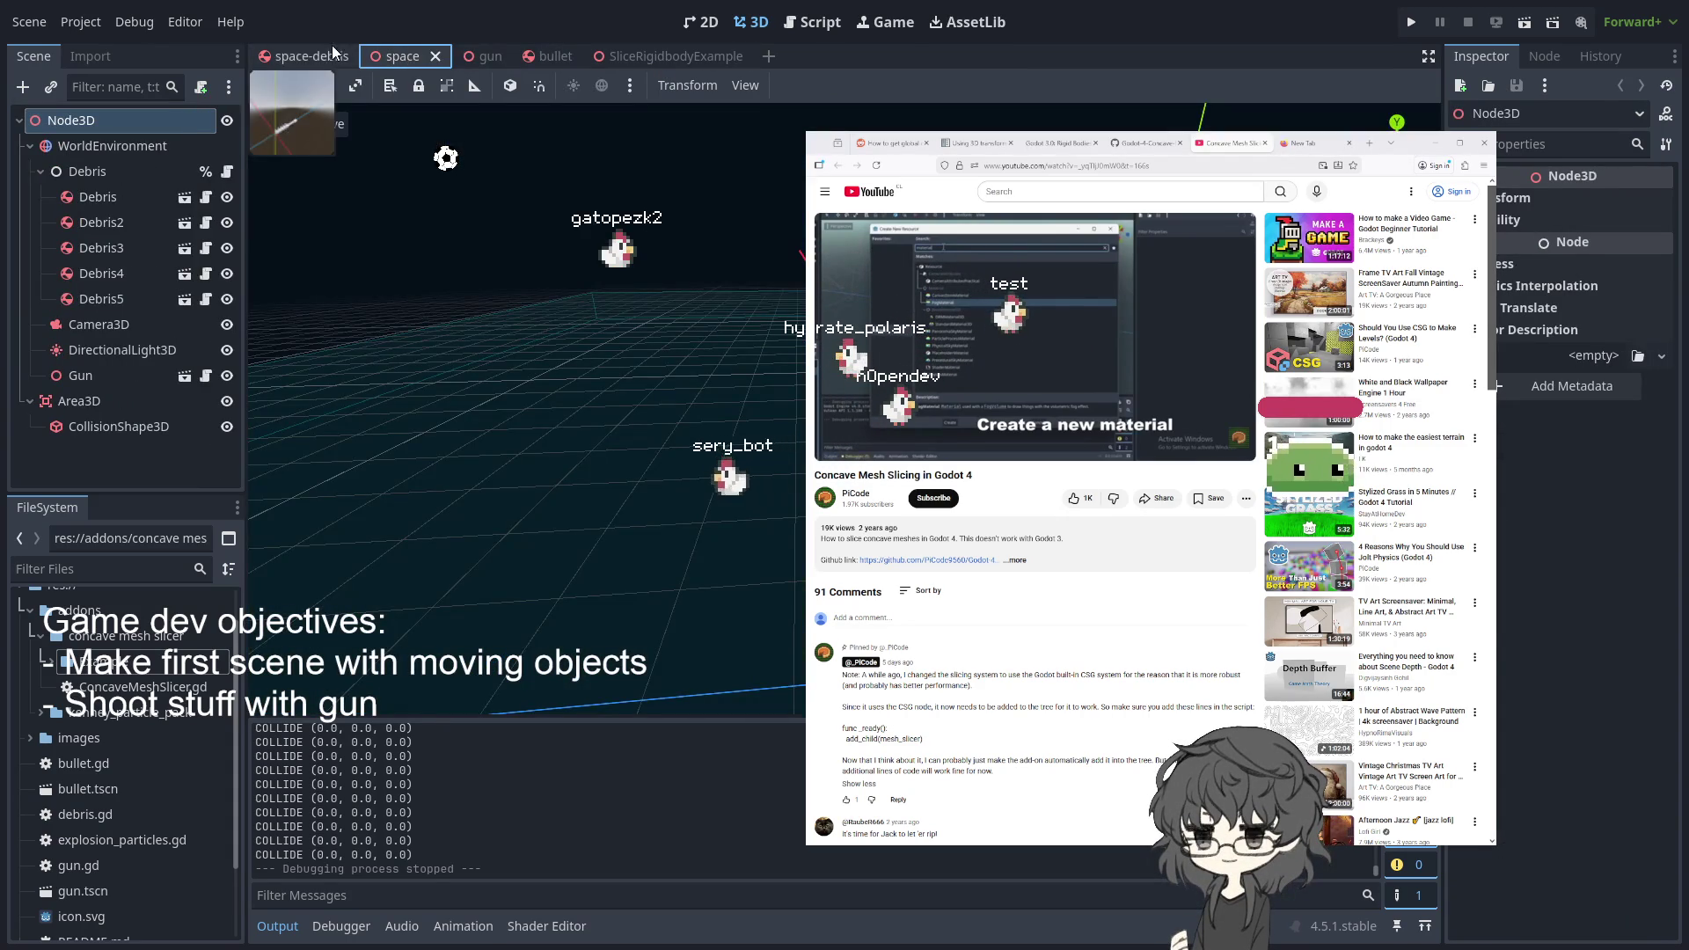
pyautogui.click(348, 56)
pyautogui.click(414, 53)
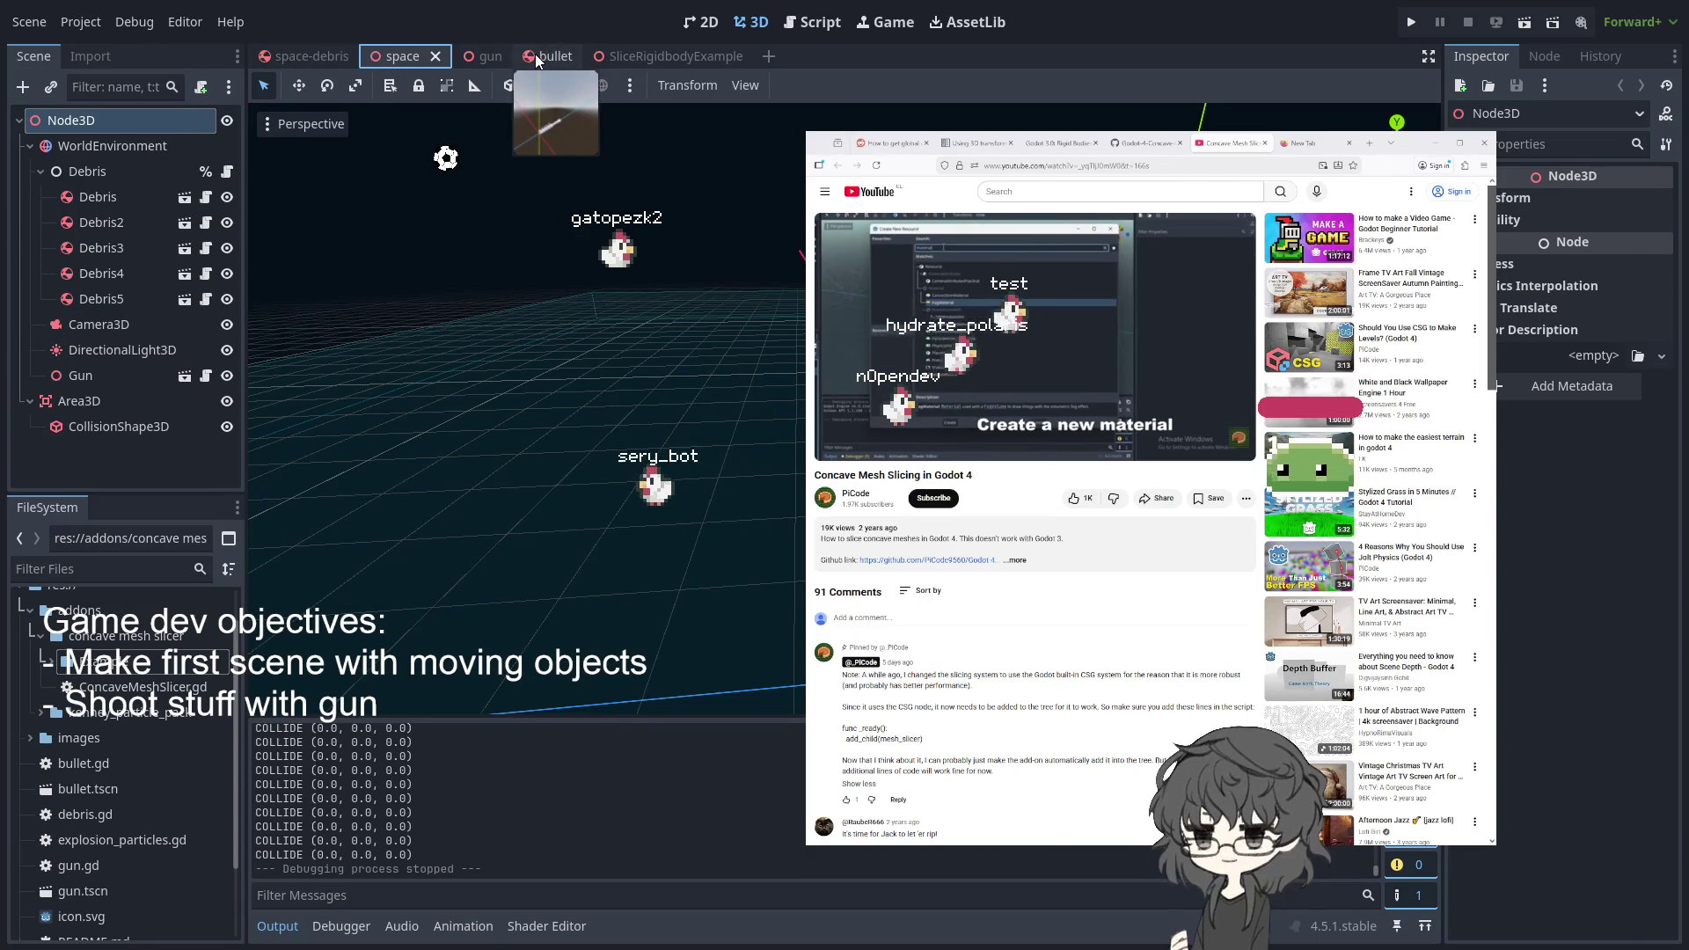
pyautogui.click(535, 55)
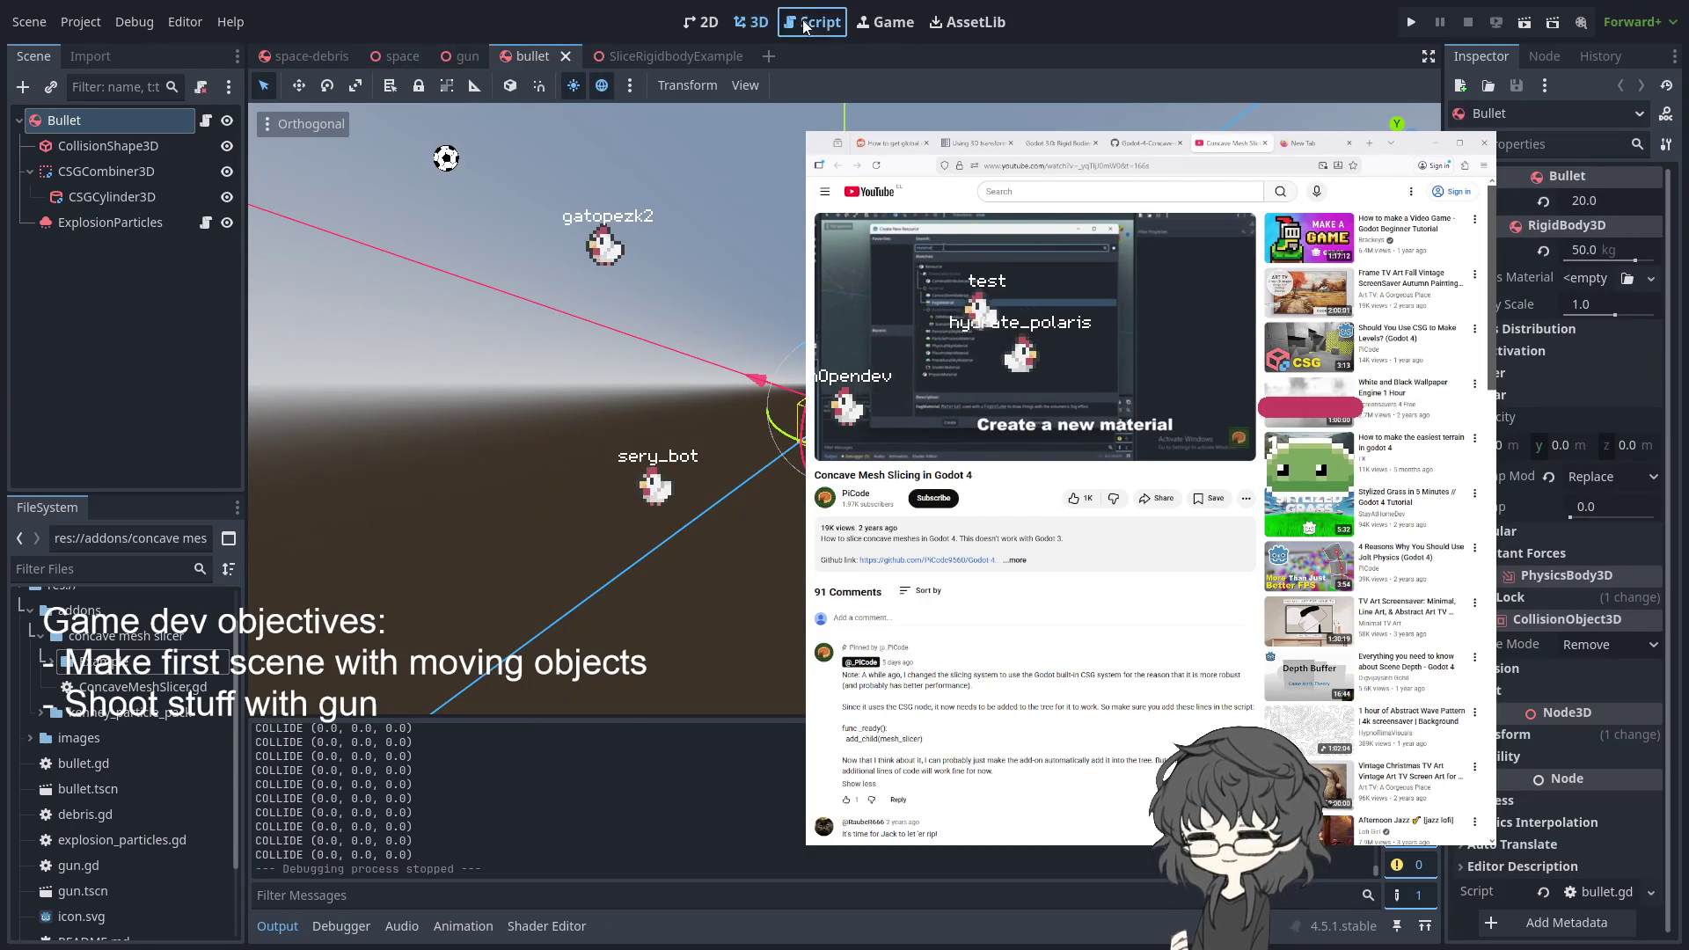
pyautogui.click(813, 22)
# - Bring up the Mesh class documentation from ConcaveMeshSlicer.gd
pyautogui.click(325, 181)
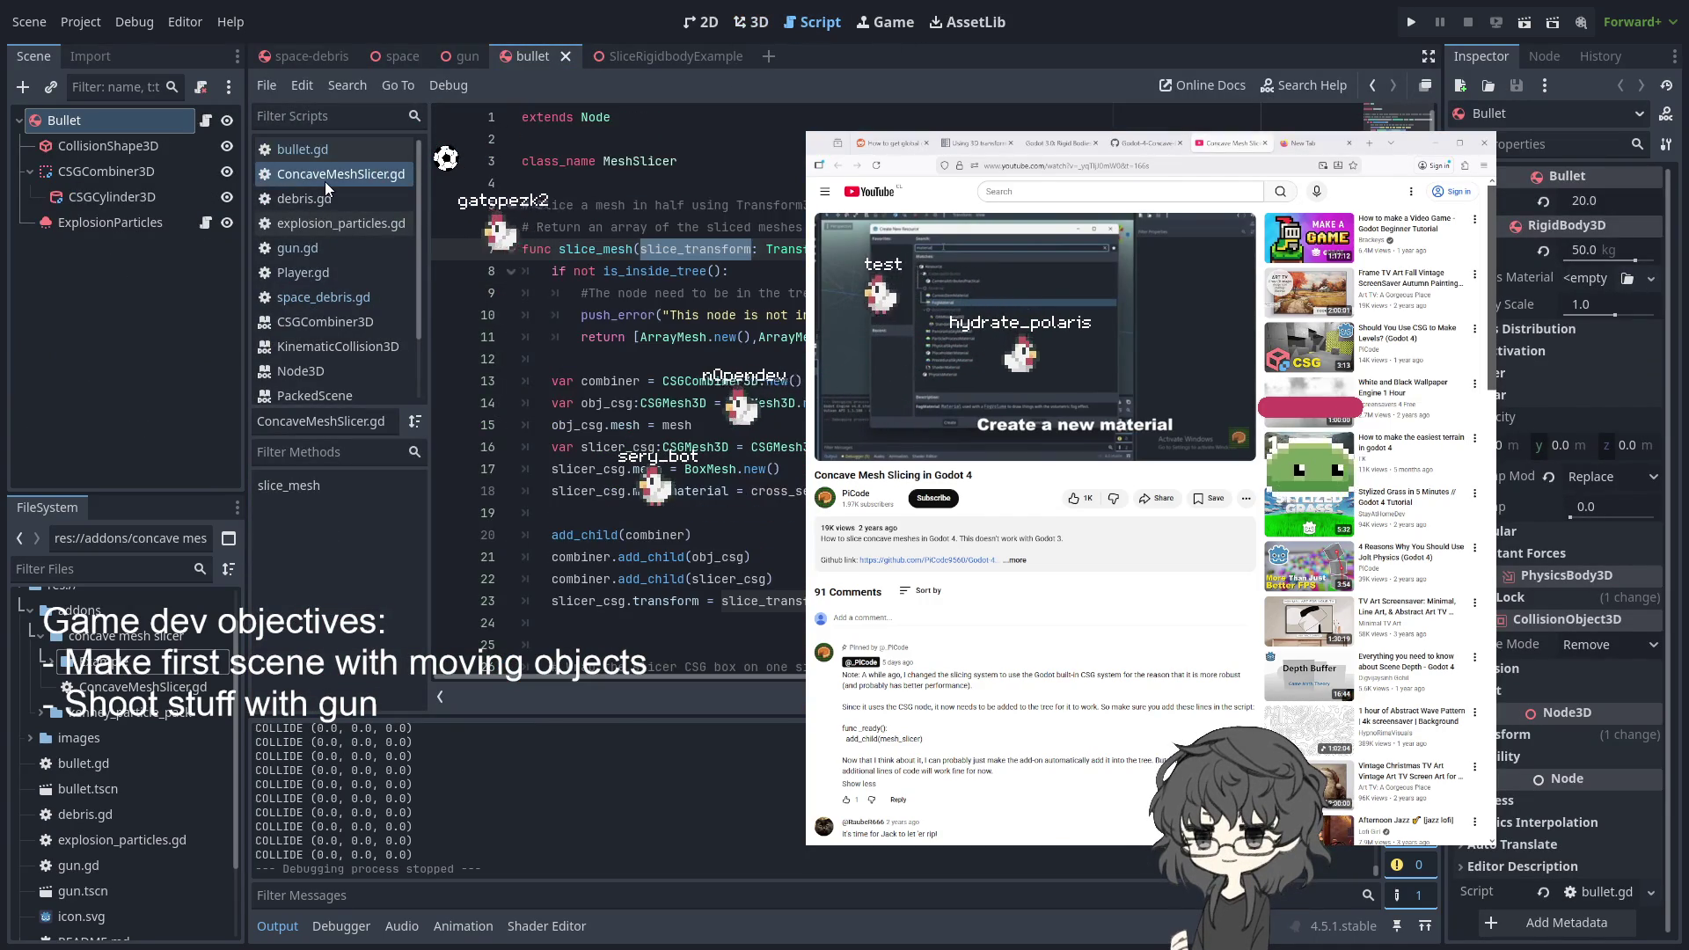
pyautogui.click(752, 249)
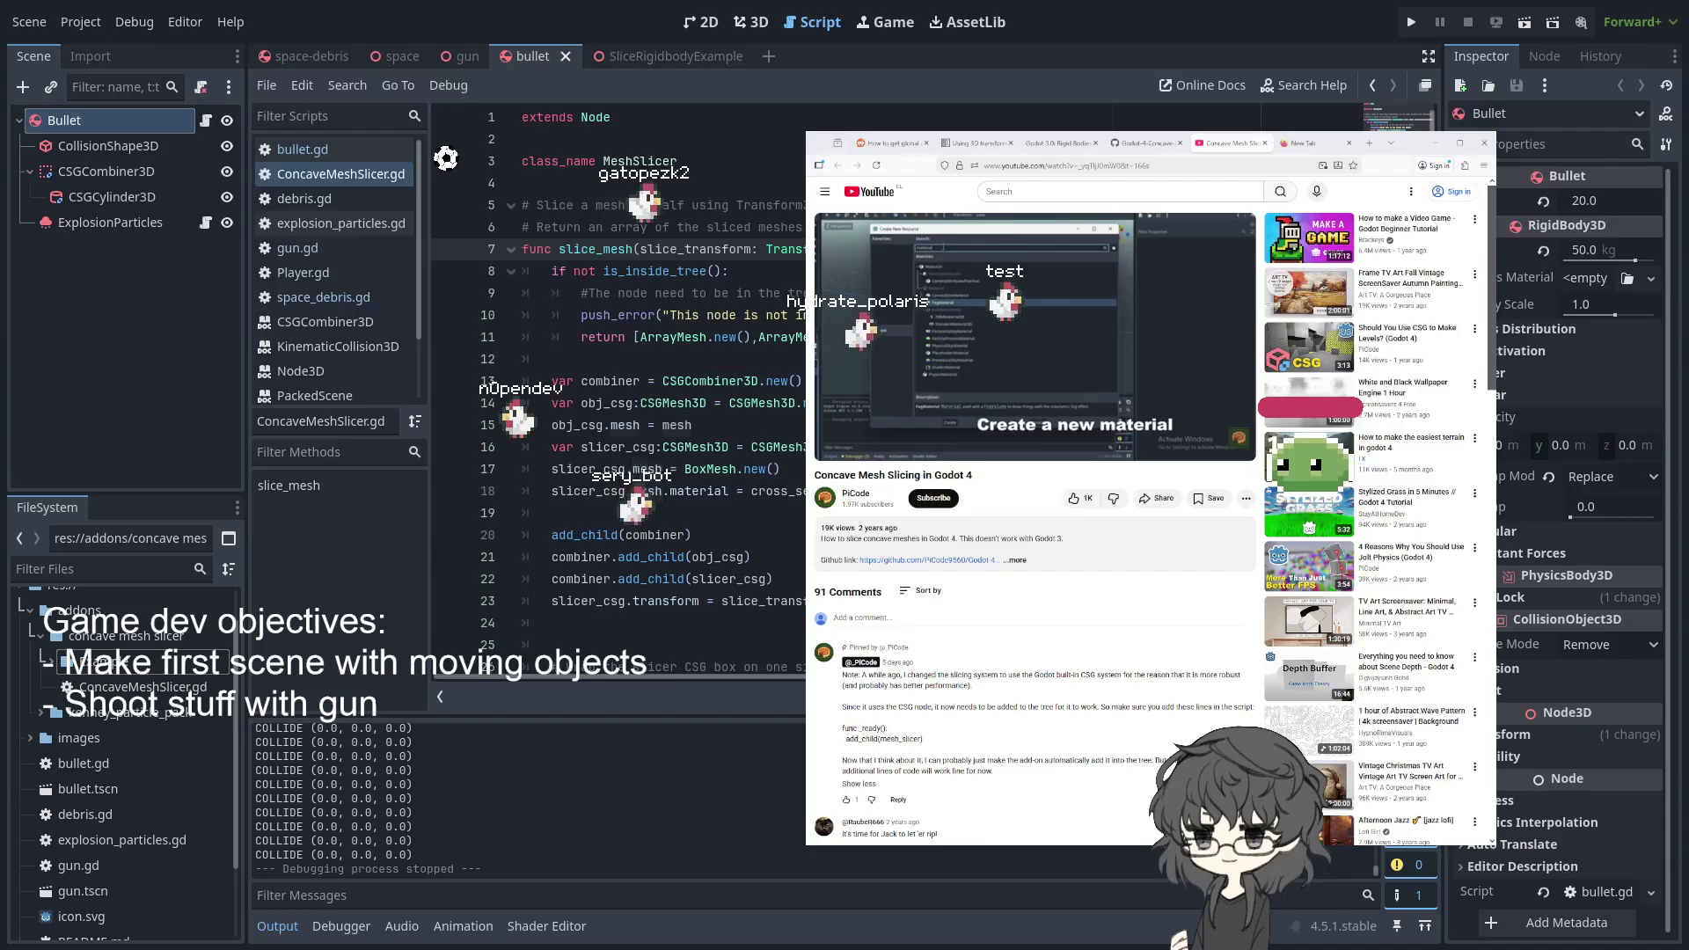
pyautogui.keyDown('ctrl'); pyautogui.click(919, 249); pyautogui.keyUp('ctrl')
pyautogui.scroll(-15, 698, 212)
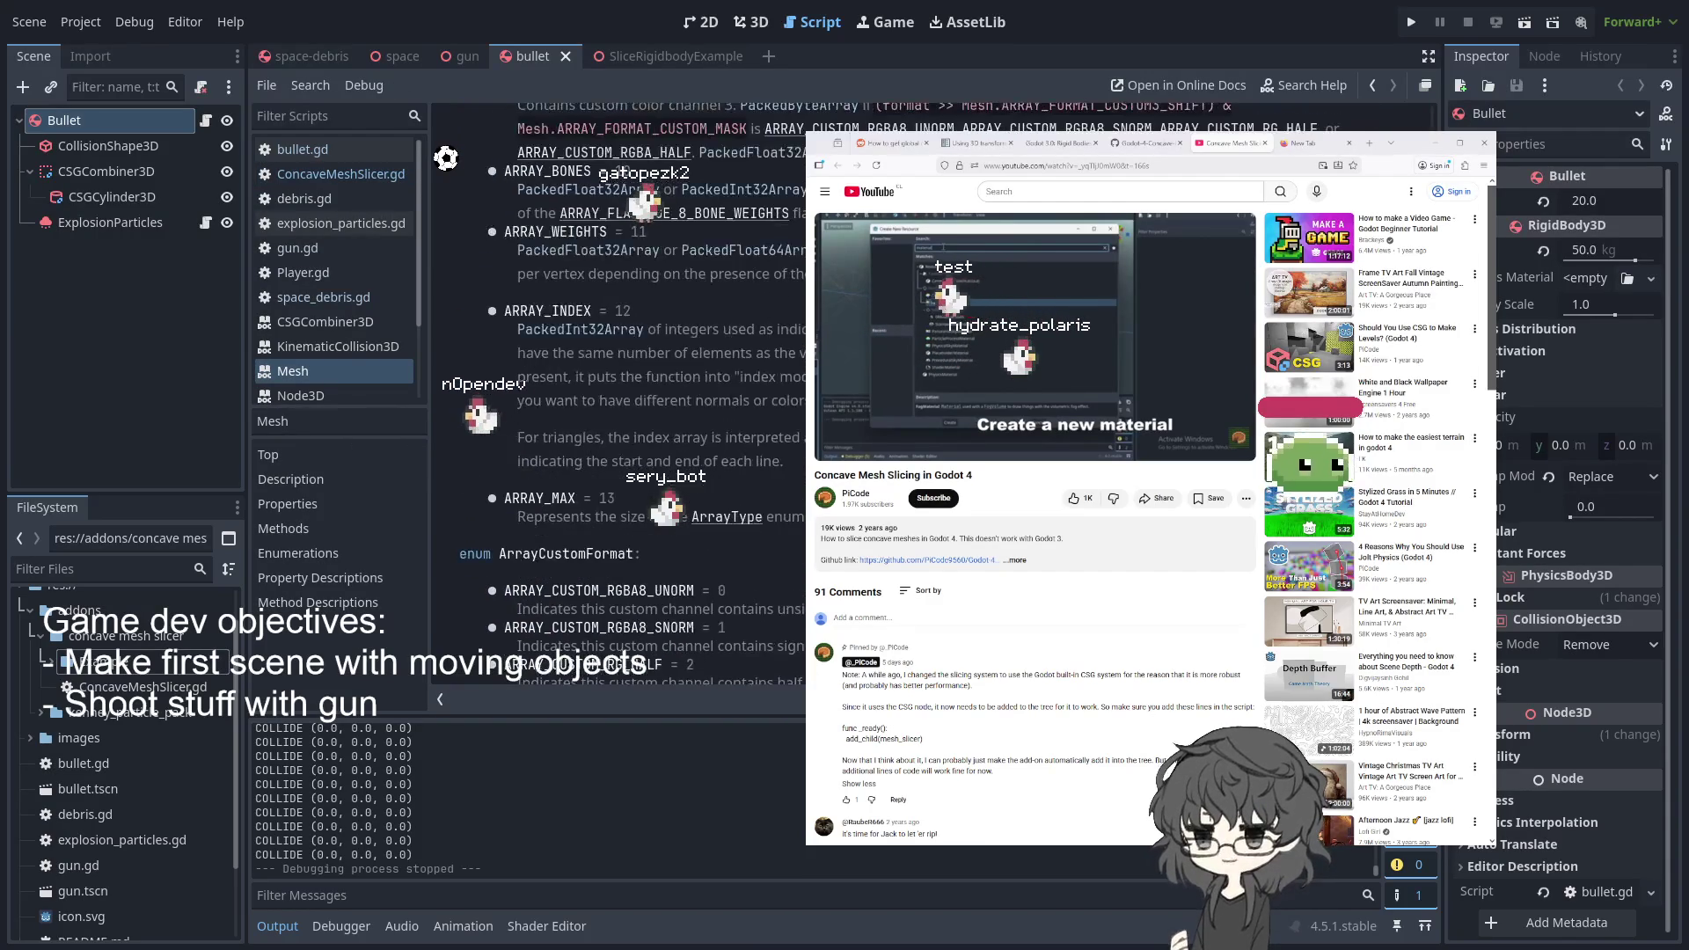
pyautogui.scroll(-15, 616, 352)
pyautogui.scroll(20, 616, 352)
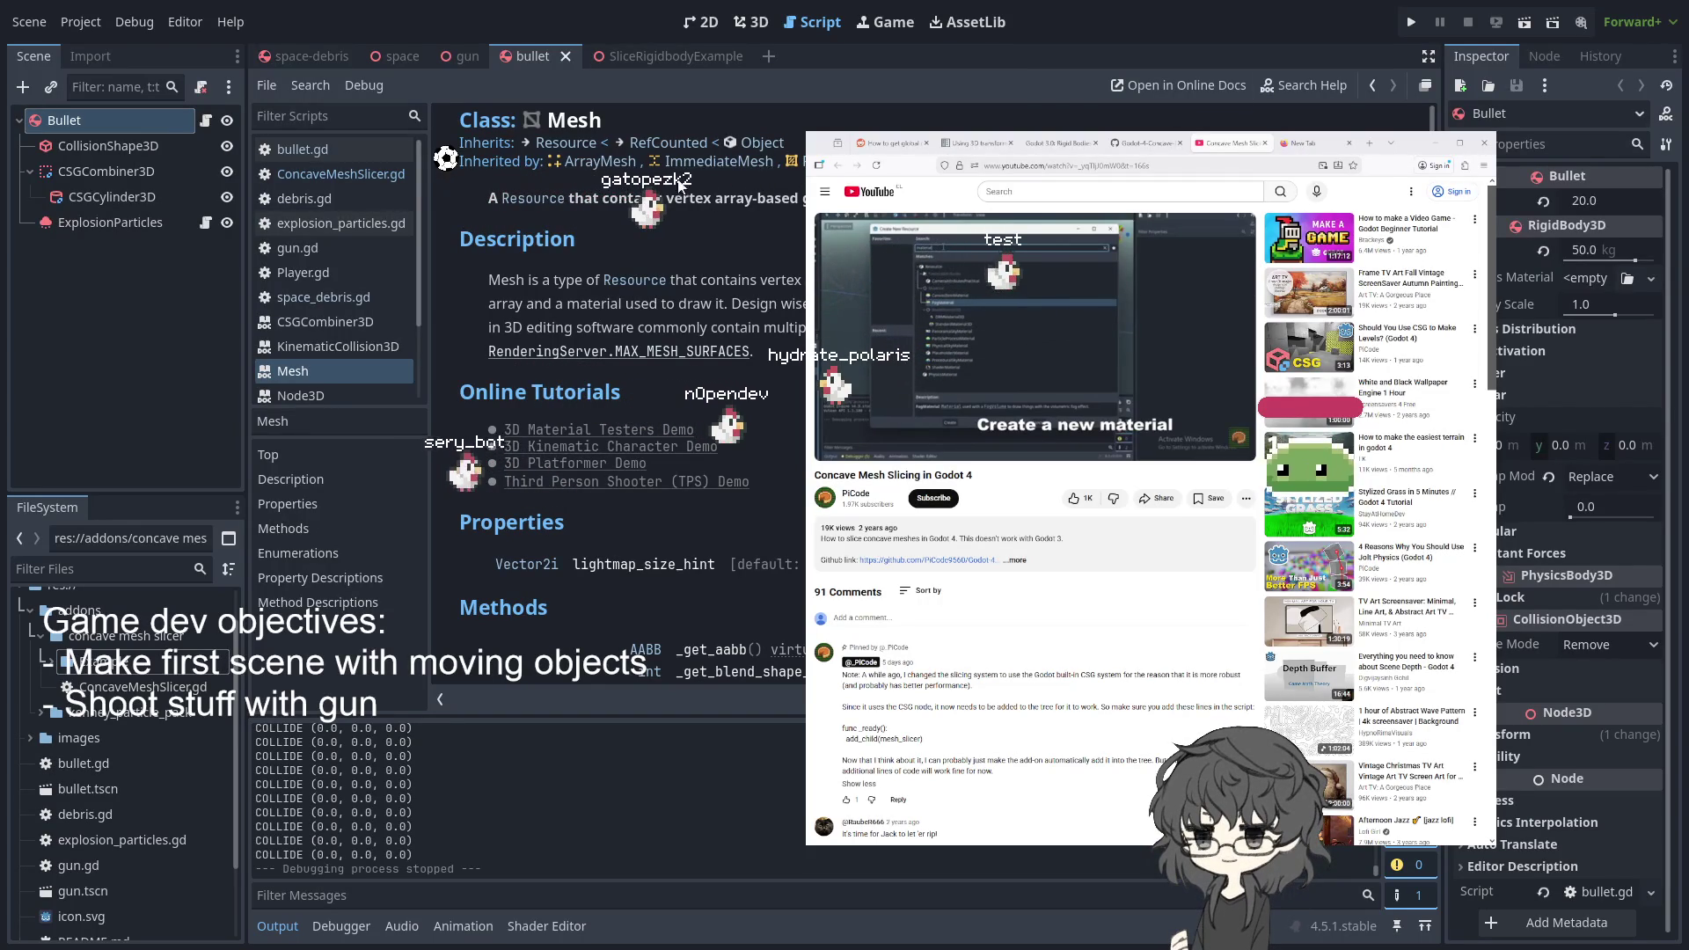
# - Browse the PrimitiveMesh, PlaneMesh and QuadMesh references, ending back on PrimitiveMesh
pyautogui.click(804, 161)
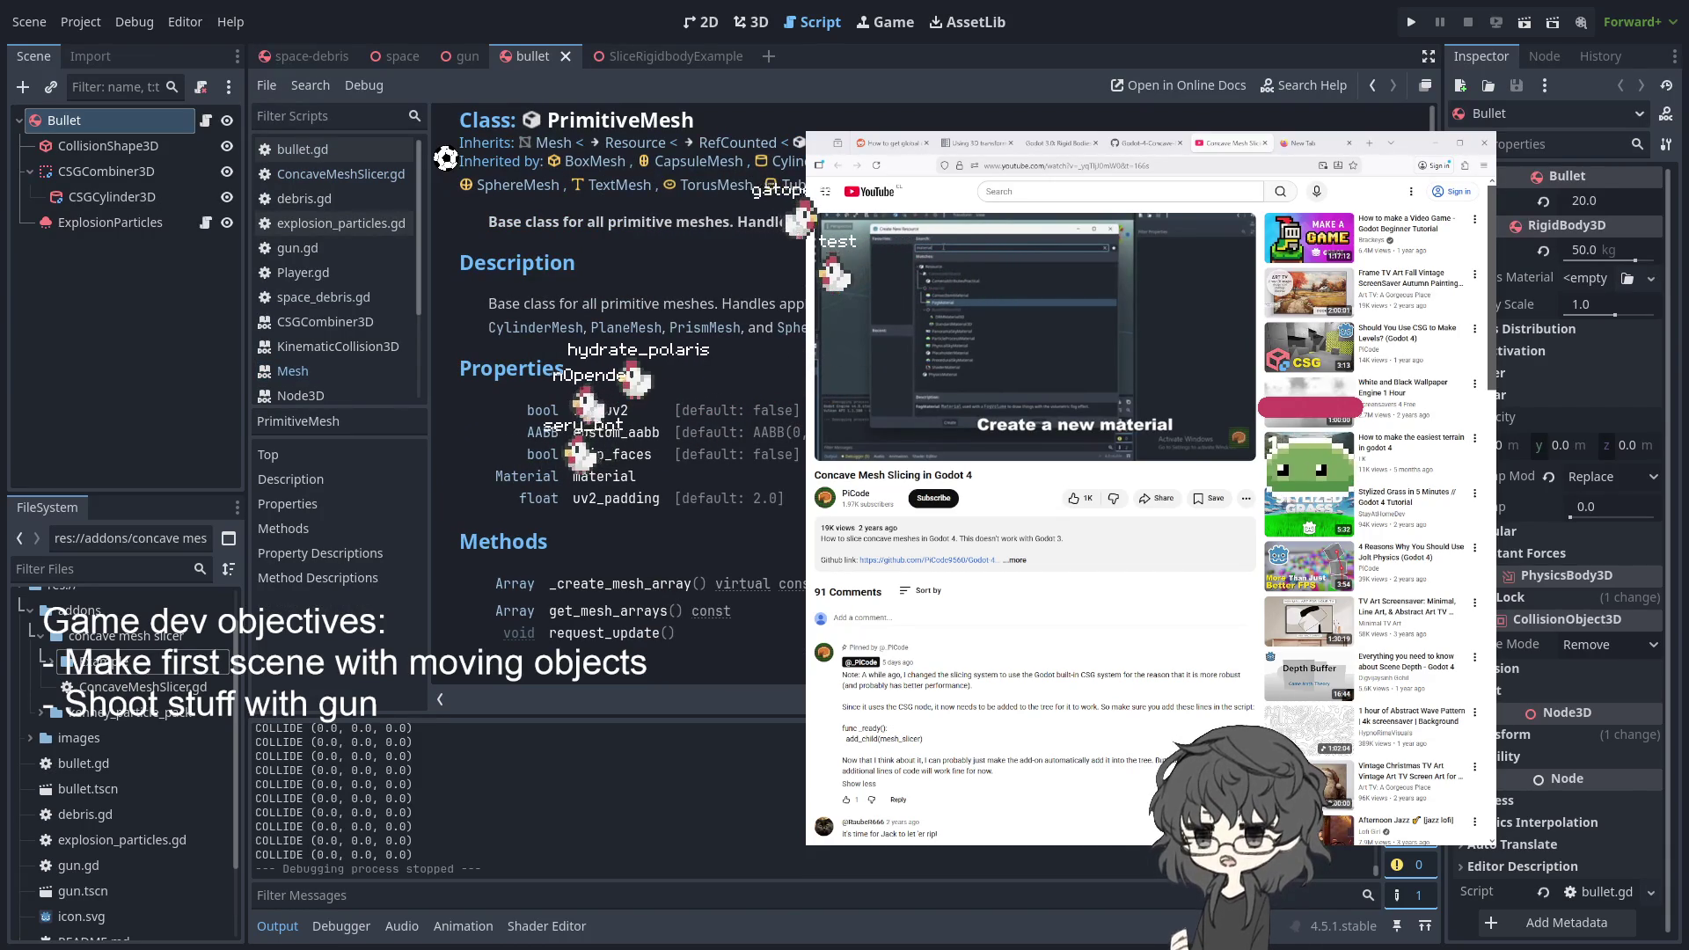
pyautogui.click(915, 161)
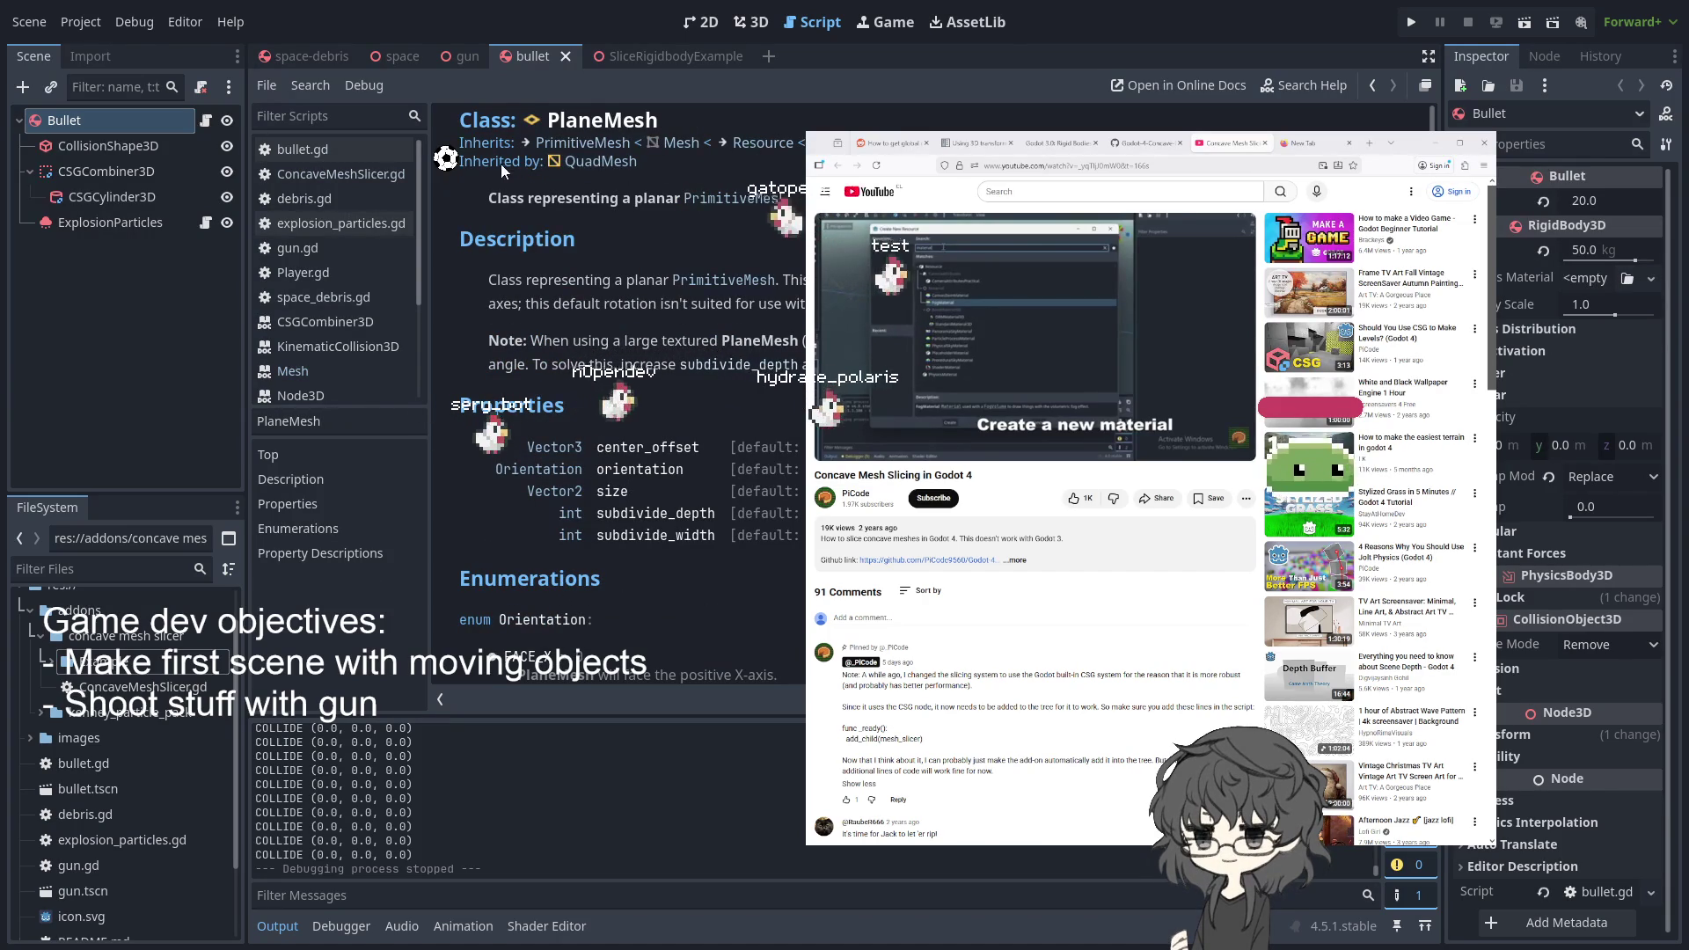
pyautogui.click(589, 166)
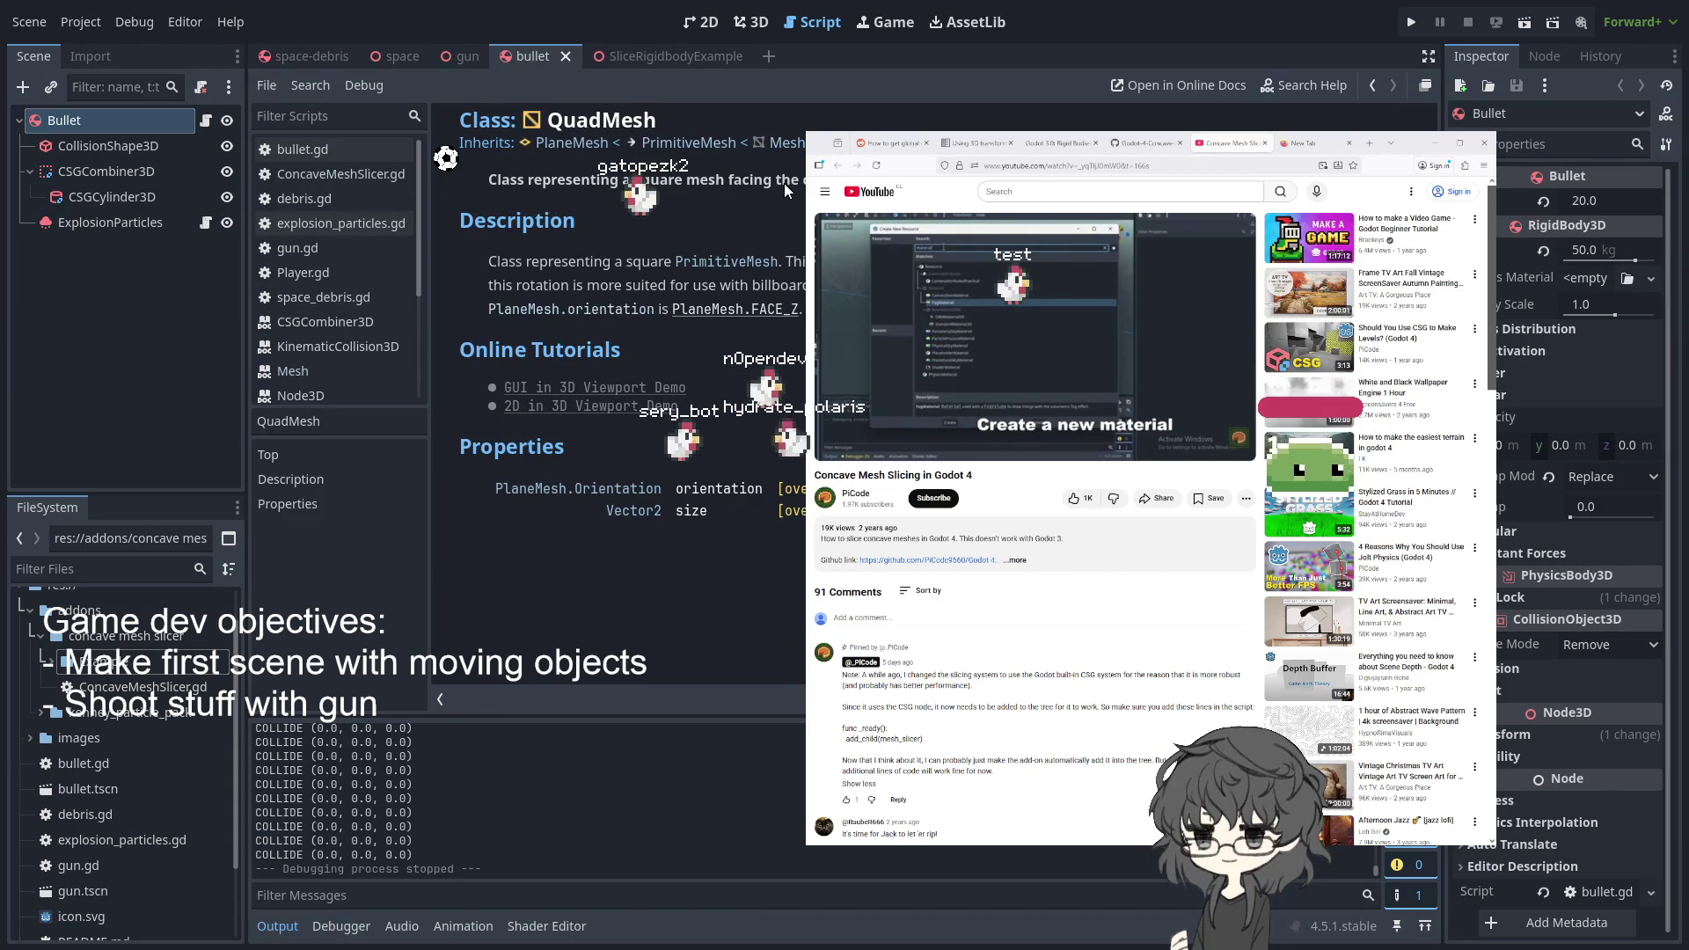
pyautogui.click(748, 263)
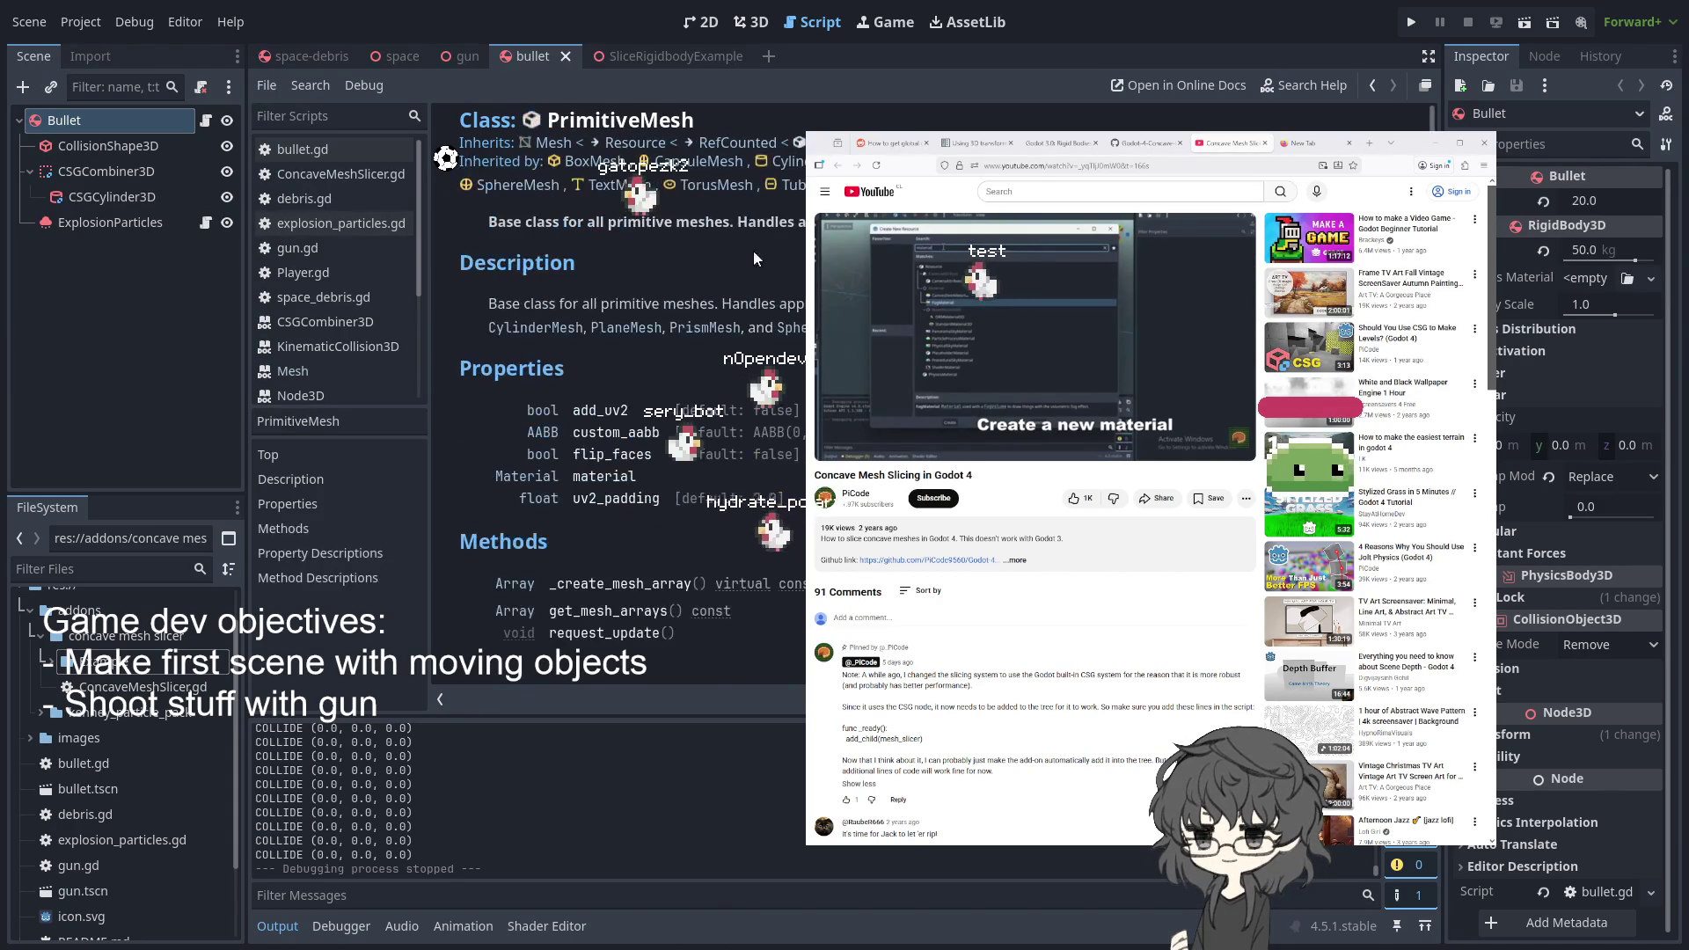
pyautogui.click(404, 55)
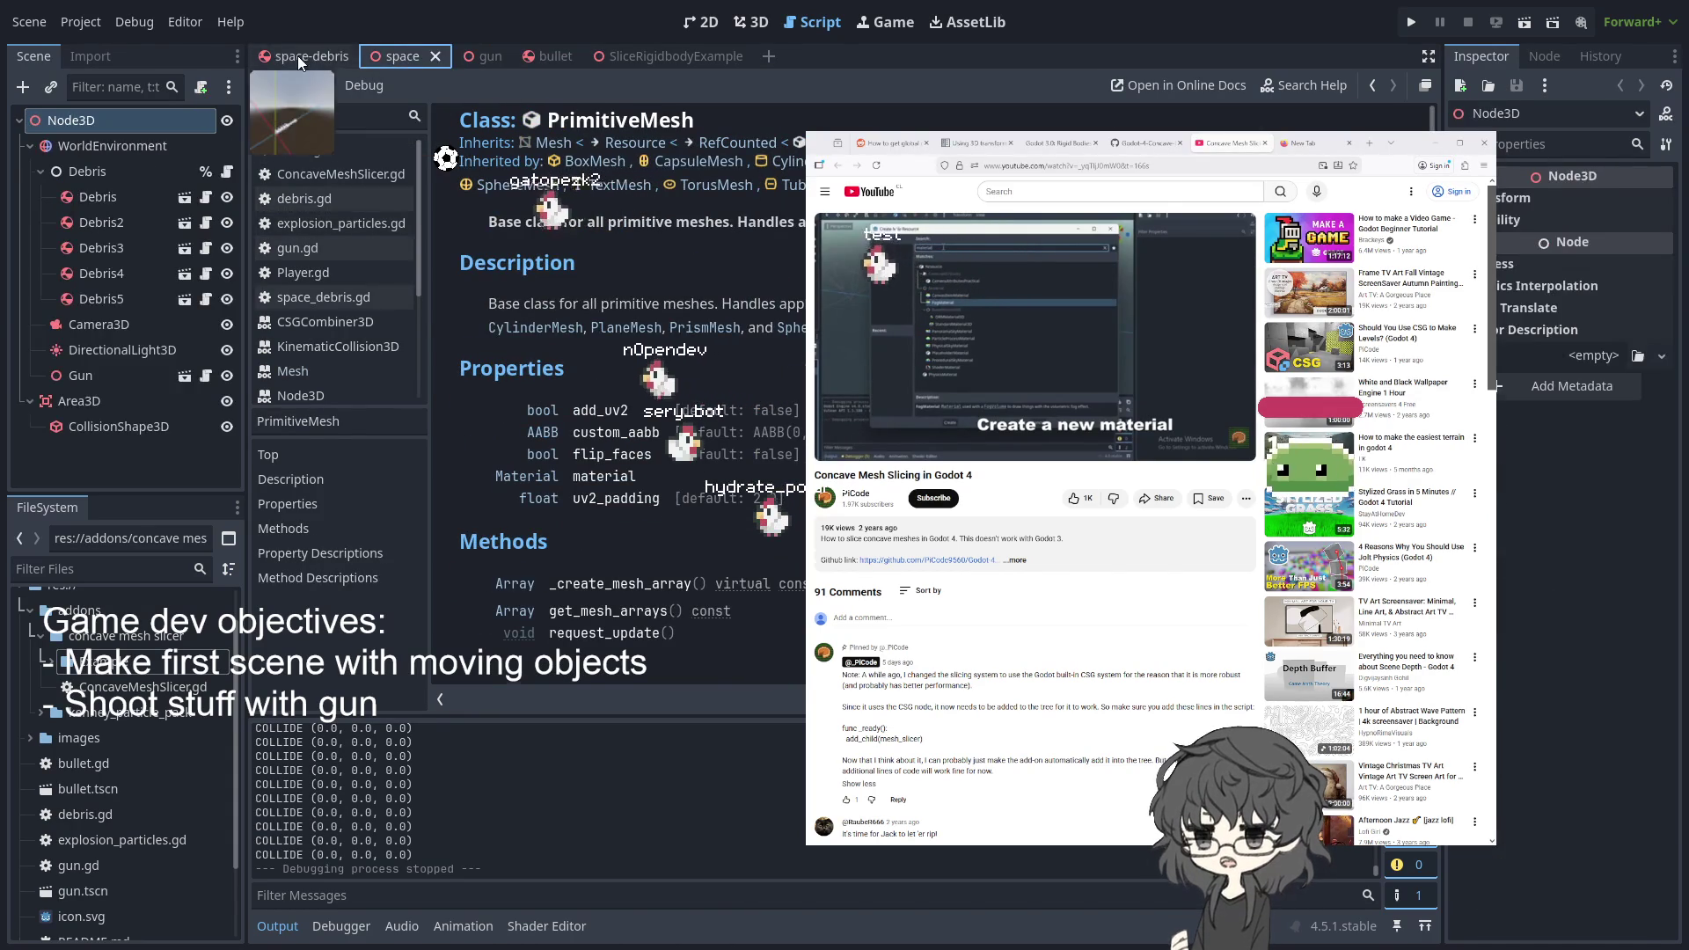
# - Inspect the Debris root node and the SliceRigidbodyExample slicer's MeshInstance3D
pyautogui.click(297, 56)
pyautogui.click(84, 130)
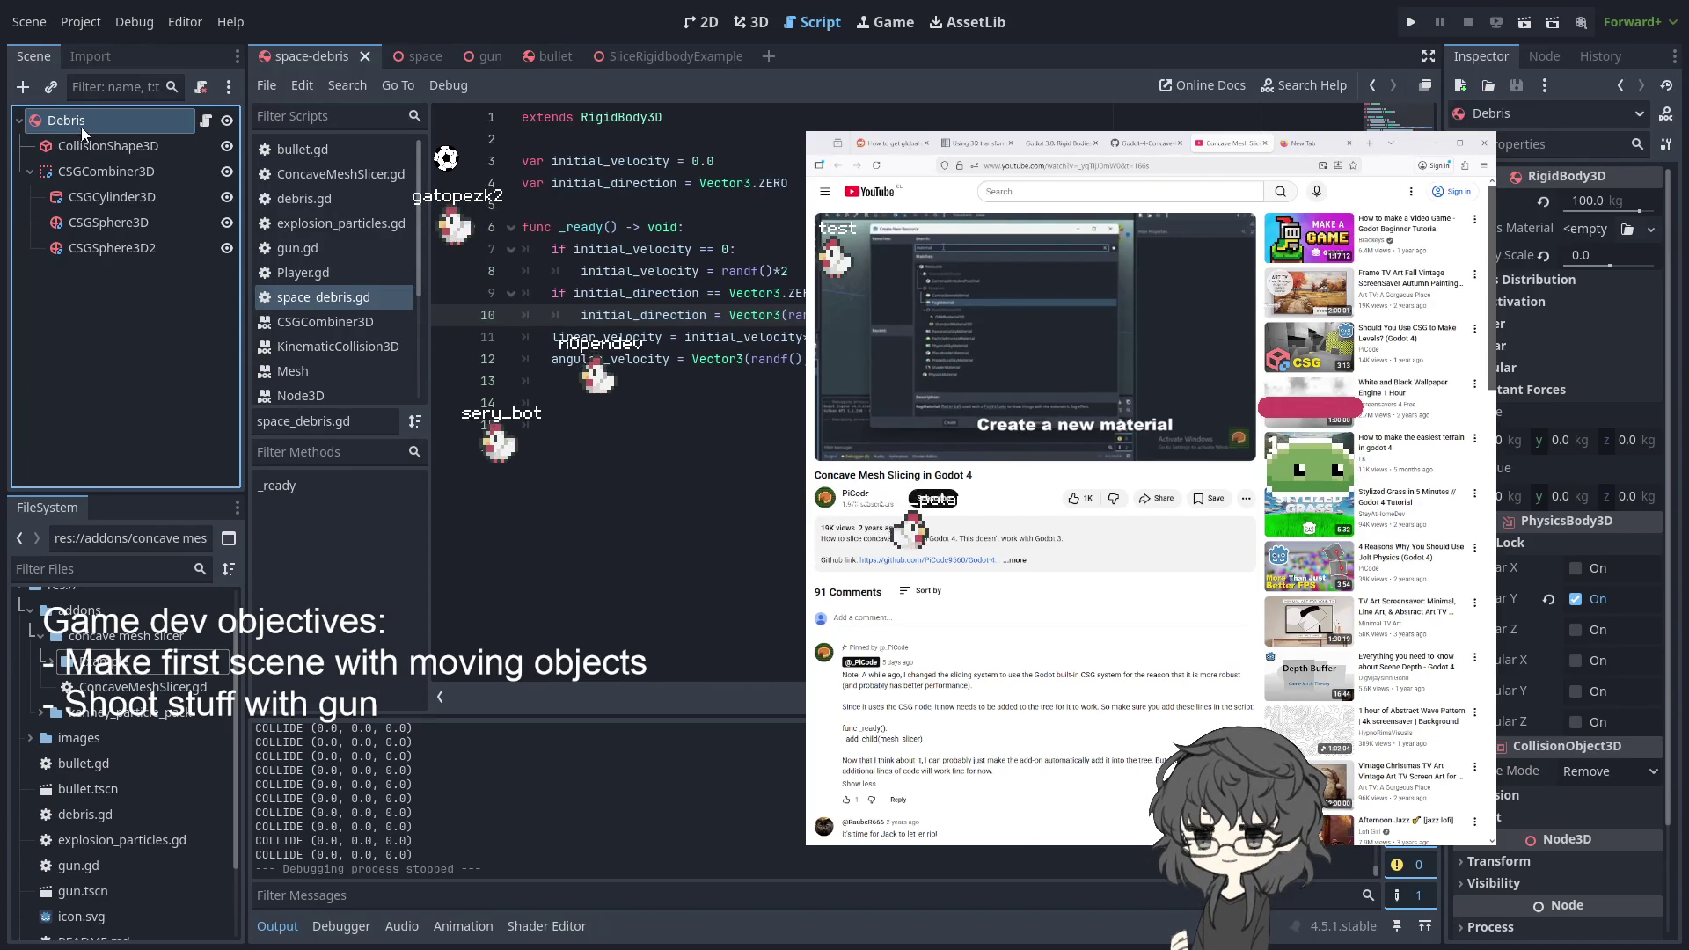
pyautogui.click(650, 56)
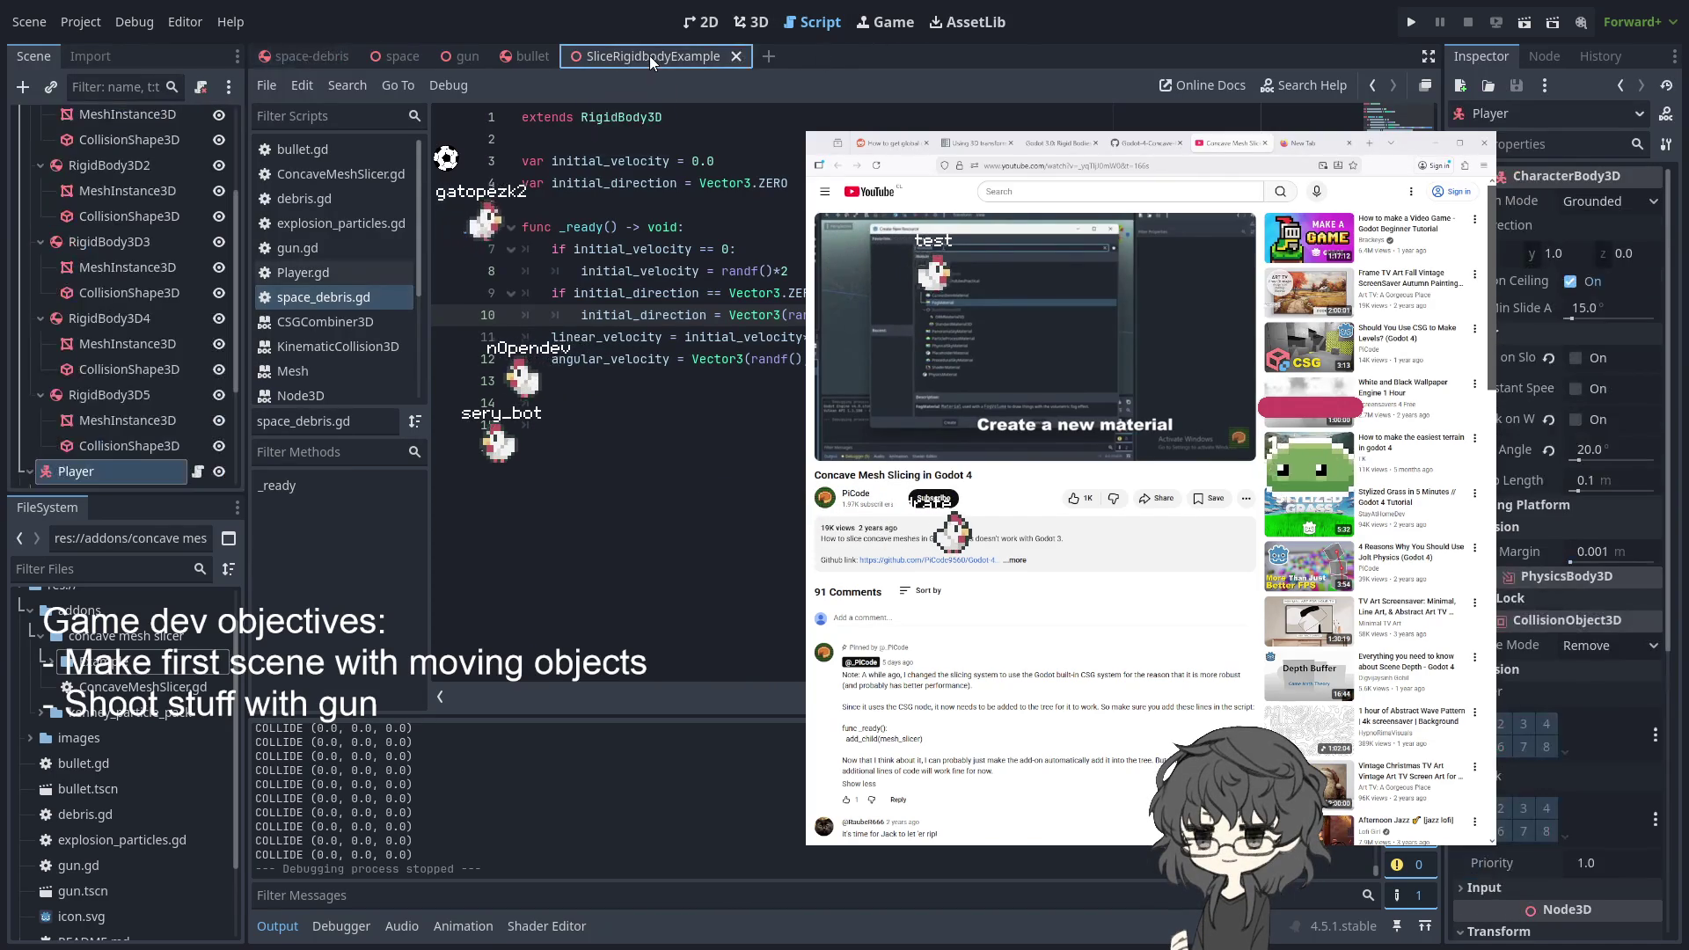
pyautogui.scroll(-5, 80, 239)
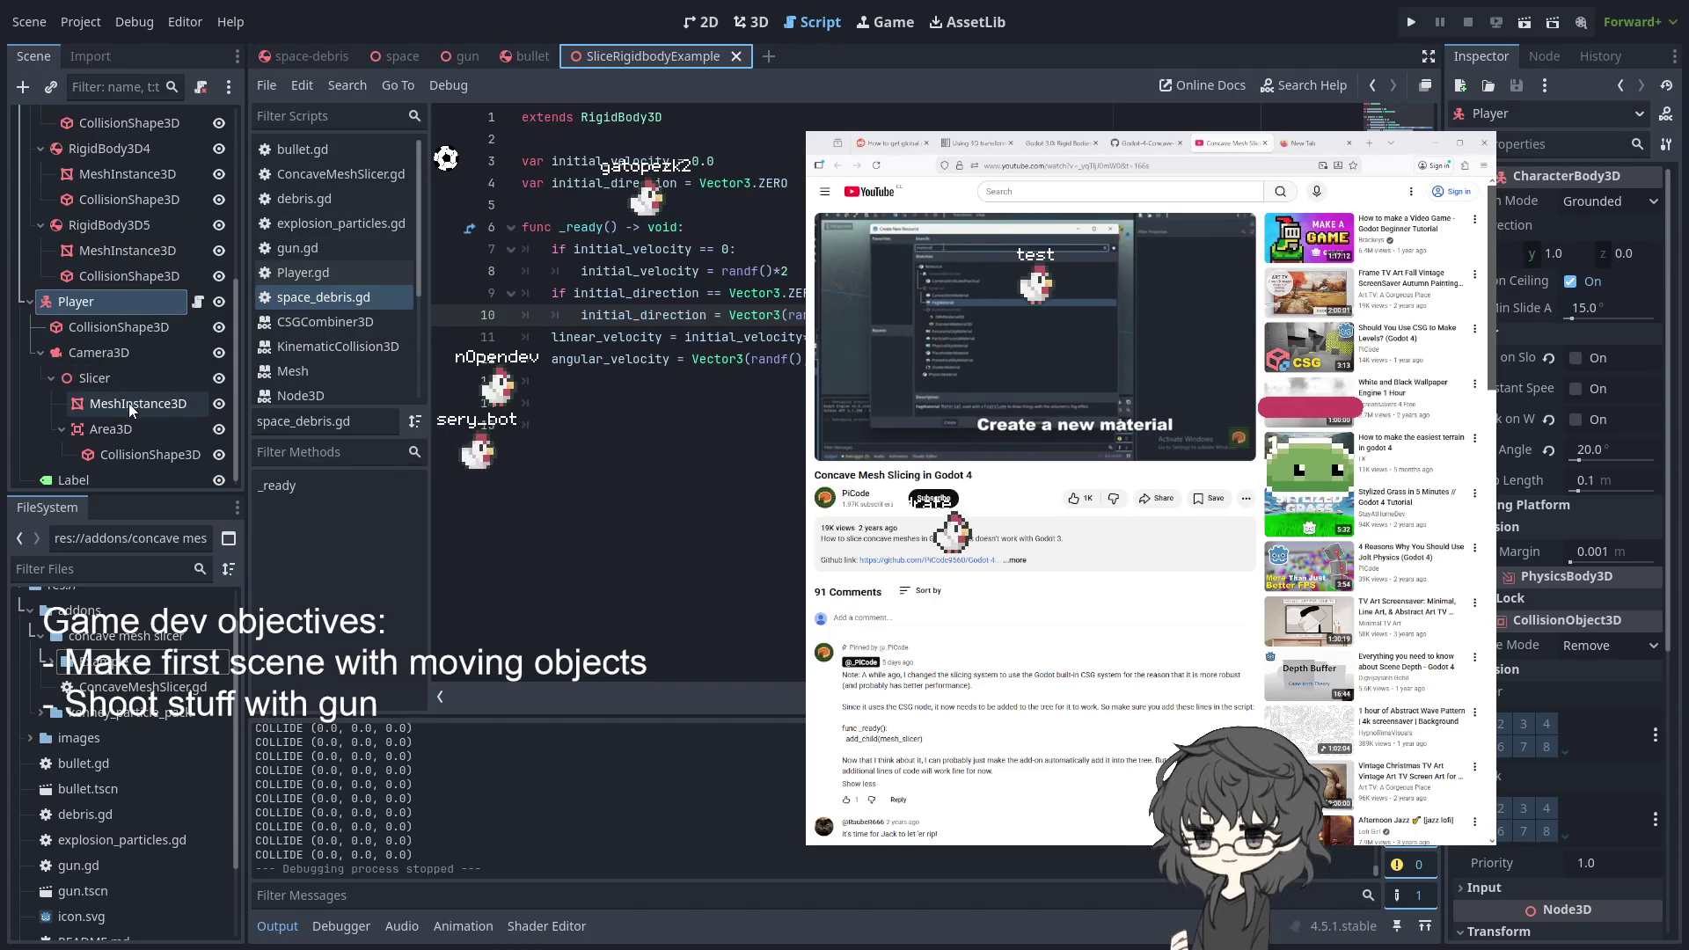
pyautogui.click(124, 404)
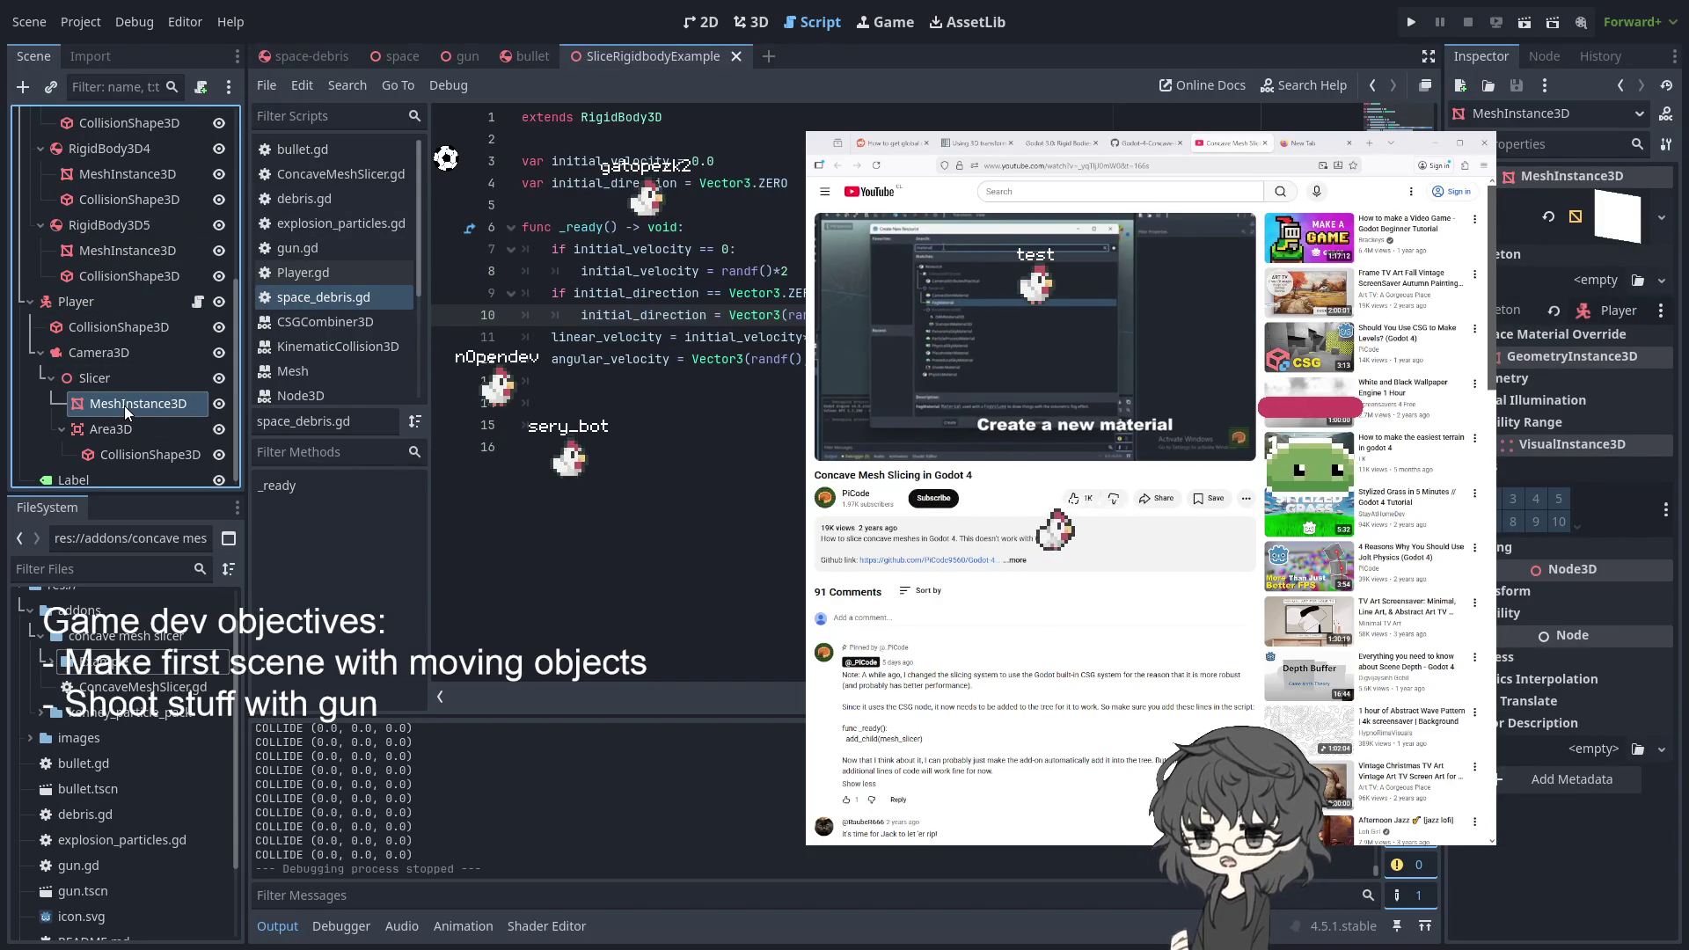
# - Move through the space-debris and gun scenes to the Bullet scene's node tree
pyautogui.click(299, 41)
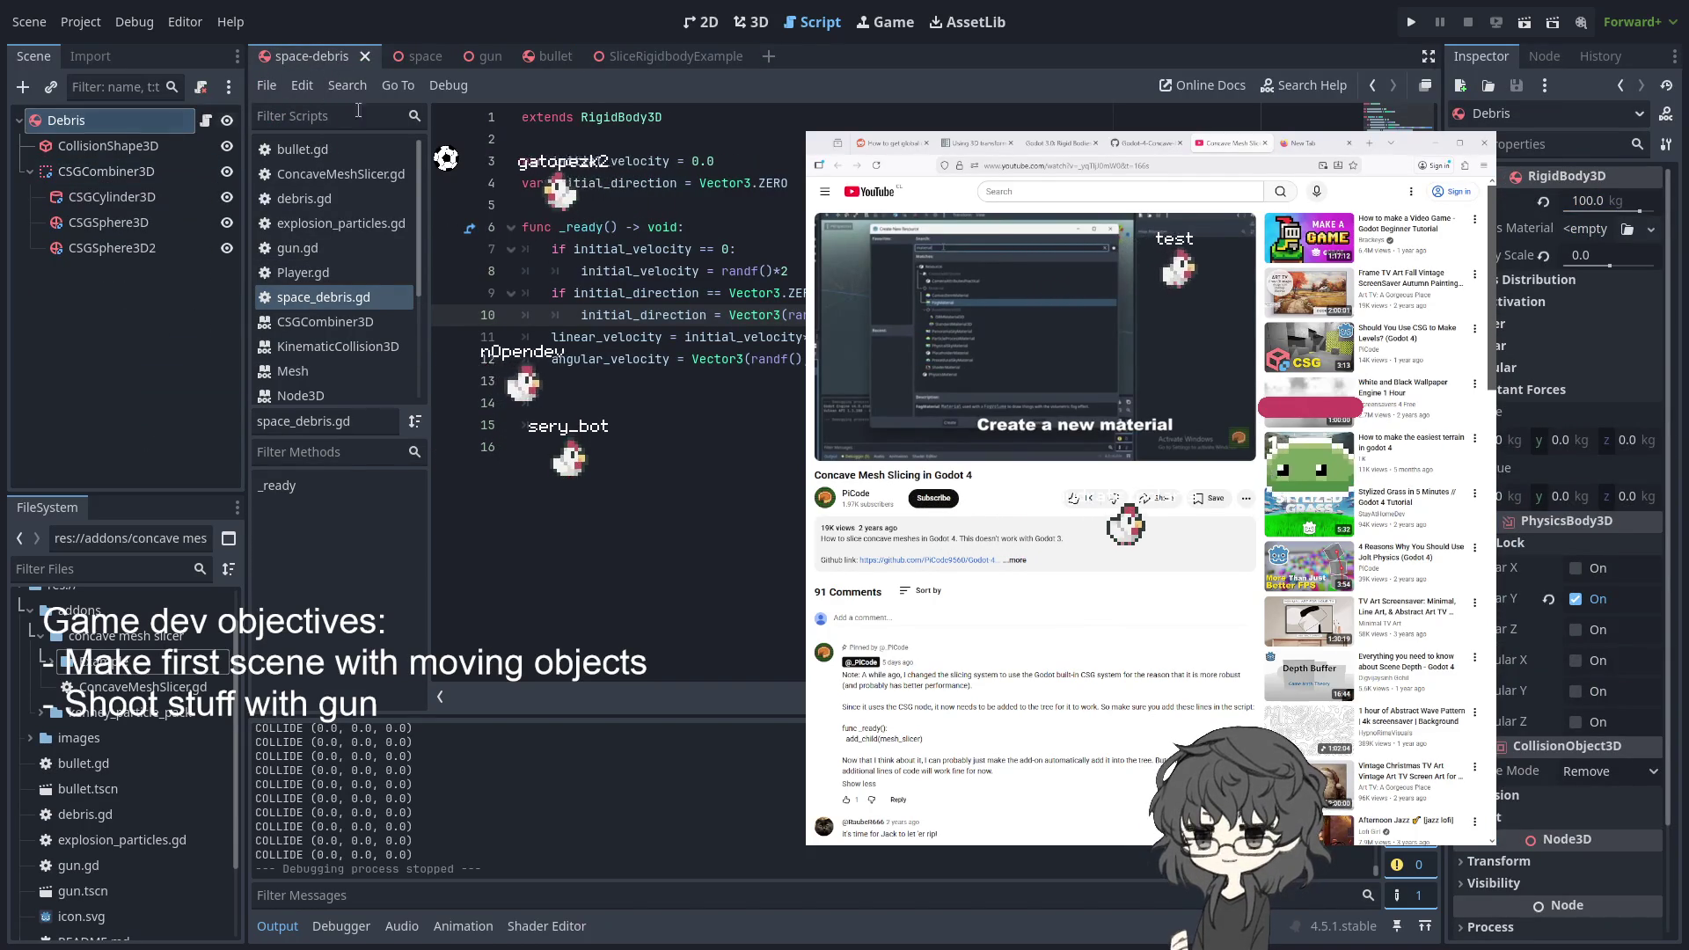
pyautogui.click(481, 56)
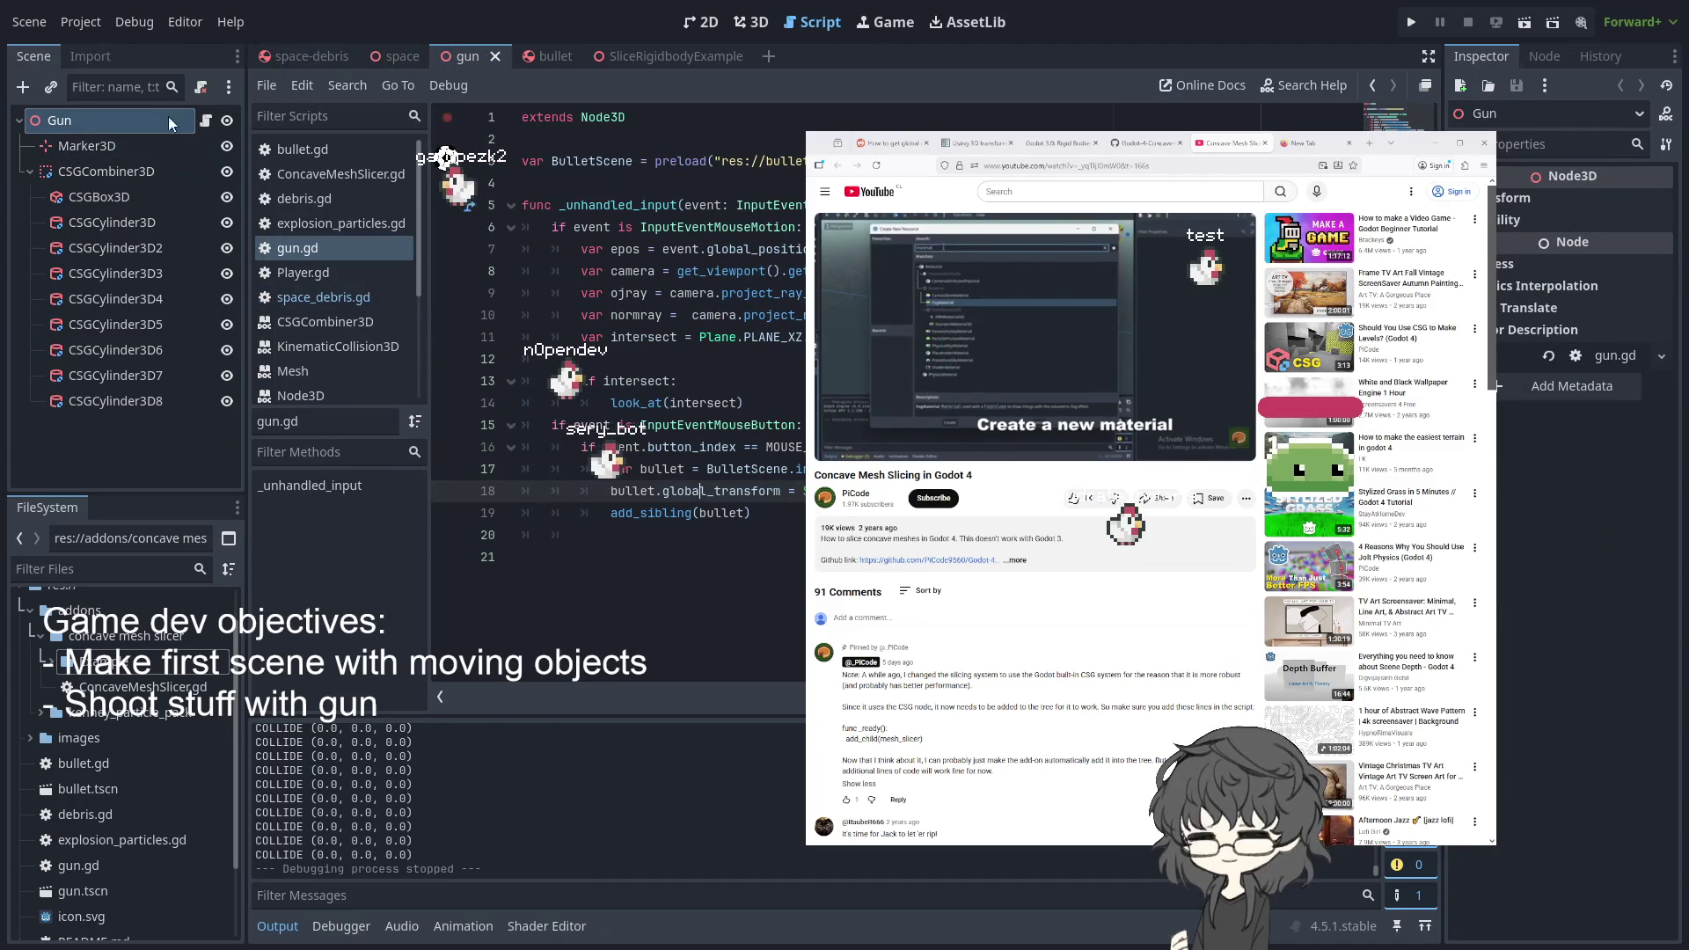
pyautogui.click(553, 54)
pyautogui.click(81, 129)
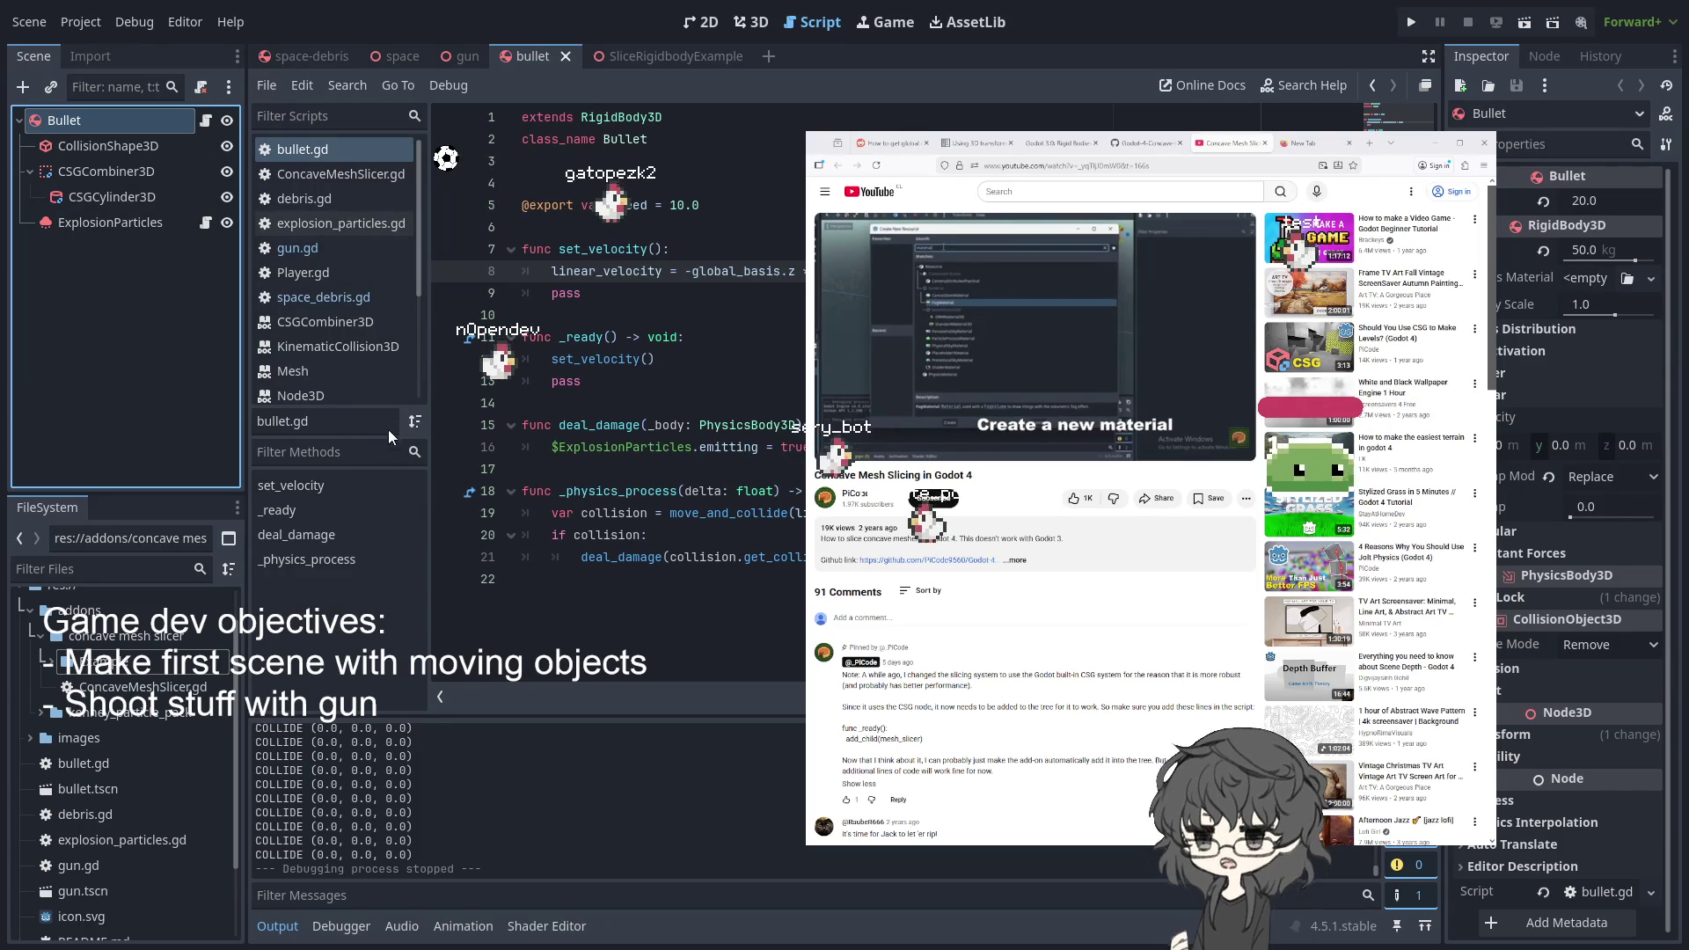
# - Add a MeshInstance3D under Bullet and paste the slicer's QuadMesh into its Mesh slot
pyautogui.hotkey('ctrl', 'shift', 'z')
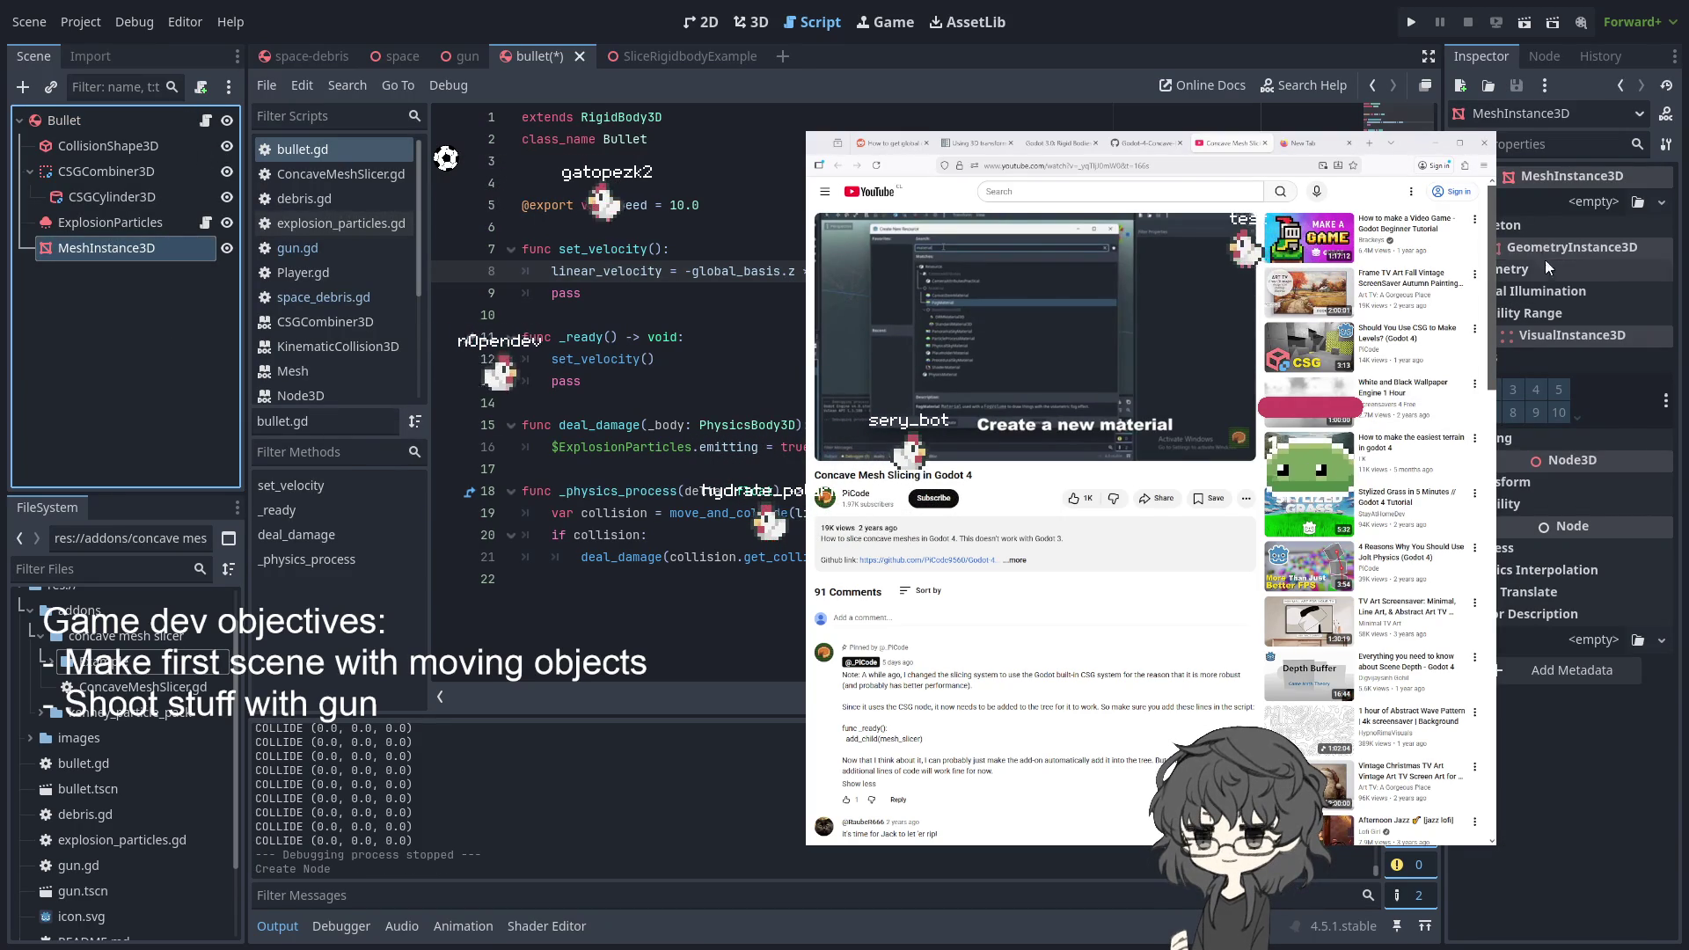
pyautogui.click(1561, 204)
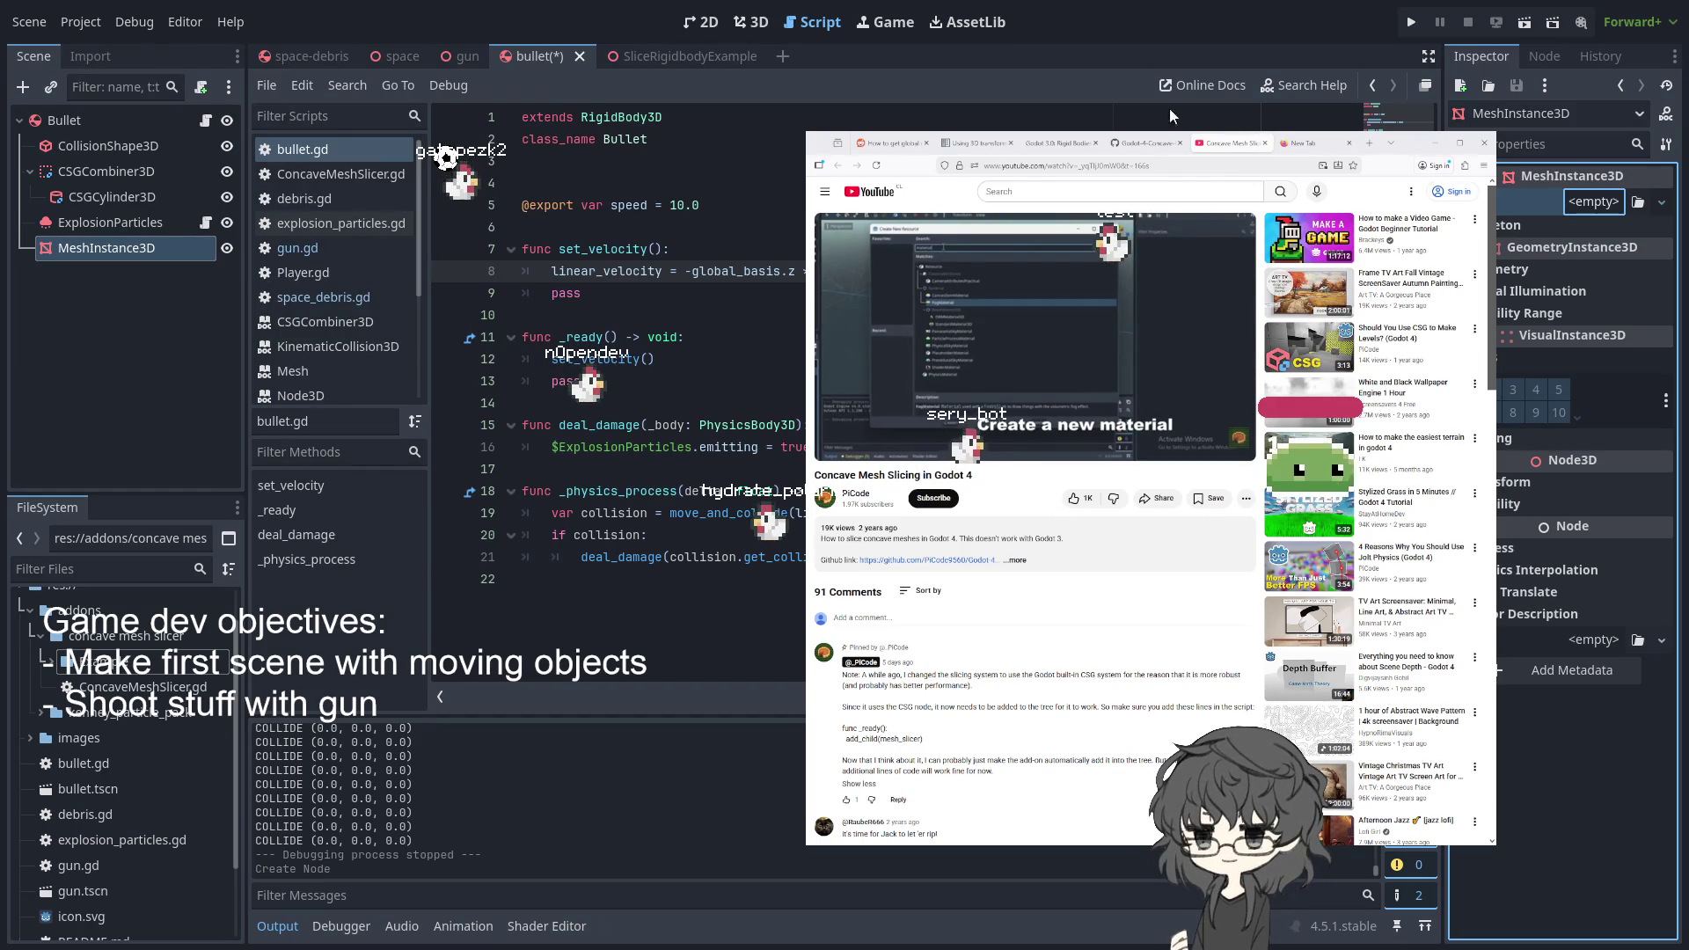
pyautogui.click(663, 60)
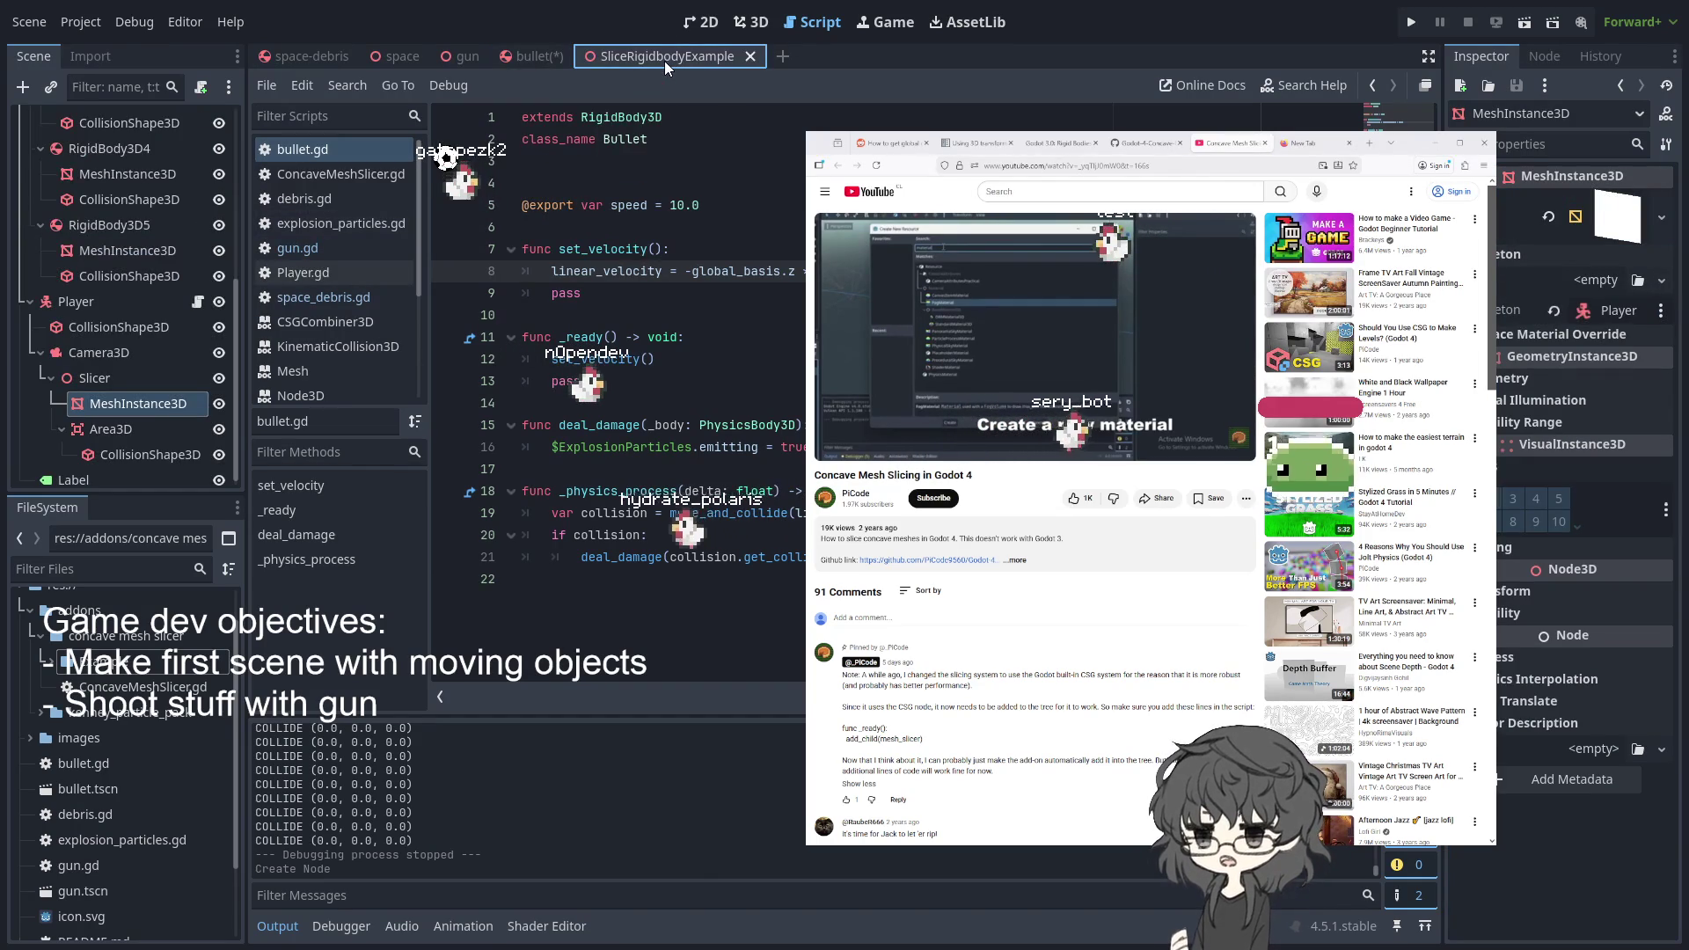
pyautogui.click(1628, 227)
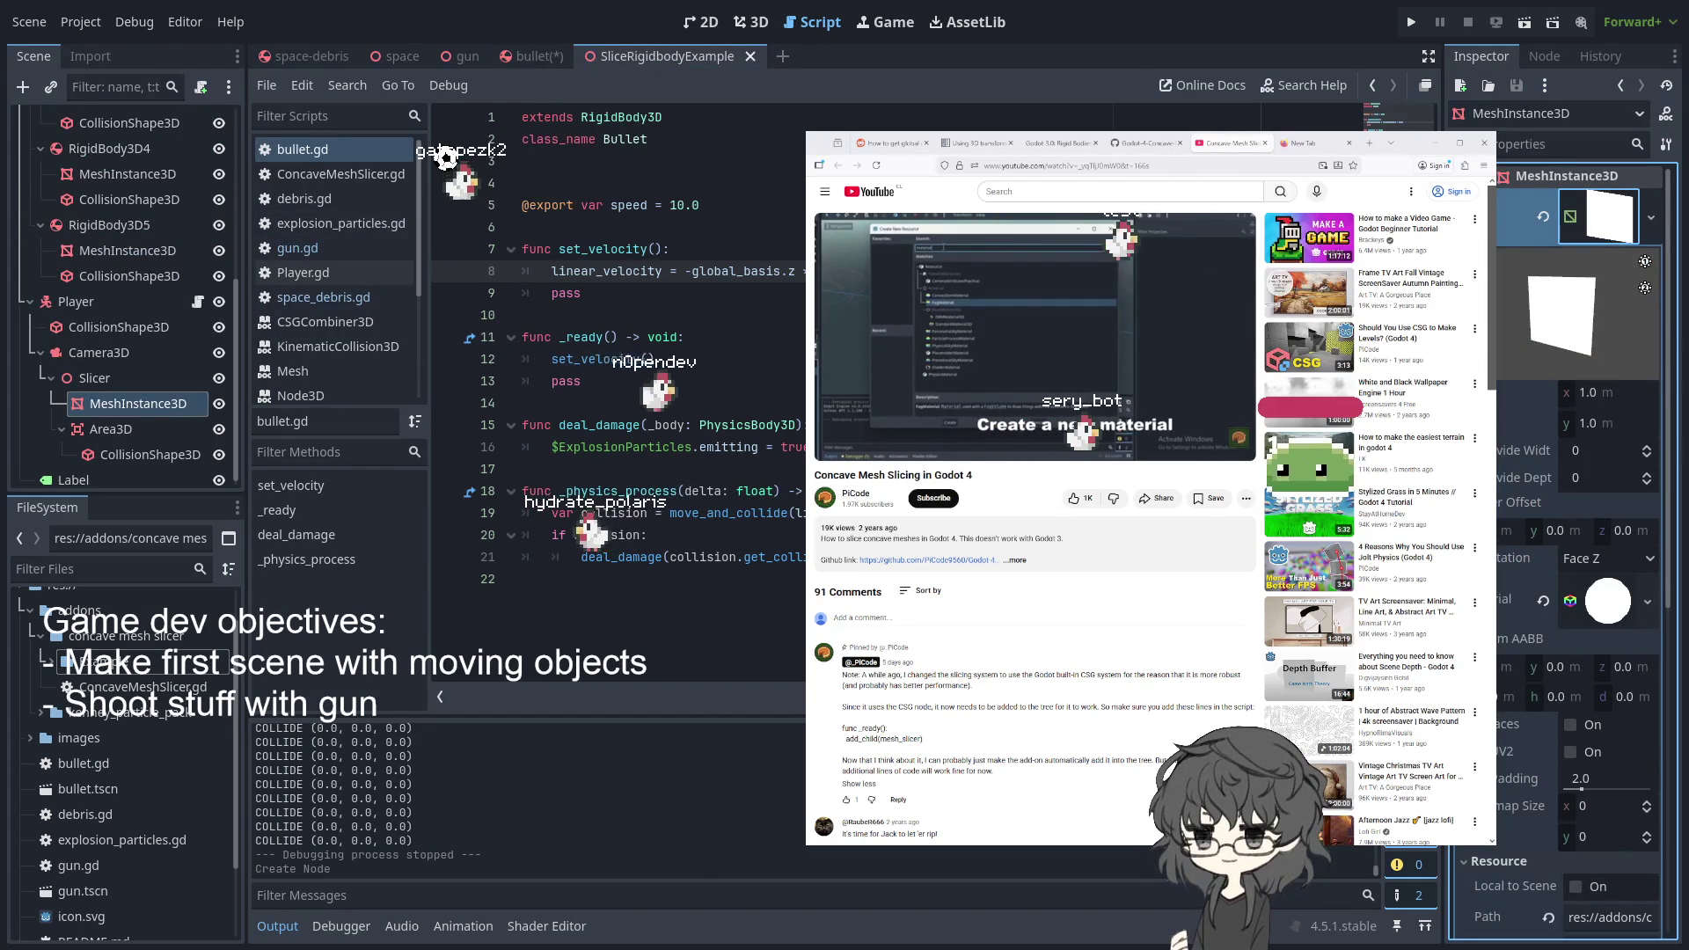
pyautogui.click(535, 57)
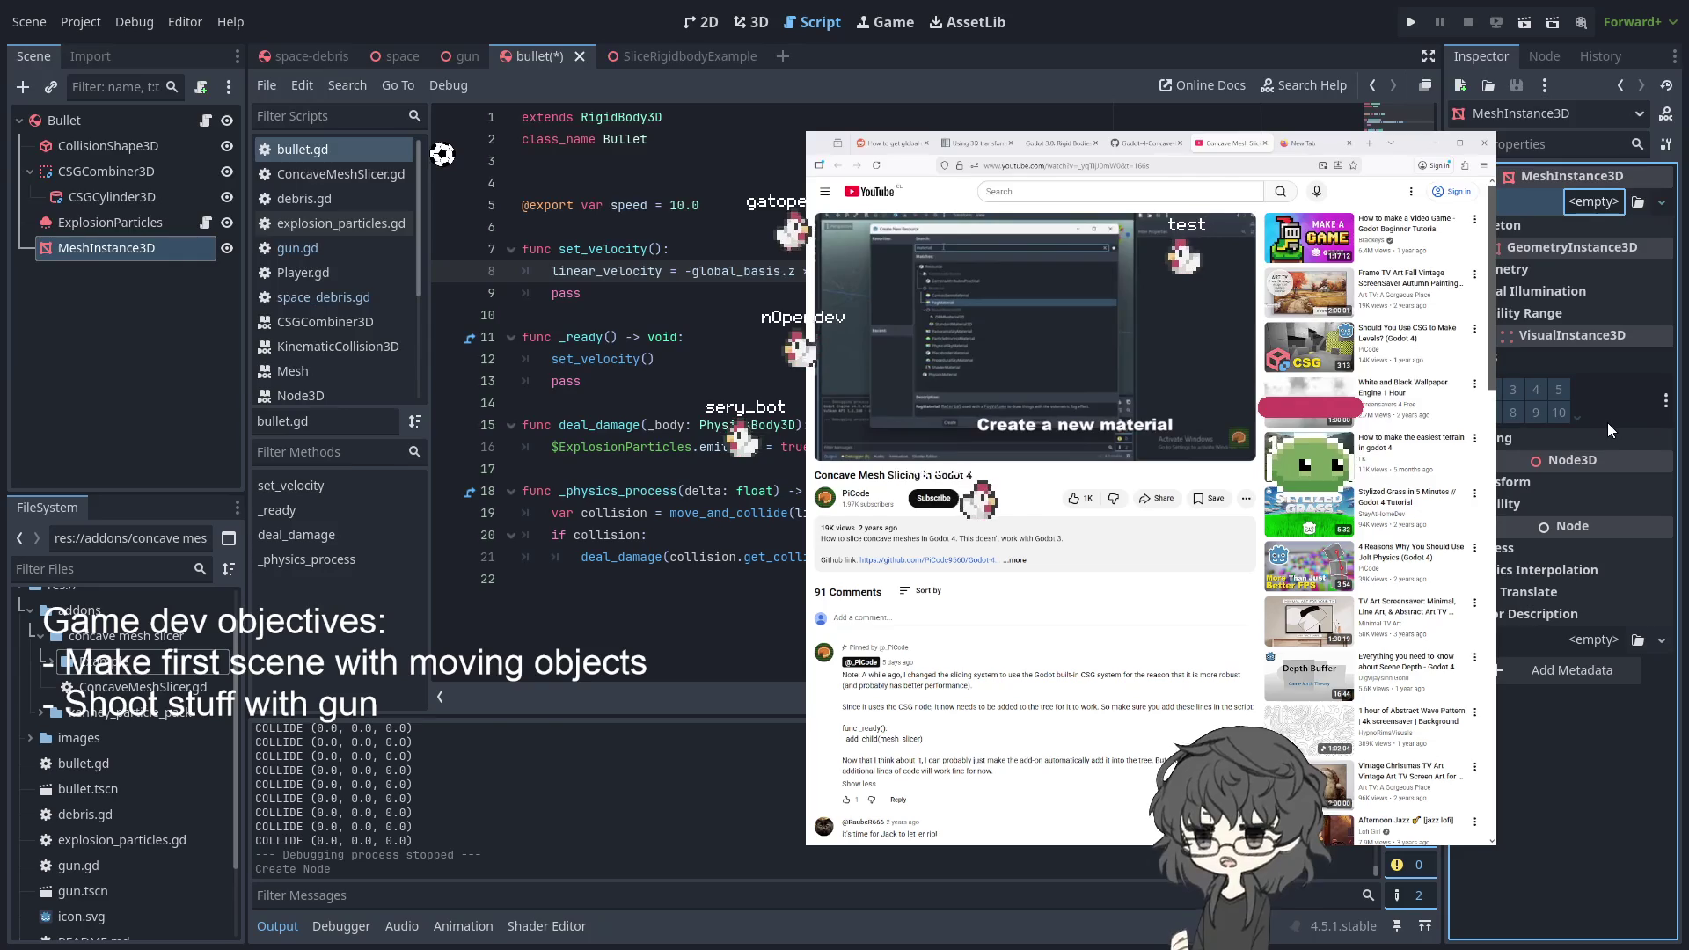
pyautogui.hotkey('ctrl', 'v')
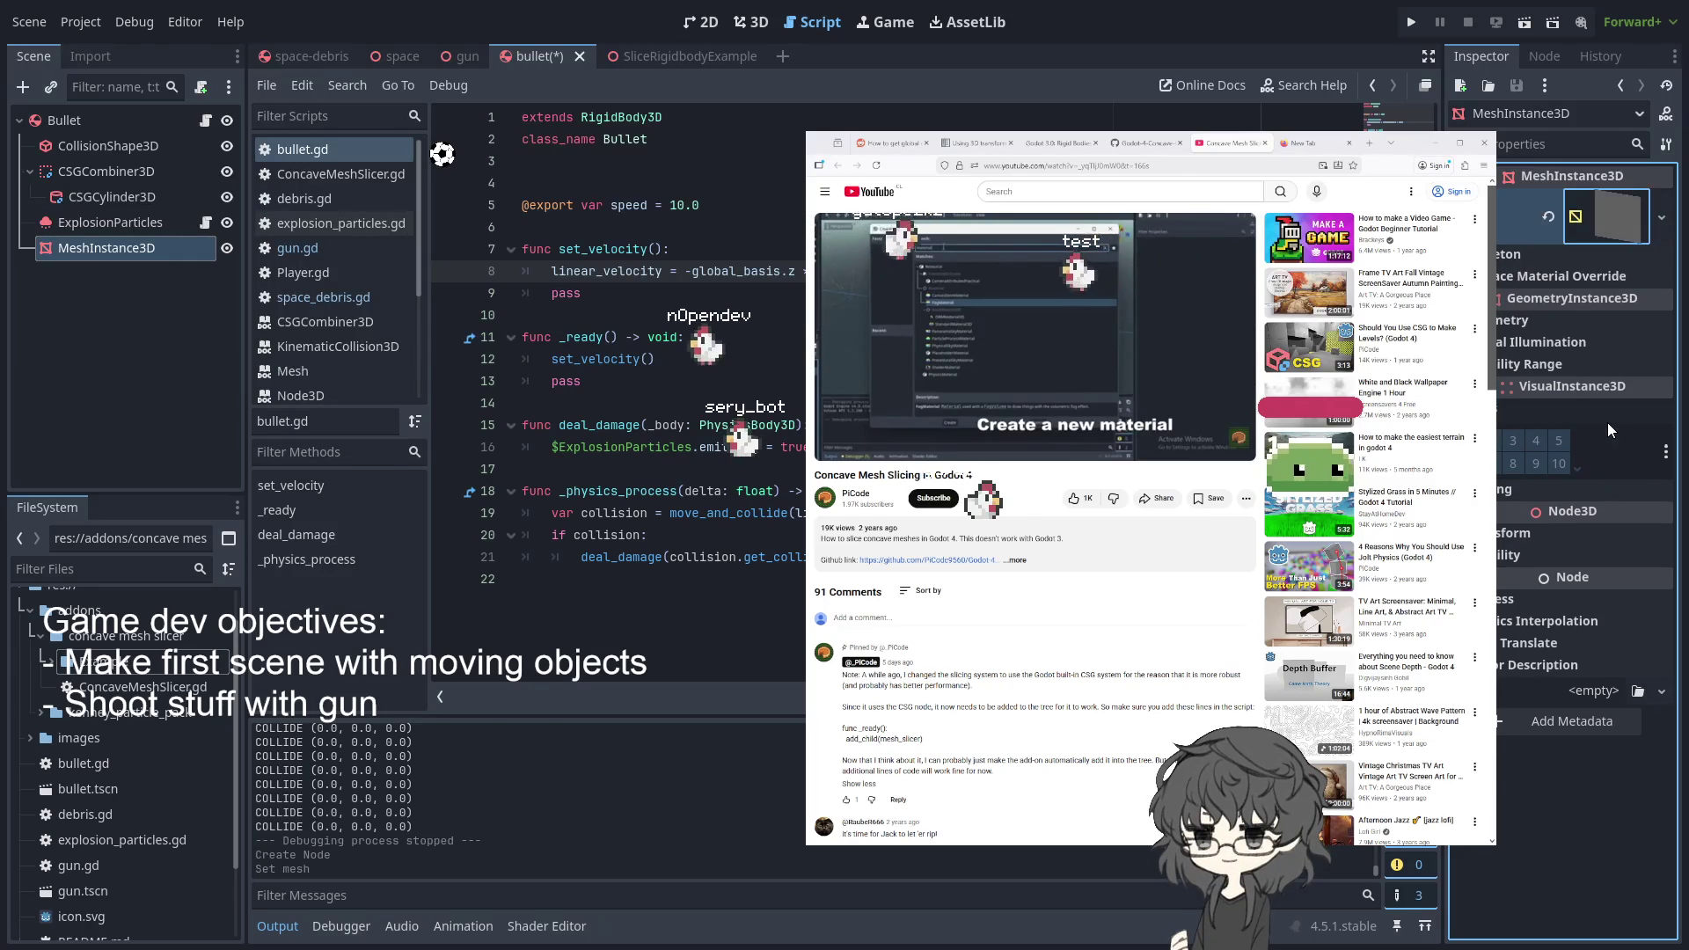
# - Compare the assigned mesh with SliceRigidbodyExample, then save the bullet scene
pyautogui.click(1623, 208)
pyautogui.click(1624, 208)
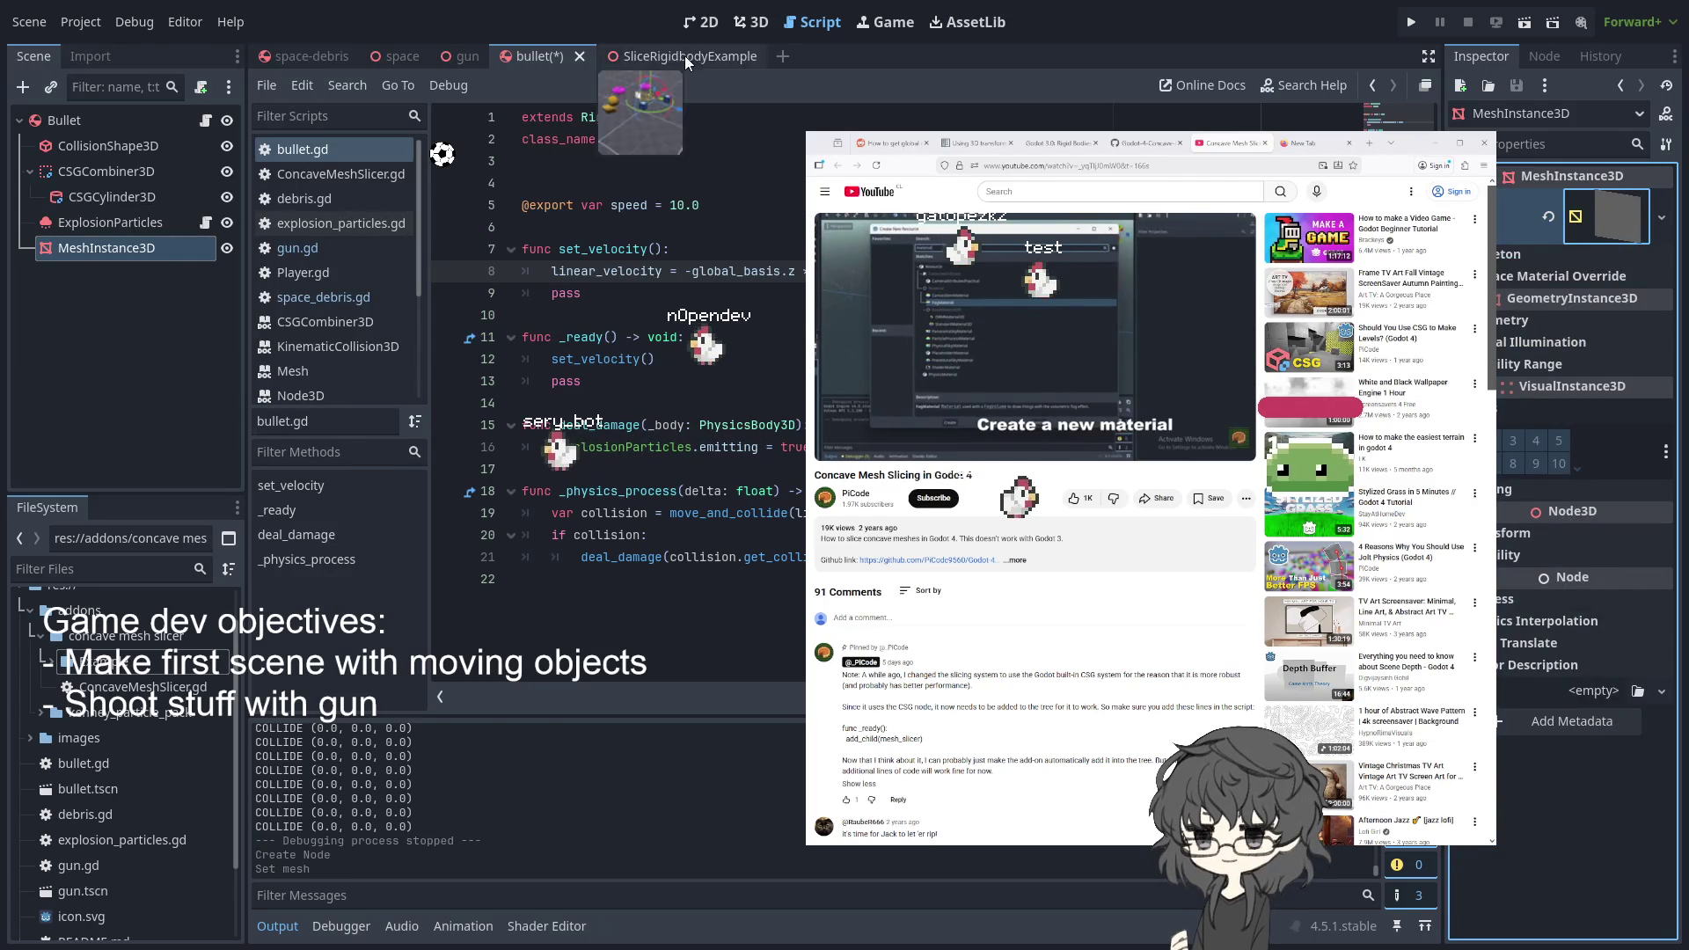
pyautogui.click(685, 54)
pyautogui.click(530, 59)
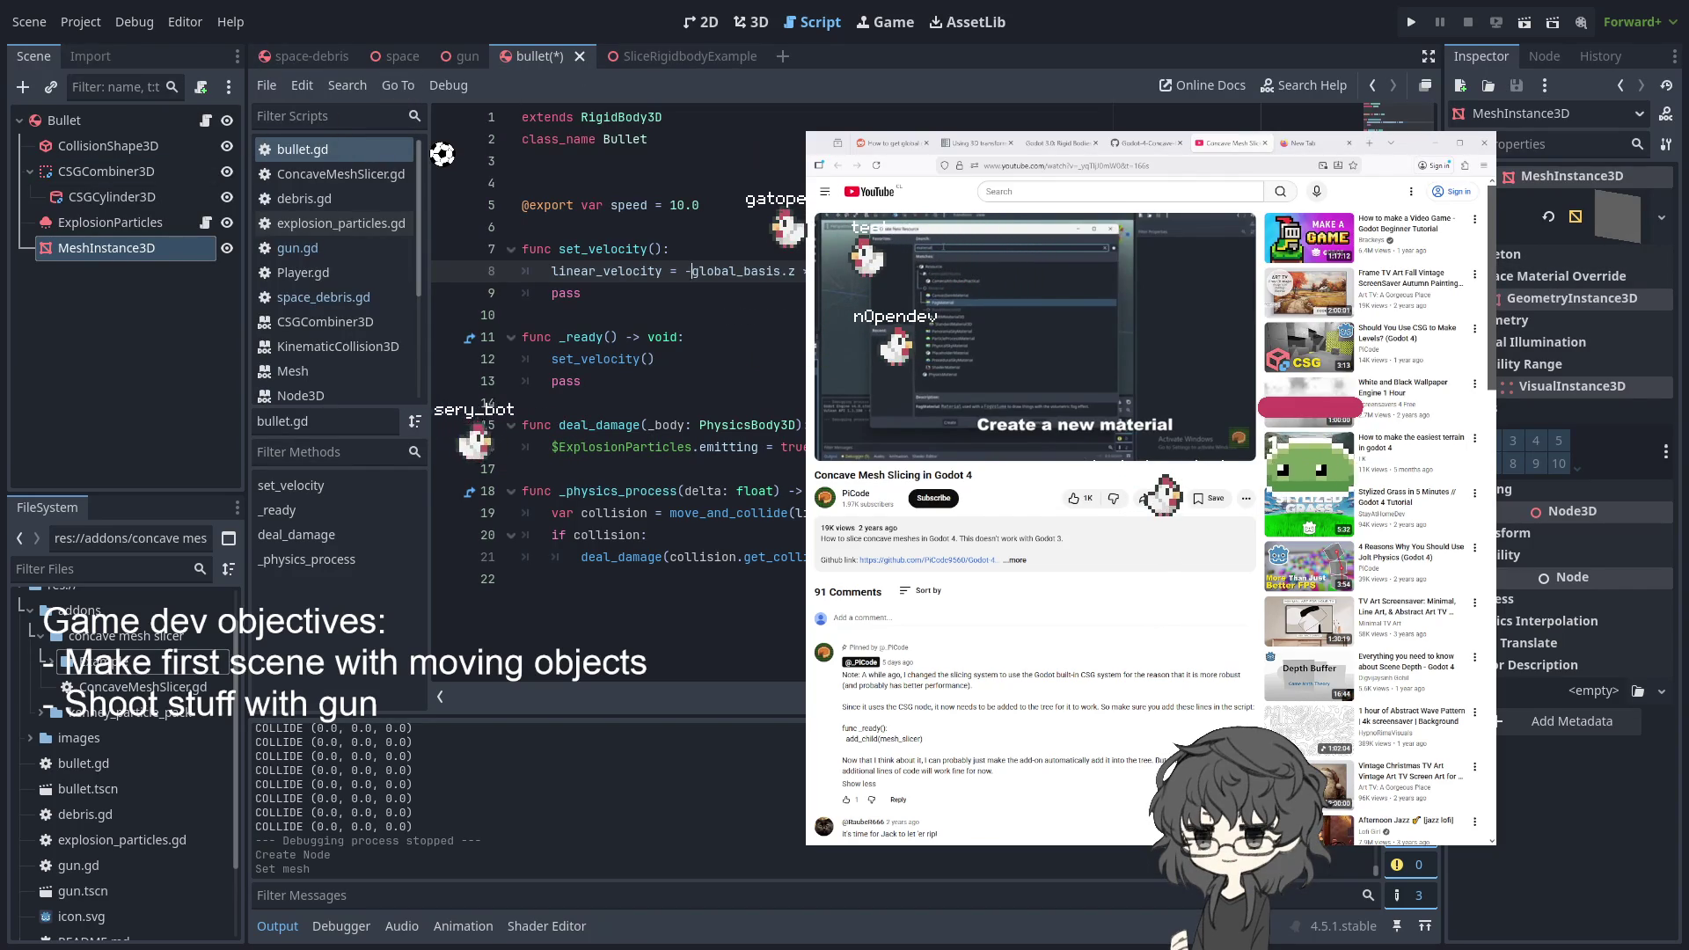
pyautogui.click(590, 293)
pyautogui.hotkey('ctrl', 's')
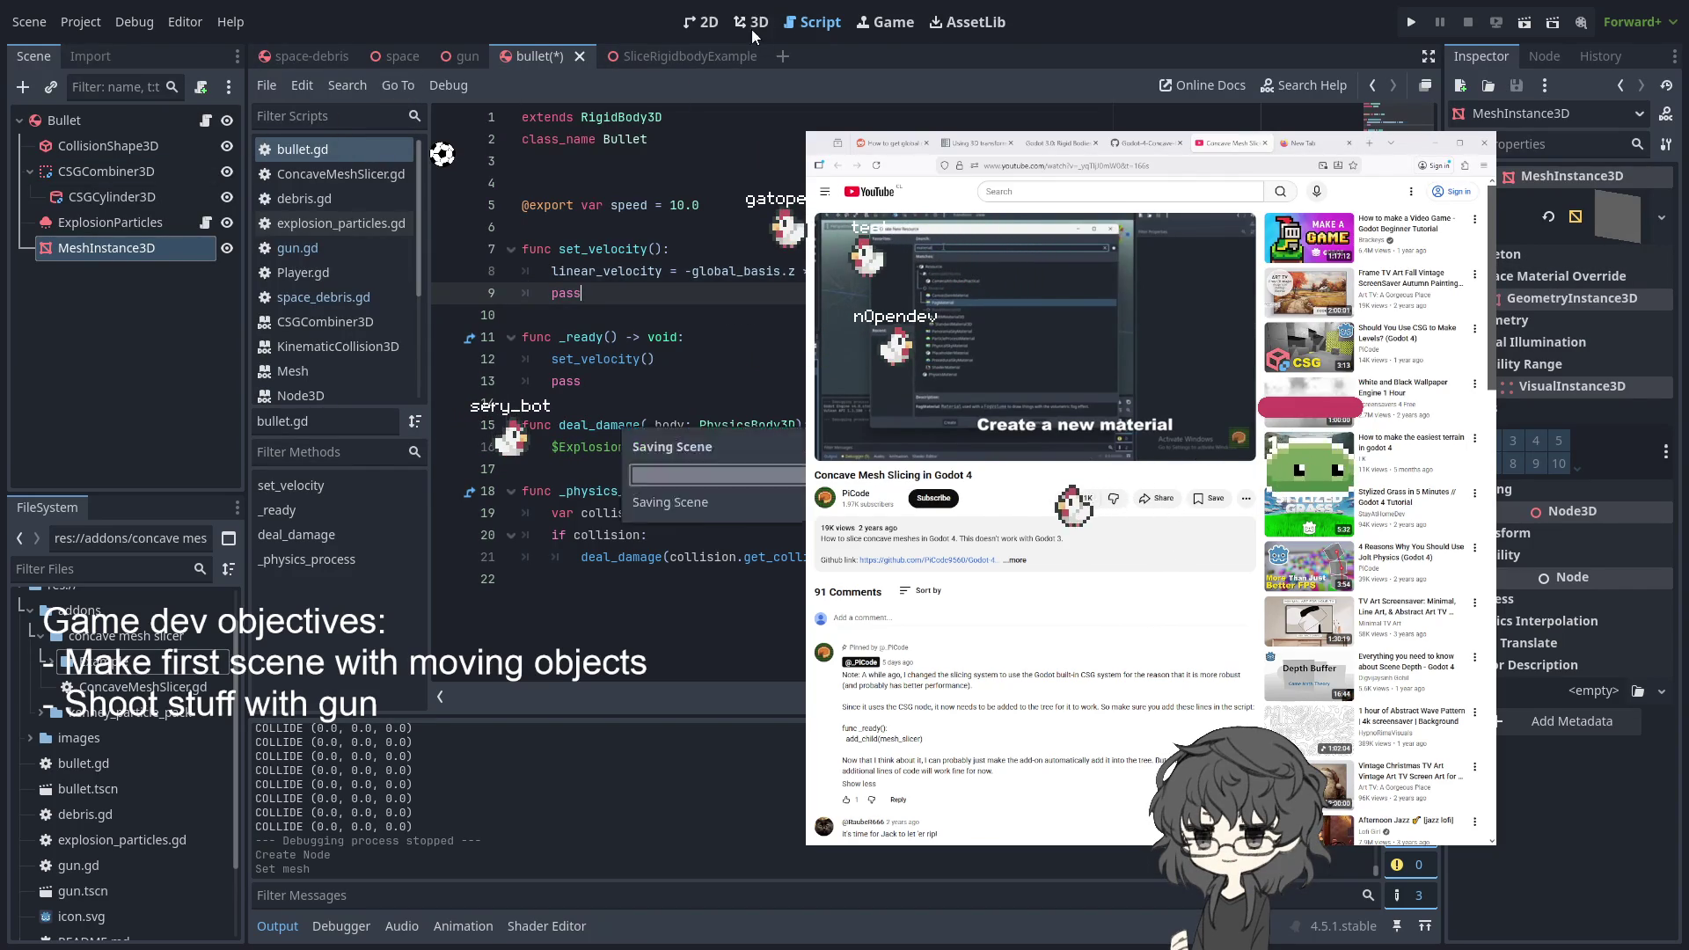
# - In the tilted 3D view, move the MeshInstance3D forward along the Z axis
pyautogui.click(752, 26)
pyautogui.press('KP_8')
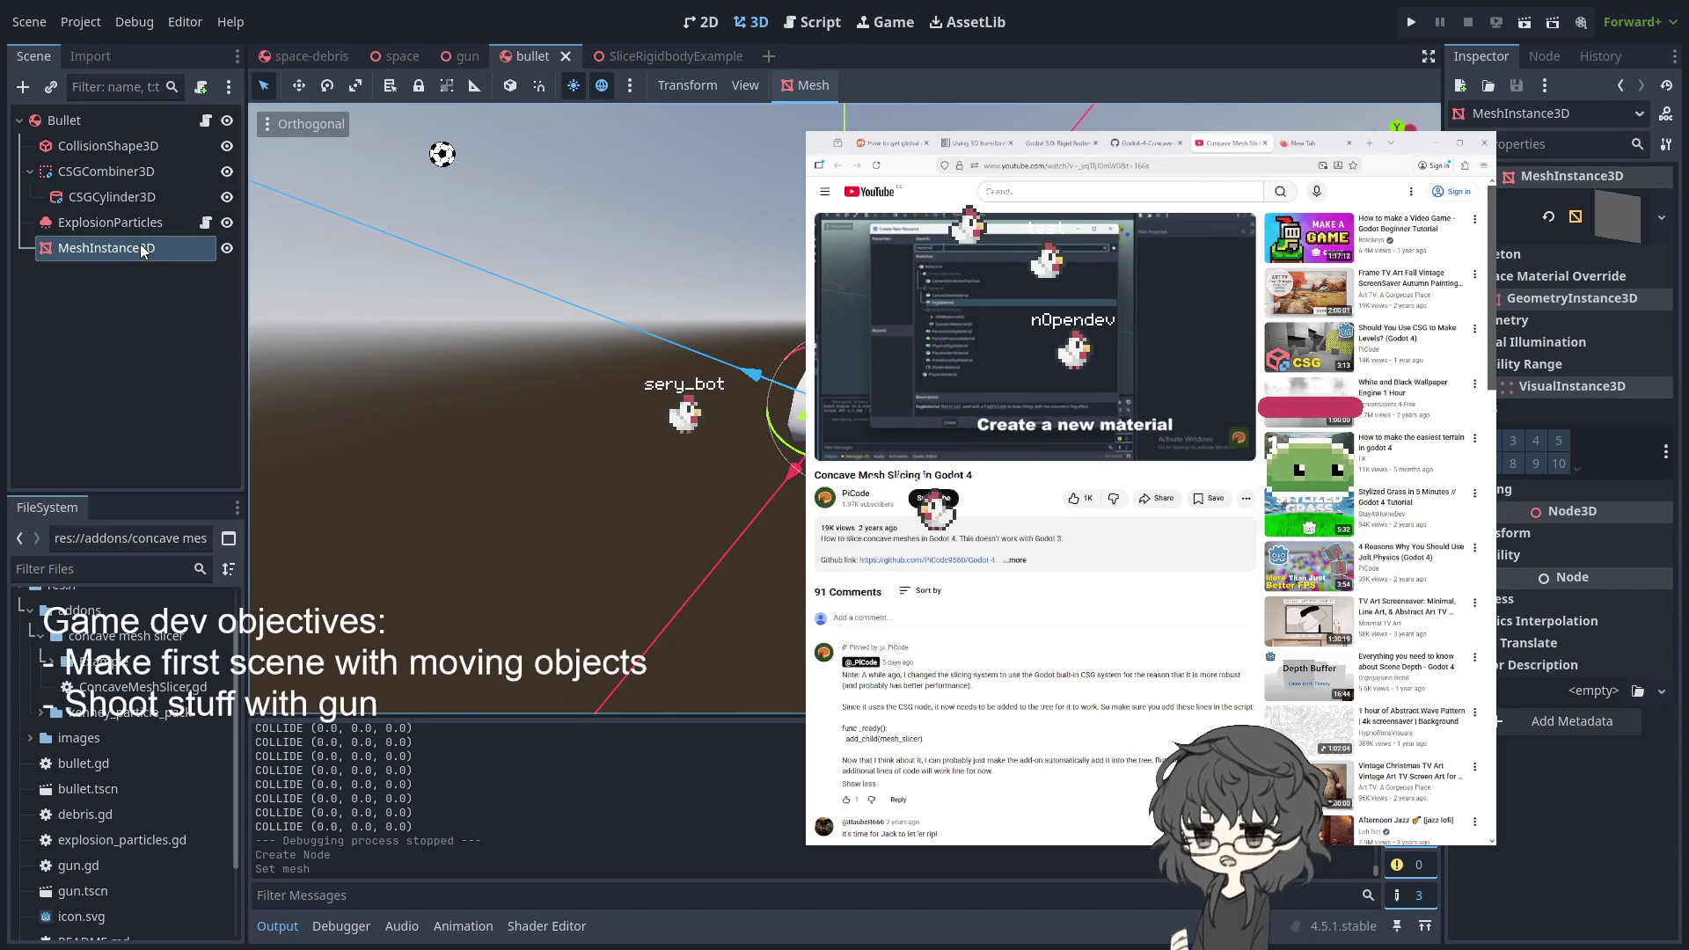
pyautogui.press('g')
pyautogui.press('z')
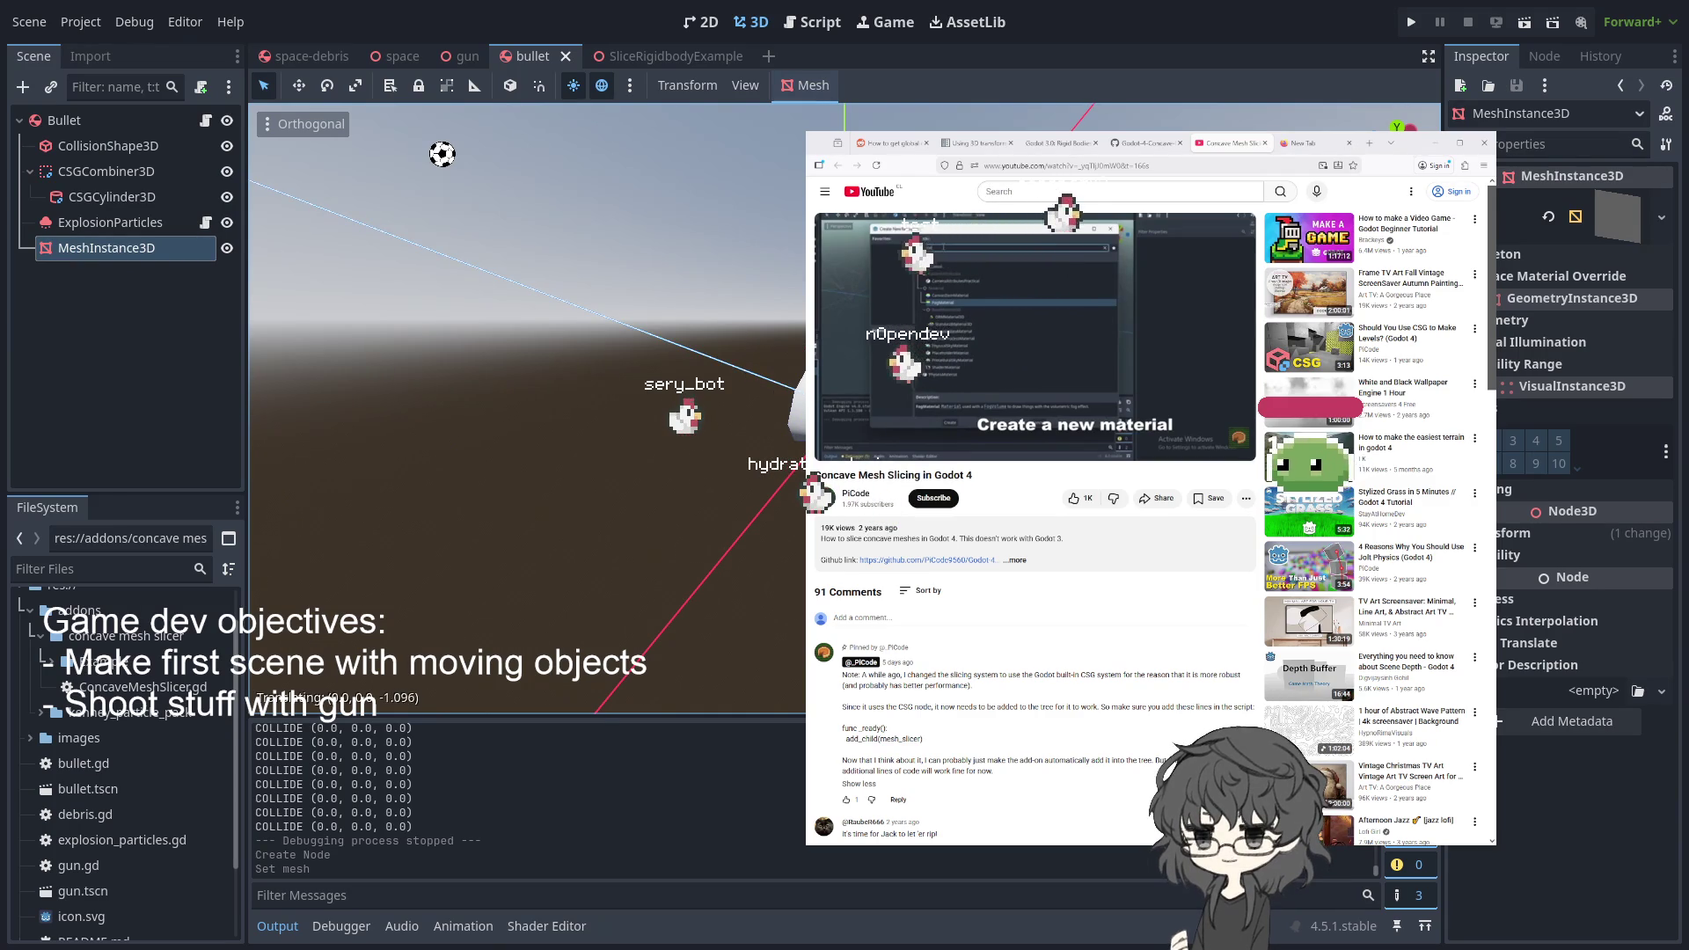
pyautogui.click(803, 434)
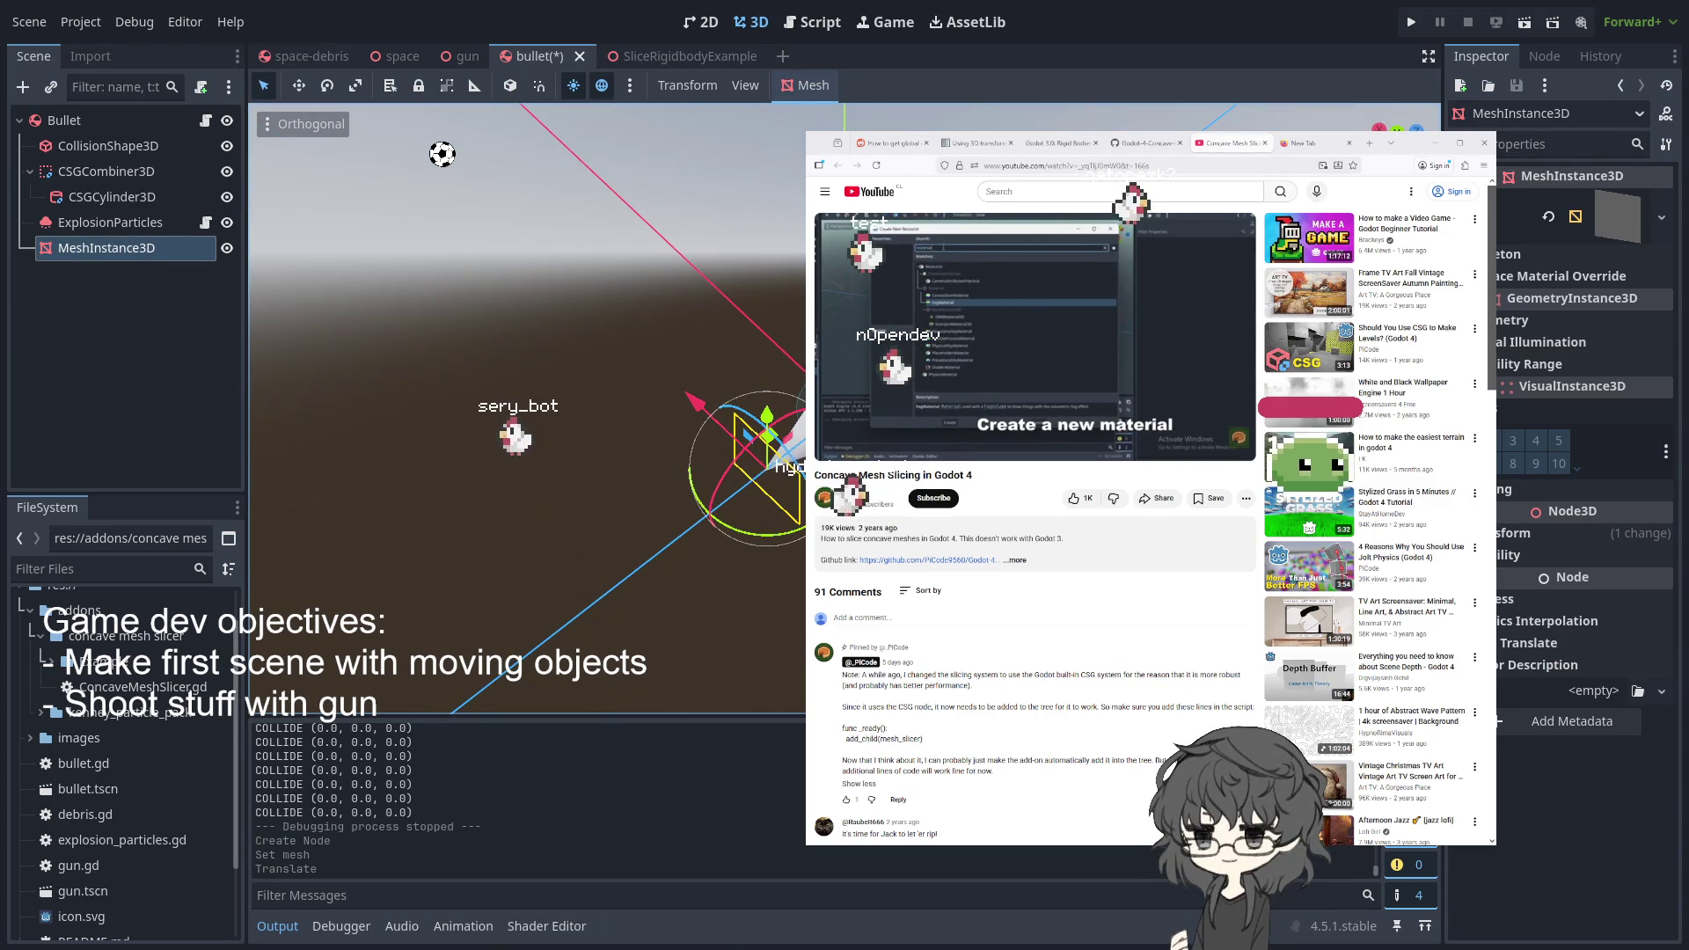
# - Rotate the mesh 90 degrees, adjust it along Z again, and reselect it
pyautogui.press('r')
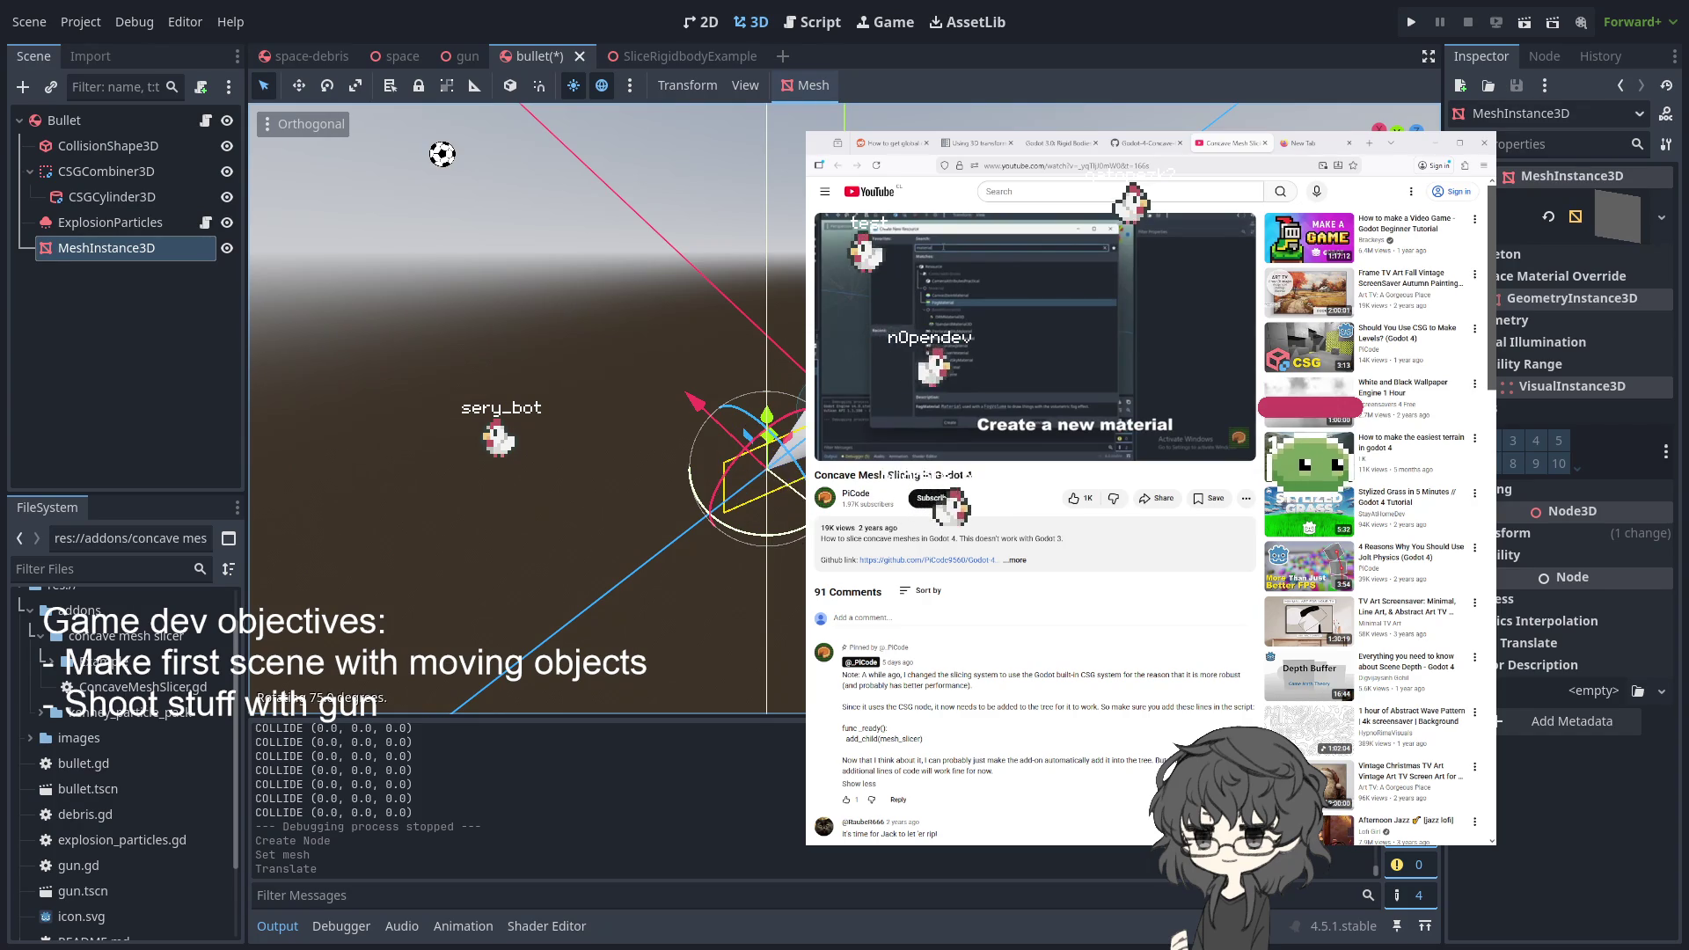
pyautogui.press('Return')
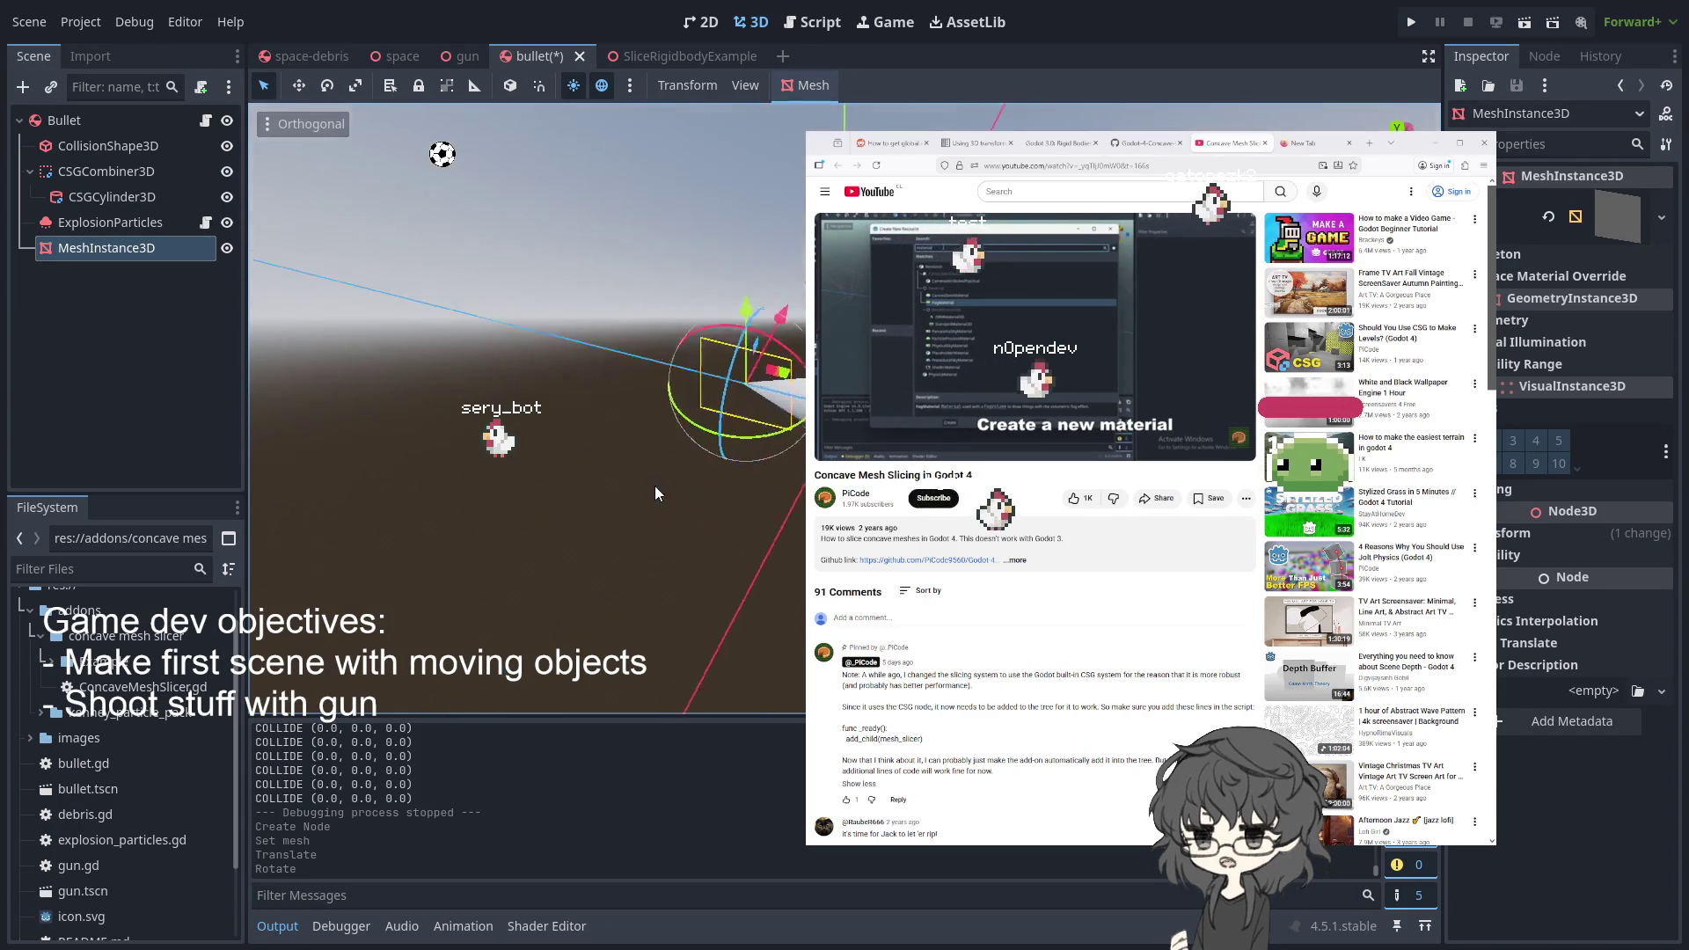
pyautogui.press('g')
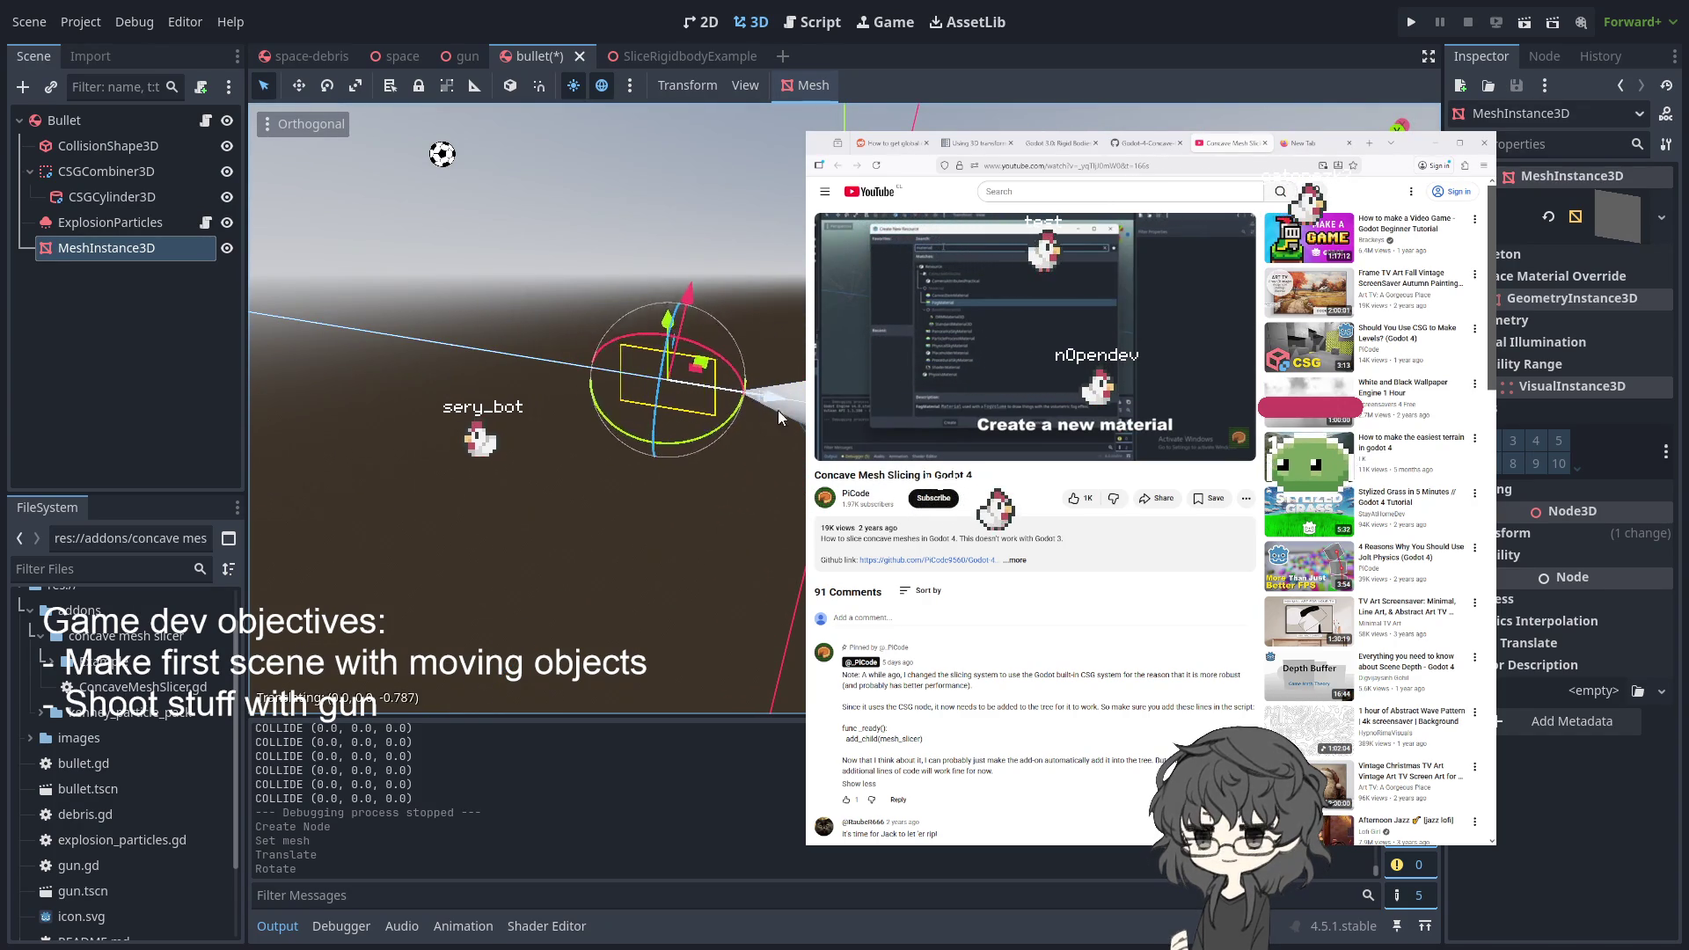
pyautogui.press('Return')
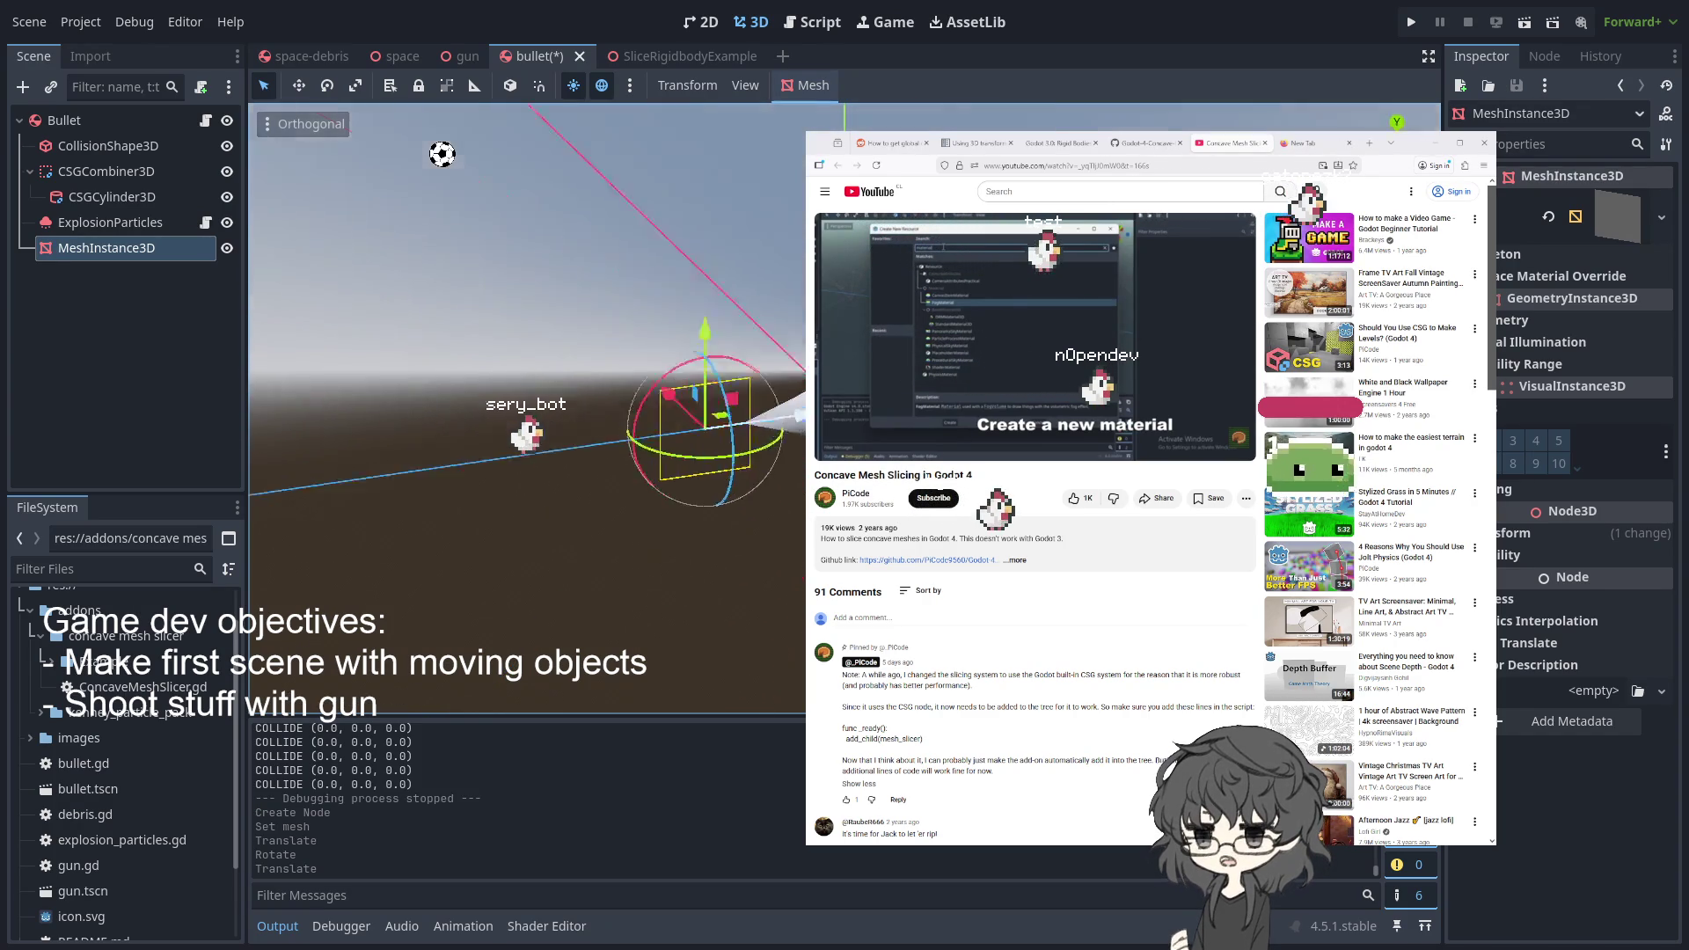
pyautogui.click(194, 271)
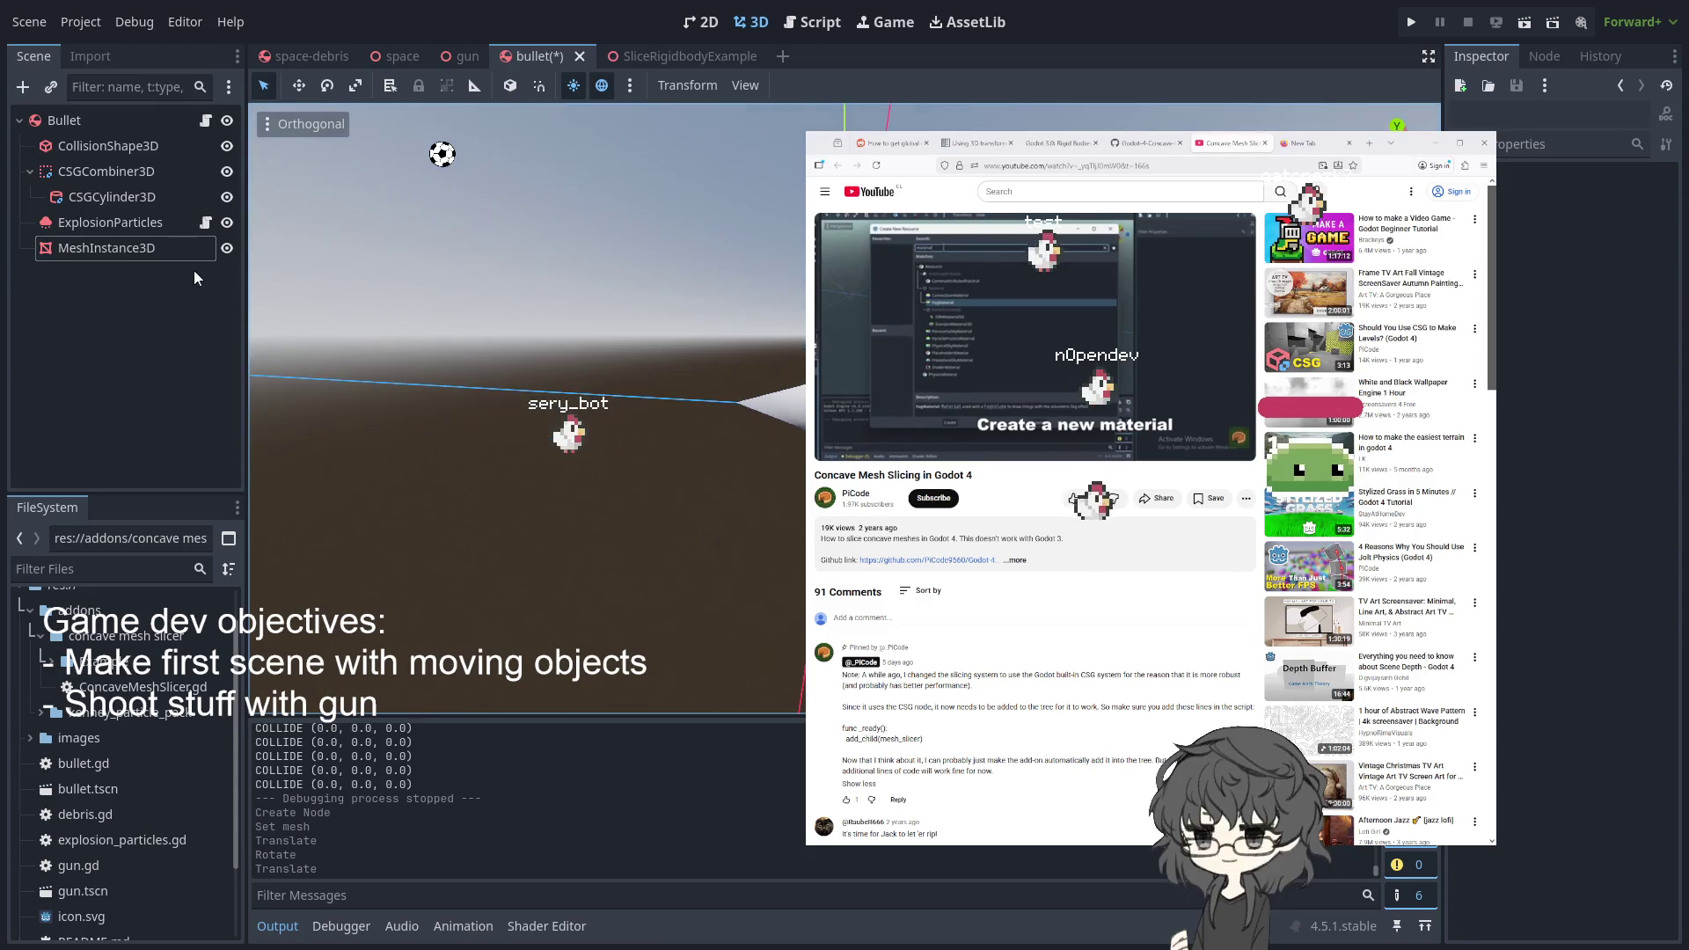
pyautogui.click(117, 250)
pyautogui.scroll(3, 665, 530)
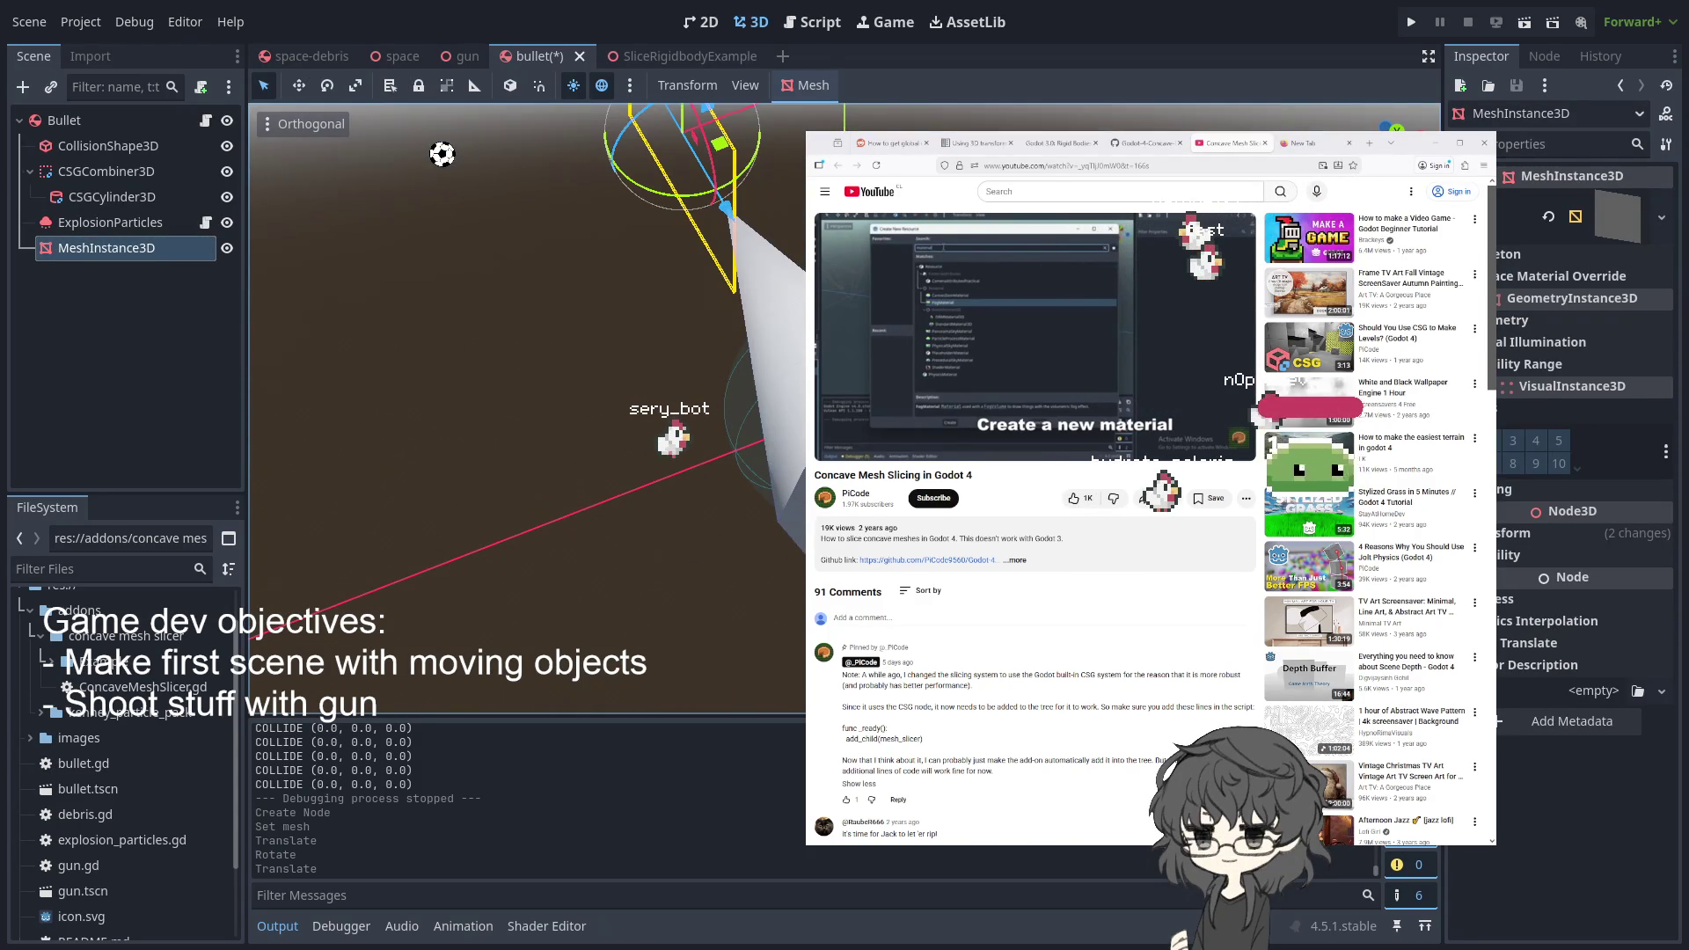
# - Turn on Flip Faces and Add UV2 in the MeshInstance3D's QuadMesh properties
pyautogui.scroll(-2, 528, 405)
pyautogui.click(1606, 224)
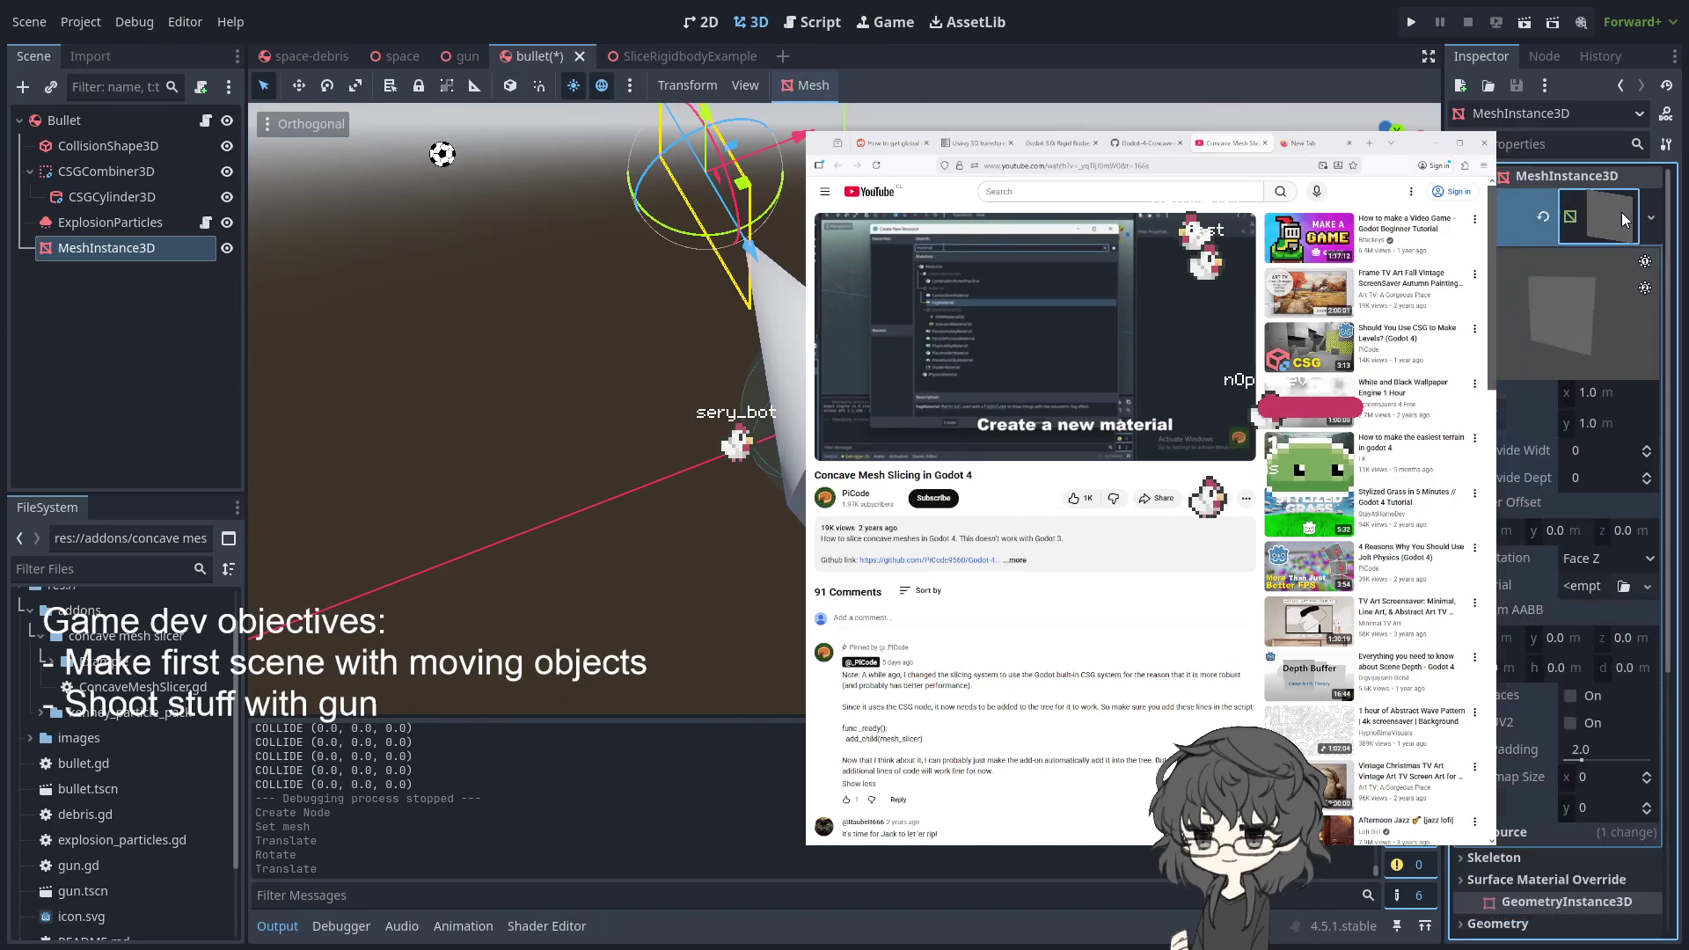
pyautogui.scroll(-2, 1533, 452)
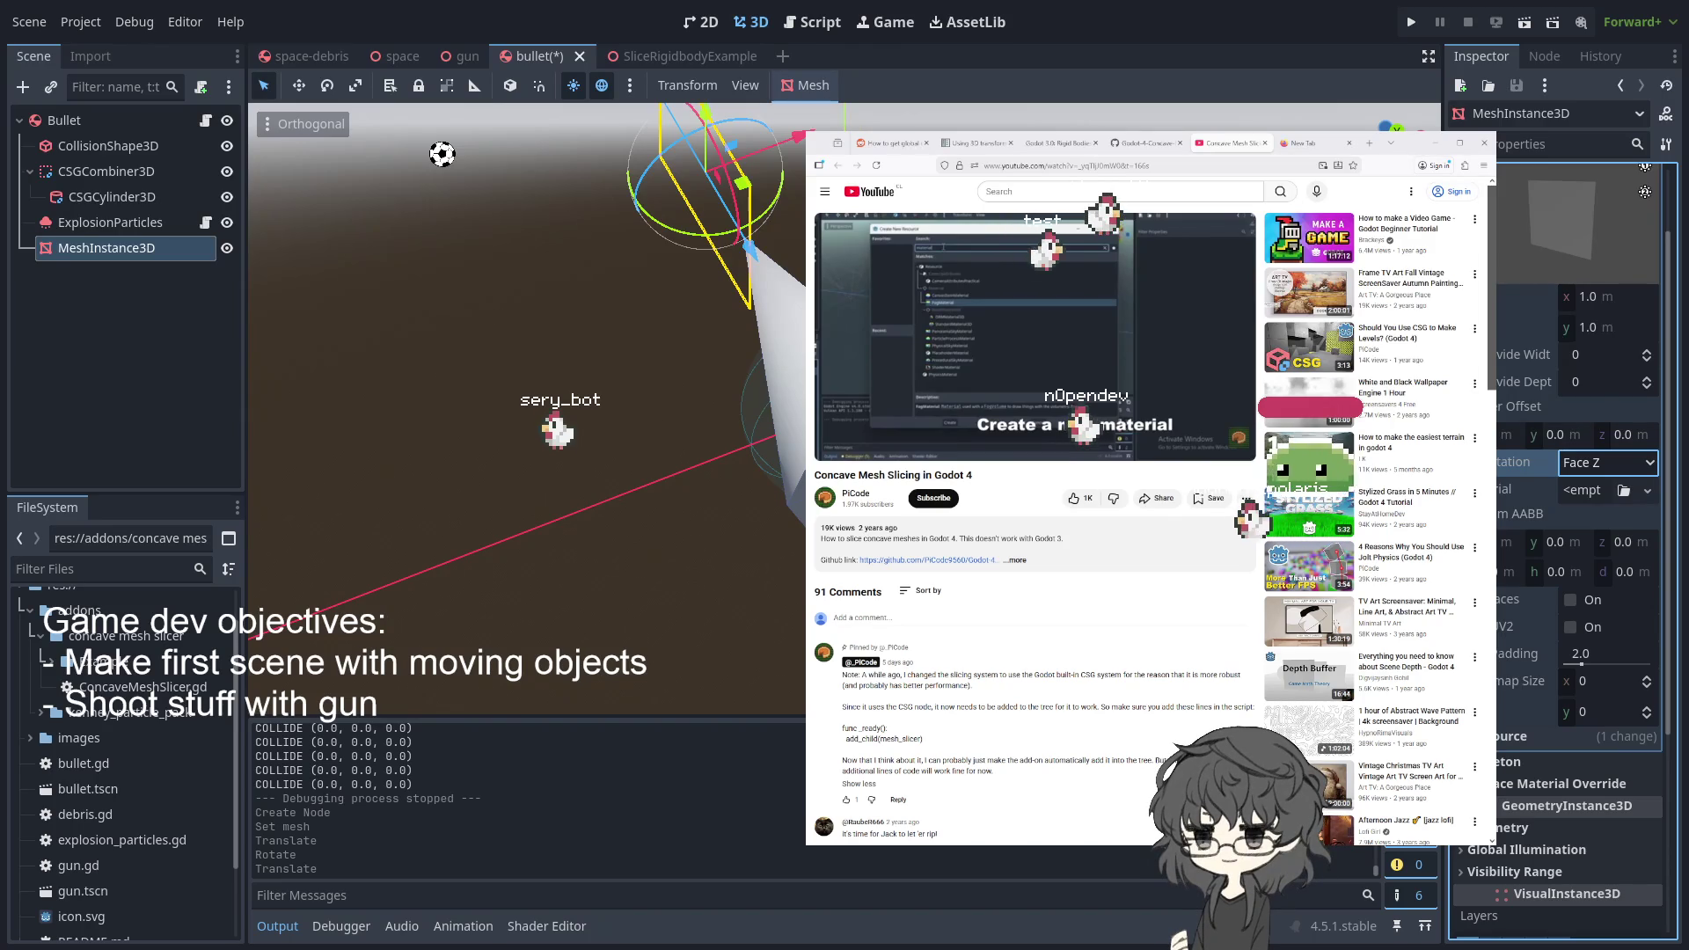
pyautogui.click(1570, 600)
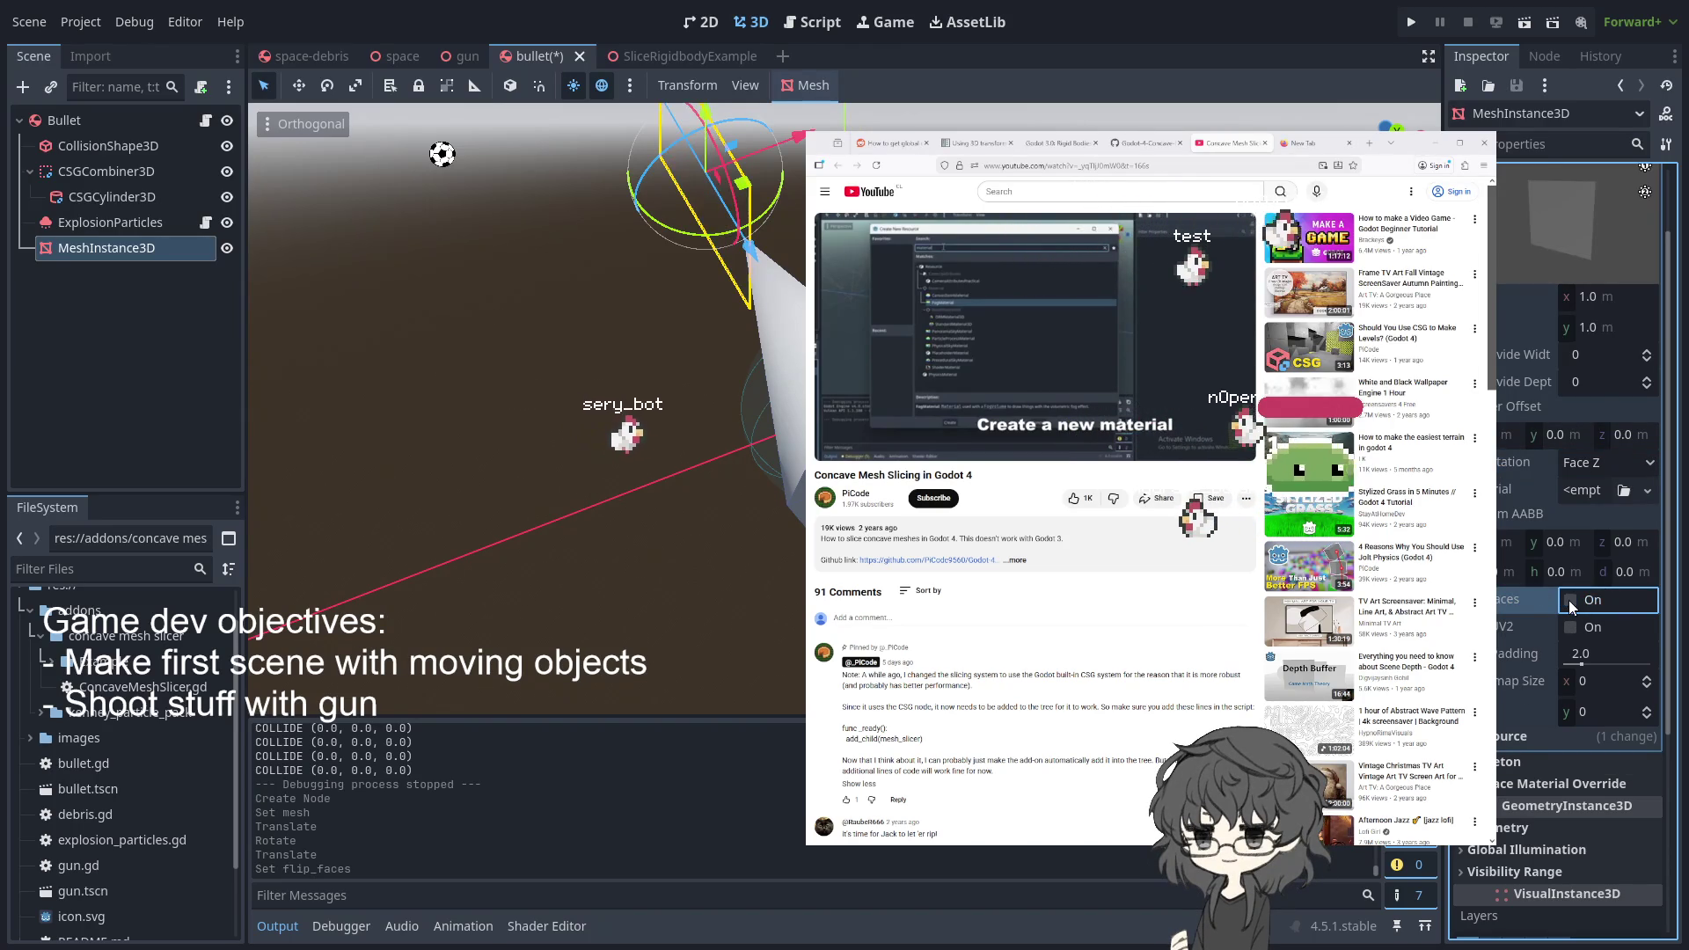
pyautogui.click(1570, 630)
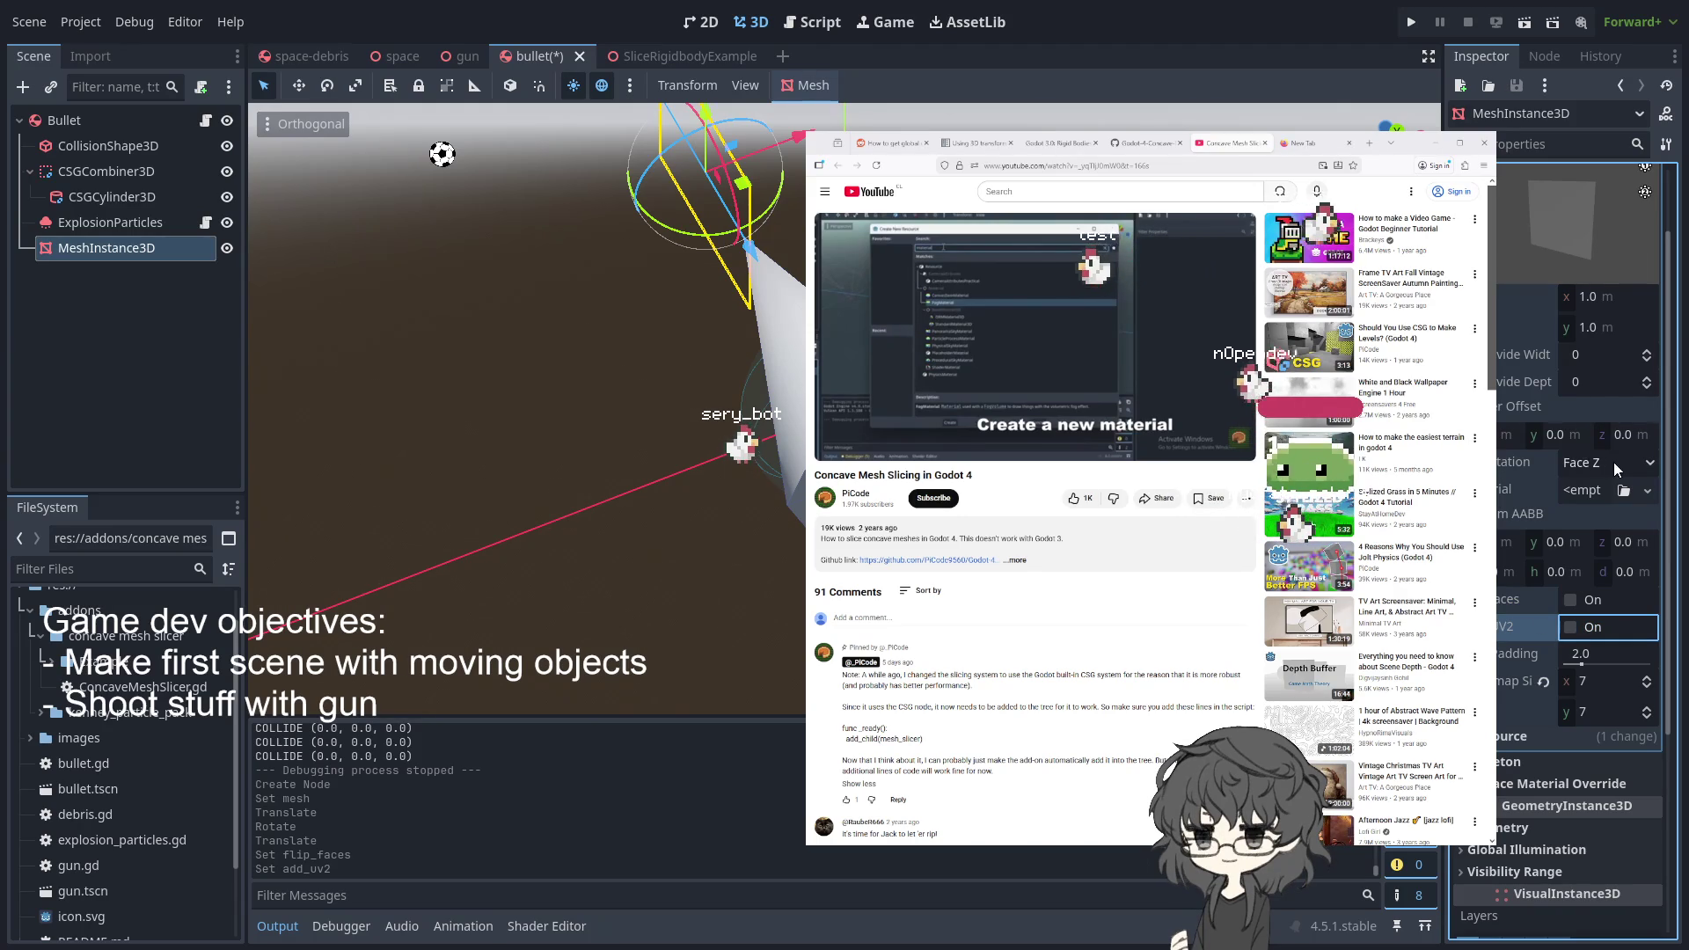
# - Review the quad's orientation, collapse the mesh, and reveal the empty Surface Material Override slot
pyautogui.click(1643, 465)
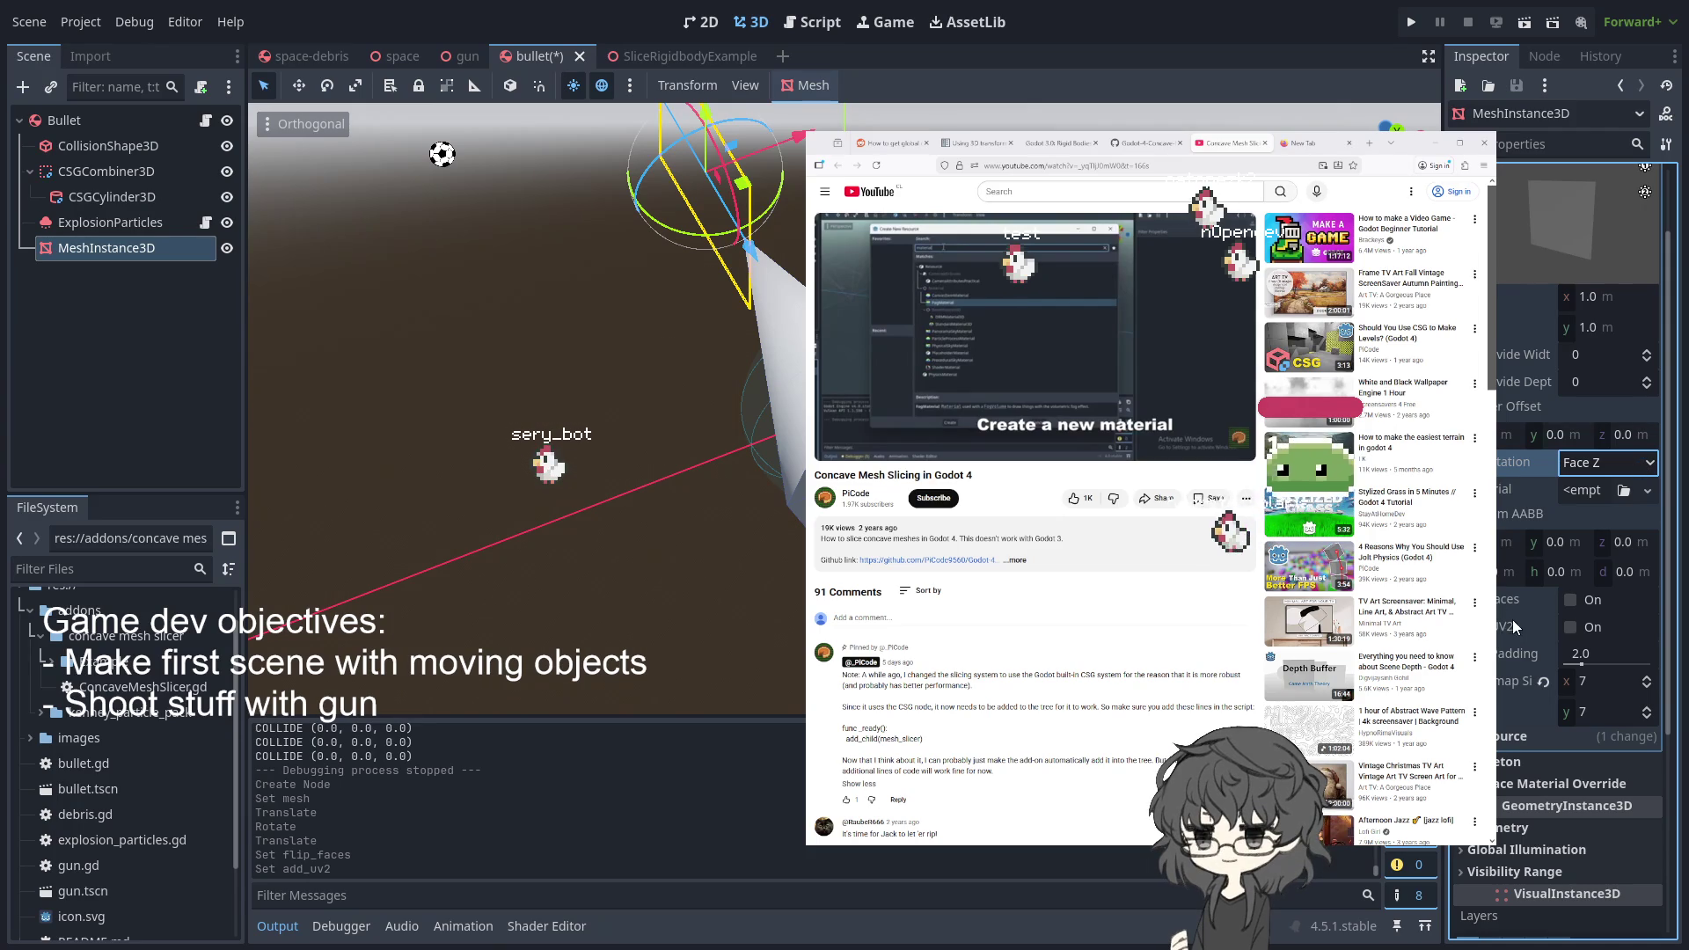
pyautogui.scroll(-5, 1522, 628)
pyautogui.scroll(3, 1533, 466)
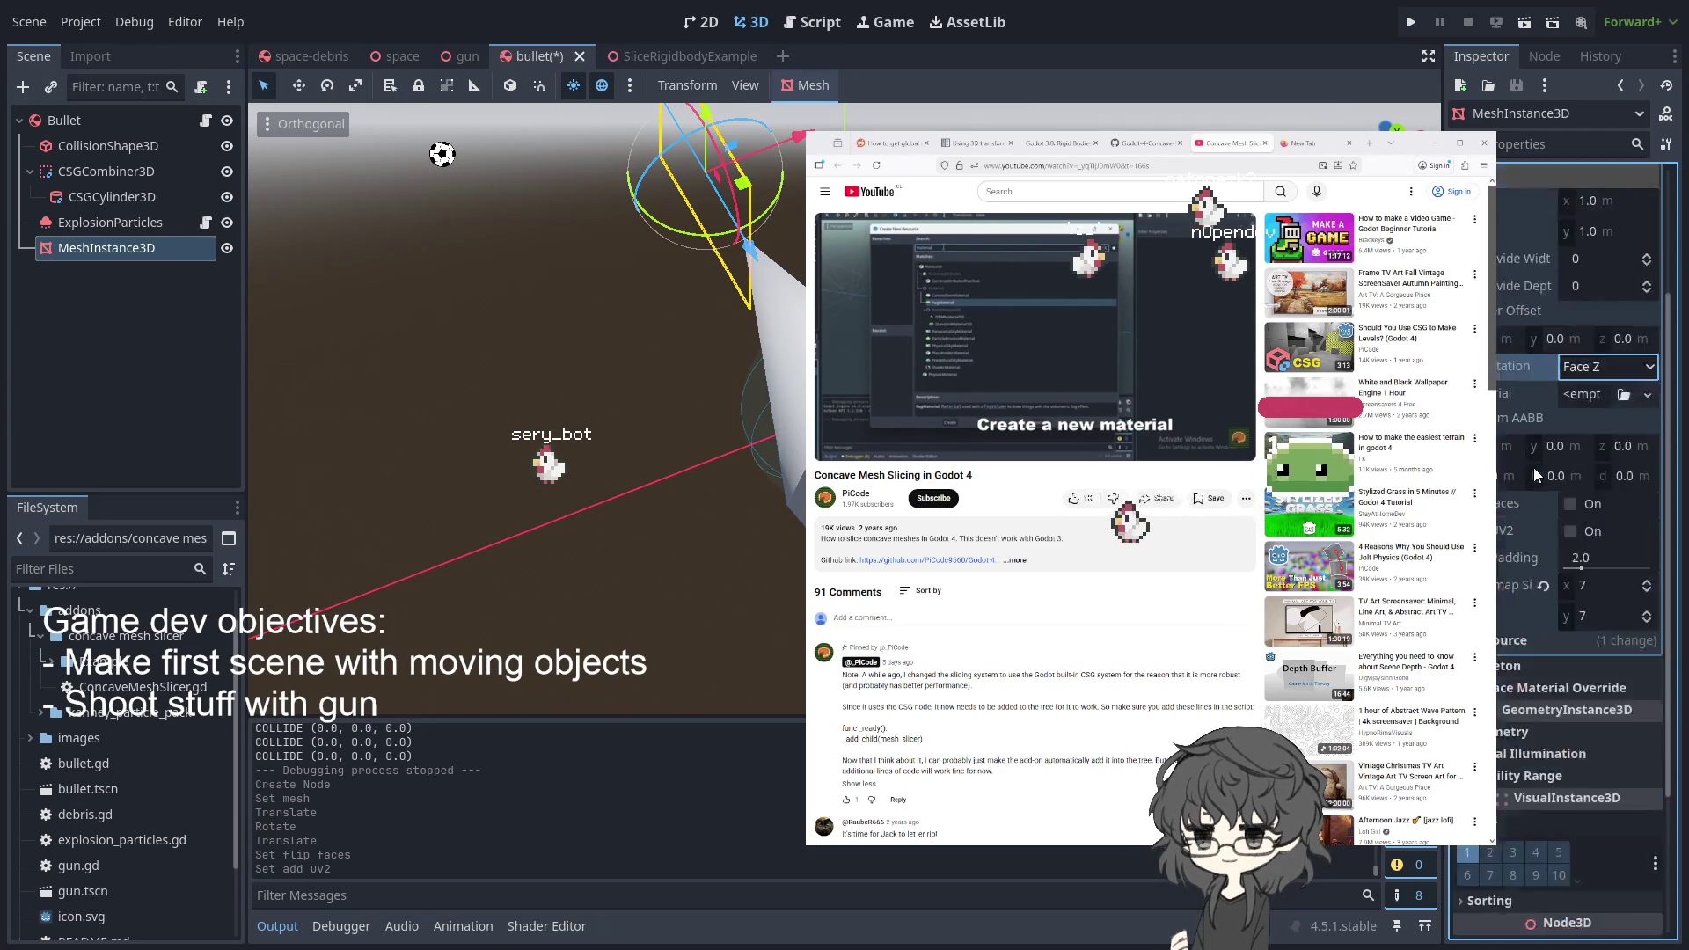
pyautogui.scroll(3, 1533, 466)
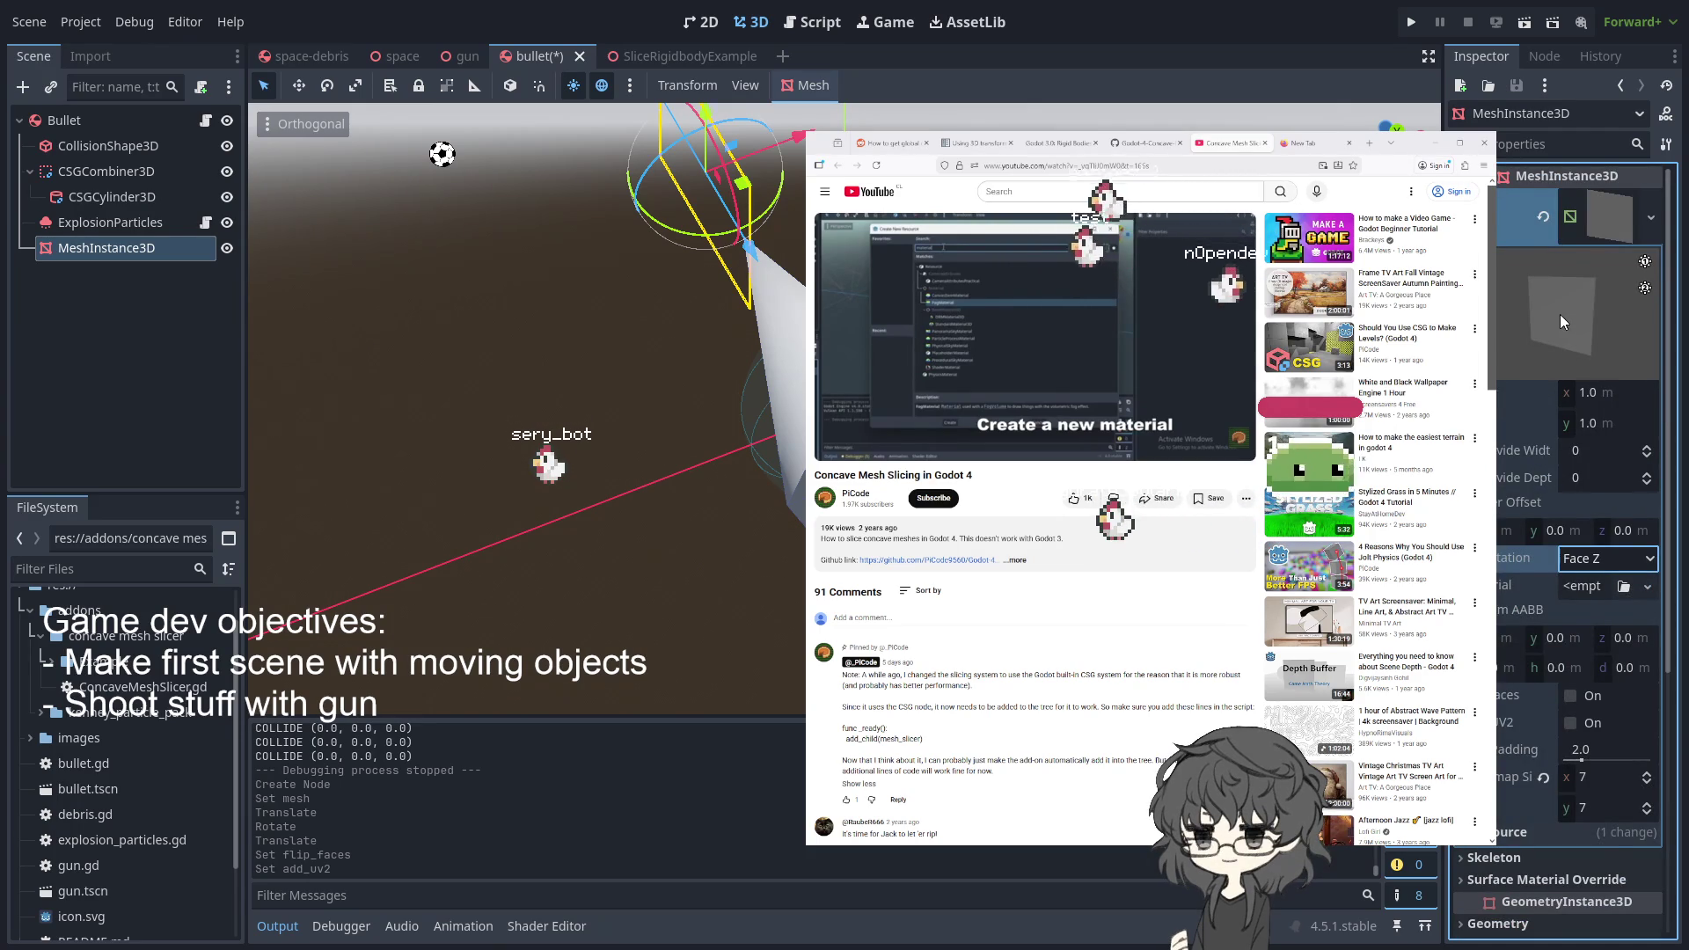
pyautogui.click(1619, 208)
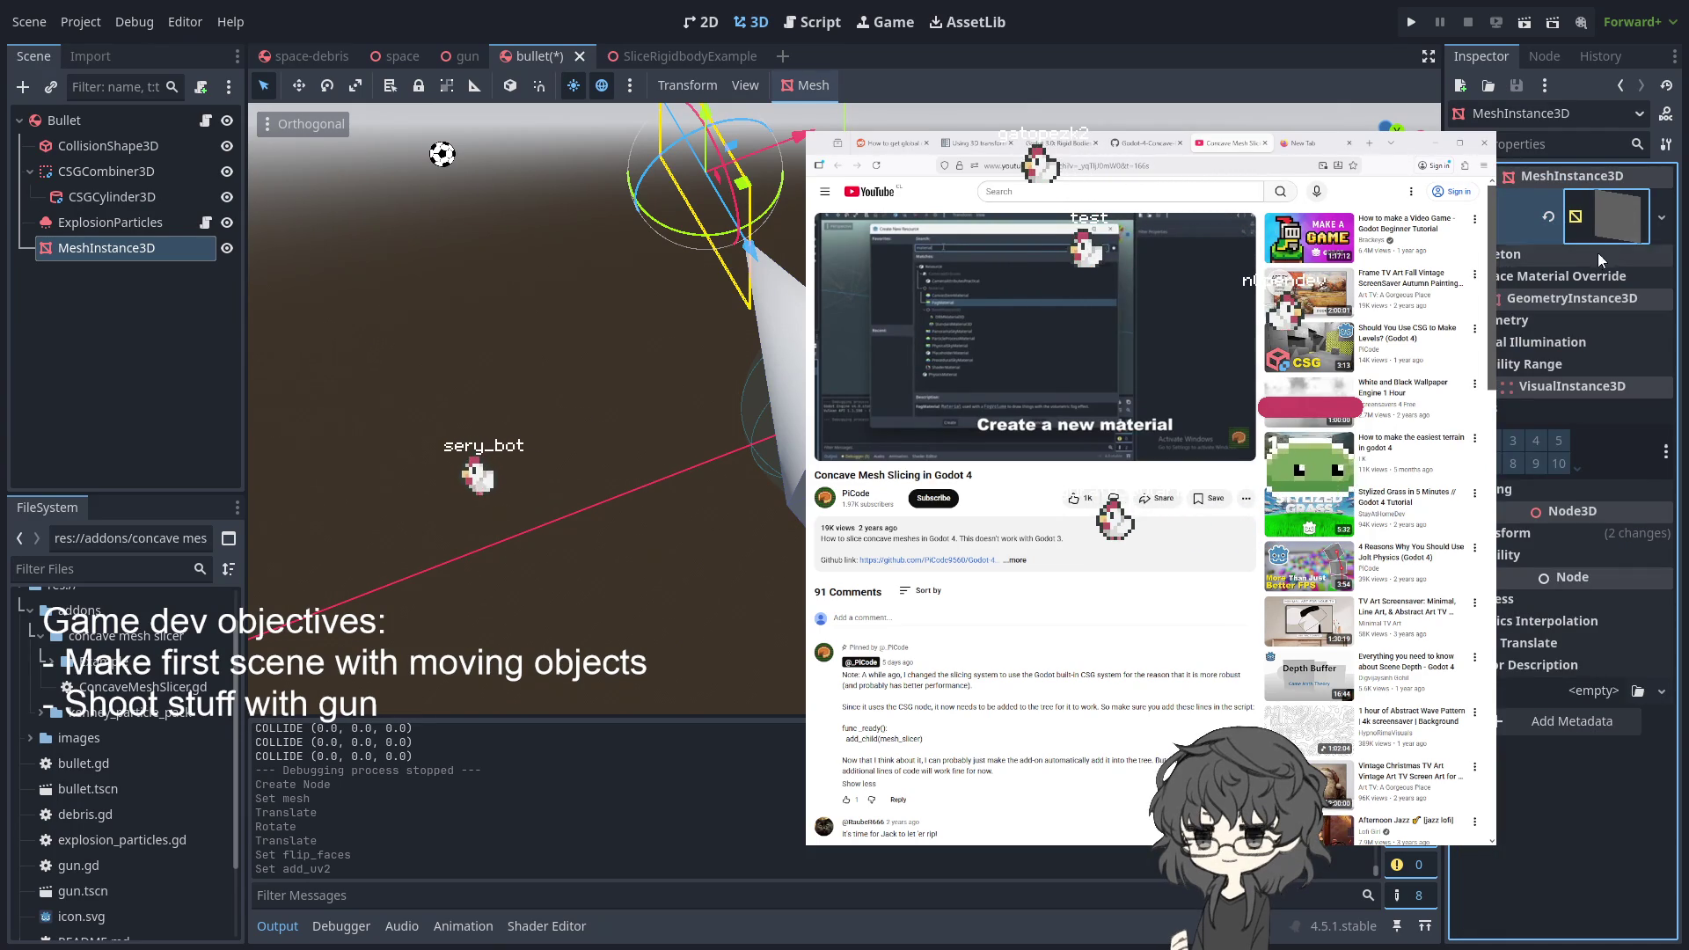
pyautogui.click(1565, 259)
pyautogui.click(1554, 261)
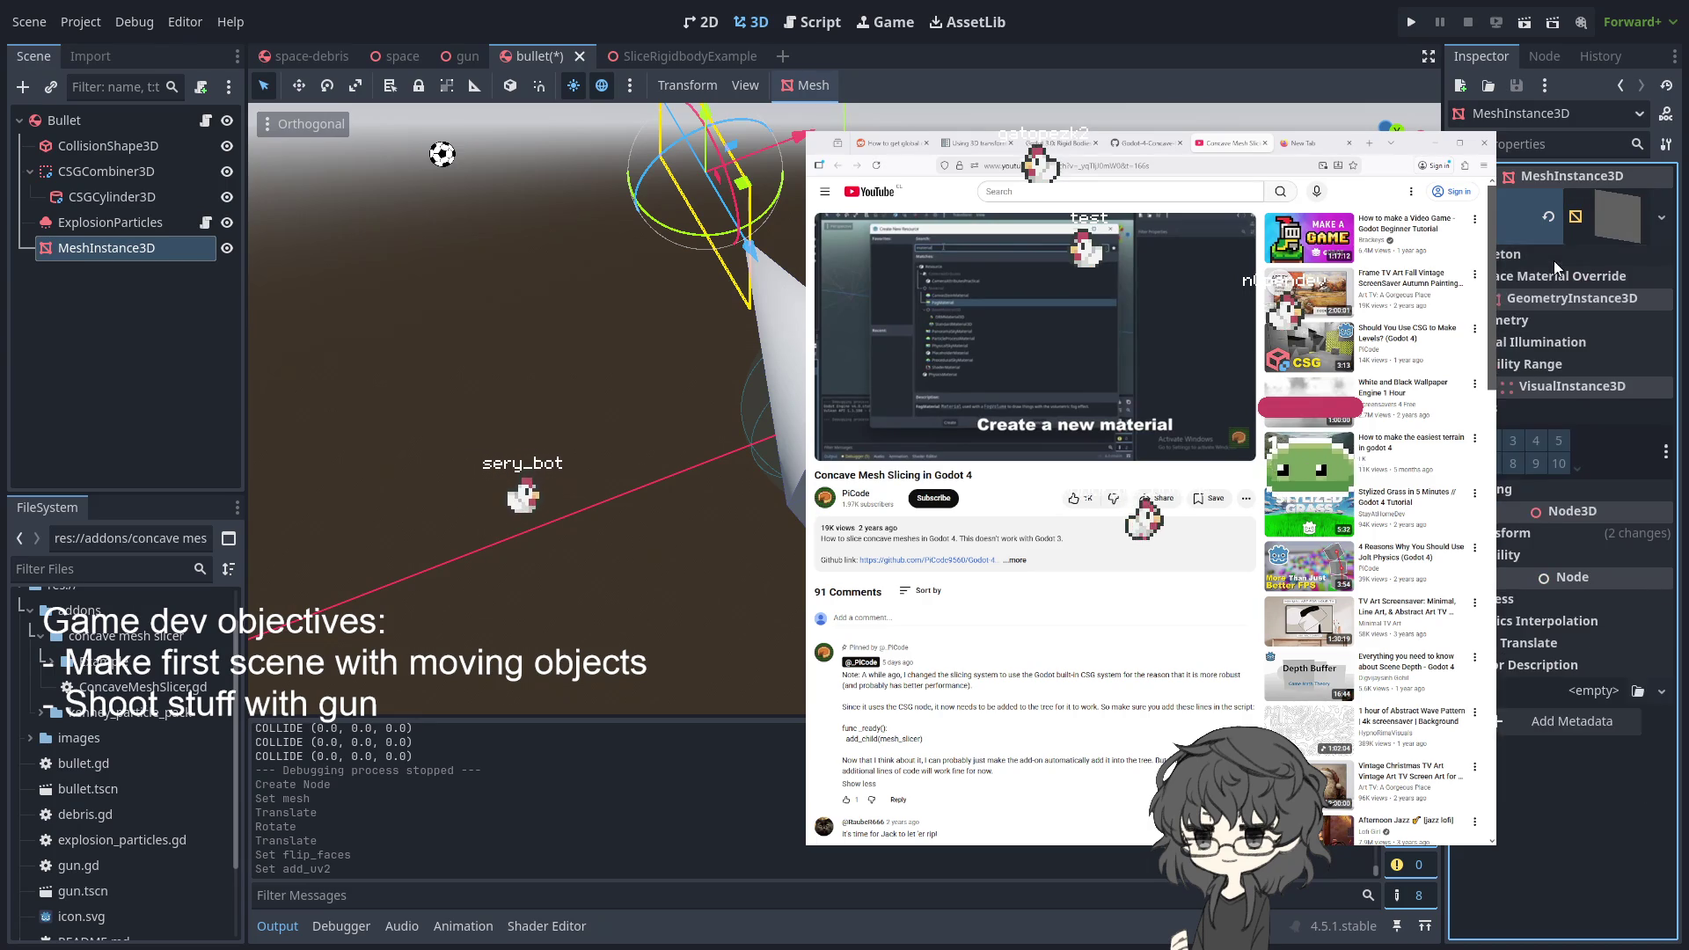
pyautogui.click(1540, 275)
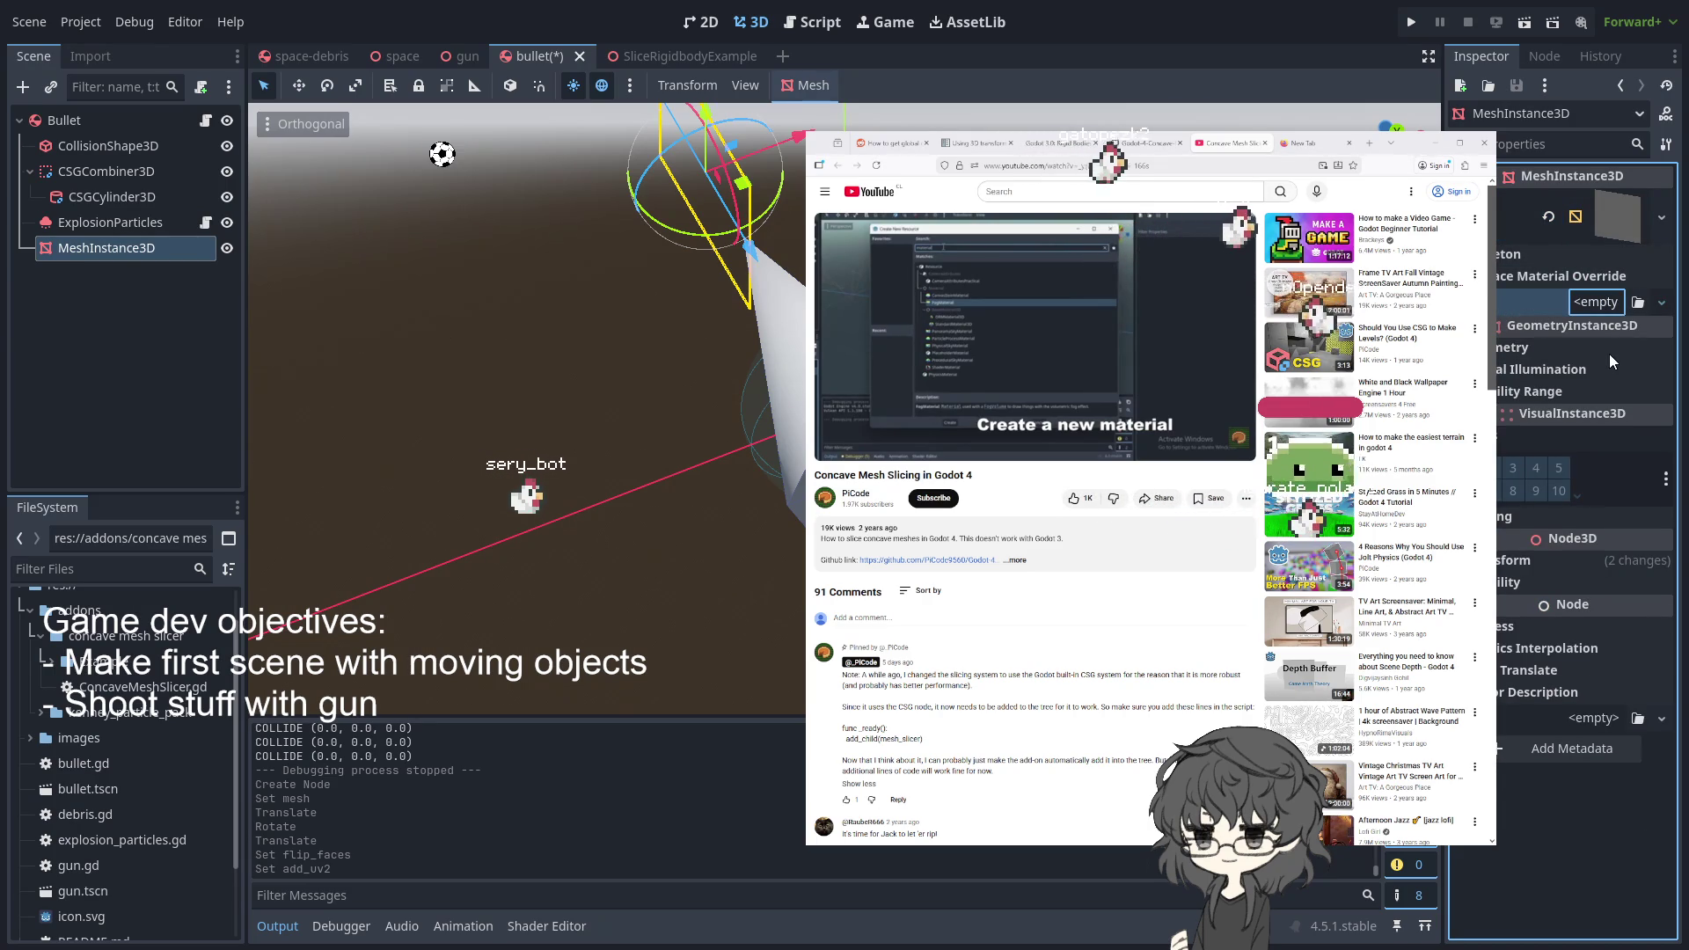
pyautogui.click(1596, 300)
pyautogui.click(1538, 385)
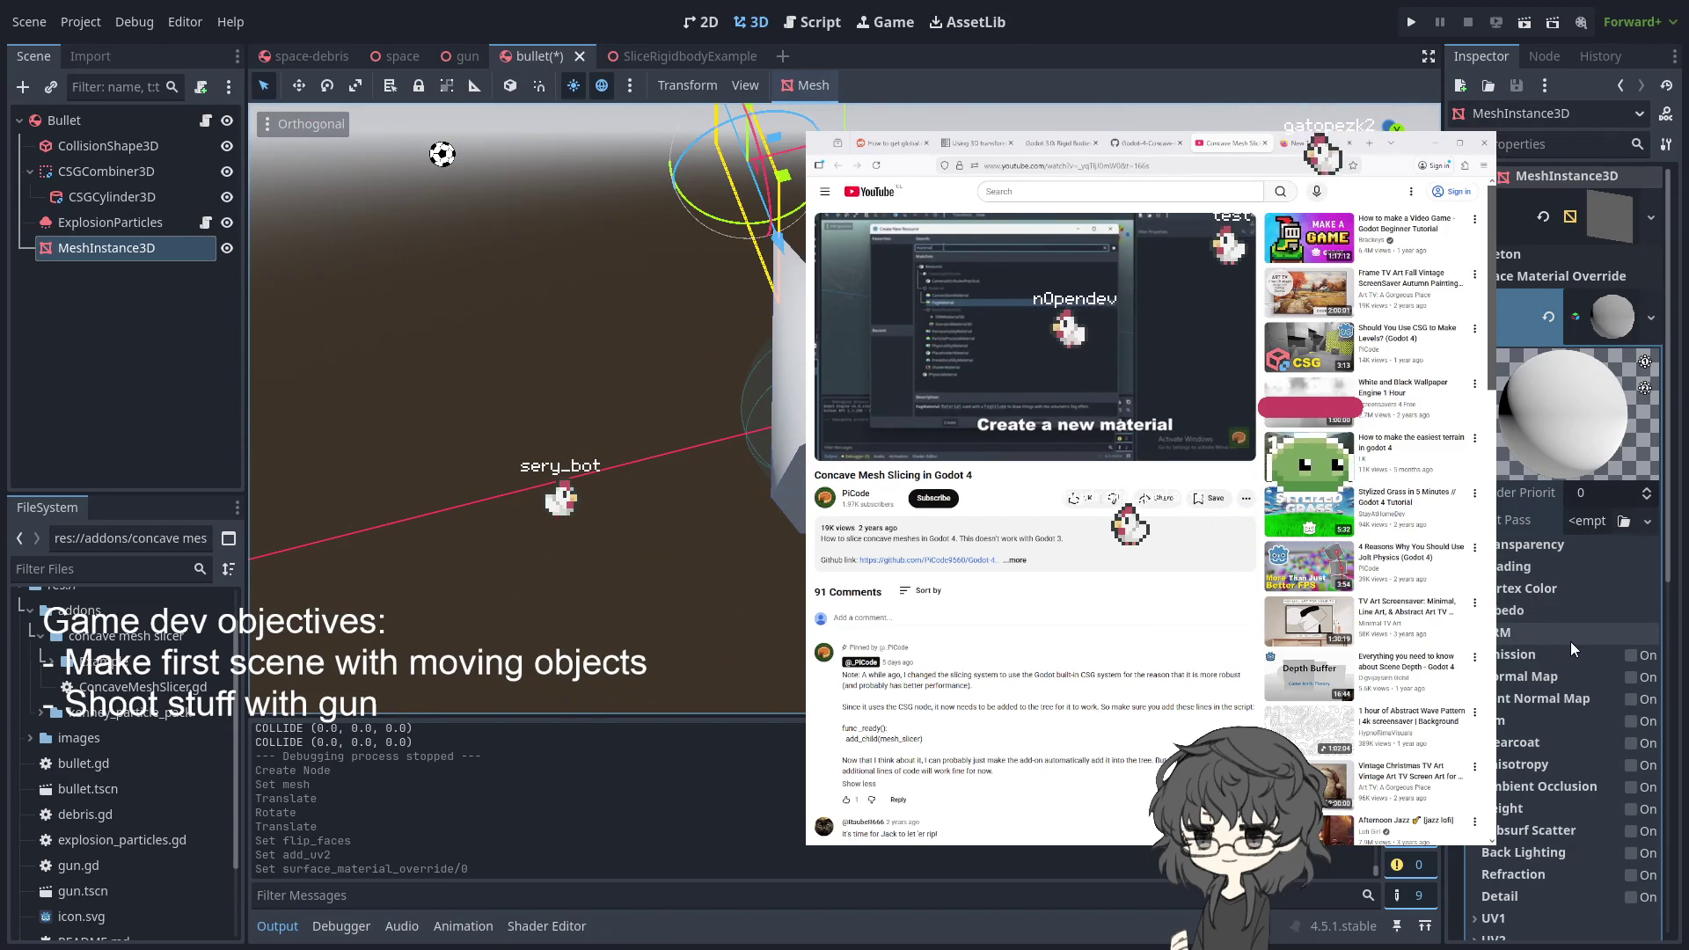
pyautogui.scroll(-3, 1564, 640)
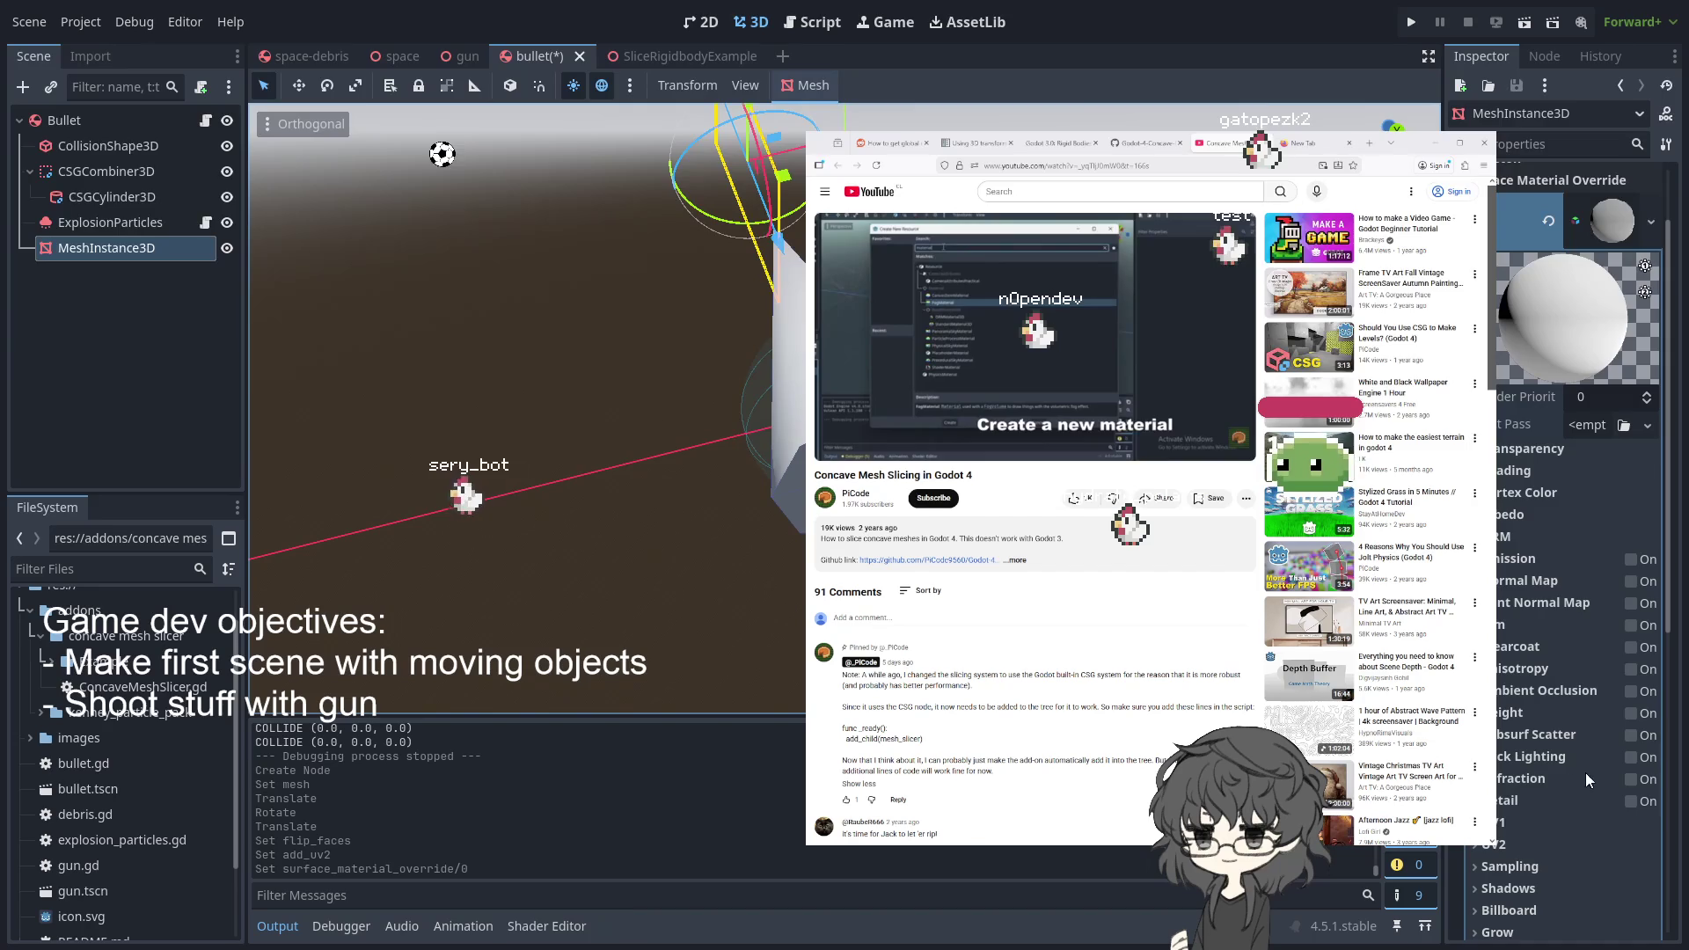
pyautogui.scroll(-5, 1534, 755)
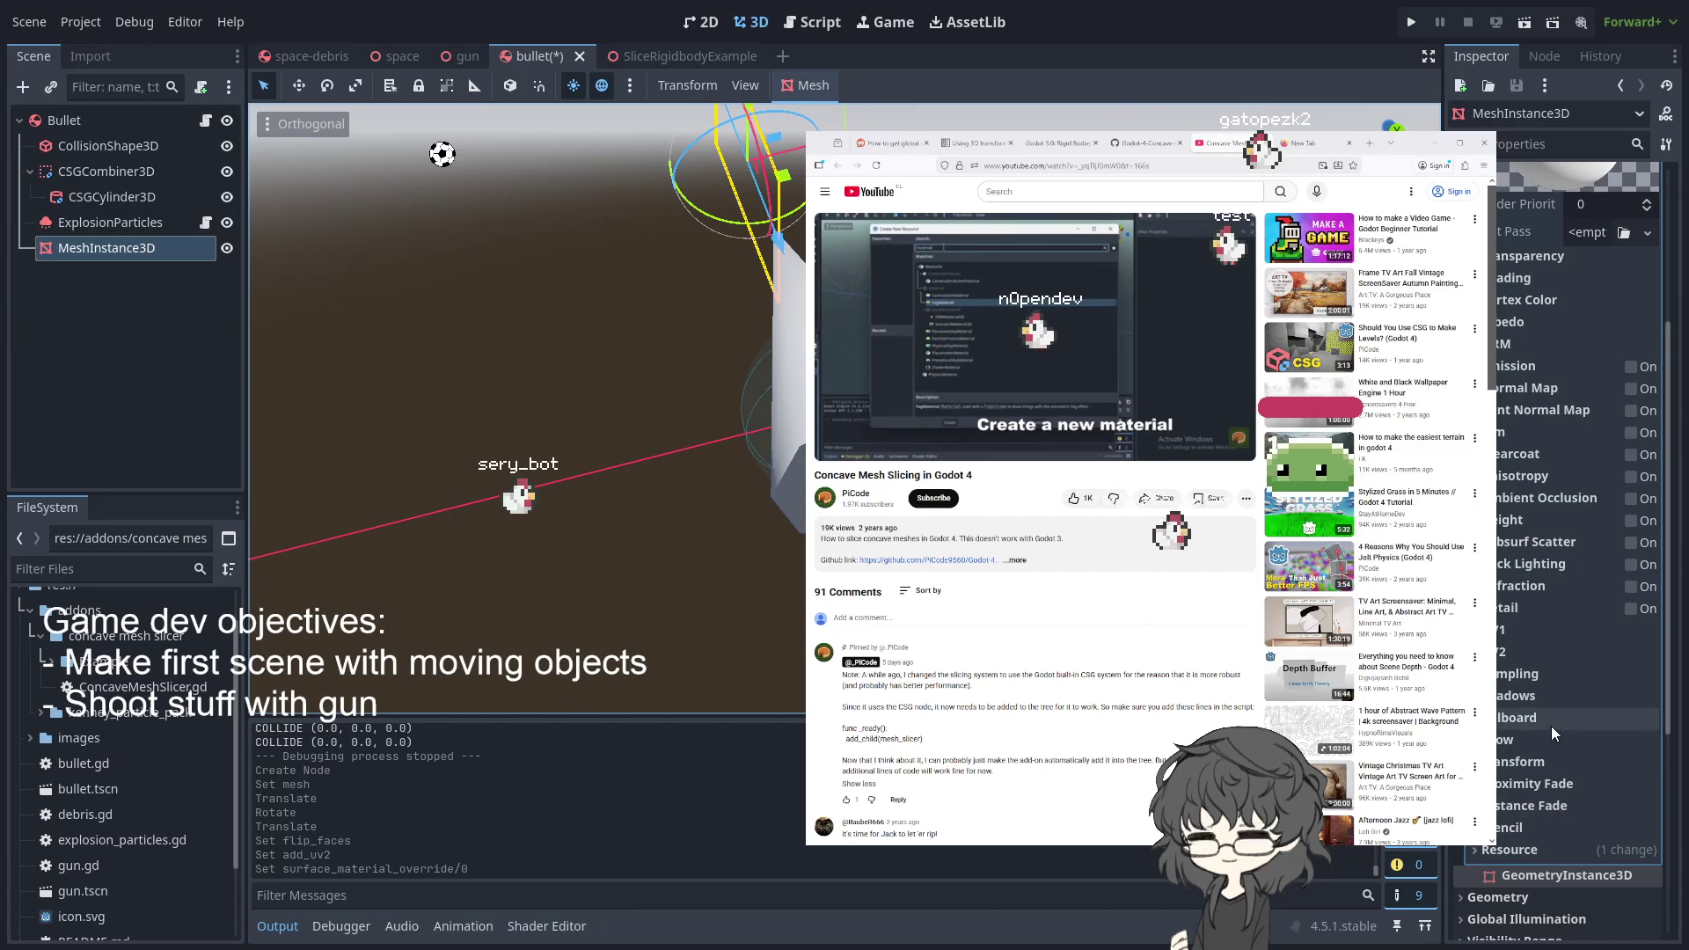
pyautogui.scroll(8, 1571, 672)
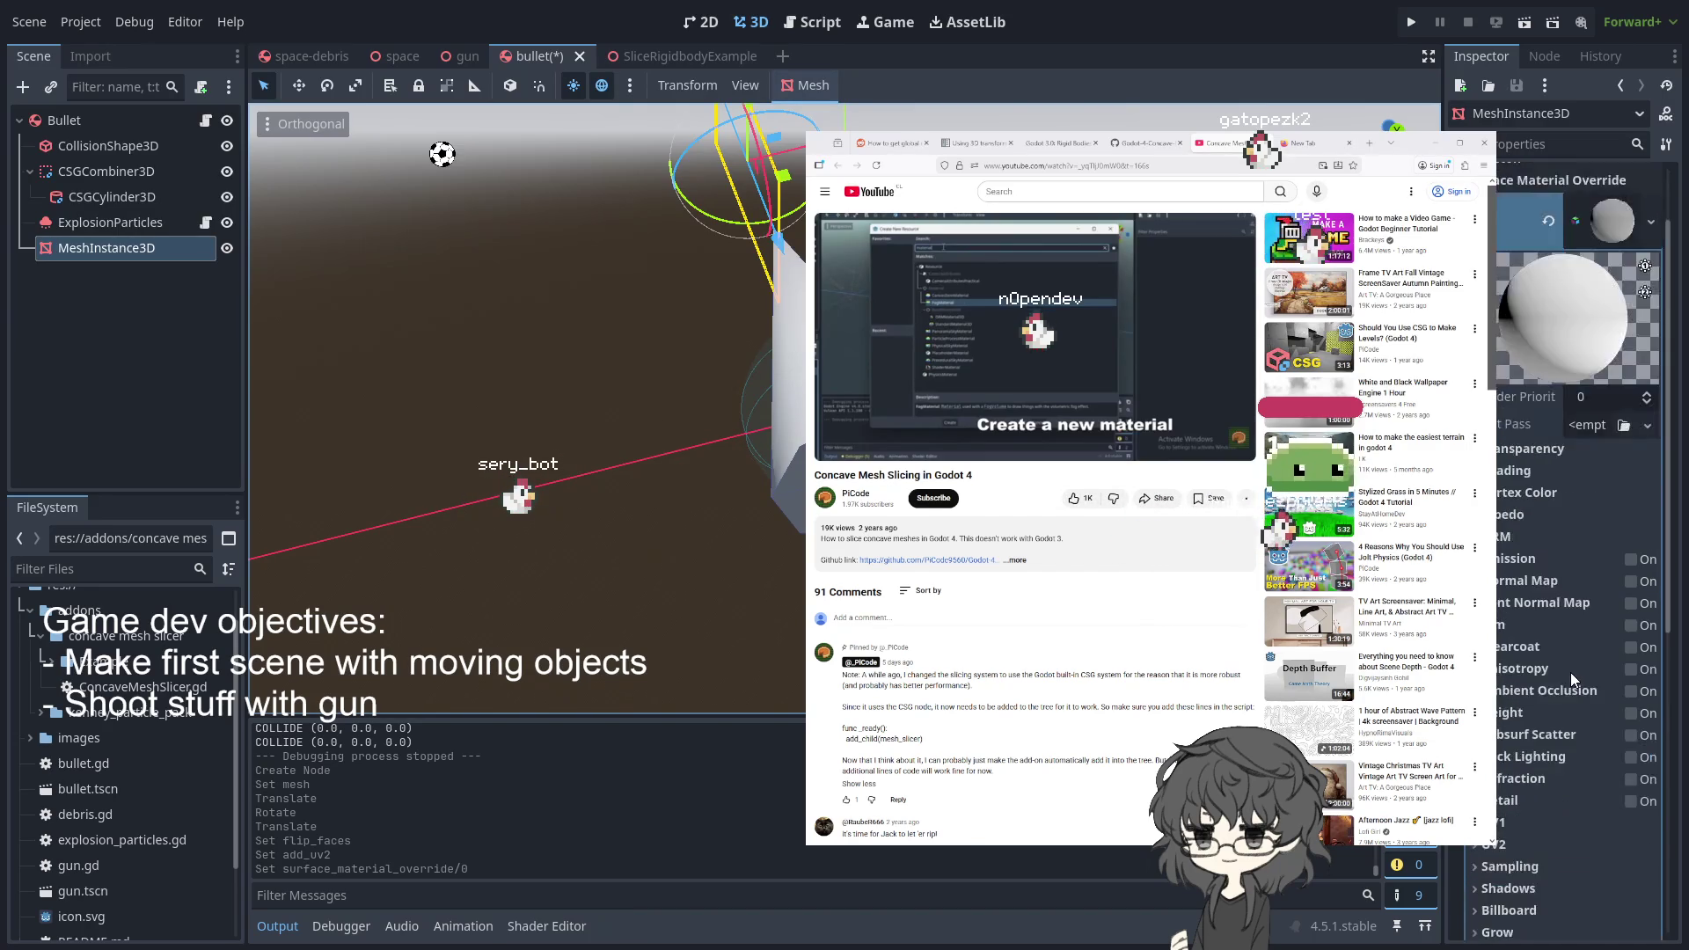
pyautogui.click(1547, 316)
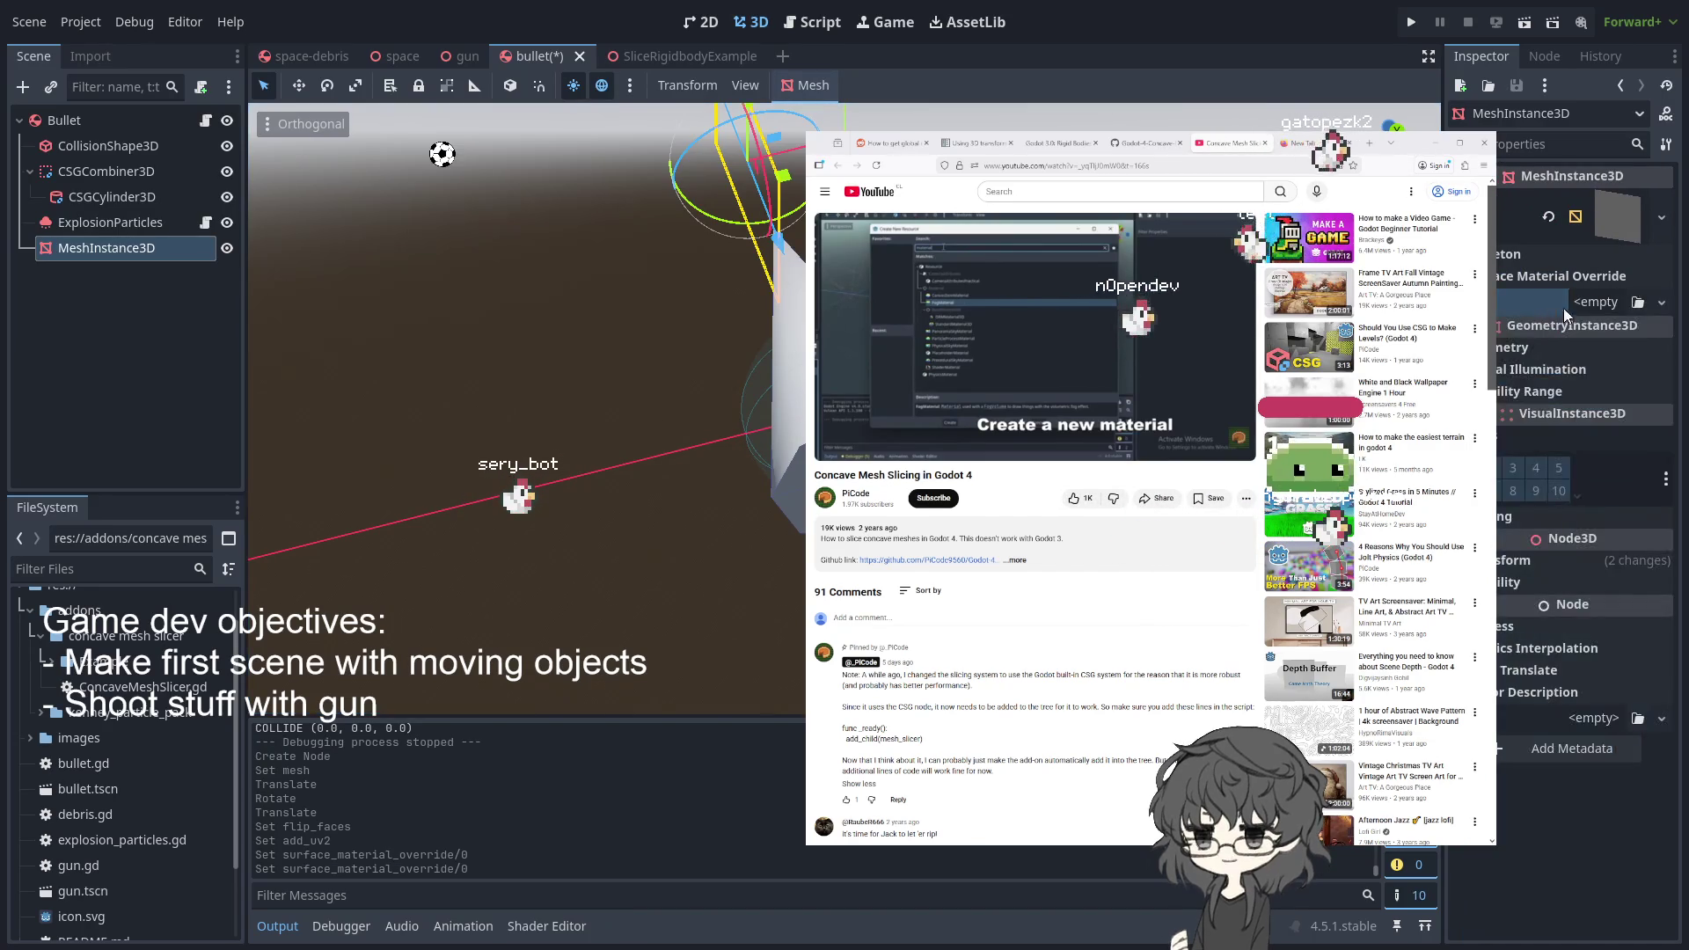
pyautogui.click(1520, 273)
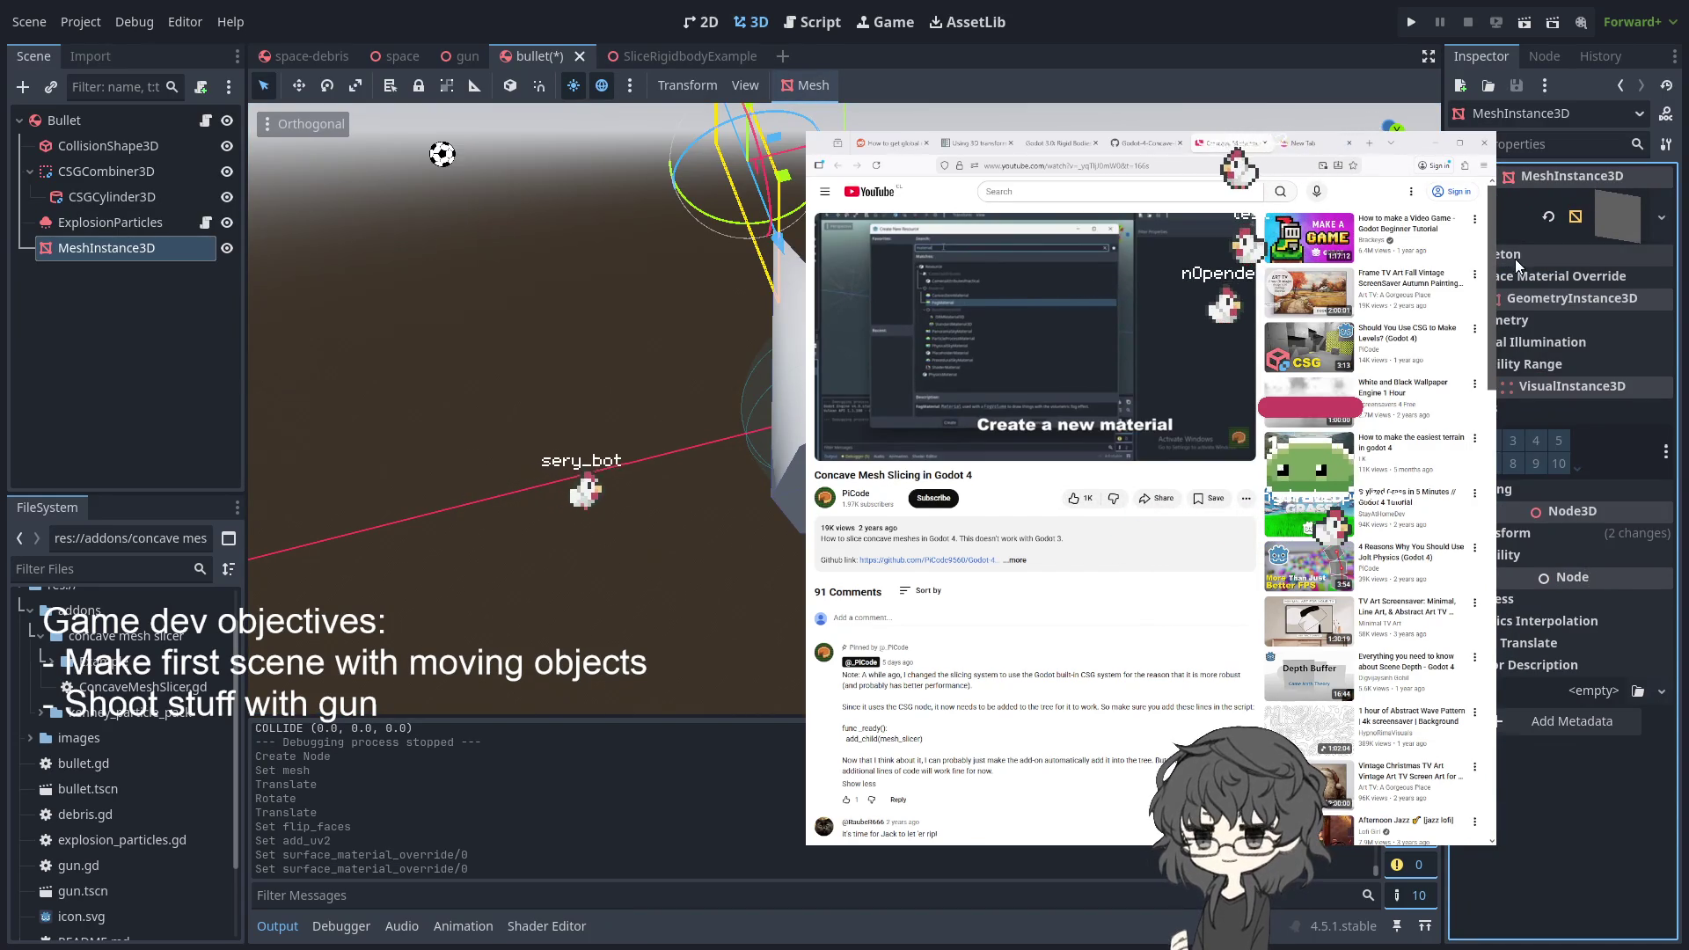
pyautogui.click(1515, 258)
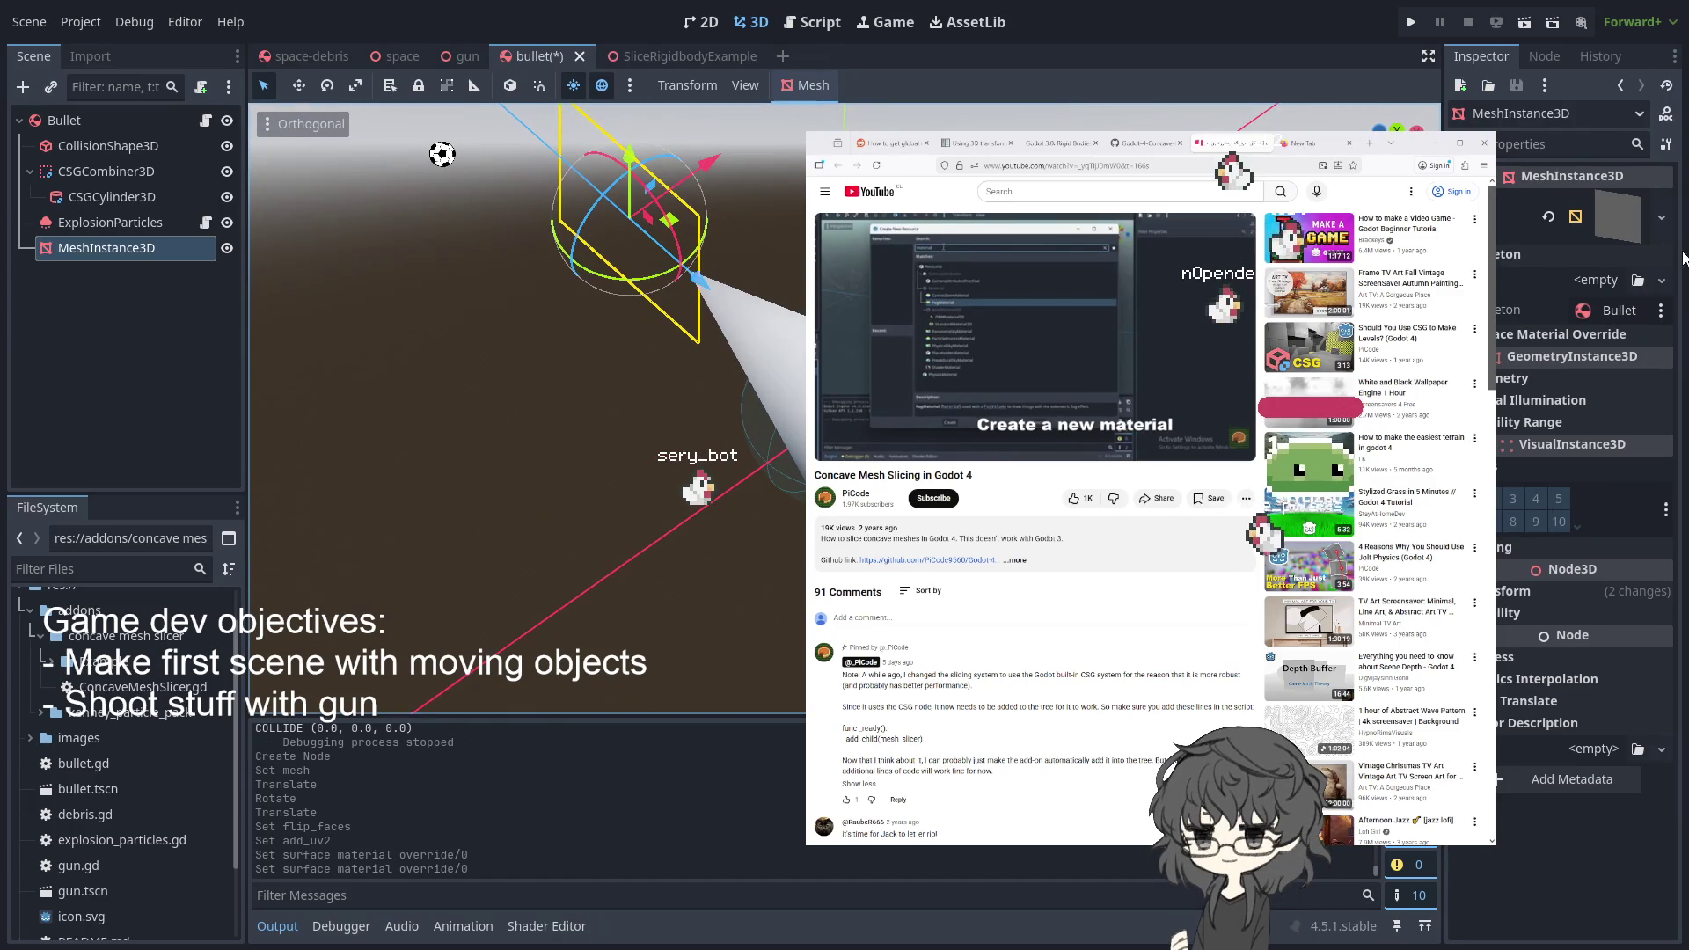
# - Inspect the bullet mesh's size, shape and empty material settings, then orbit around the bullet
pyautogui.click(1612, 214)
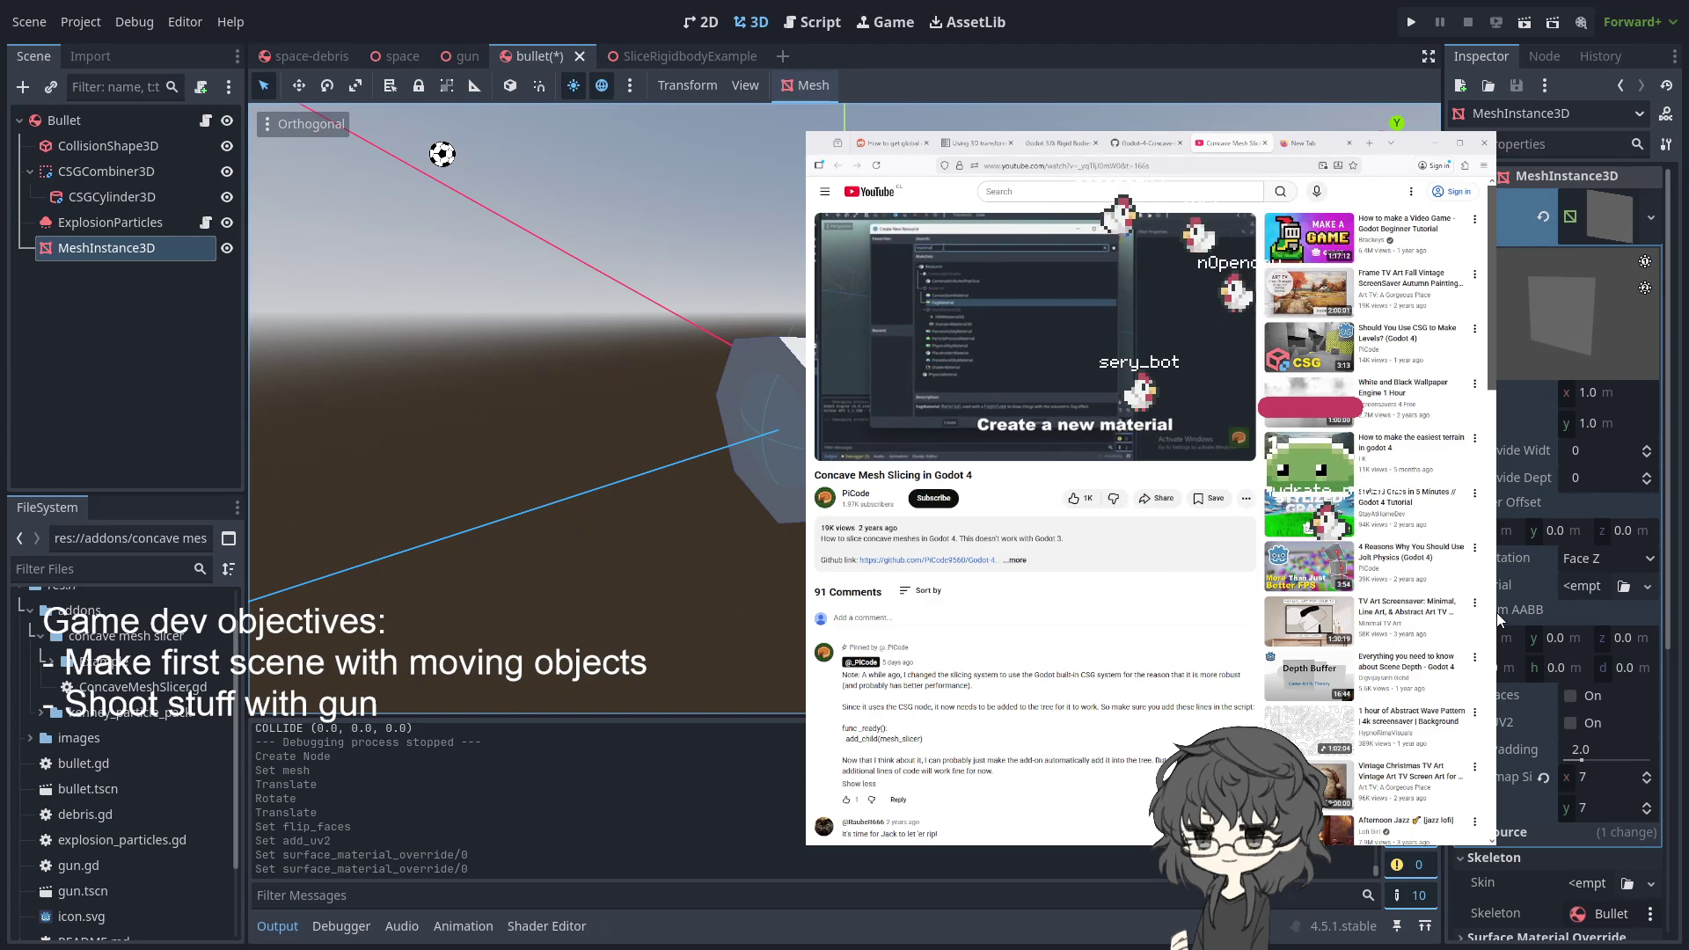
pyautogui.click(1585, 588)
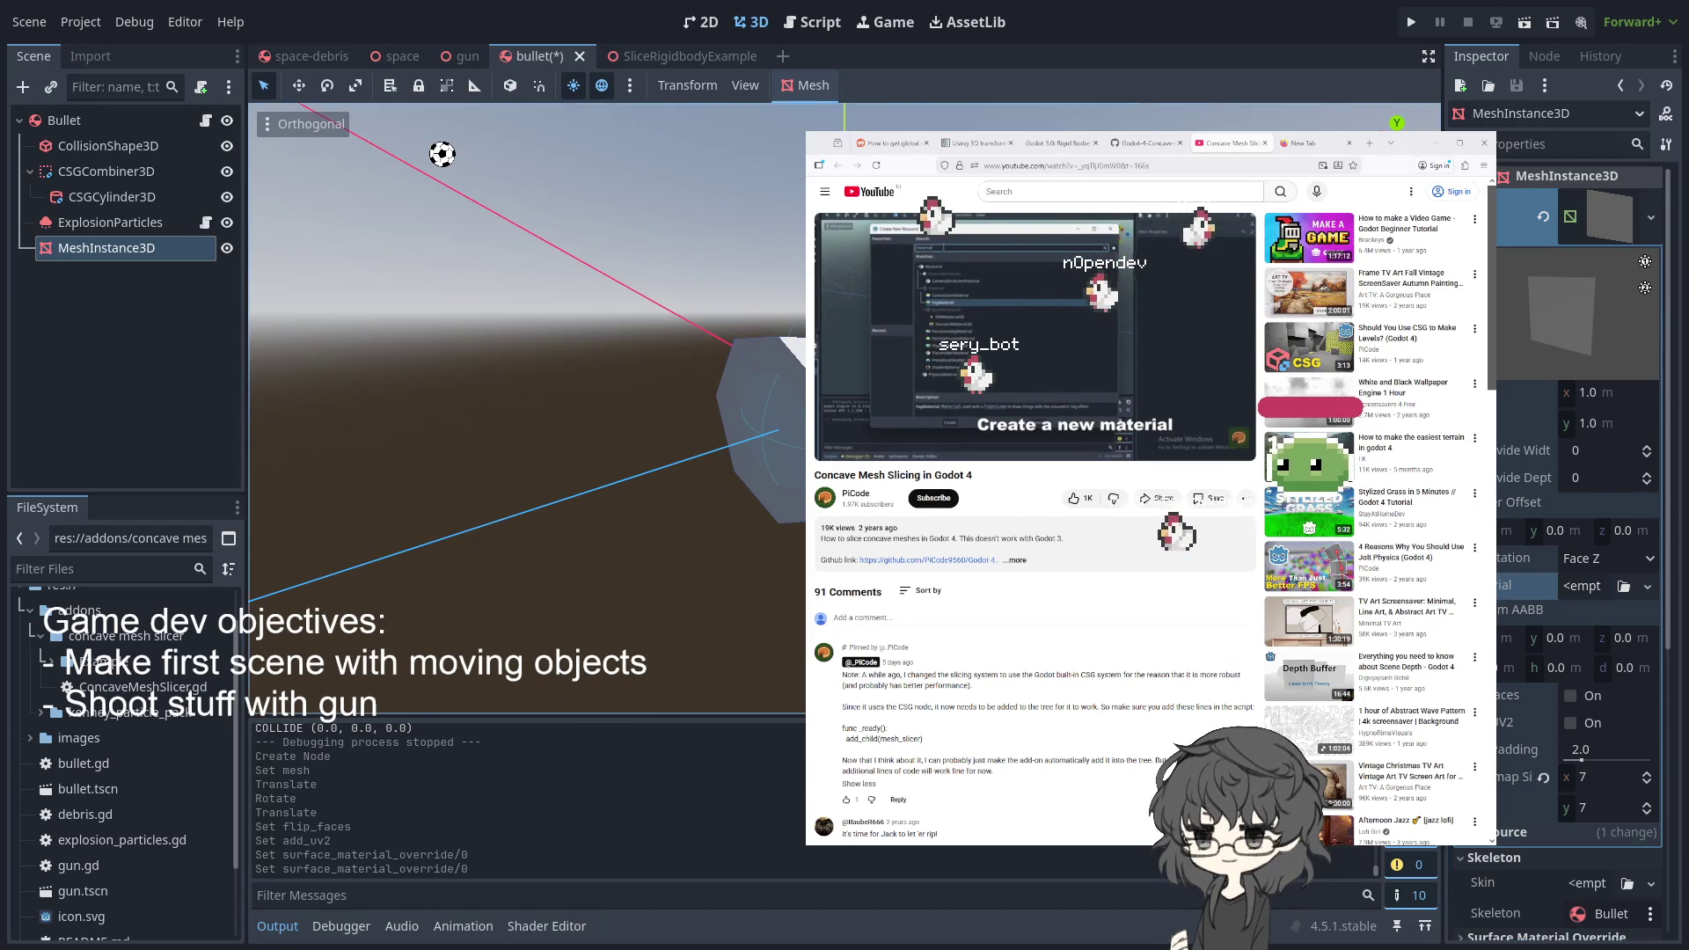
pyautogui.click(528, 352)
pyautogui.scroll(2, 528, 352)
pyautogui.moveTo(528, 352); pyautogui.dragTo(440, 352)
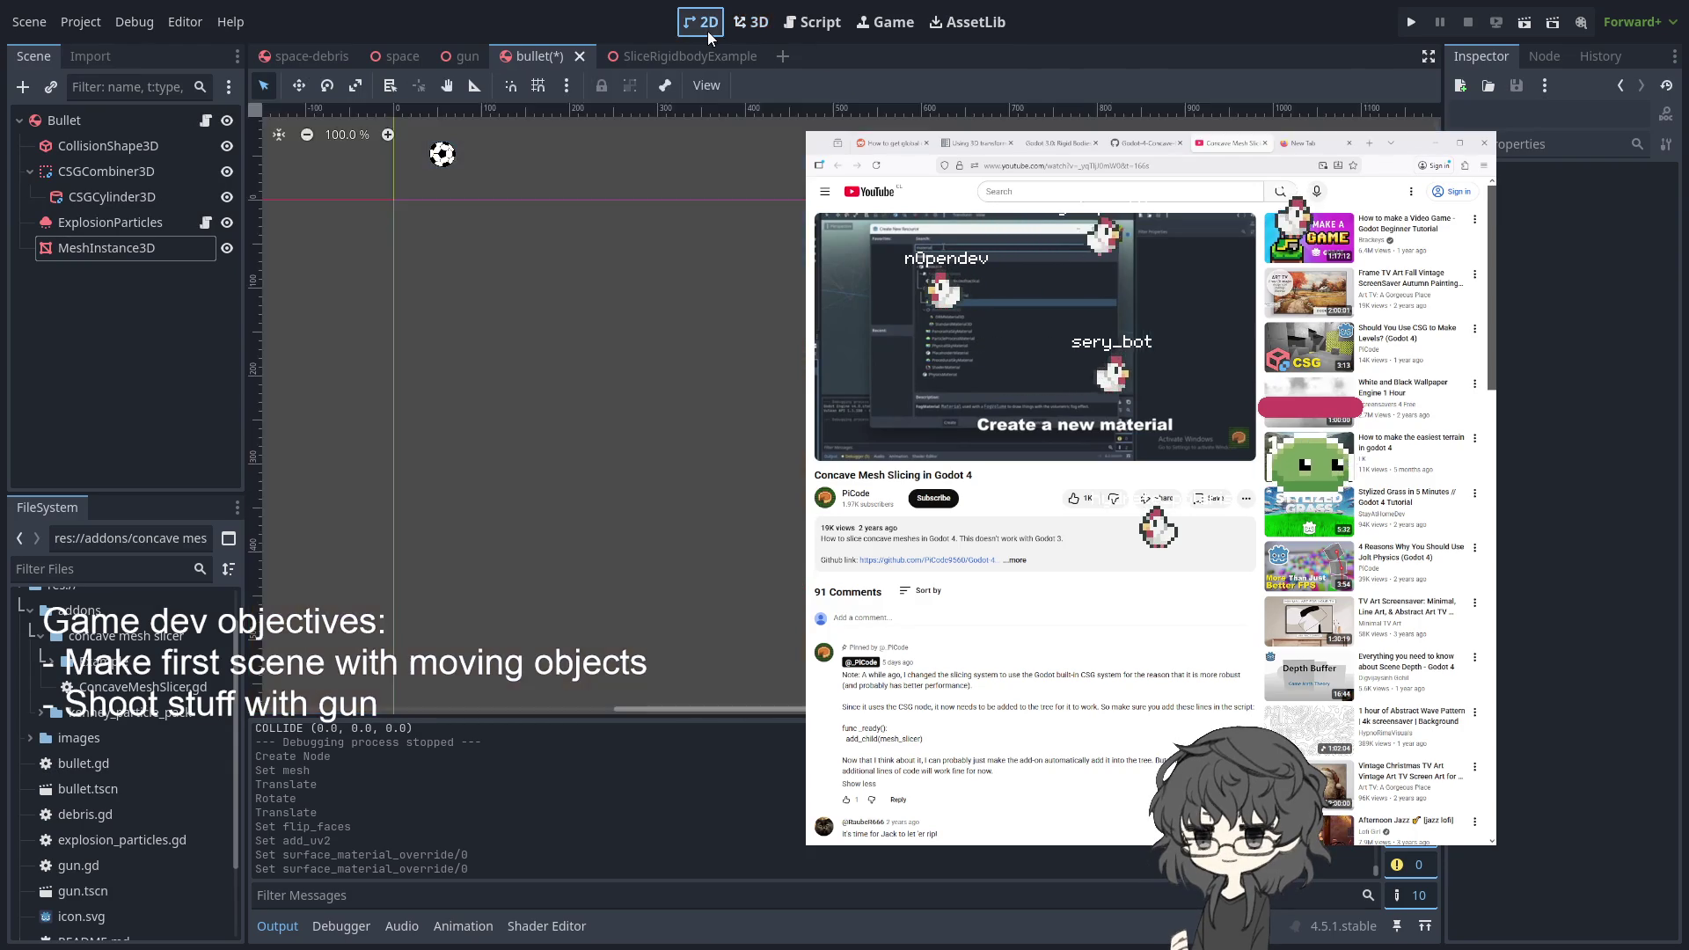
pyautogui.scroll(-5, 802, 103)
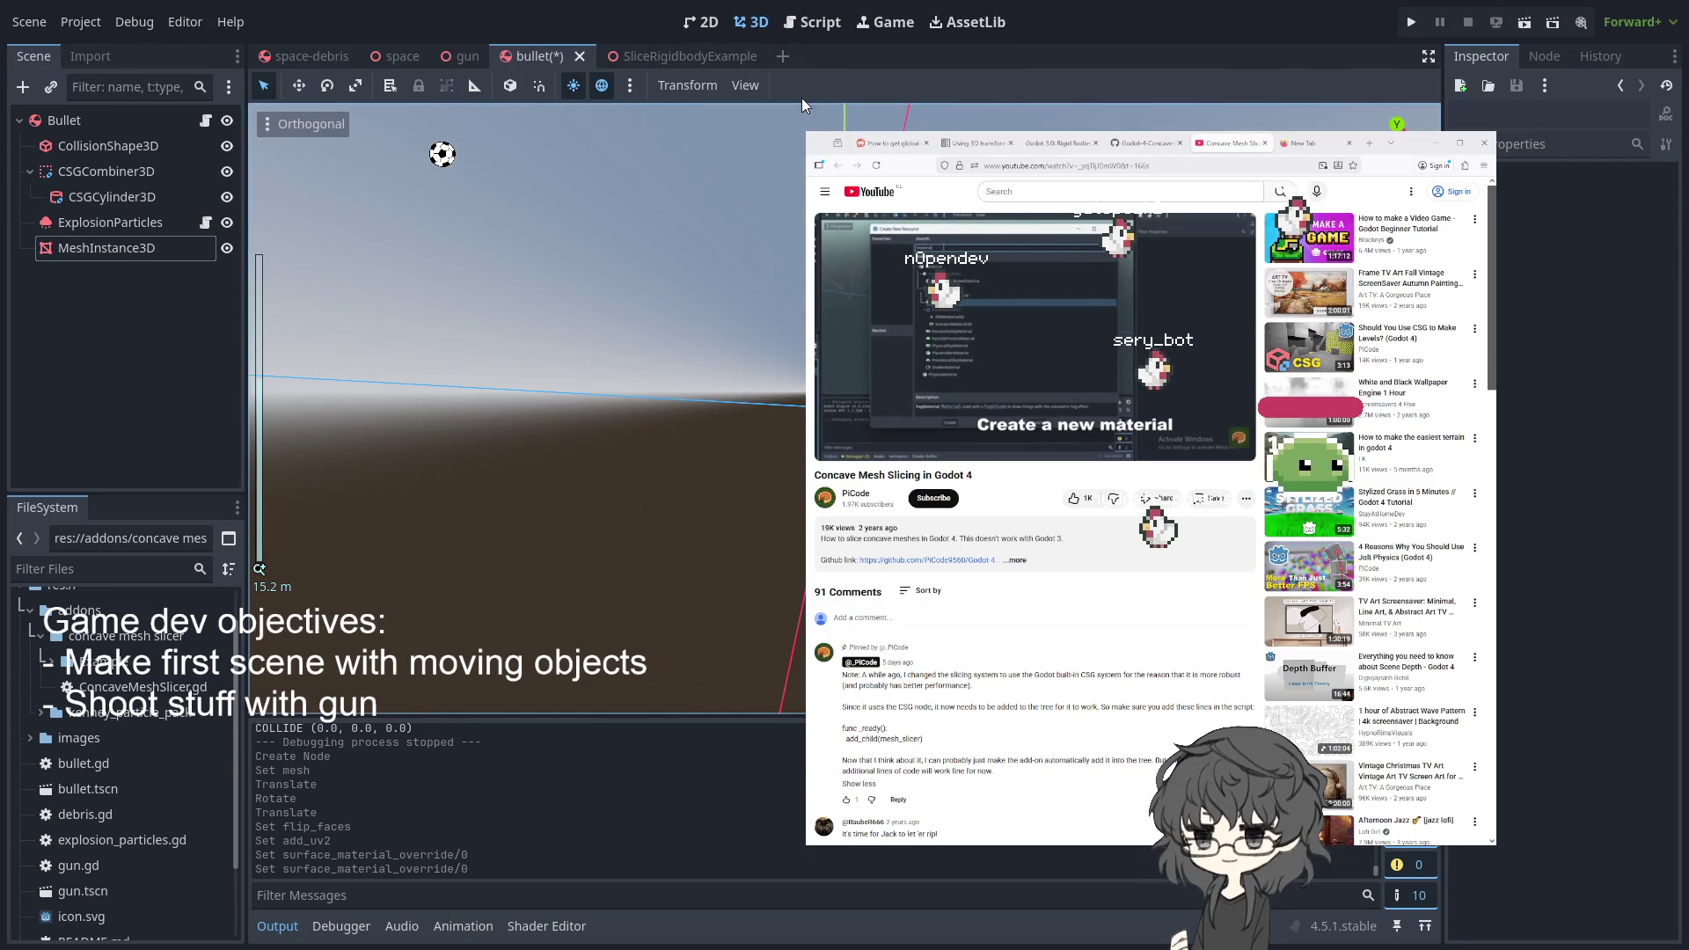
# - Save the bullet scene and close the SliceRigidbodyExample scene tab
pyautogui.click(804, 24)
pyautogui.click(751, 22)
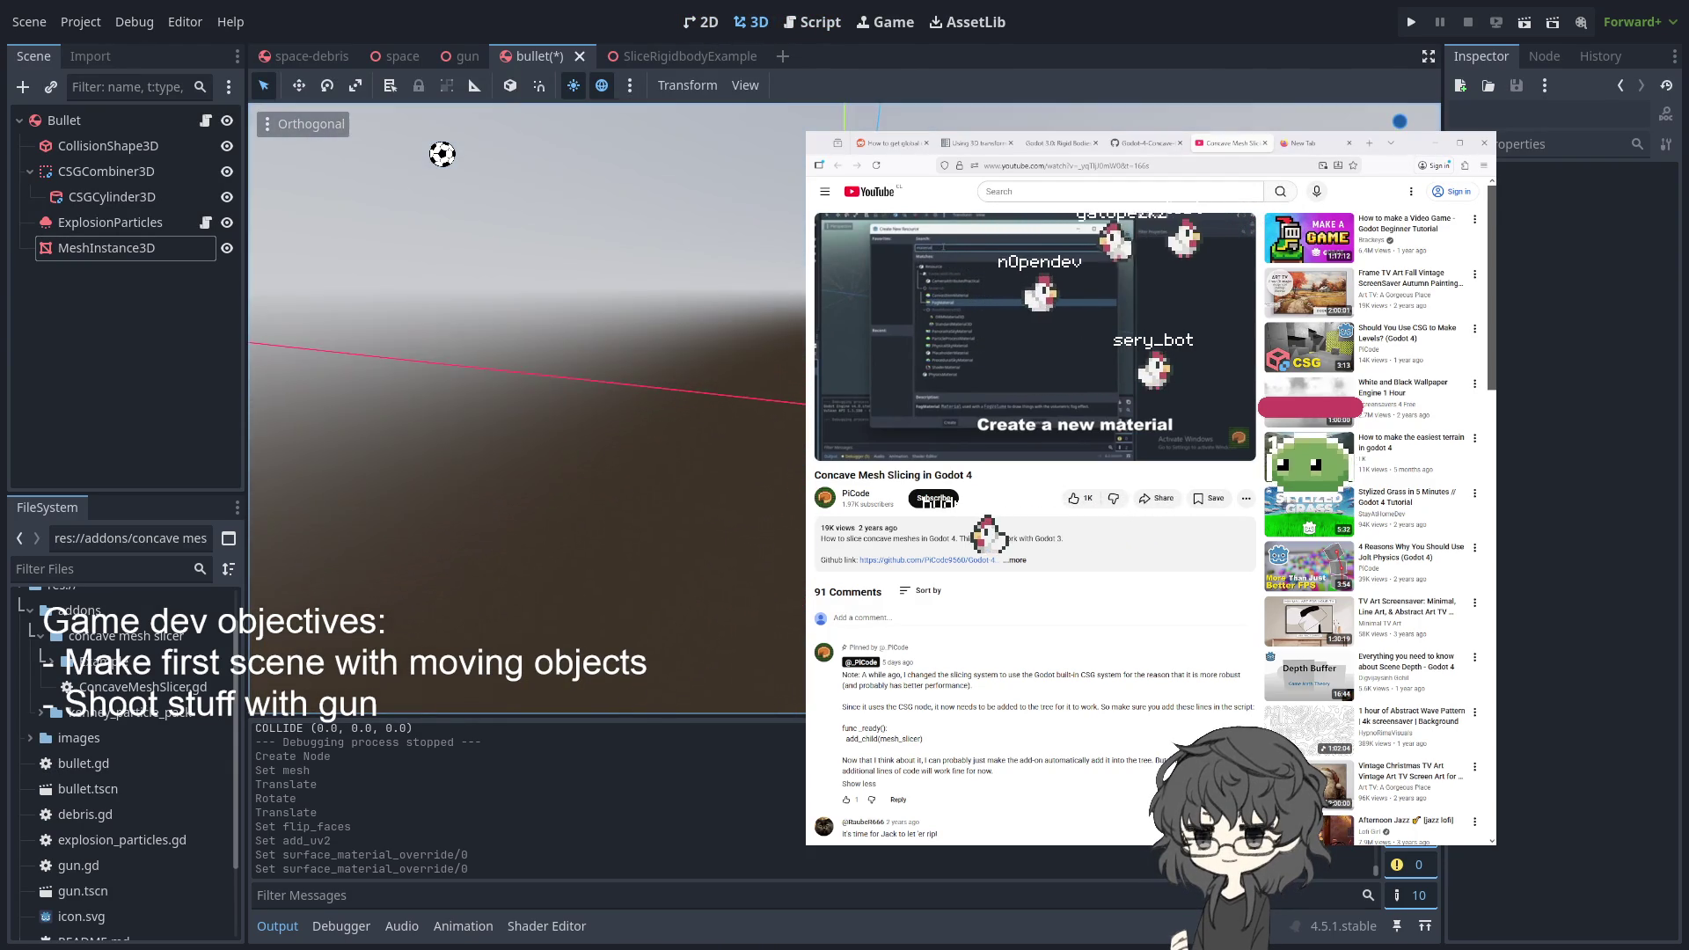
pyautogui.hotkey('ctrl', 's')
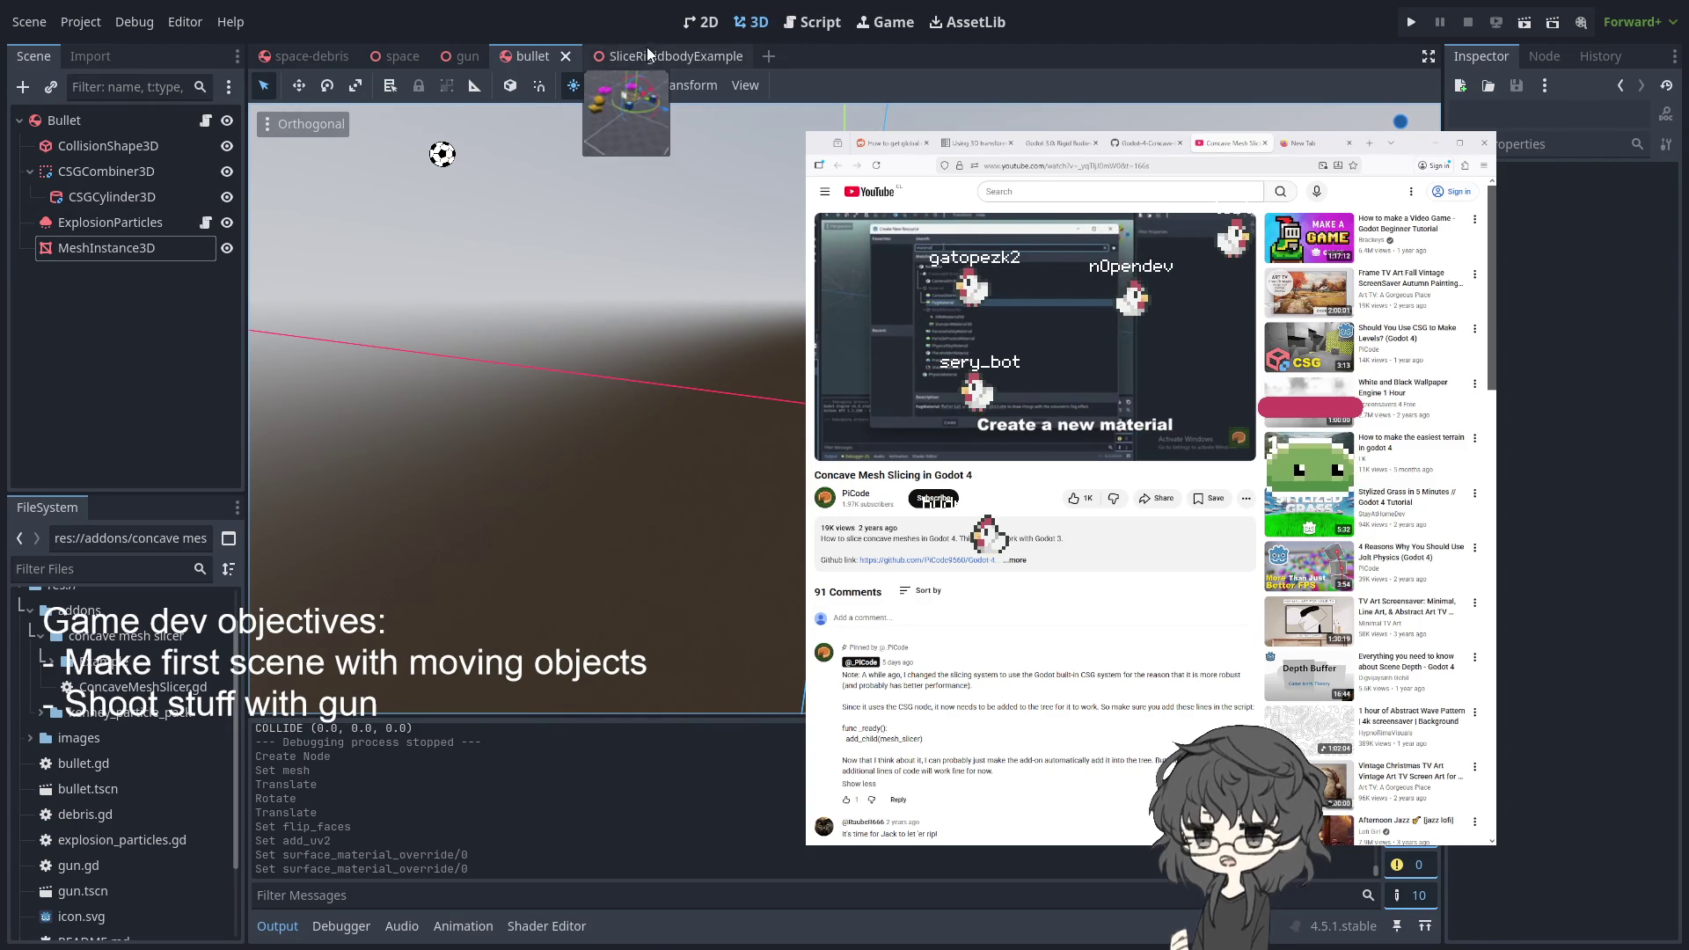
pyautogui.middleClick(723, 61)
# - Switch to the space-debris scene and orbit the view around the debris
pyautogui.click(400, 56)
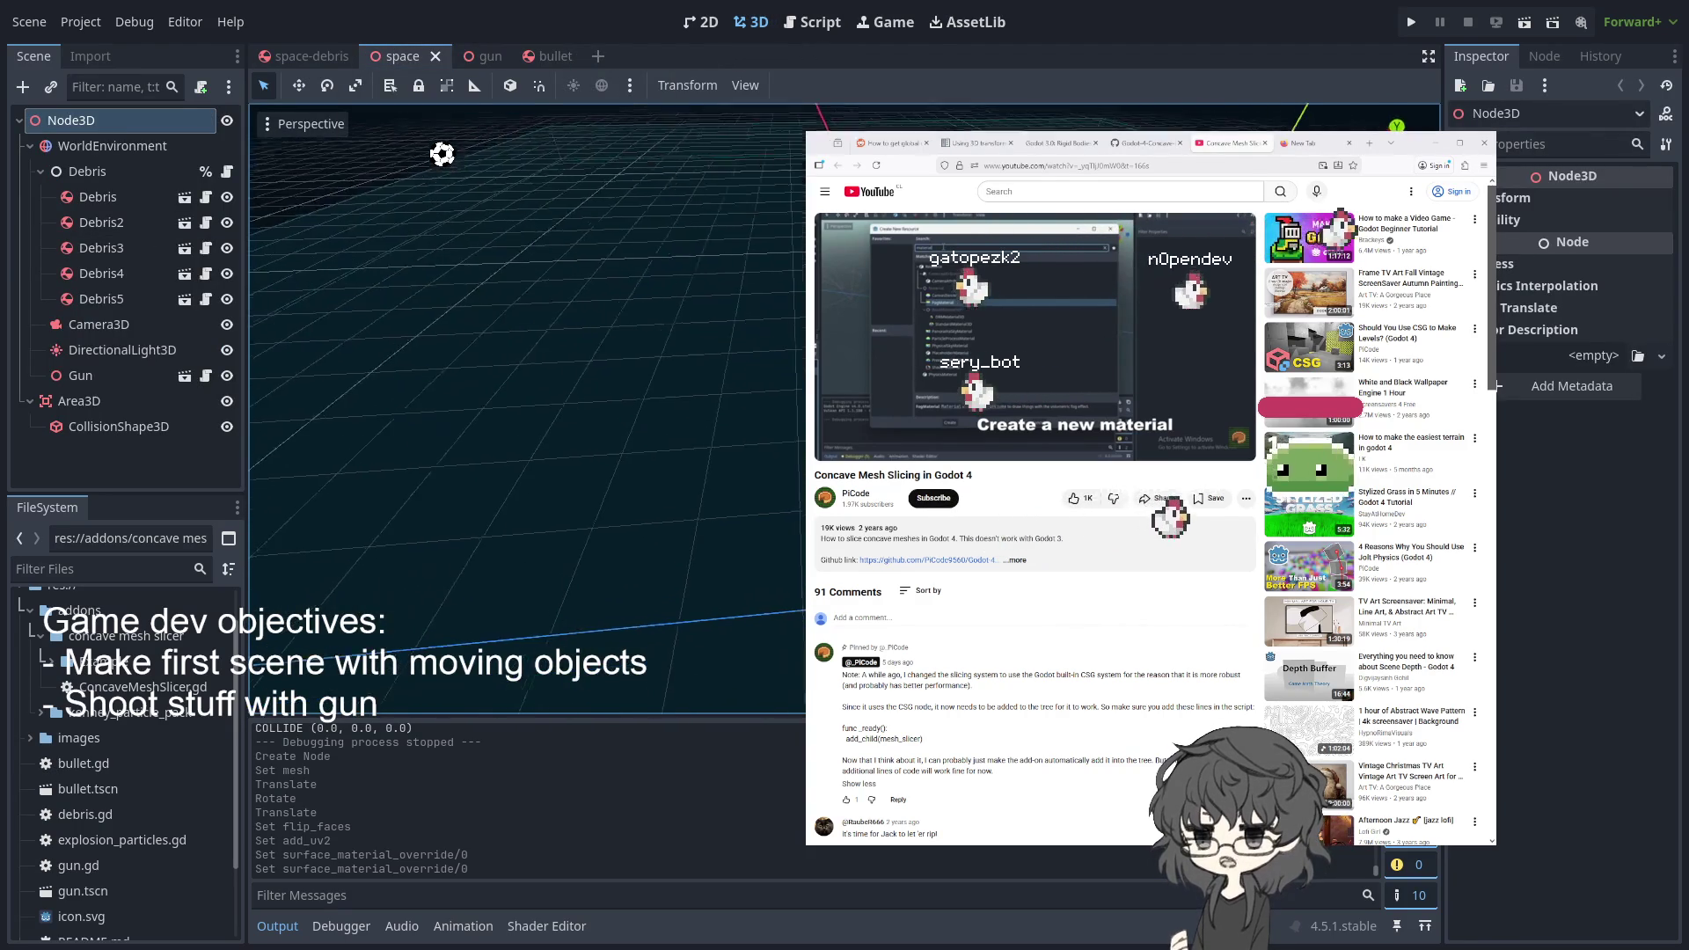
pyautogui.click(324, 56)
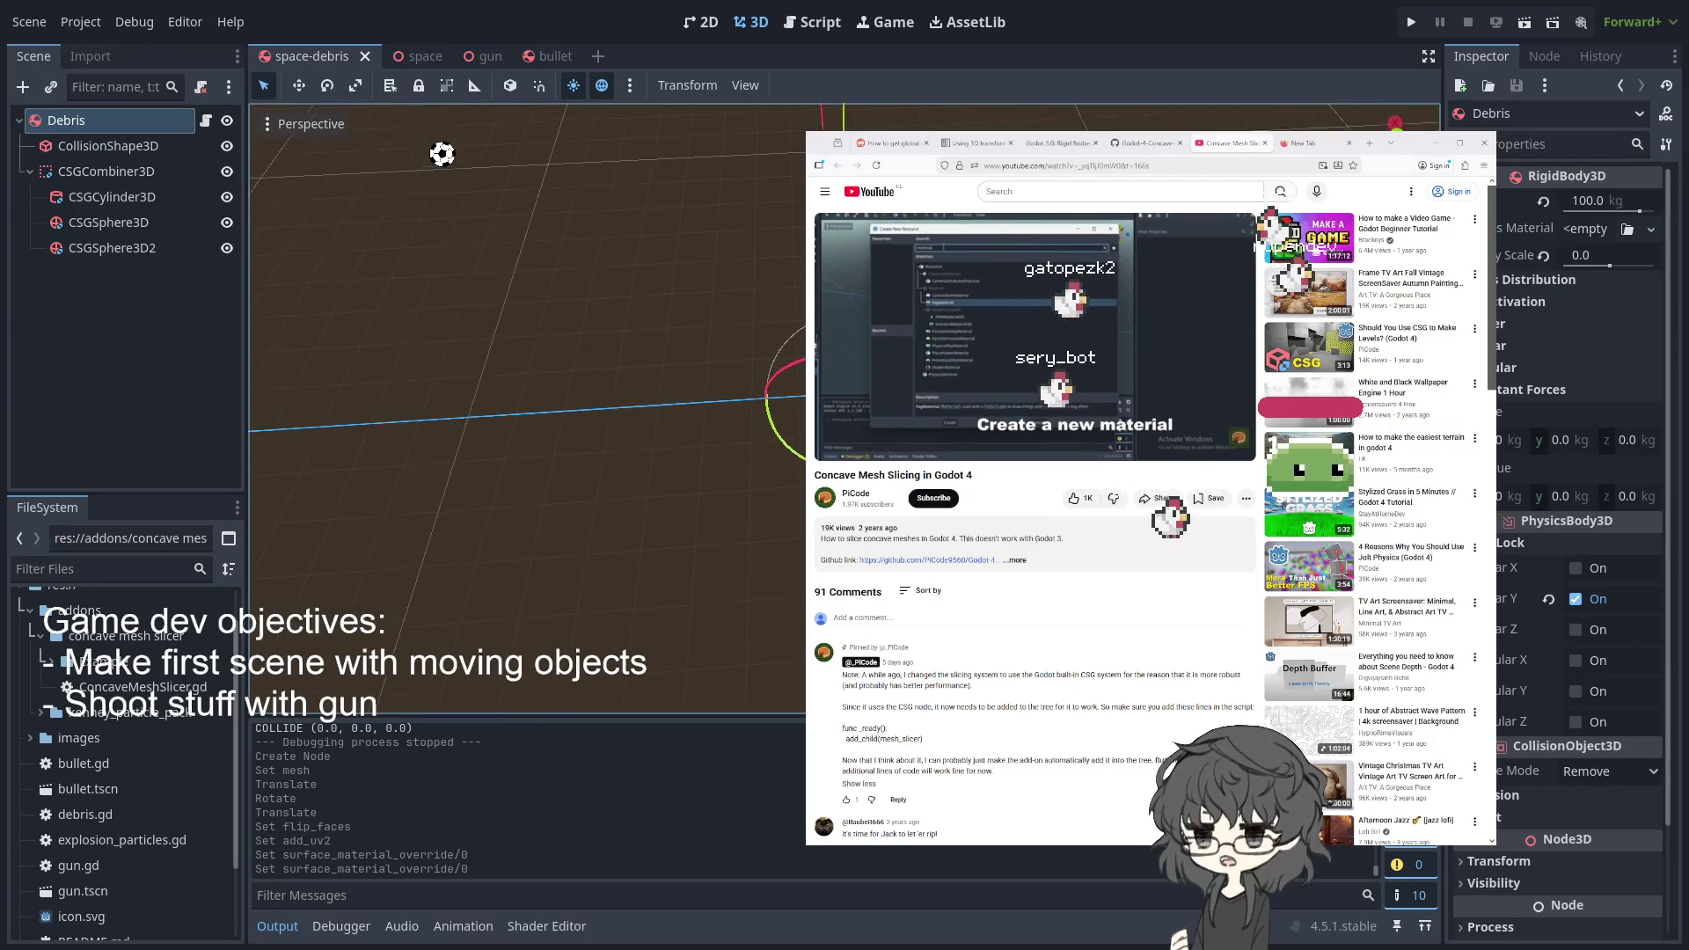
pyautogui.moveTo(528, 352); pyautogui.dragTo(686, 88)
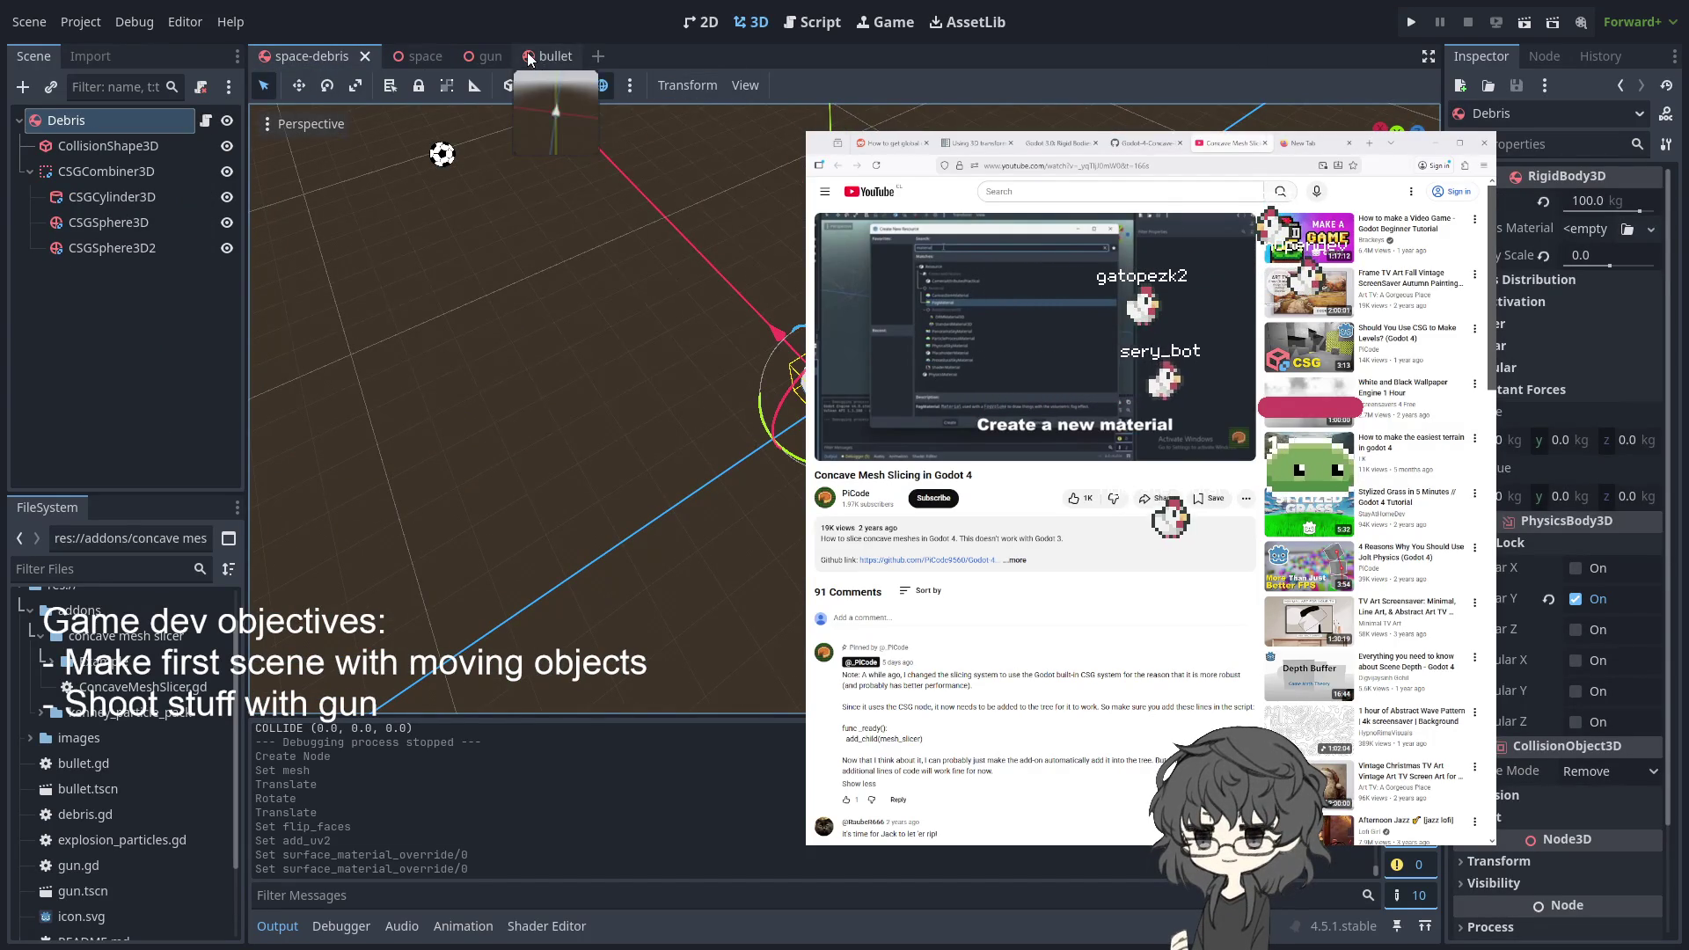
# - Return to the space scene, select space.tscn in FileSystem, and run the game
pyautogui.click(413, 60)
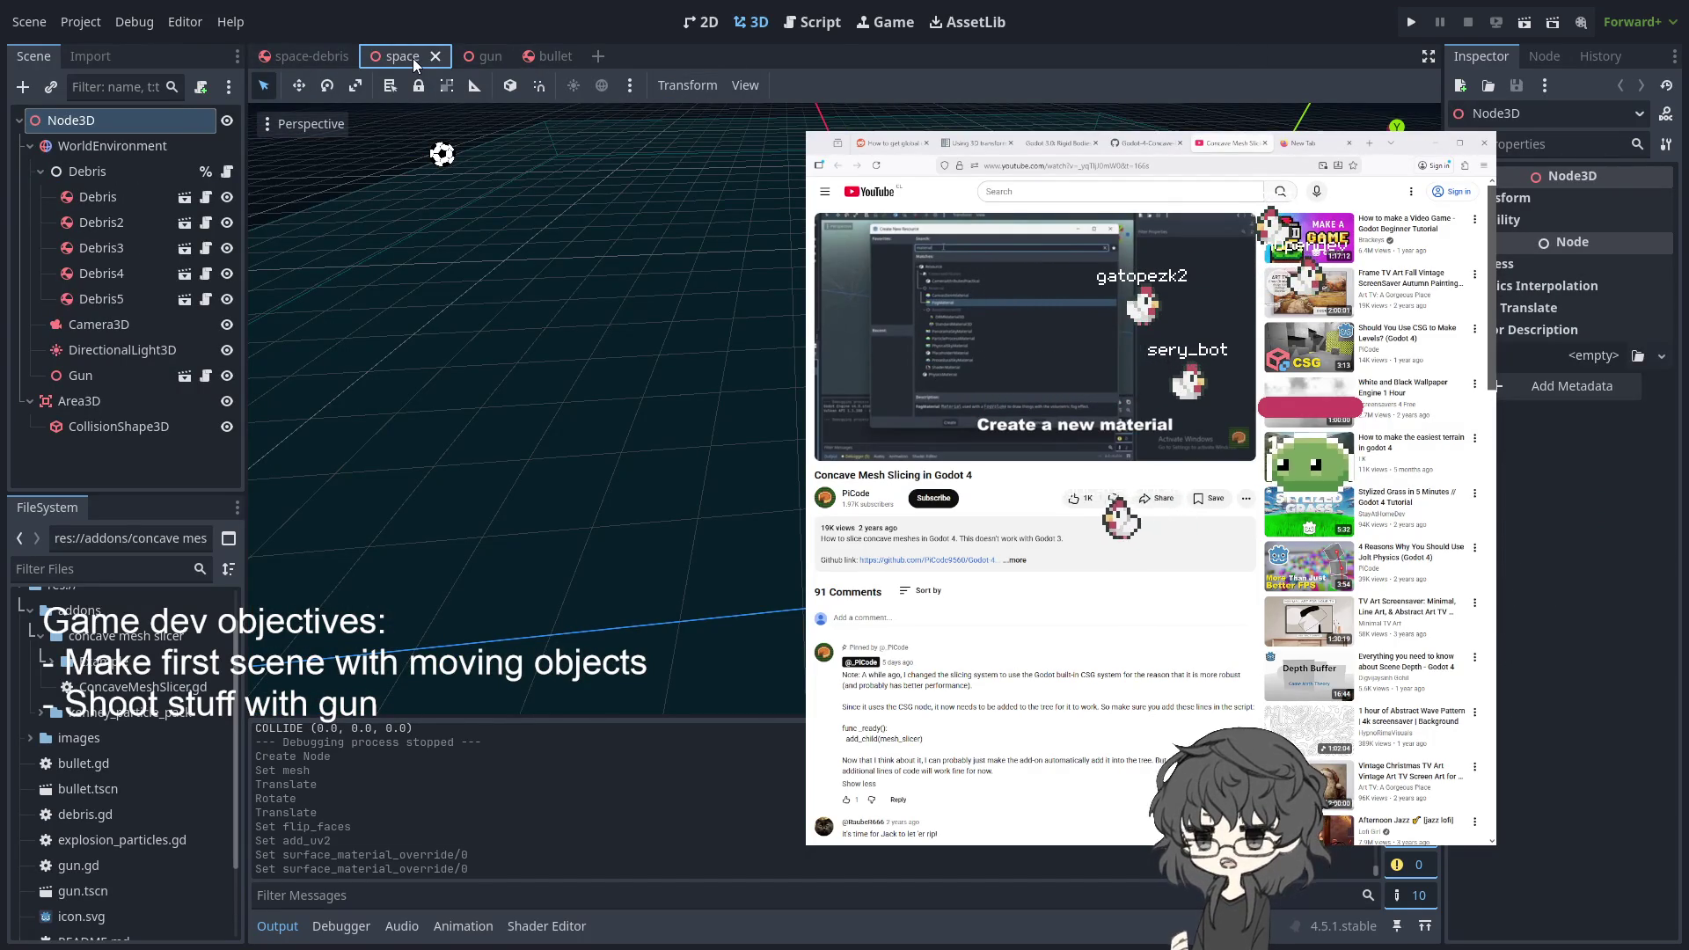
pyautogui.click(67, 123)
pyautogui.click(92, 148)
pyautogui.click(82, 125)
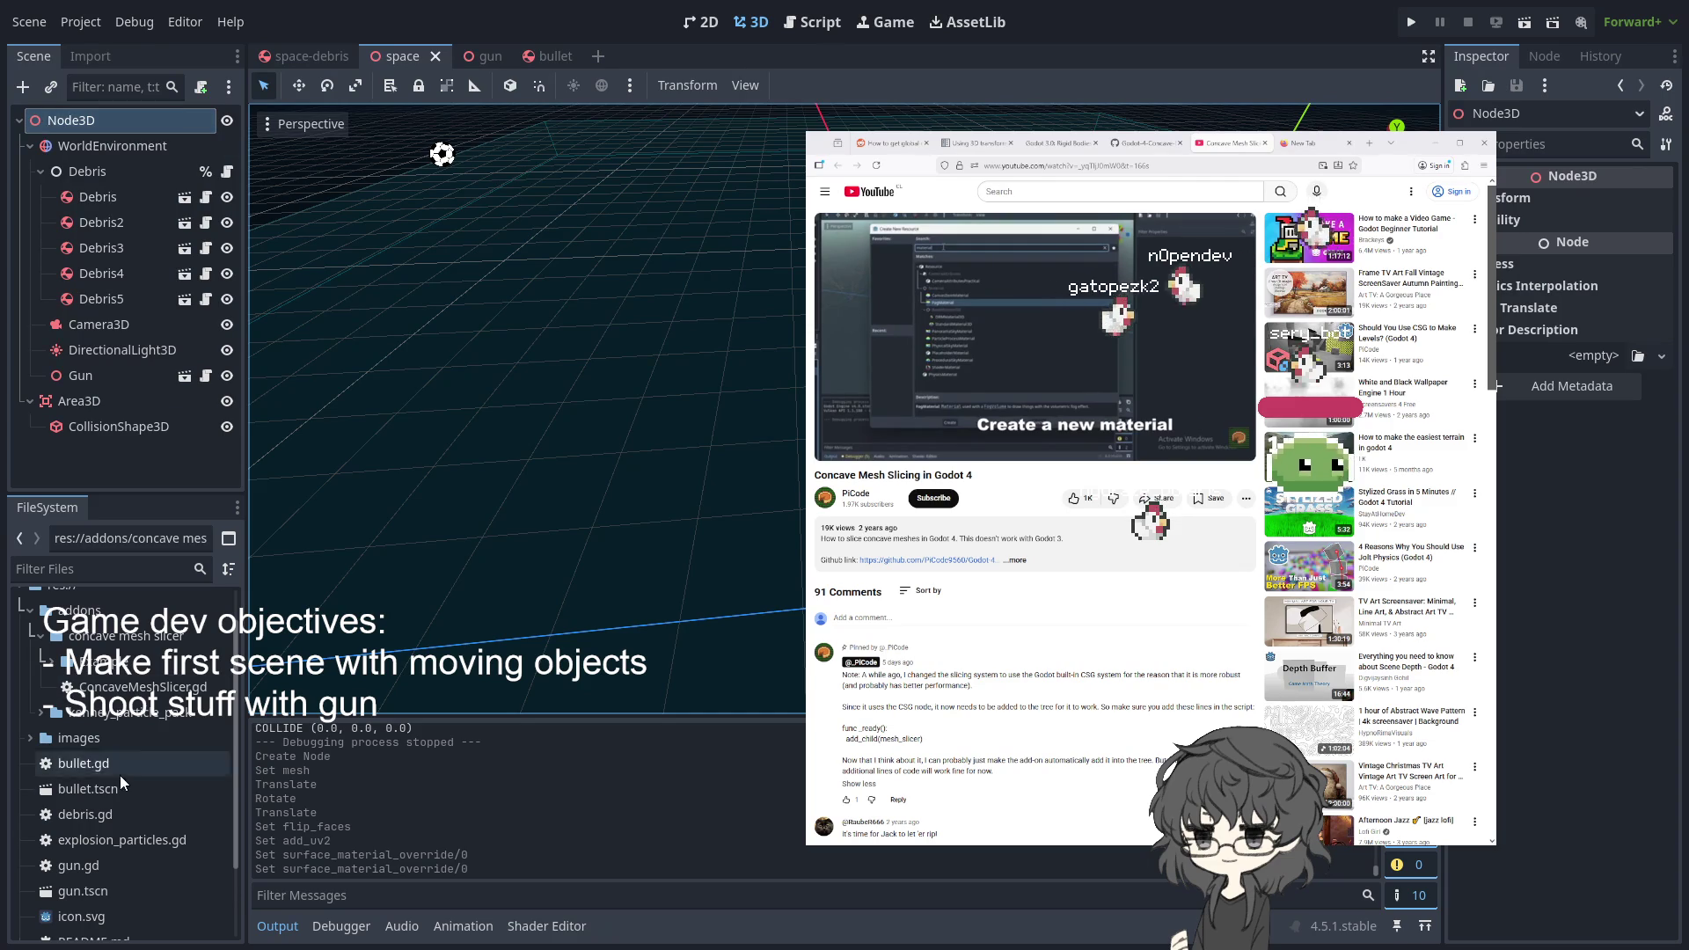
pyautogui.scroll(-3, 120, 775)
pyautogui.click(76, 897)
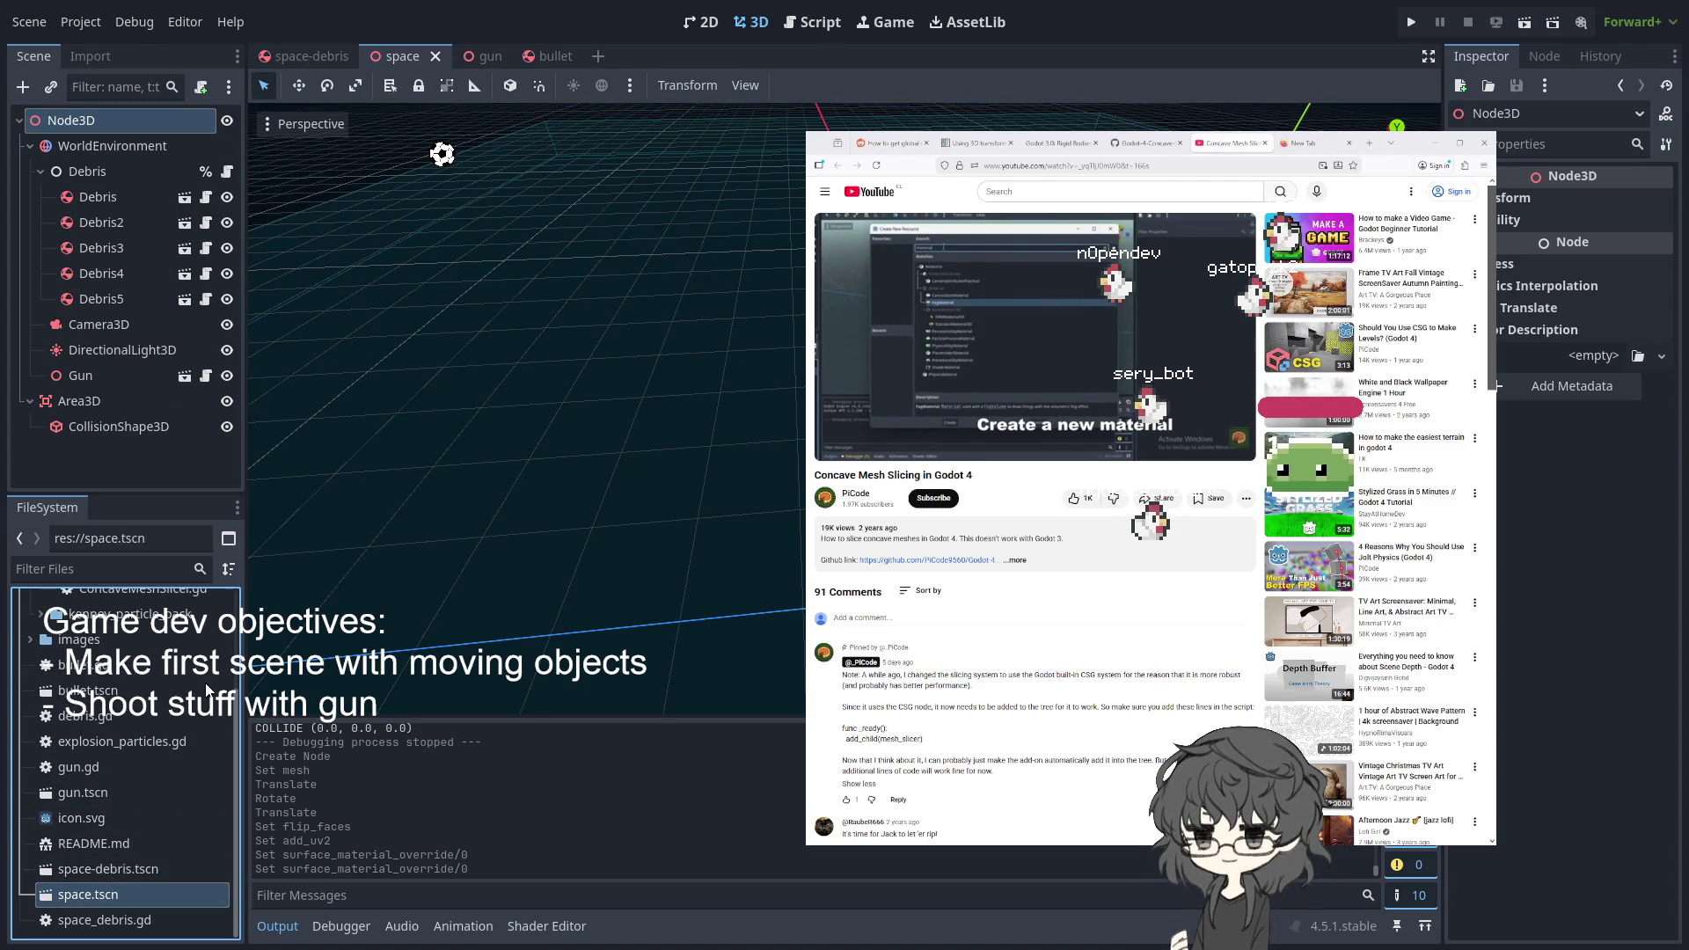
pyautogui.click(1411, 22)
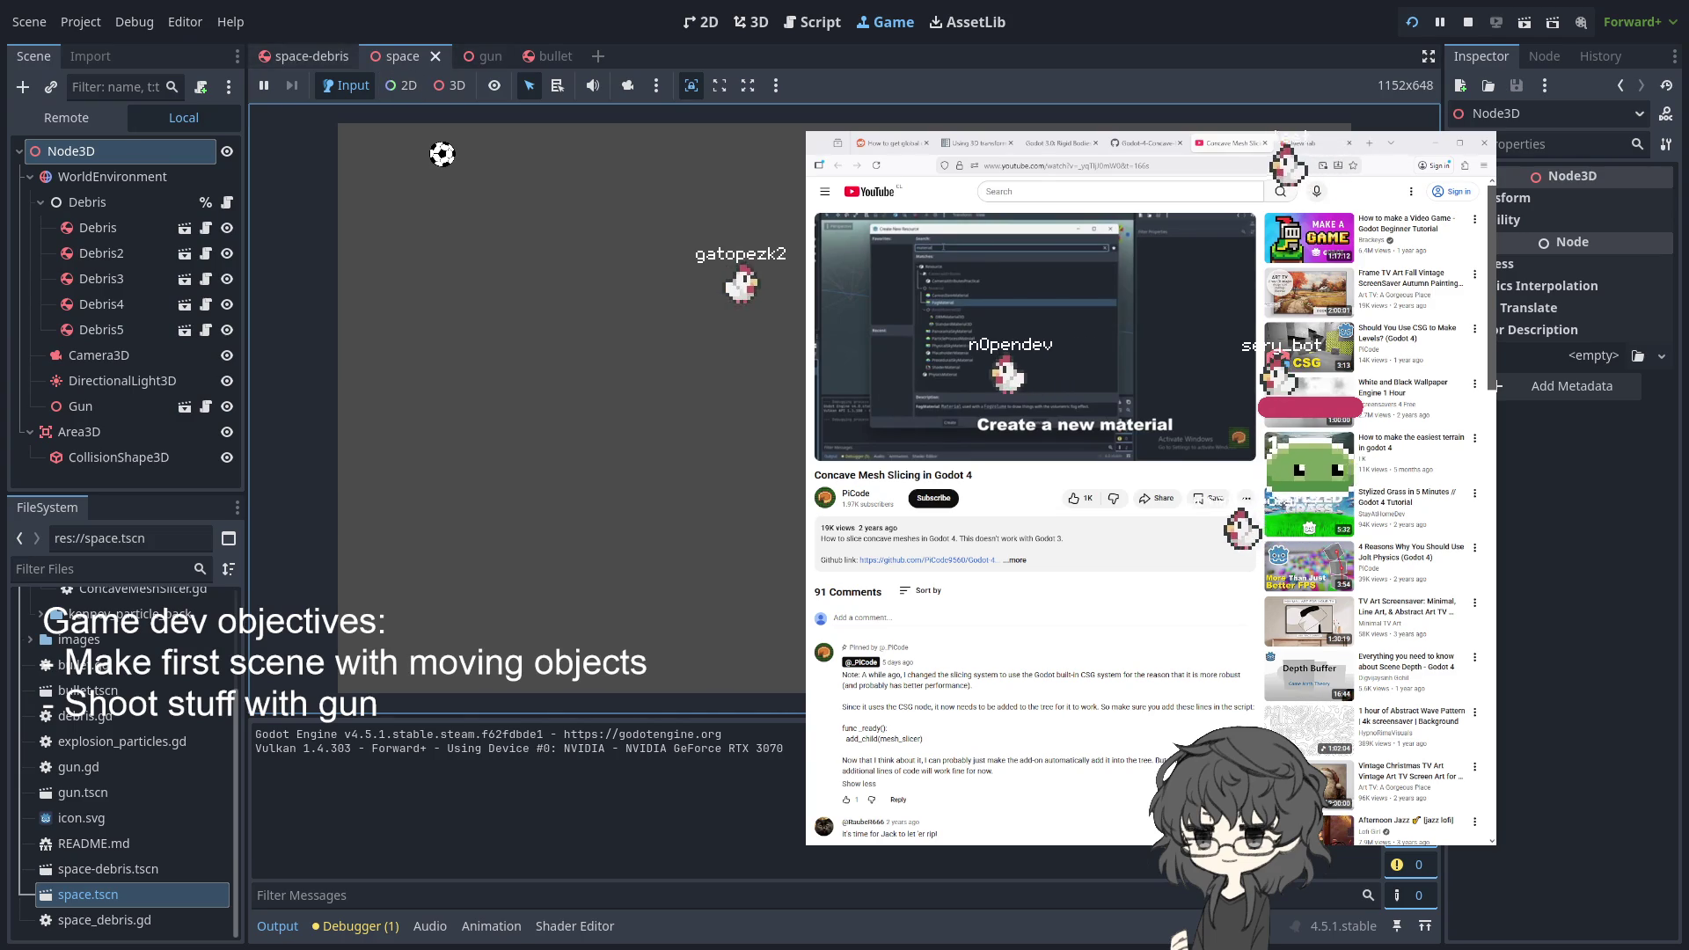
# - Switch to the space-debris scene and select the debris CSGCombiner3D node
pyautogui.click(487, 60)
pyautogui.click(551, 56)
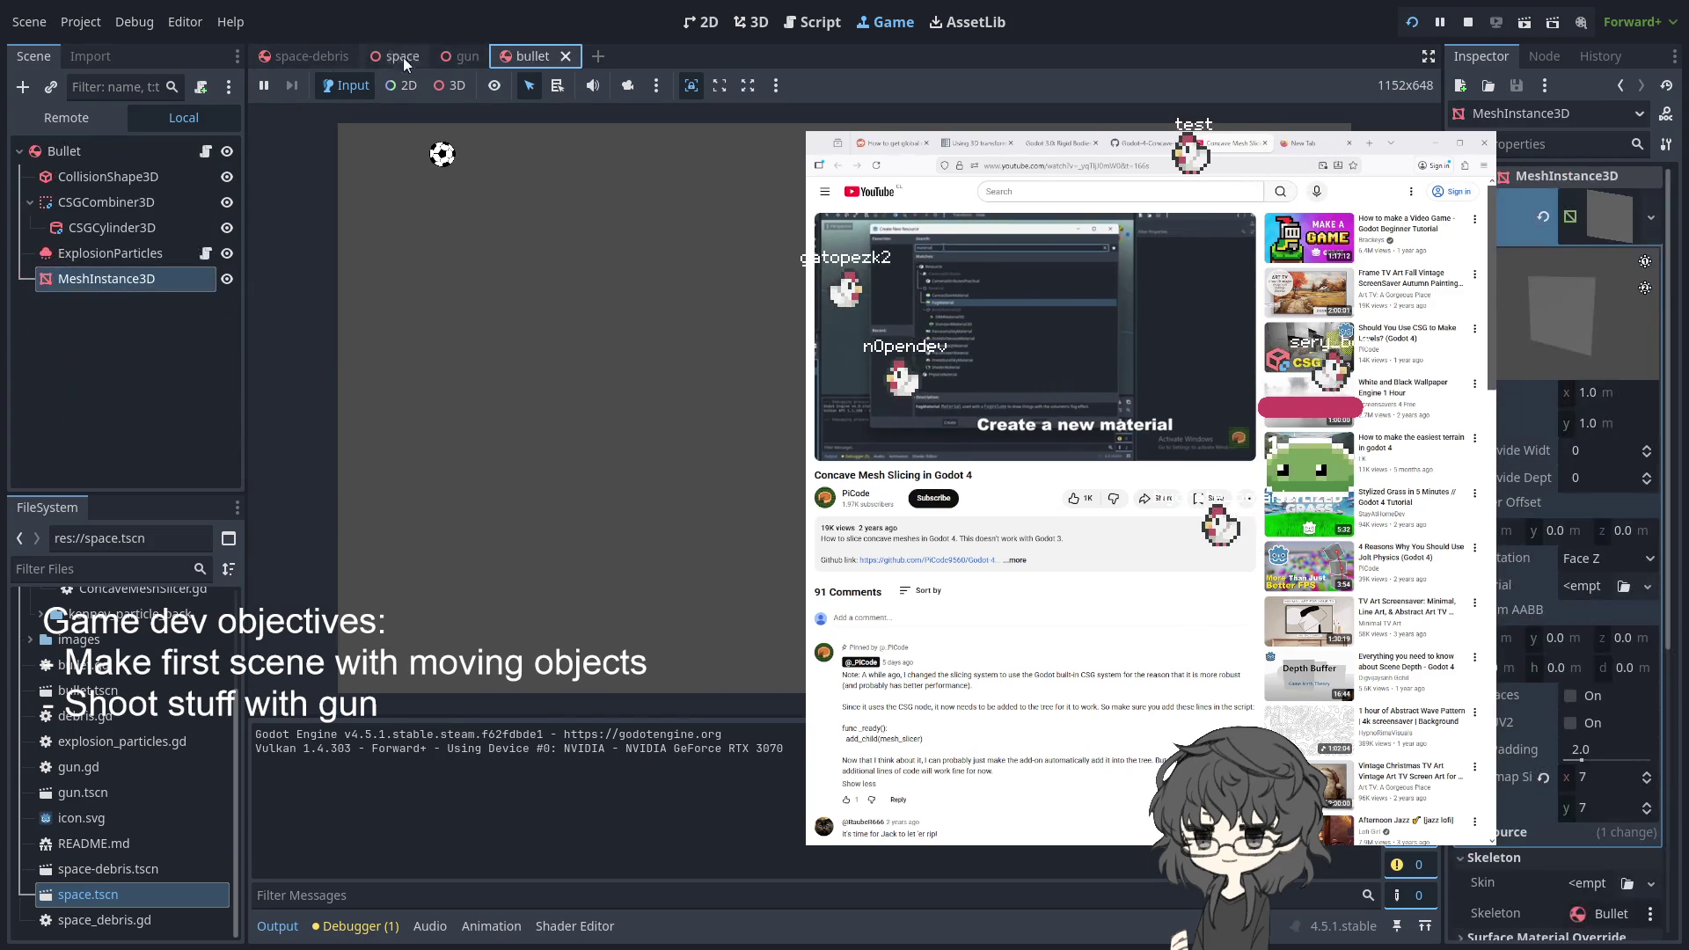
pyautogui.click(323, 56)
pyautogui.click(124, 204)
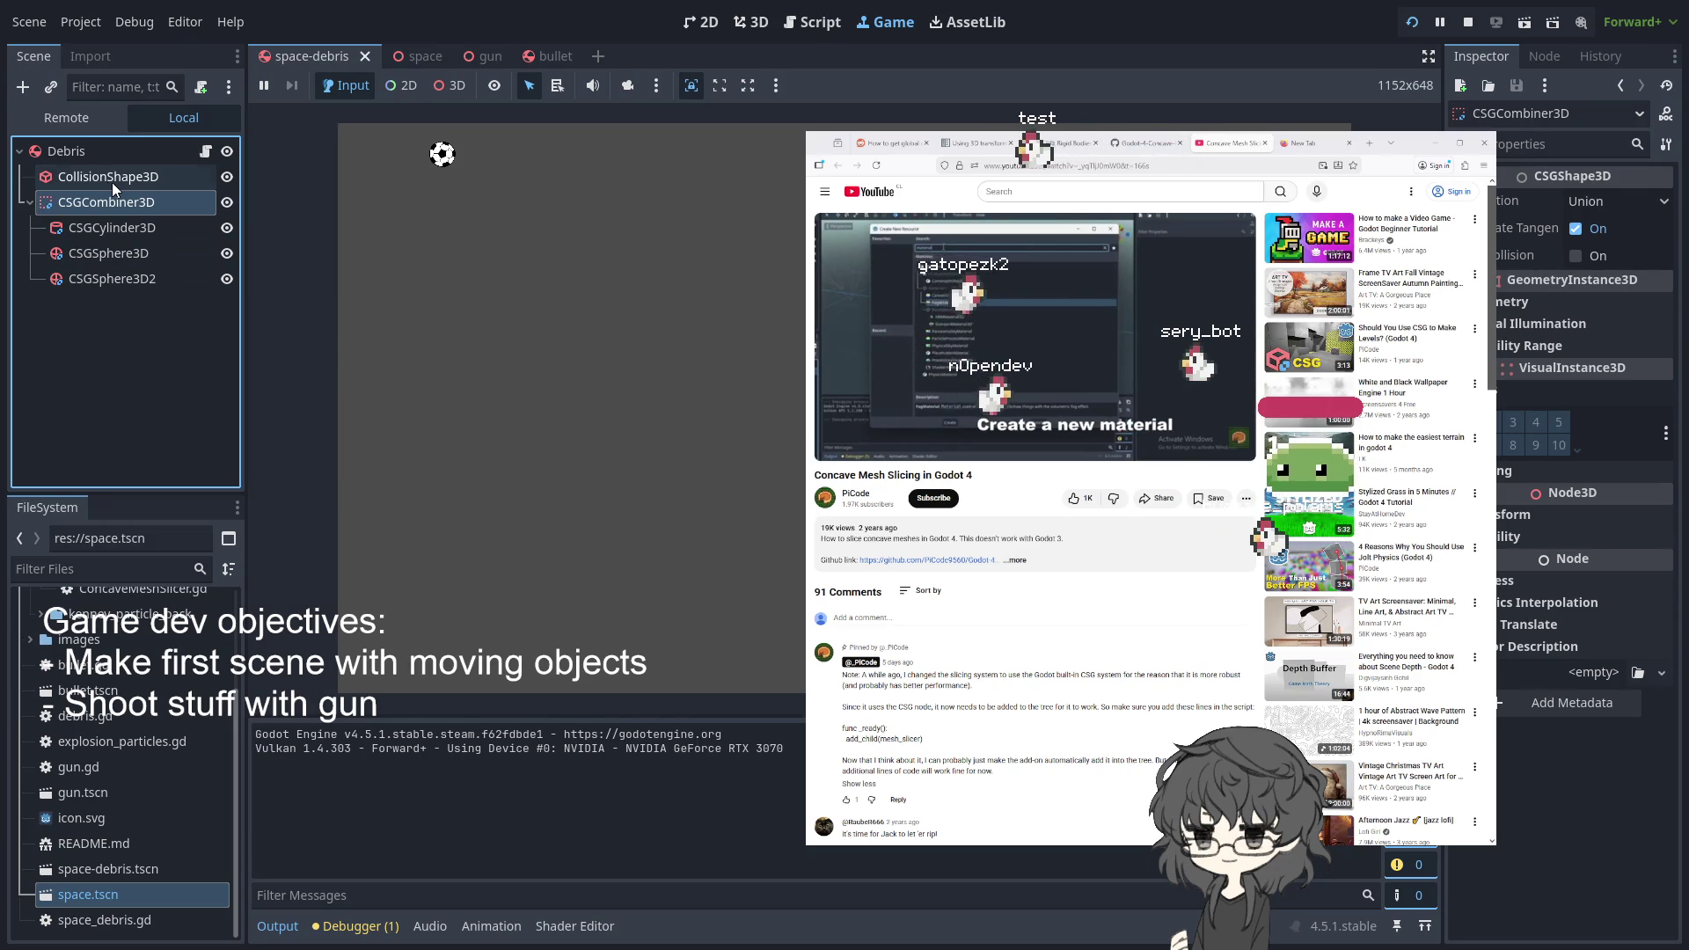
# - Focus the running game, move the tutorial browser aside, then go to the bullet scene
pyautogui.click(572, 405)
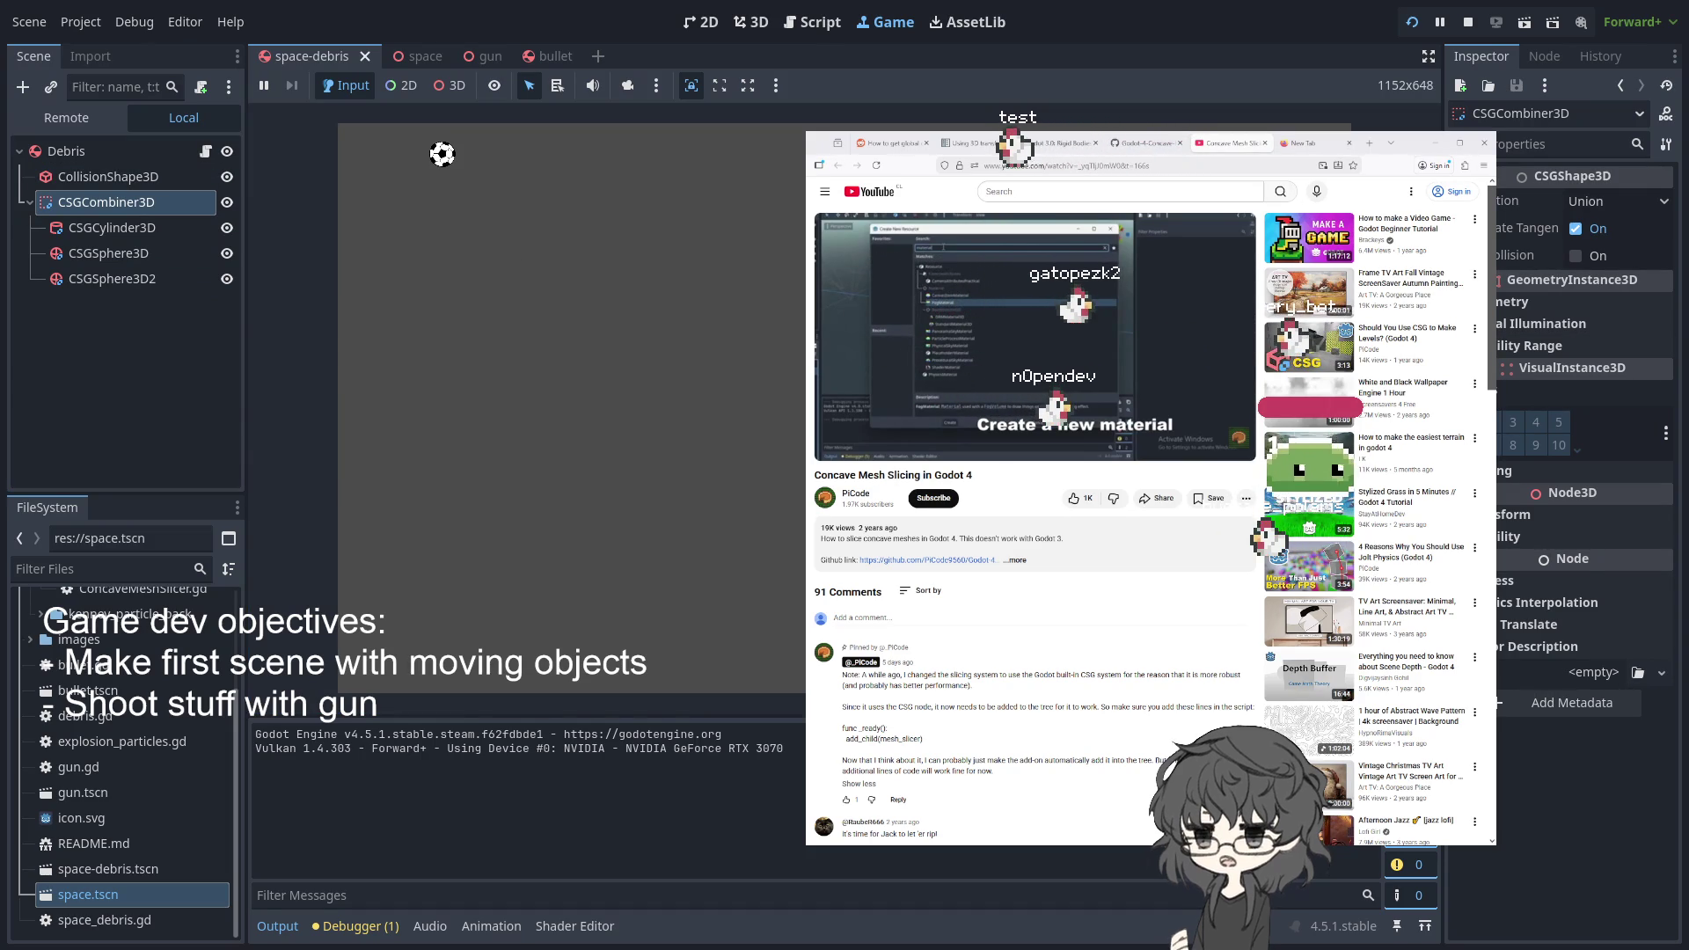
pyautogui.click(1434, 141)
pyautogui.click(100, 430)
pyautogui.click(648, 422)
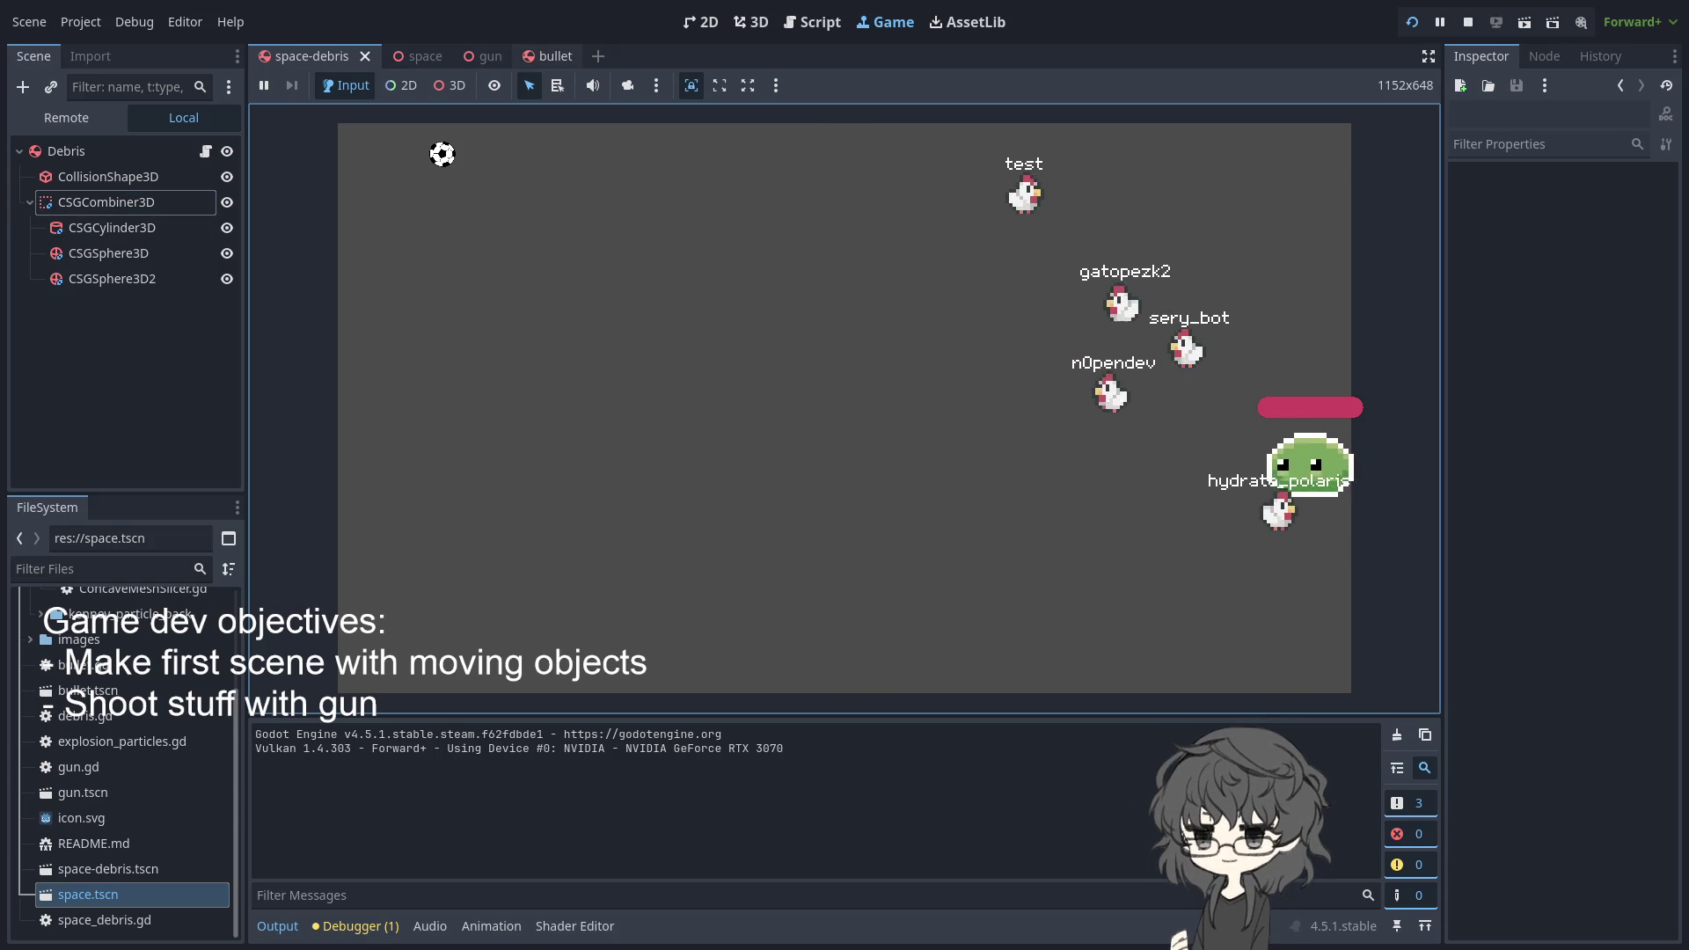
pyautogui.click(543, 58)
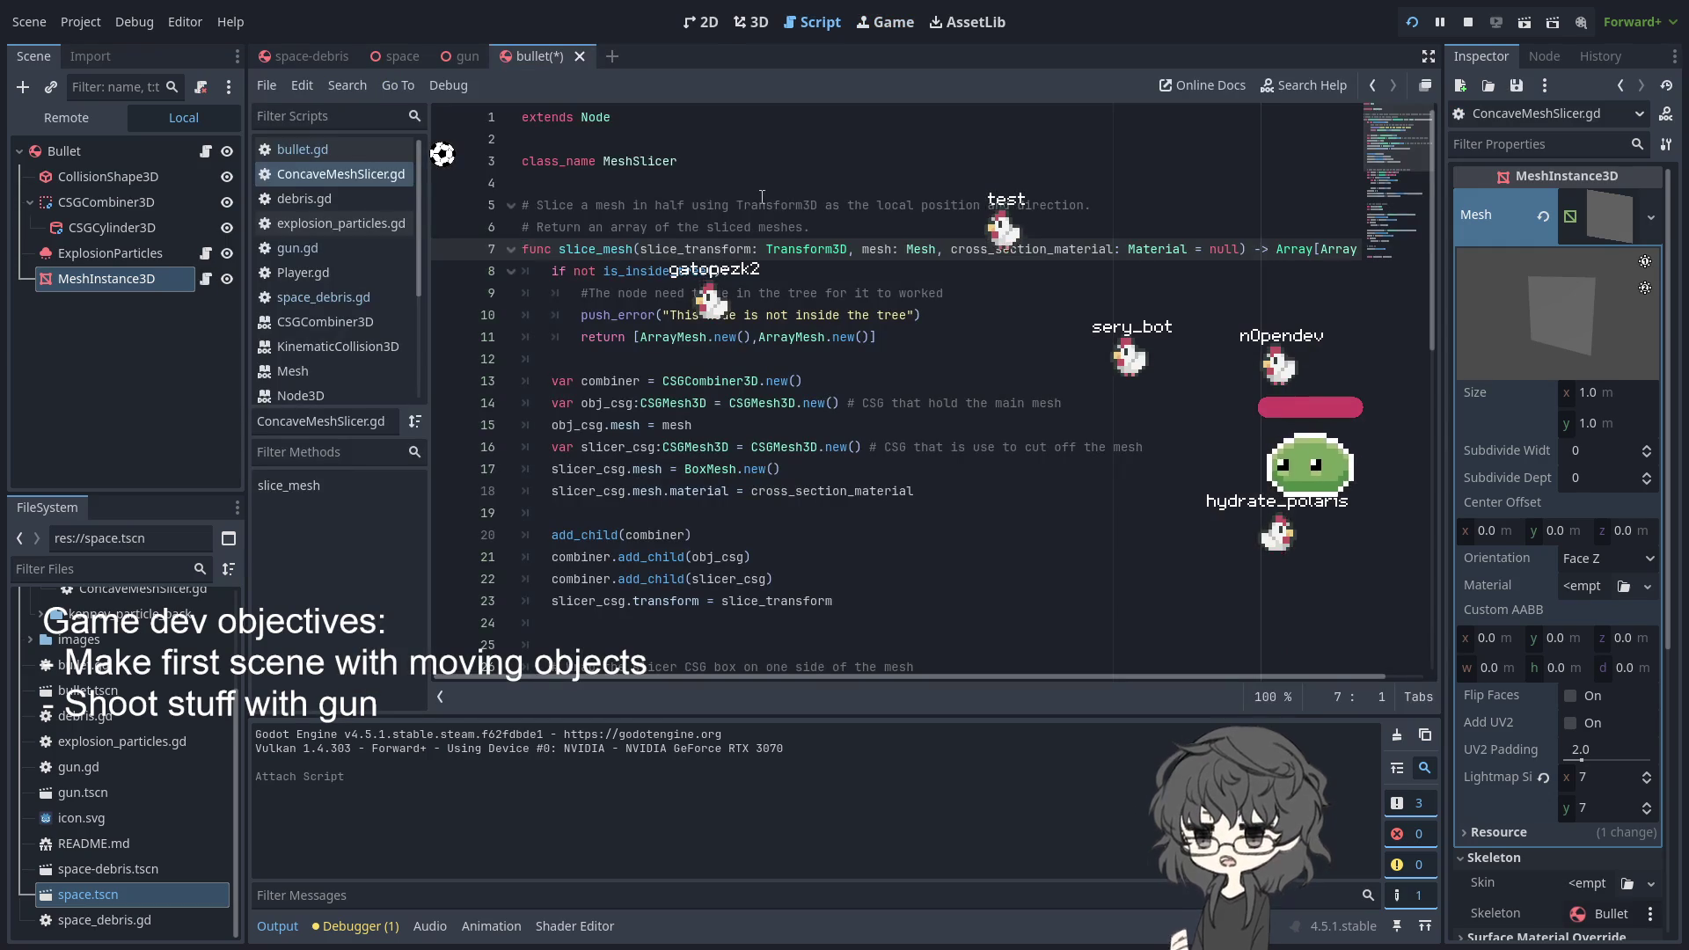
# - Start a new line 8 in slice_mesh for a slice_transform assignment
pyautogui.click(875, 147)
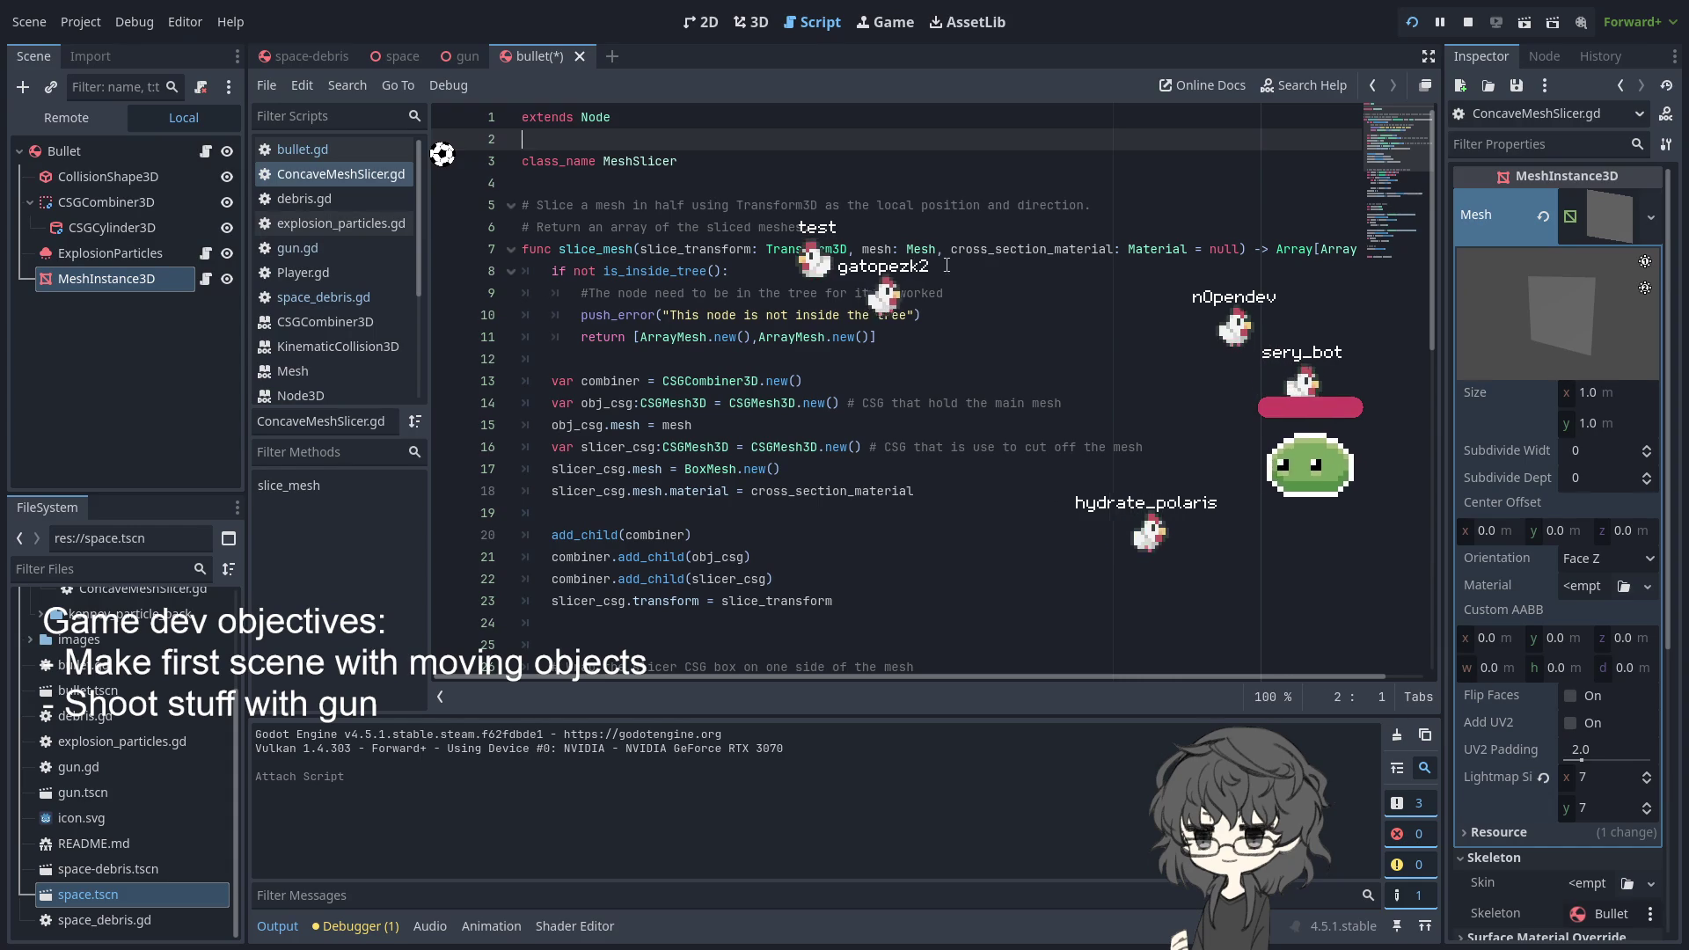
pyautogui.doubleClick(701, 249)
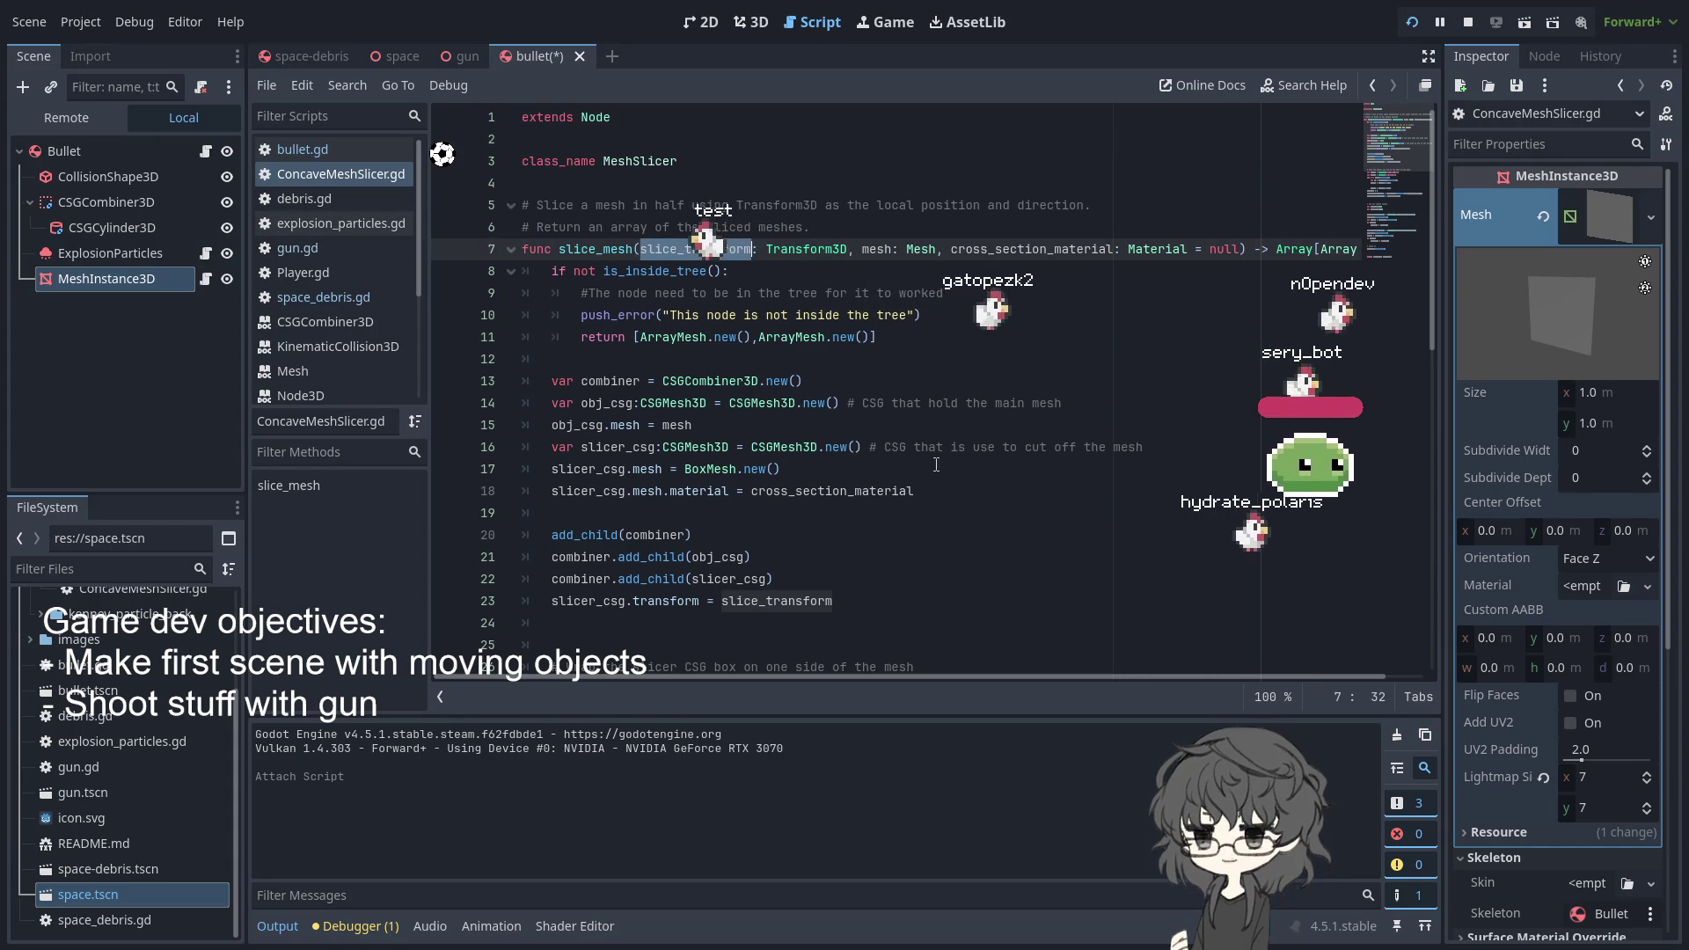
pyautogui.click(548, 273)
pyautogui.hotkey('ctrl', 'shift', 'Return')
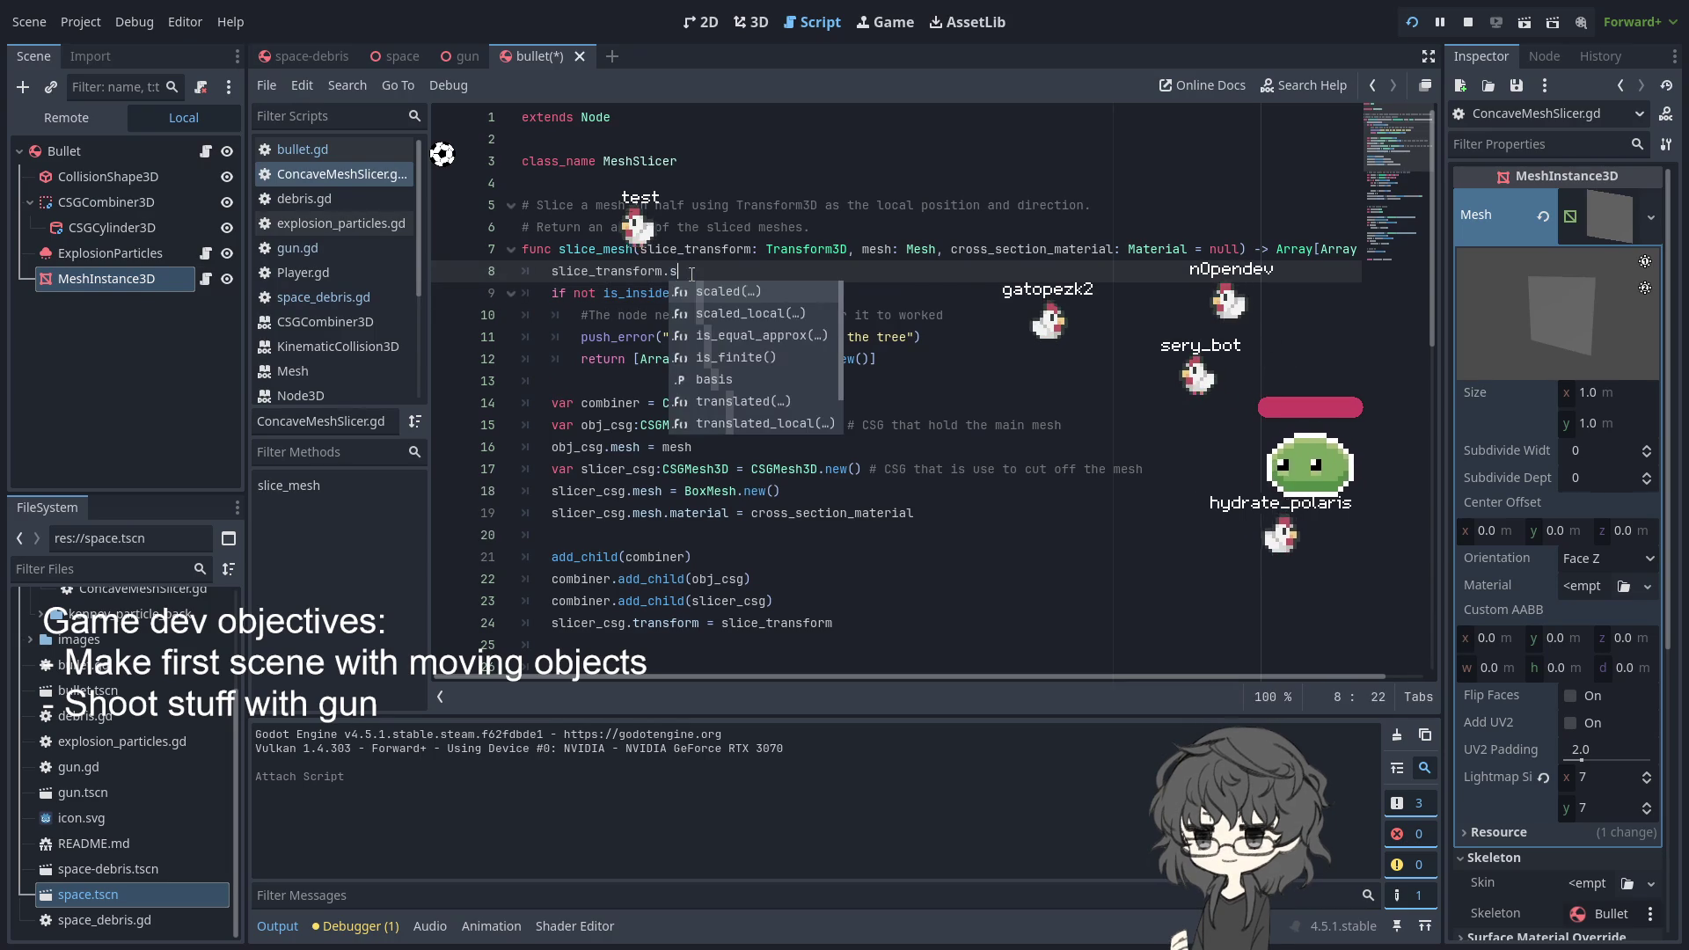
pyautogui.write('tr')
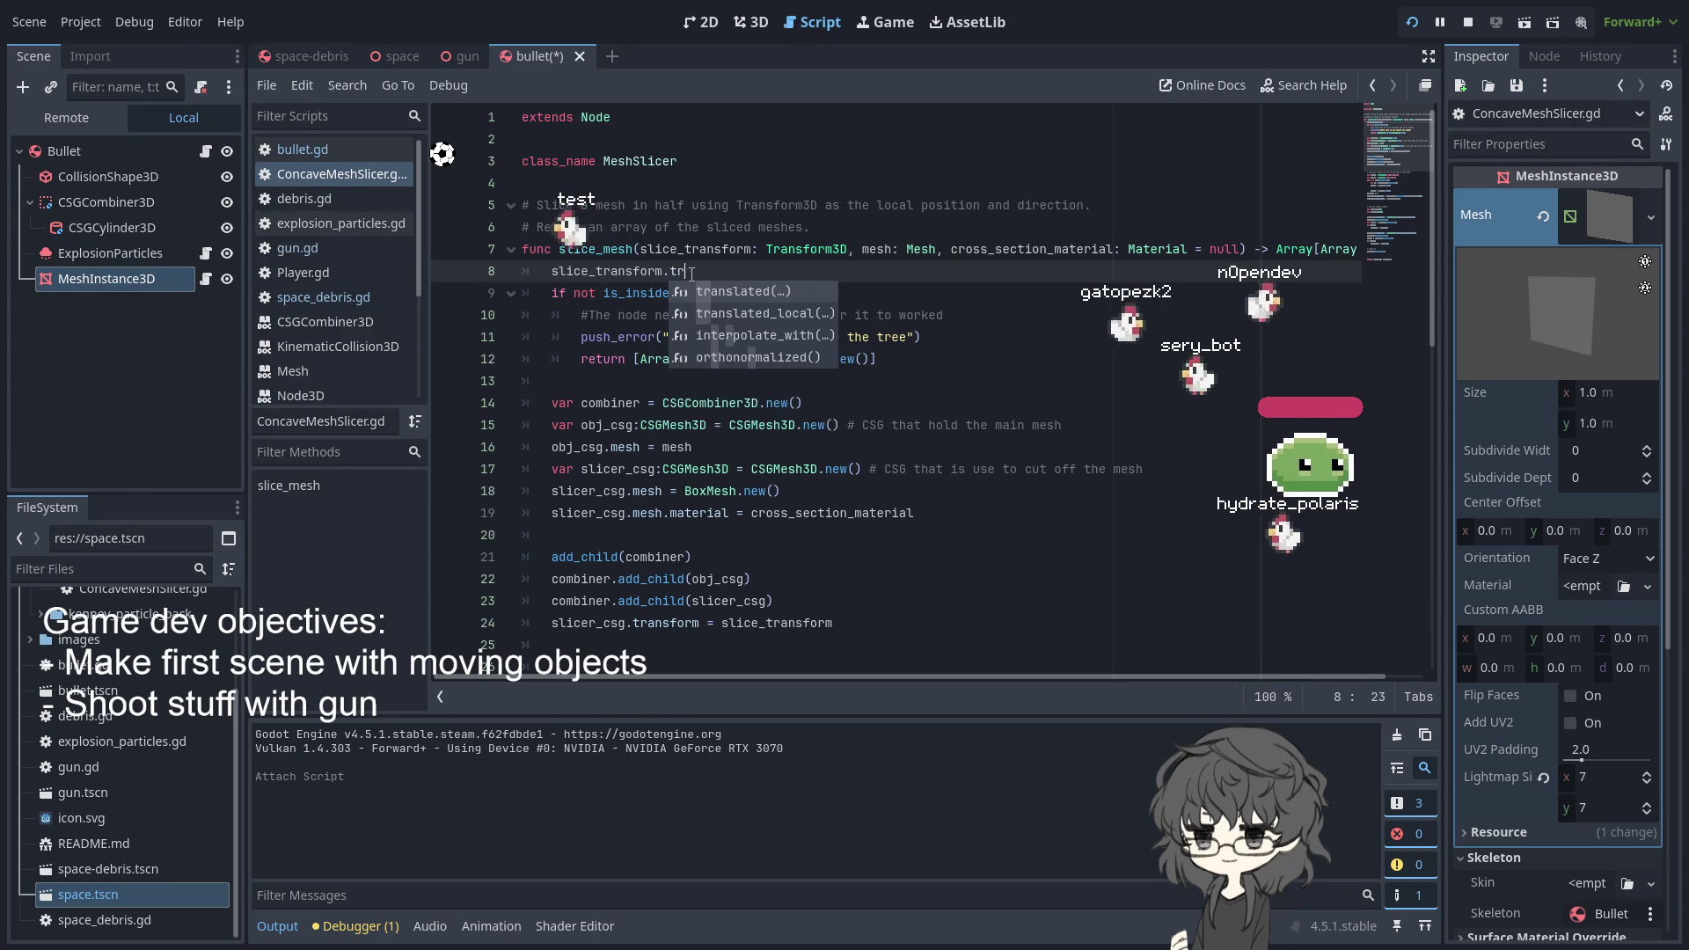
pyautogui.press('BackSpace')
pyautogui.press('BackSpace')
pyautogui.press('BackSpace')
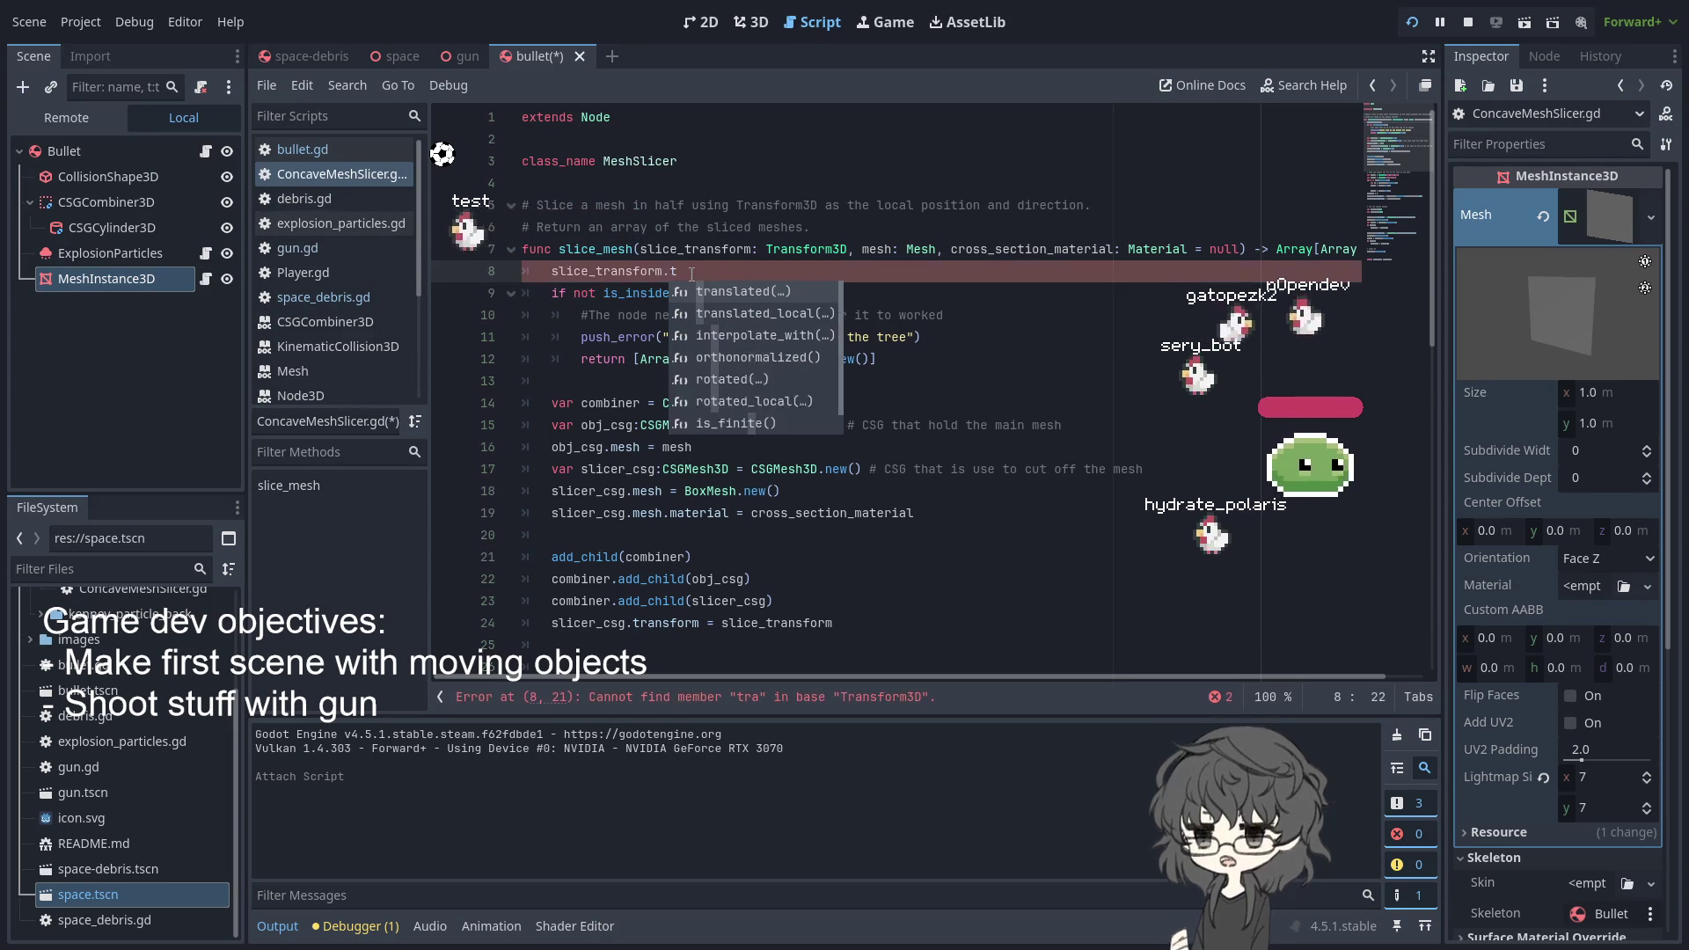
# - Set the base class to Node2D and complete line 8 as slice_transform = transform
pyautogui.click(627, 105)
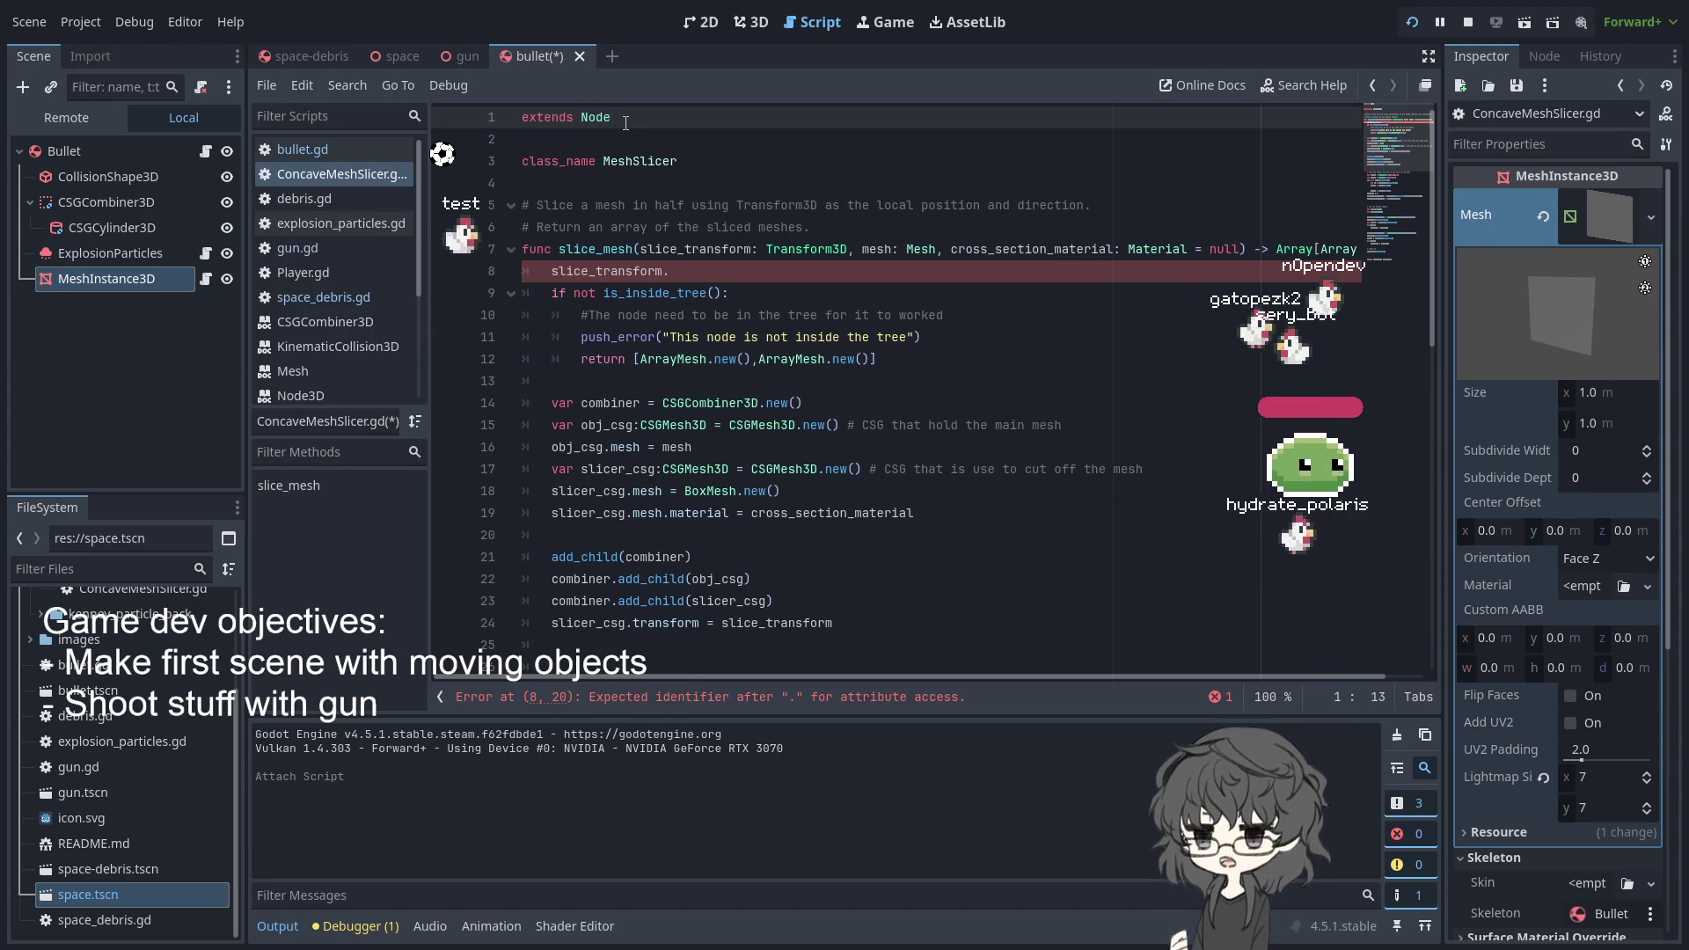
pyautogui.write('2D')
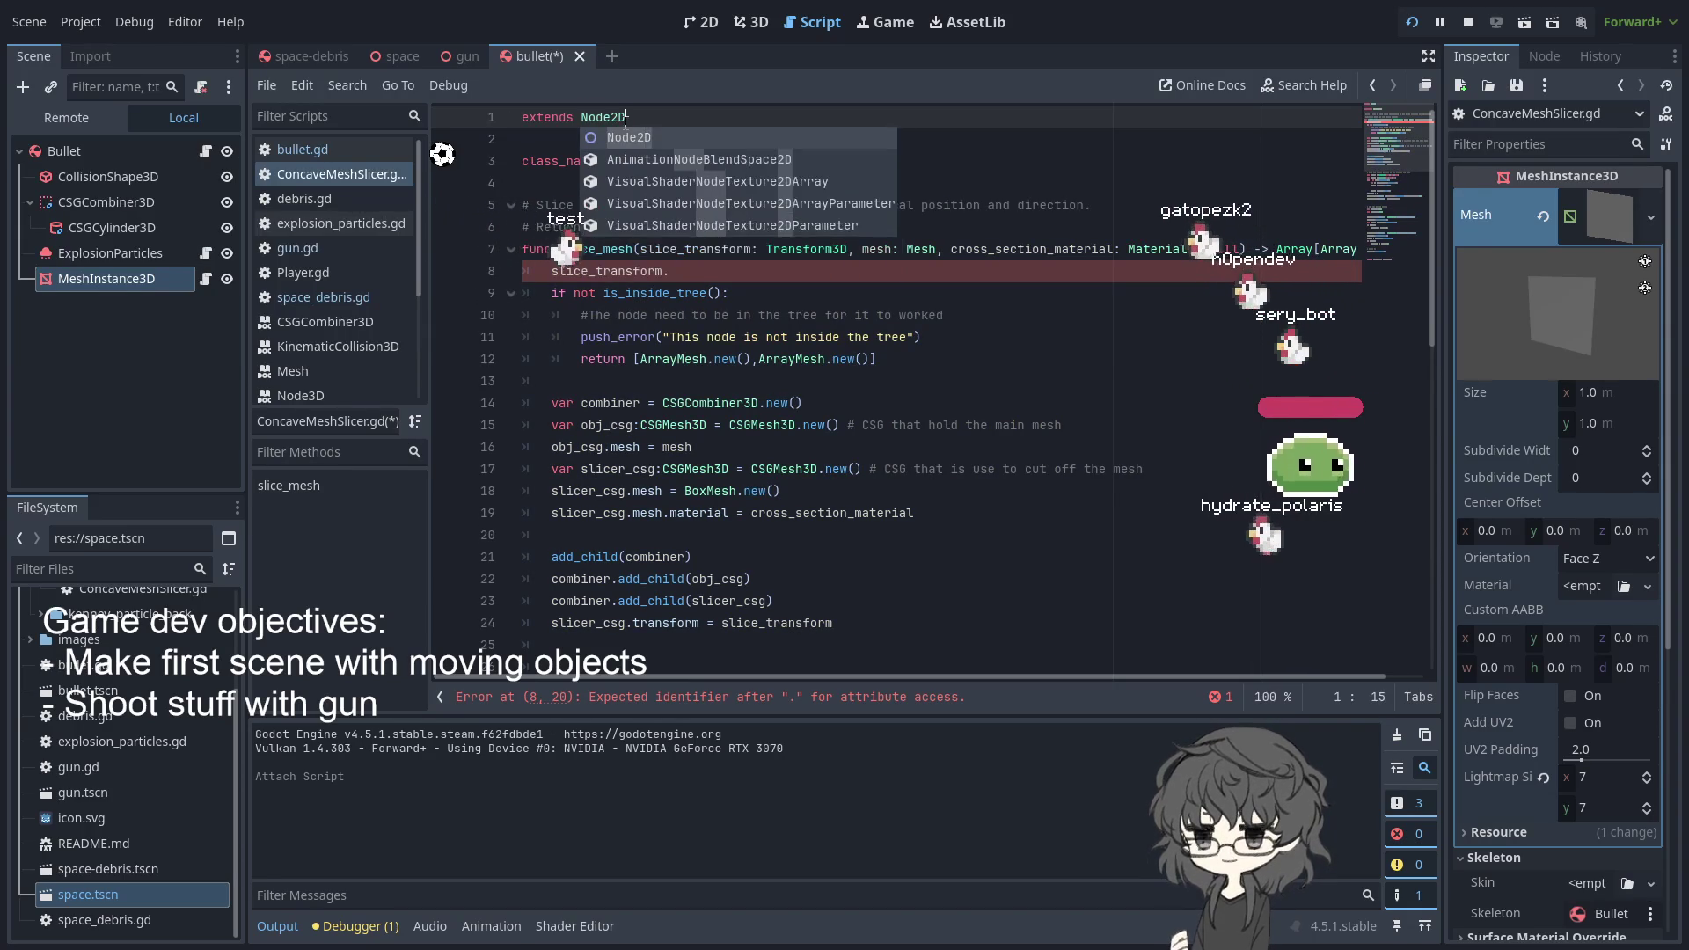
pyautogui.tripleClick(623, 107)
pyautogui.click(713, 278)
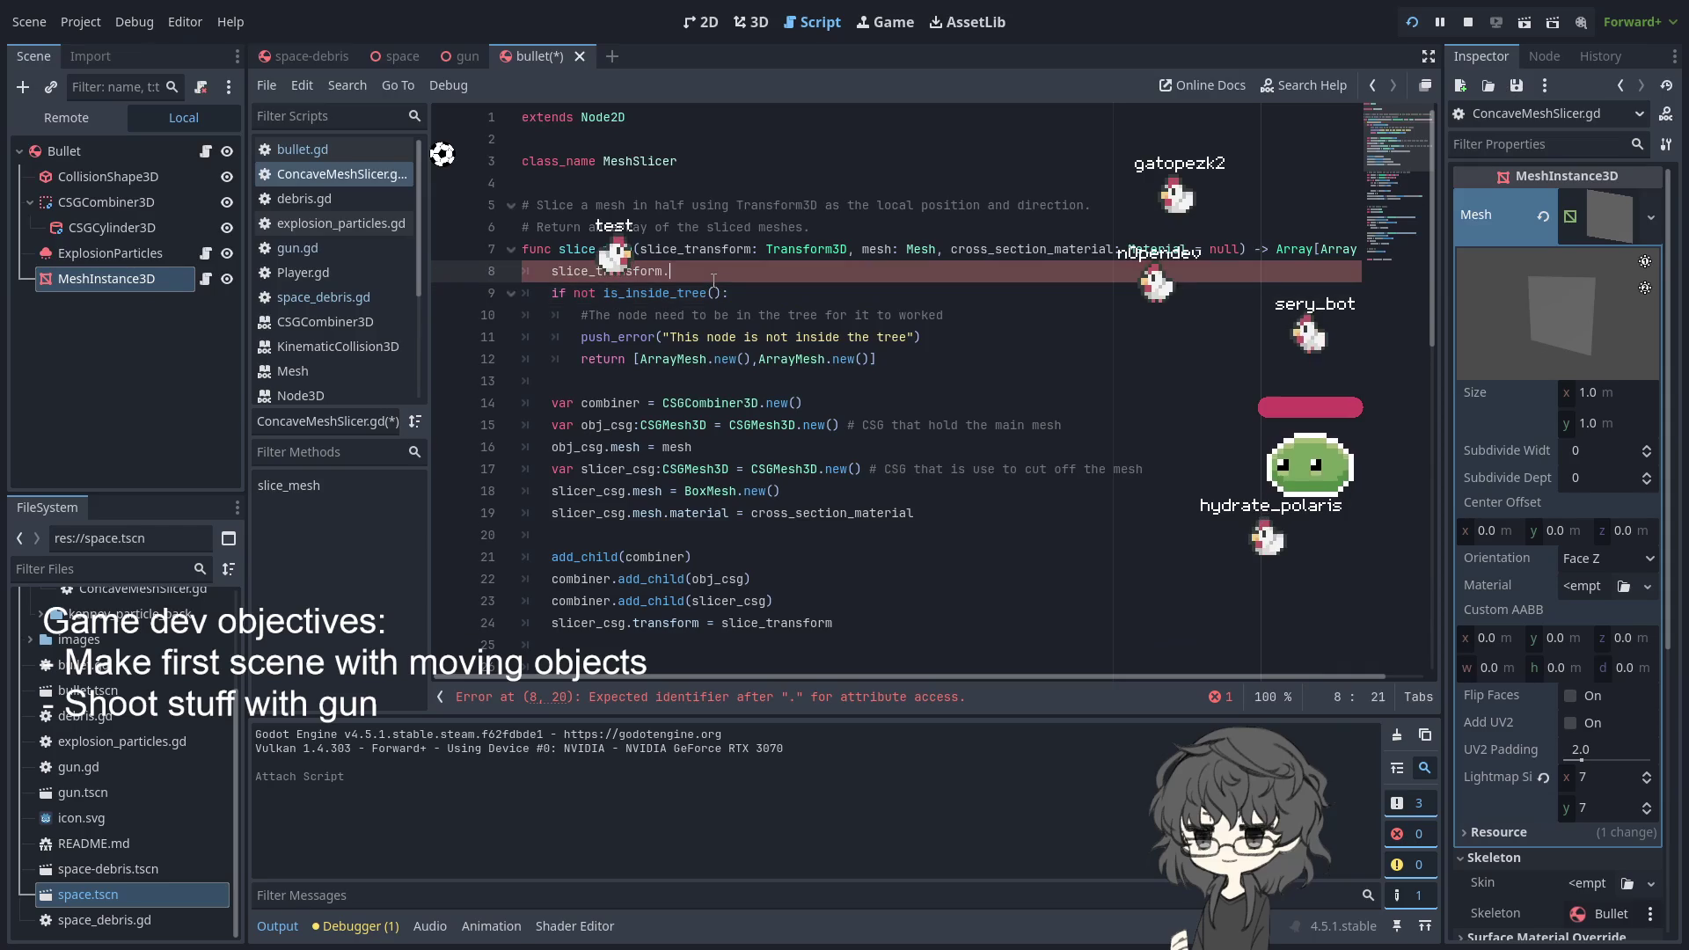
pyautogui.write('tr')
pyautogui.press('BackSpace')
pyautogui.press('BackSpace')
pyautogui.press('BackSpace')
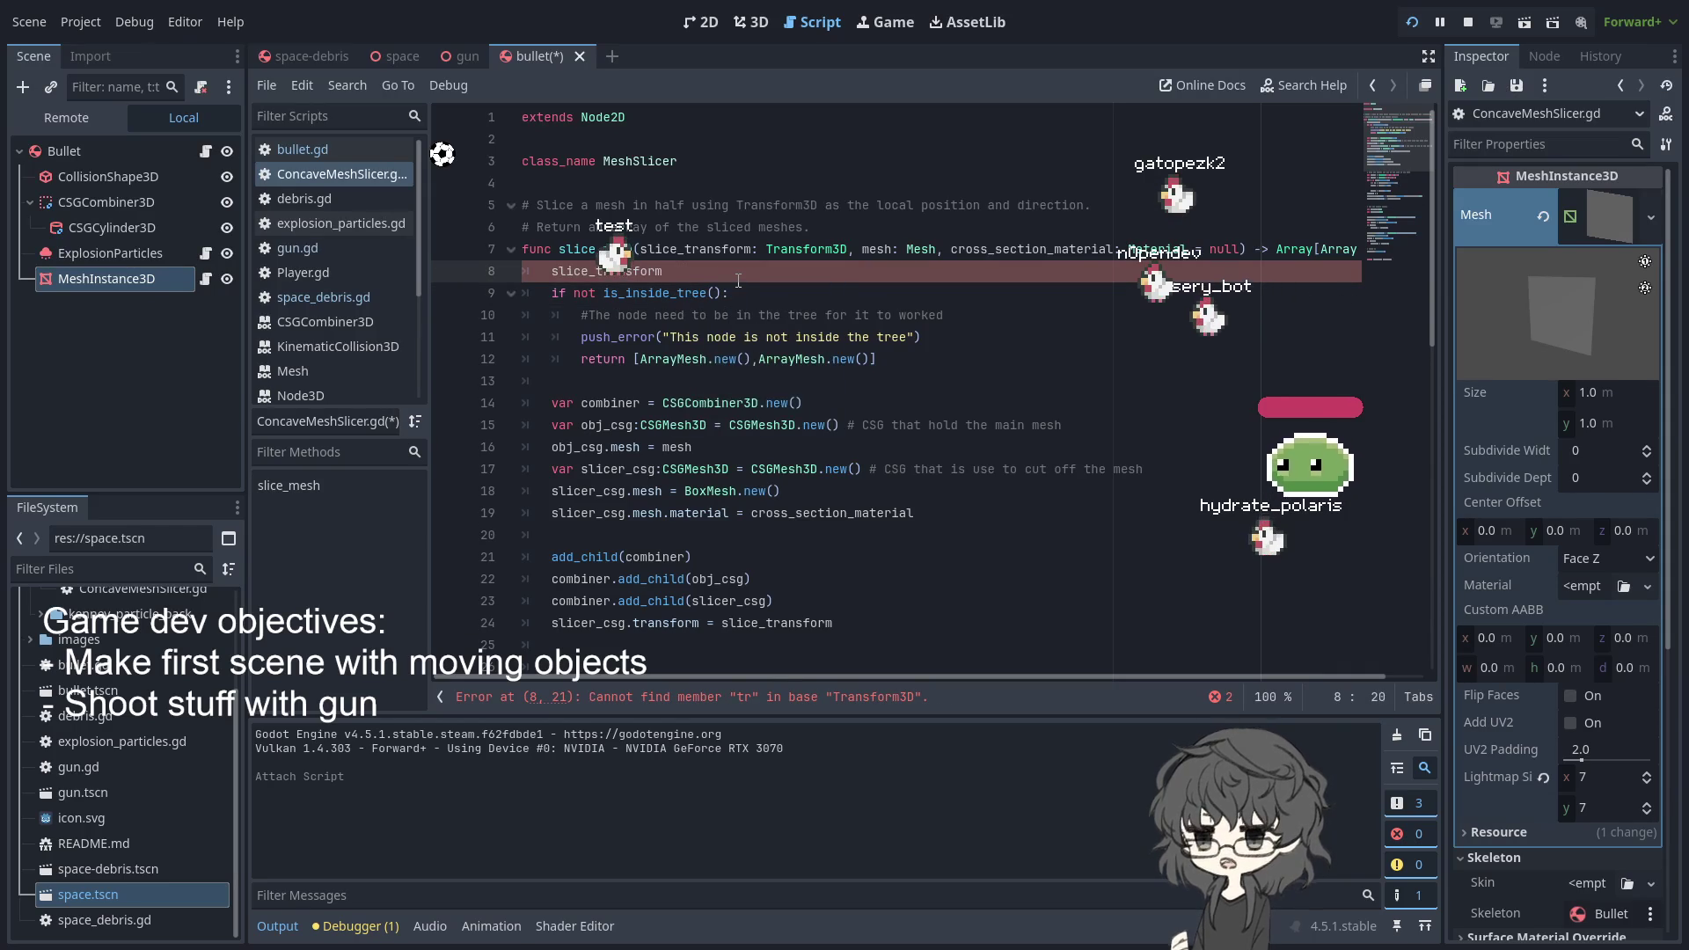
pyautogui.write(' = tr')
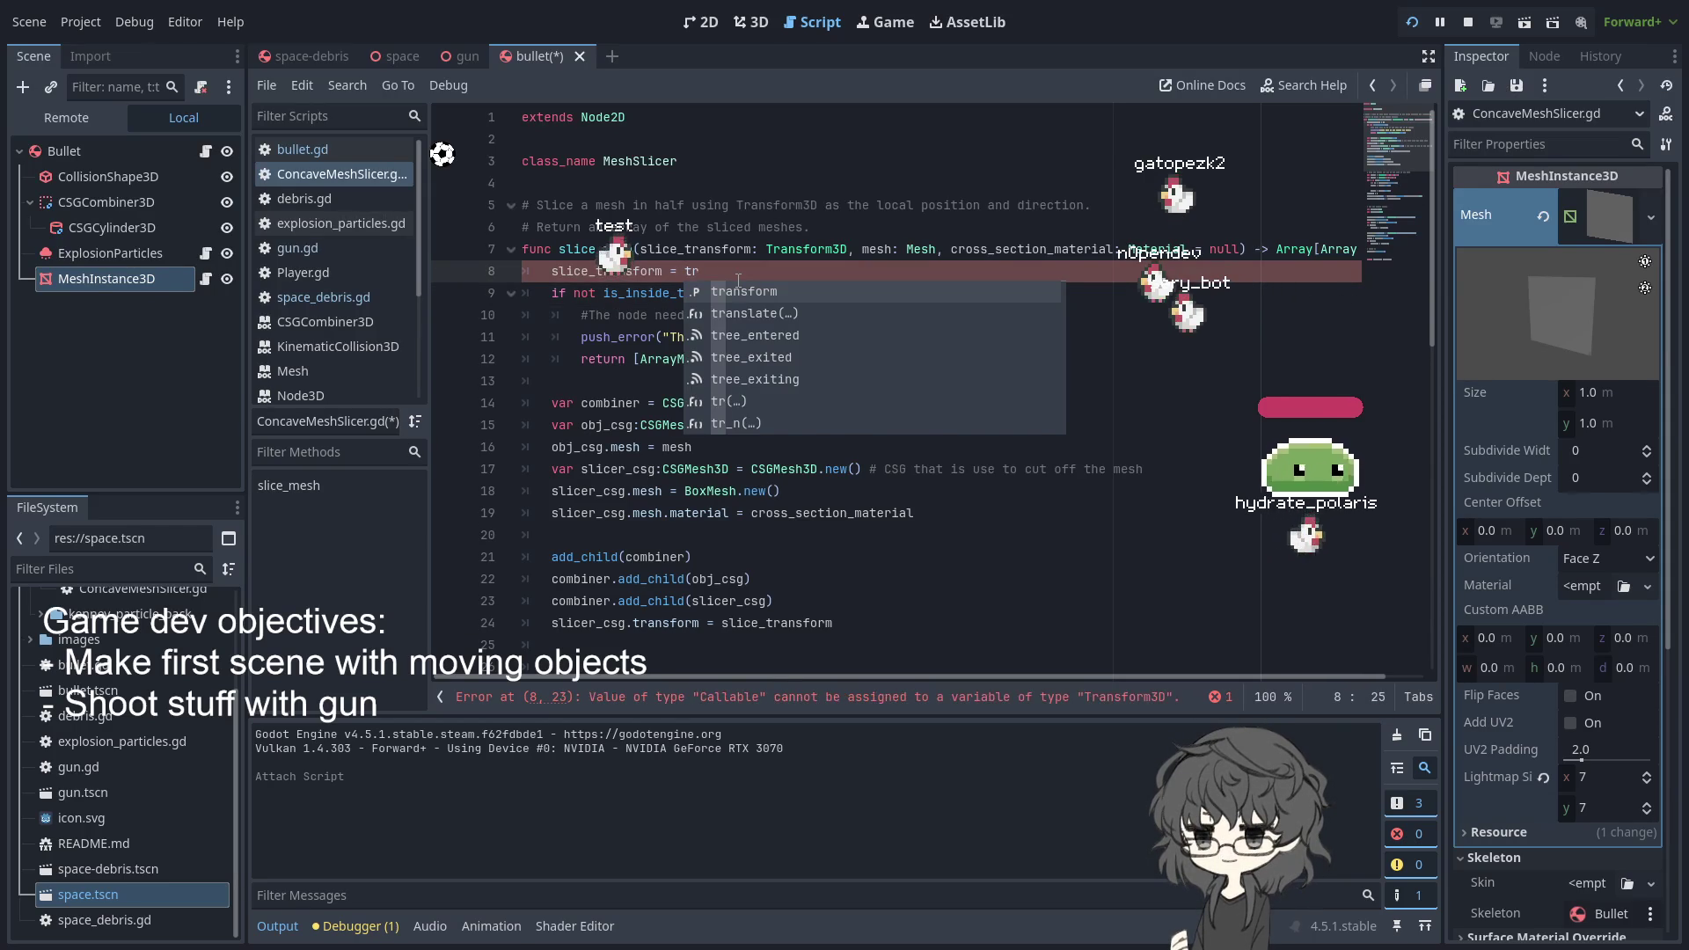
pyautogui.press('Return')
# - Add a mesh = self line below the slice_transform assignment
pyautogui.doubleClick(875, 249)
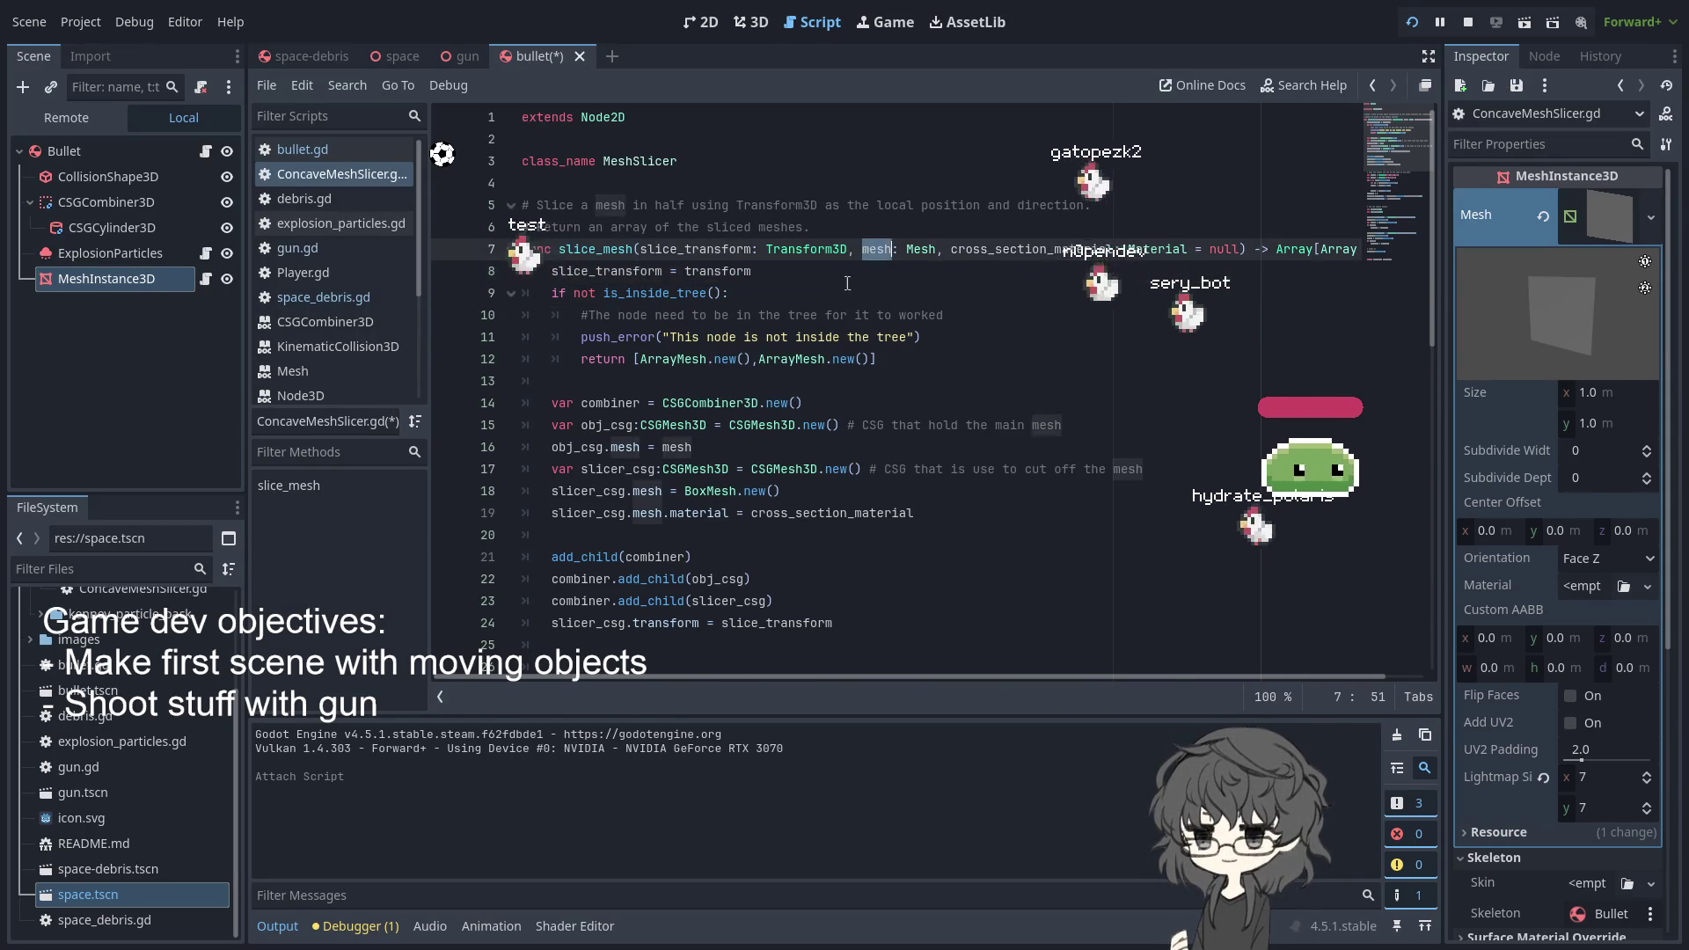
pyautogui.click(788, 273)
pyautogui.press('Return')
pyautogui.write('me')
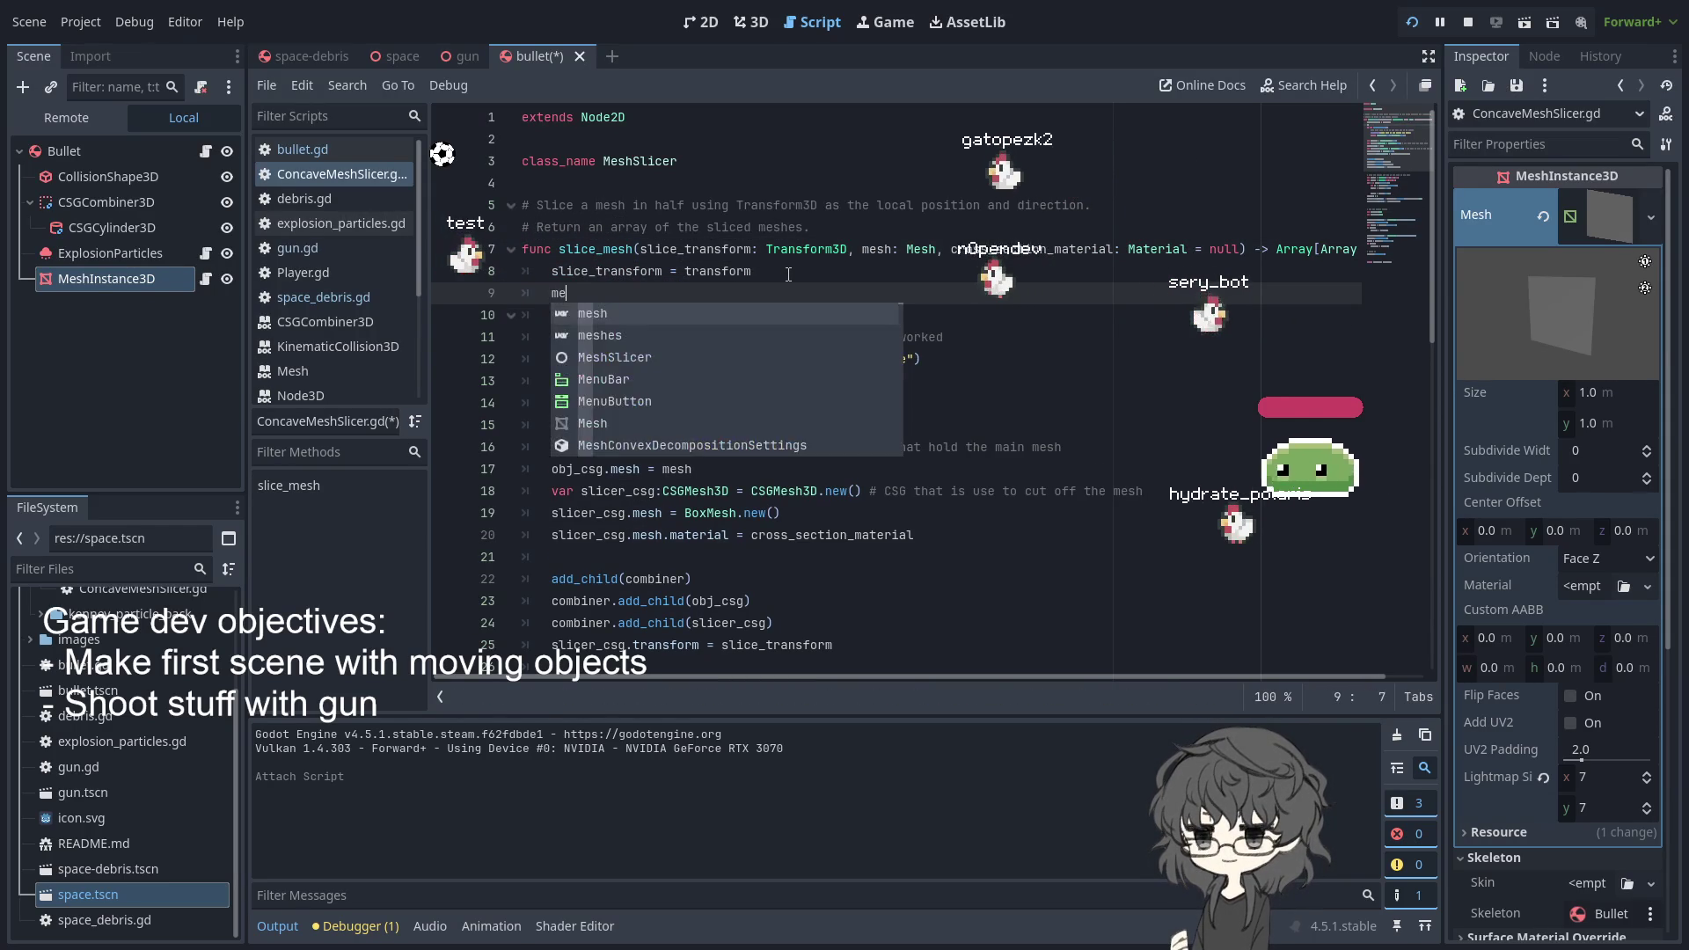
pyautogui.write('sh = mesh')
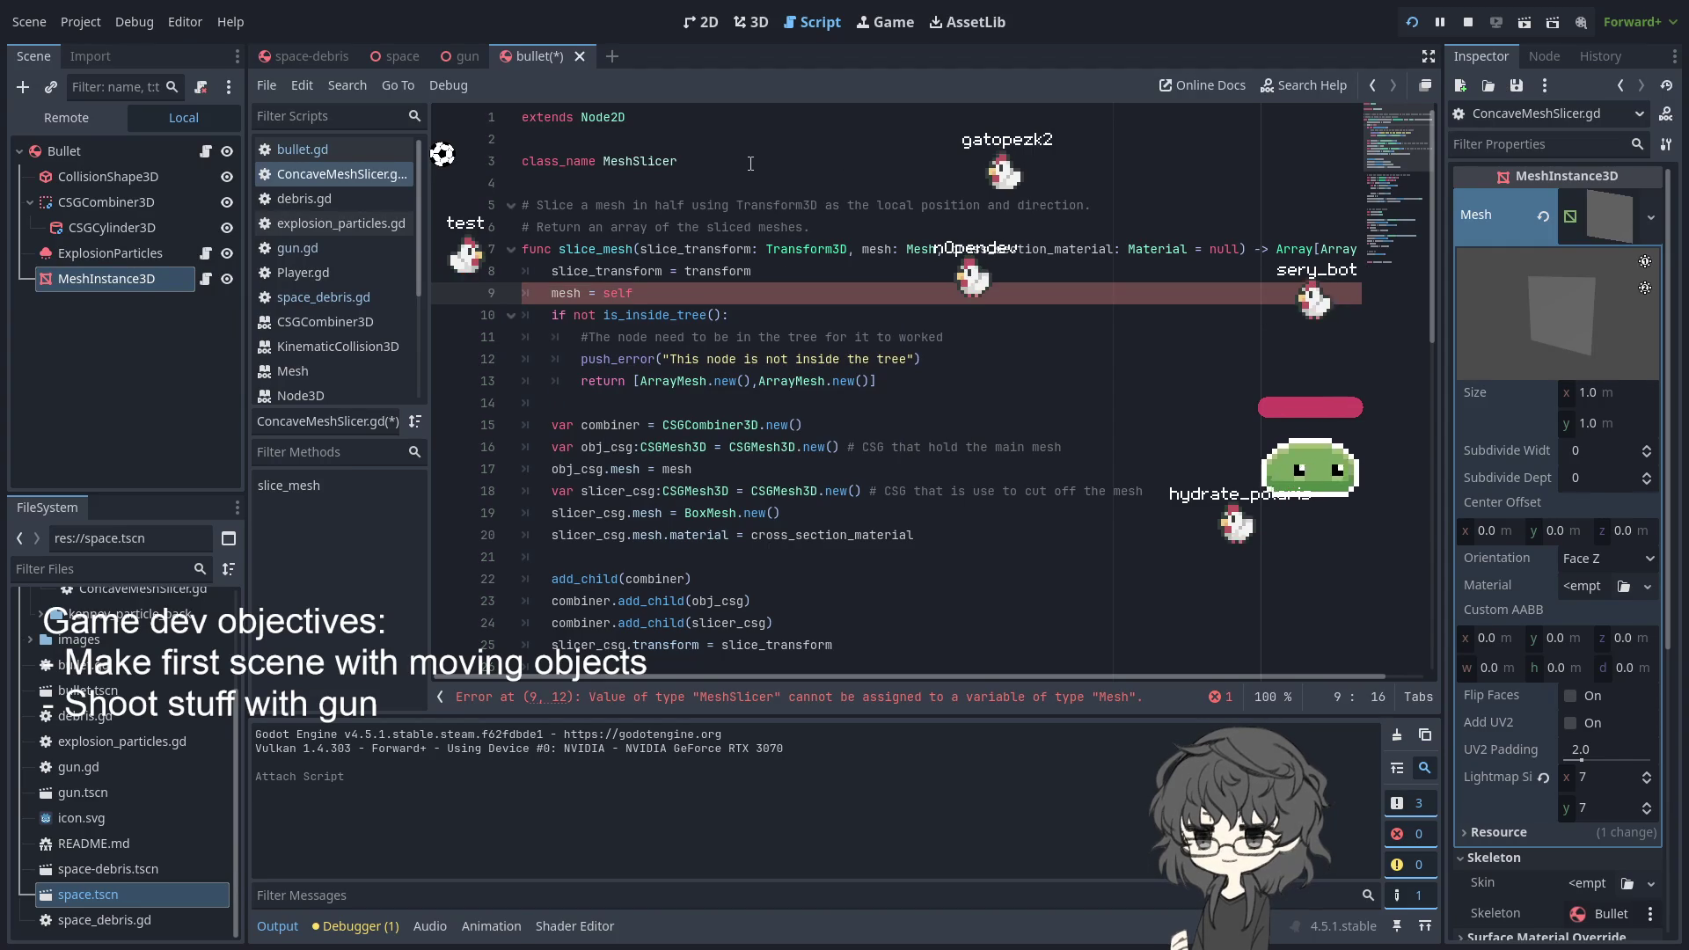
pyautogui.write('.')
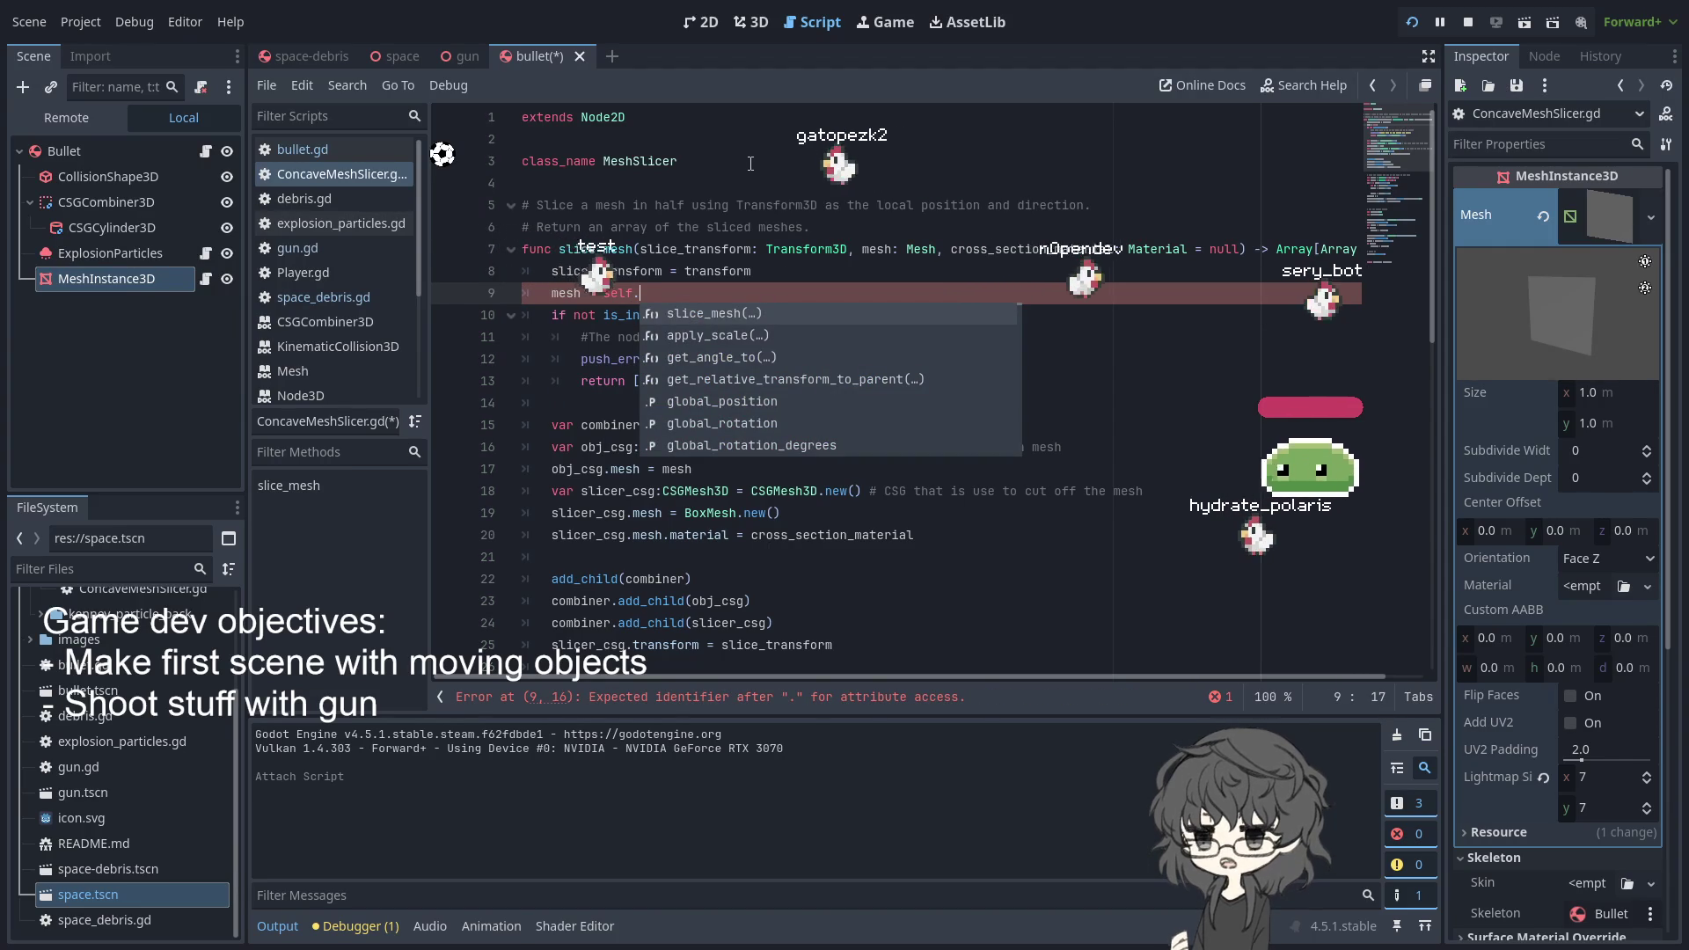
pyautogui.write('get_me')
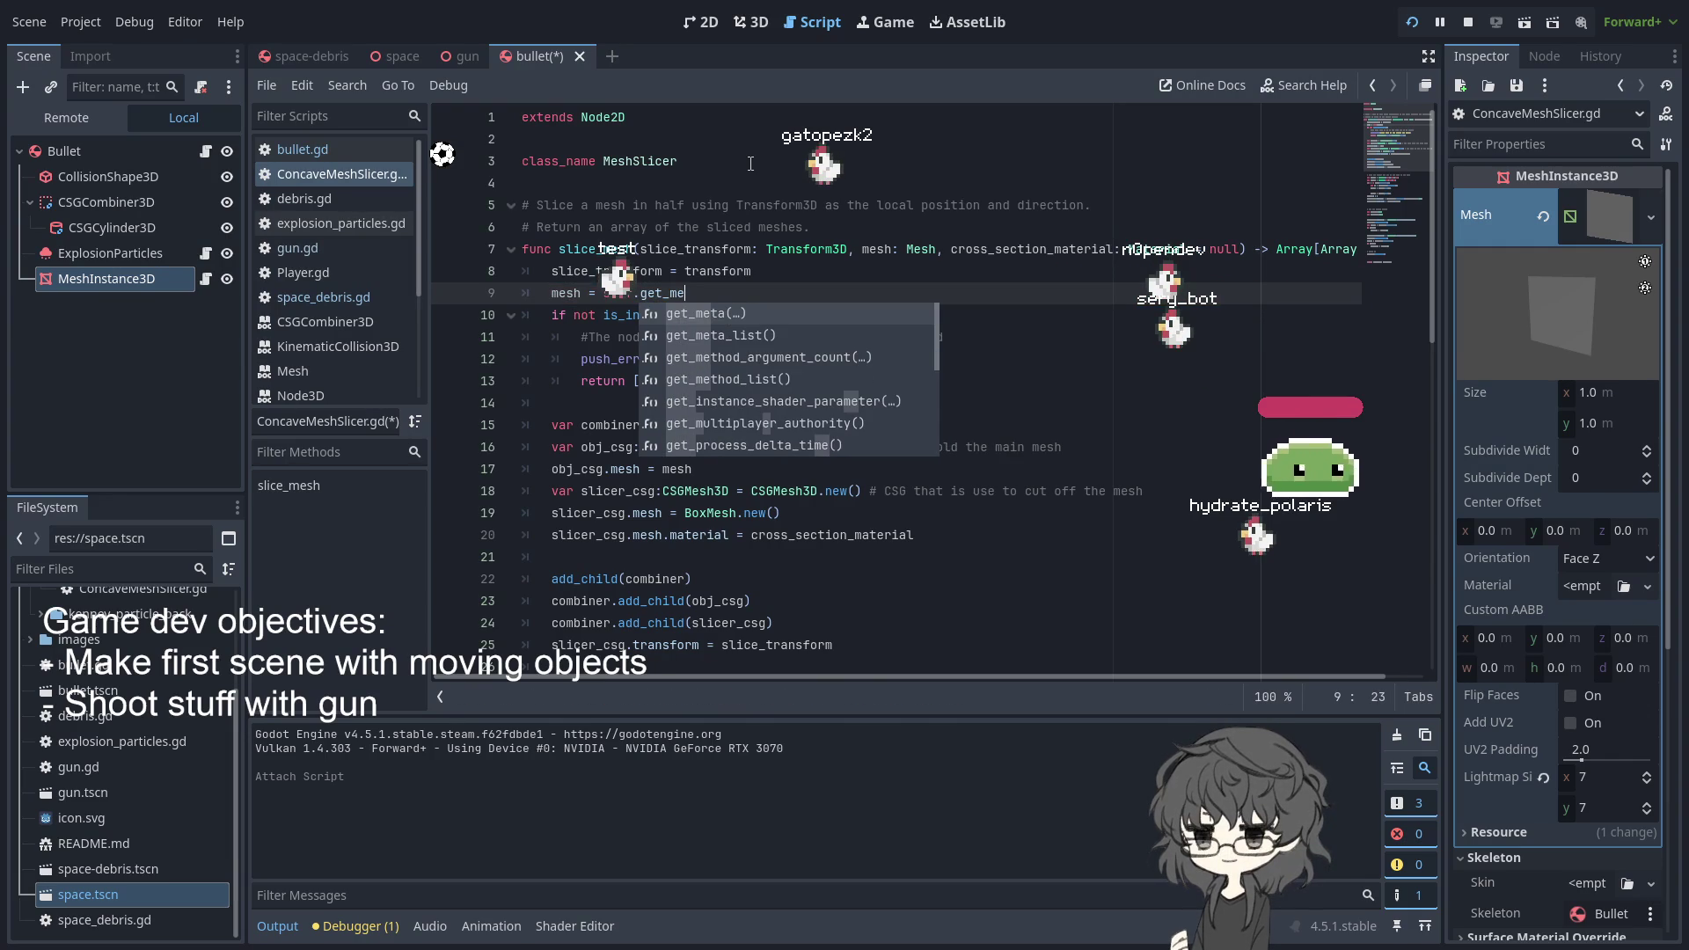
pyautogui.press('BackSpace')
pyautogui.press('BackSpace')
pyautogui.press('BackSpace')
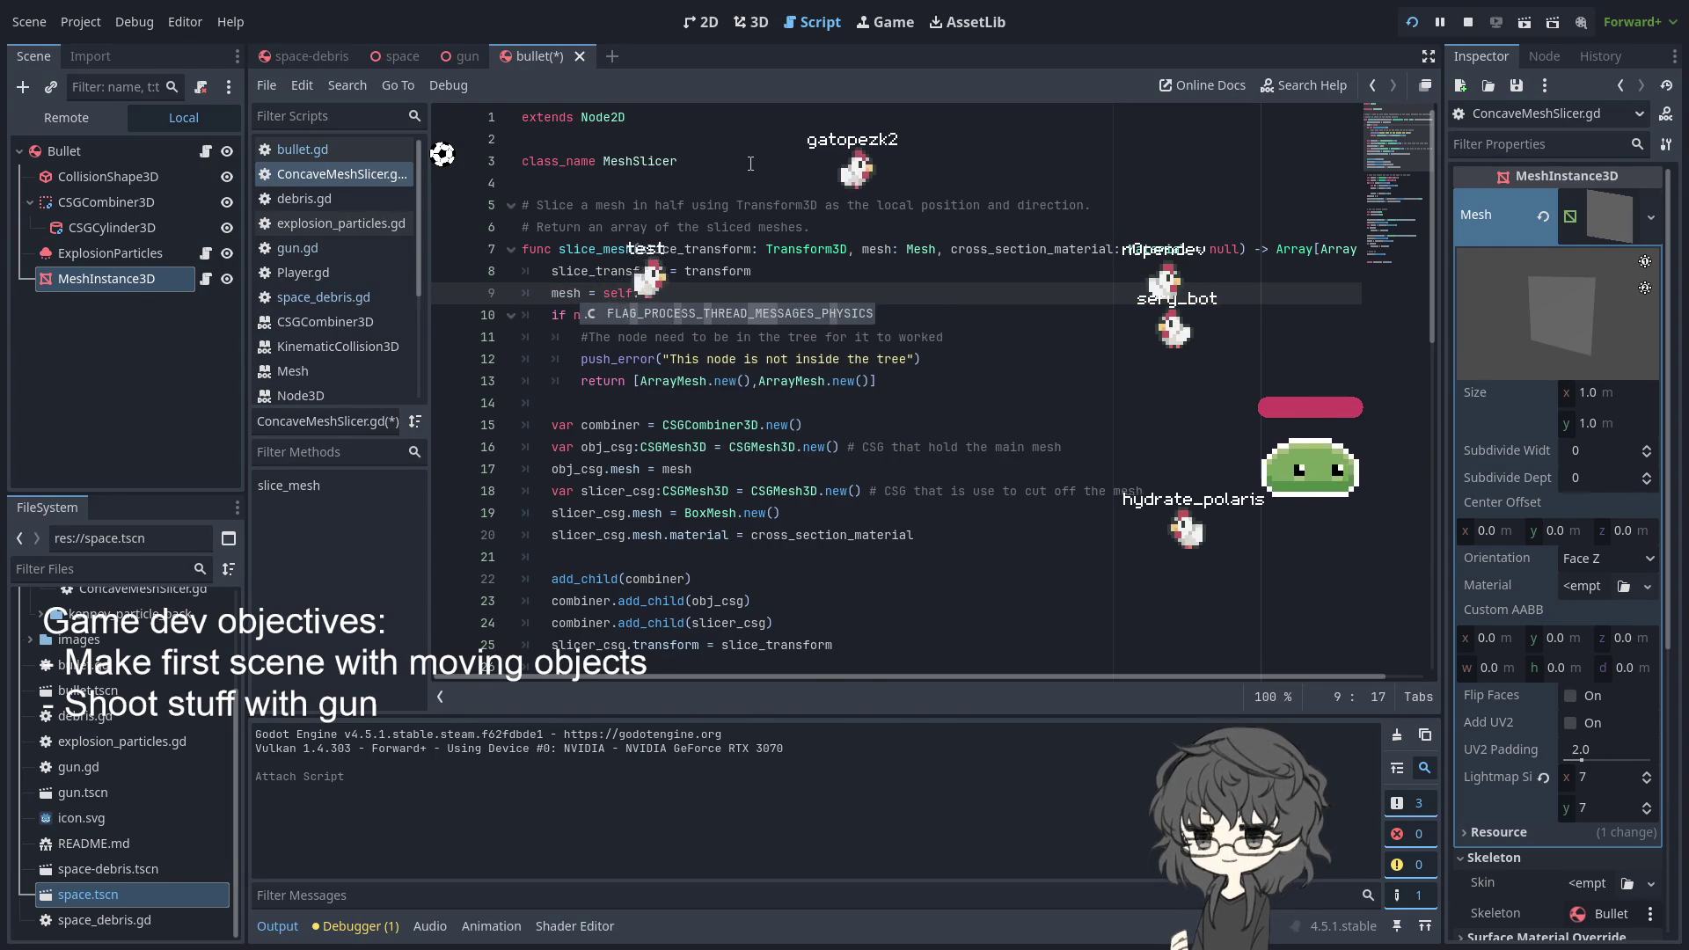
pyautogui.press('BackSpace')
pyautogui.click(603, 119)
pyautogui.doubleClick(603, 119)
pyautogui.write('M')
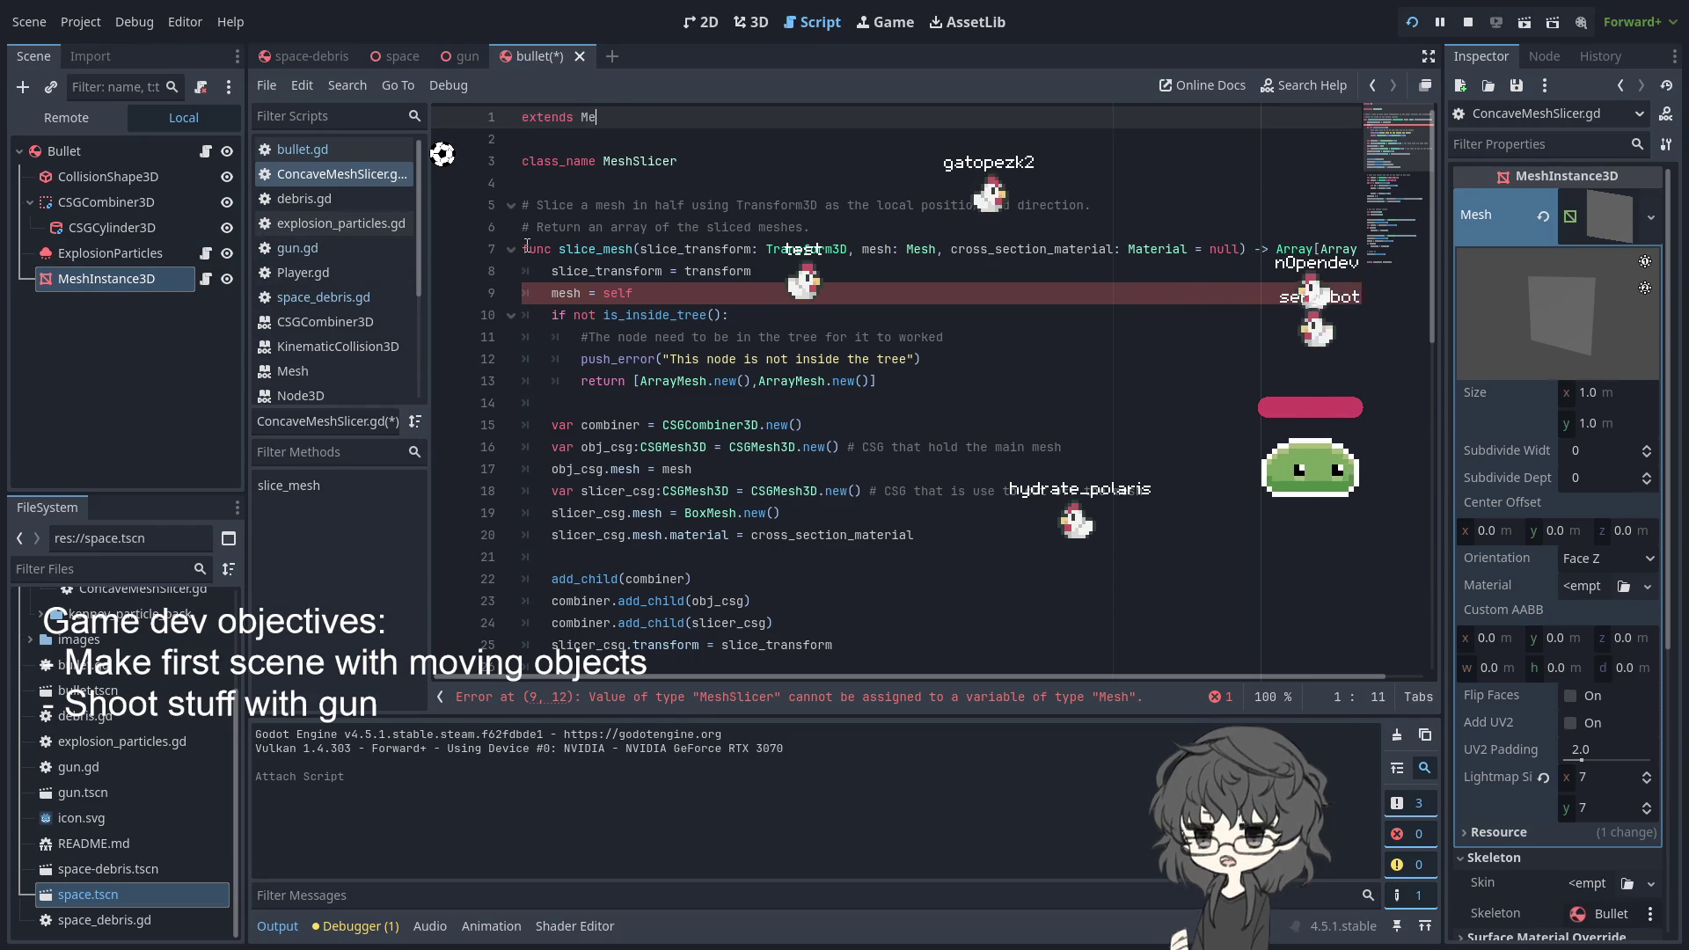
# - Make the script extend MeshInstance3D and change line 9 to mesh = self.mesh
pyautogui.write('eshI')
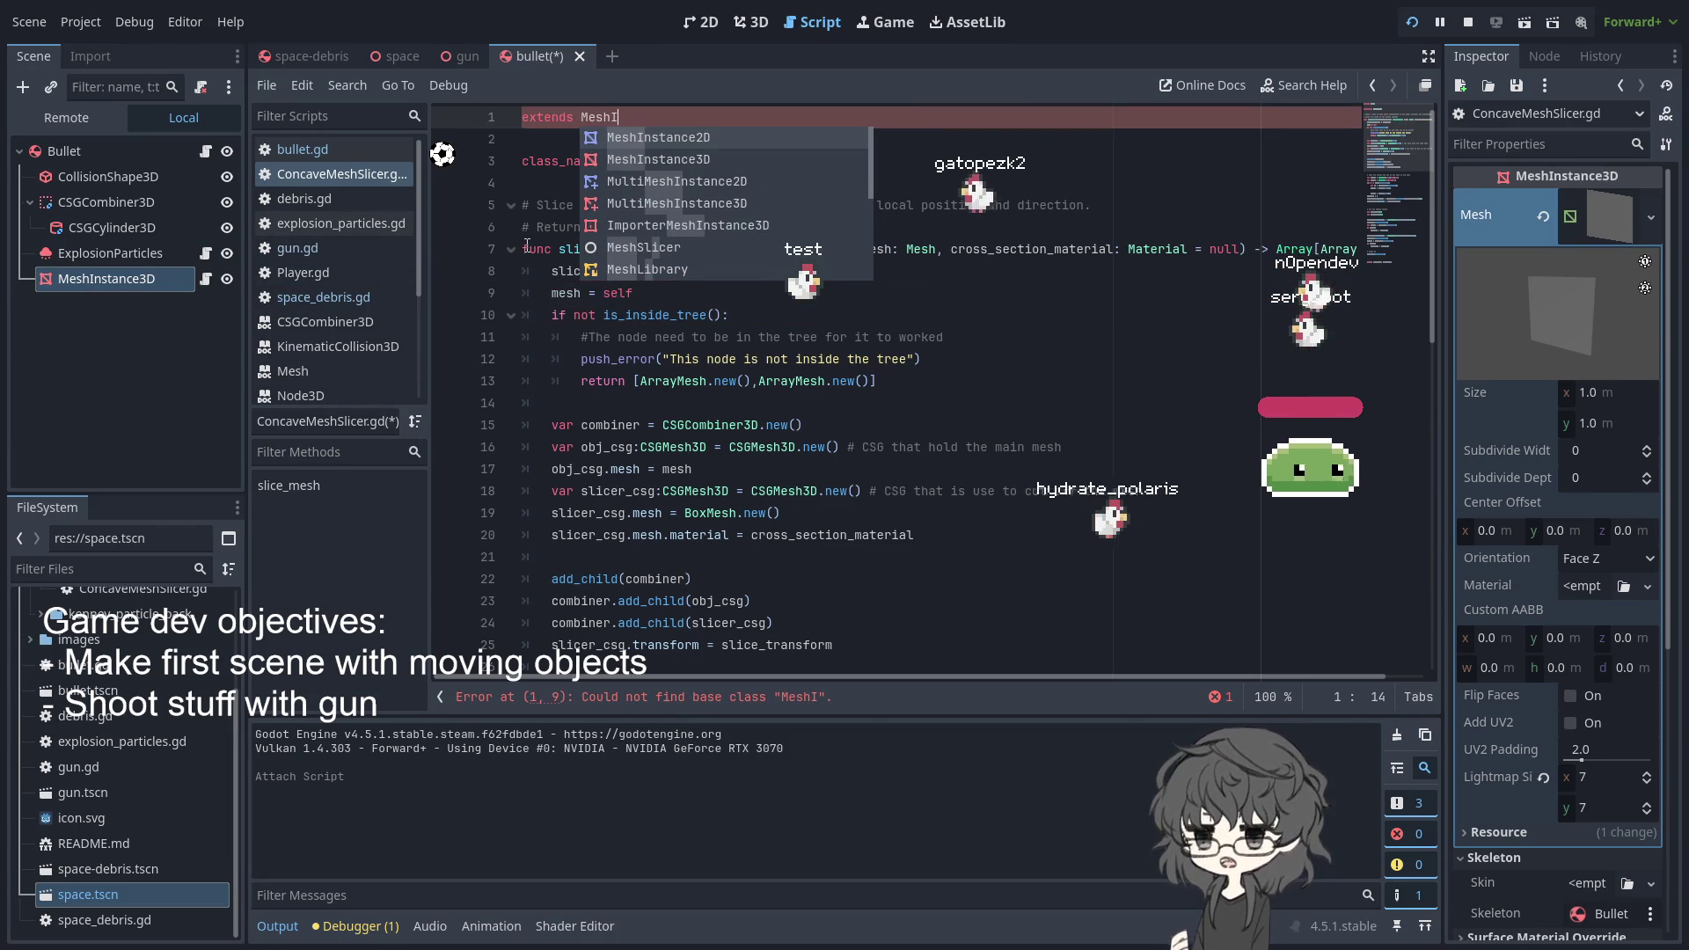
pyautogui.write('nstance3D')
pyautogui.click(634, 293)
pyautogui.write('.')
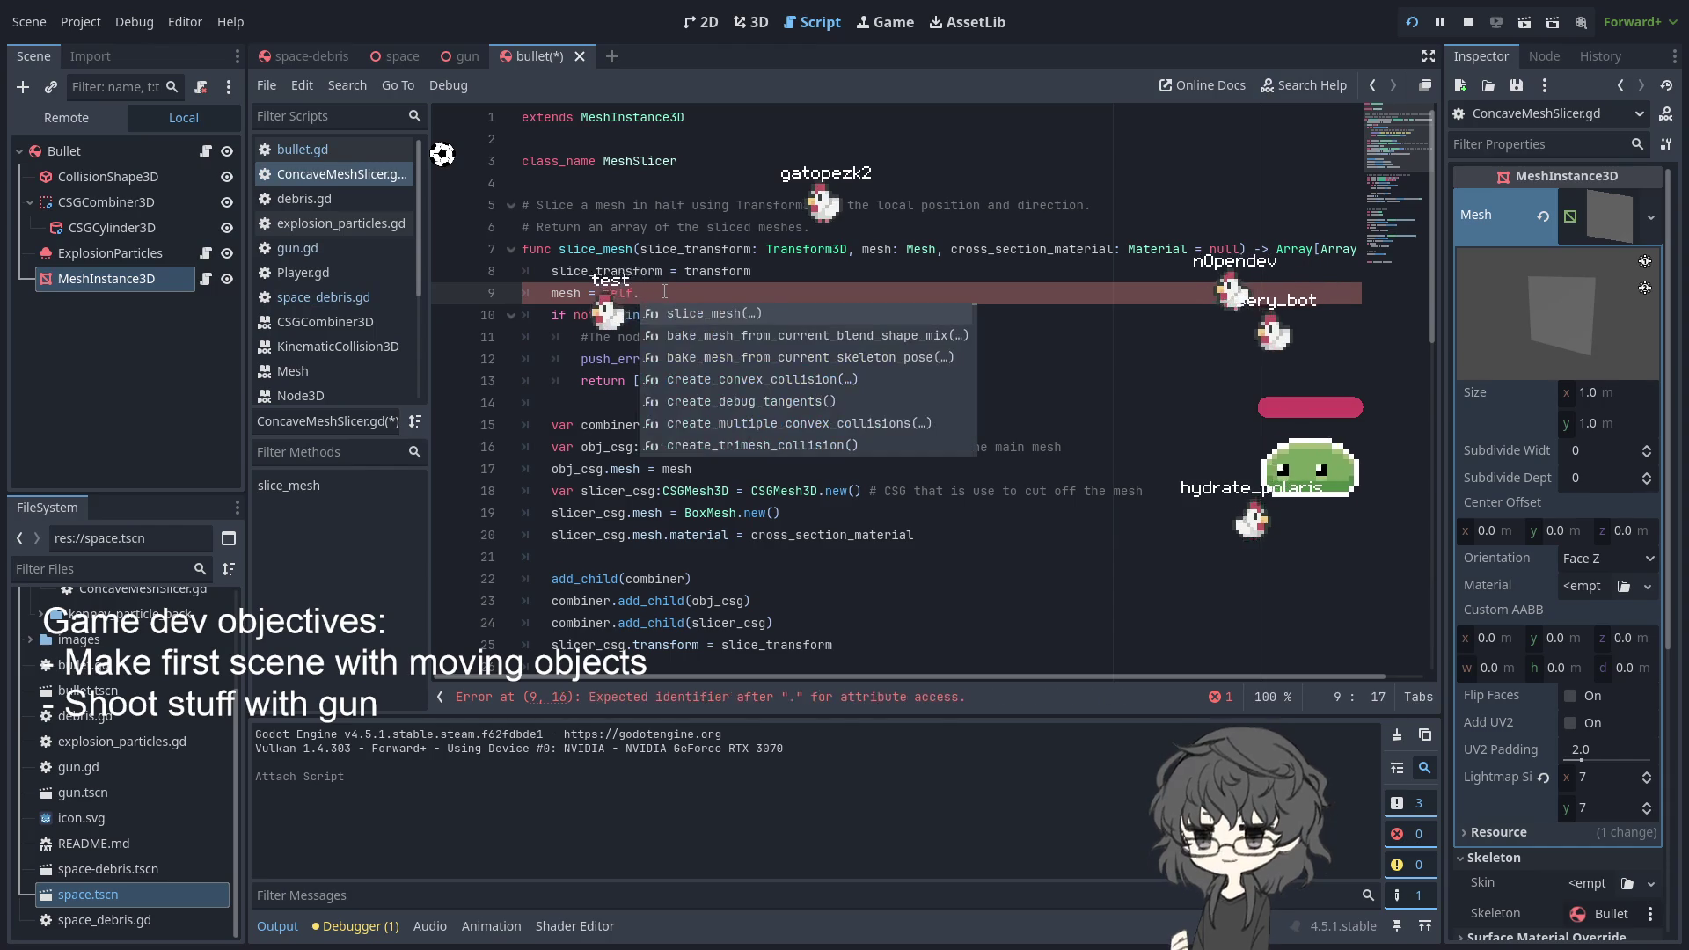
pyautogui.write('mesh')
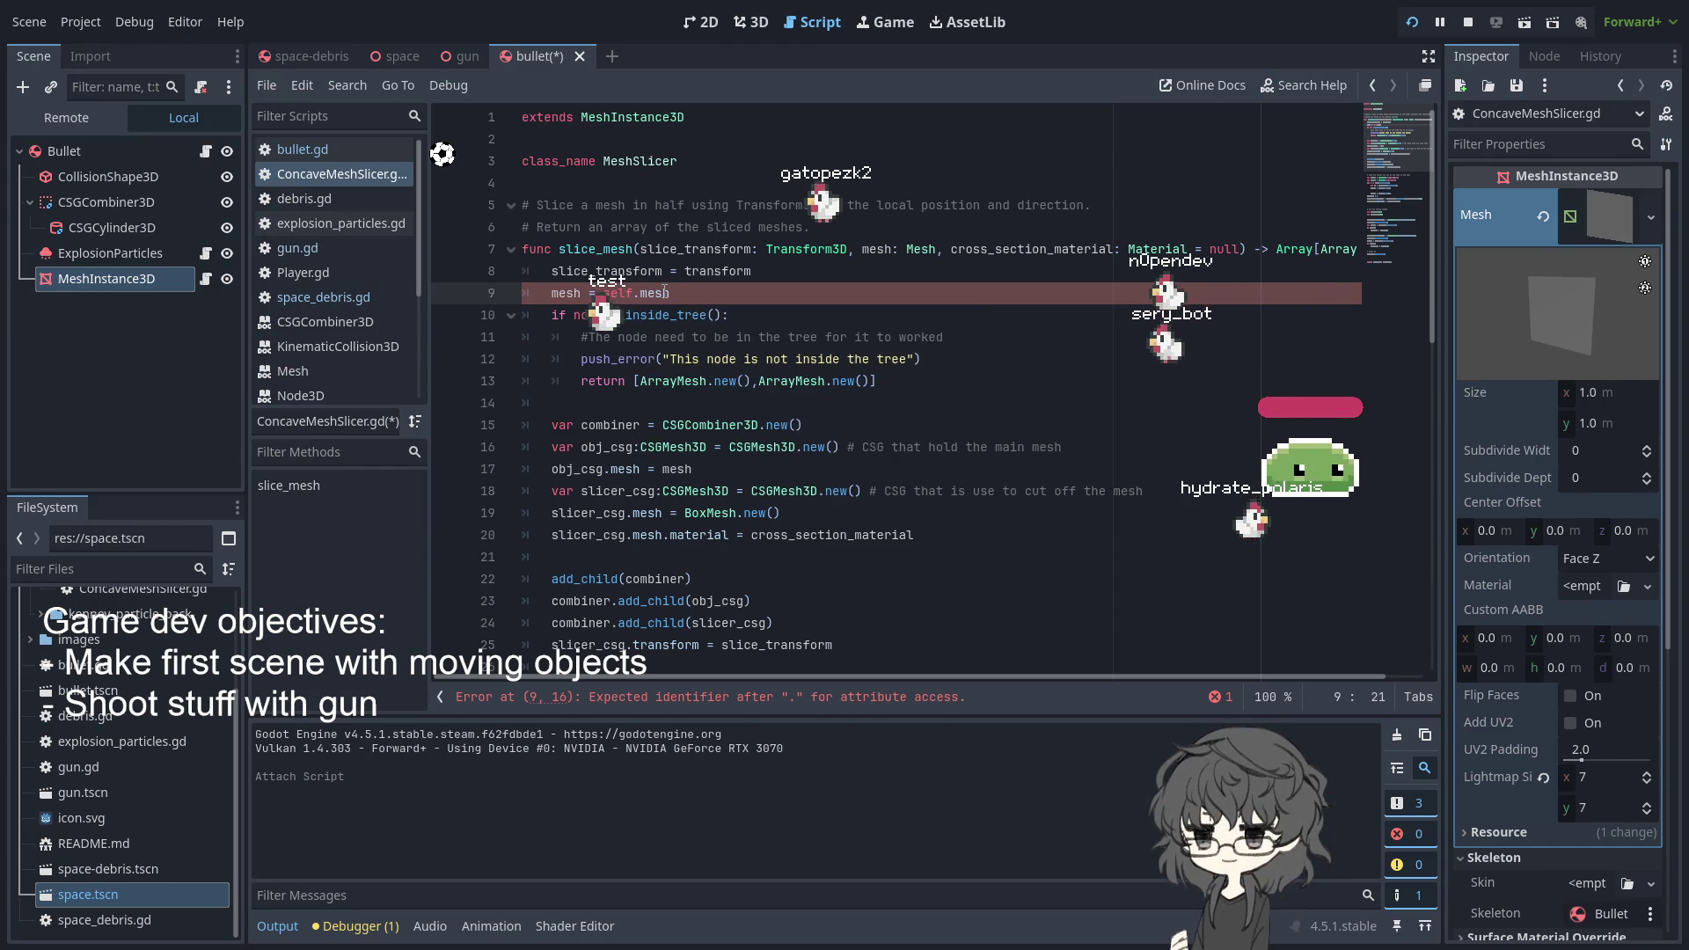
pyautogui.click(770, 307)
pyautogui.scroll(-6, 722, 271)
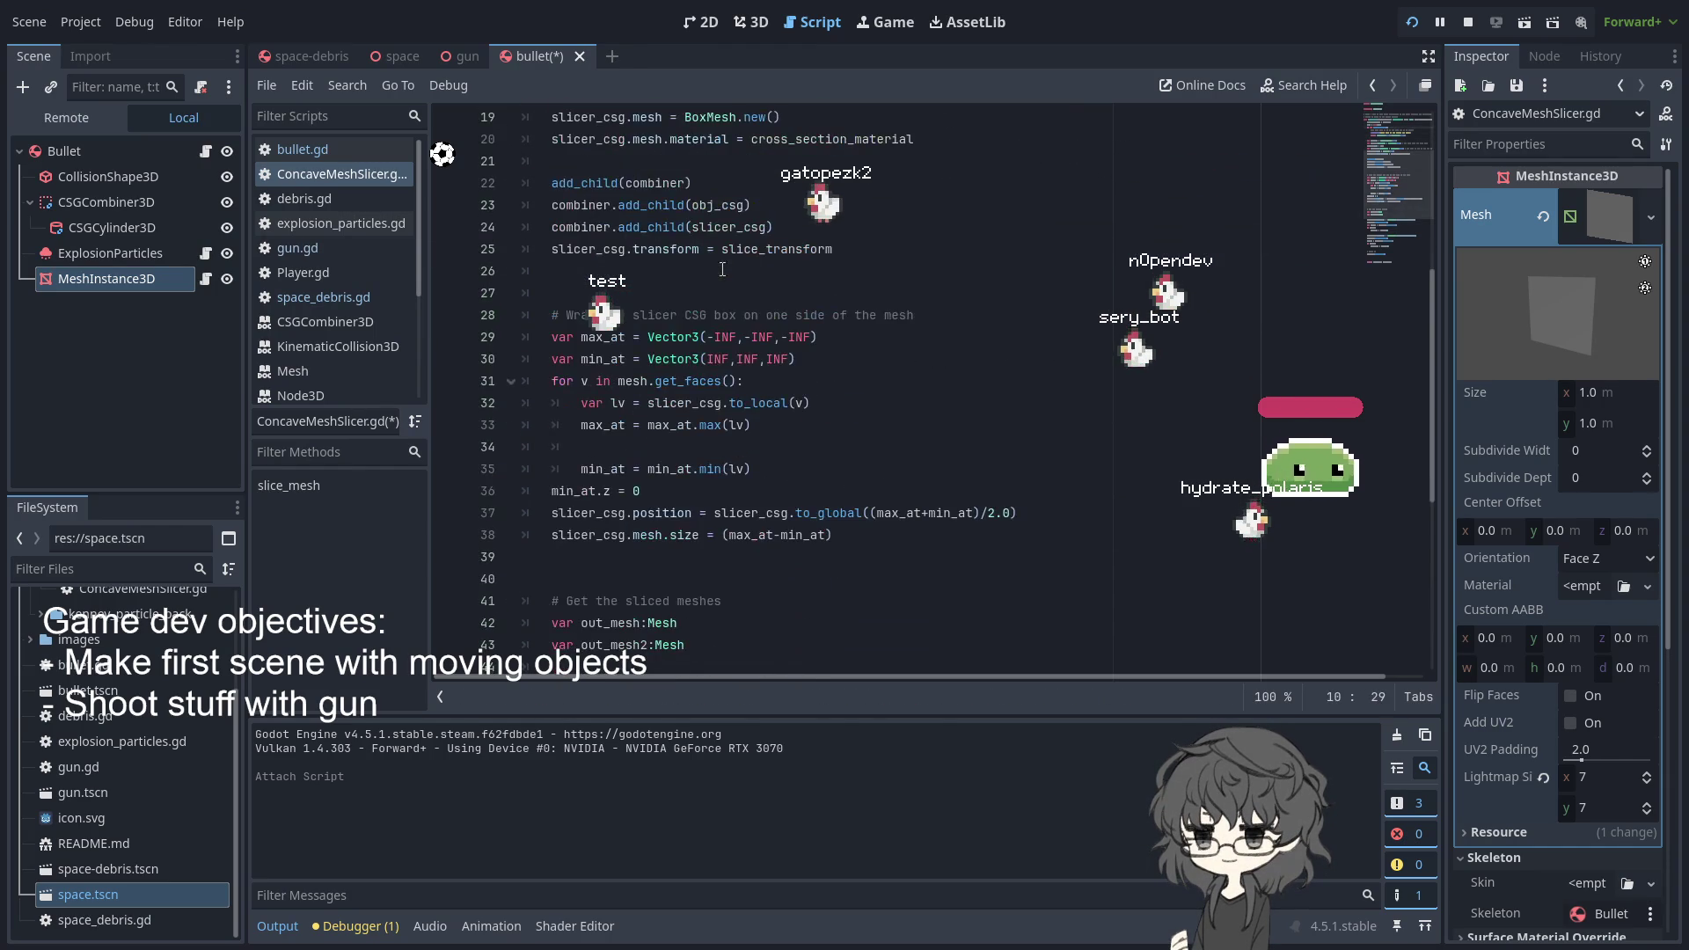
pyautogui.scroll(6, 873, 278)
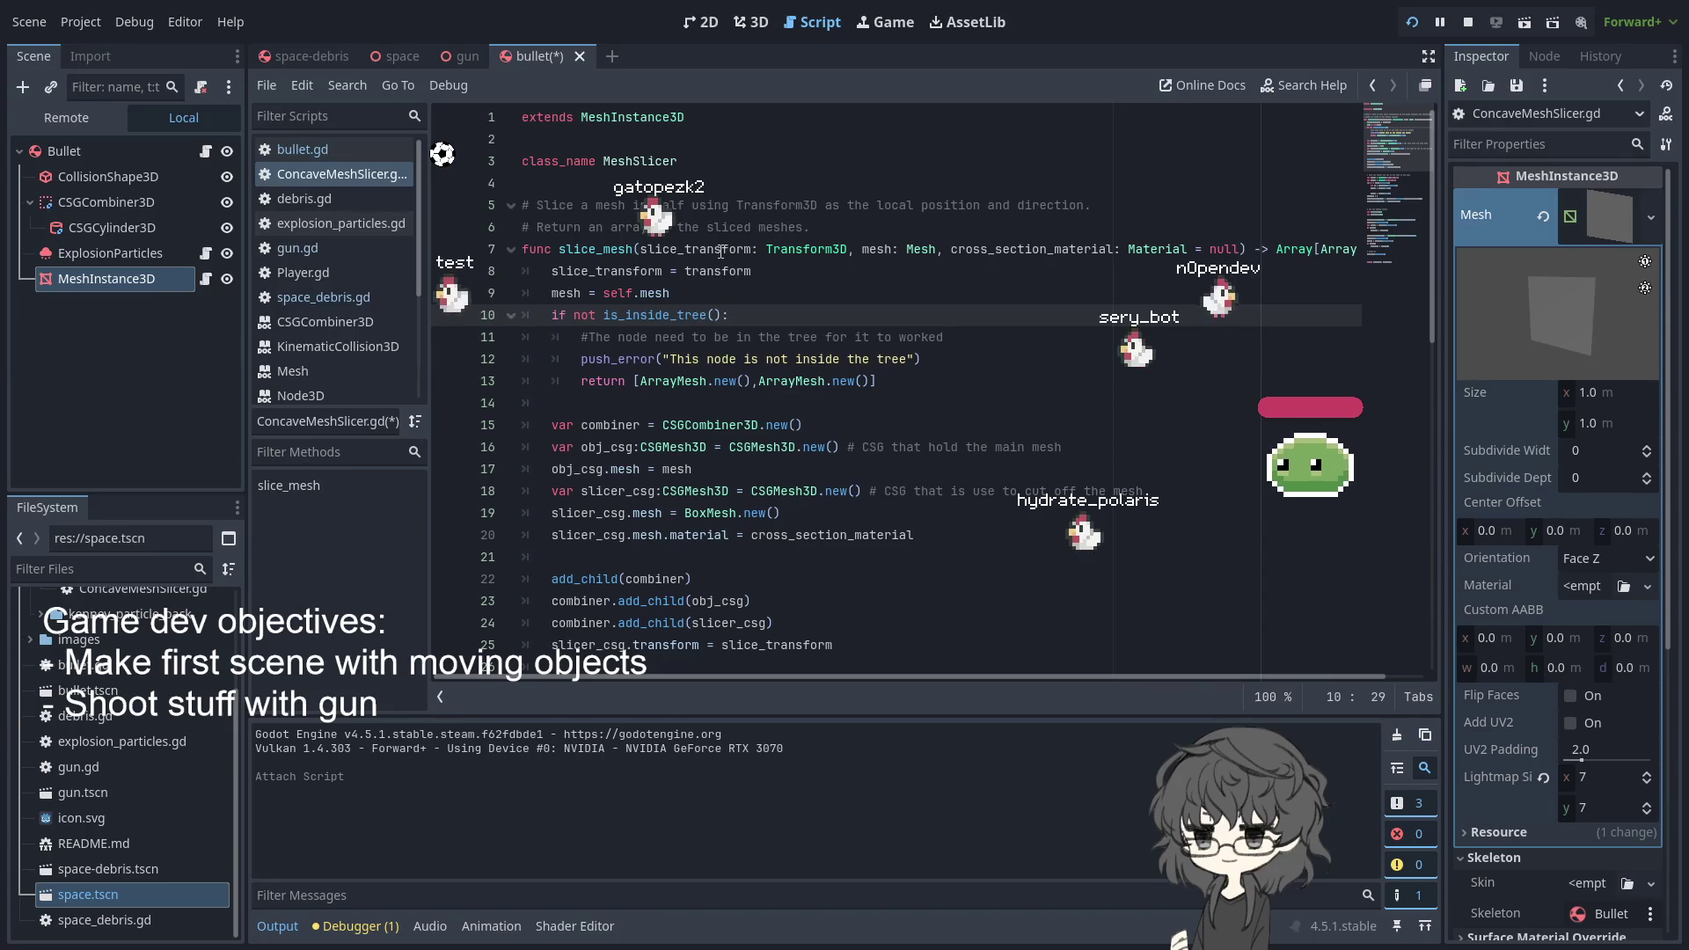
# - Remove the transform and mesh parameters from slice_mesh's signature
pyautogui.doubleClick(595, 249)
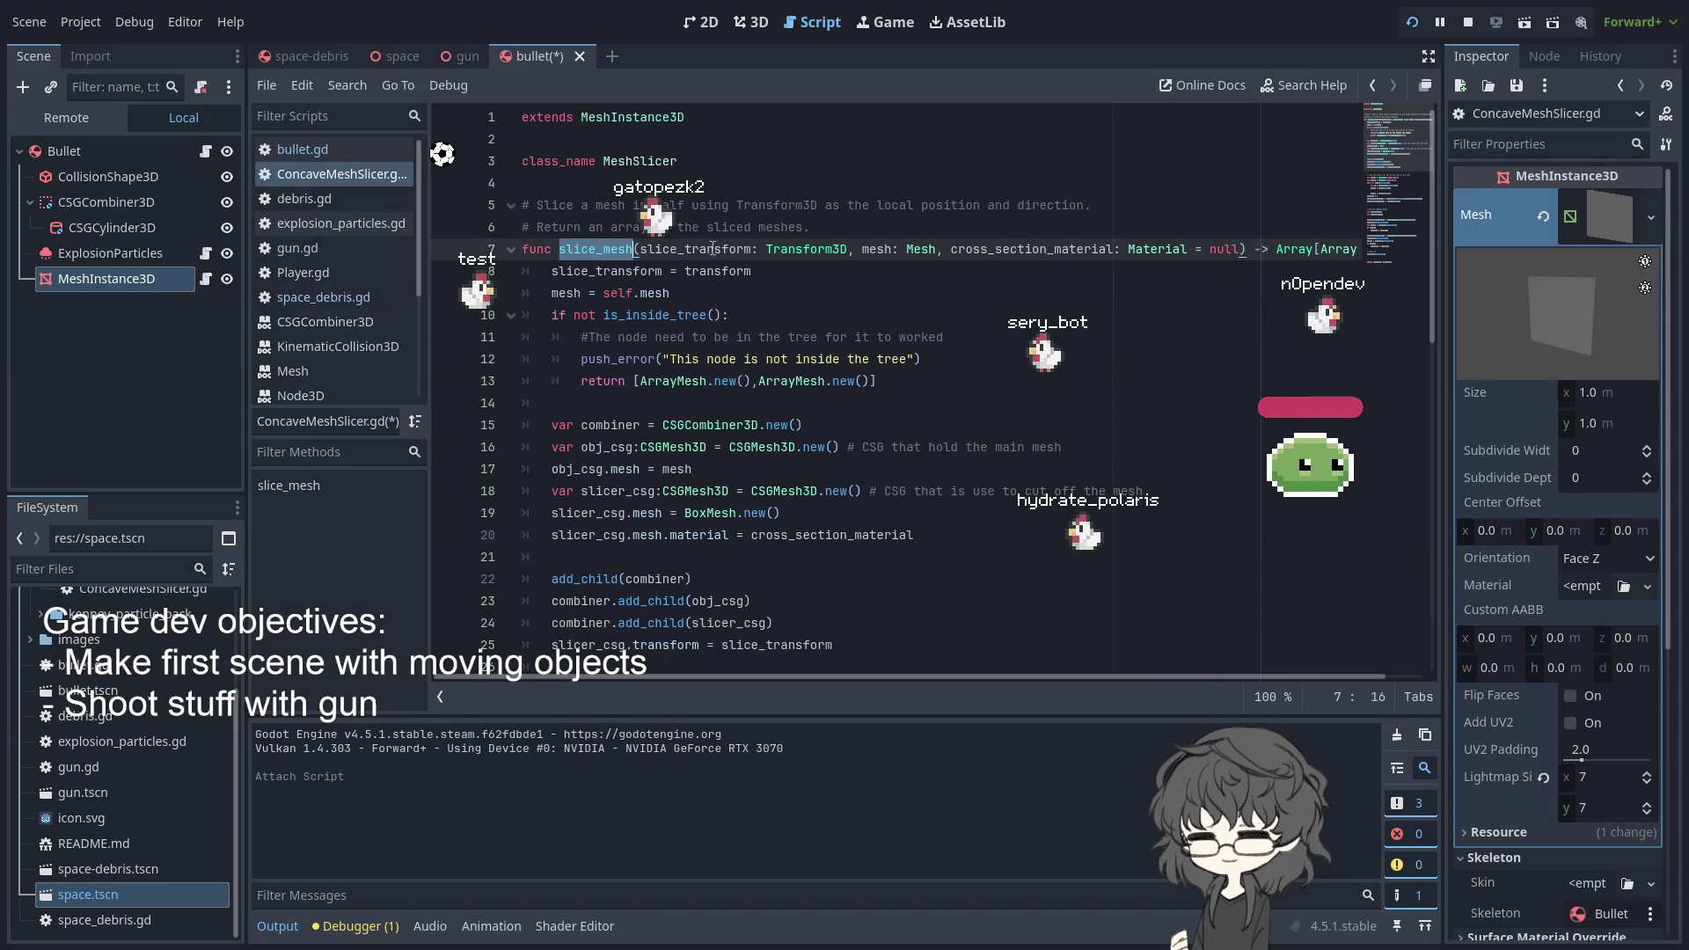
pyautogui.moveTo(645, 249); pyautogui.dragTo(944, 249)
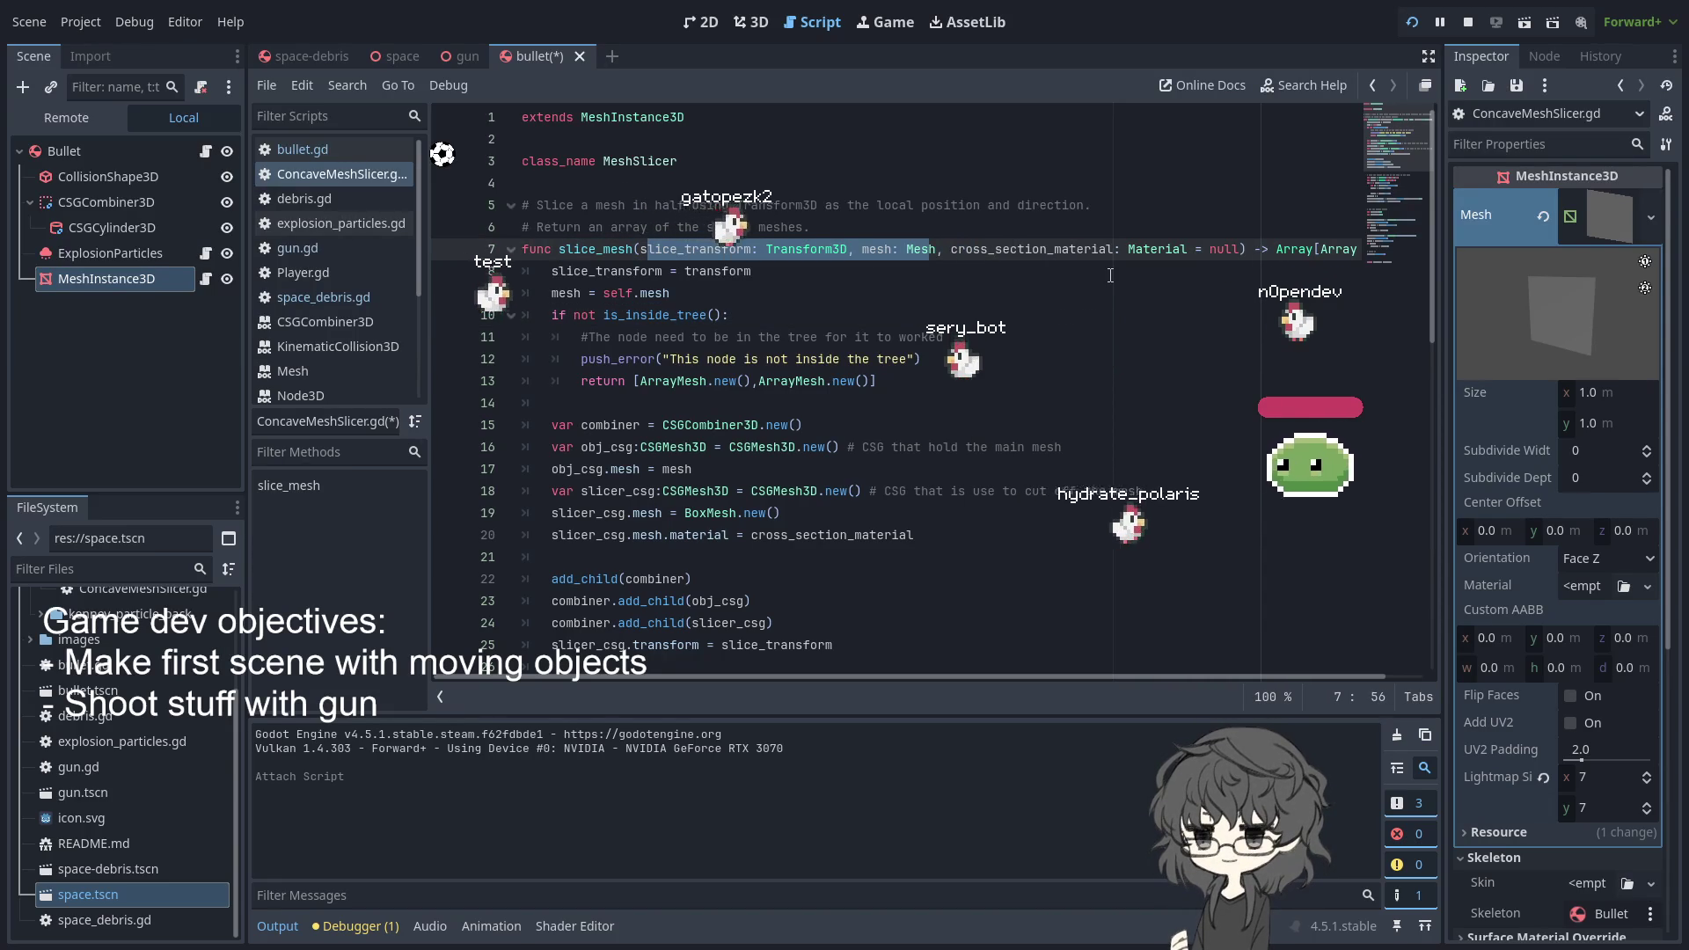
pyautogui.press('BackSpace')
pyautogui.press('BackSpace')
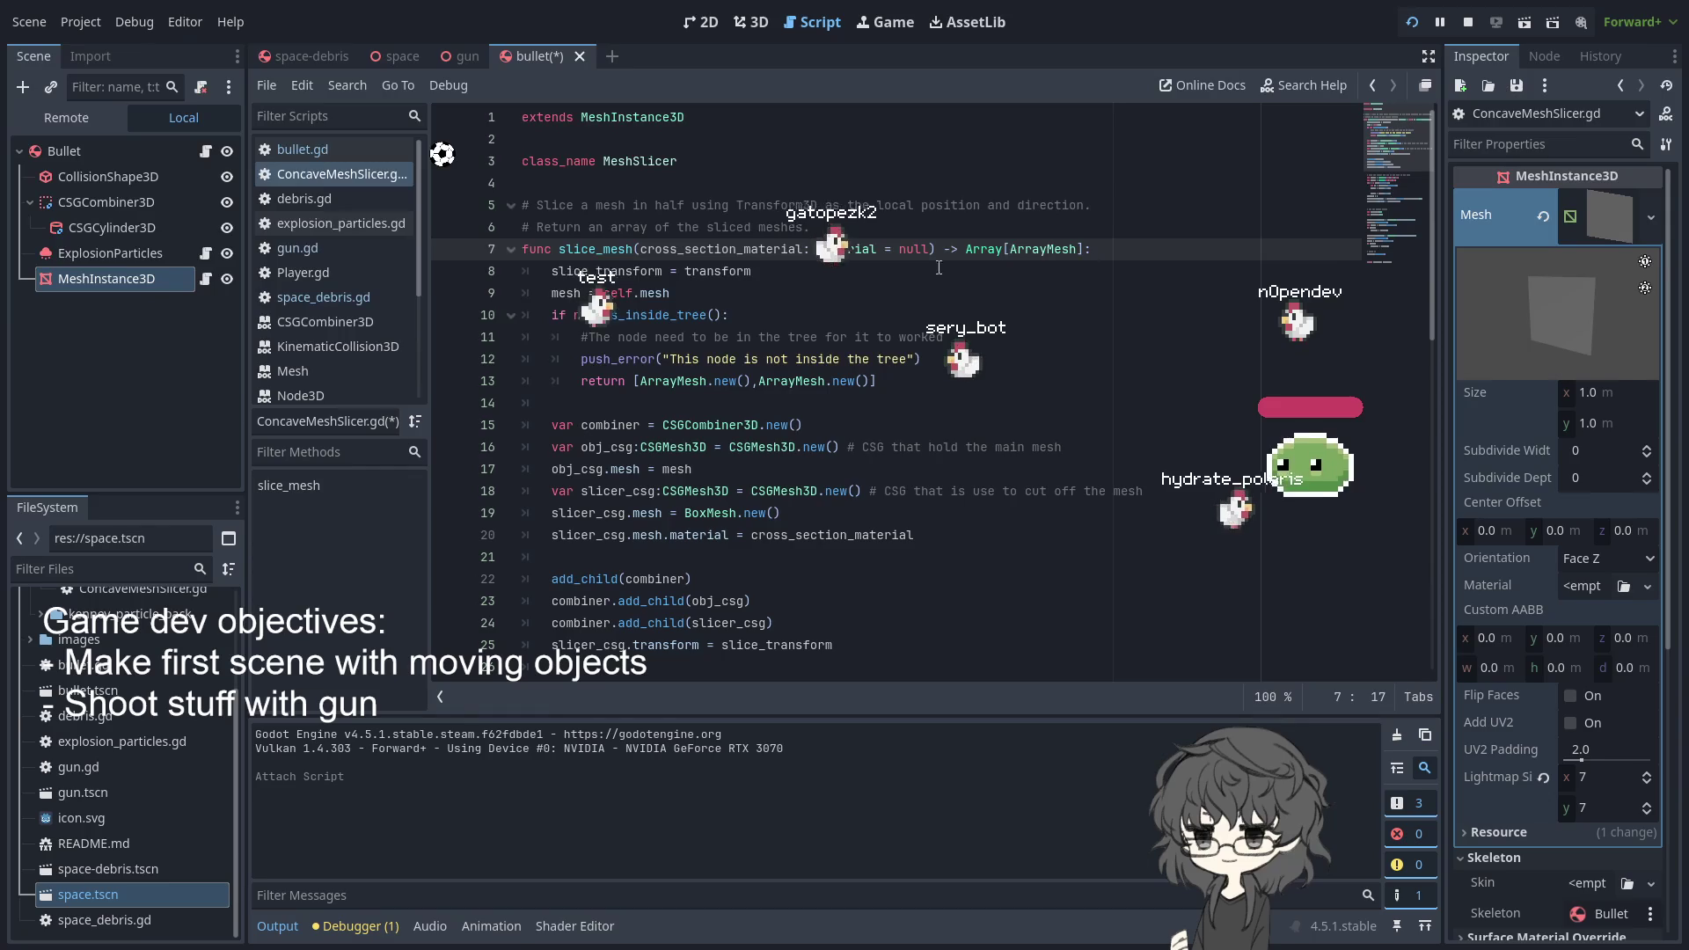
pyautogui.hotkey('ctrl', 's')
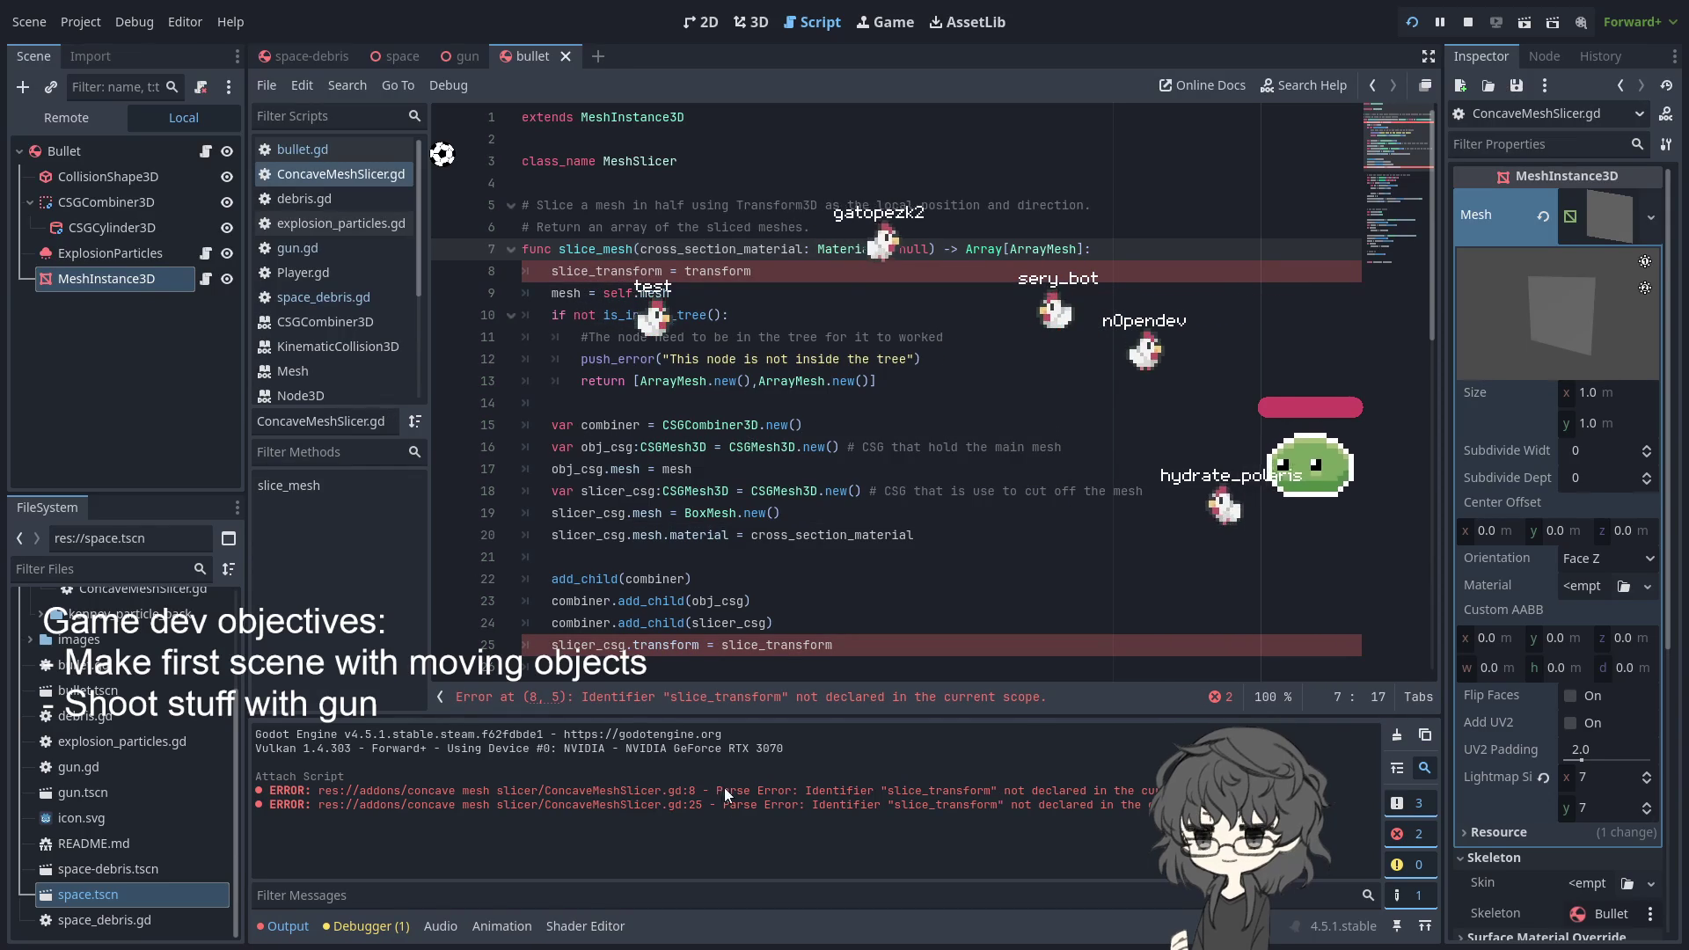
# - Declare slice_transform with var, delete the mesh line, and save the script
pyautogui.doubleClick(607, 271)
pyautogui.click(552, 271)
pyautogui.write('var')
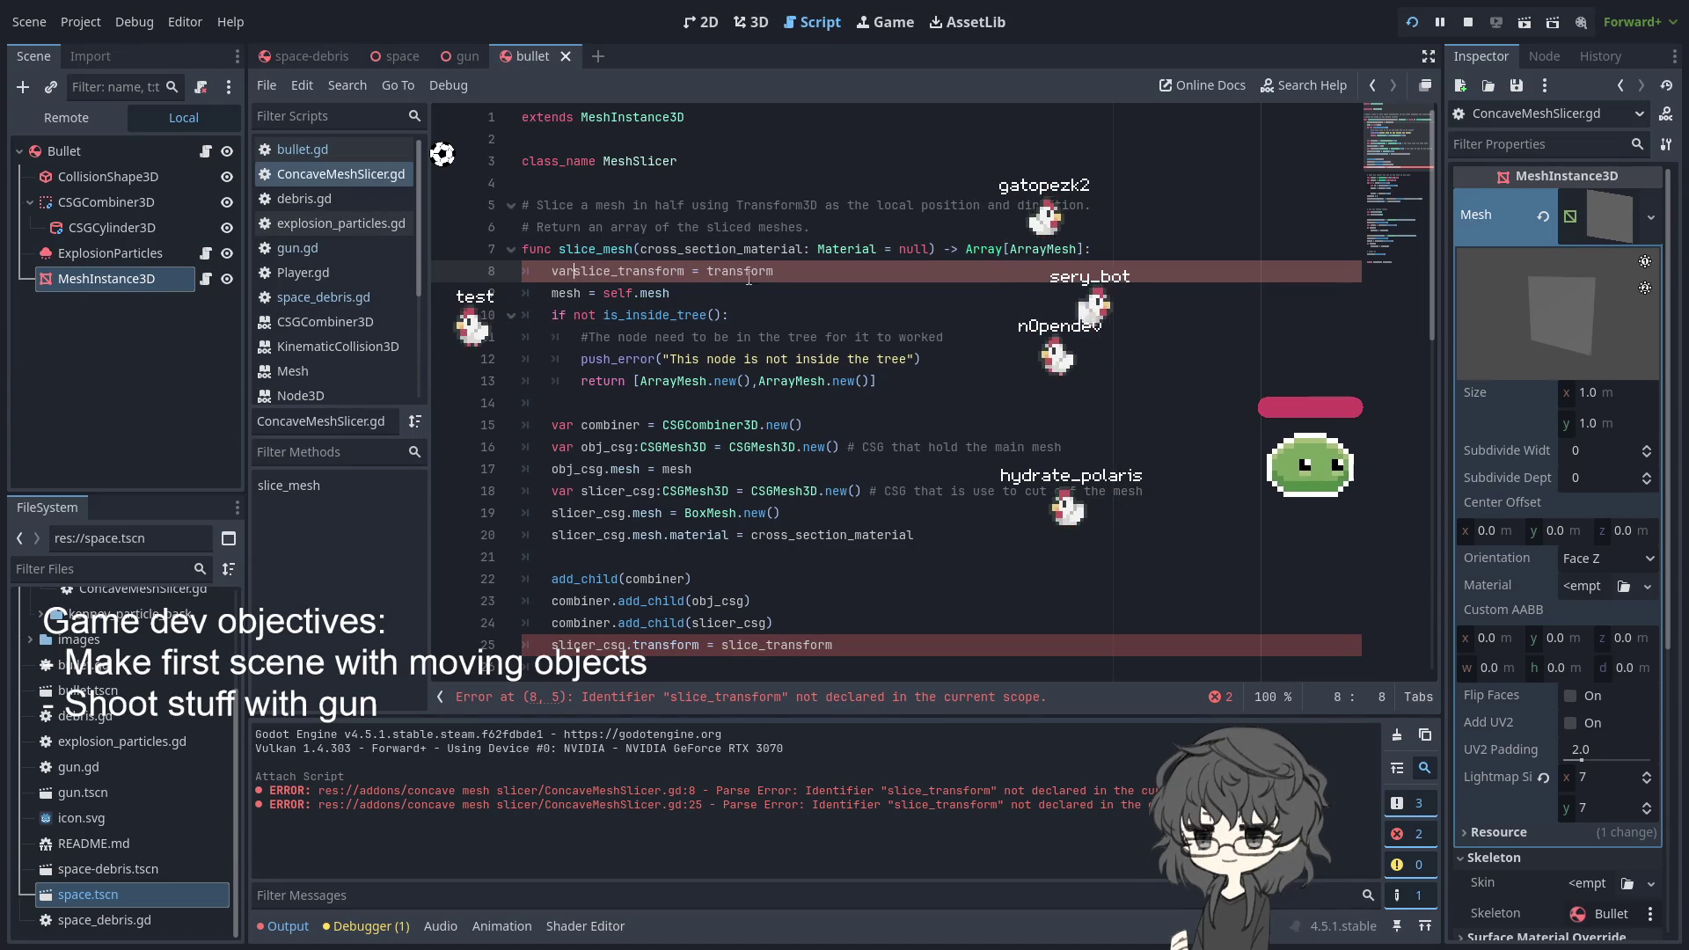
pyautogui.click(552, 293)
pyautogui.write('var')
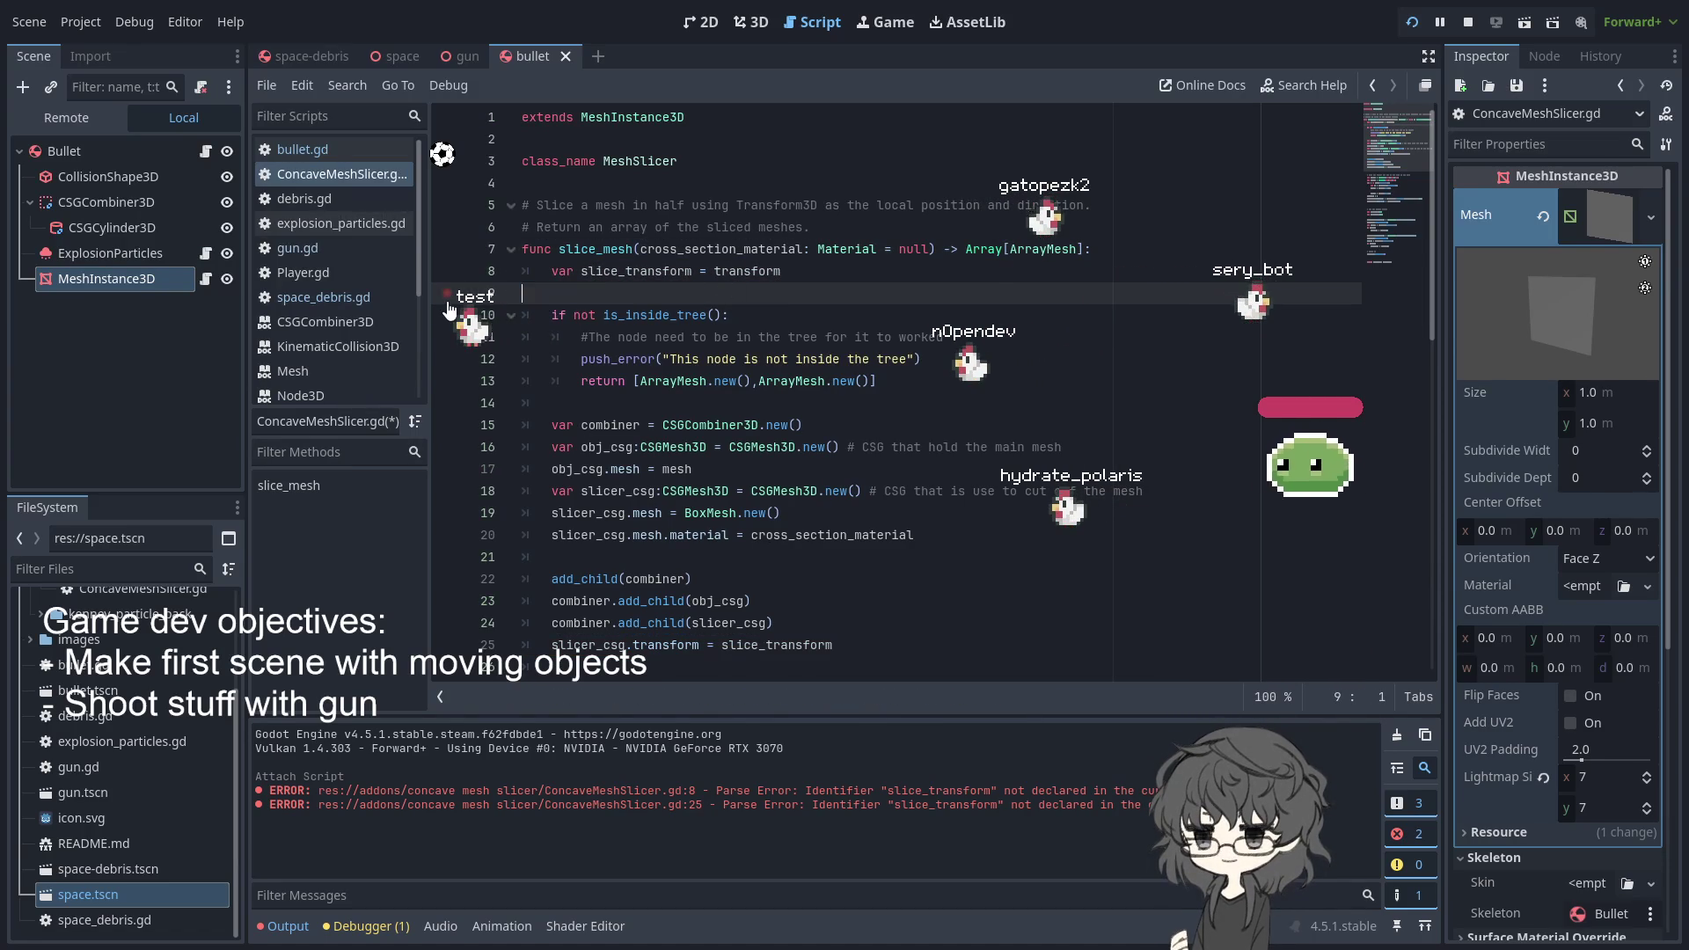
pyautogui.hotkey('ctrl', 'shift', 'k')
pyautogui.scroll(-3, 676, 276)
pyautogui.scroll(3, 676, 276)
pyautogui.hotkey('ctrl', 's')
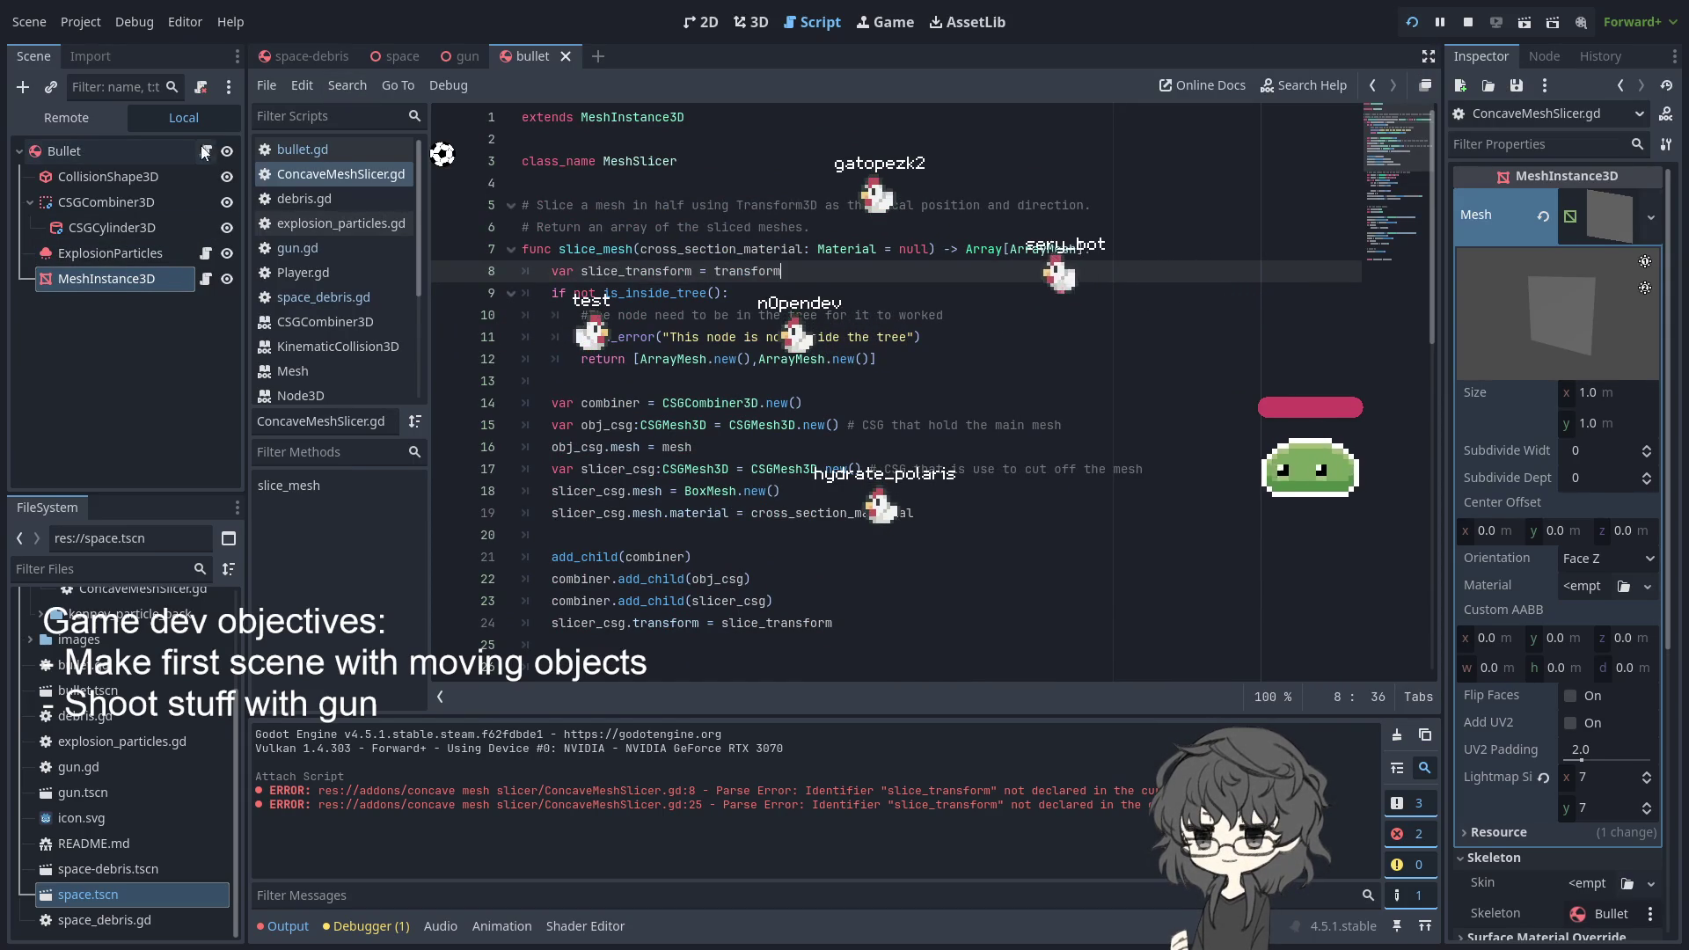
pyautogui.click(146, 283)
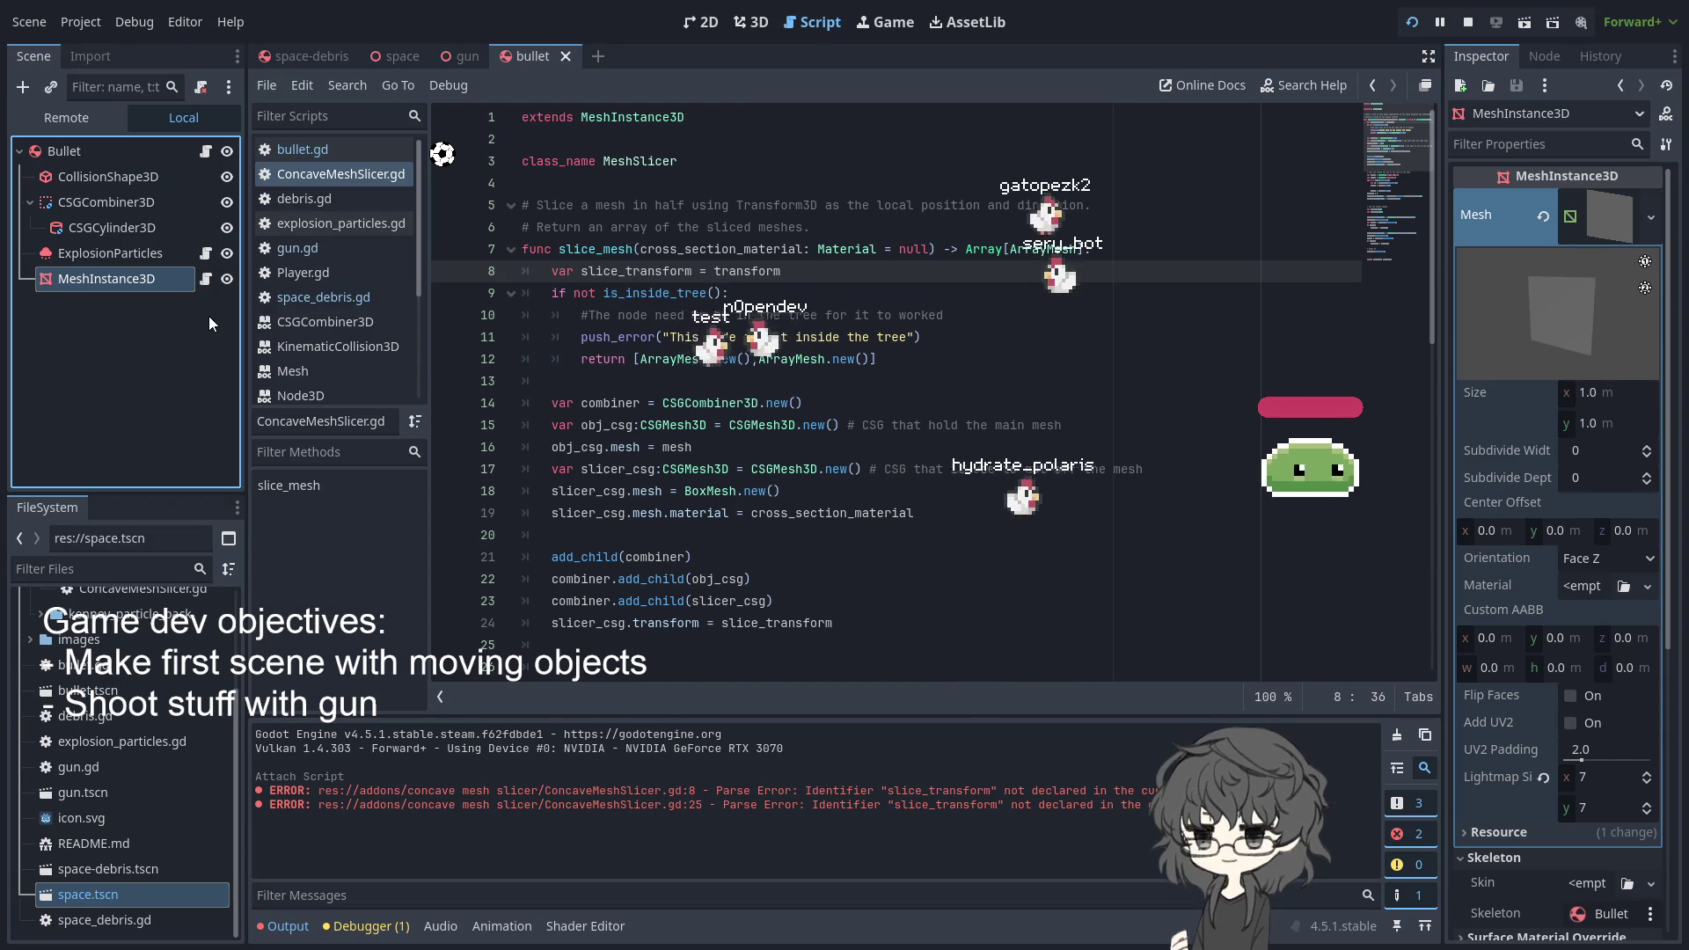
# - Rename the MeshInstance3D node to Slicer
pyautogui.press('F2')
pyautogui.write('Slicer')
pyautogui.press('Return')
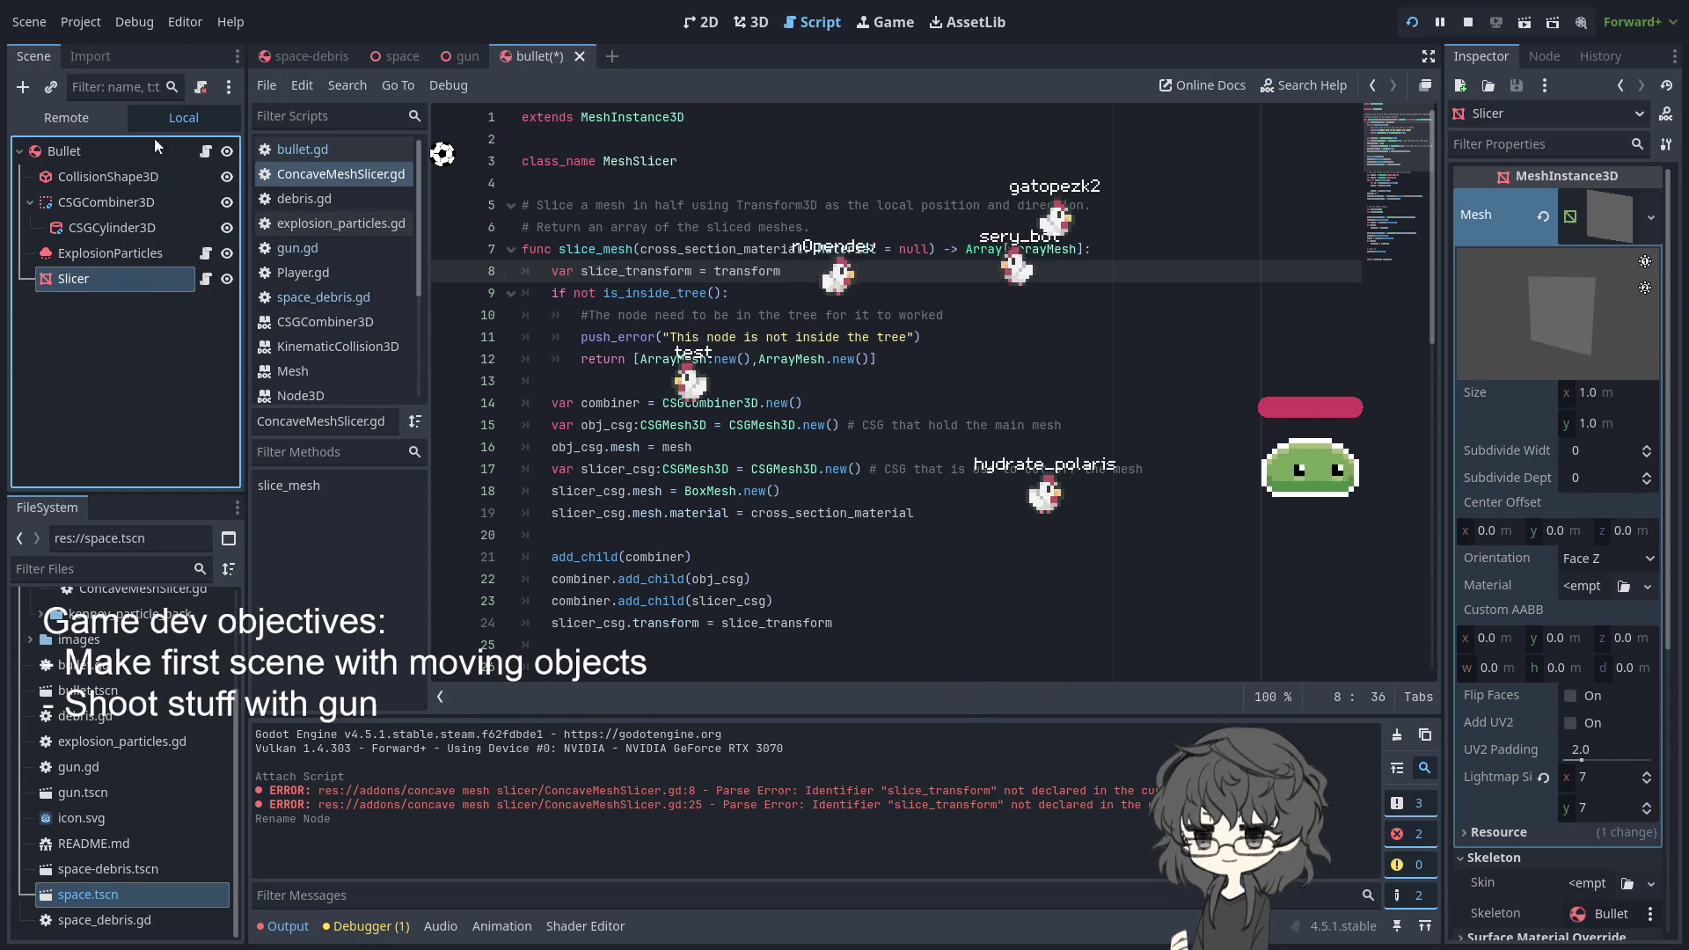
# - Add a $Slicer.slice_mesh() call on line 18 of deal_damage and run the game
pyautogui.click(205, 152)
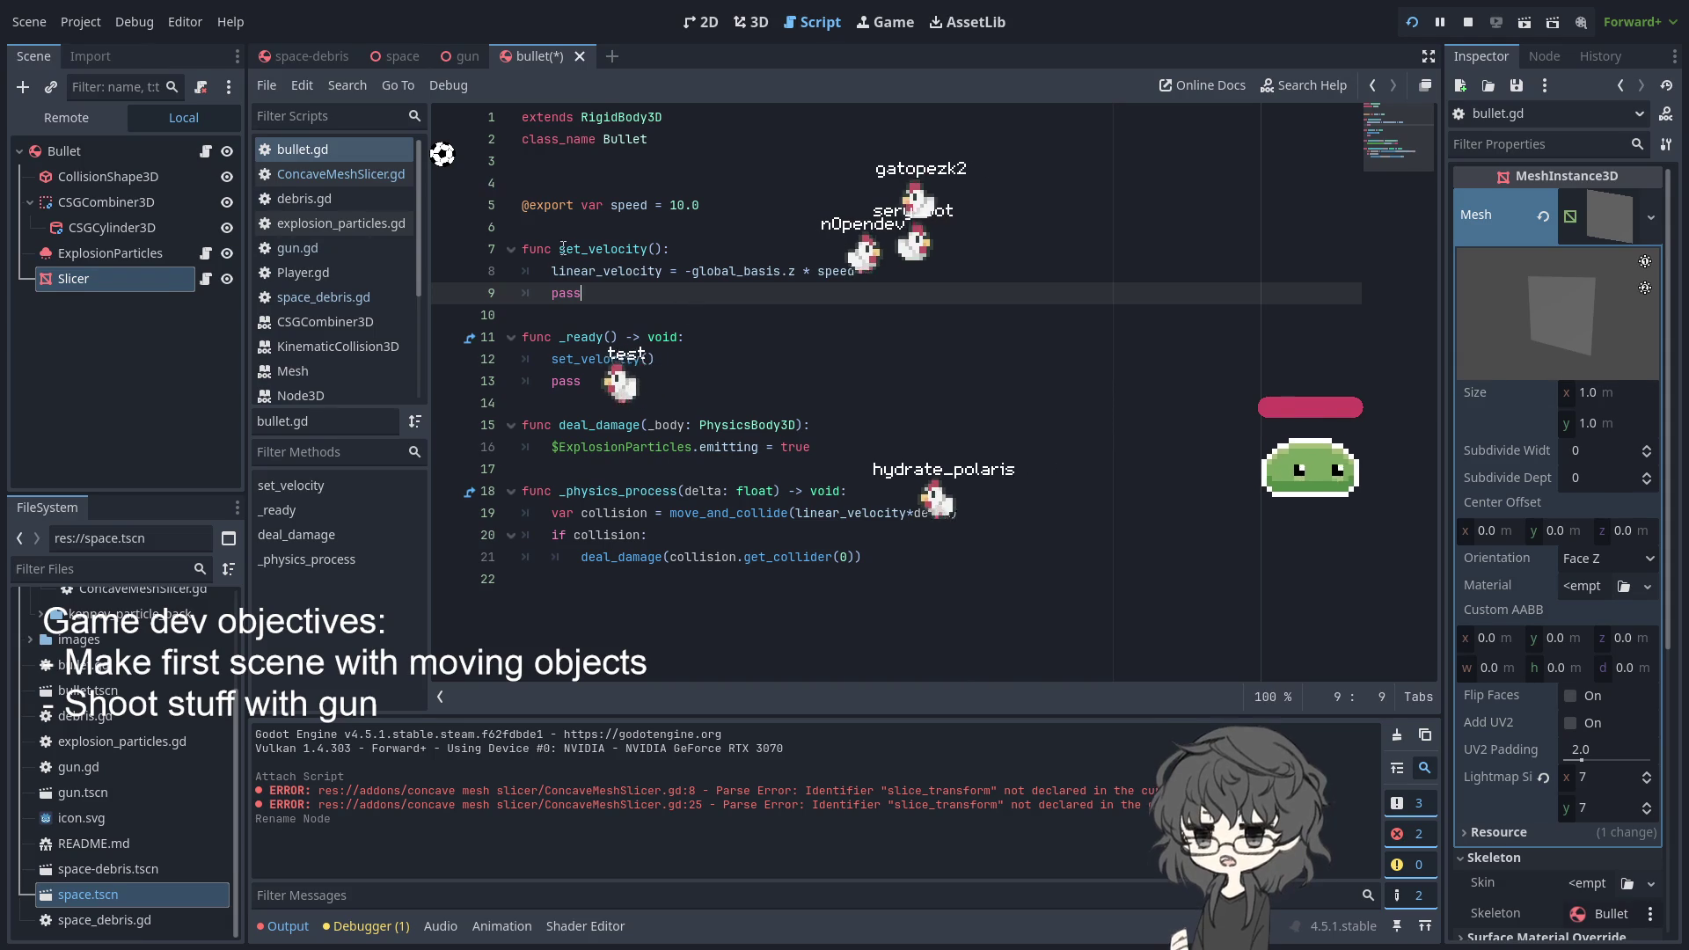
pyautogui.click(863, 447)
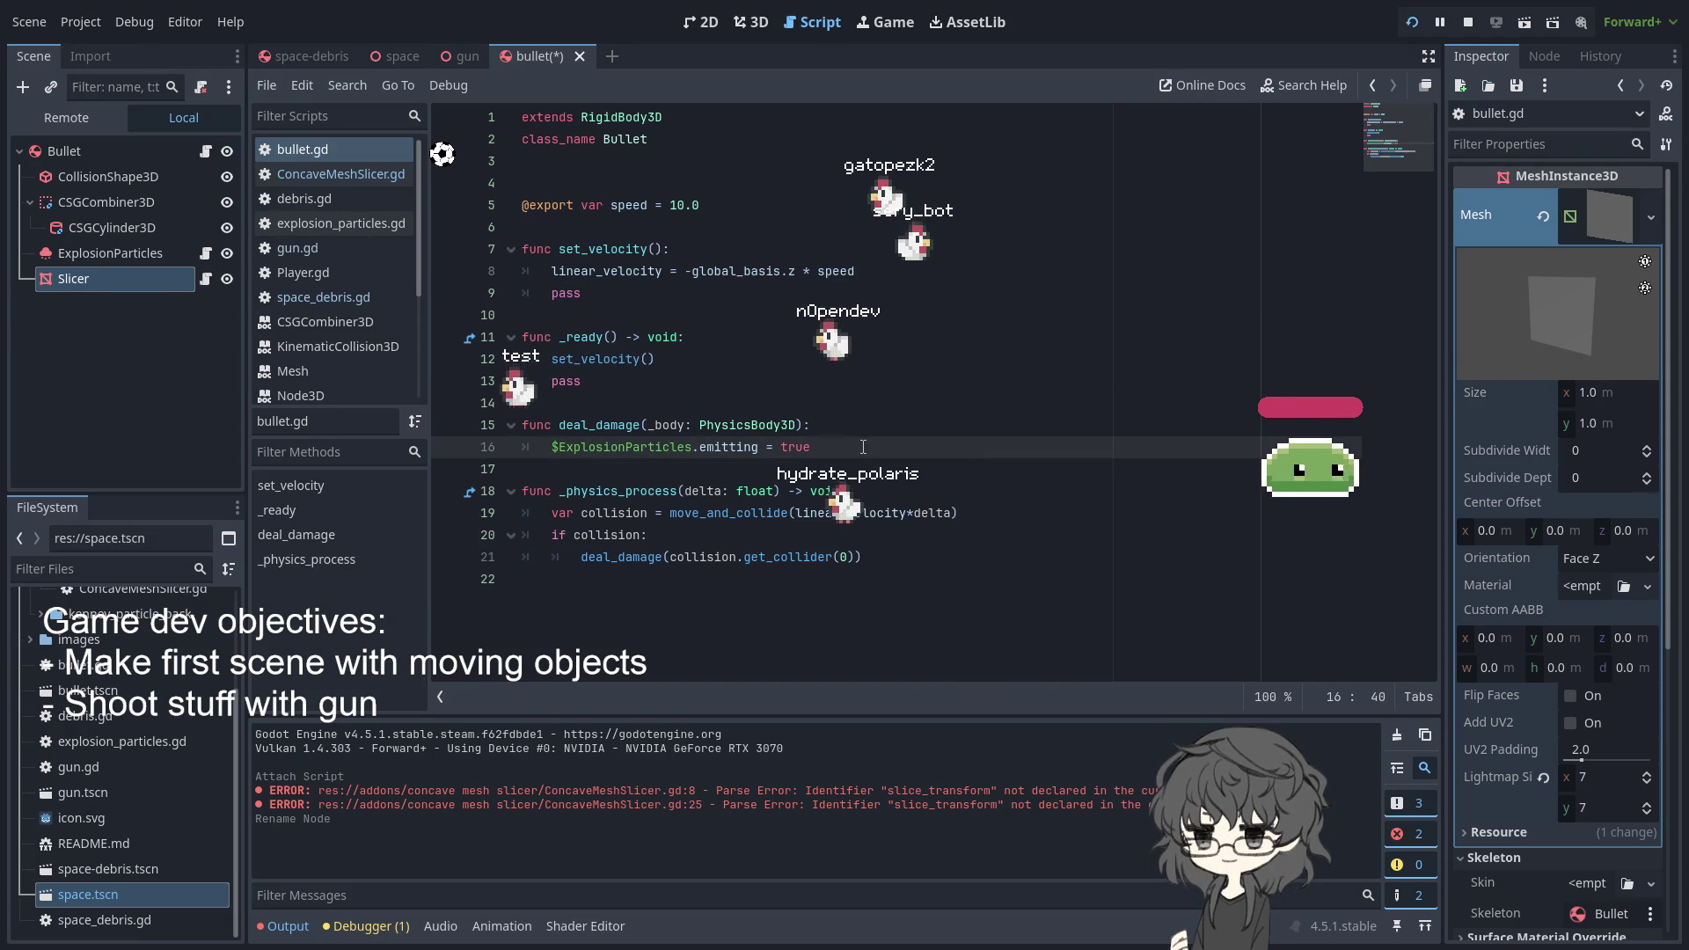
pyautogui.press('Return')
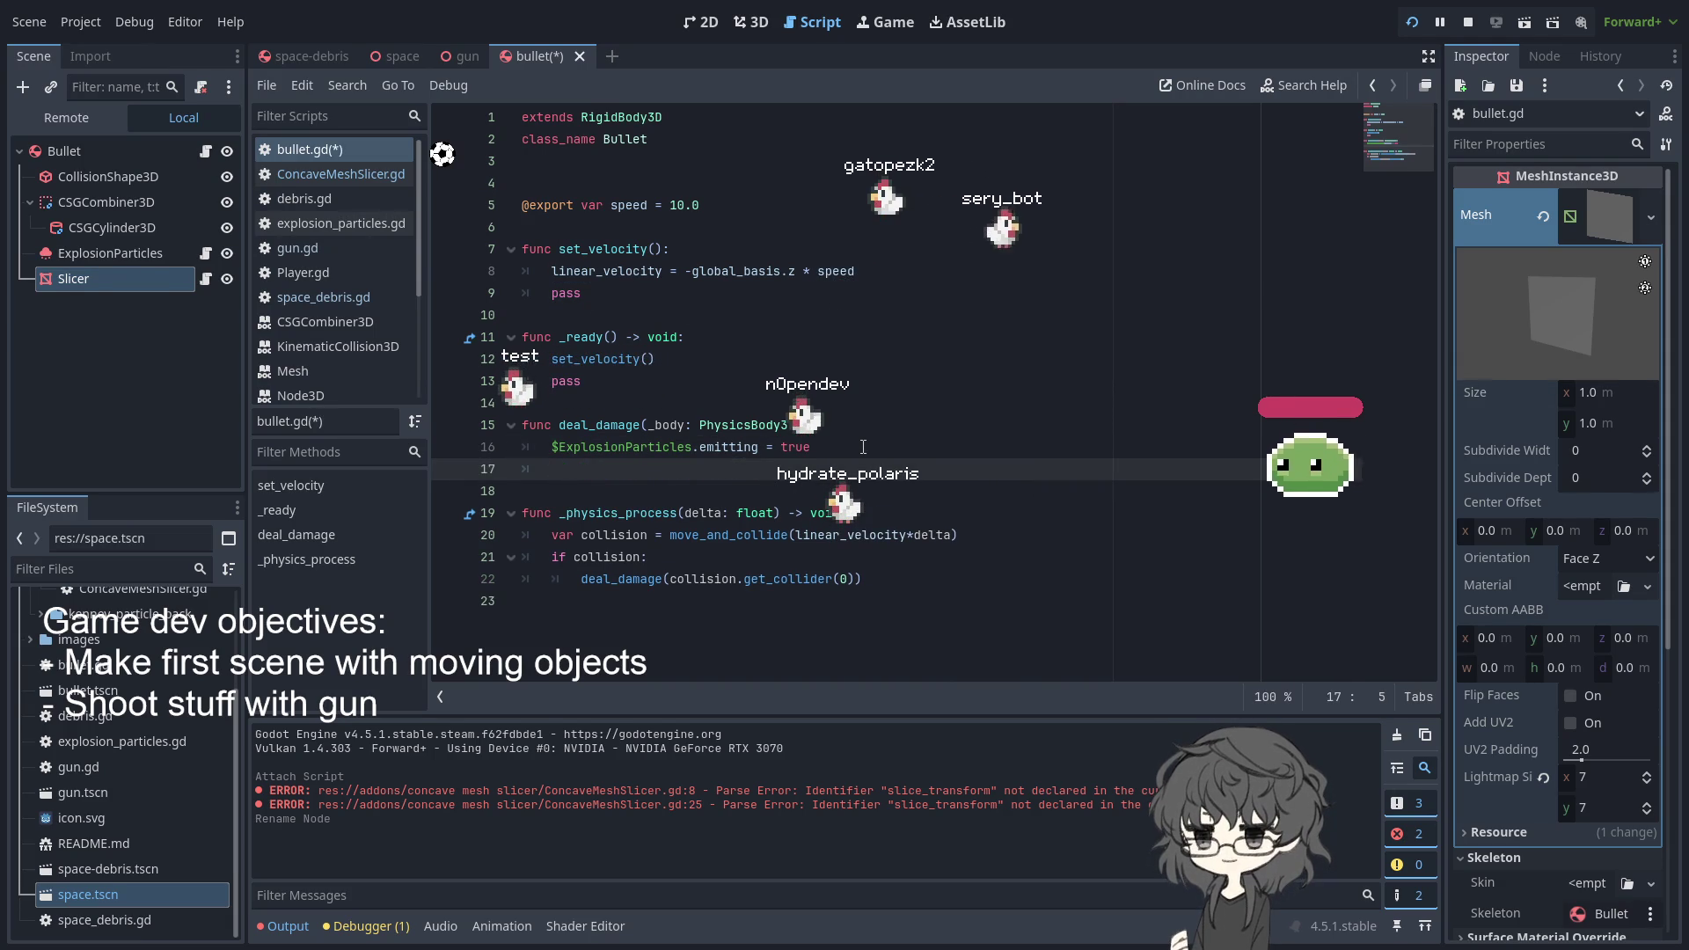
pyautogui.moveTo(87, 275)
pyautogui.mouseDown()
pyautogui.moveTo(695, 491)
pyautogui.moveTo(665, 483)
pyautogui.mouseUp()
pyautogui.press('Tab')
pyautogui.click(715, 487)
pyautogui.write('.')
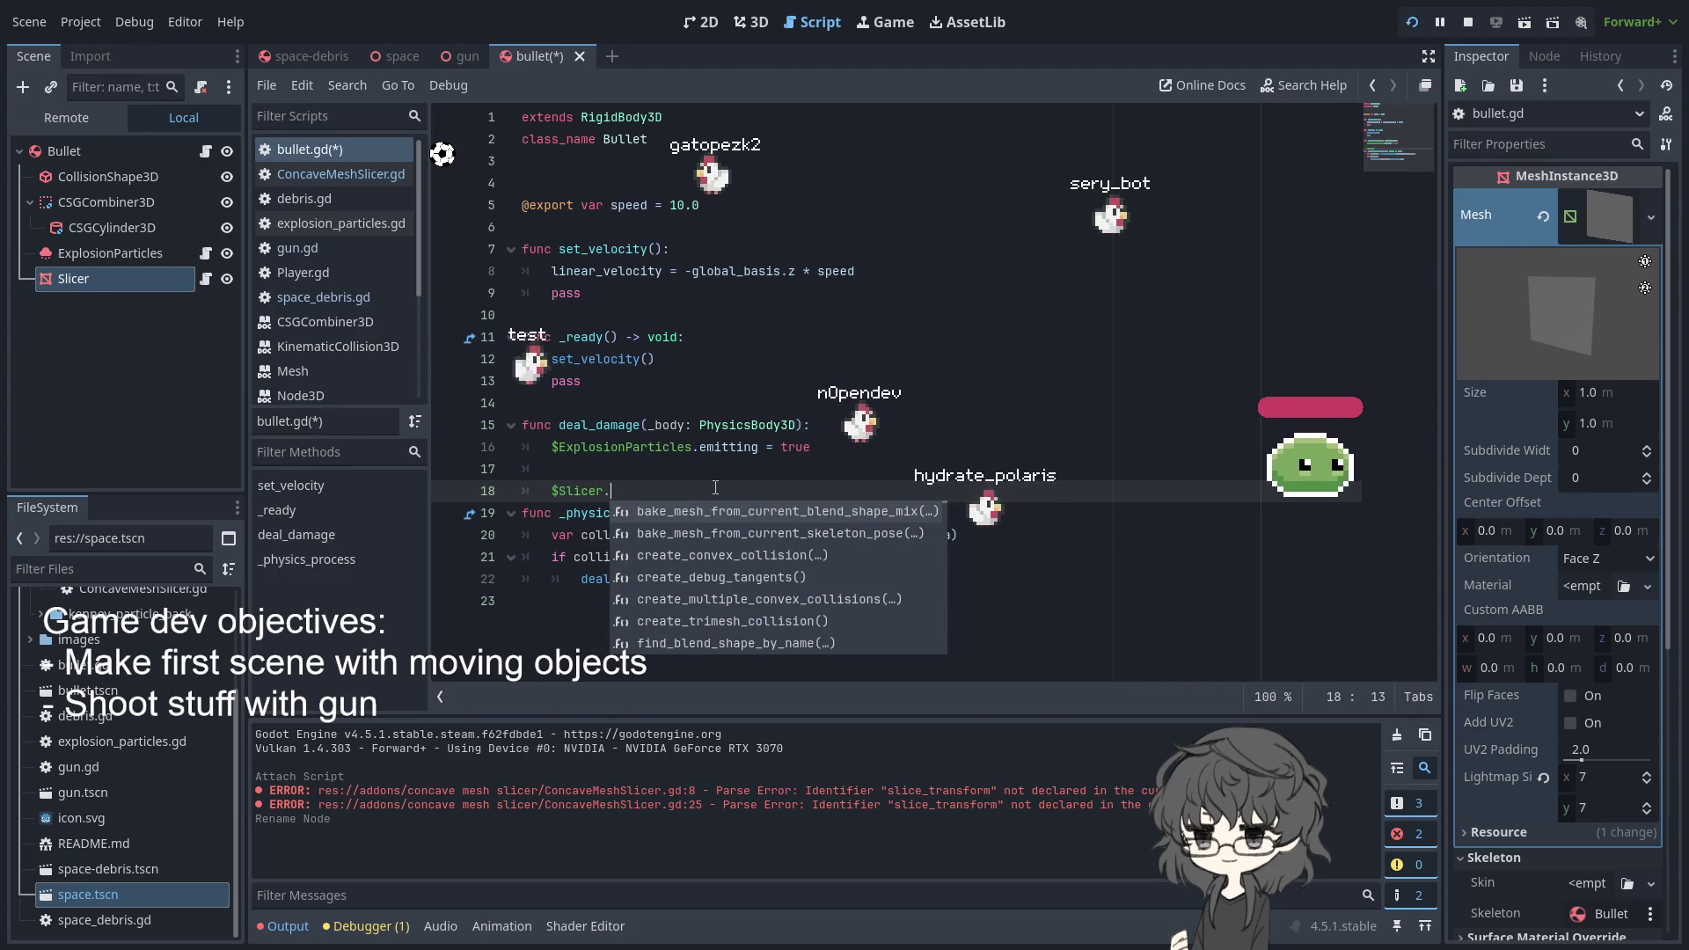
pyautogui.write('sl')
pyautogui.press('Return')
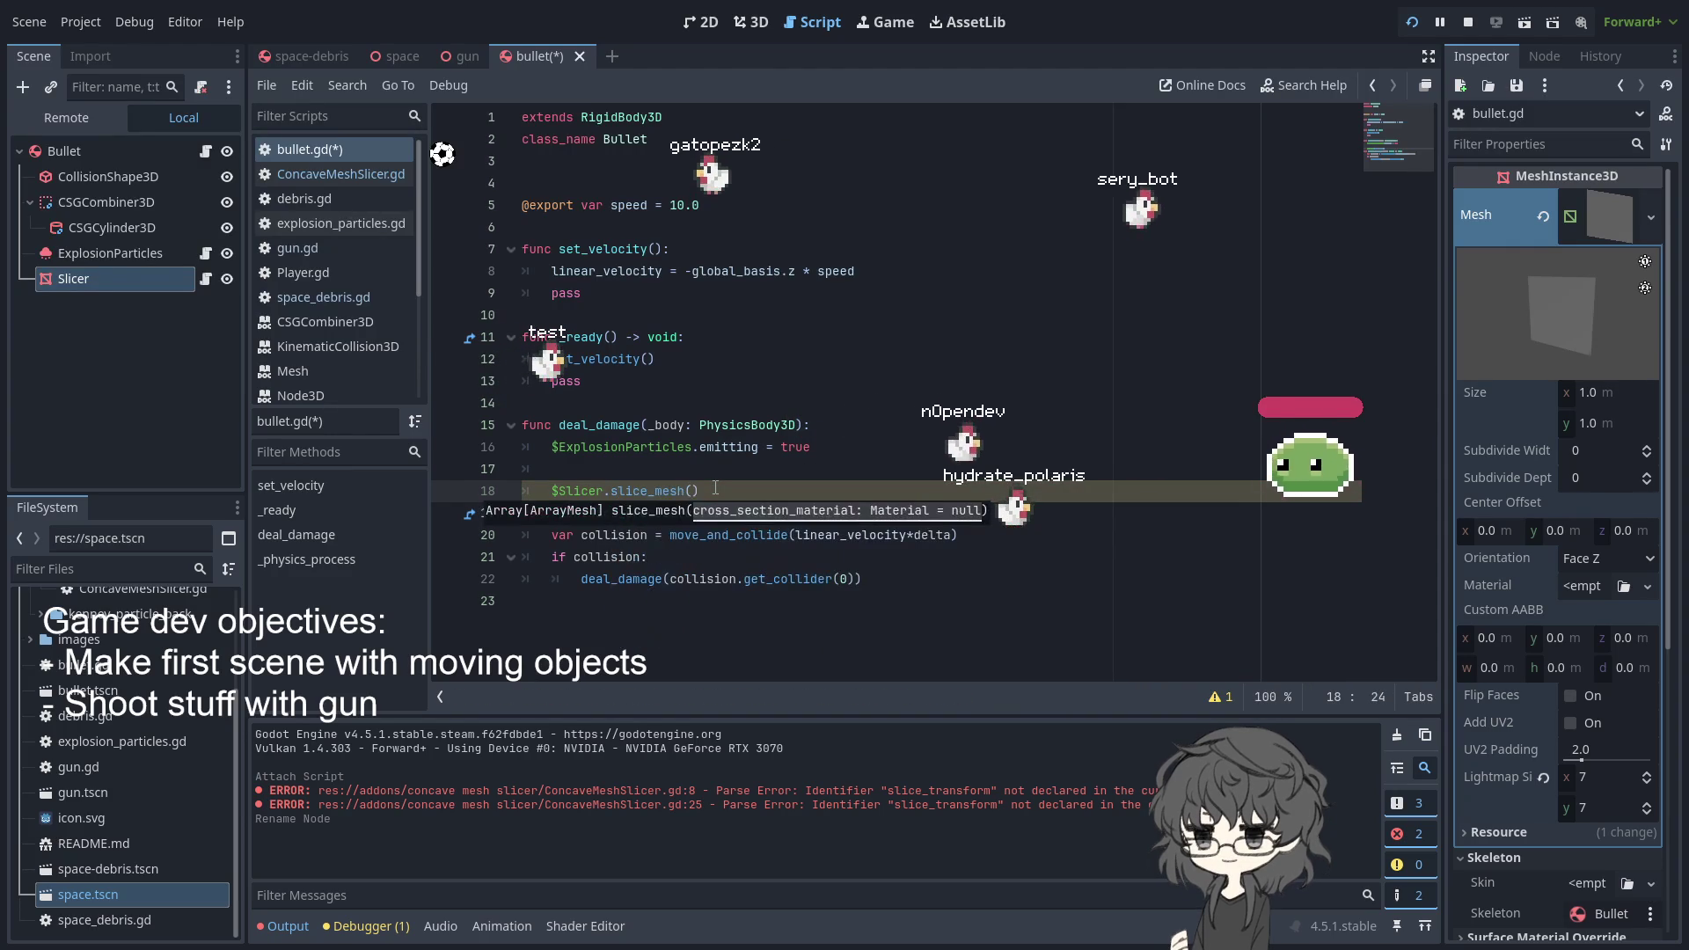
pyautogui.press('Right')
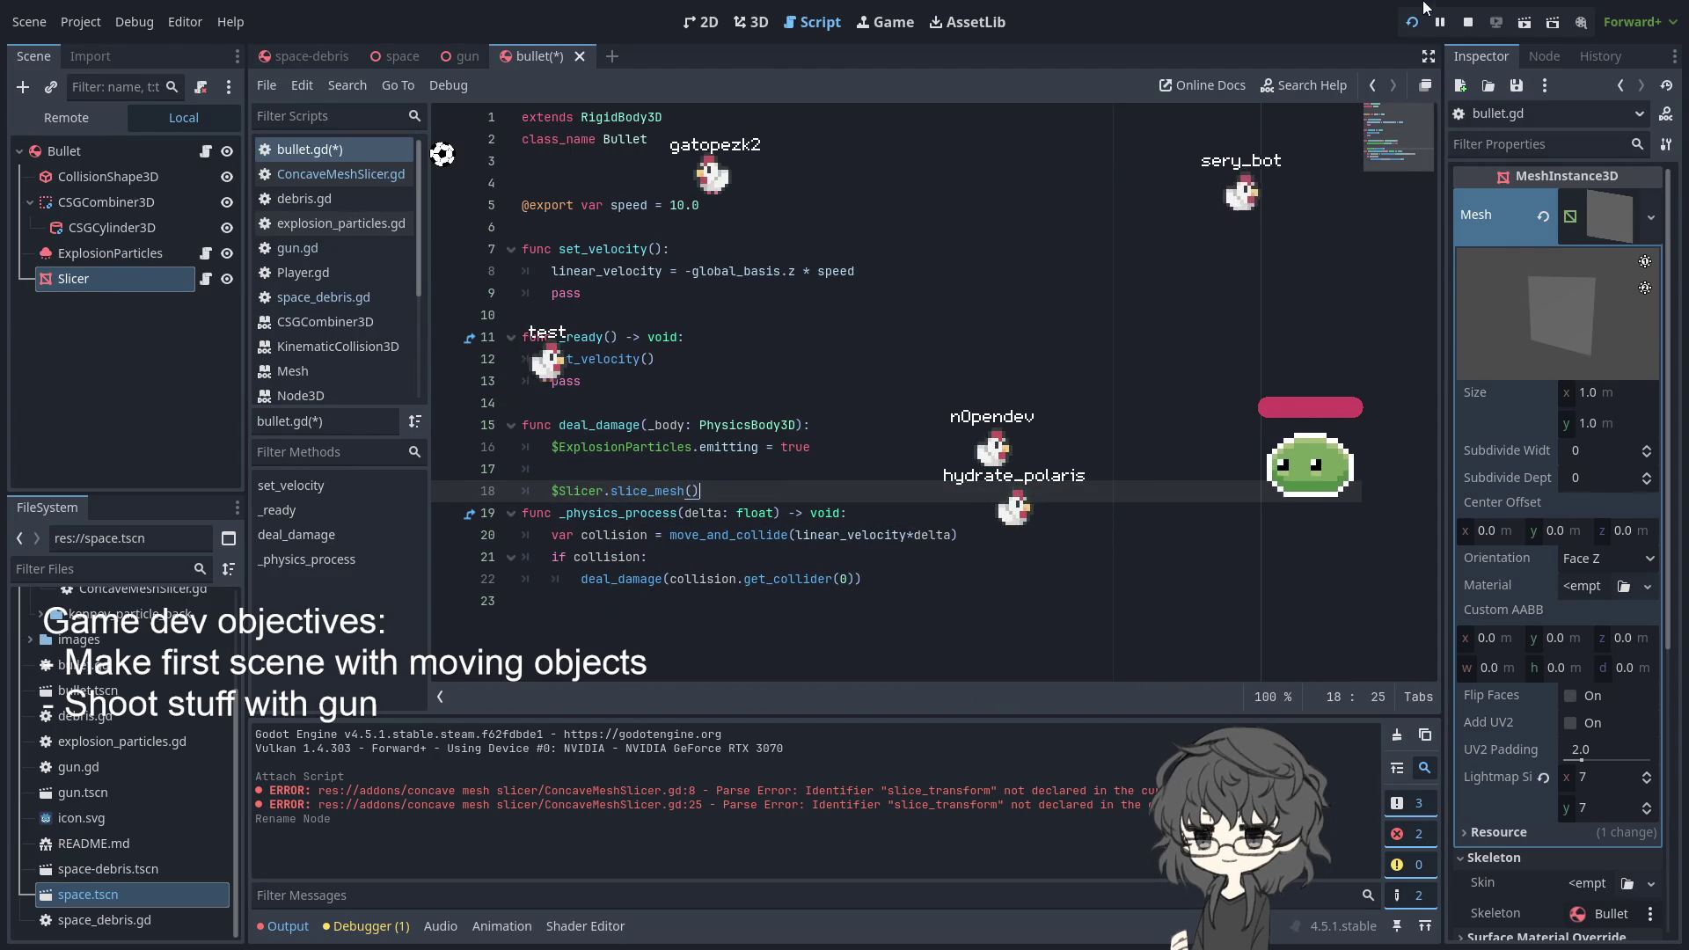
pyautogui.click(1411, 24)
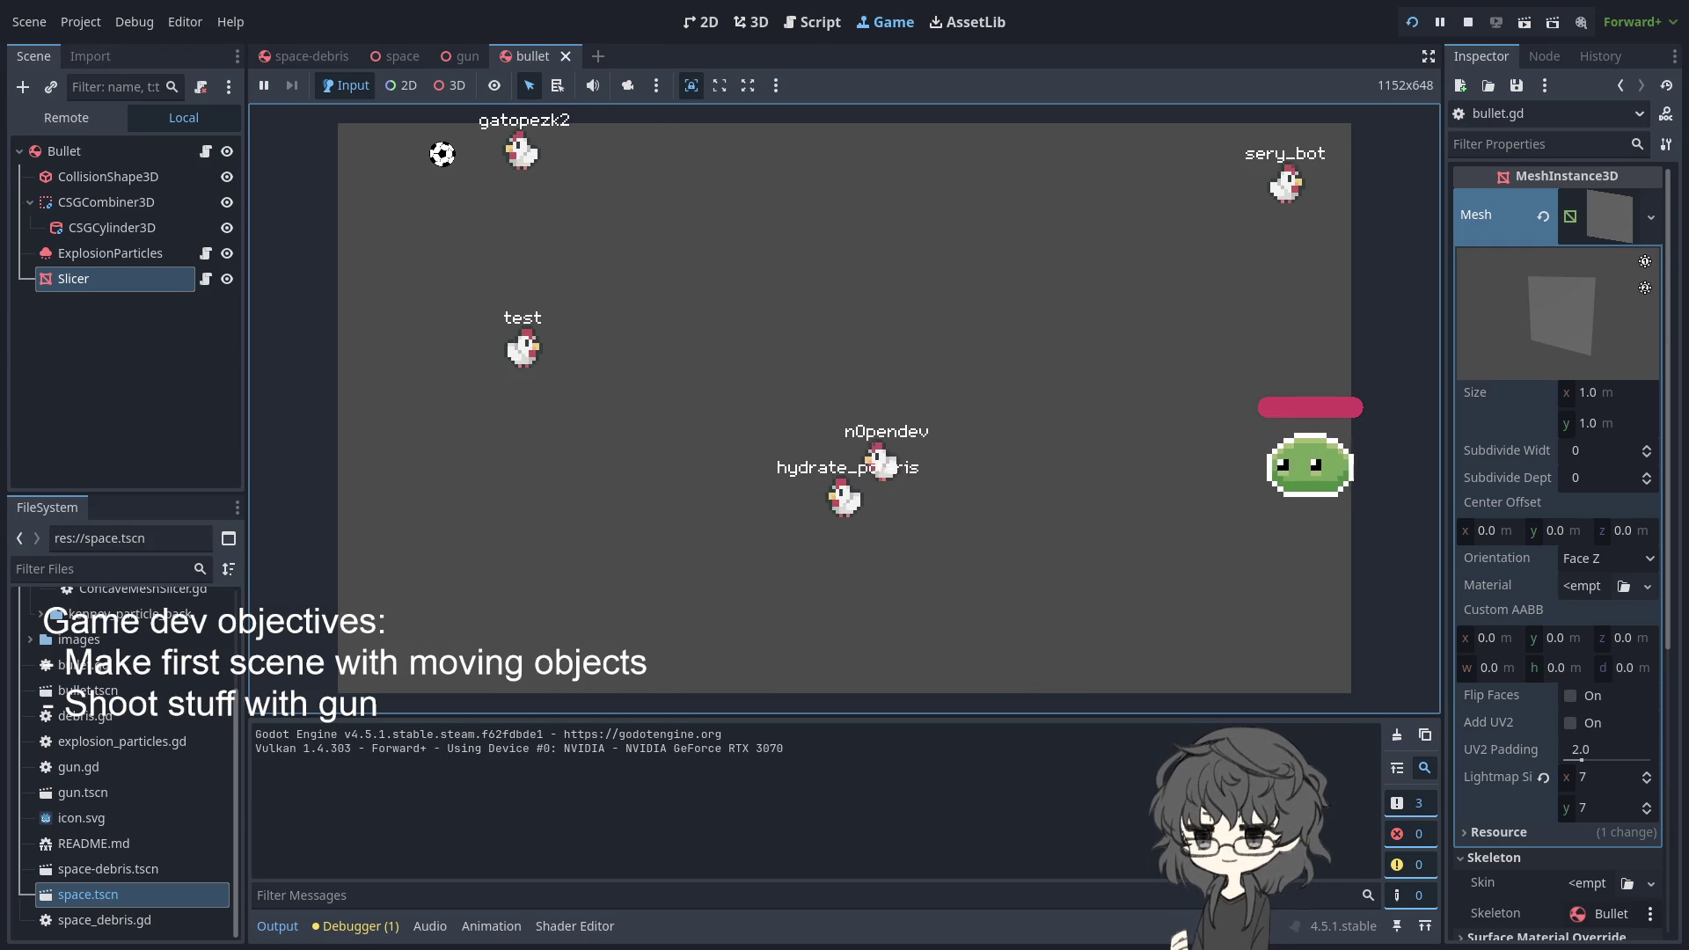
# - Check the Debugger and Output logs, then cycle scene tabs back to the bullet scene
pyautogui.click(335, 927)
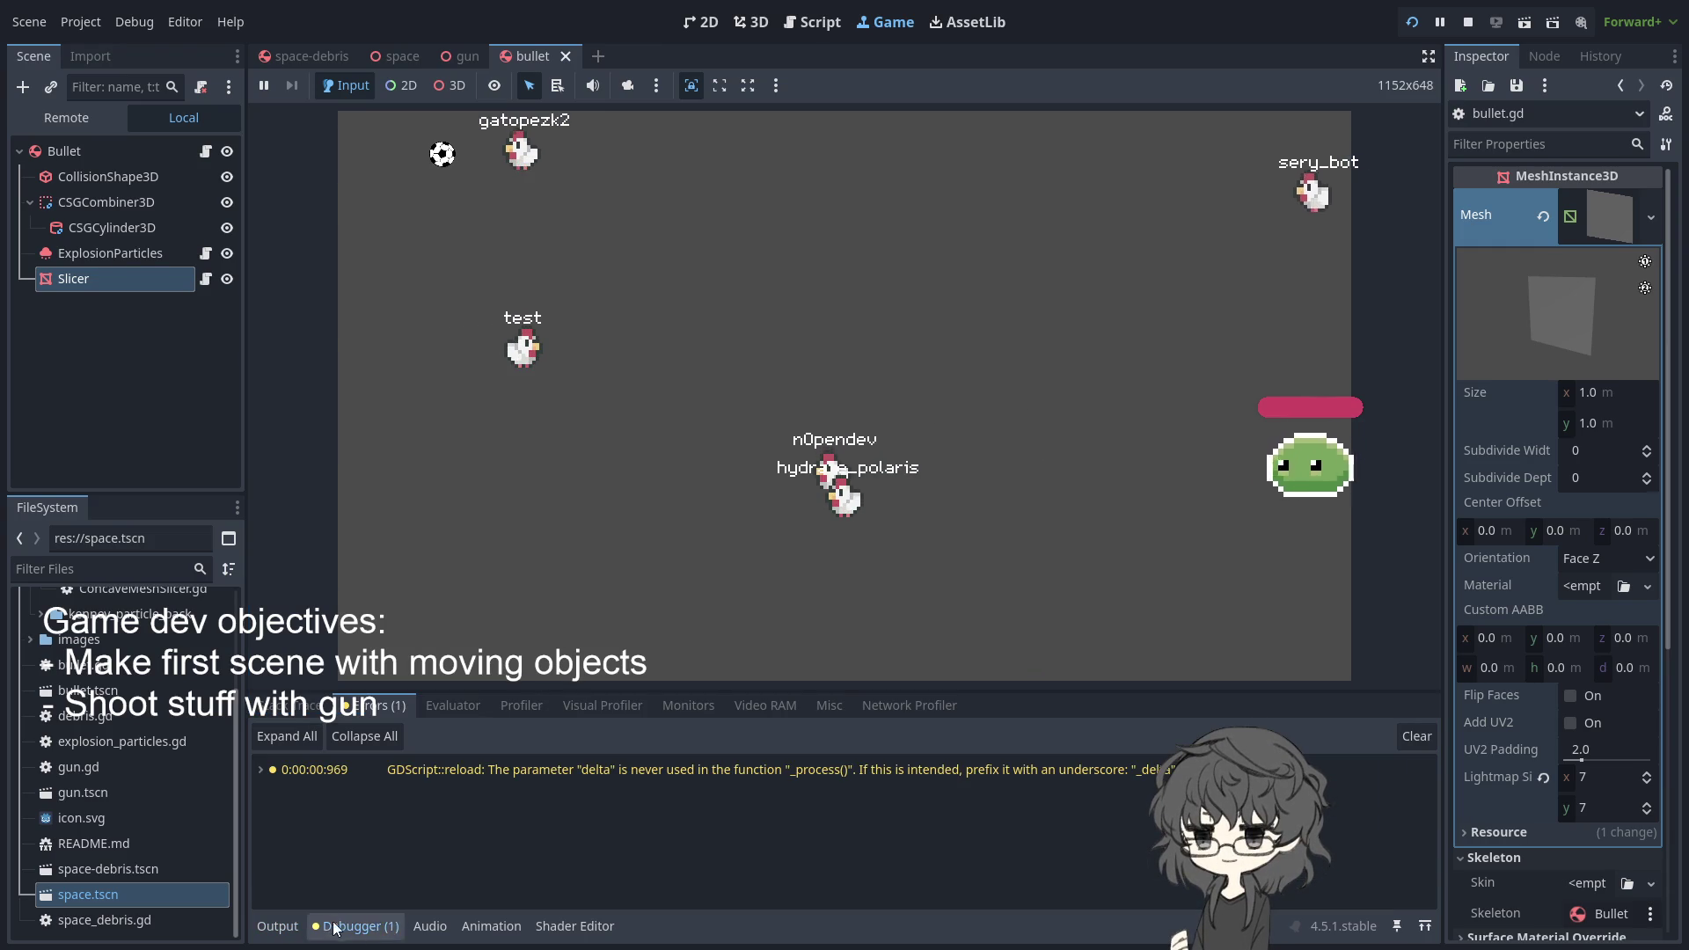
pyautogui.click(280, 927)
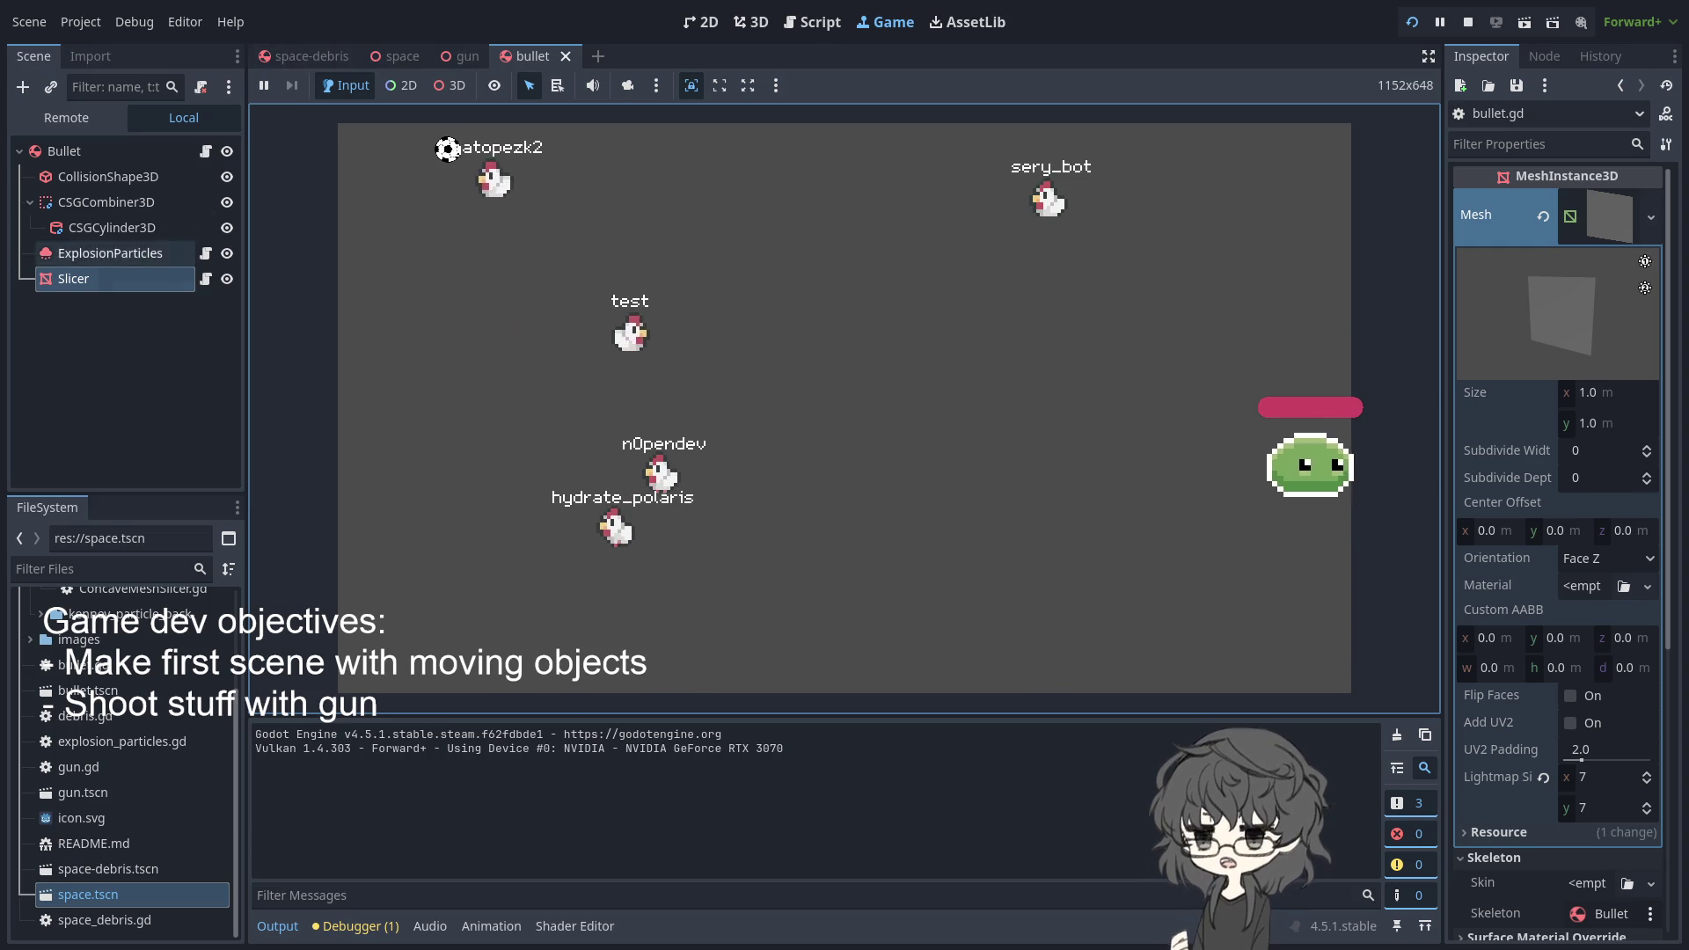
pyautogui.click(313, 56)
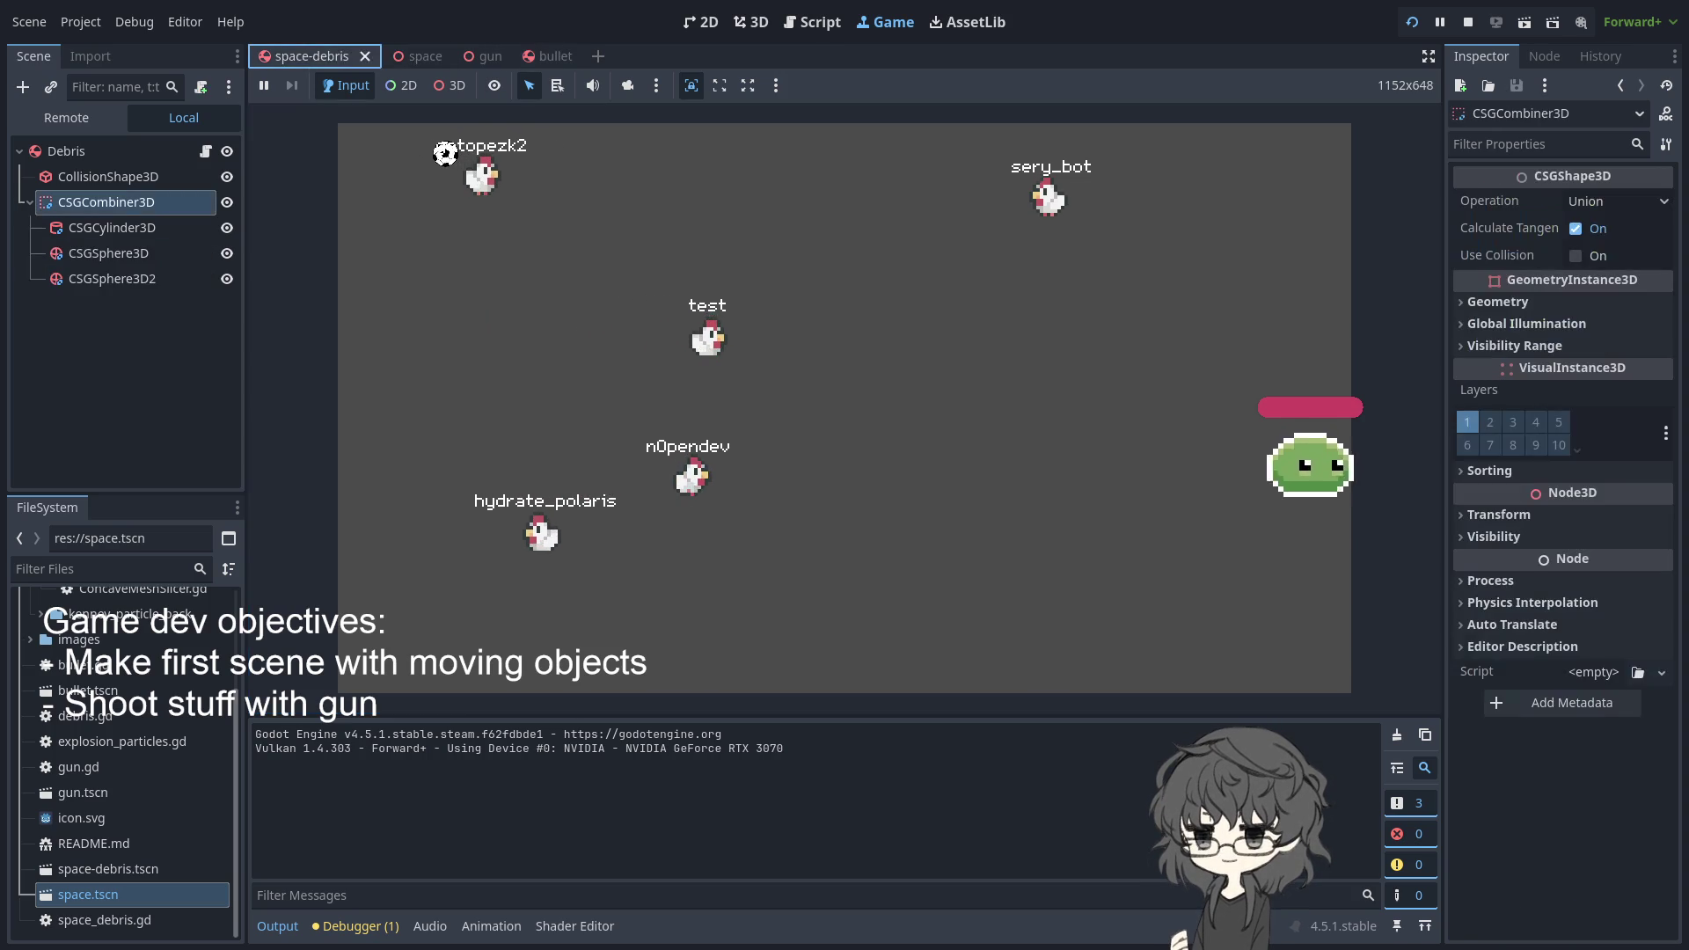
pyautogui.click(414, 54)
pyautogui.click(504, 57)
pyautogui.click(336, 56)
pyautogui.click(541, 57)
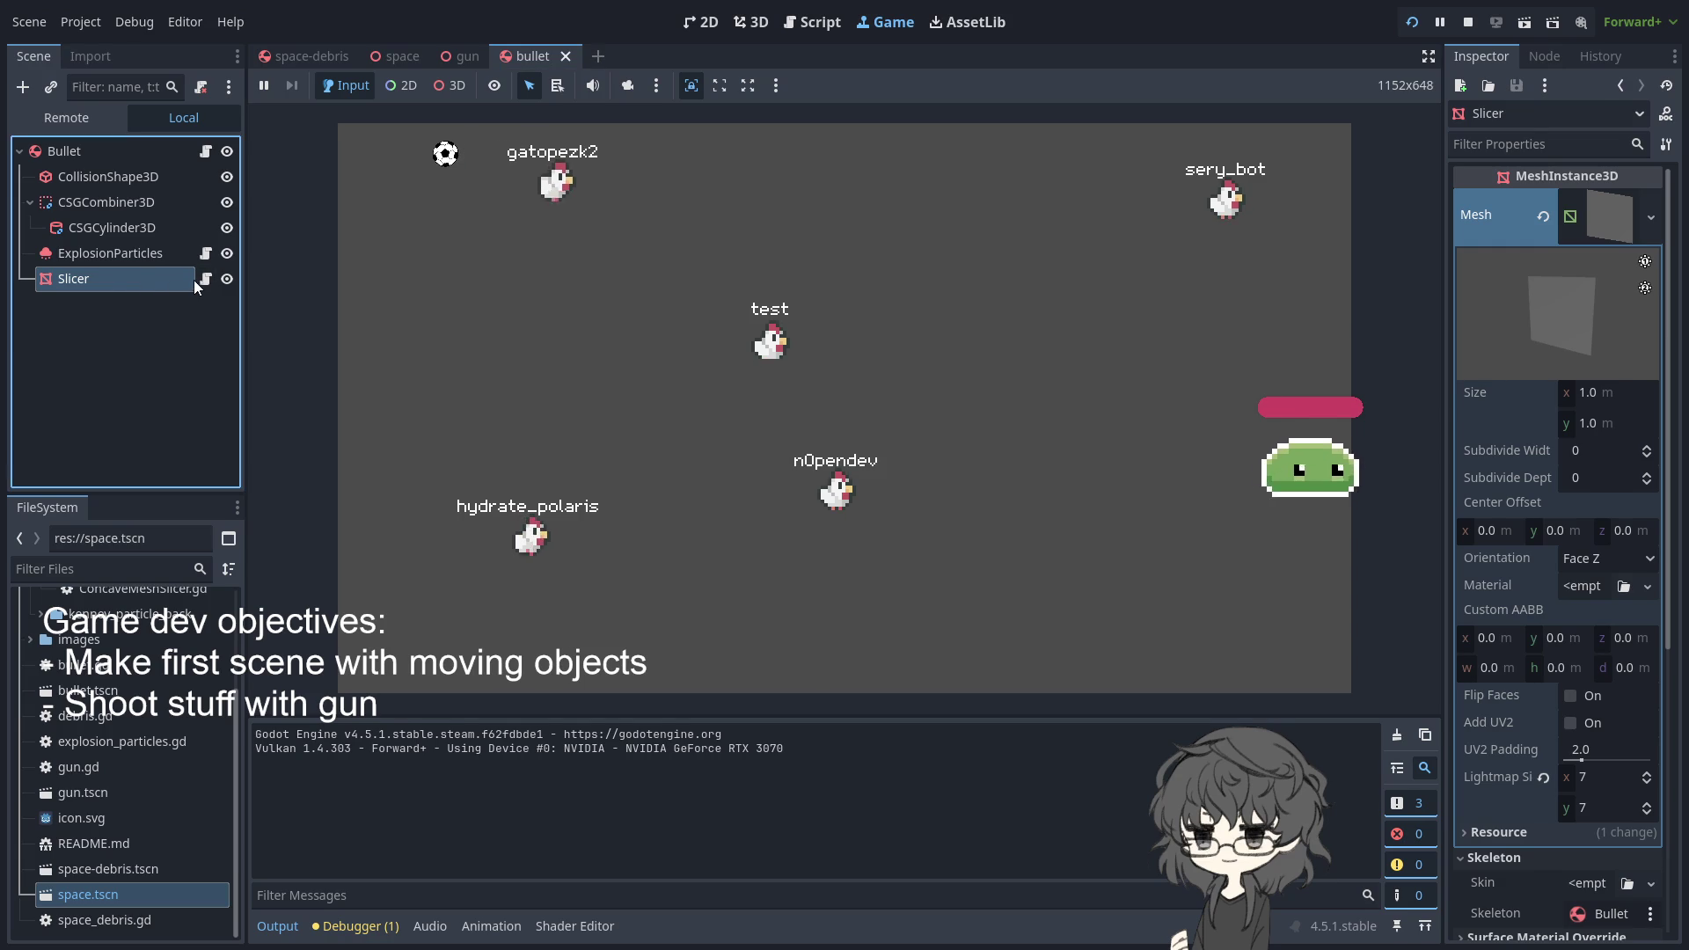
# - Open the ConcaveMeshSlicer script attached to the Slicer node
pyautogui.click(66, 174)
pyautogui.click(97, 279)
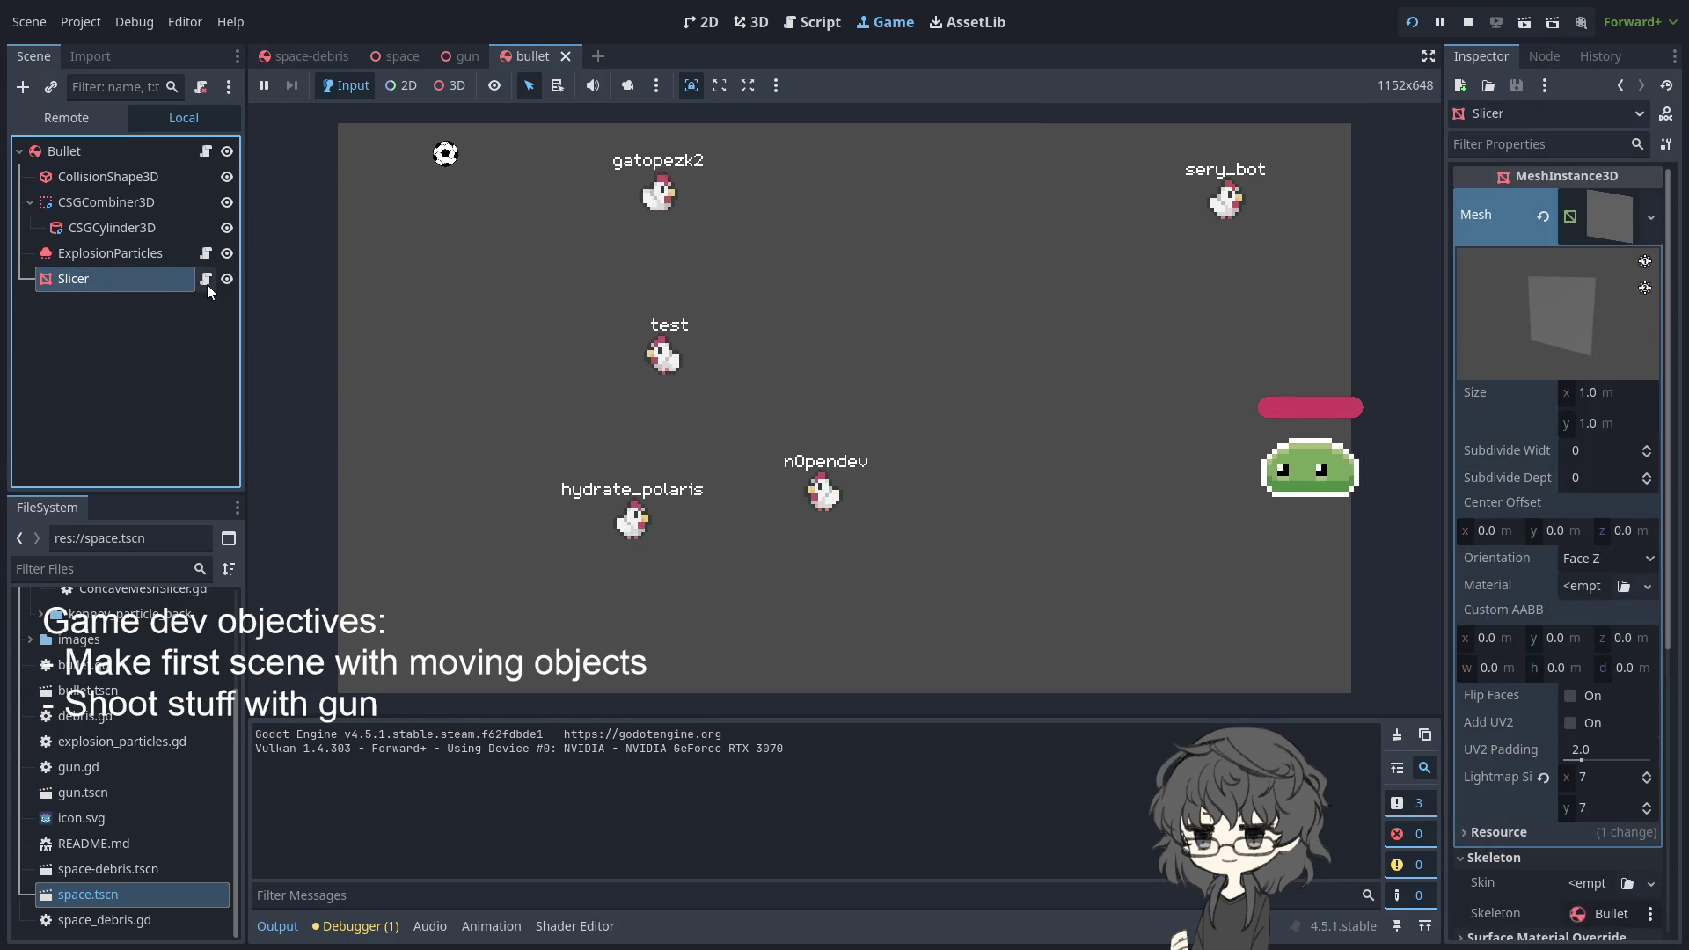
pyautogui.click(206, 279)
pyautogui.scroll(-3, 842, 445)
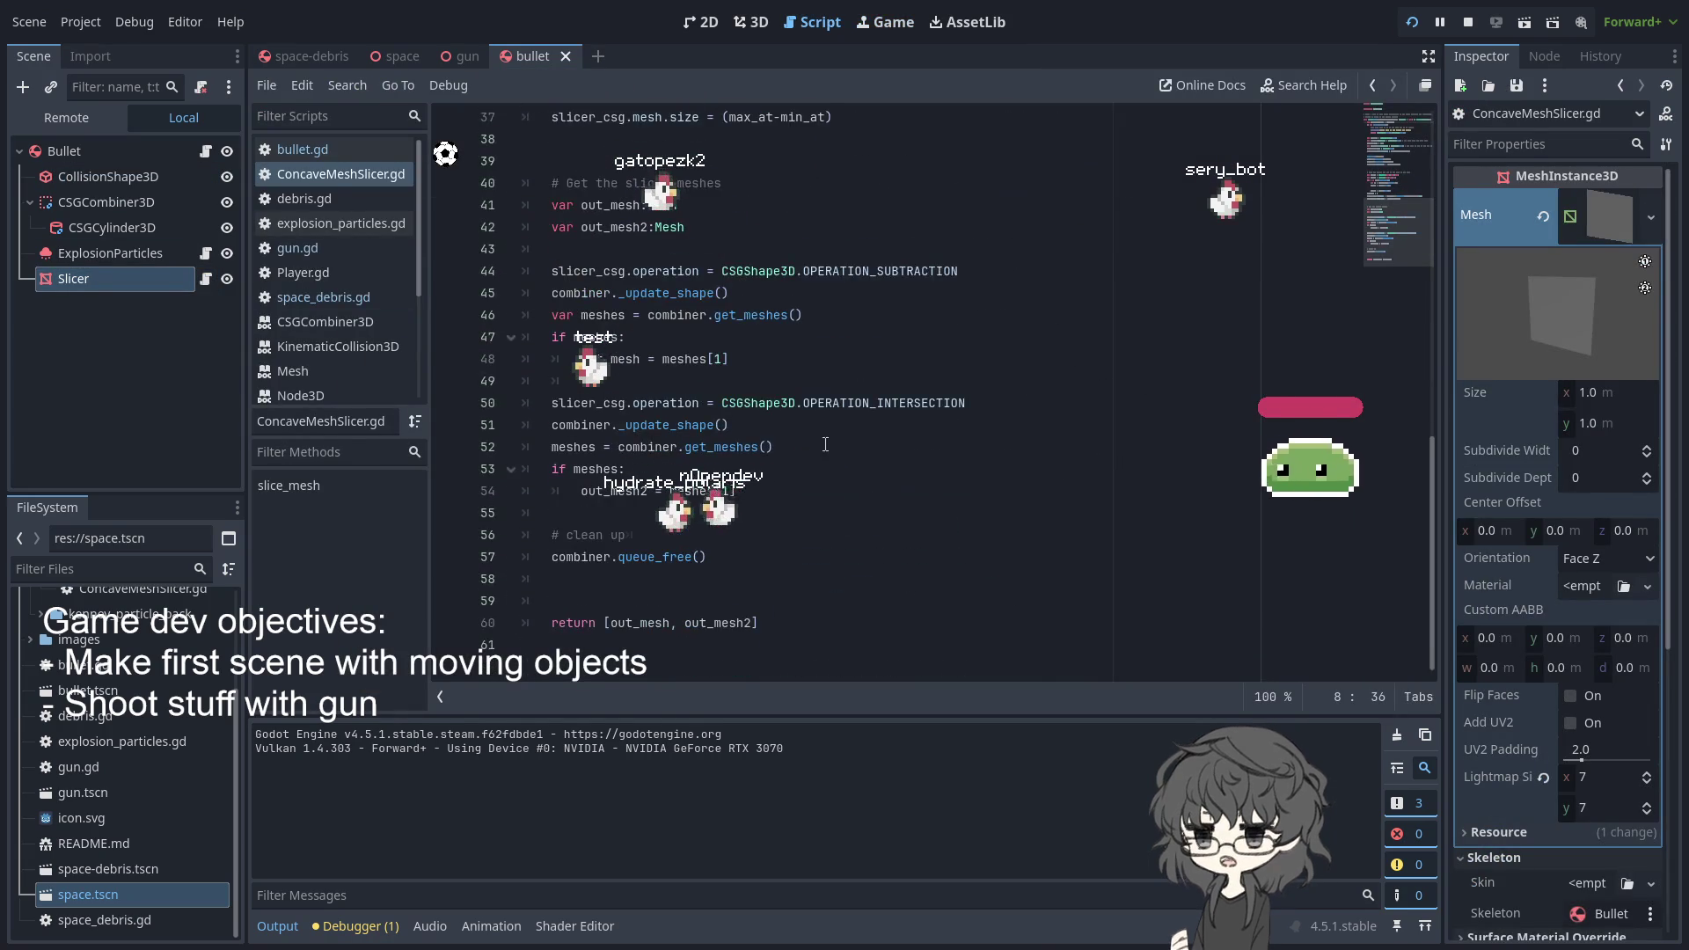
pyautogui.scroll(3, 663, 540)
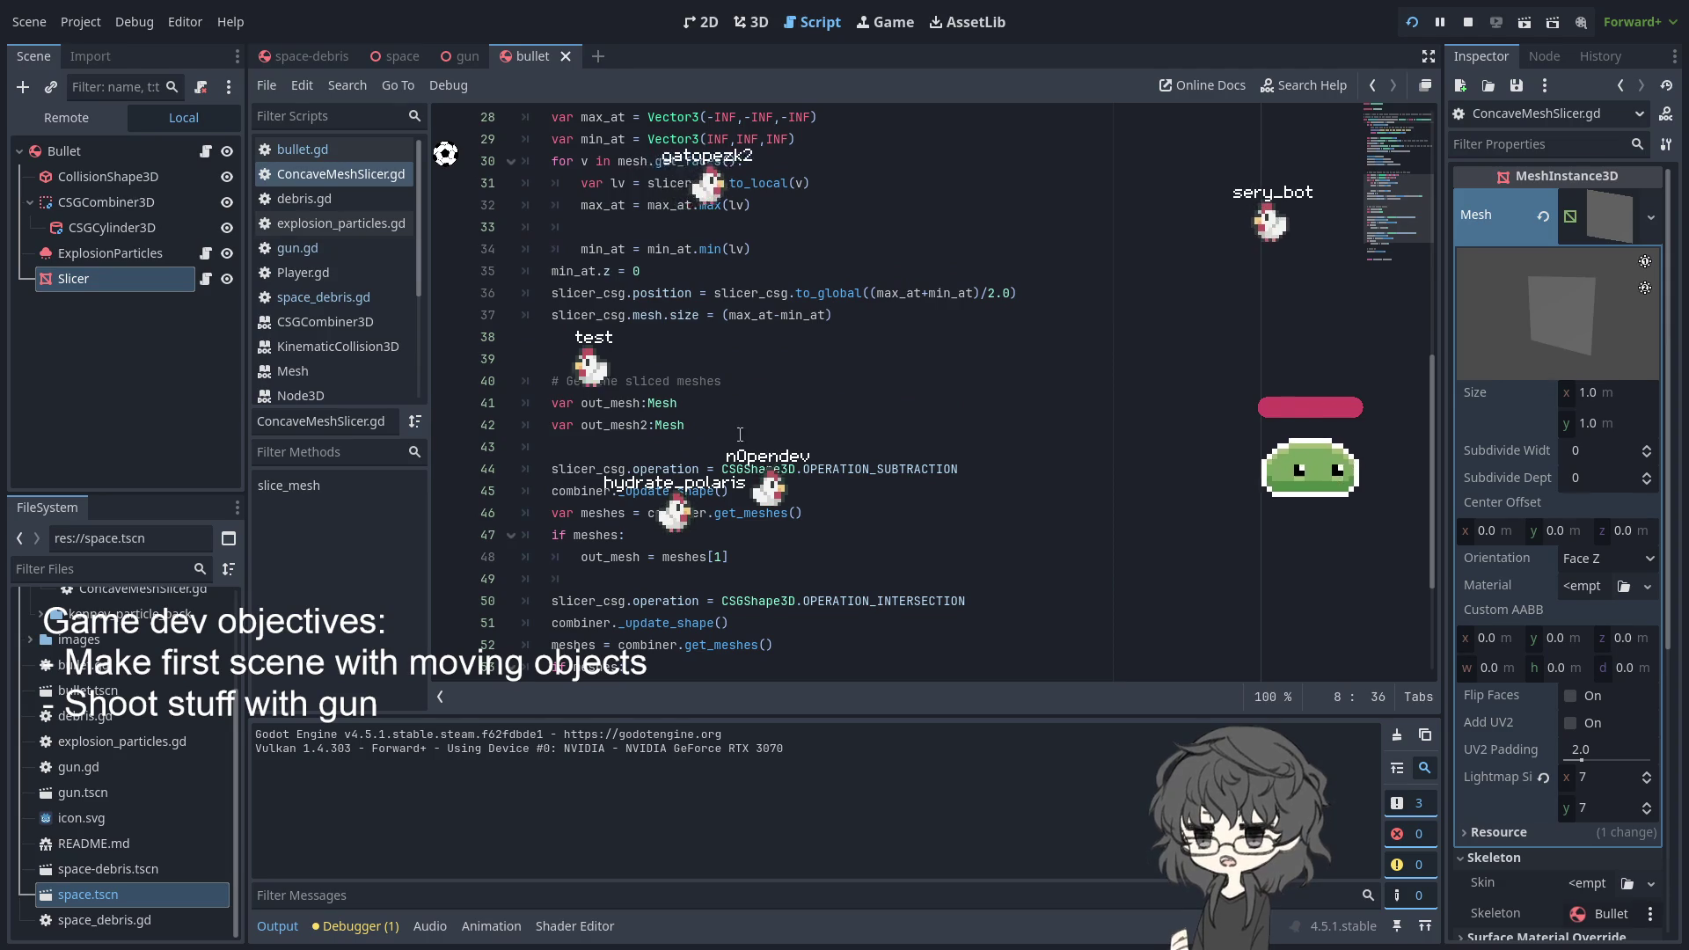
pyautogui.scroll(-3, 739, 436)
pyautogui.doubleClick(646, 623)
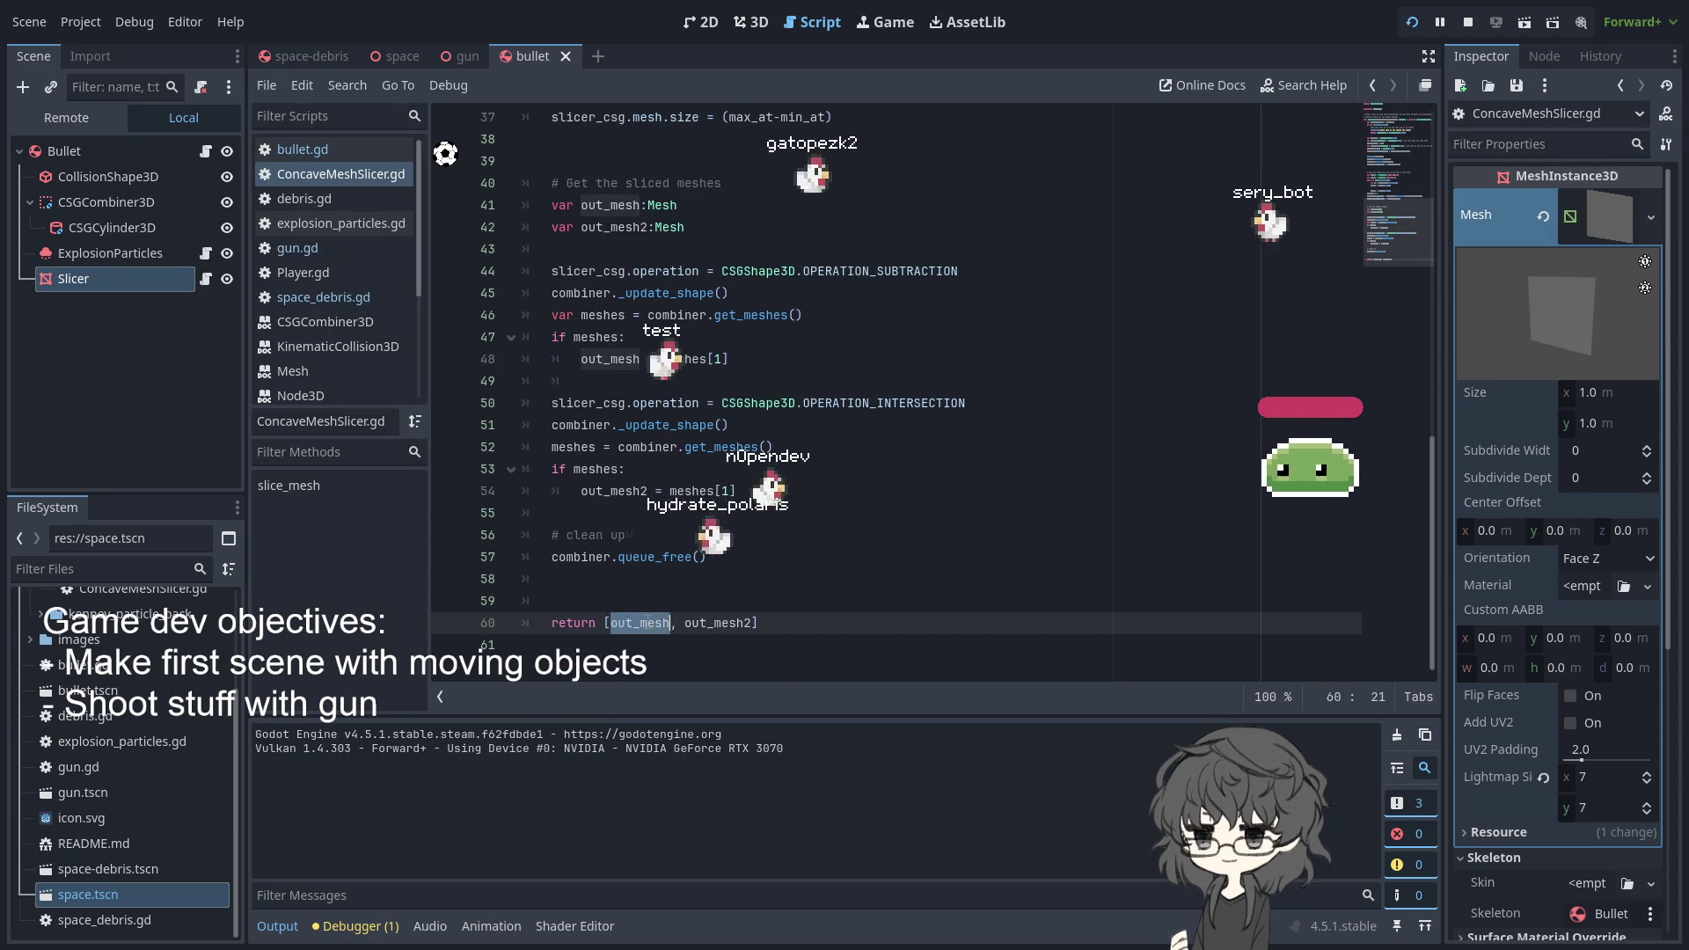
pyautogui.scroll(6, 482, 648)
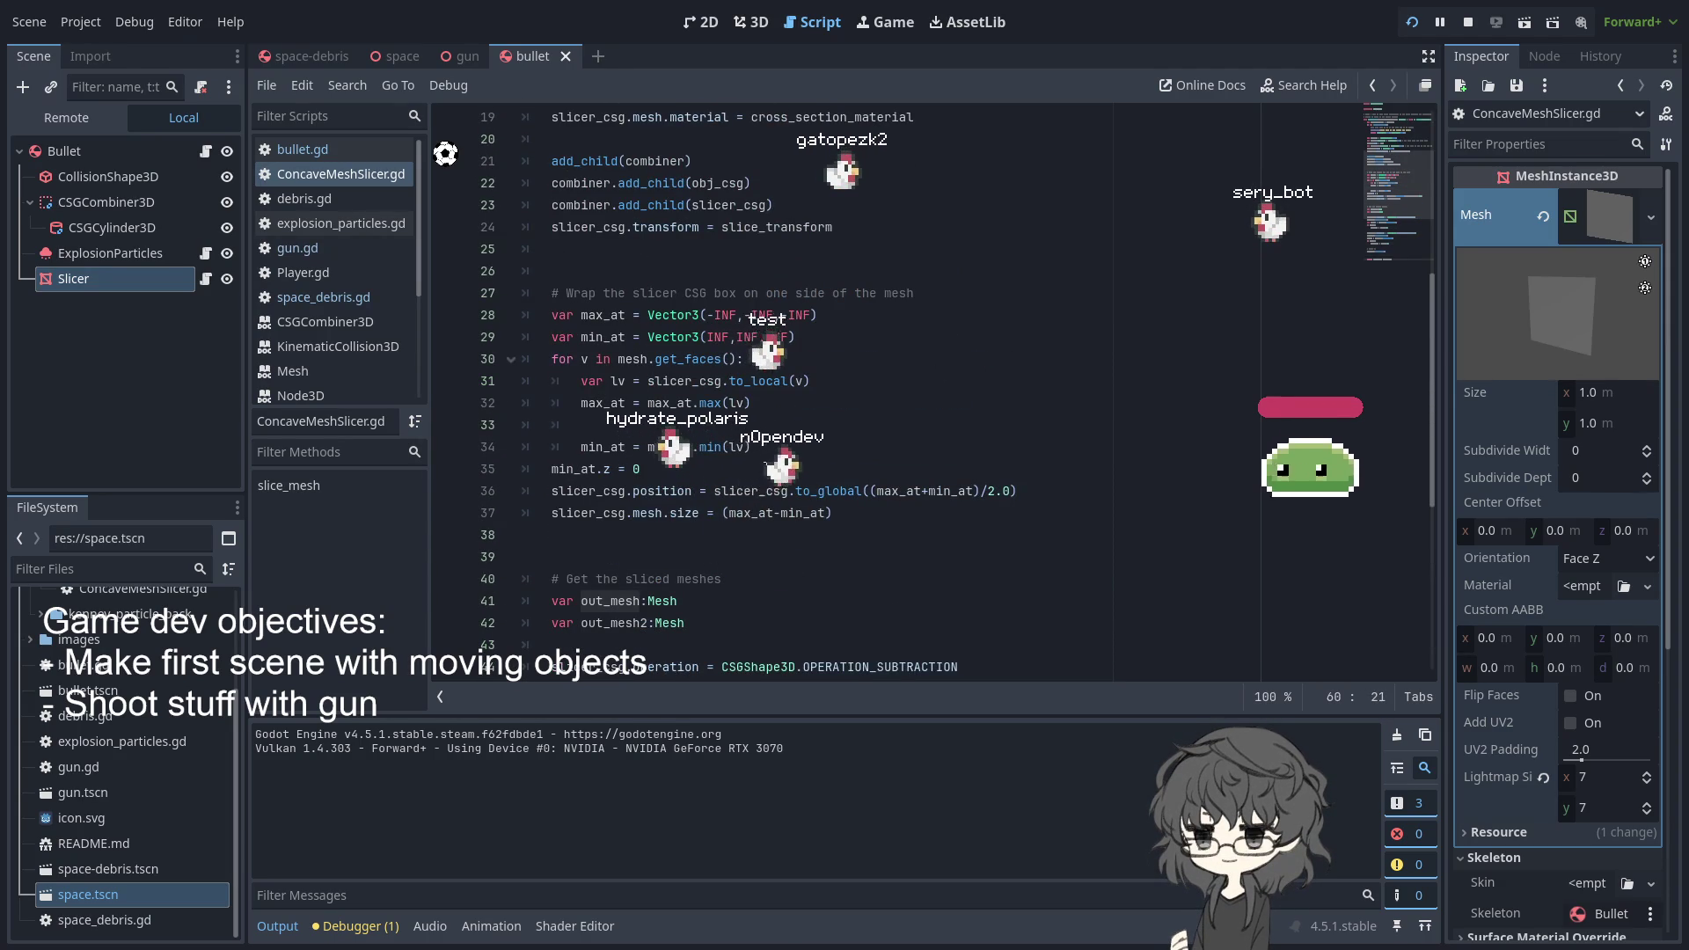
pyautogui.doubleClick(586, 490)
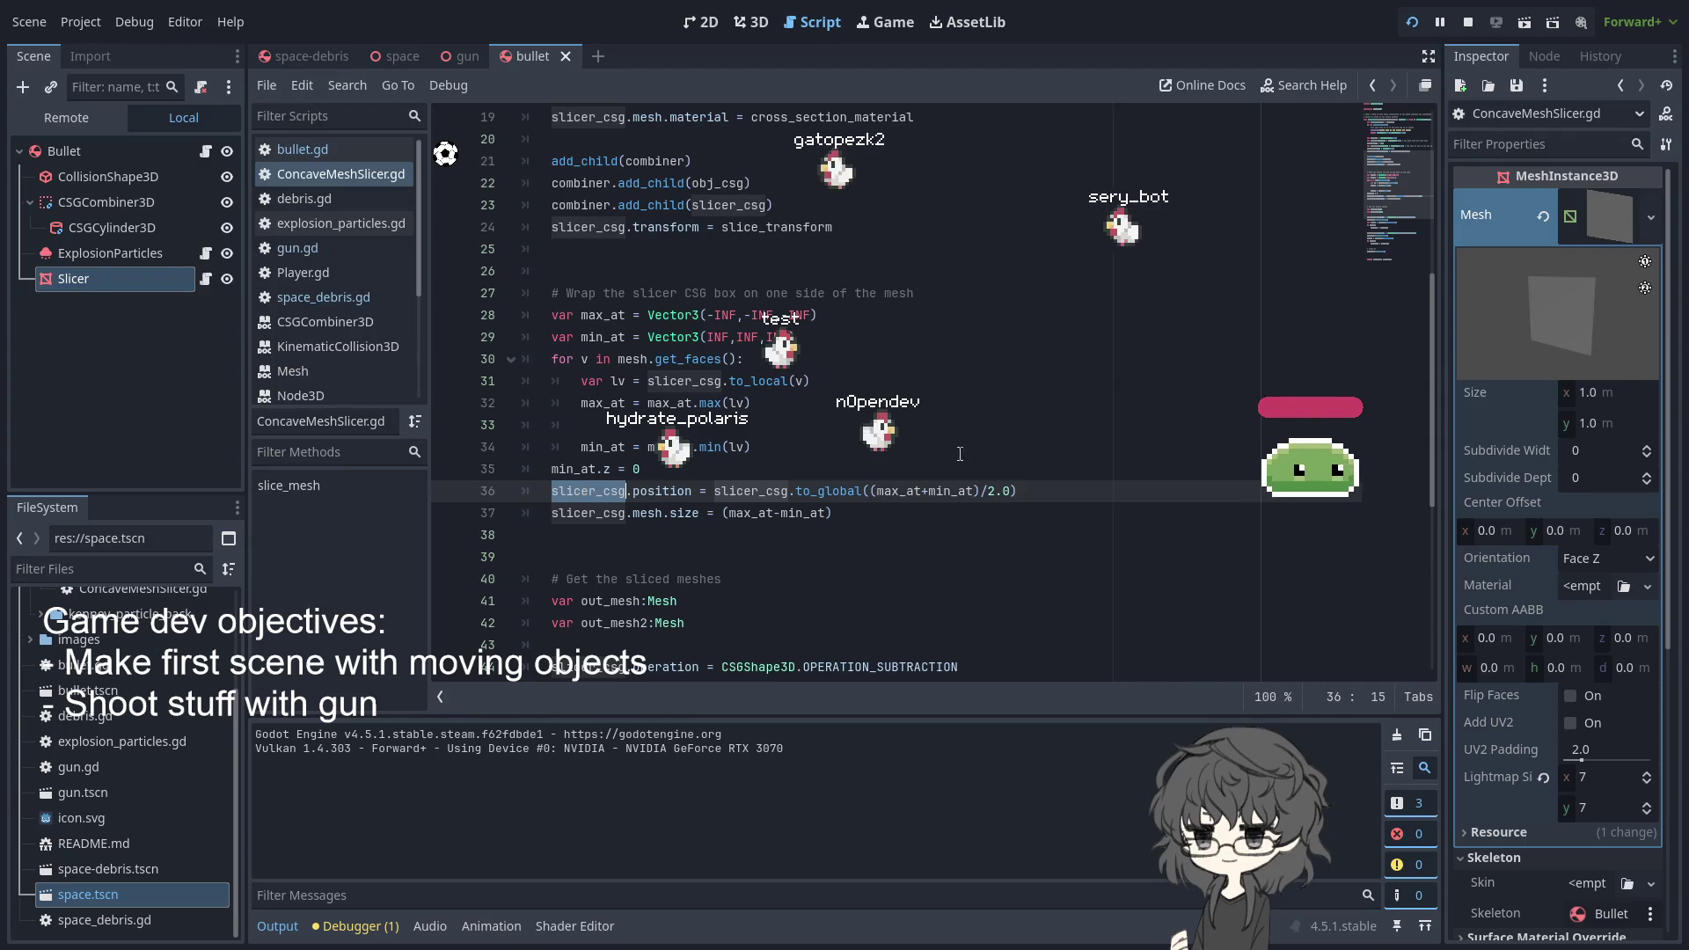
pyautogui.scroll(-4, 837, 401)
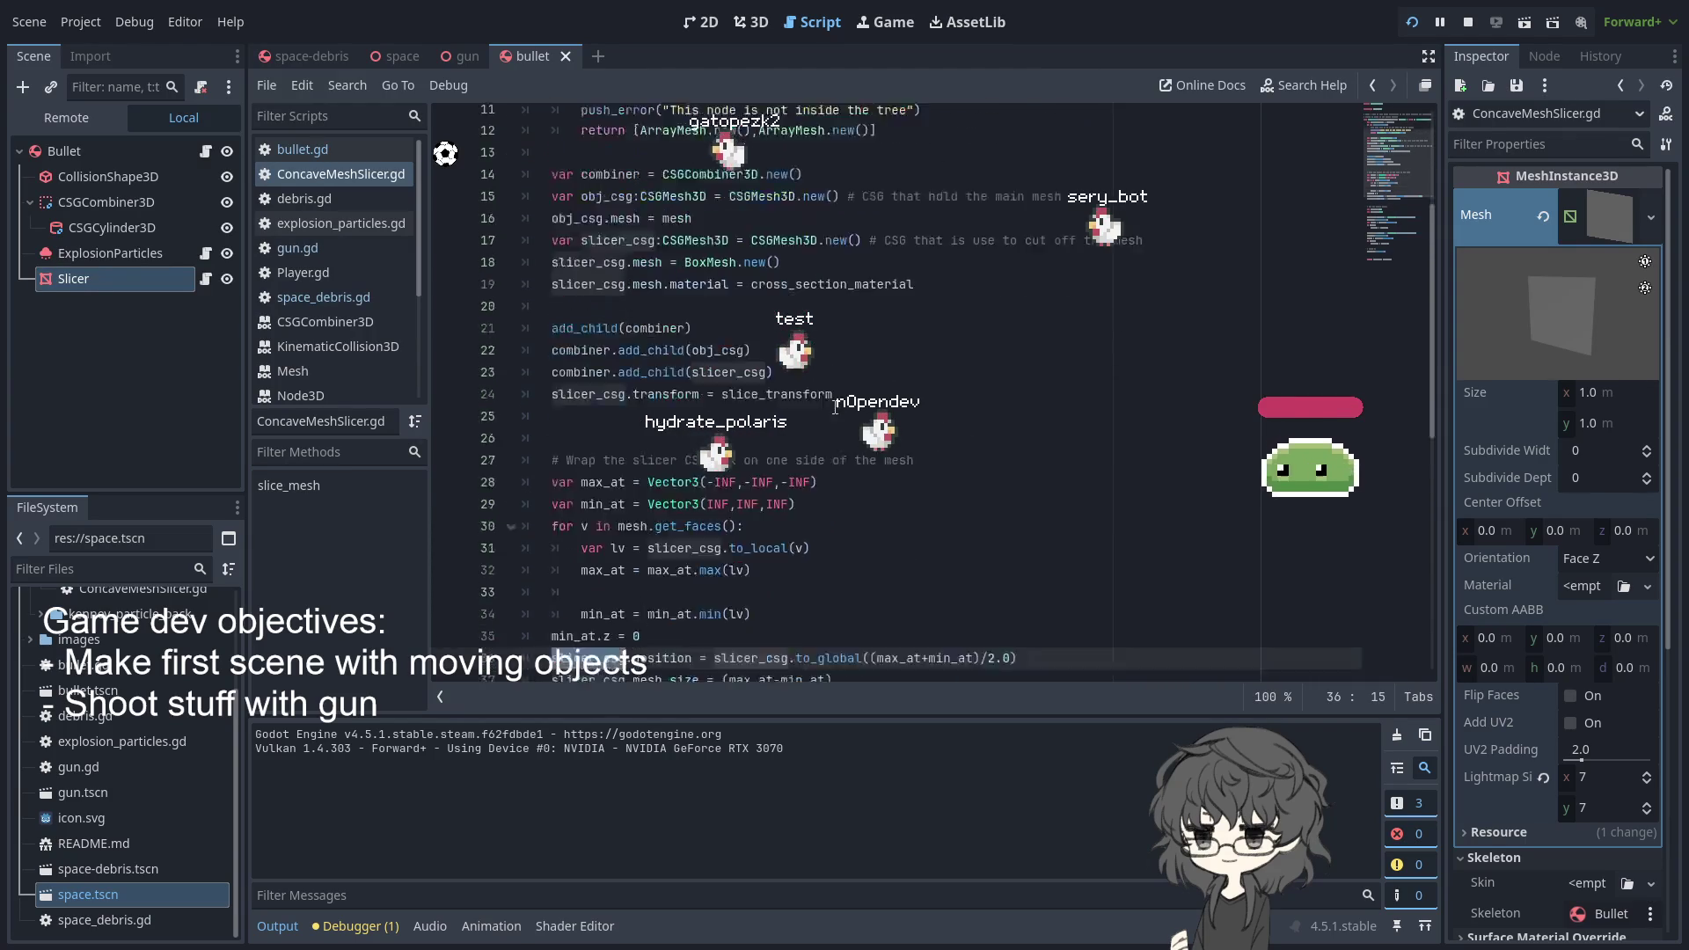
pyautogui.scroll(-2, 823, 409)
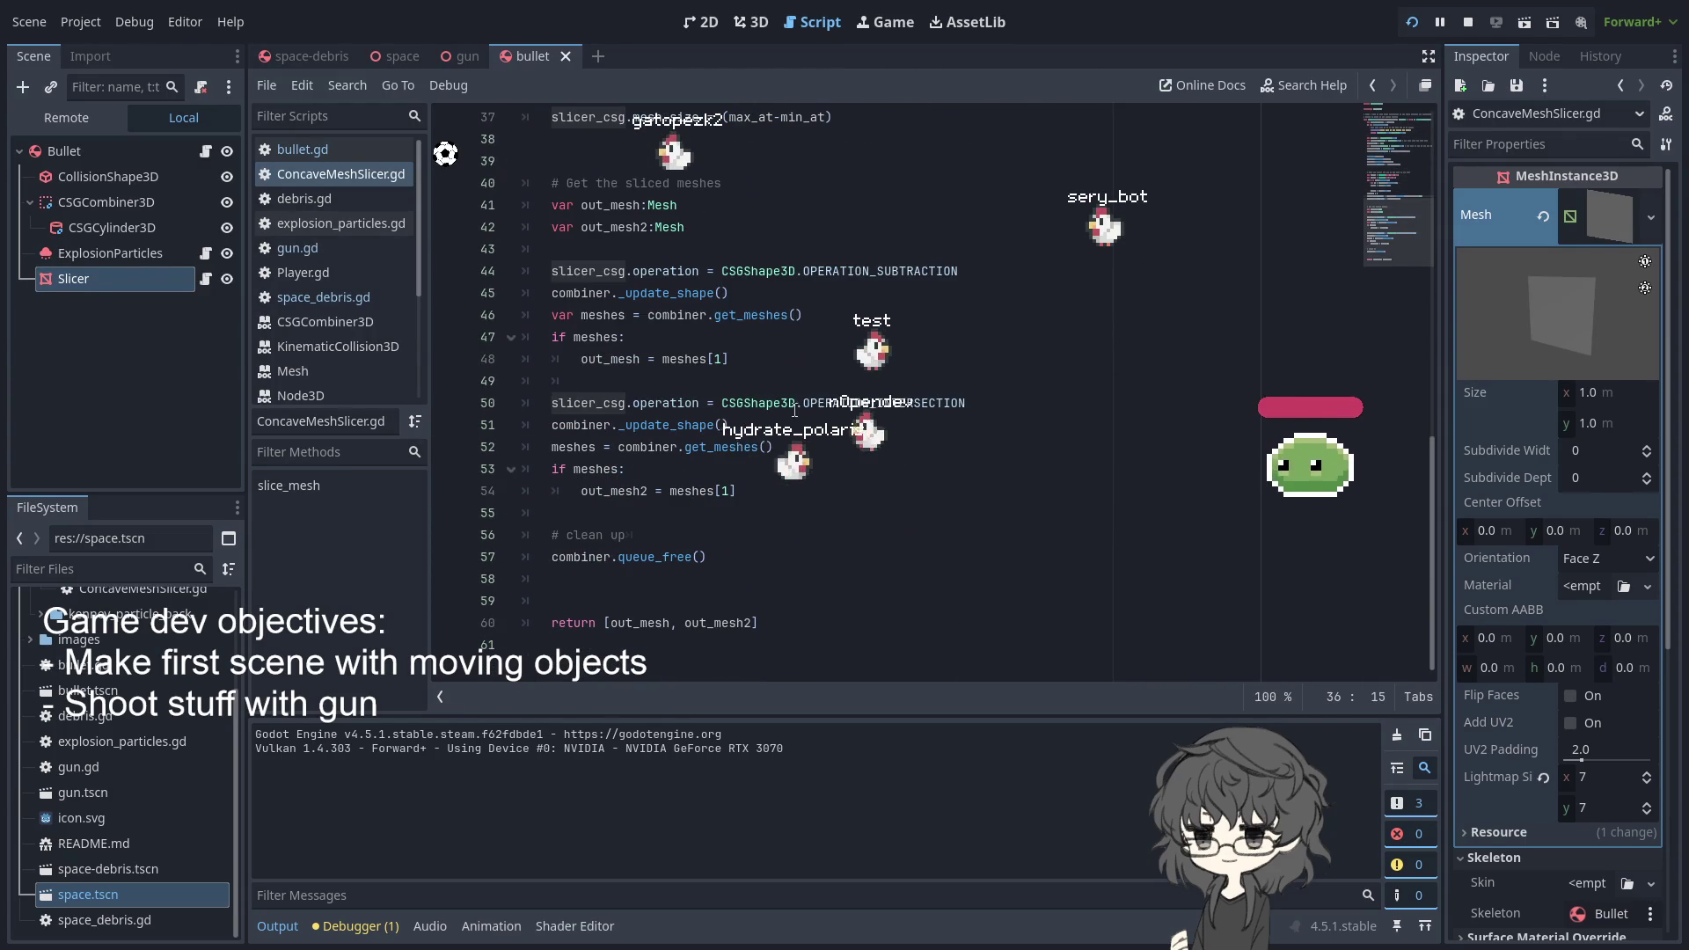
pyautogui.doubleClick(623, 628)
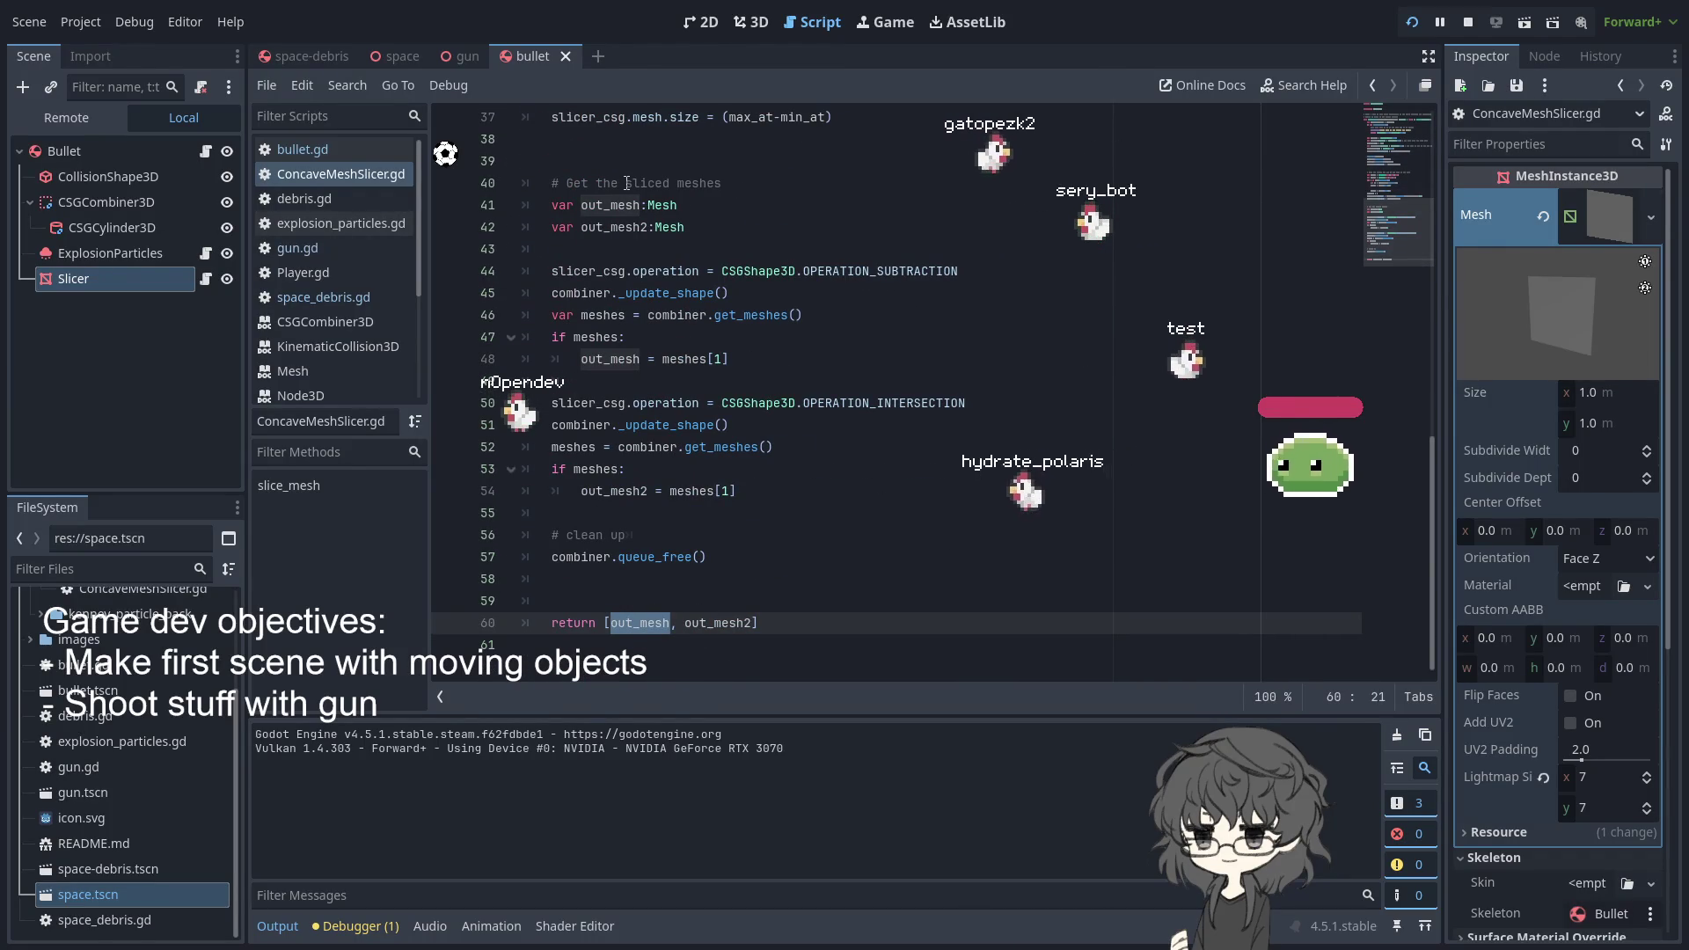
pyautogui.scroll(2, 610, 424)
pyautogui.scroll(3, 610, 423)
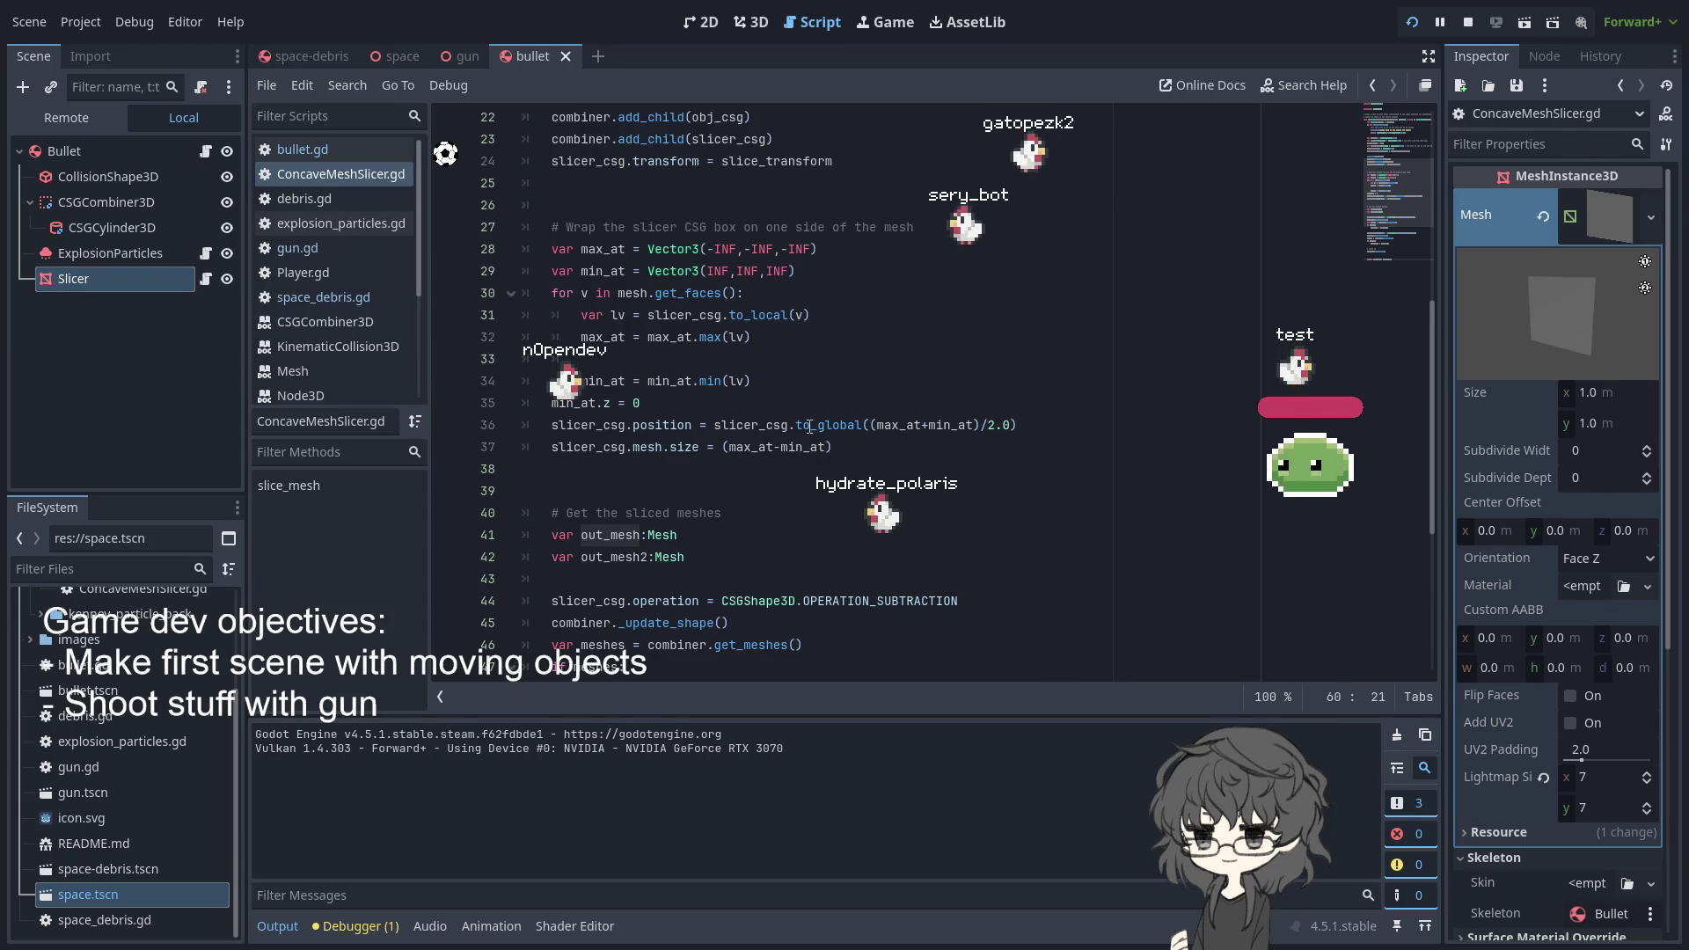
pyautogui.doubleClick(750, 425)
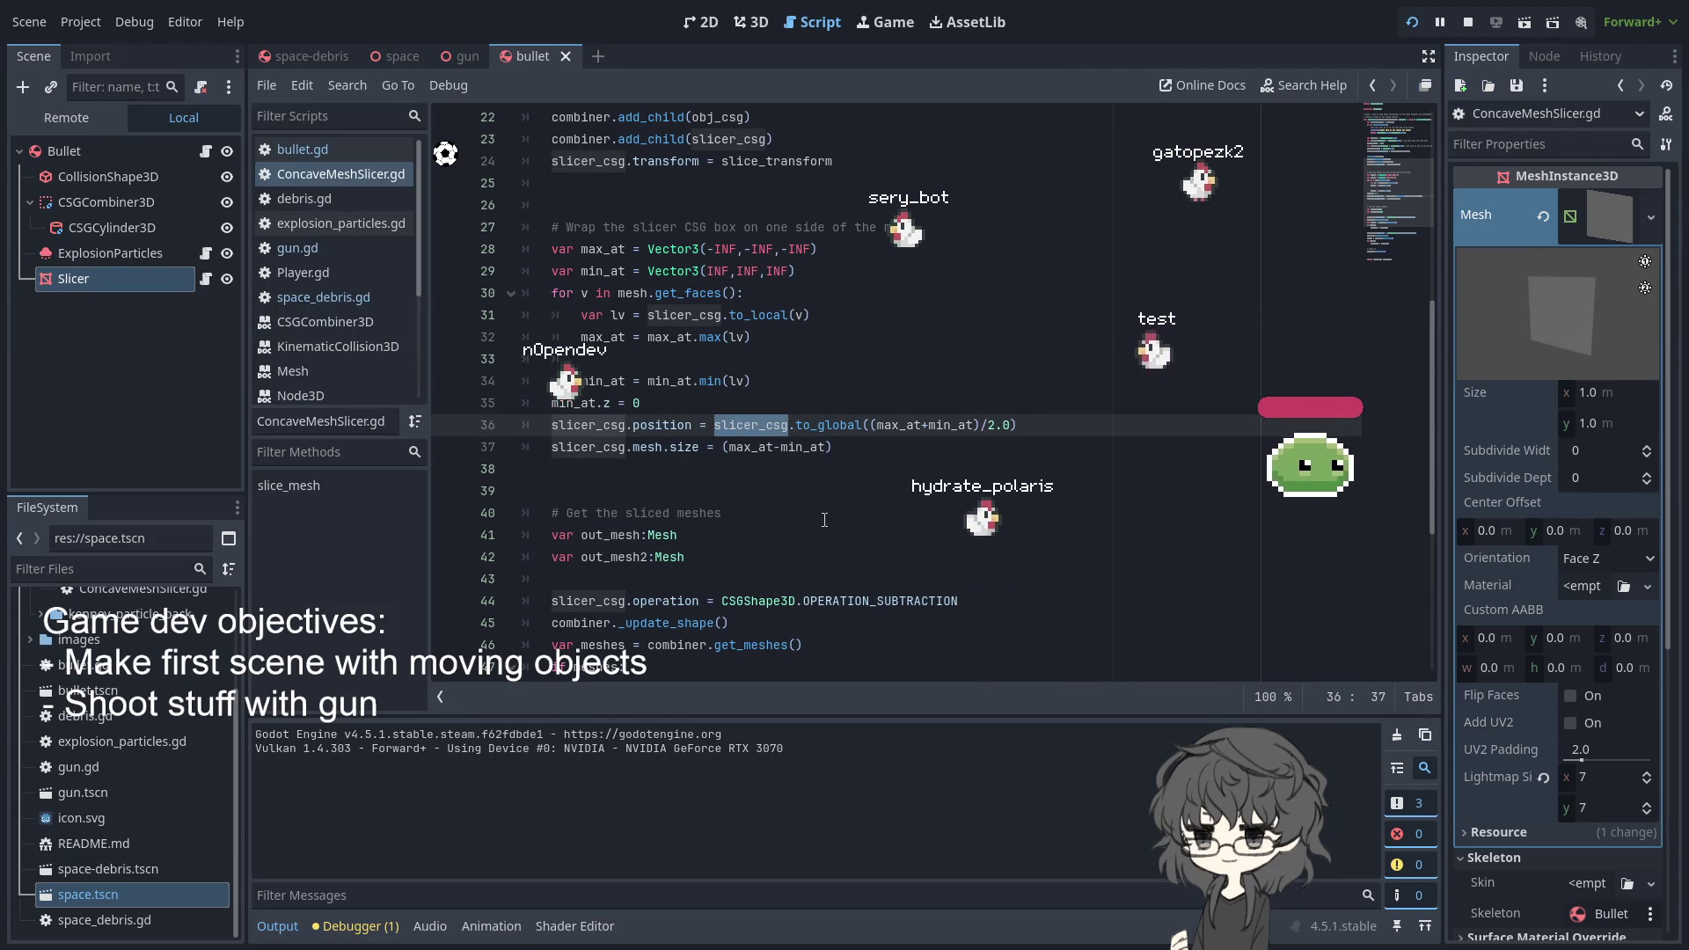
pyautogui.doubleClick(648, 447)
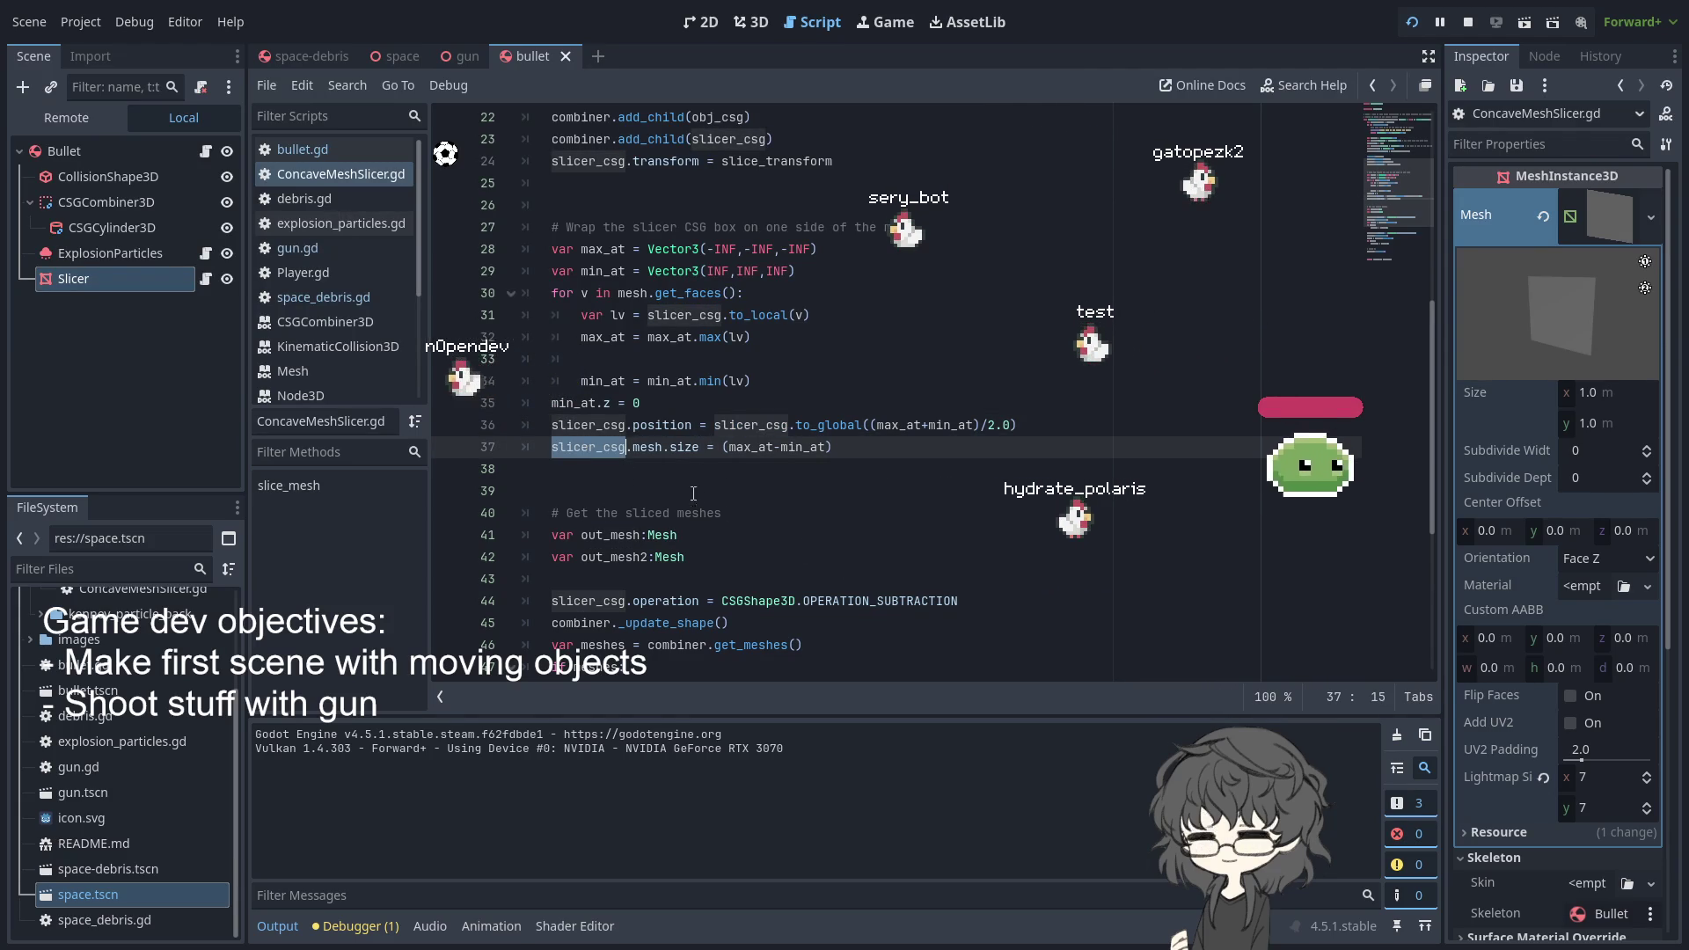
pyautogui.doubleClick(800, 448)
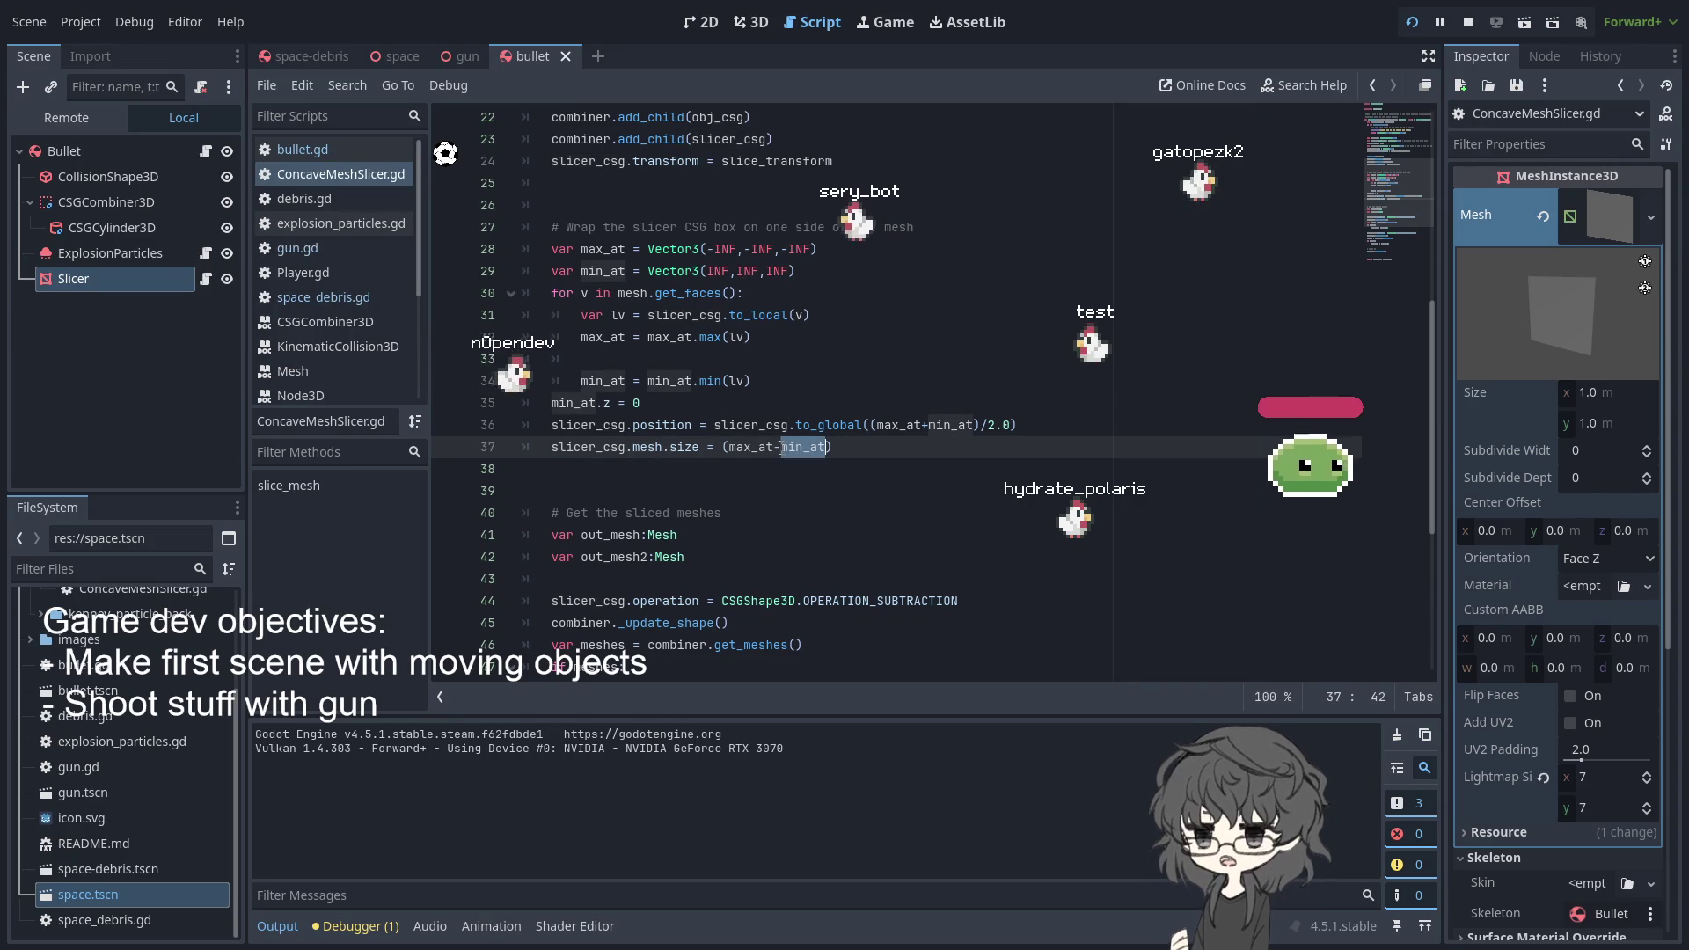
pyautogui.doubleClick(747, 448)
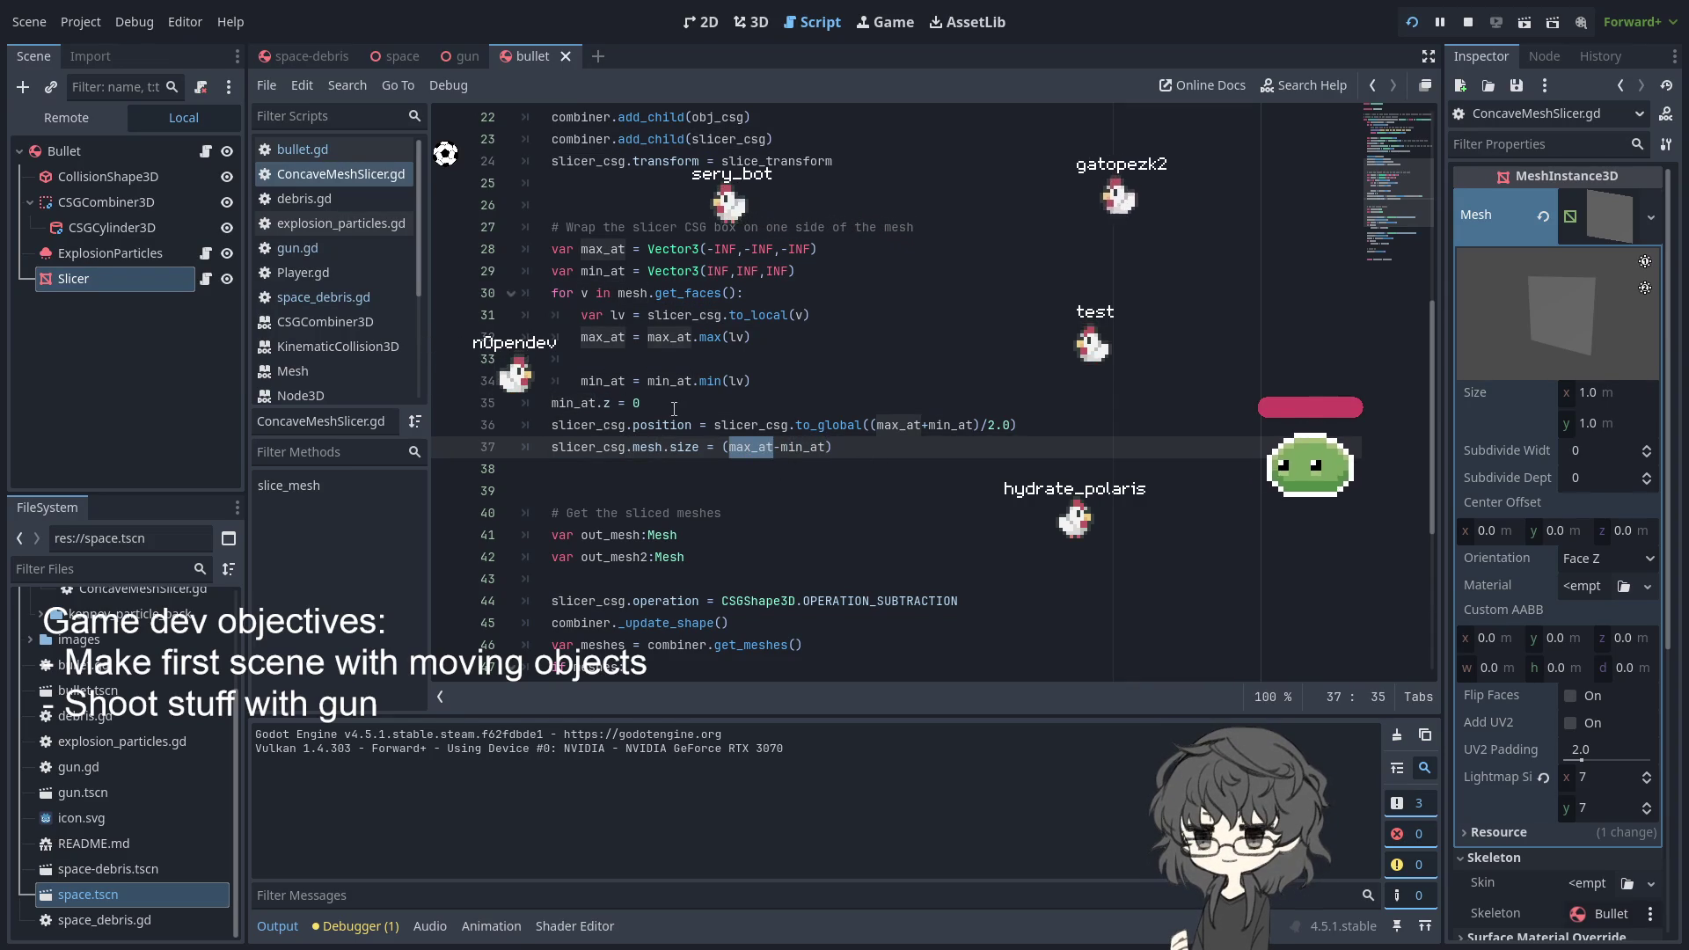
pyautogui.scroll(-5, 673, 474)
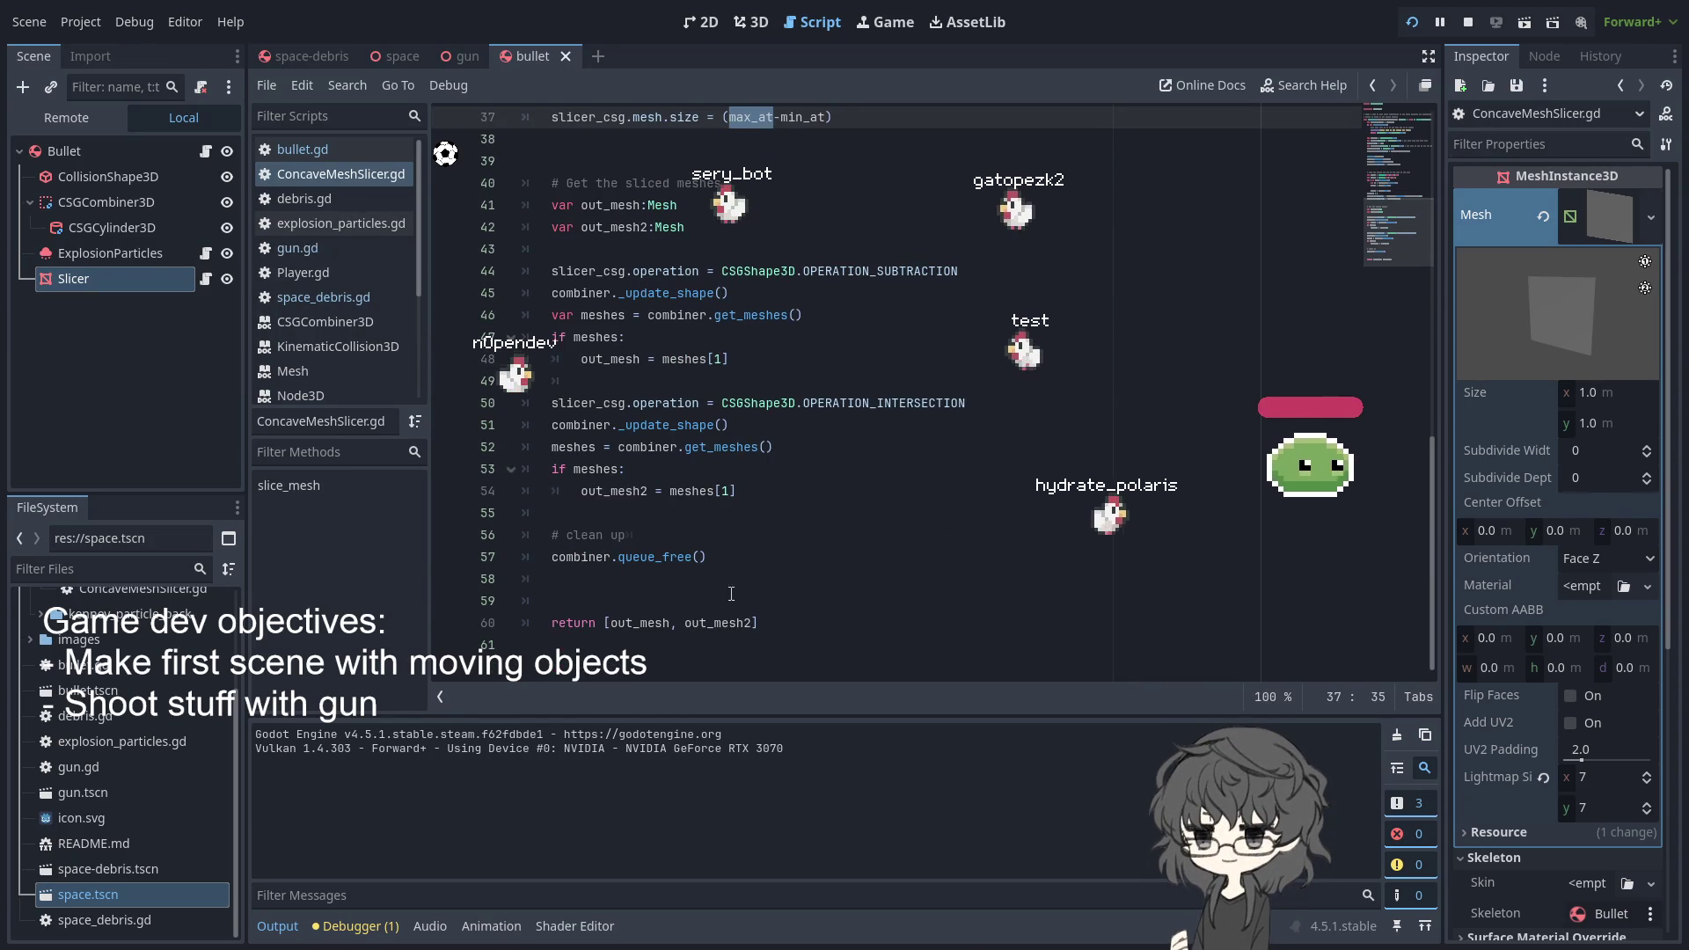
pyautogui.click(760, 623)
pyautogui.doubleClick(699, 625)
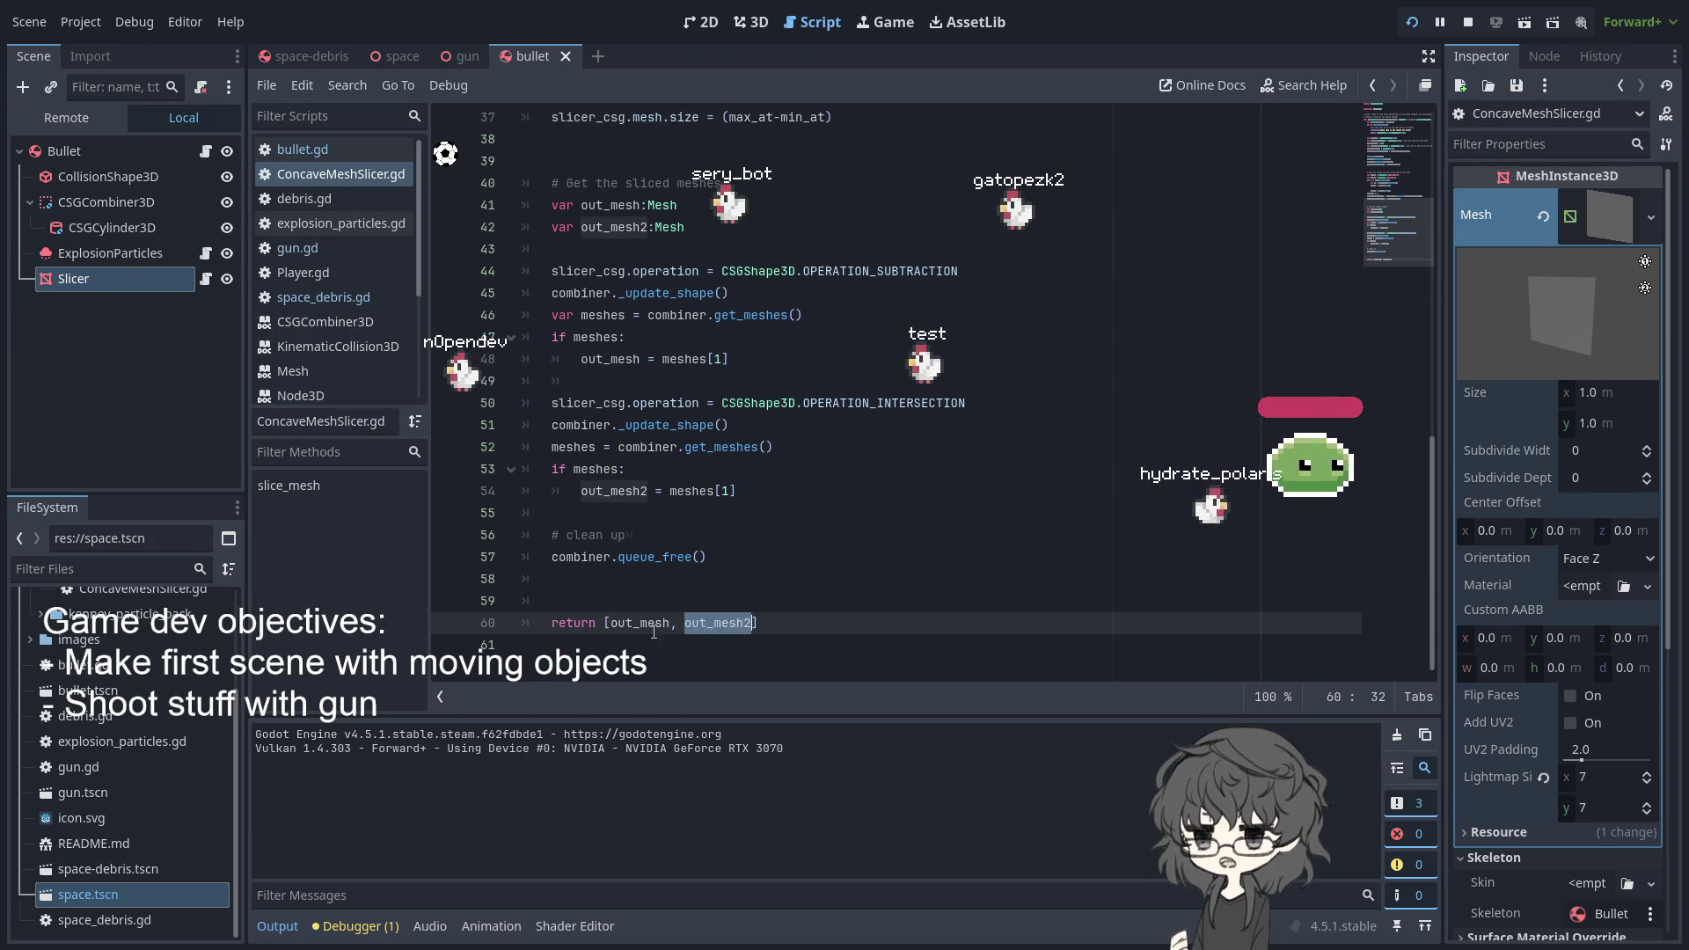
pyautogui.click(880, 623)
pyautogui.scroll(9, 681, 429)
pyautogui.scroll(-9, 681, 428)
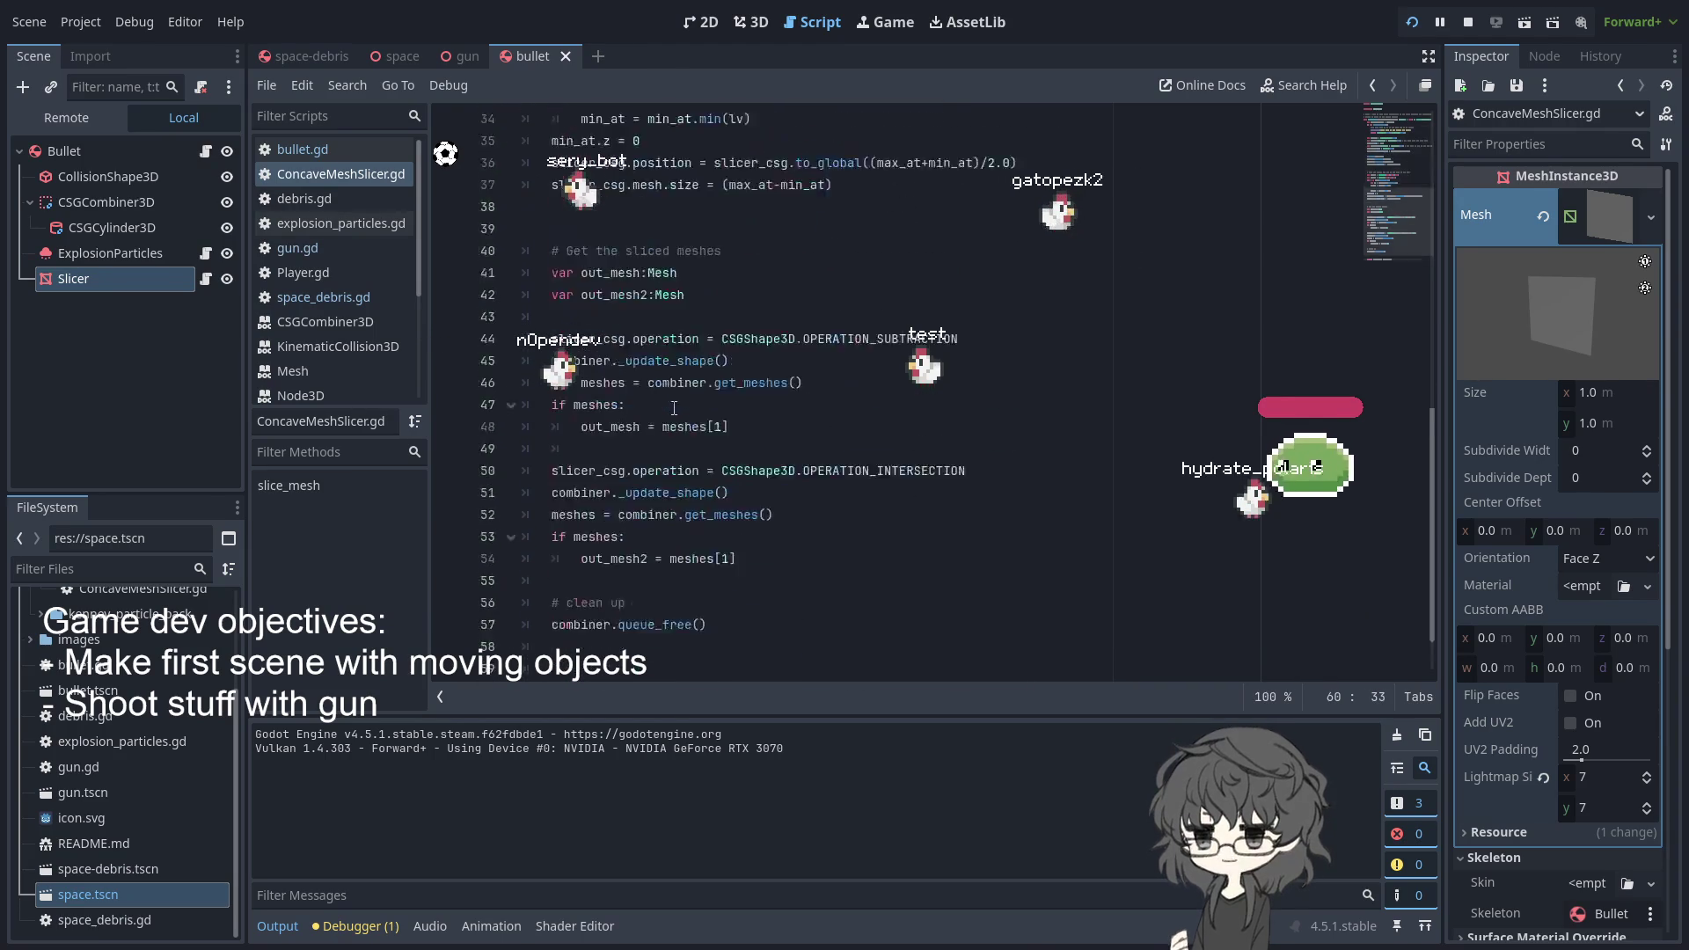
pyautogui.moveTo(600, 623); pyautogui.dragTo(758, 623)
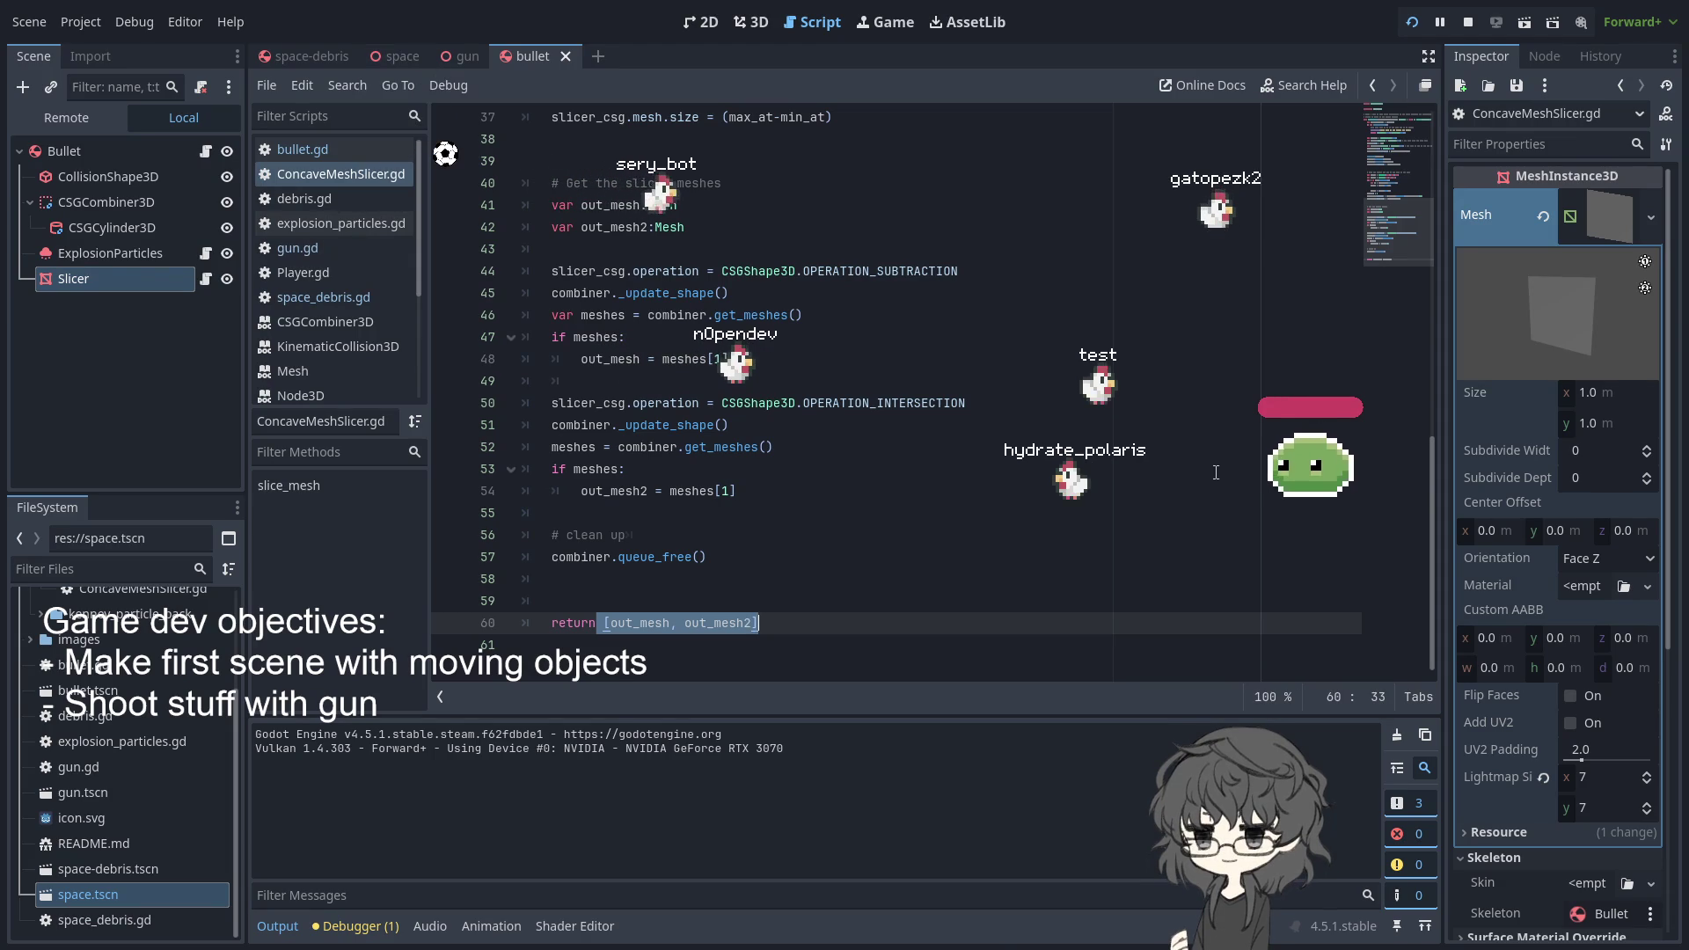
pyautogui.scroll(2, 869, 355)
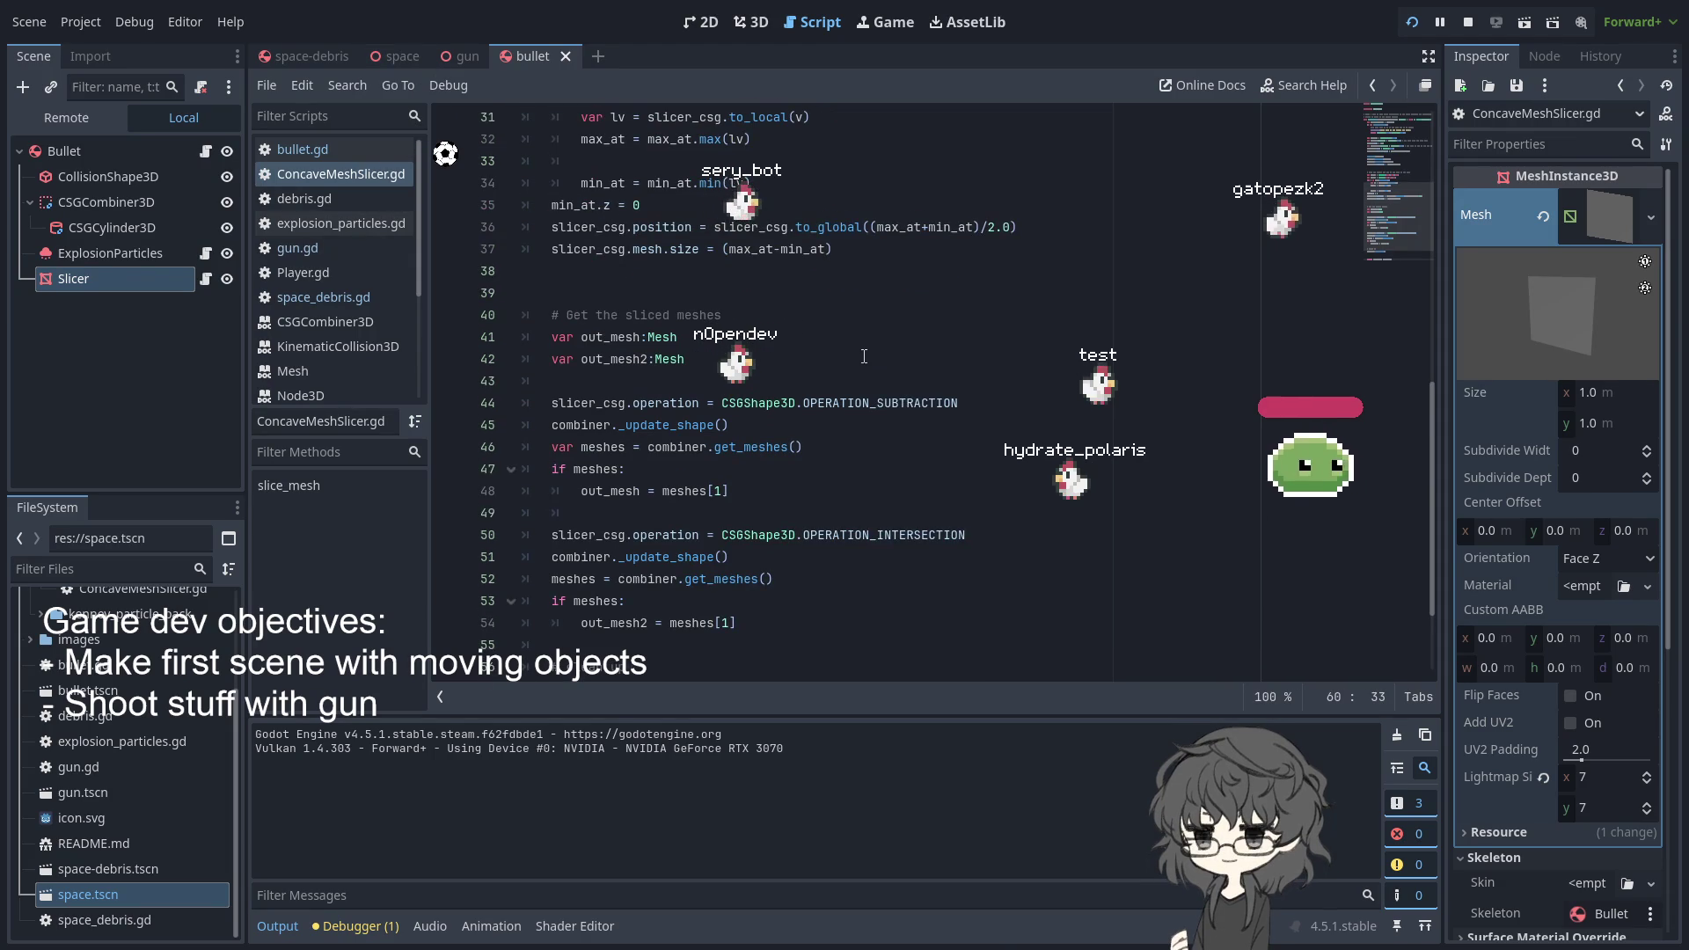
pyautogui.scroll(-2, 863, 356)
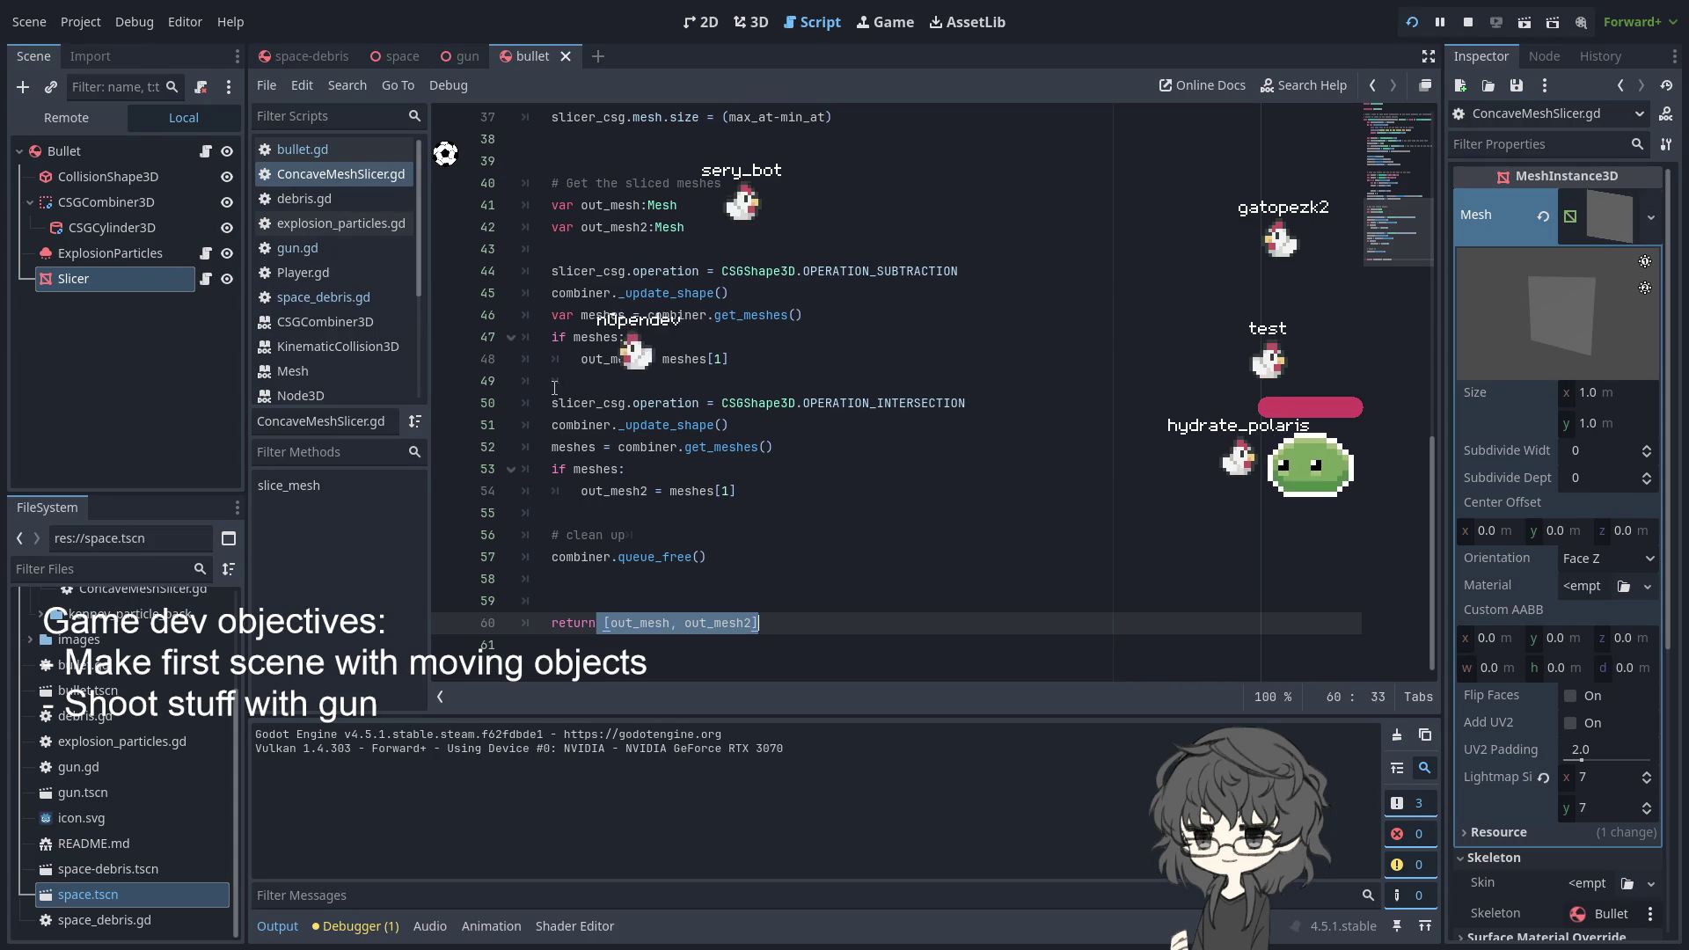
pyautogui.doubleClick(621, 359)
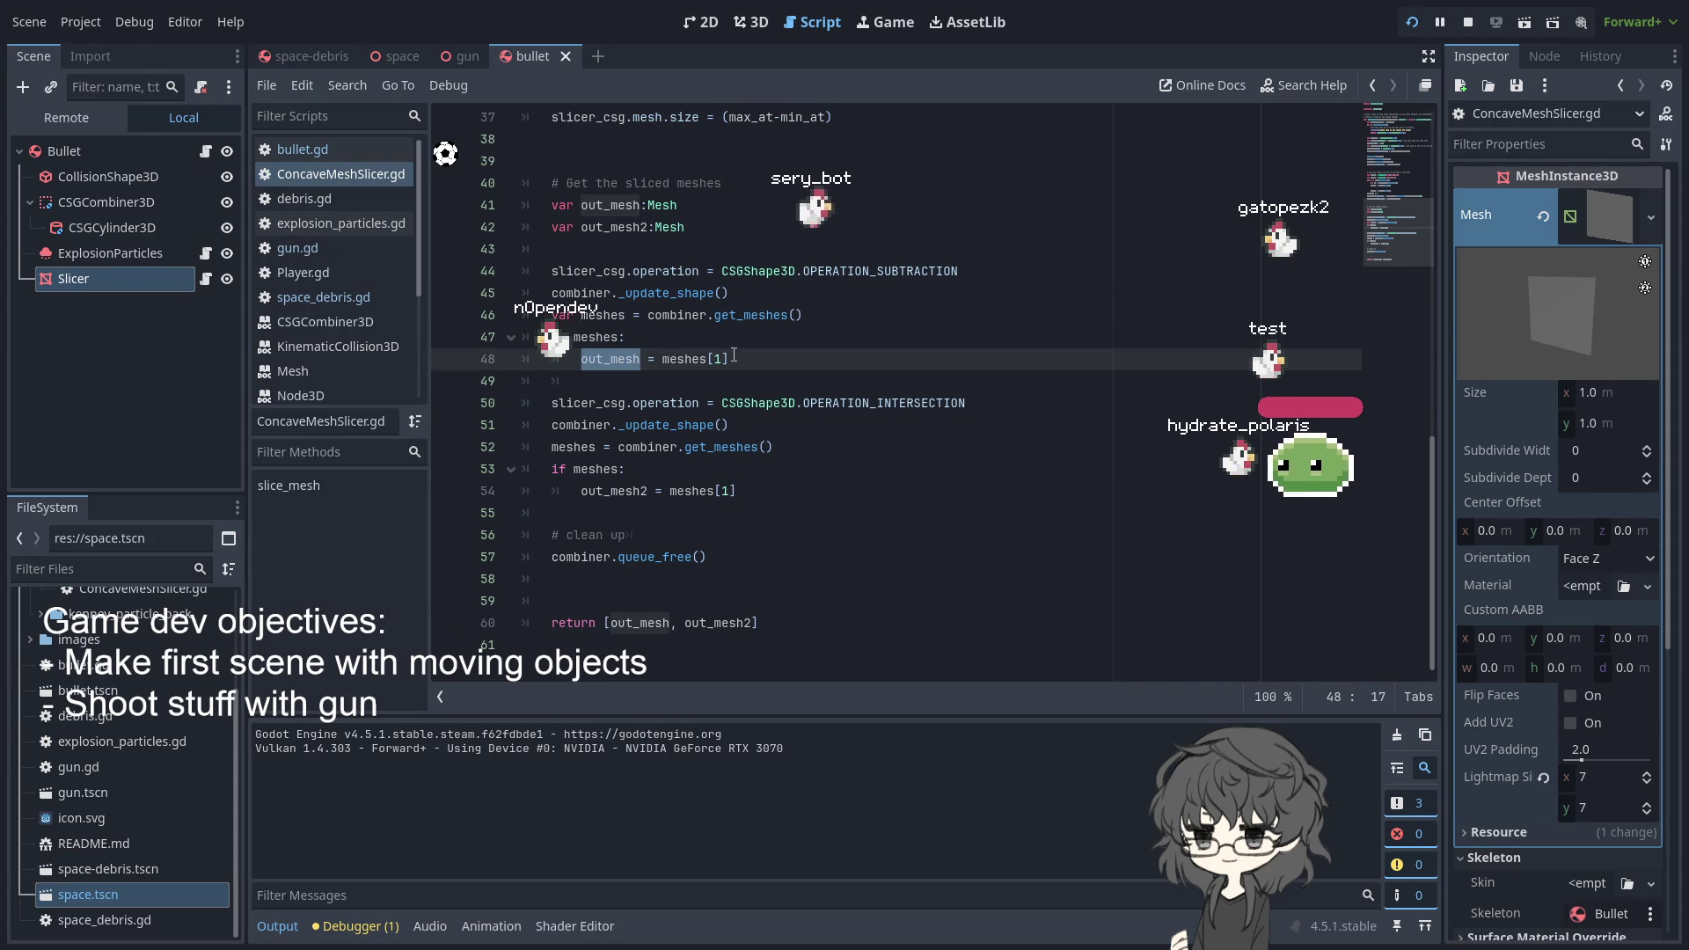
pyautogui.click(370, 59)
# - Cycle the scene tabs and open the space-debris Debris node's script
pyautogui.click(307, 54)
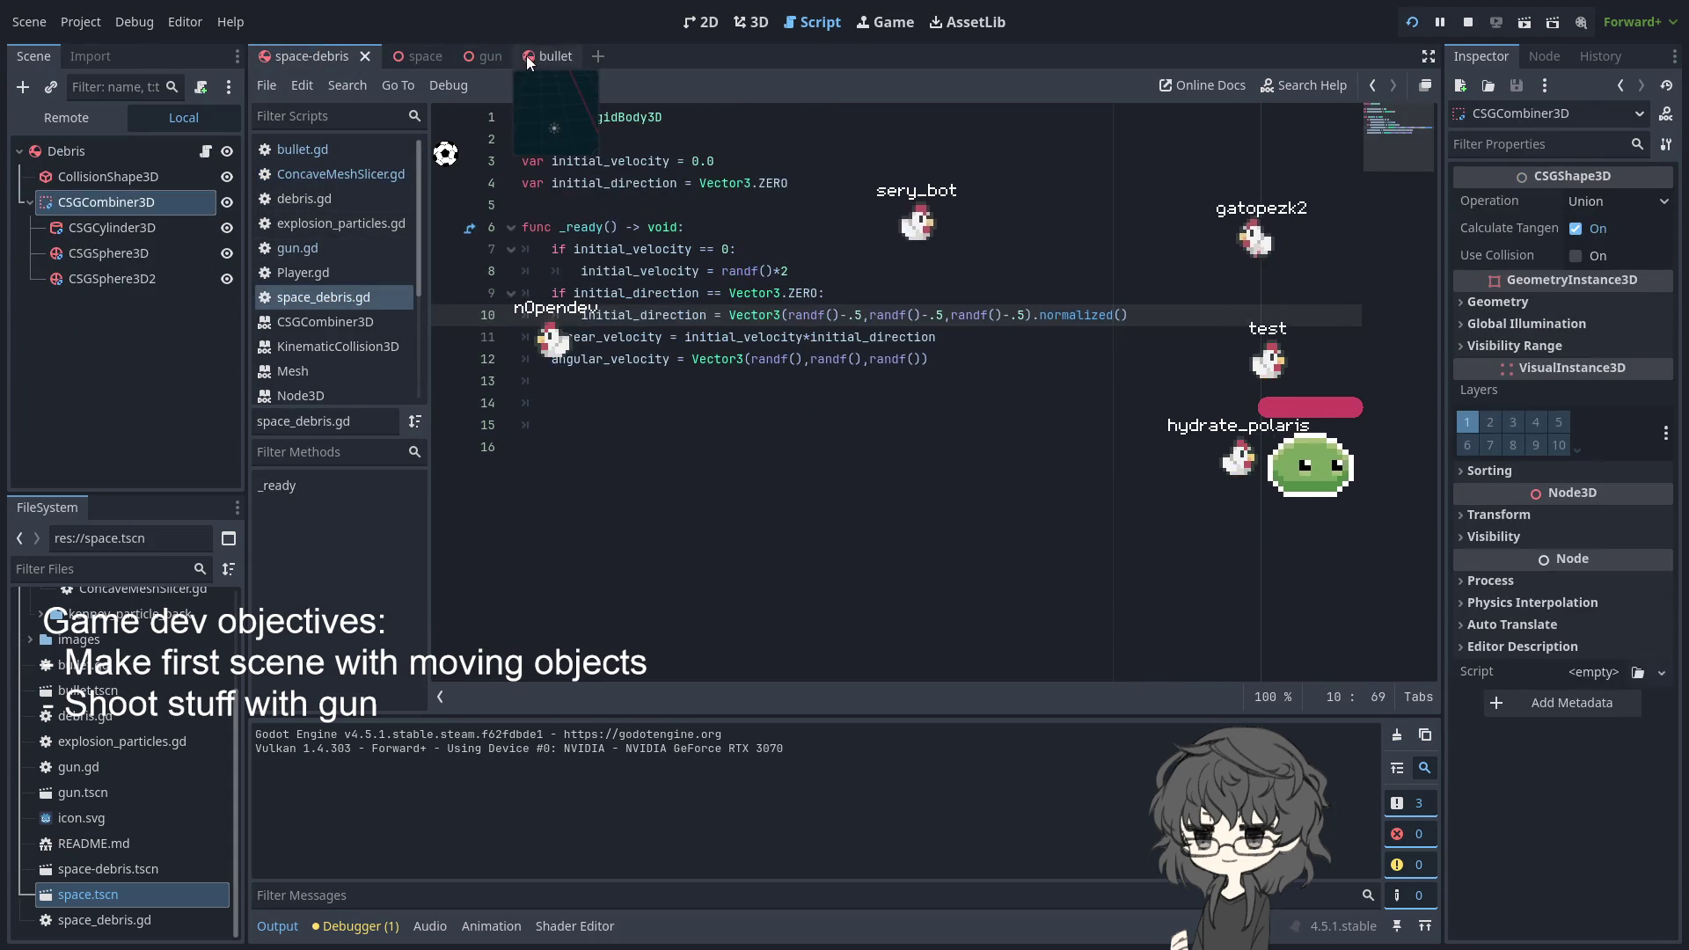
pyautogui.click(525, 55)
pyautogui.click(474, 52)
pyautogui.click(403, 58)
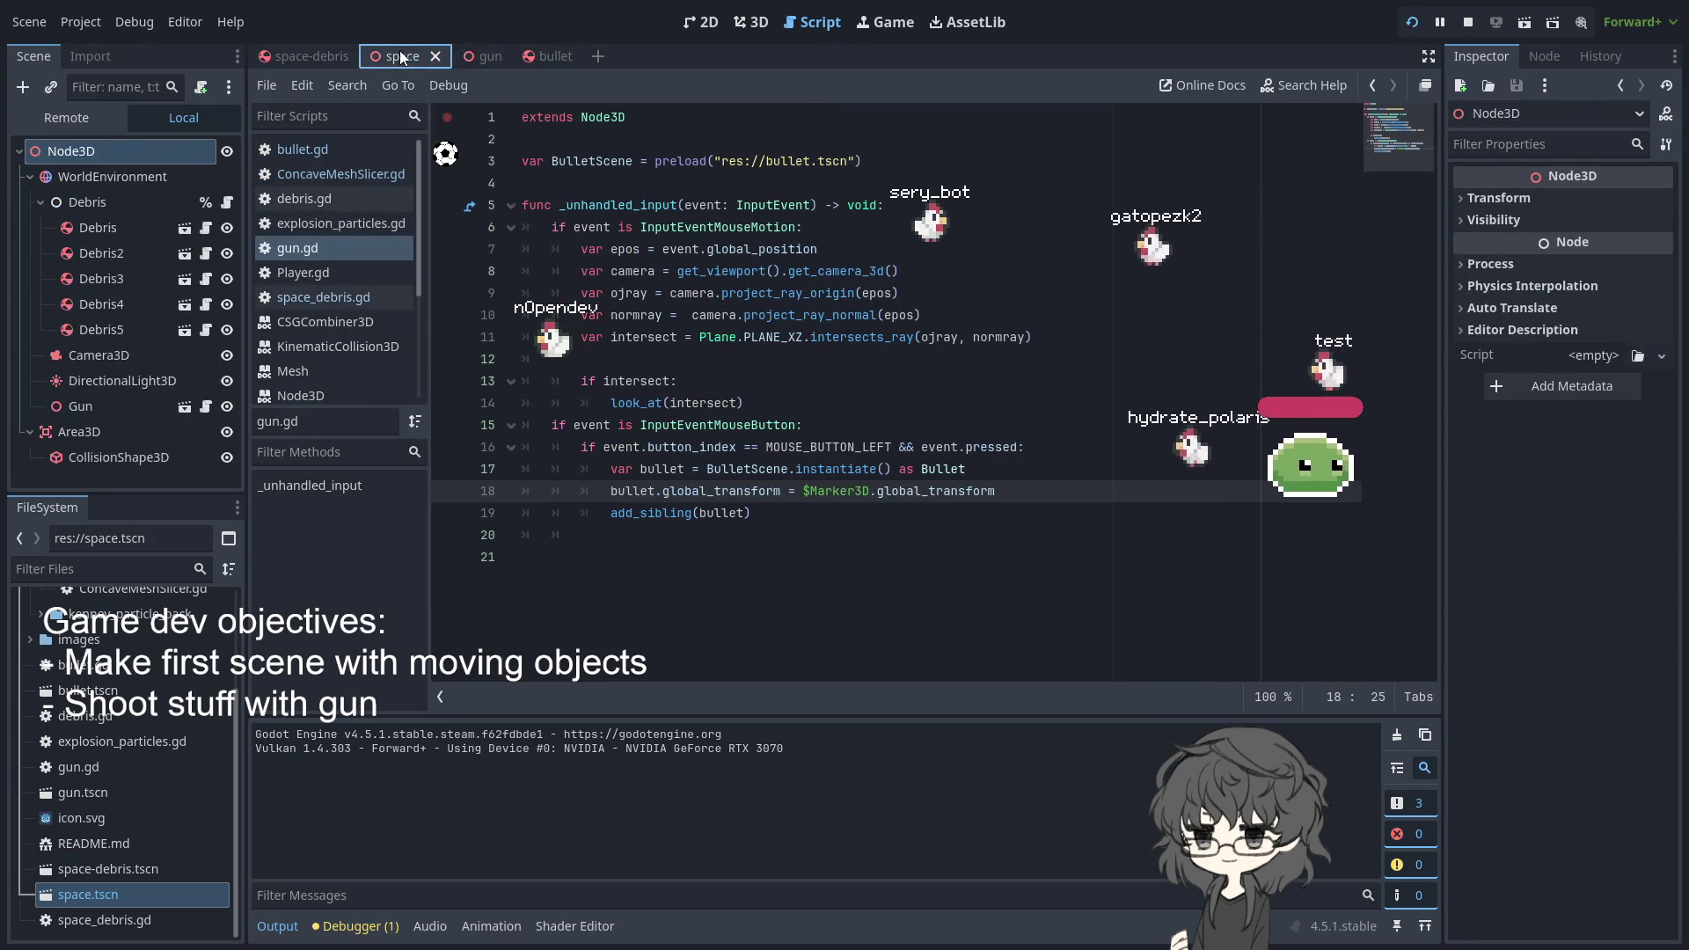
pyautogui.click(304, 53)
pyautogui.click(80, 151)
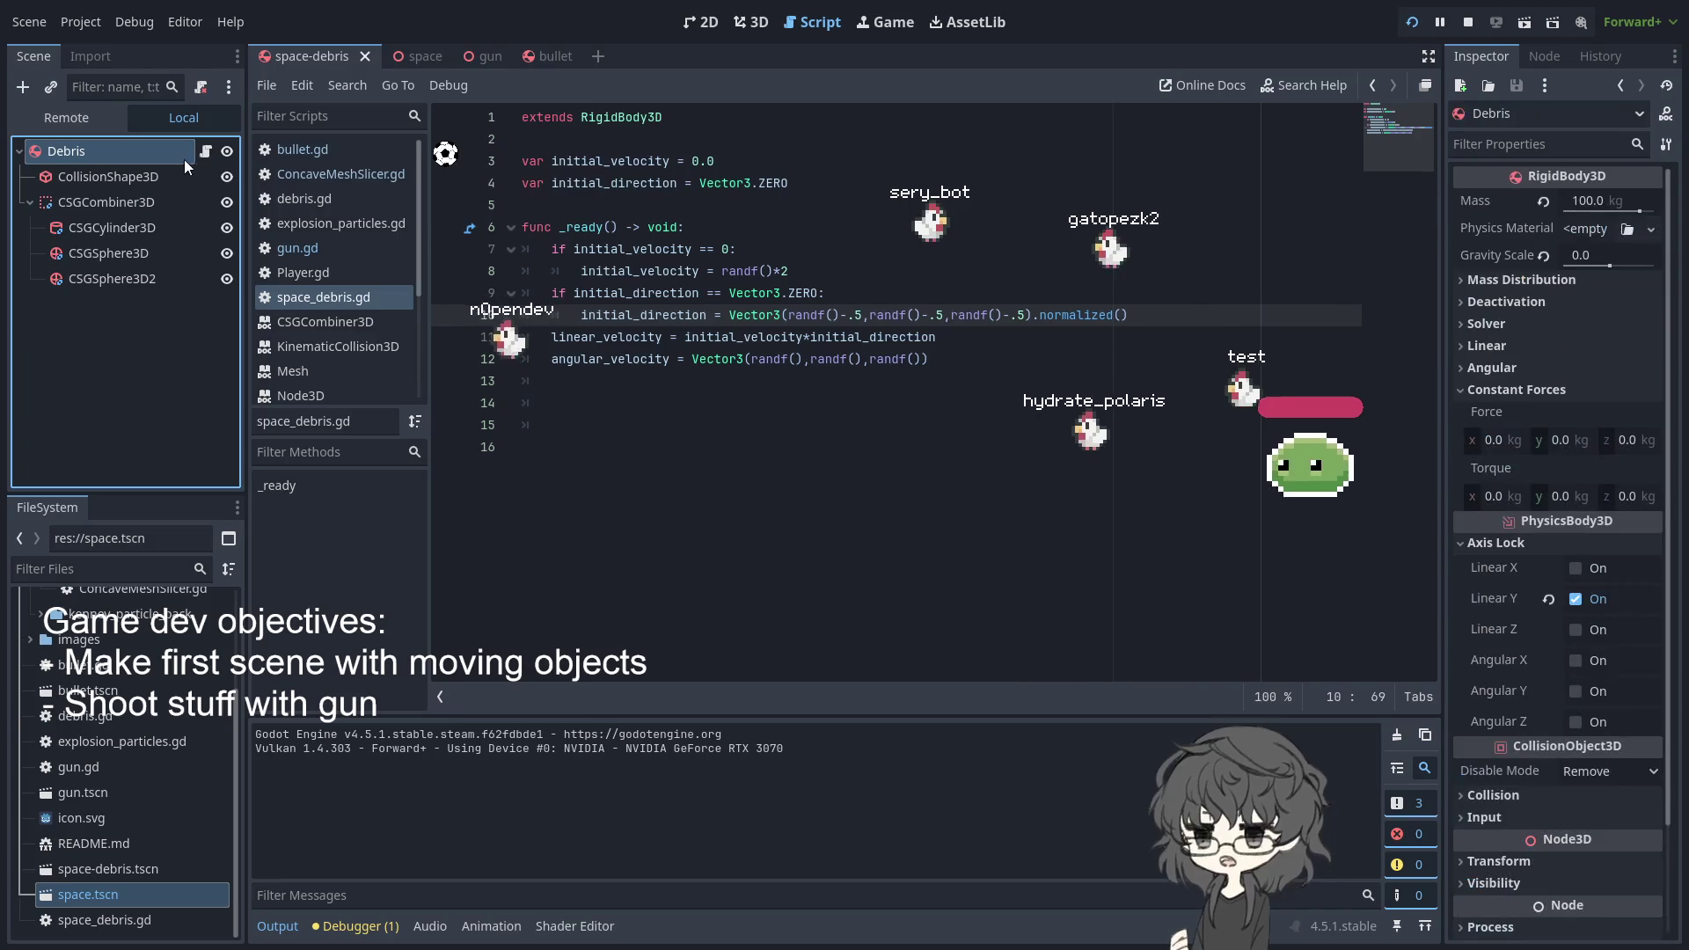
pyautogui.click(205, 151)
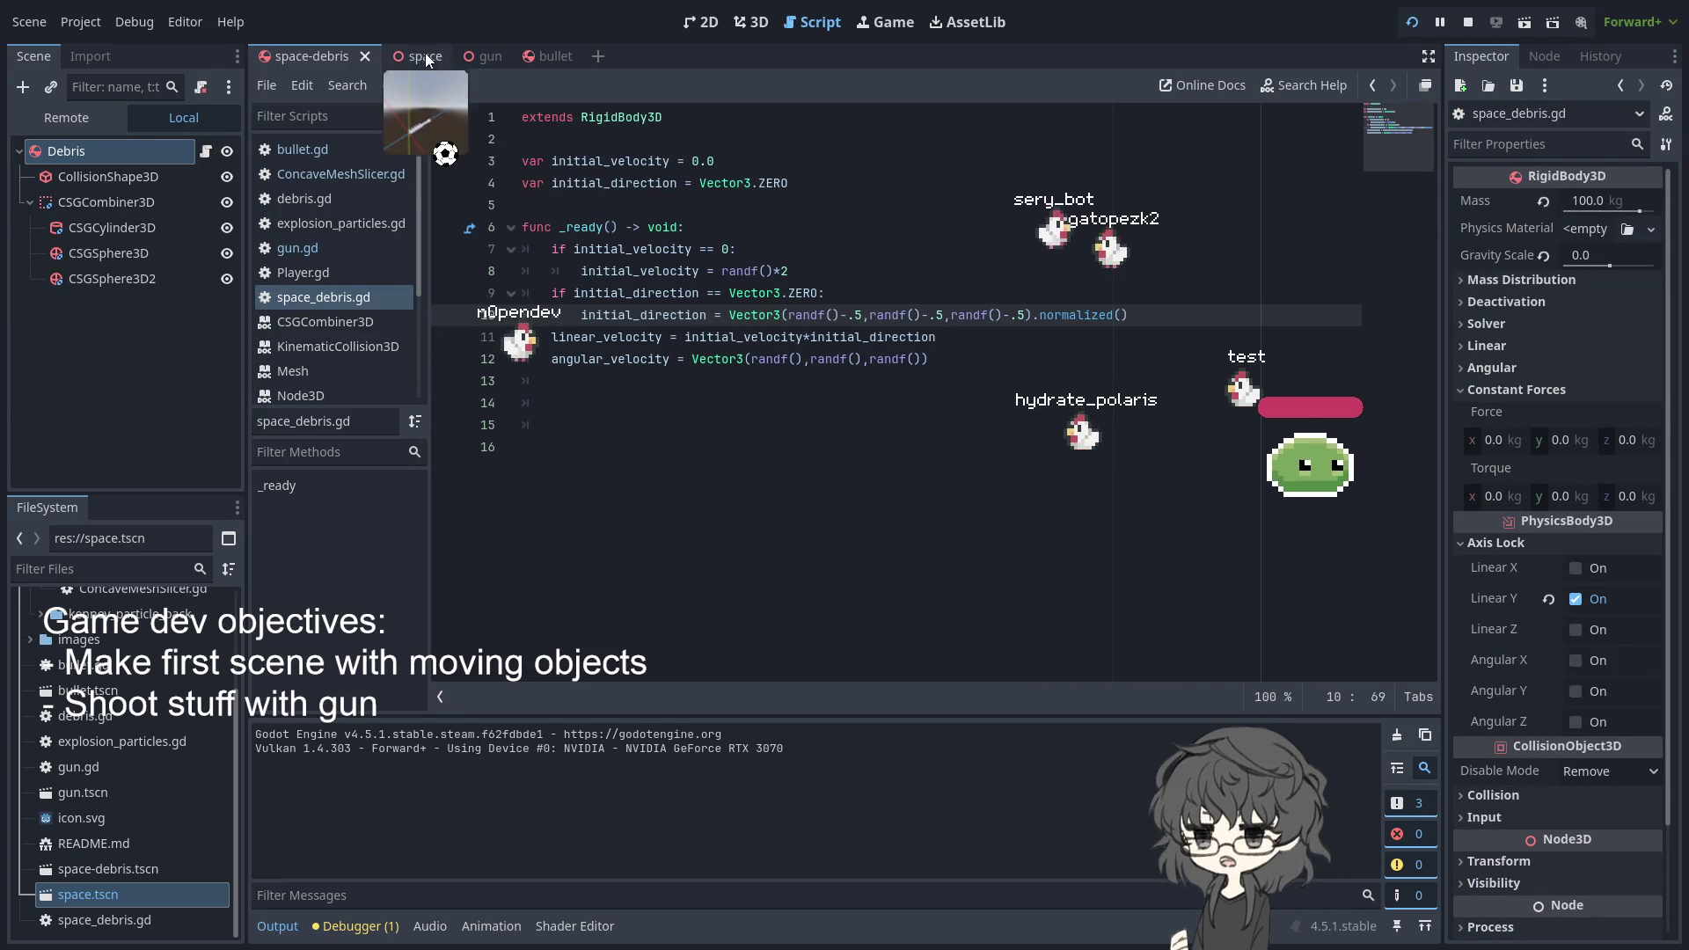
# - Return to the bullet scene and show ConcaveMeshSlicer.gd from its first line
pyautogui.click(545, 57)
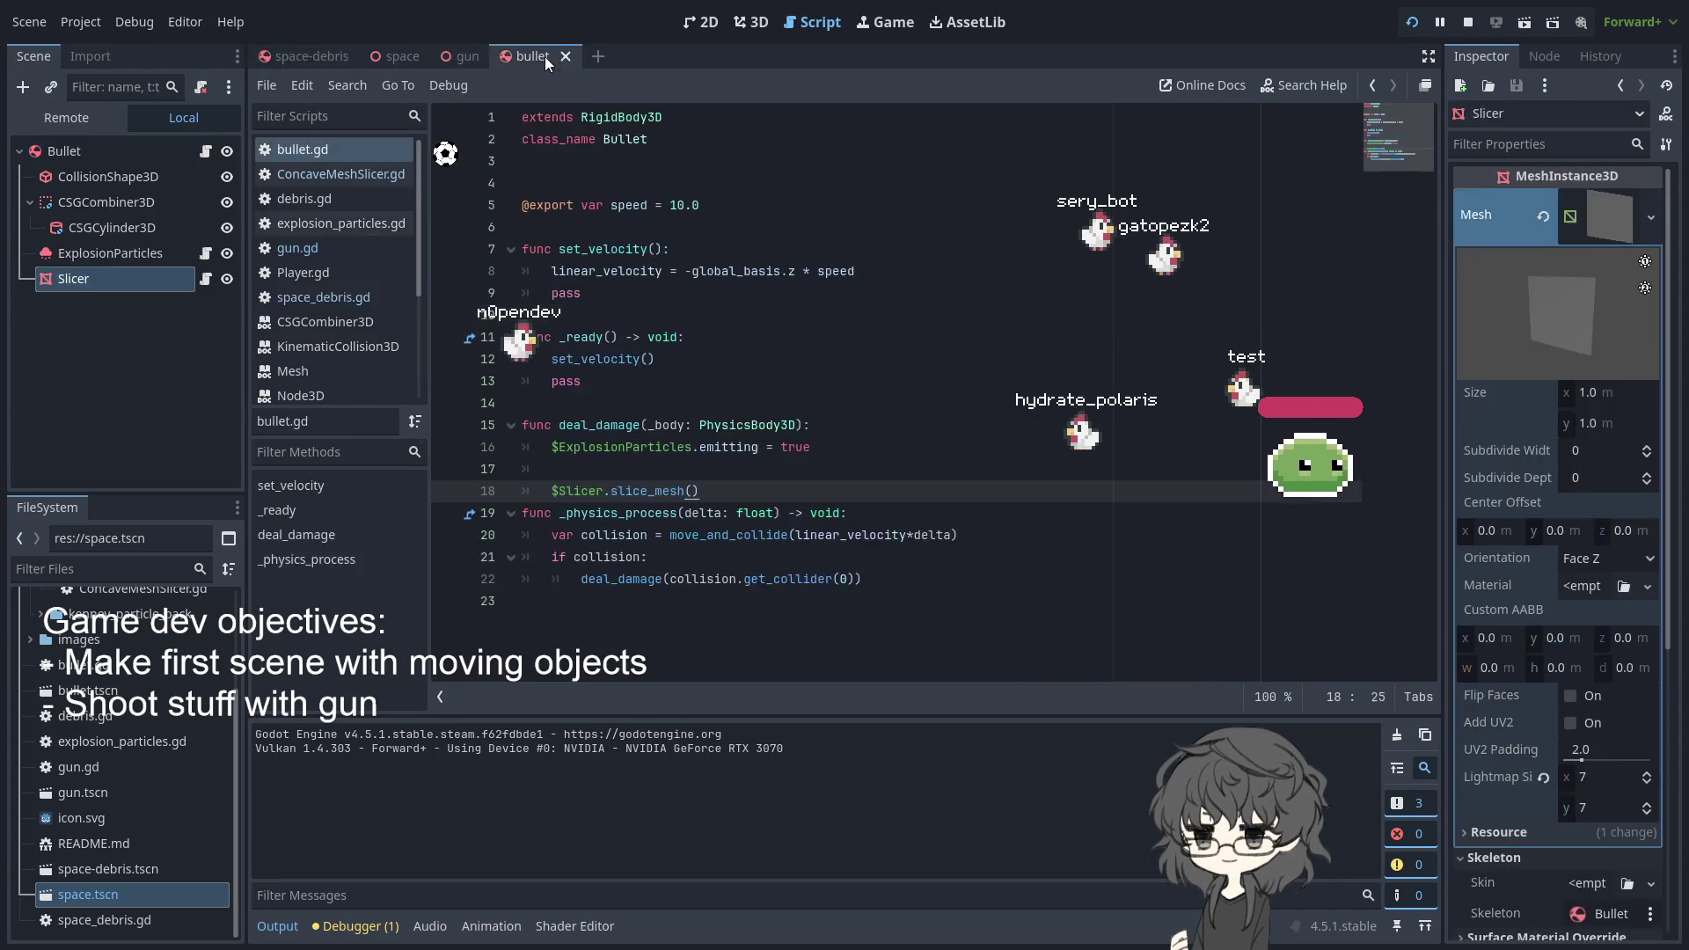
pyautogui.click(204, 278)
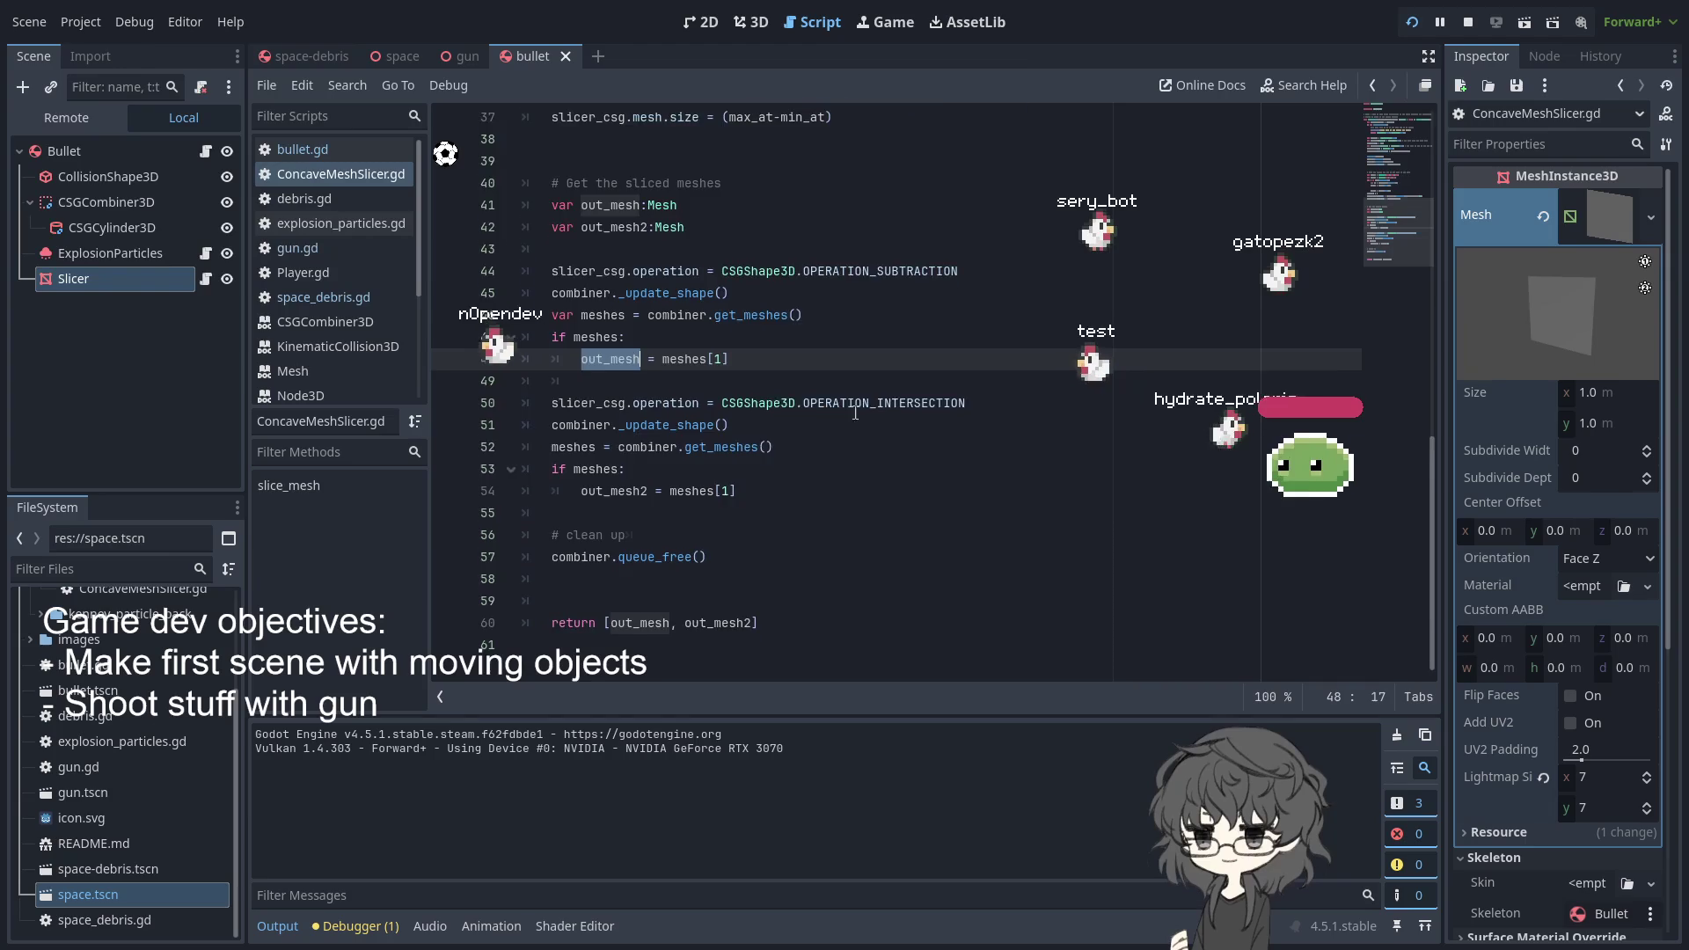
pyautogui.scroll(9, 824, 416)
pyautogui.scroll(3, 821, 416)
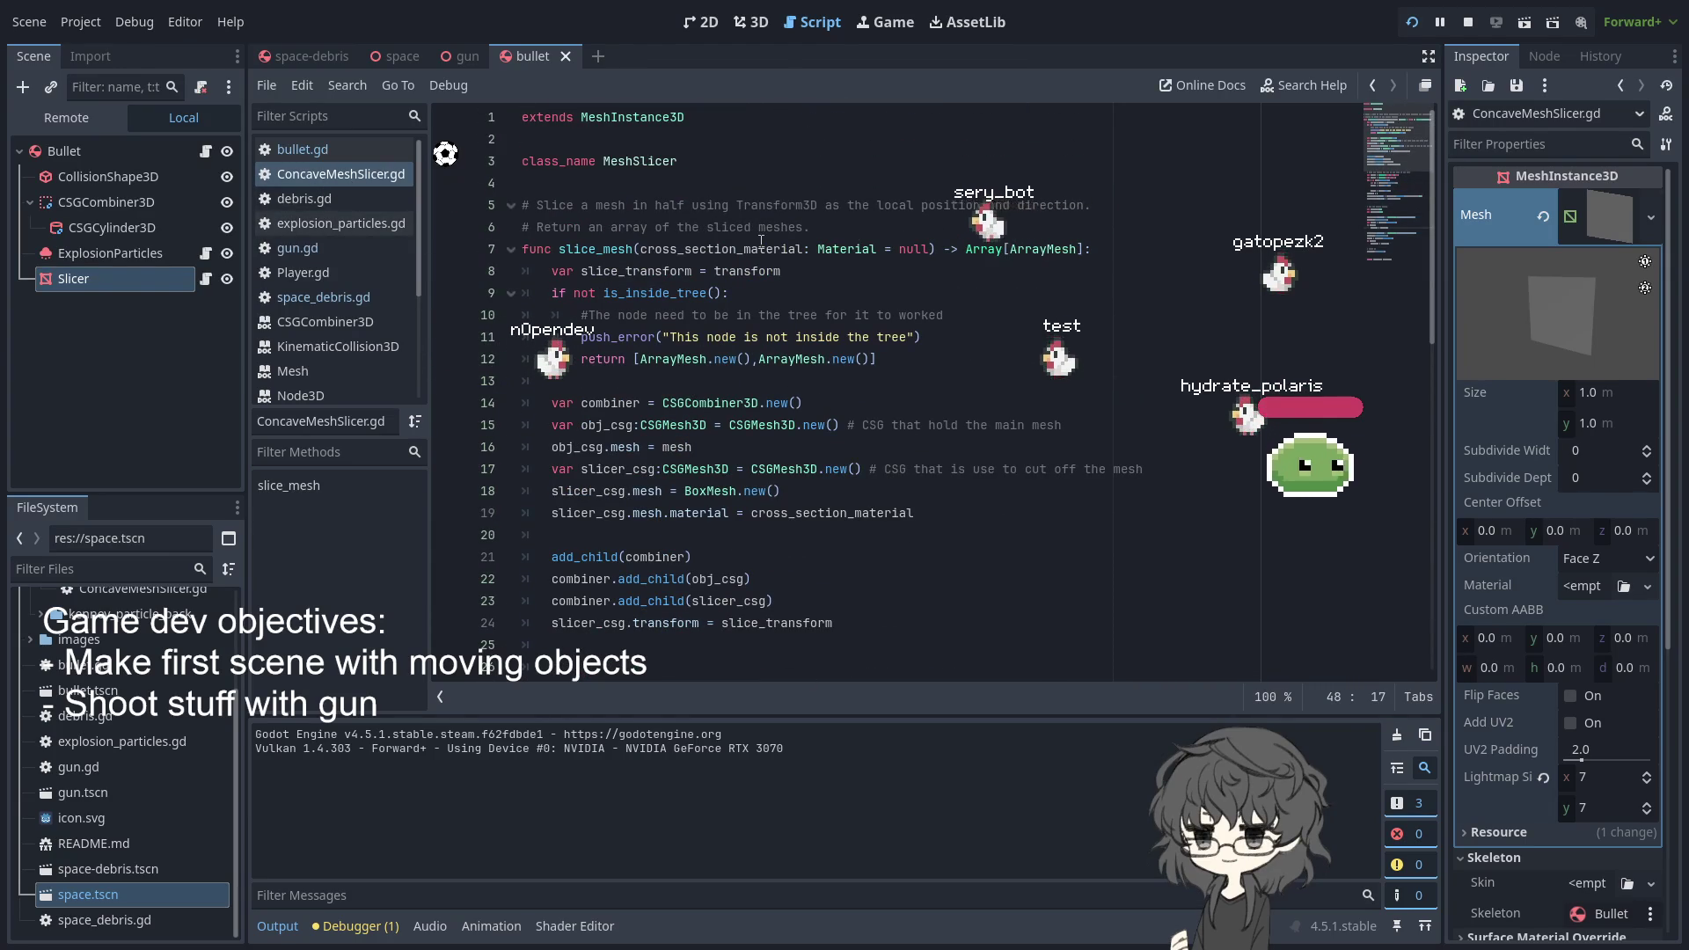
# - Store the $Slicer.slice_mesh() result in var meshes on bullet.gd line 18, adding a line below
pyautogui.click(207, 152)
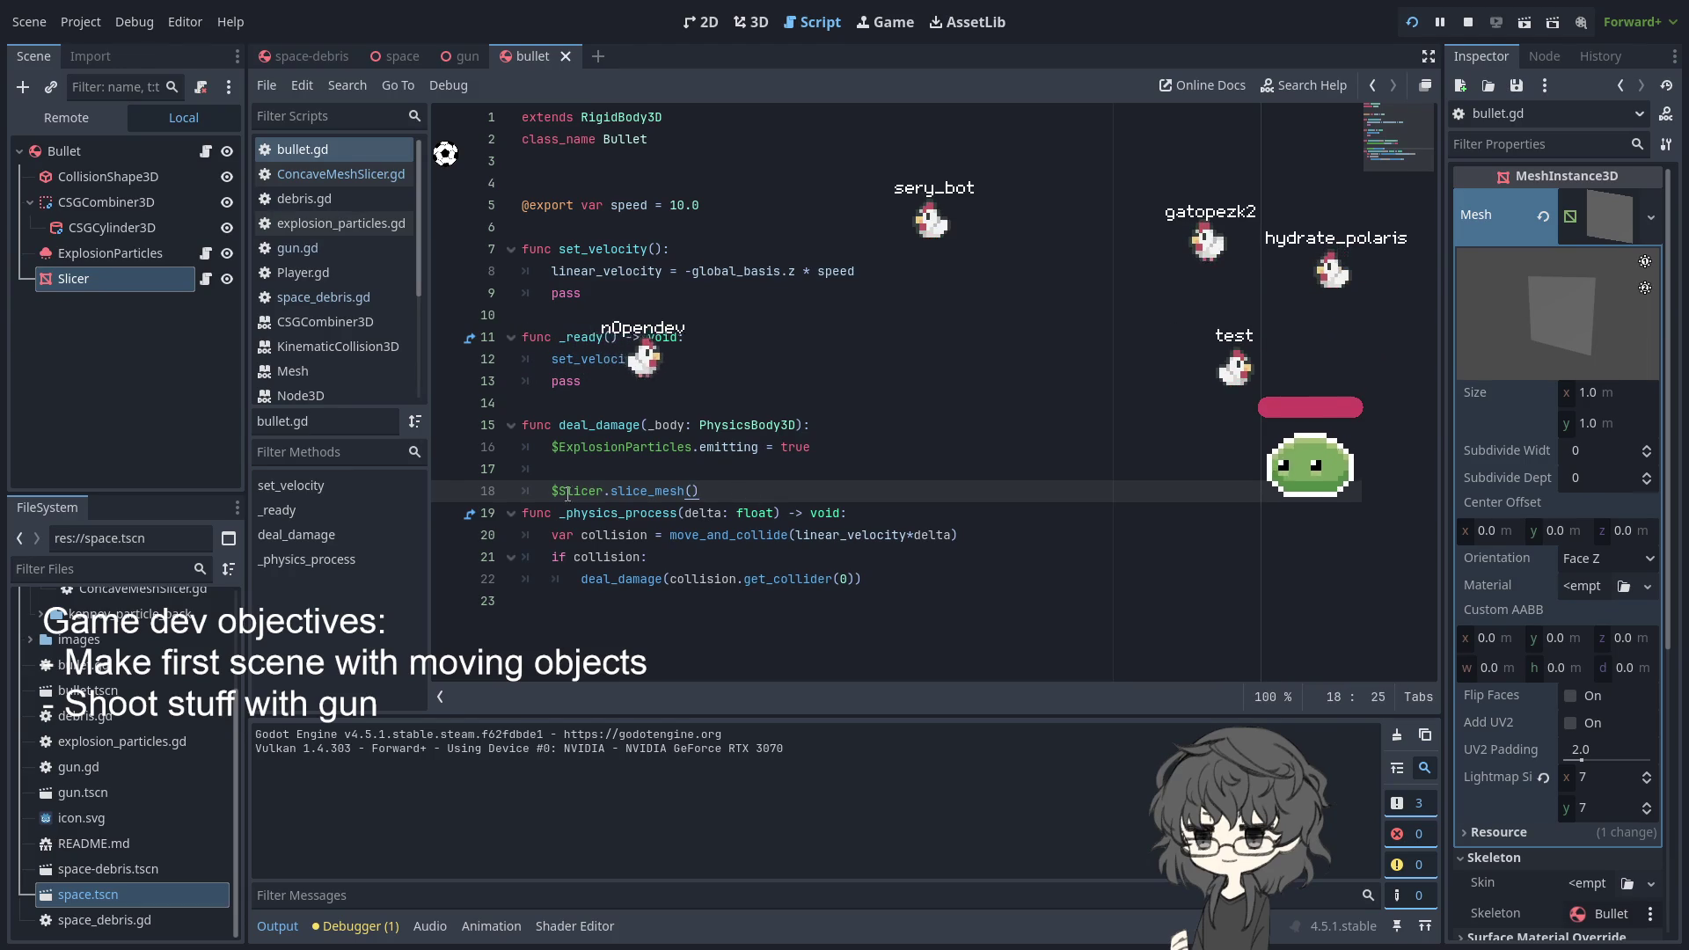
pyautogui.write('meshe')
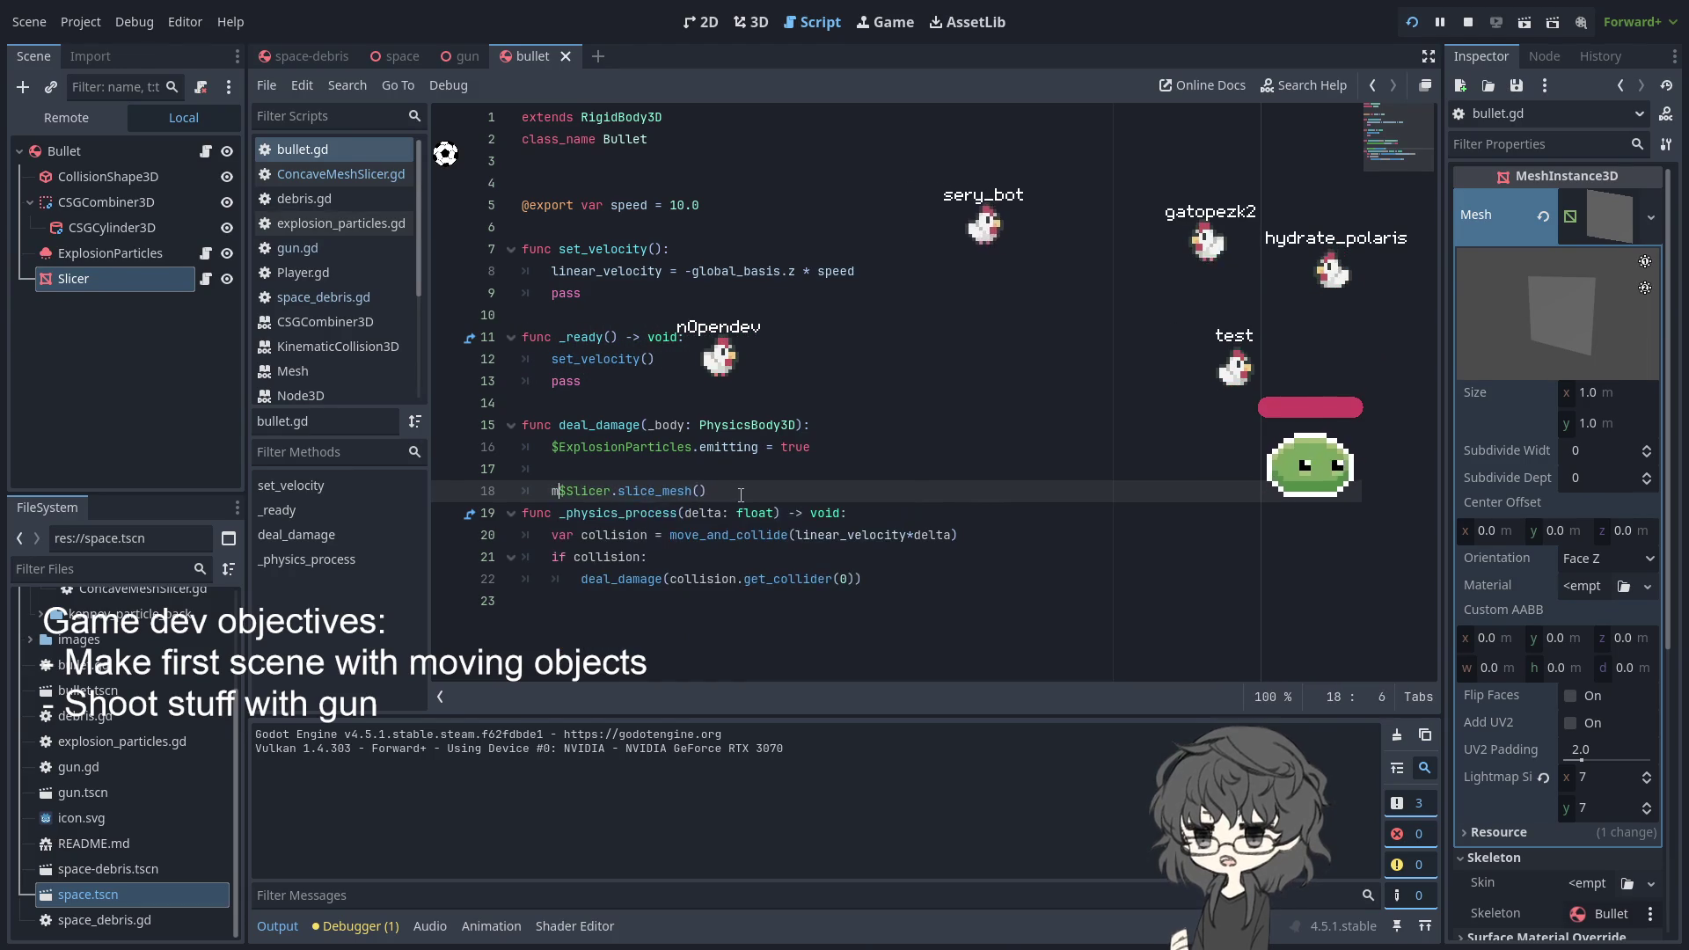
pyautogui.write('s =')
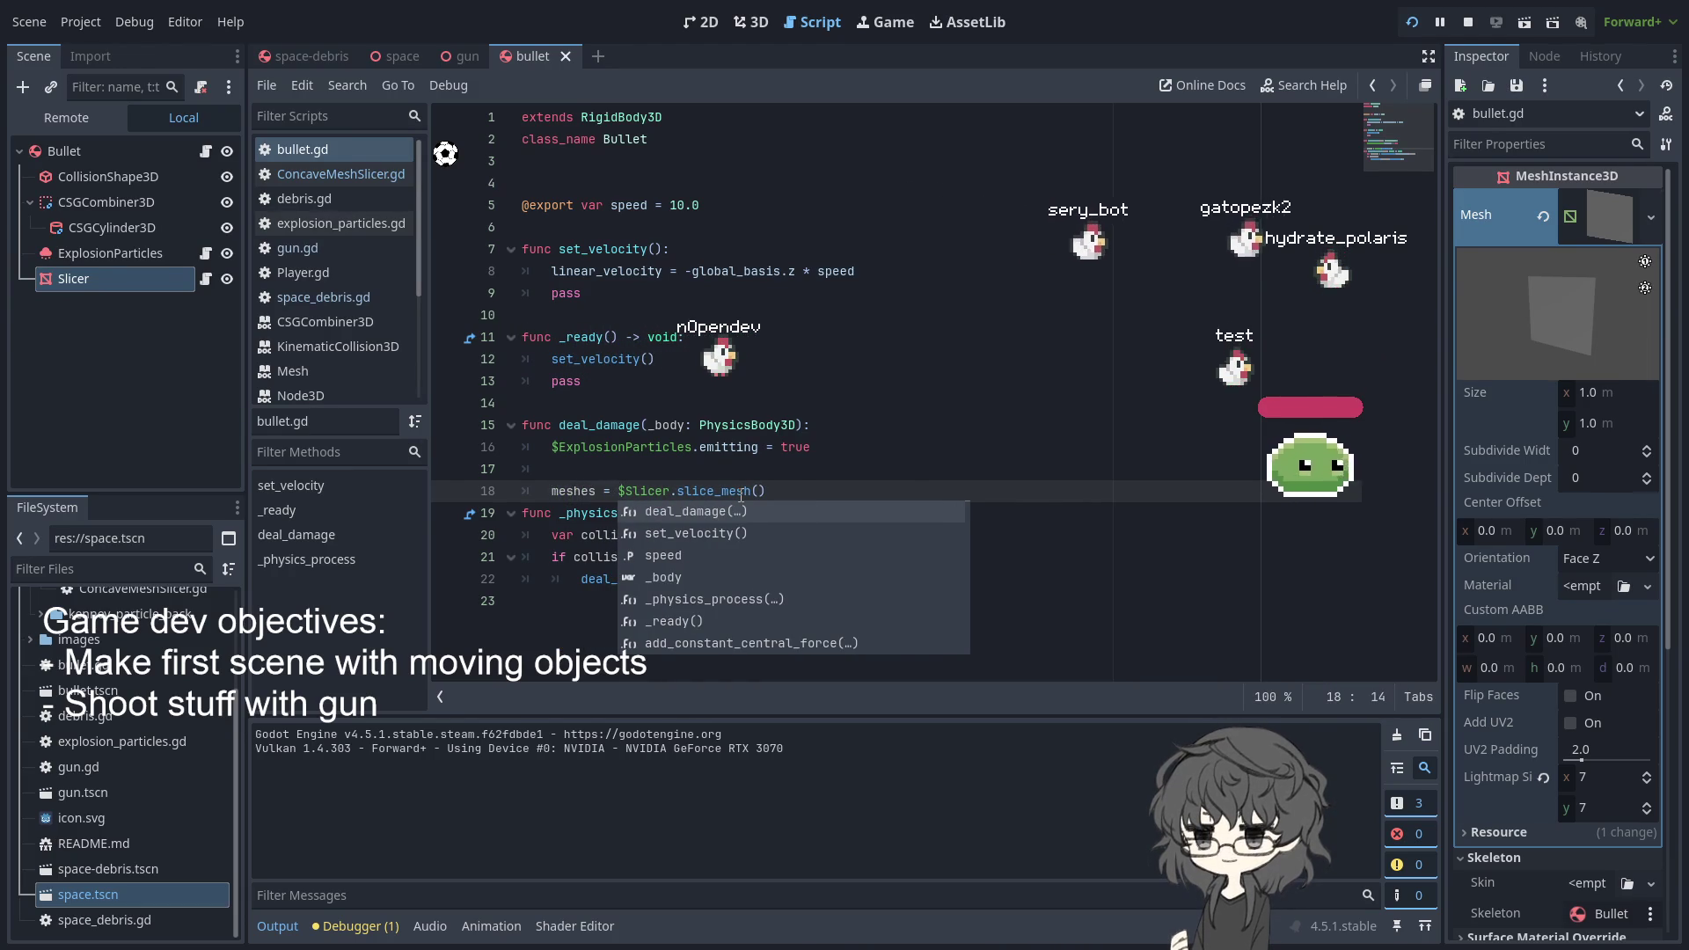
pyautogui.click(819, 496)
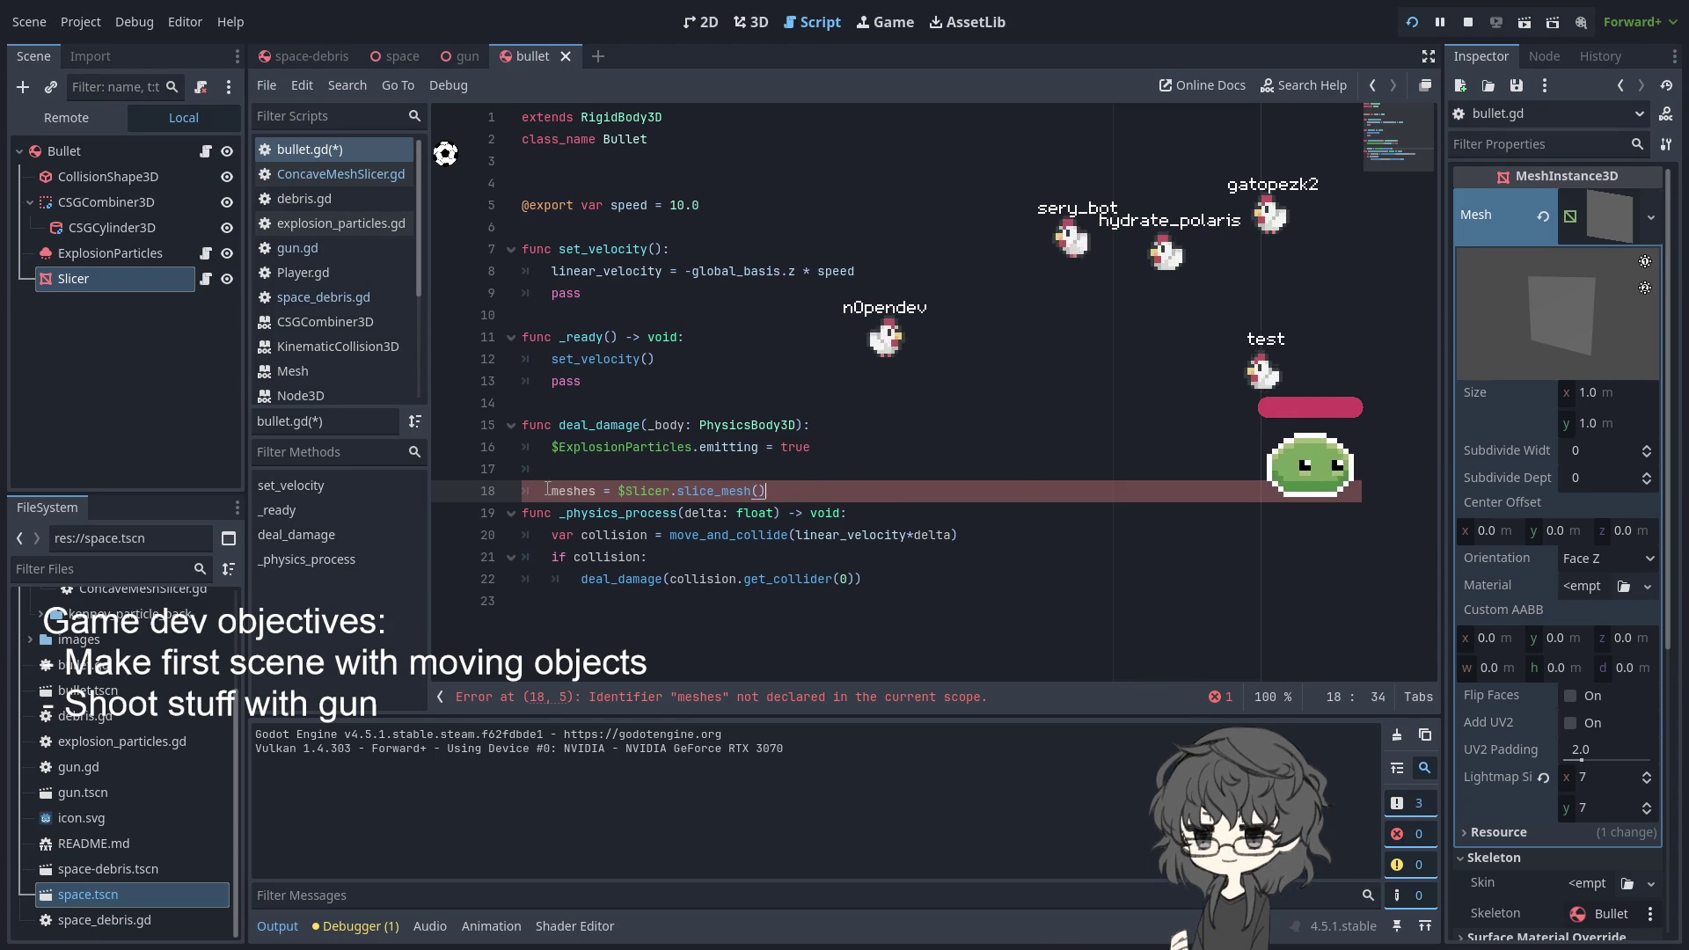
pyautogui.write('var')
pyautogui.click(847, 496)
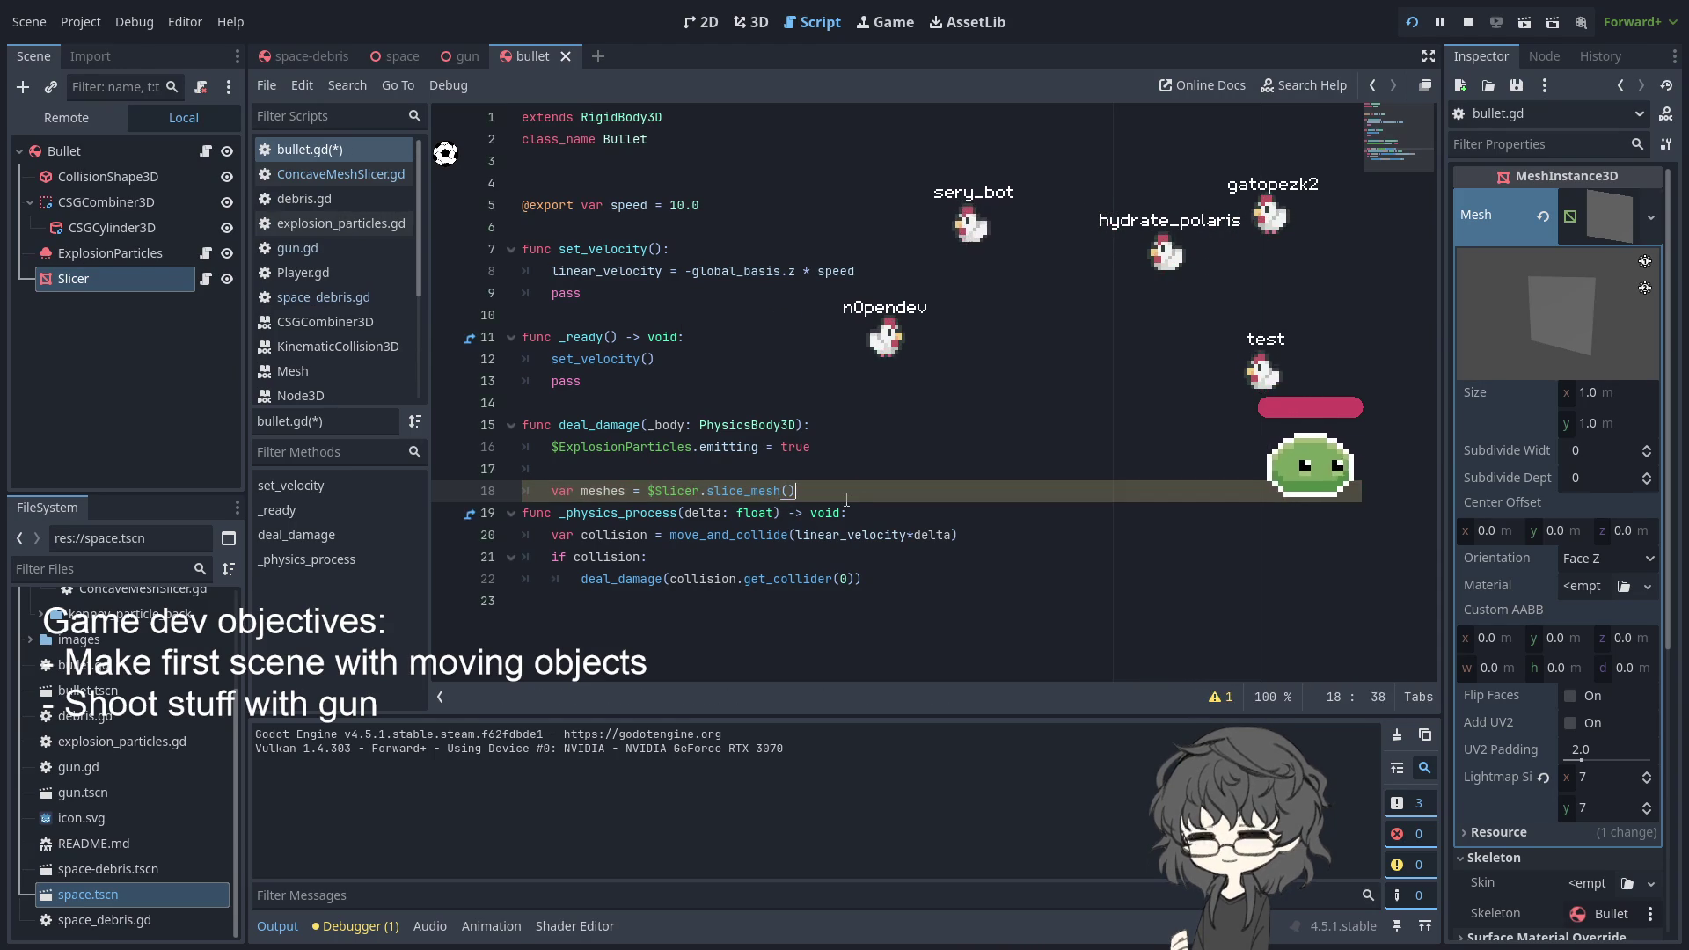
pyautogui.press('Return')
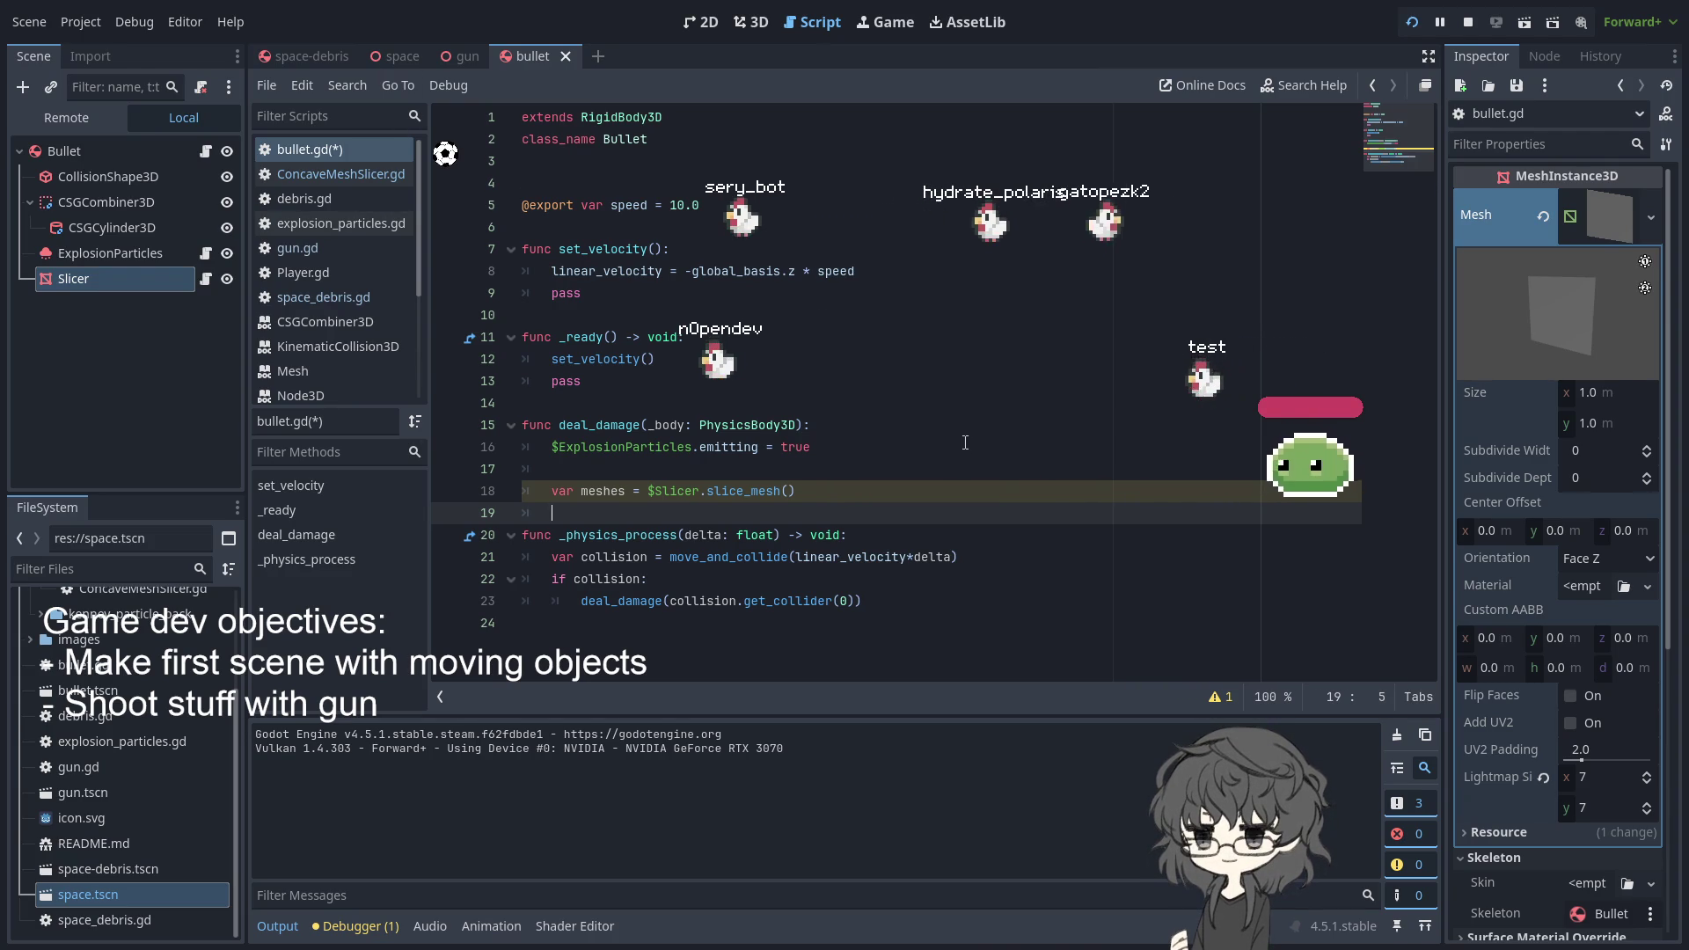
pyautogui.click(463, 58)
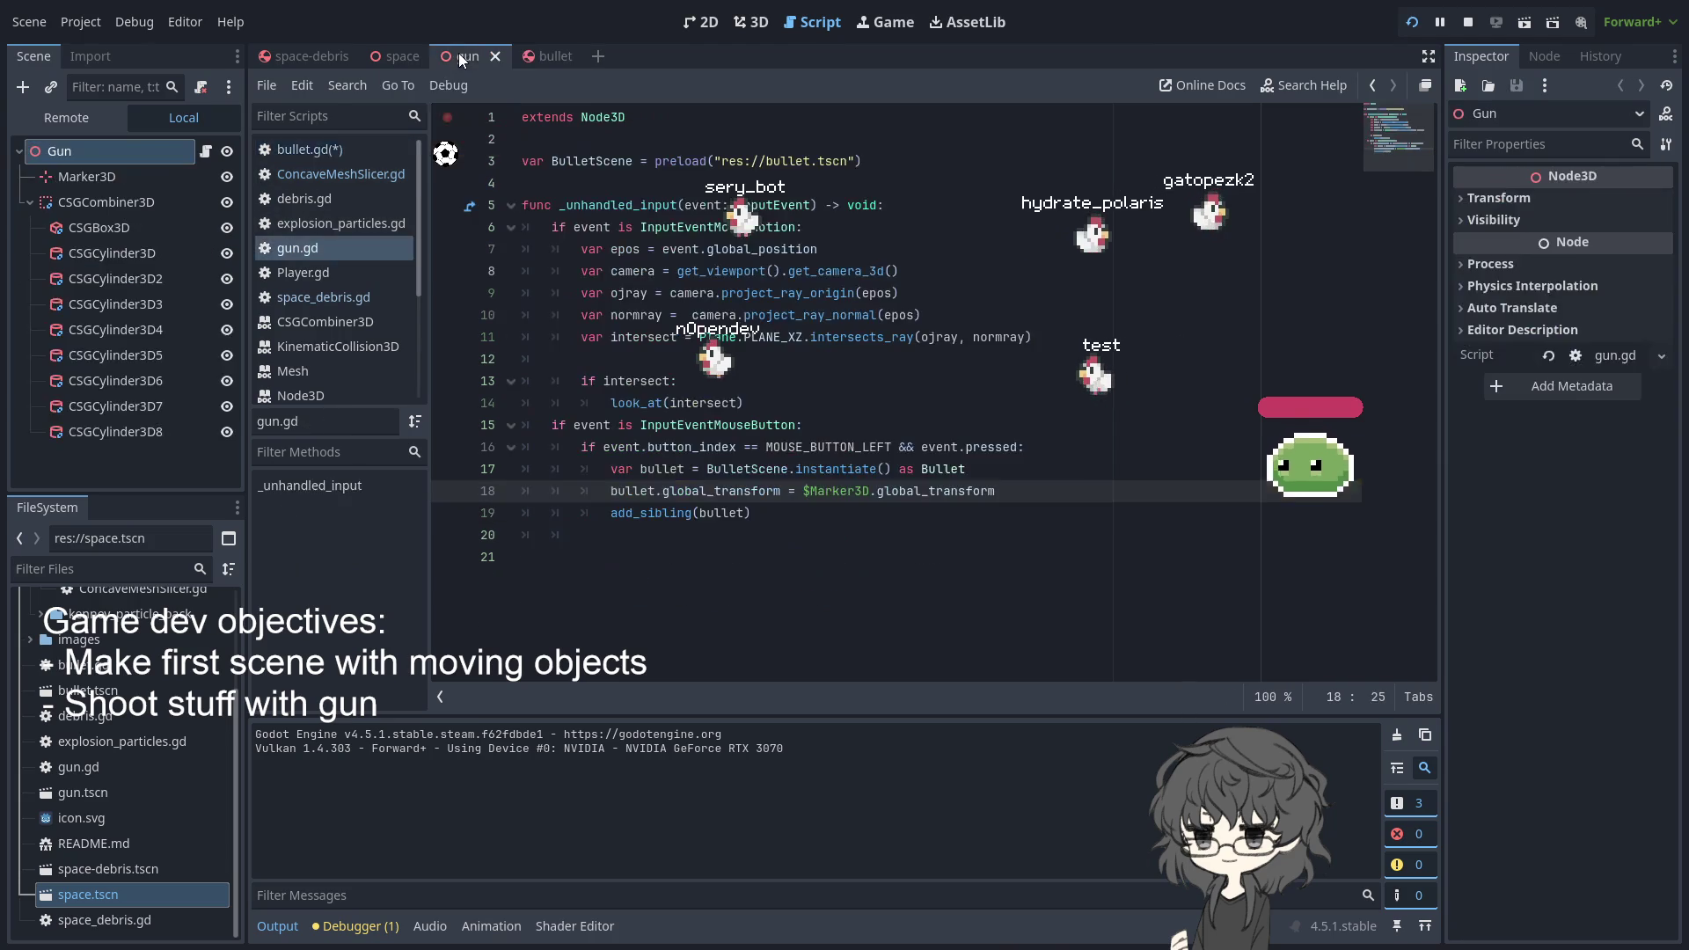
# - Cycle through the scene tabs back to bullet.gd's deal_damage function
pyautogui.click(336, 49)
pyautogui.click(466, 56)
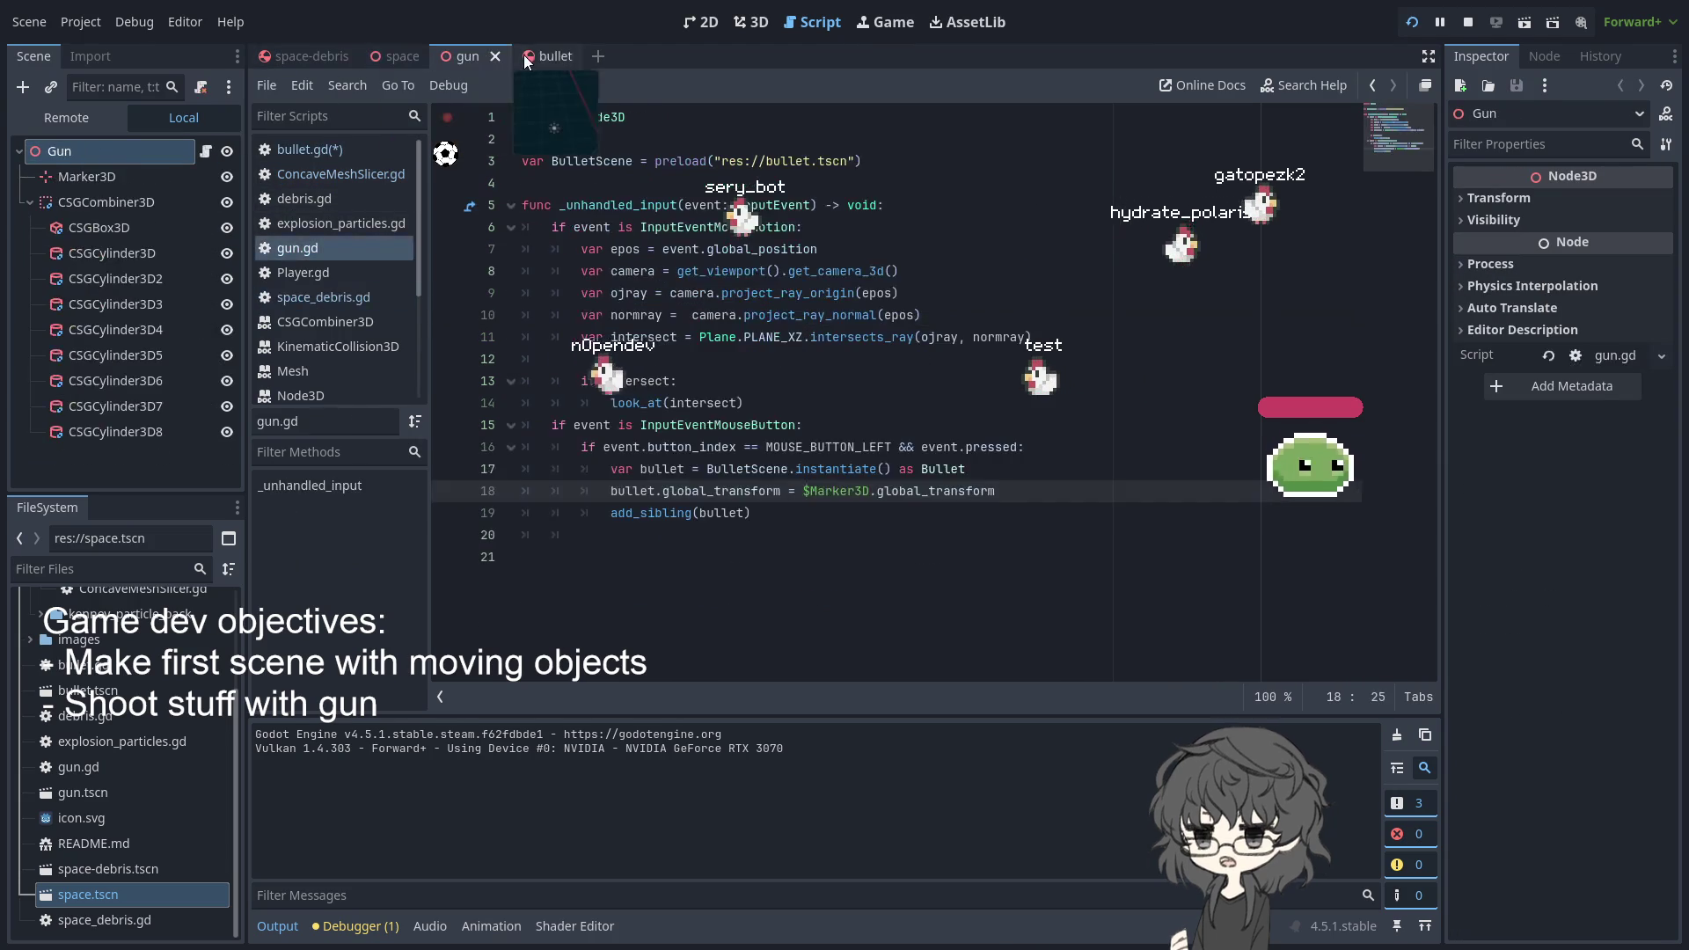
pyautogui.click(524, 54)
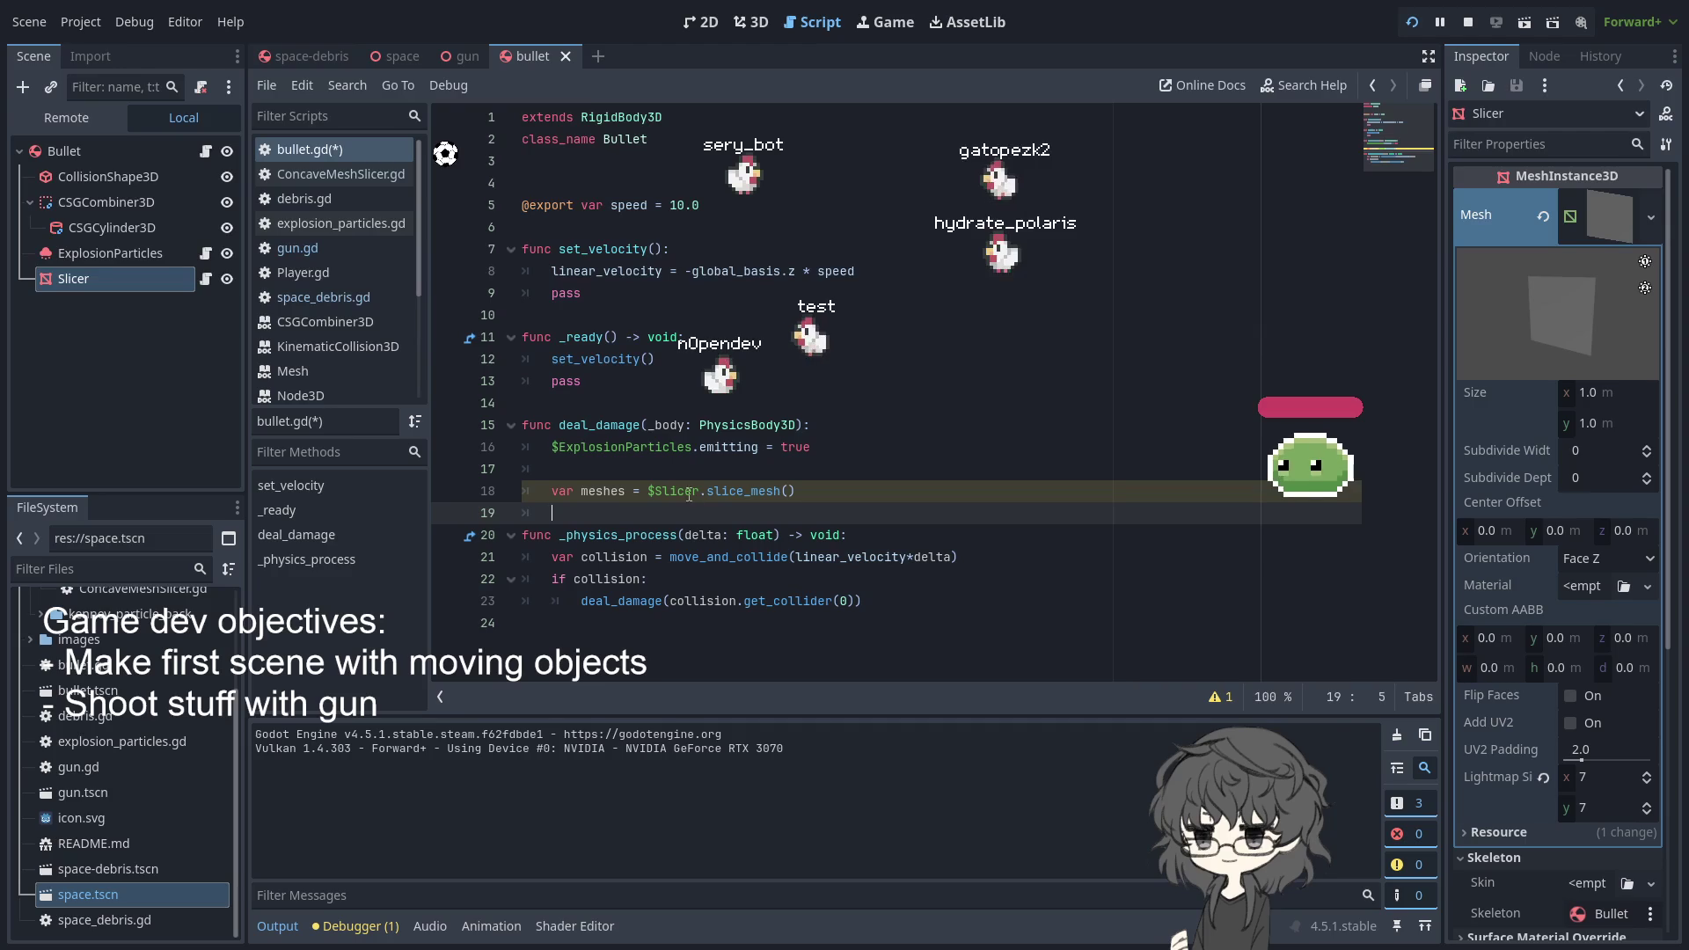
# - Rename the deal_damage parameter on line 15 from _body to body
pyautogui.press('Up')
pyautogui.press('Up')
pyautogui.press('Up')
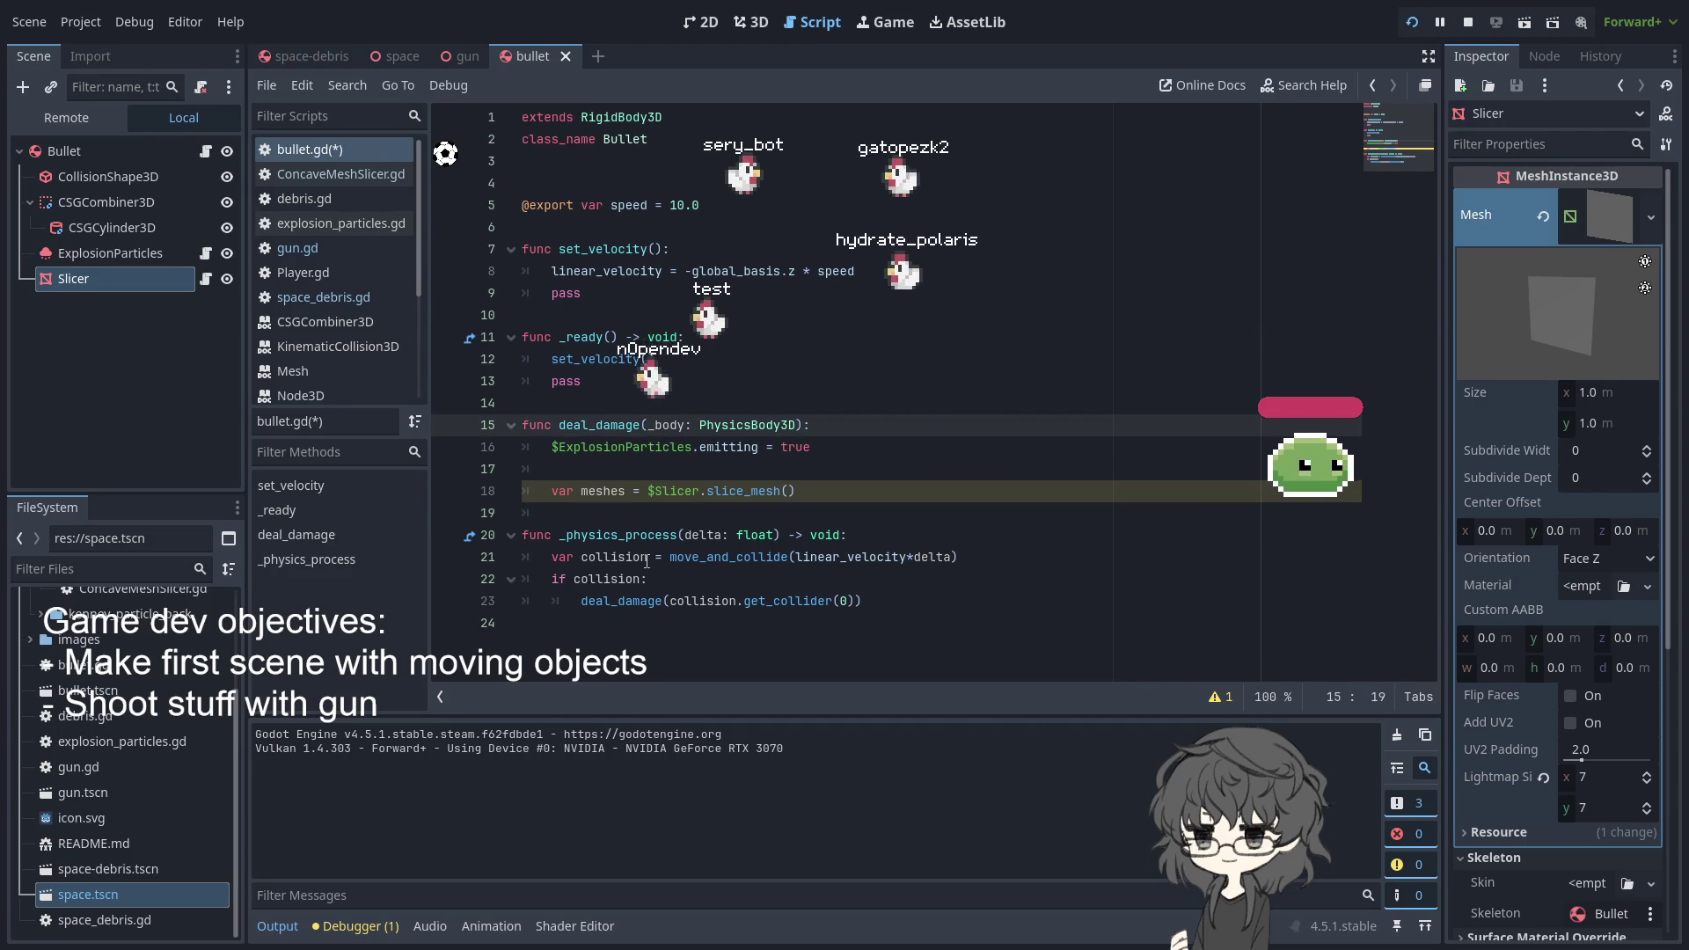
pyautogui.press('BackSpace')
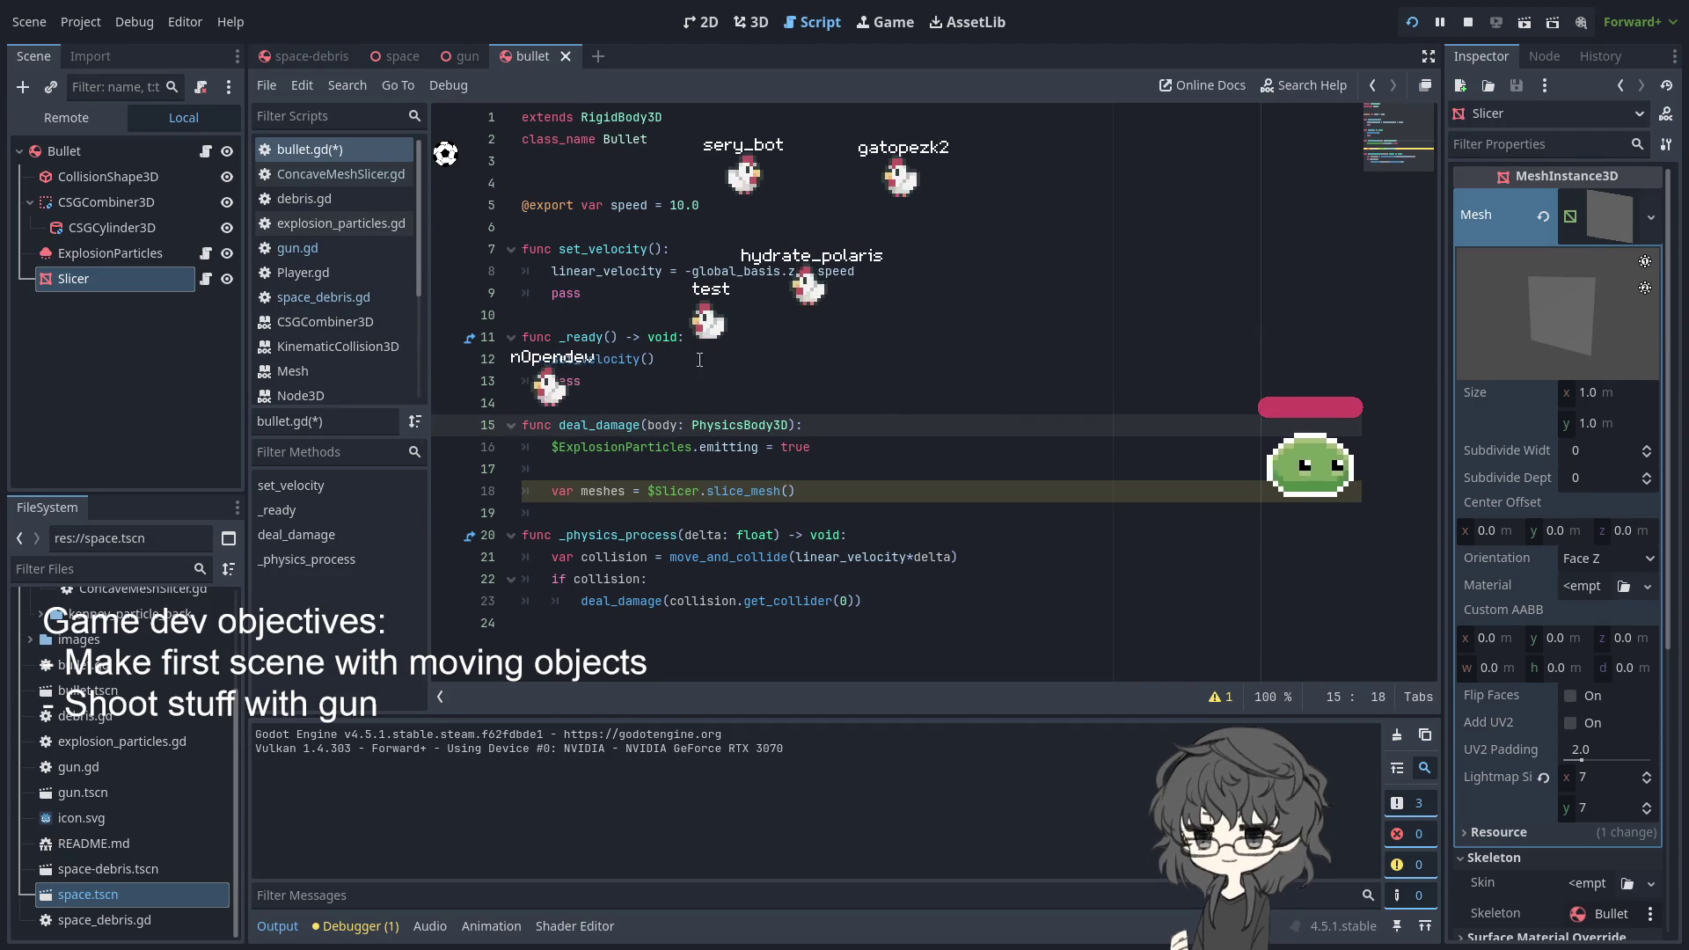
pyautogui.doubleClick(663, 425)
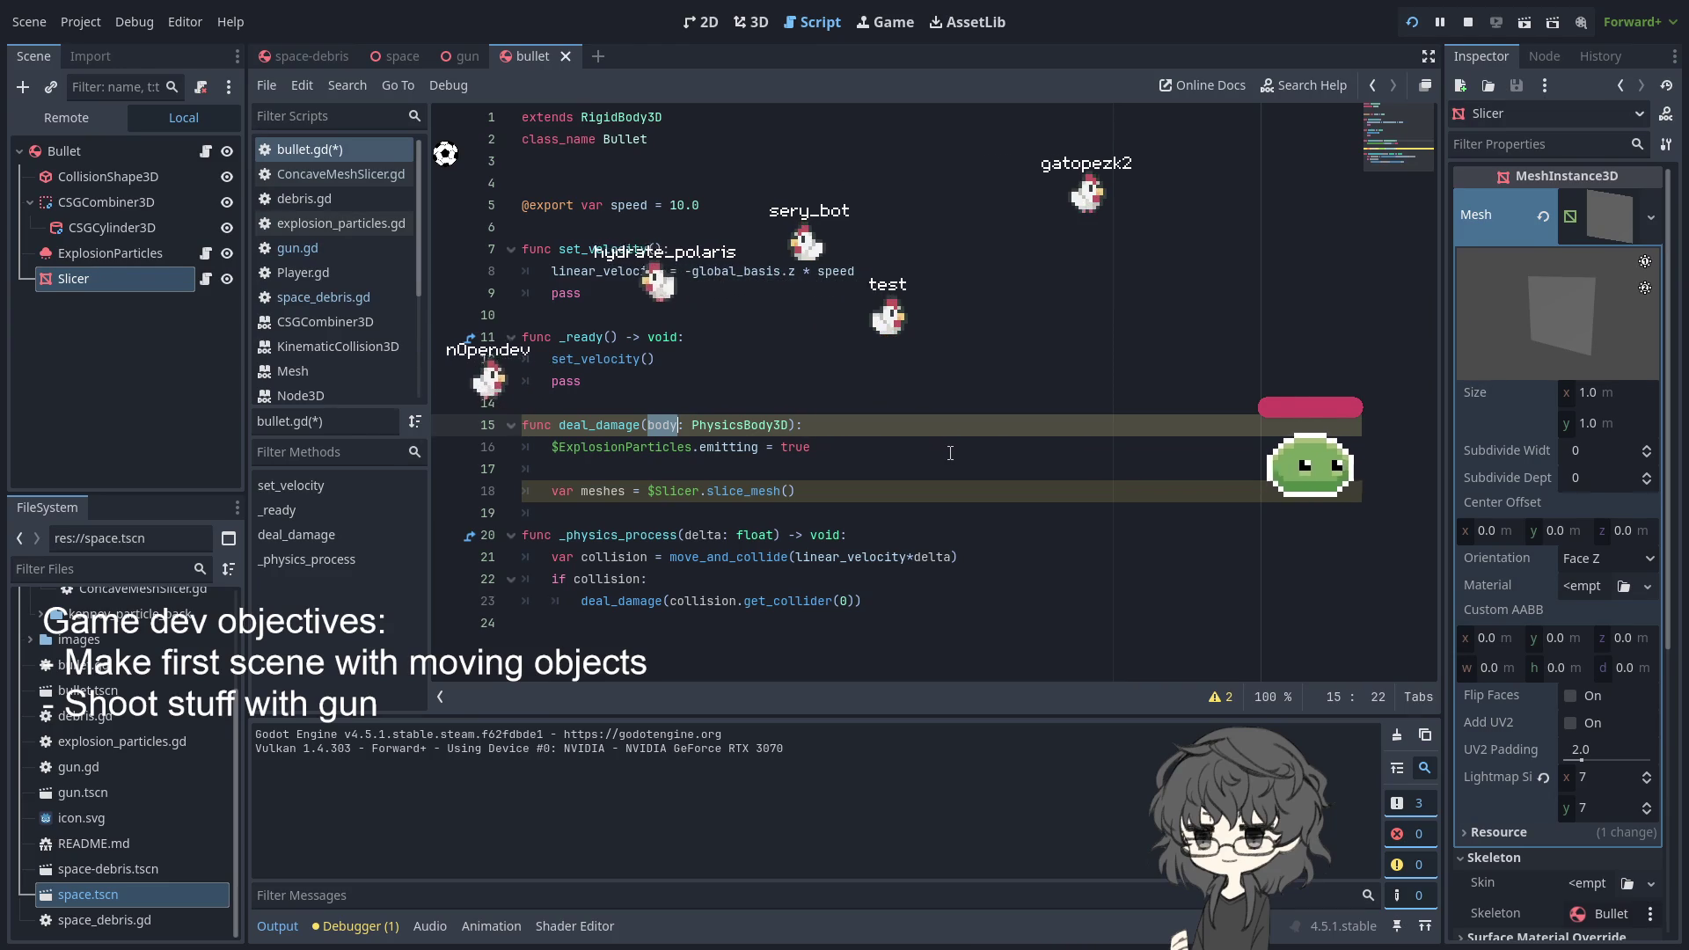
# - Add blank lines after the meshes assignment and begin typing 'if meshes['
pyautogui.click(820, 509)
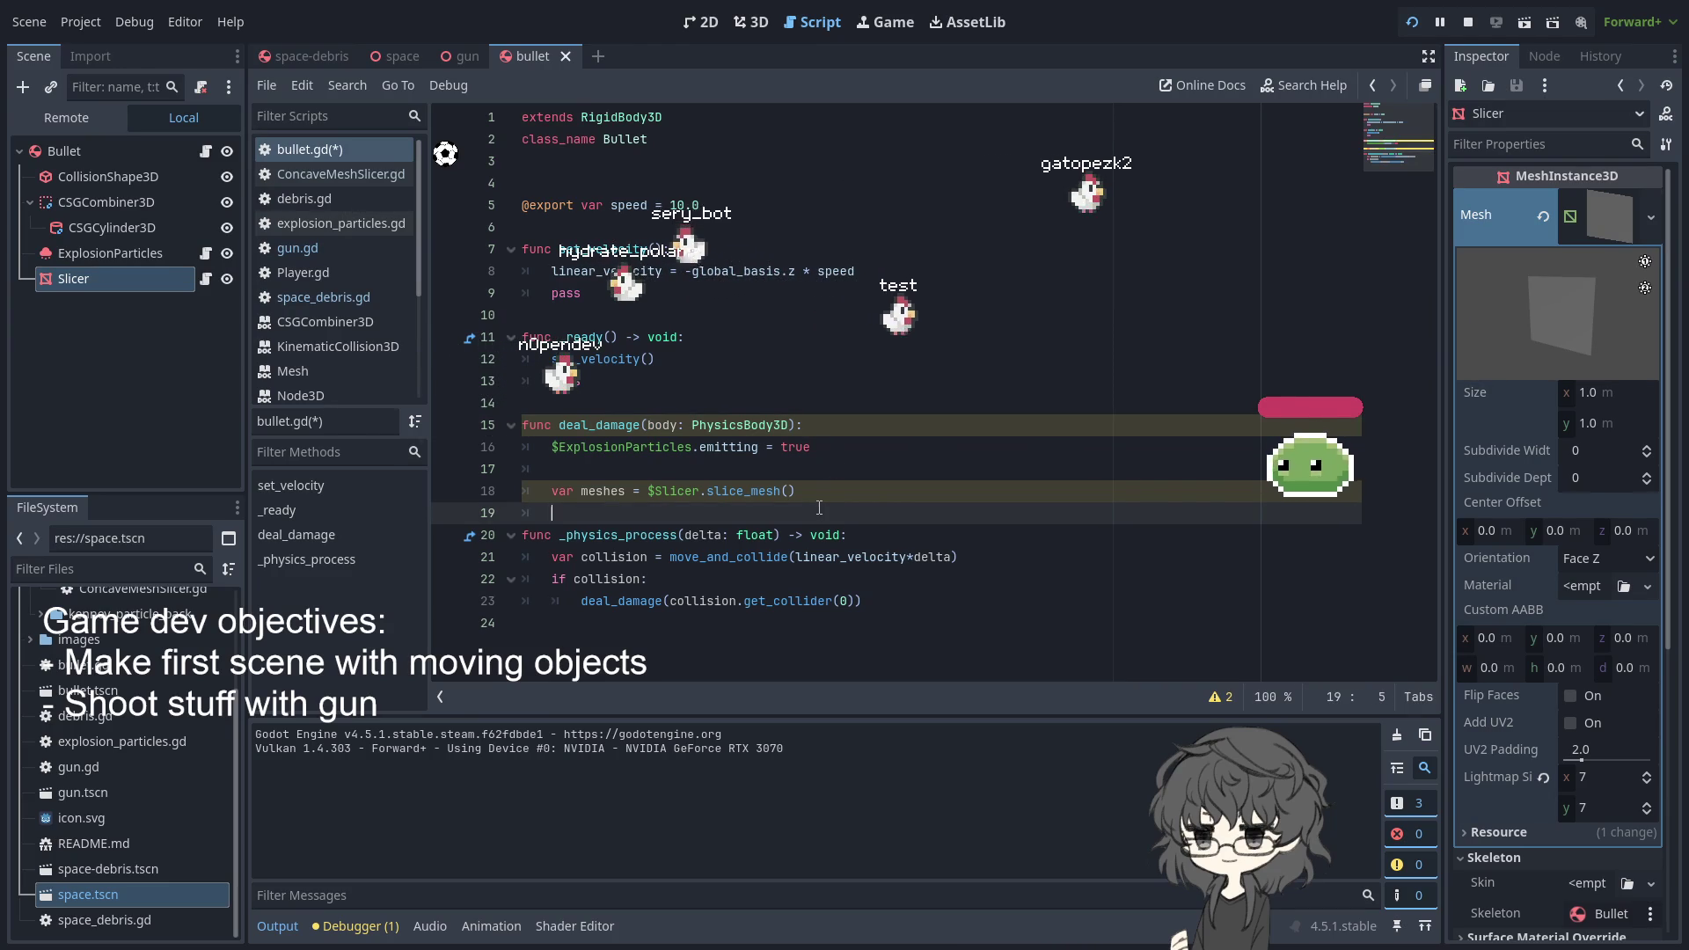
pyautogui.press('Return')
pyautogui.press('Up')
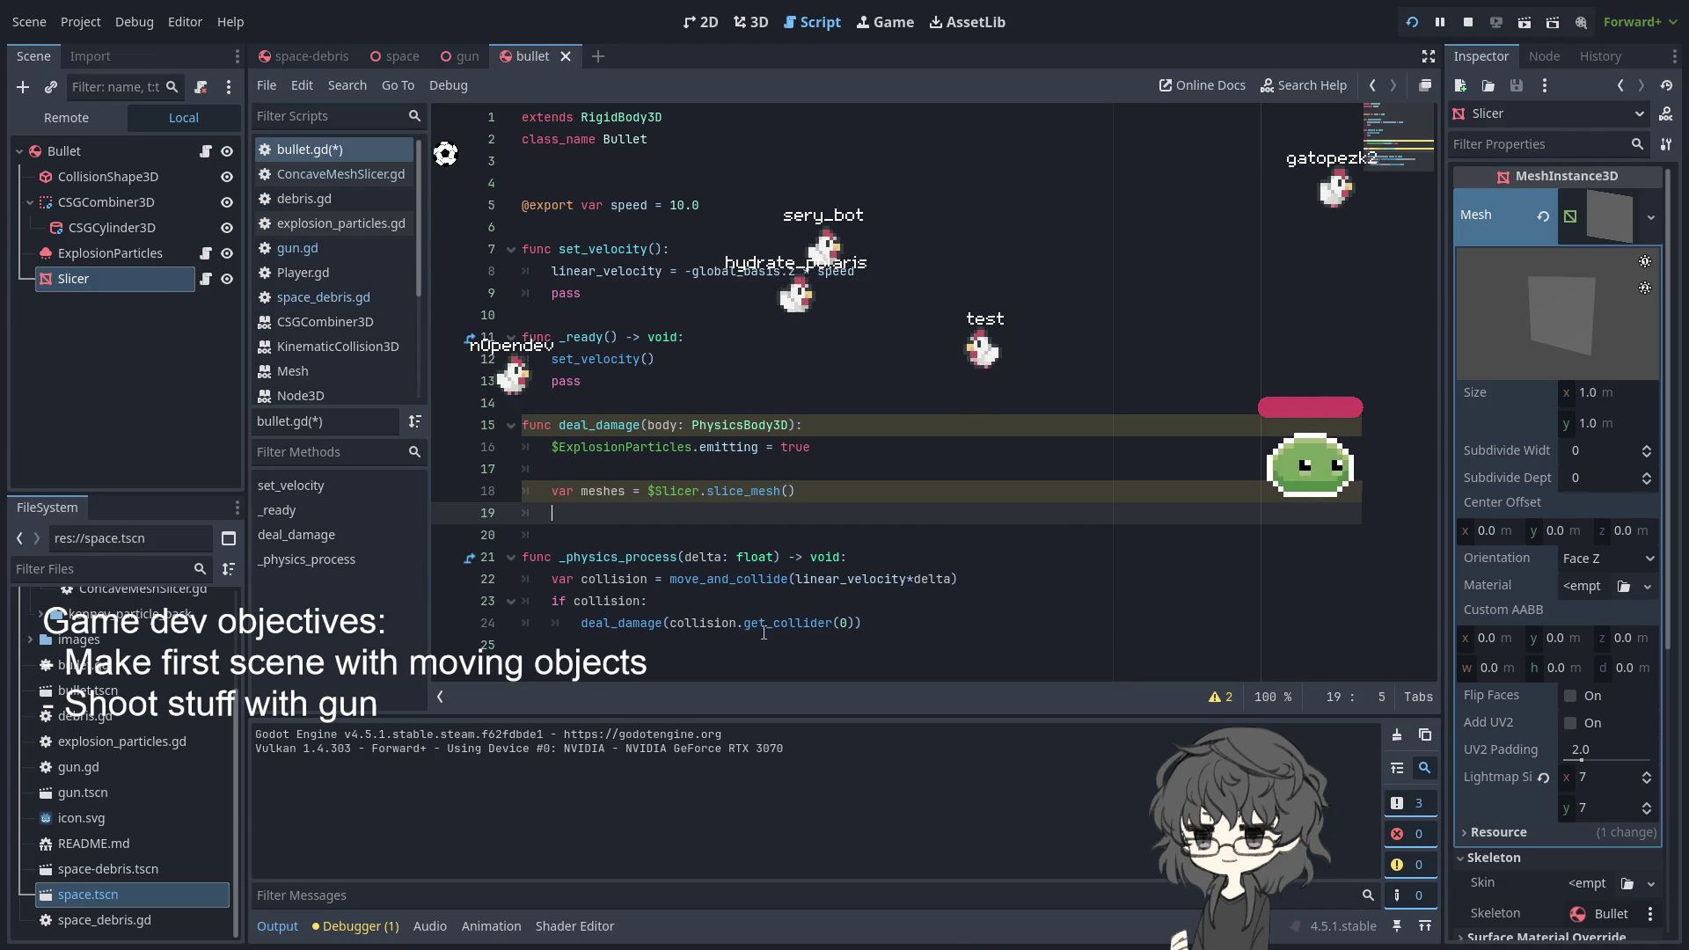
pyautogui.write('if me')
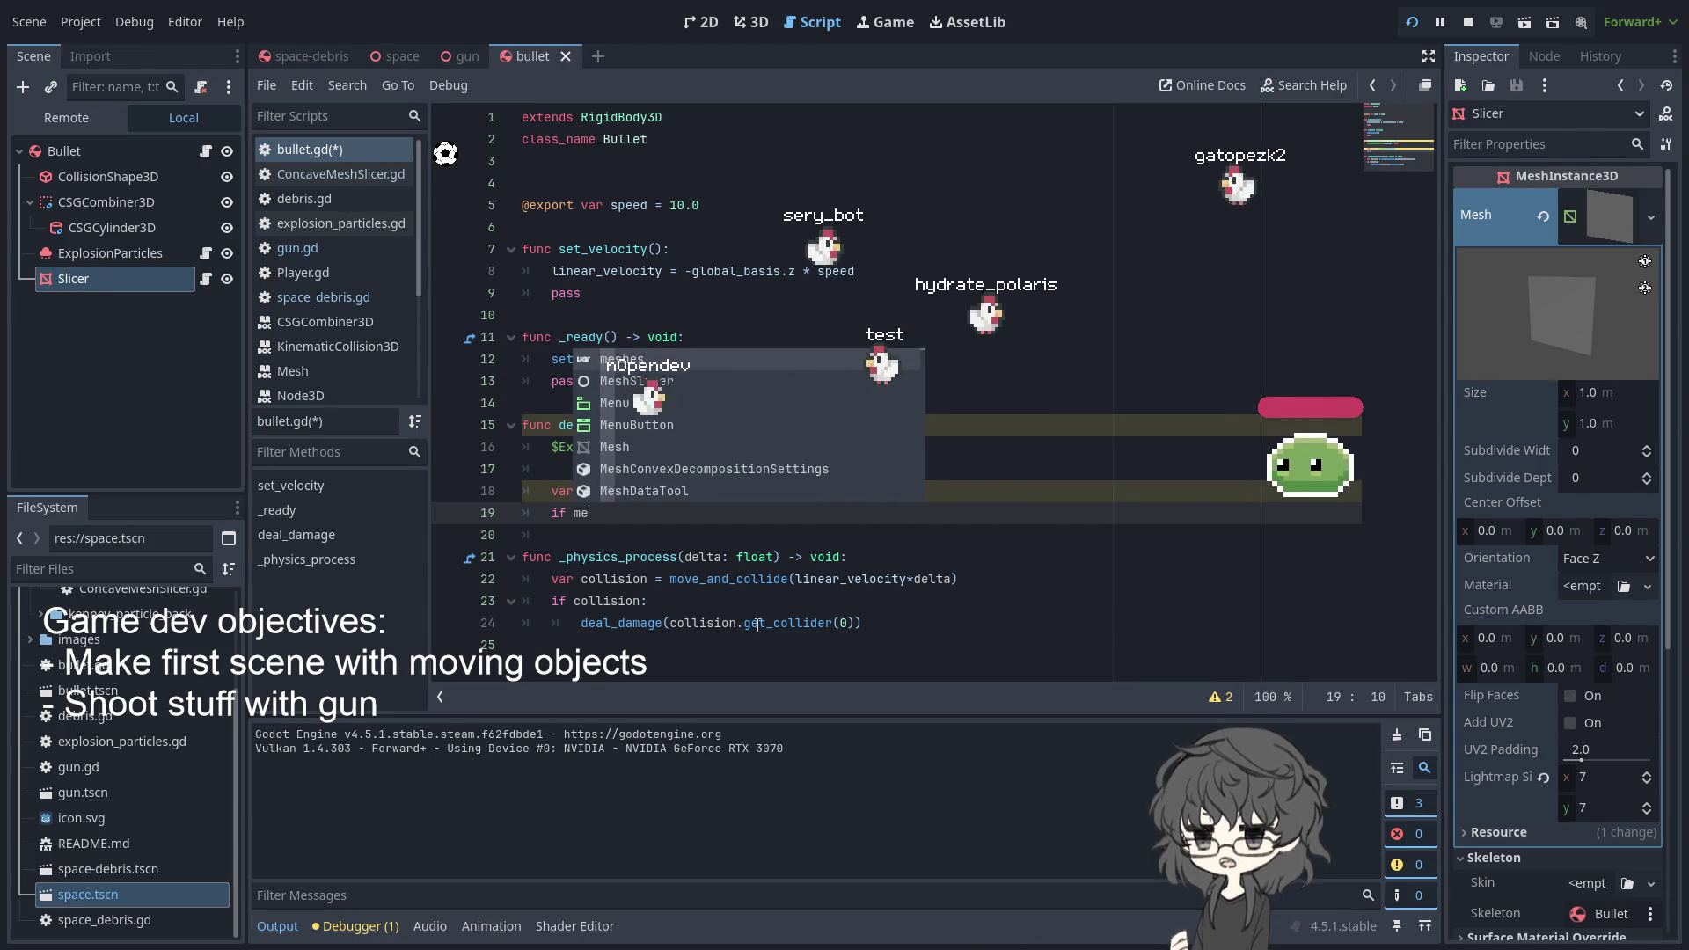
pyautogui.write('shes[0')
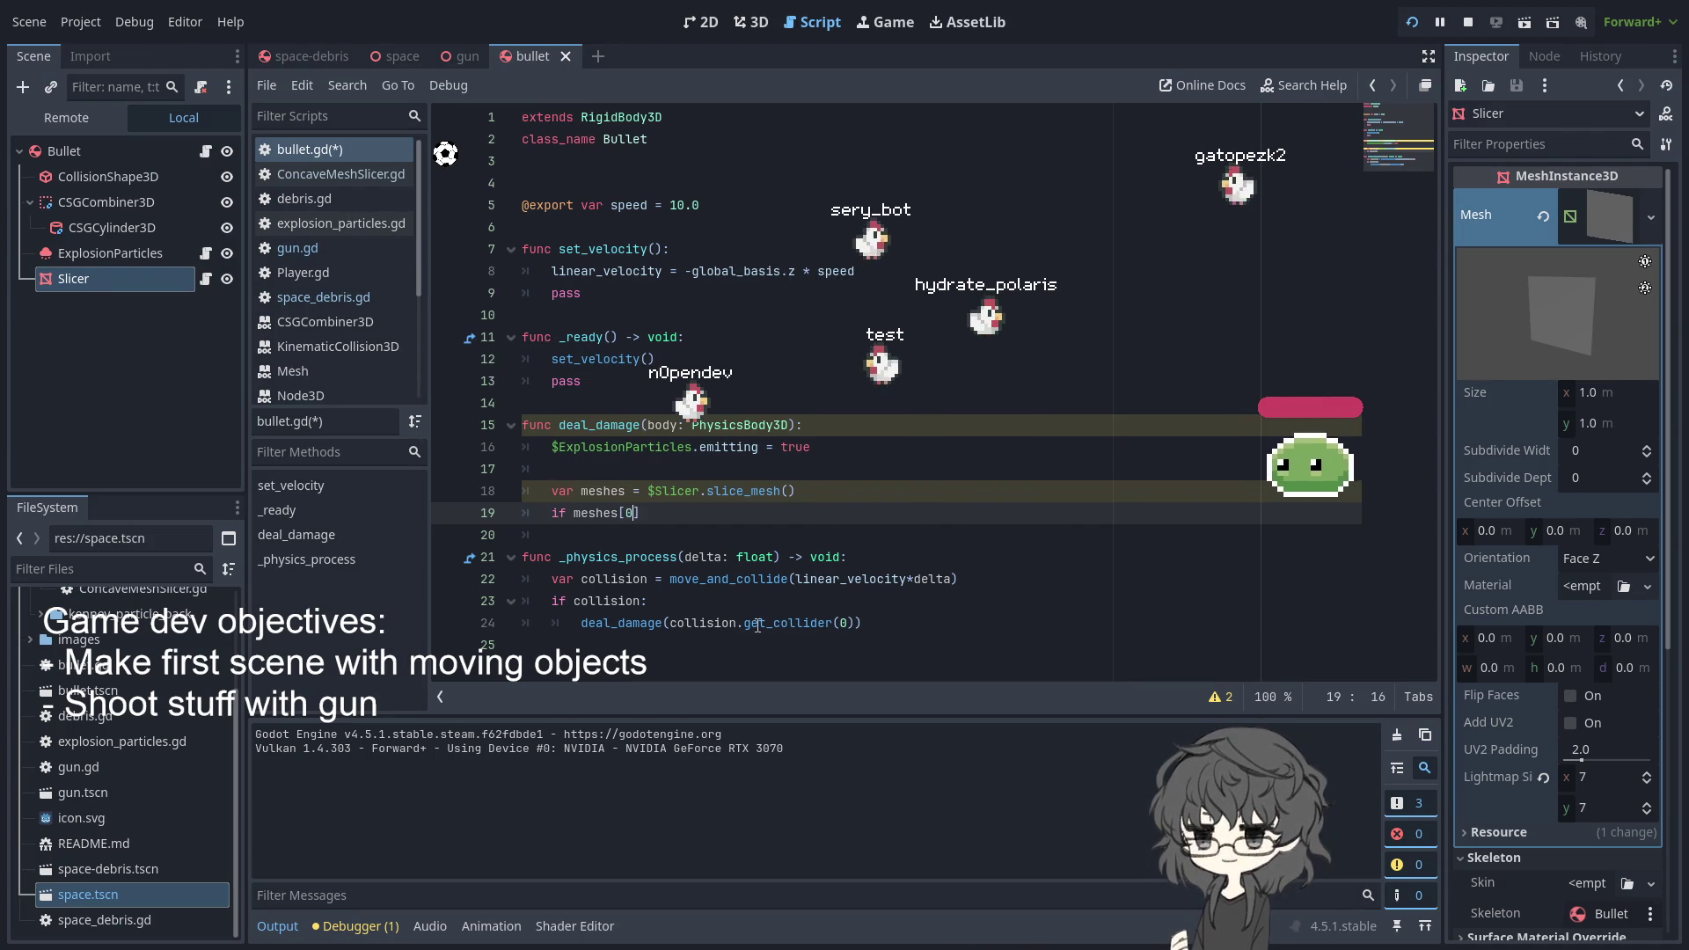
# - Finish the 'if meshes[0]:' line and start a body.add_sibling call beneath it
pyautogui.press('Down')
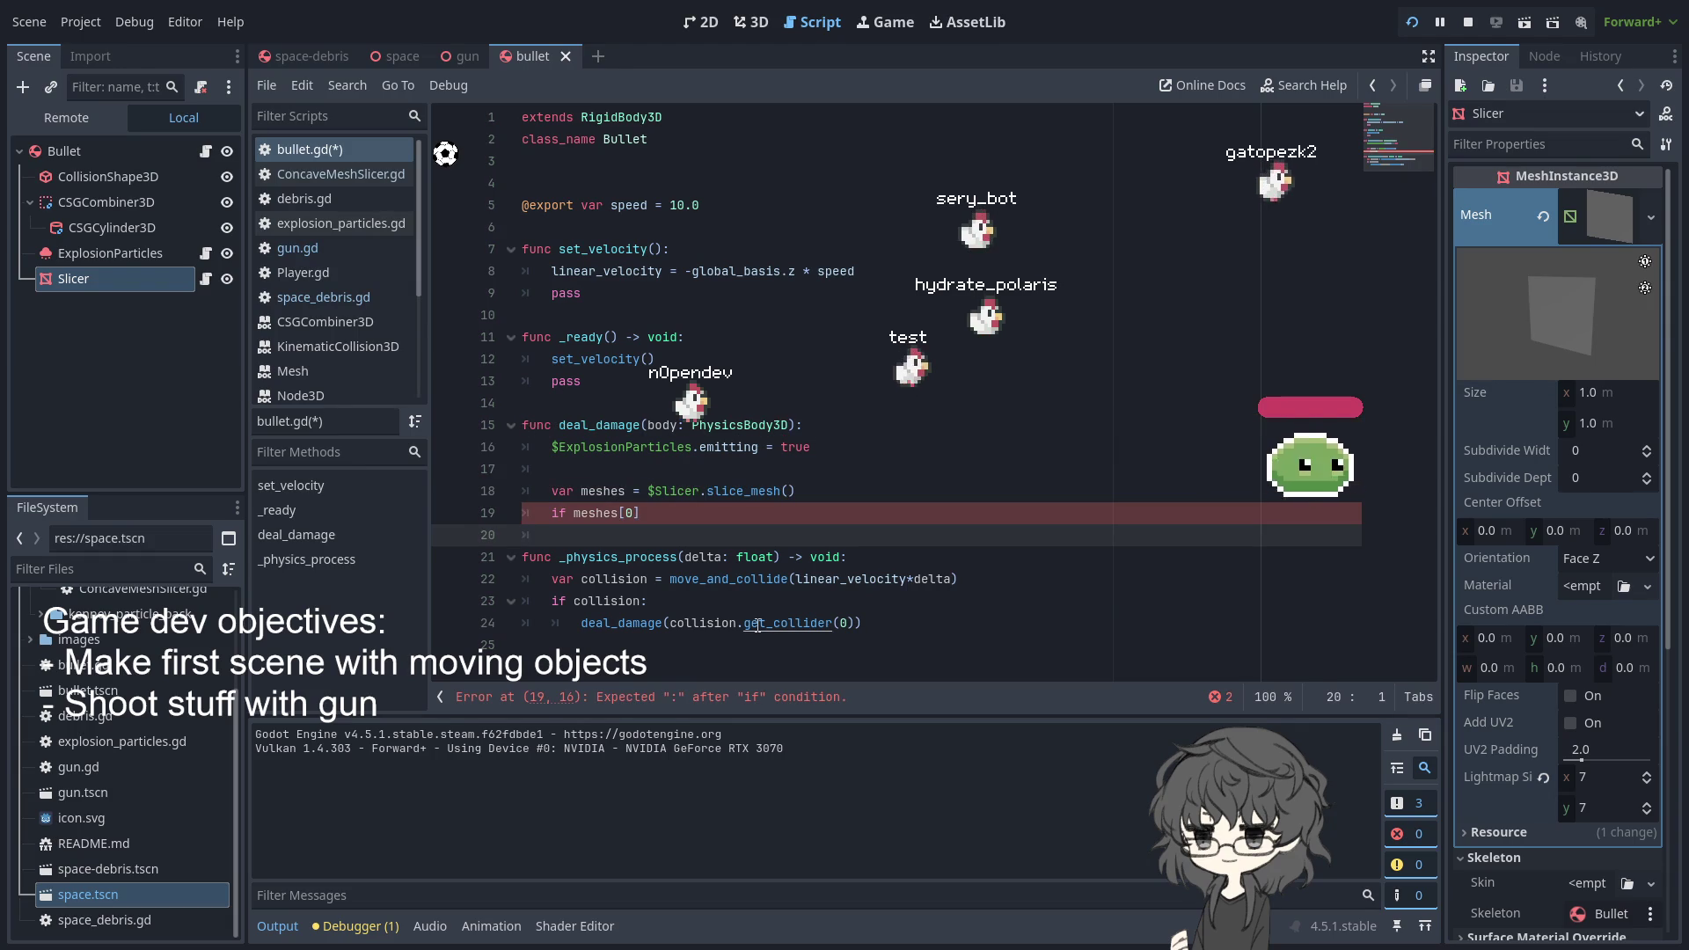
pyautogui.press('Up')
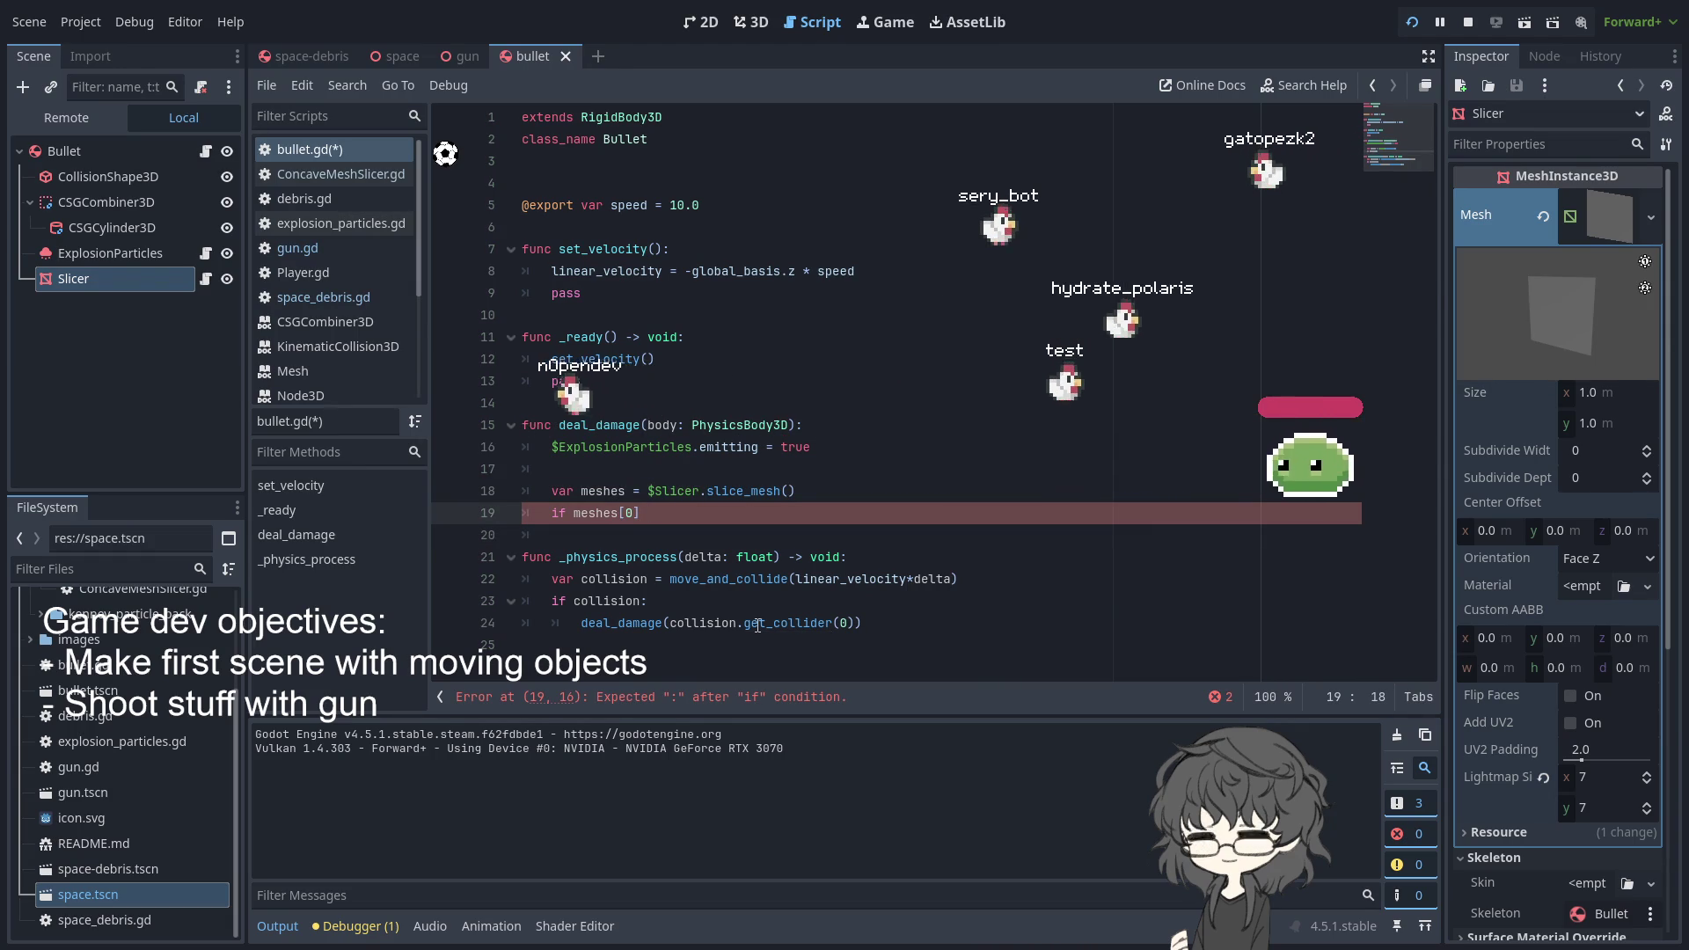
pyautogui.write(':')
pyautogui.press('Return')
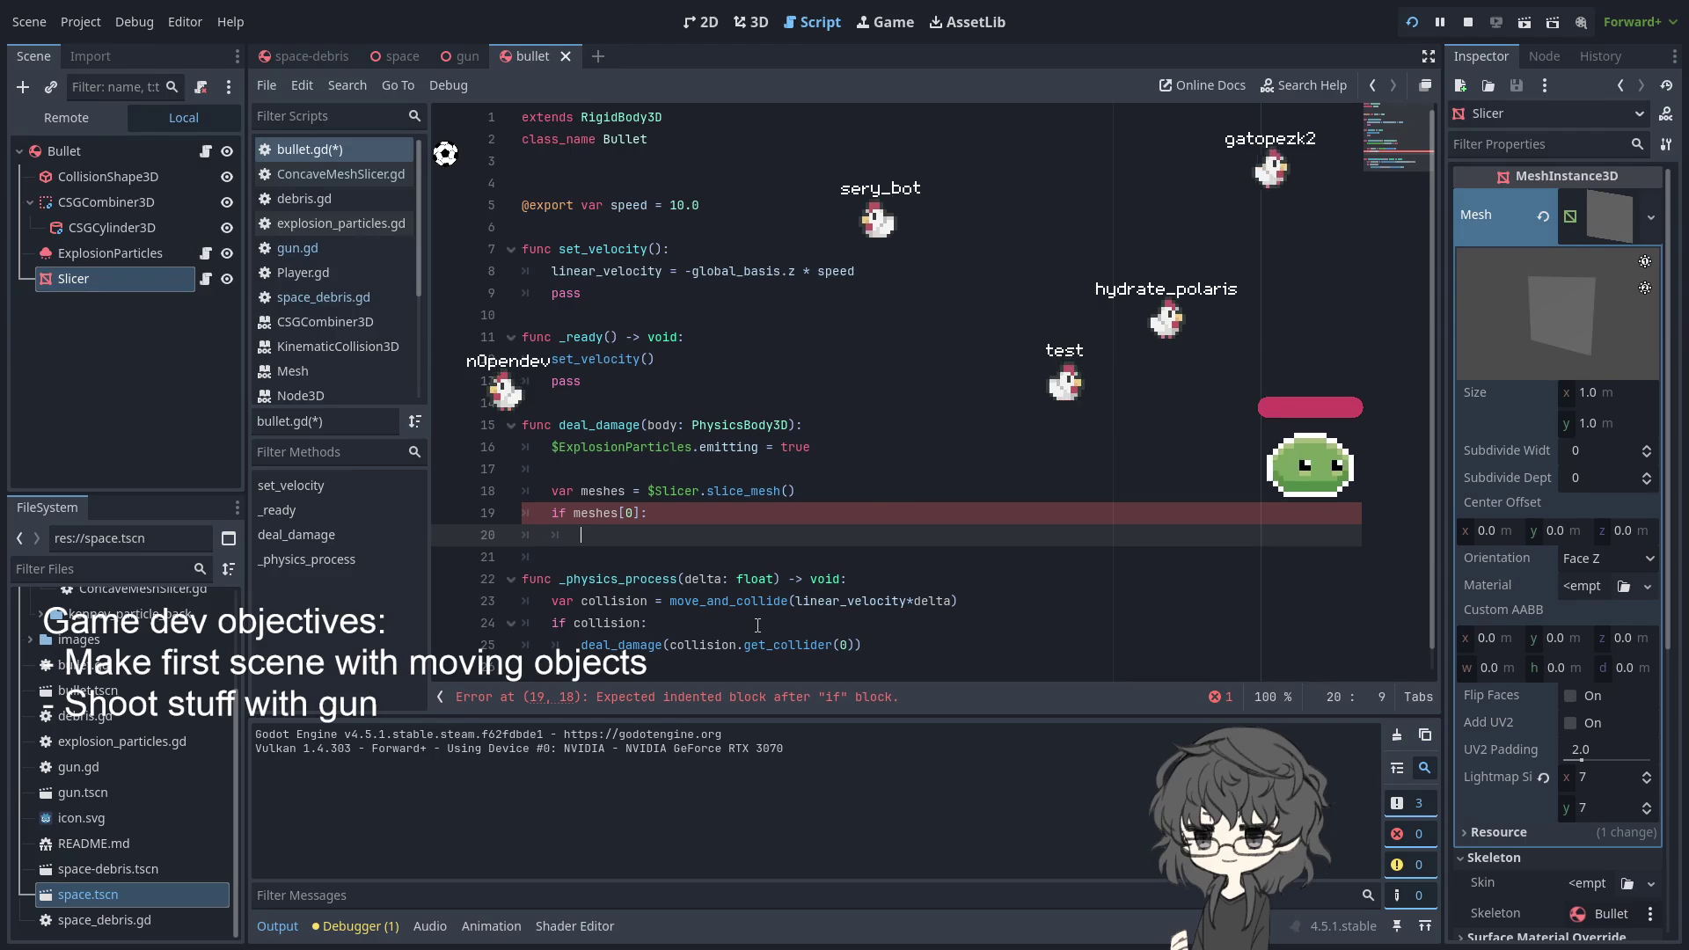
pyautogui.write('body.')
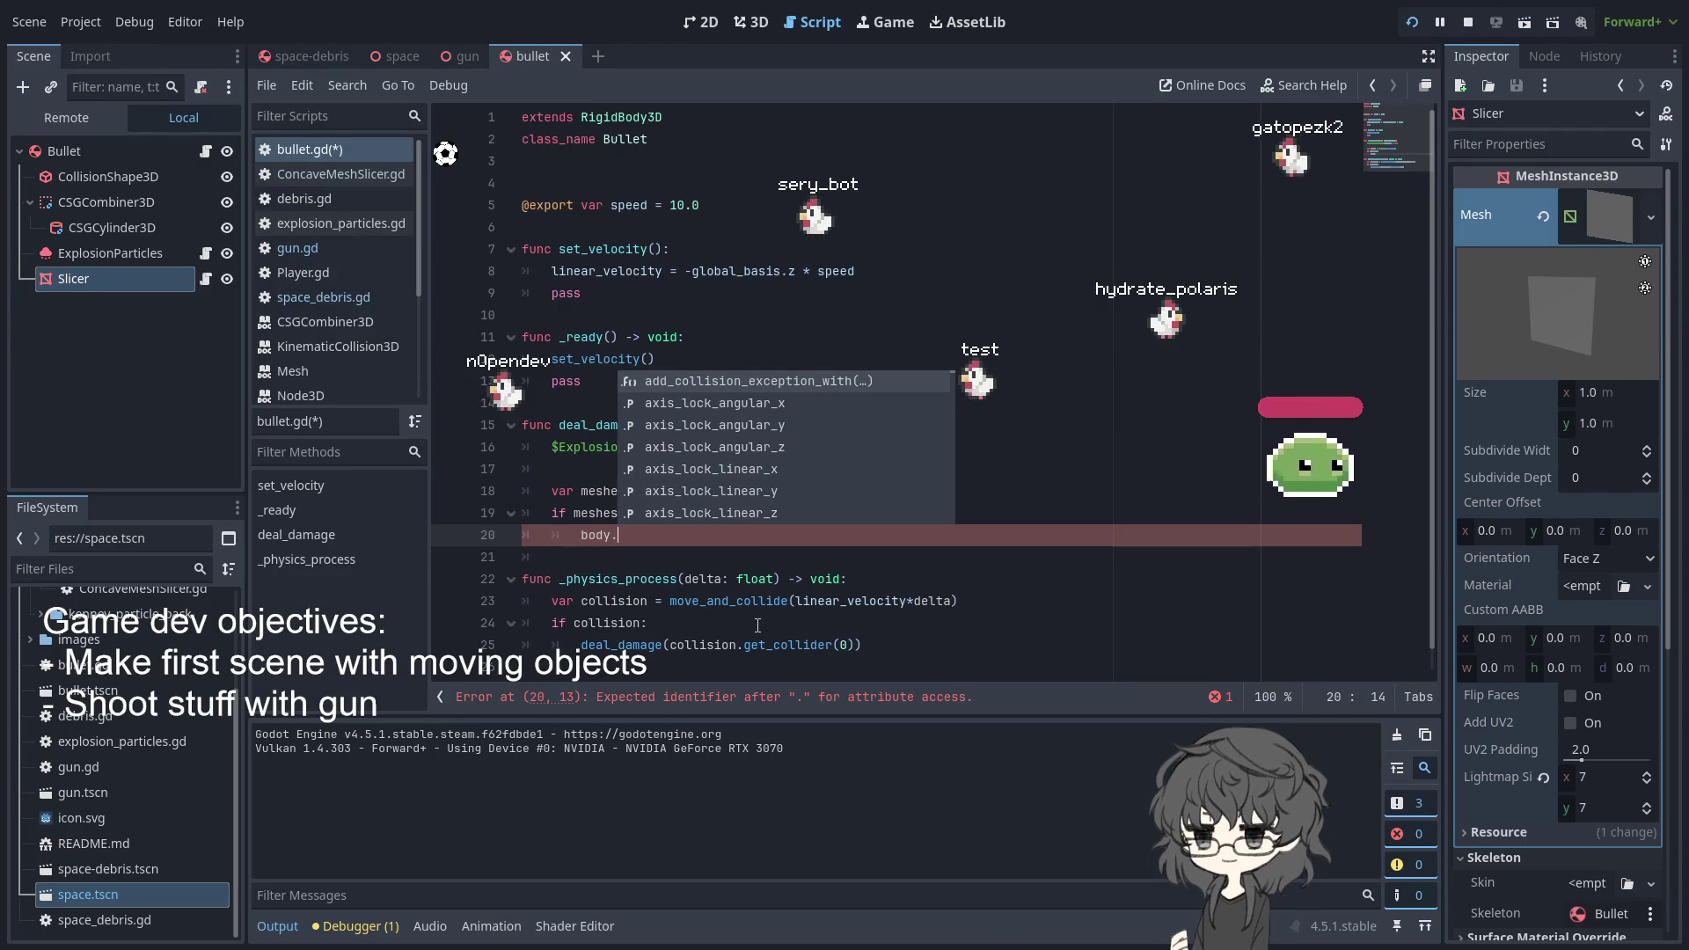
pyautogui.write('add_sib')
pyautogui.press('Return')
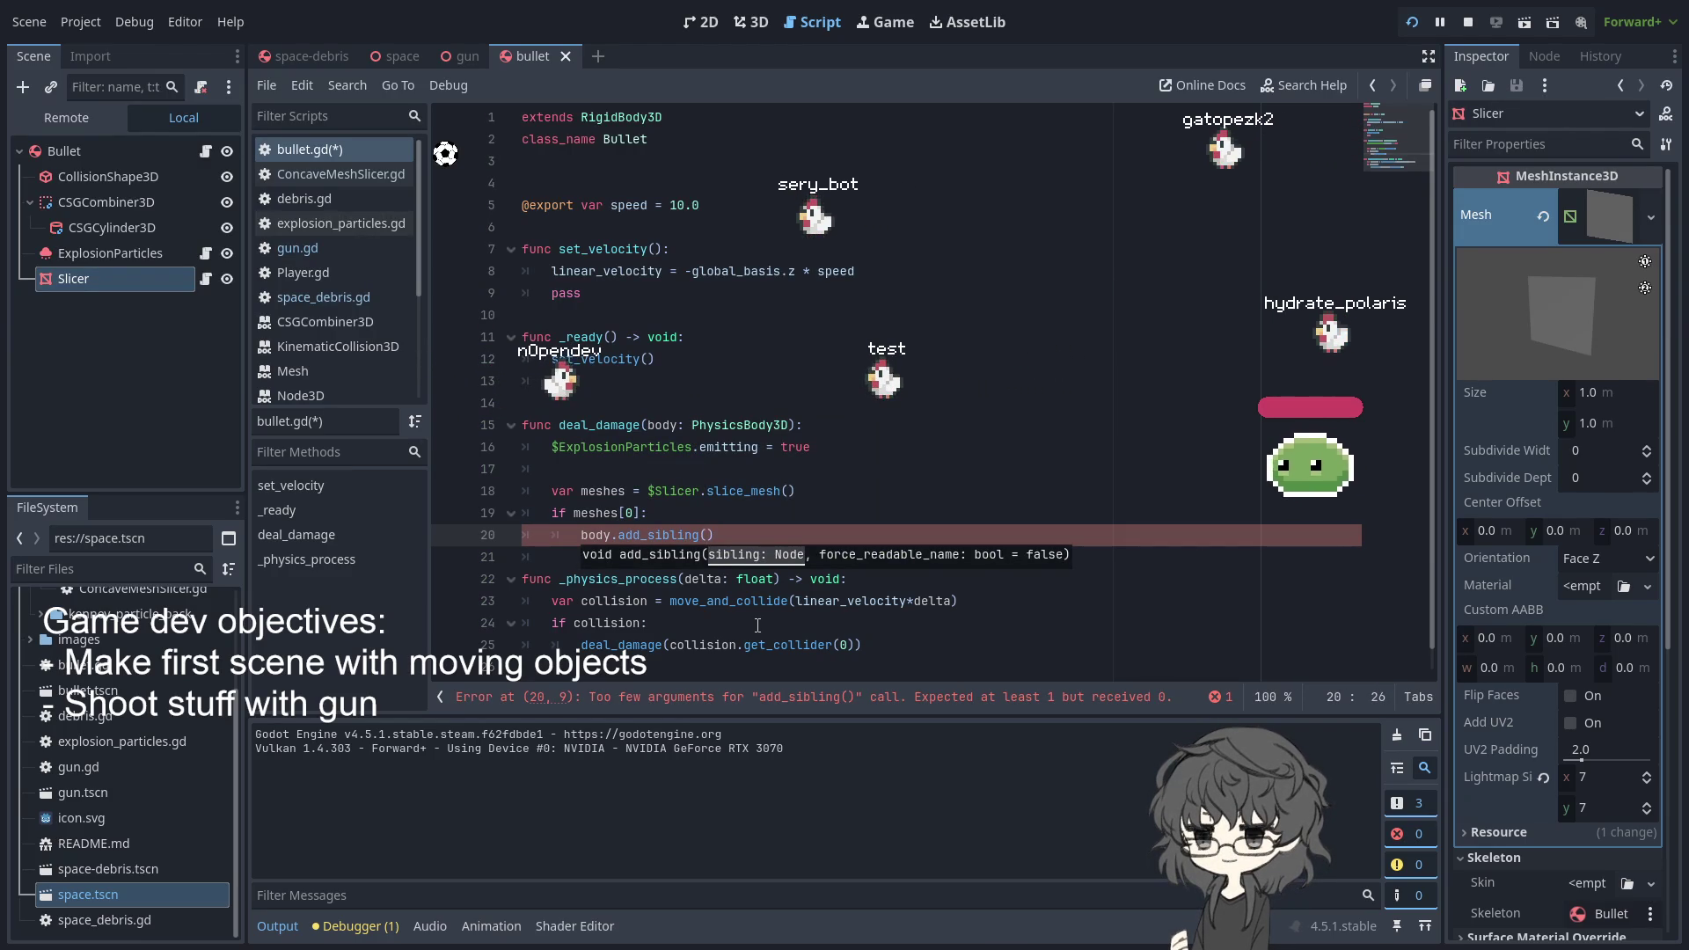
pyautogui.press('BackSpace')
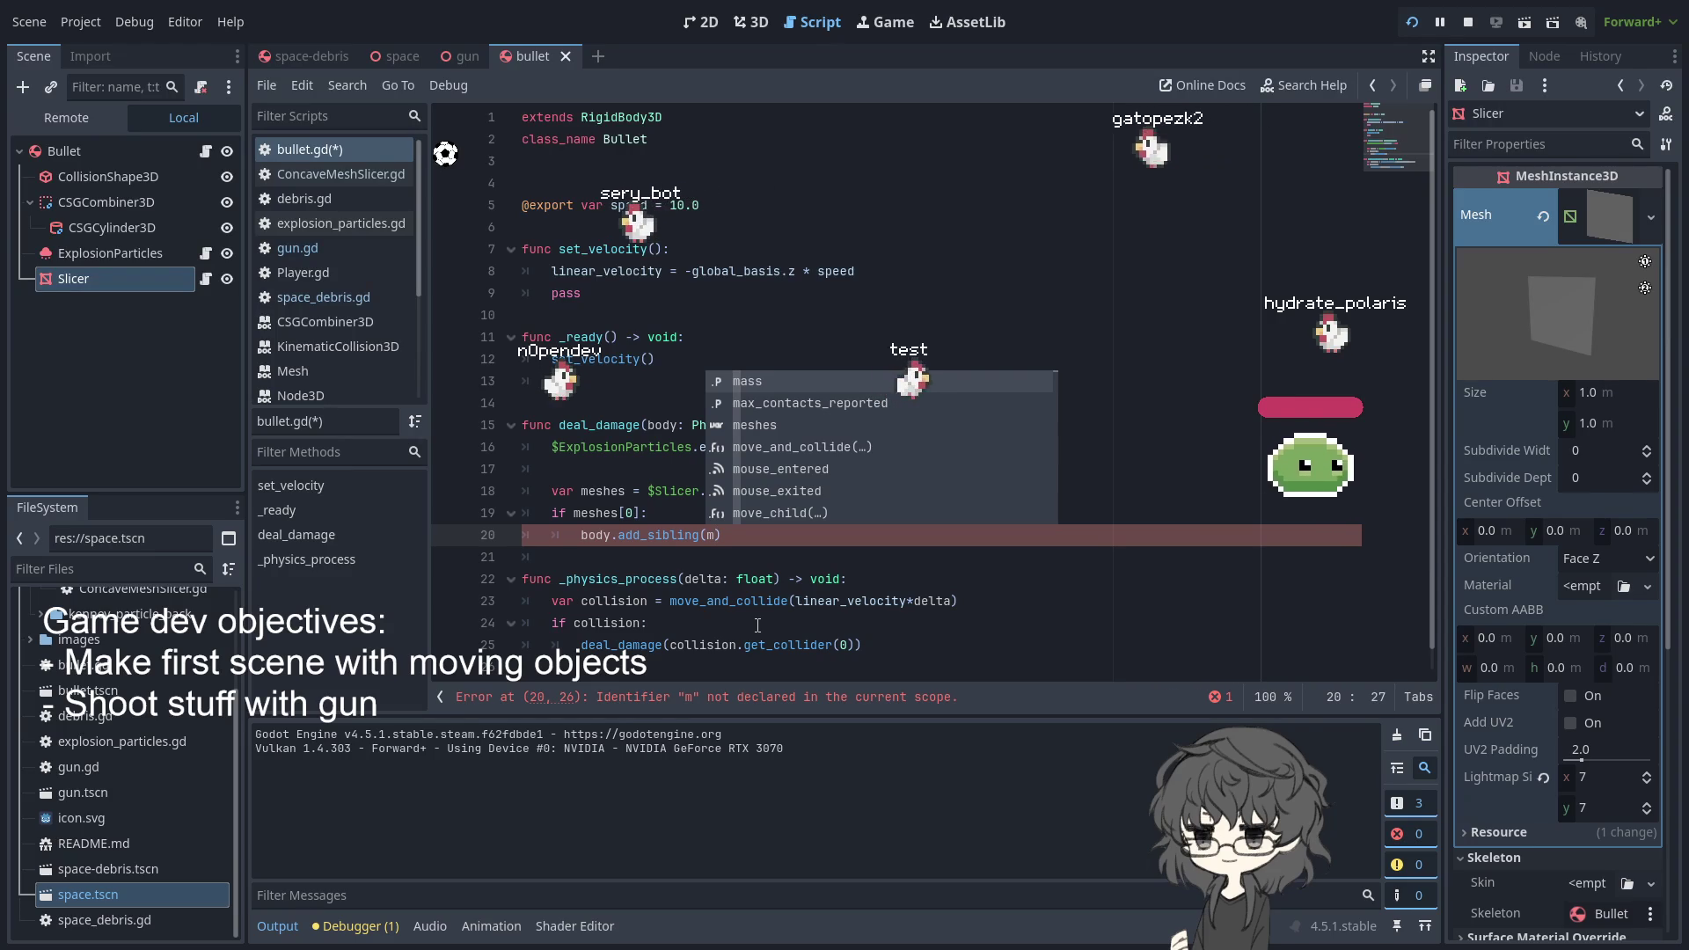
# - Insert 'var mesh = meshes[0]' above the add_sibling call
pyautogui.press('Up')
pyautogui.press('Escape')
pyautogui.press('Up')
pyautogui.press('Return')
pyautogui.write('m')
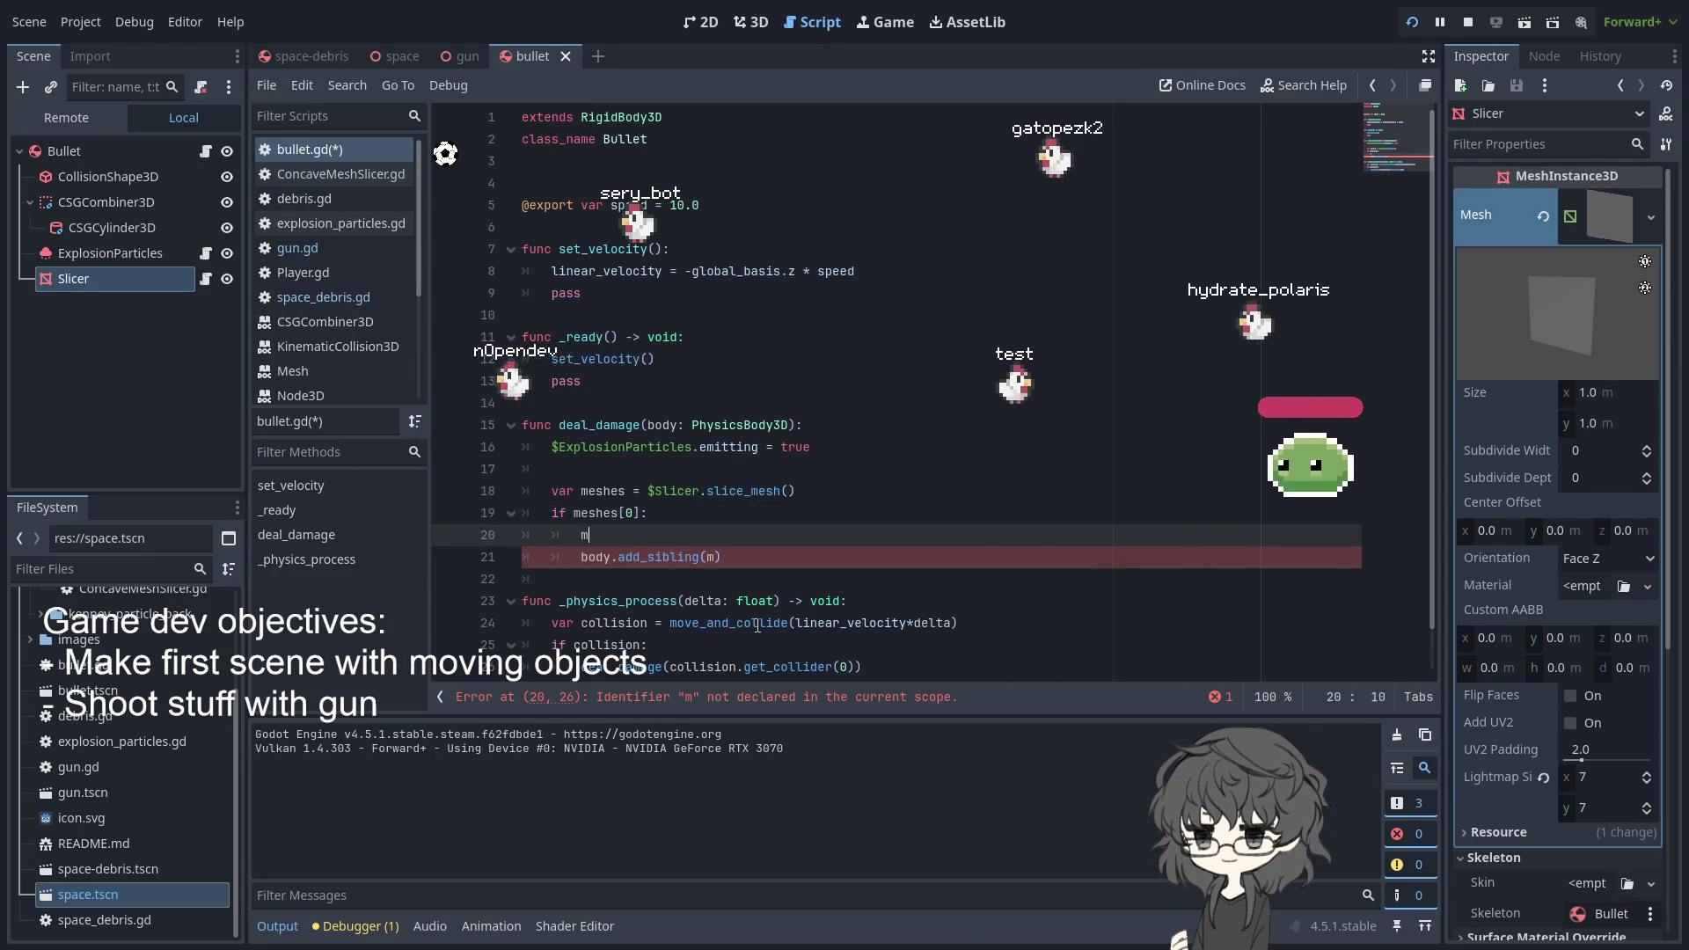
pyautogui.write('esh[')
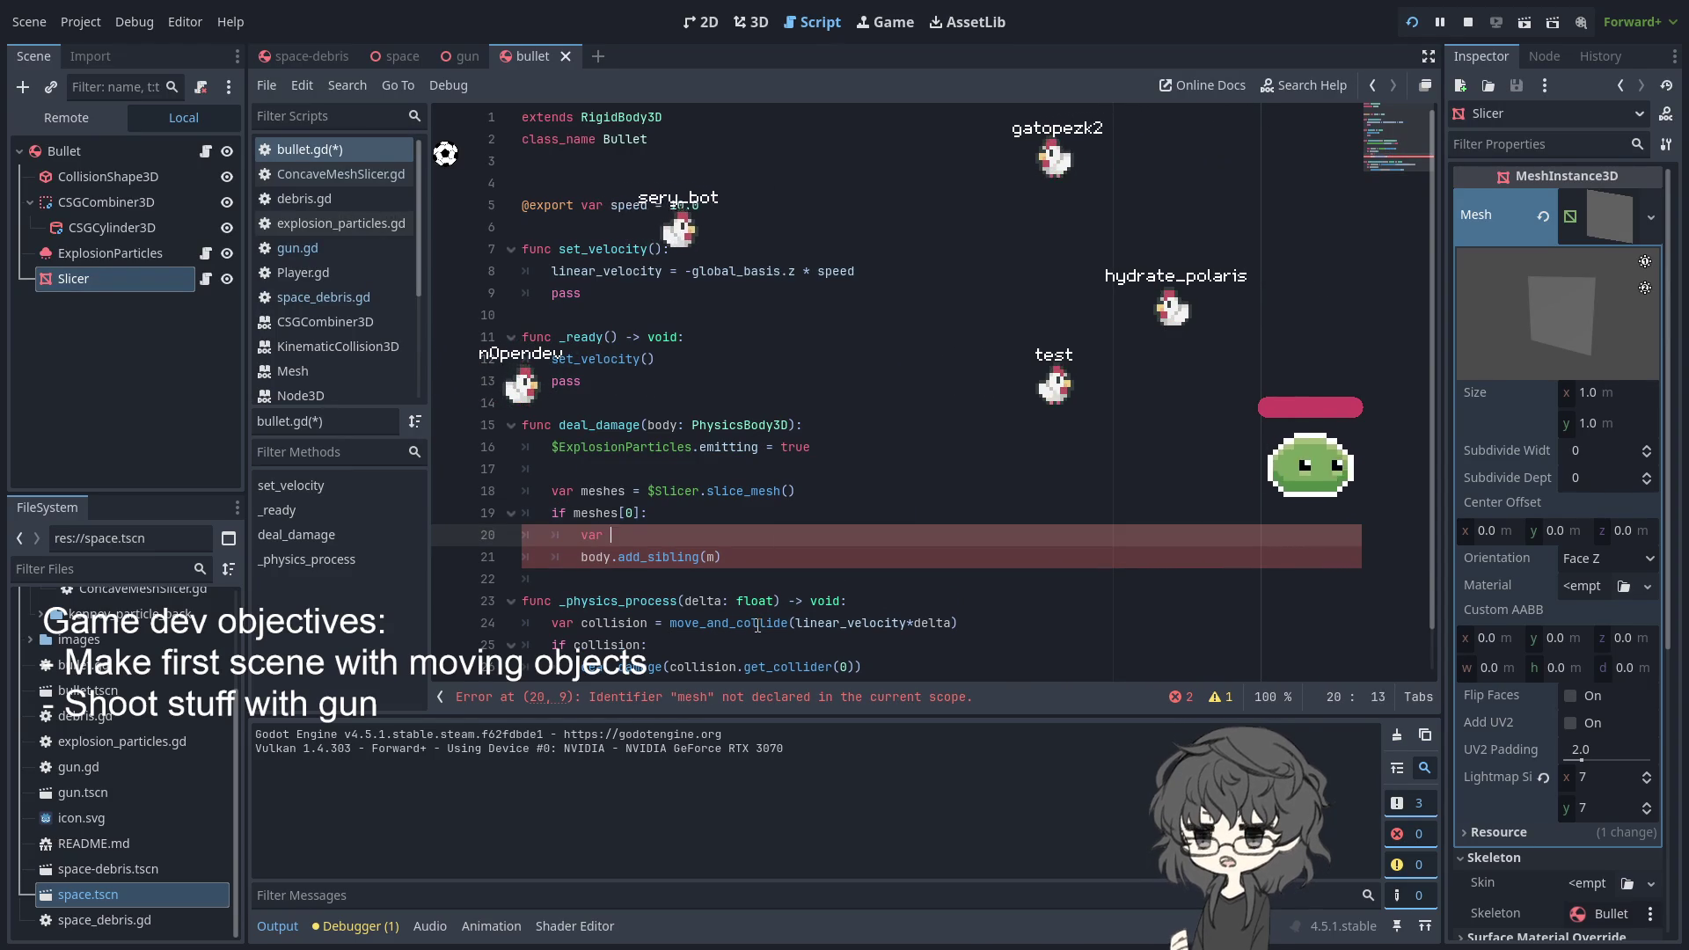
pyautogui.write('mesh = ')
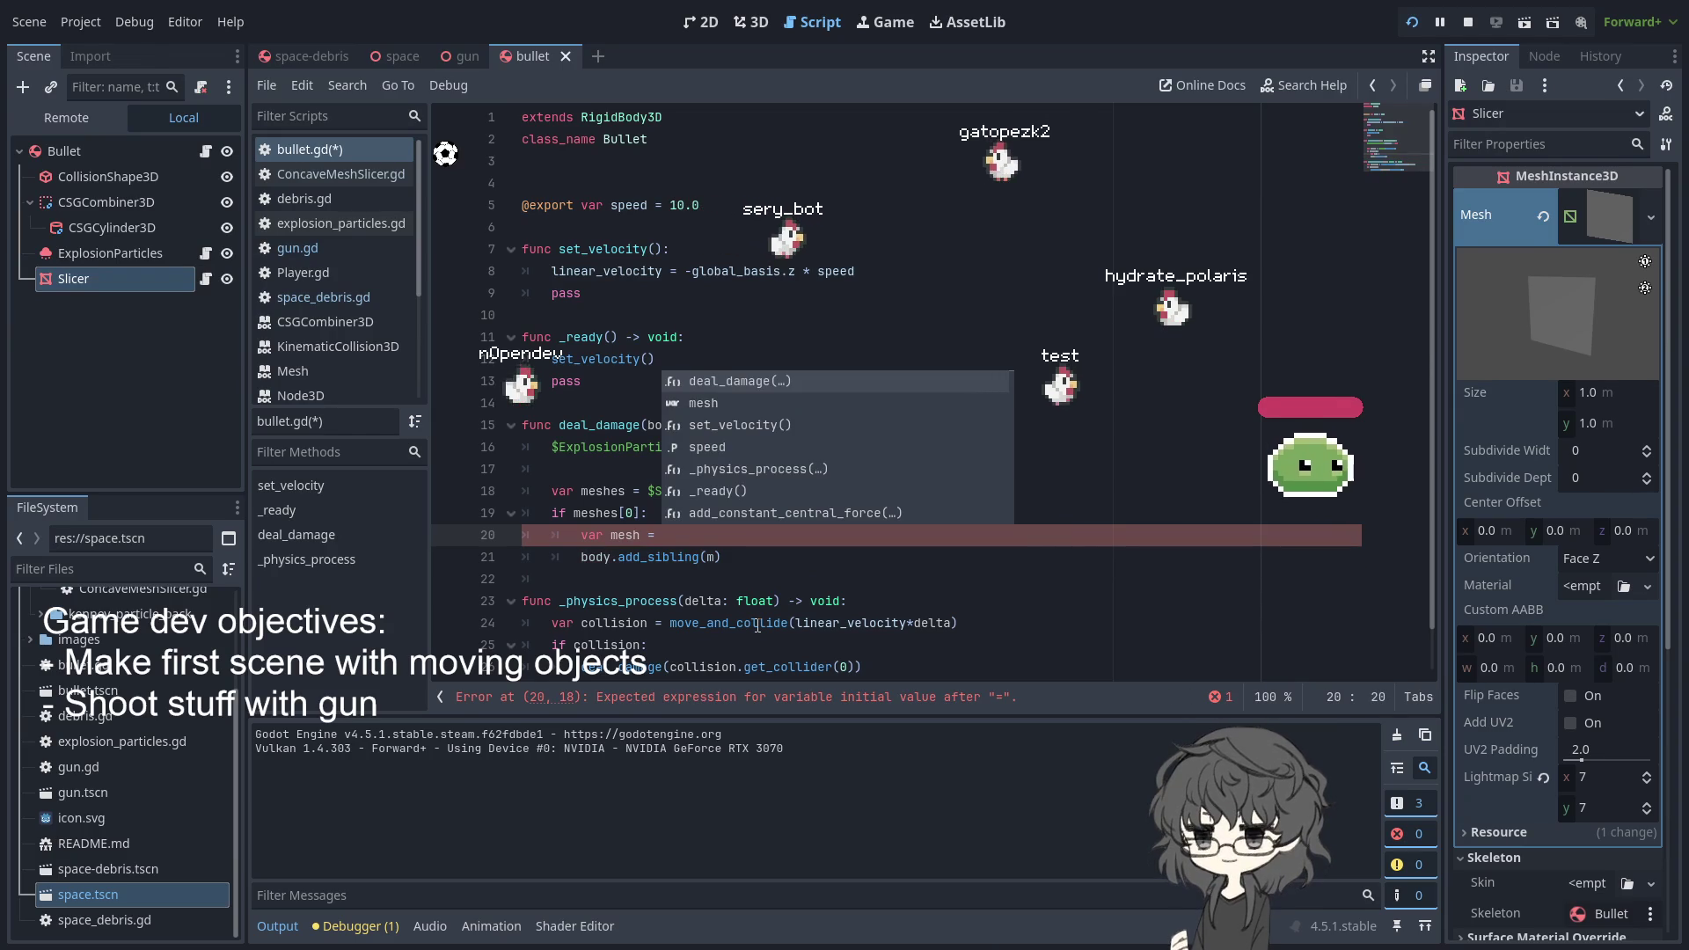
pyautogui.write('meshes')
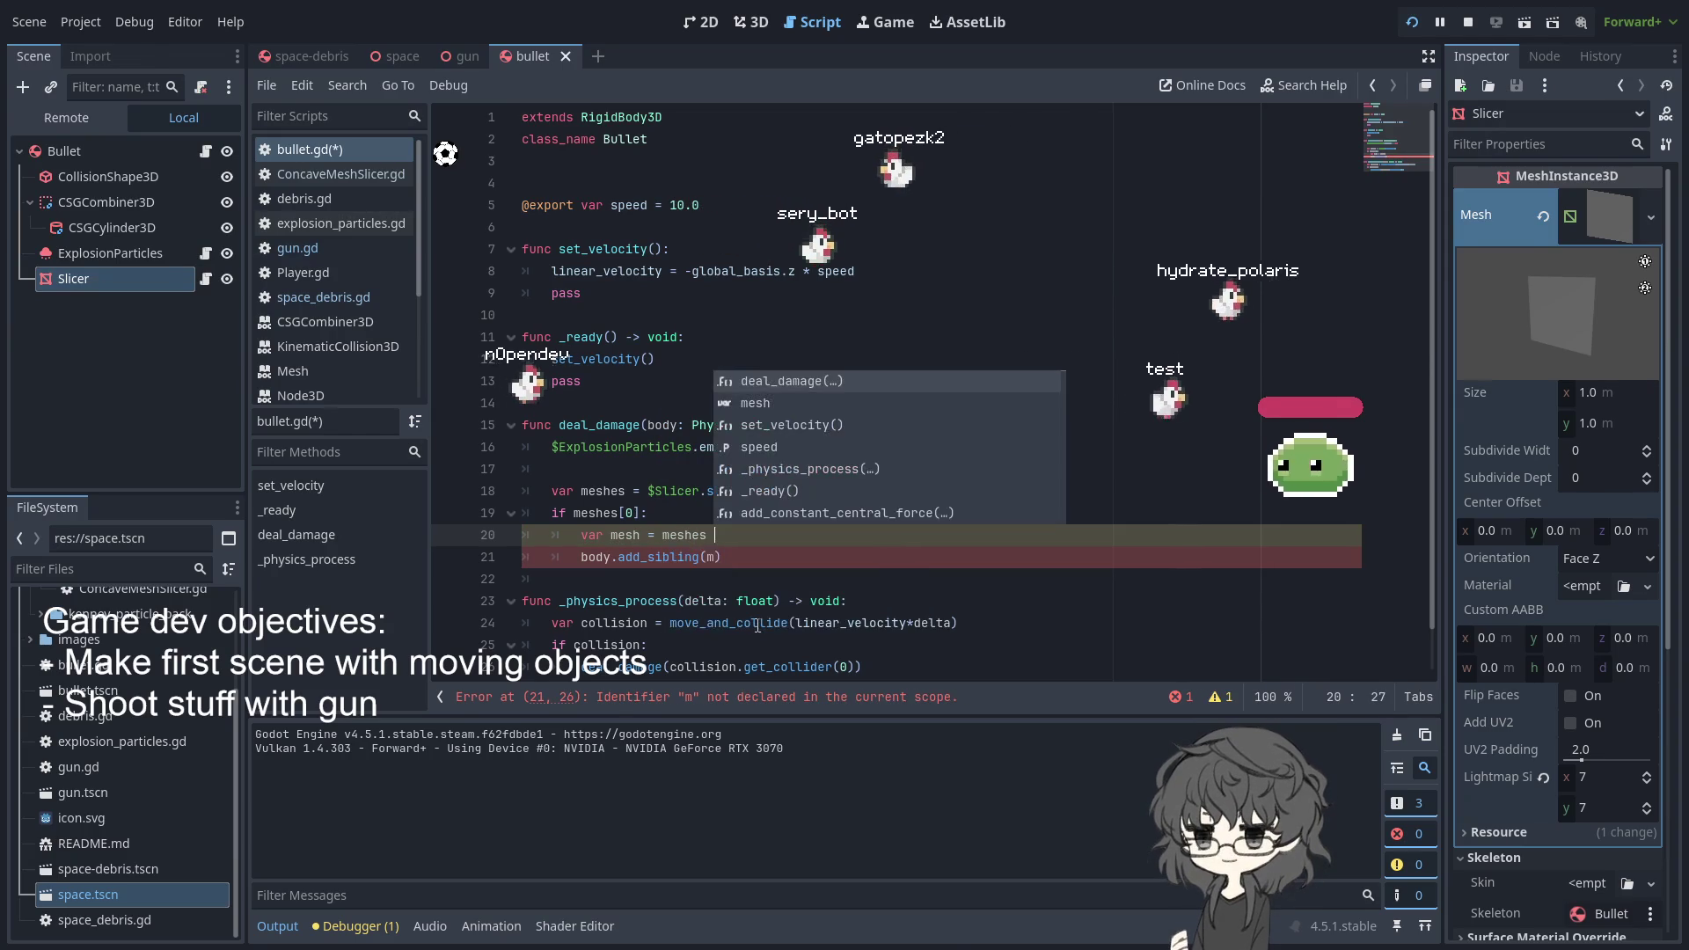
pyautogui.press('BackSpace')
pyautogui.write('[0')
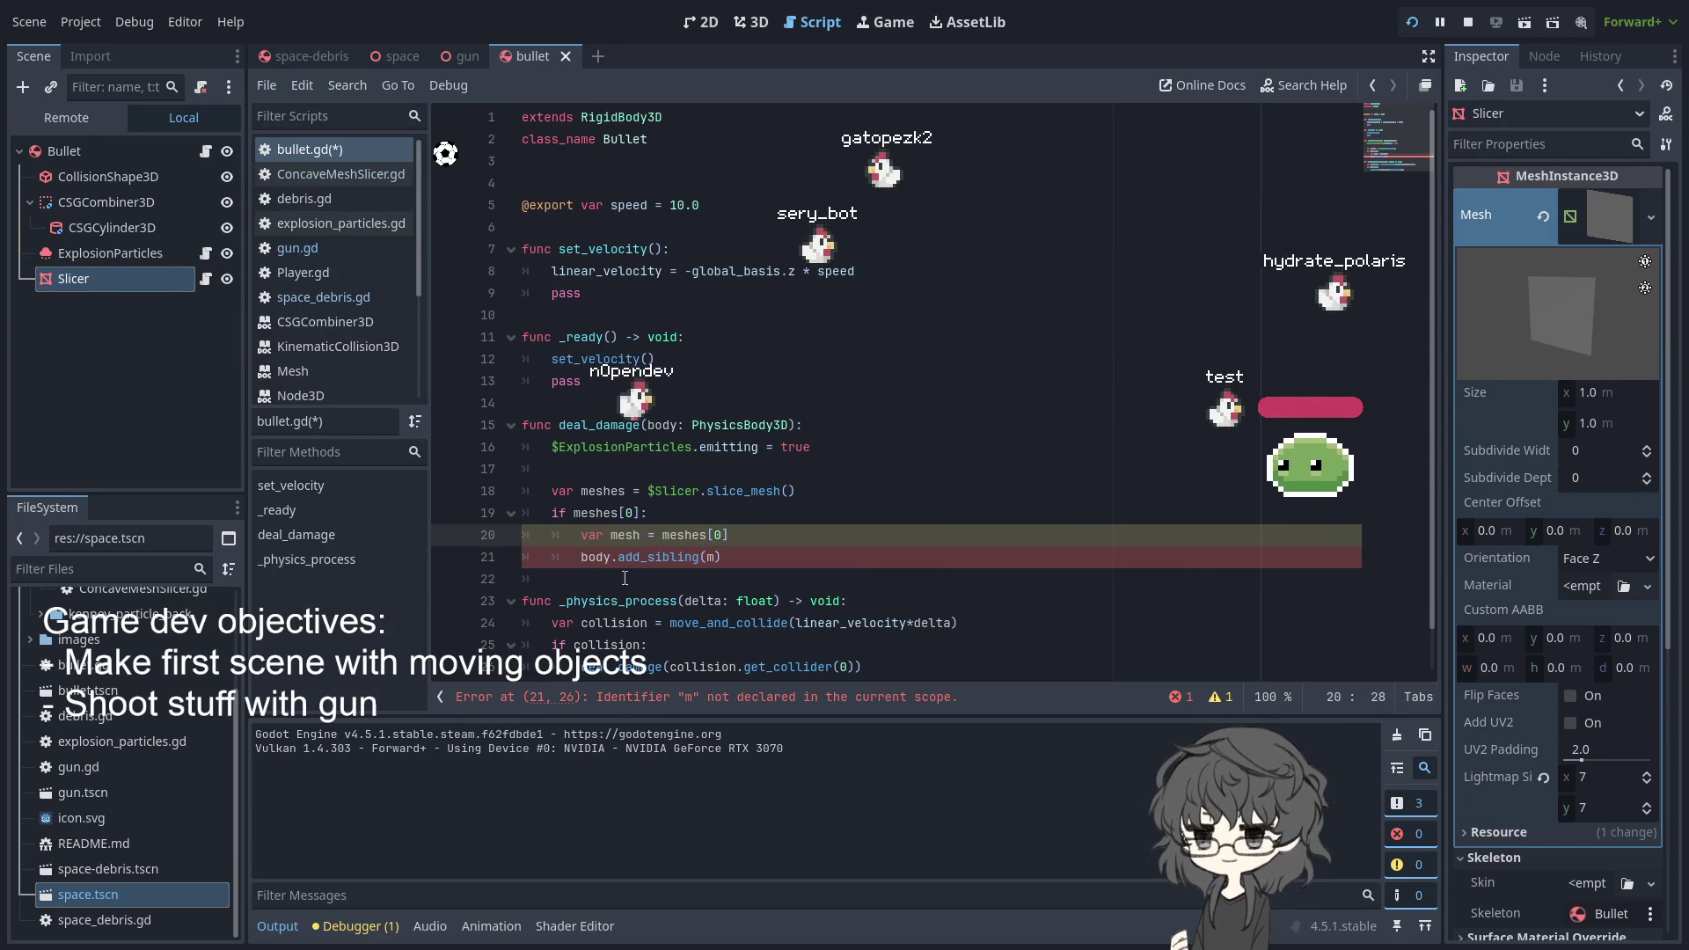
# - Complete the add_sibling argument so it reads body.add_sibling(mesh)
pyautogui.click(727, 513)
pyautogui.click(742, 552)
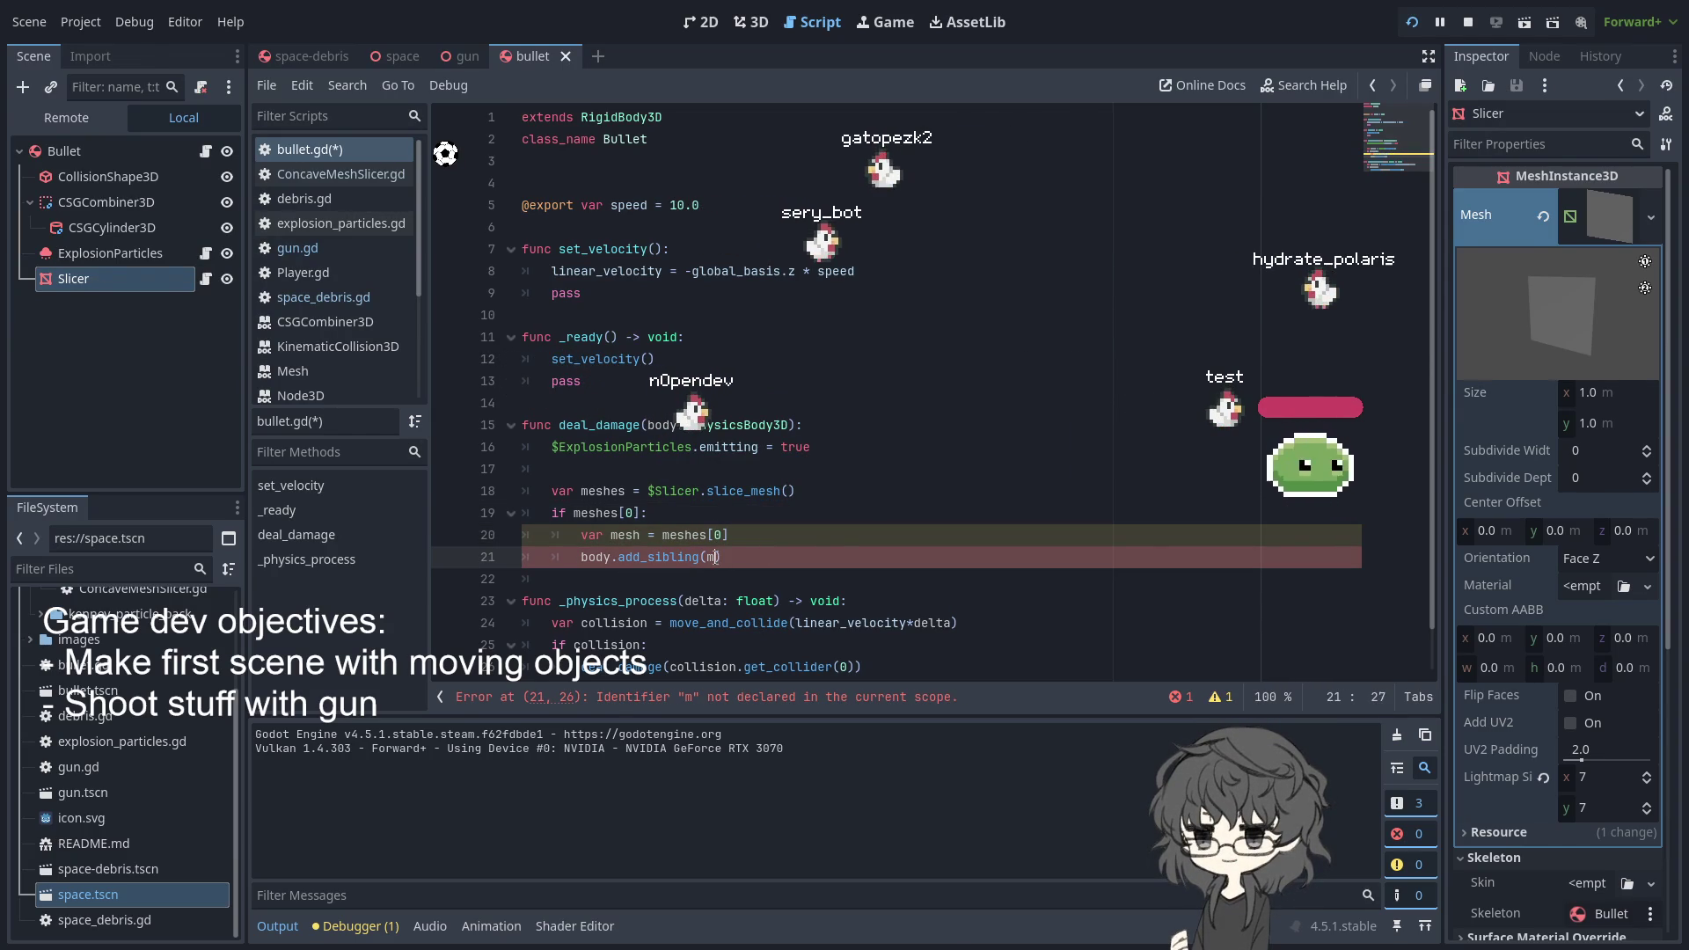
pyautogui.write('esh')
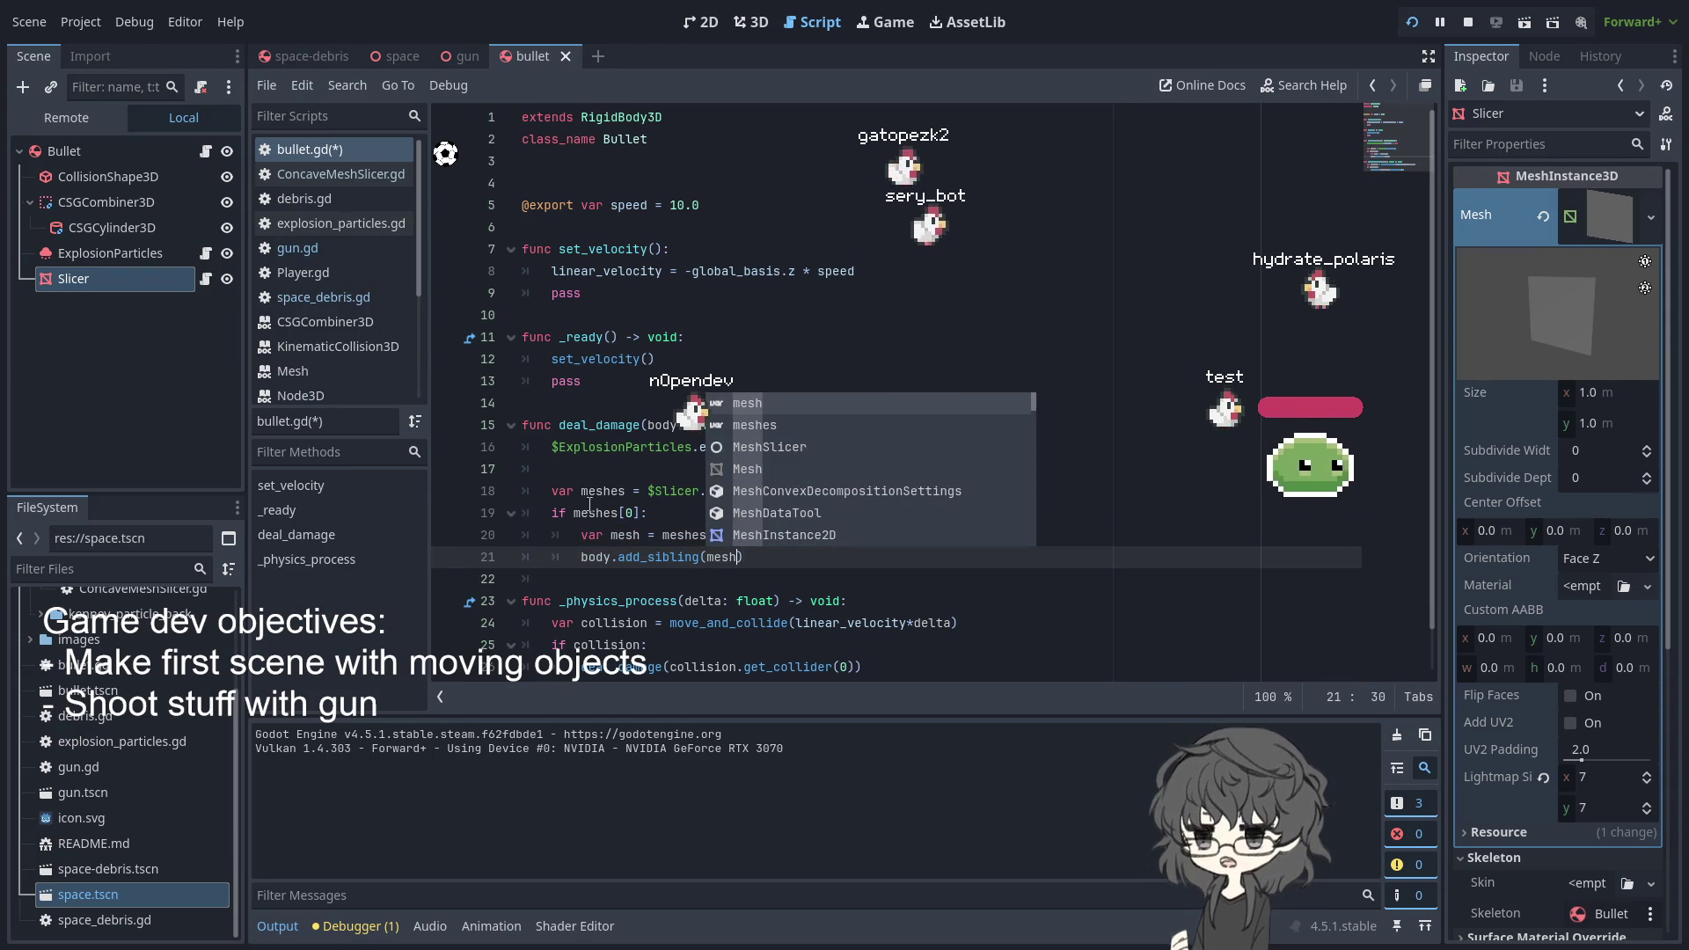
pyautogui.click(585, 462)
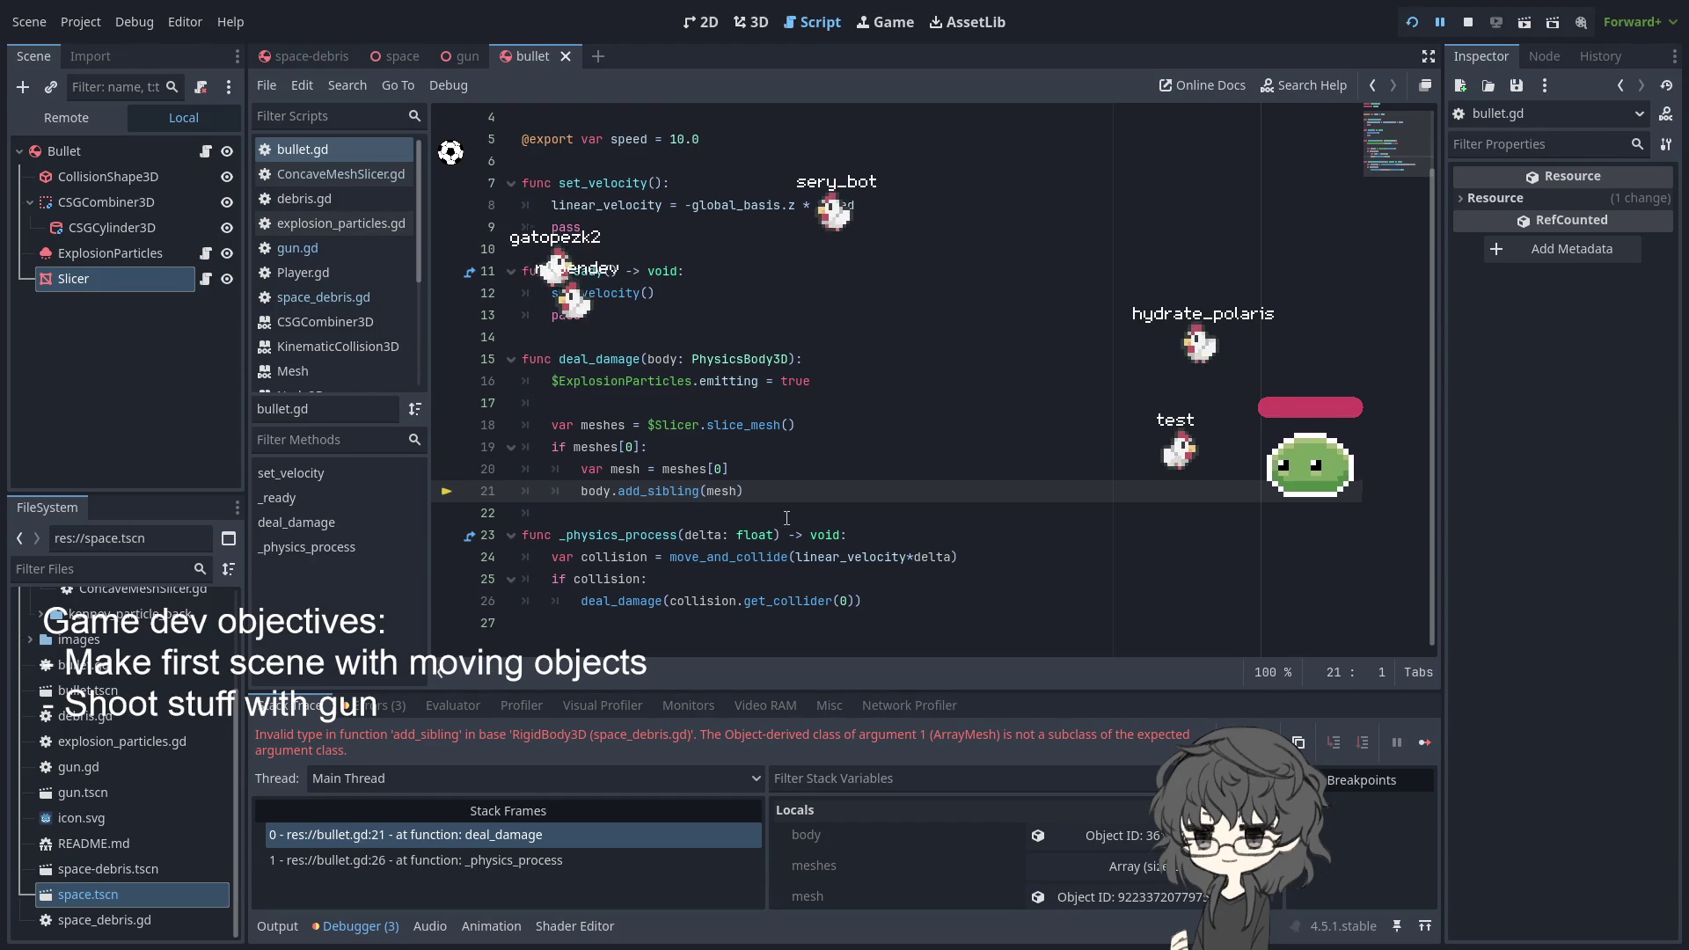
# - Return to the end of the 'var mesh = meshes[0]' line after the ArrayMesh error
pyautogui.click(774, 466)
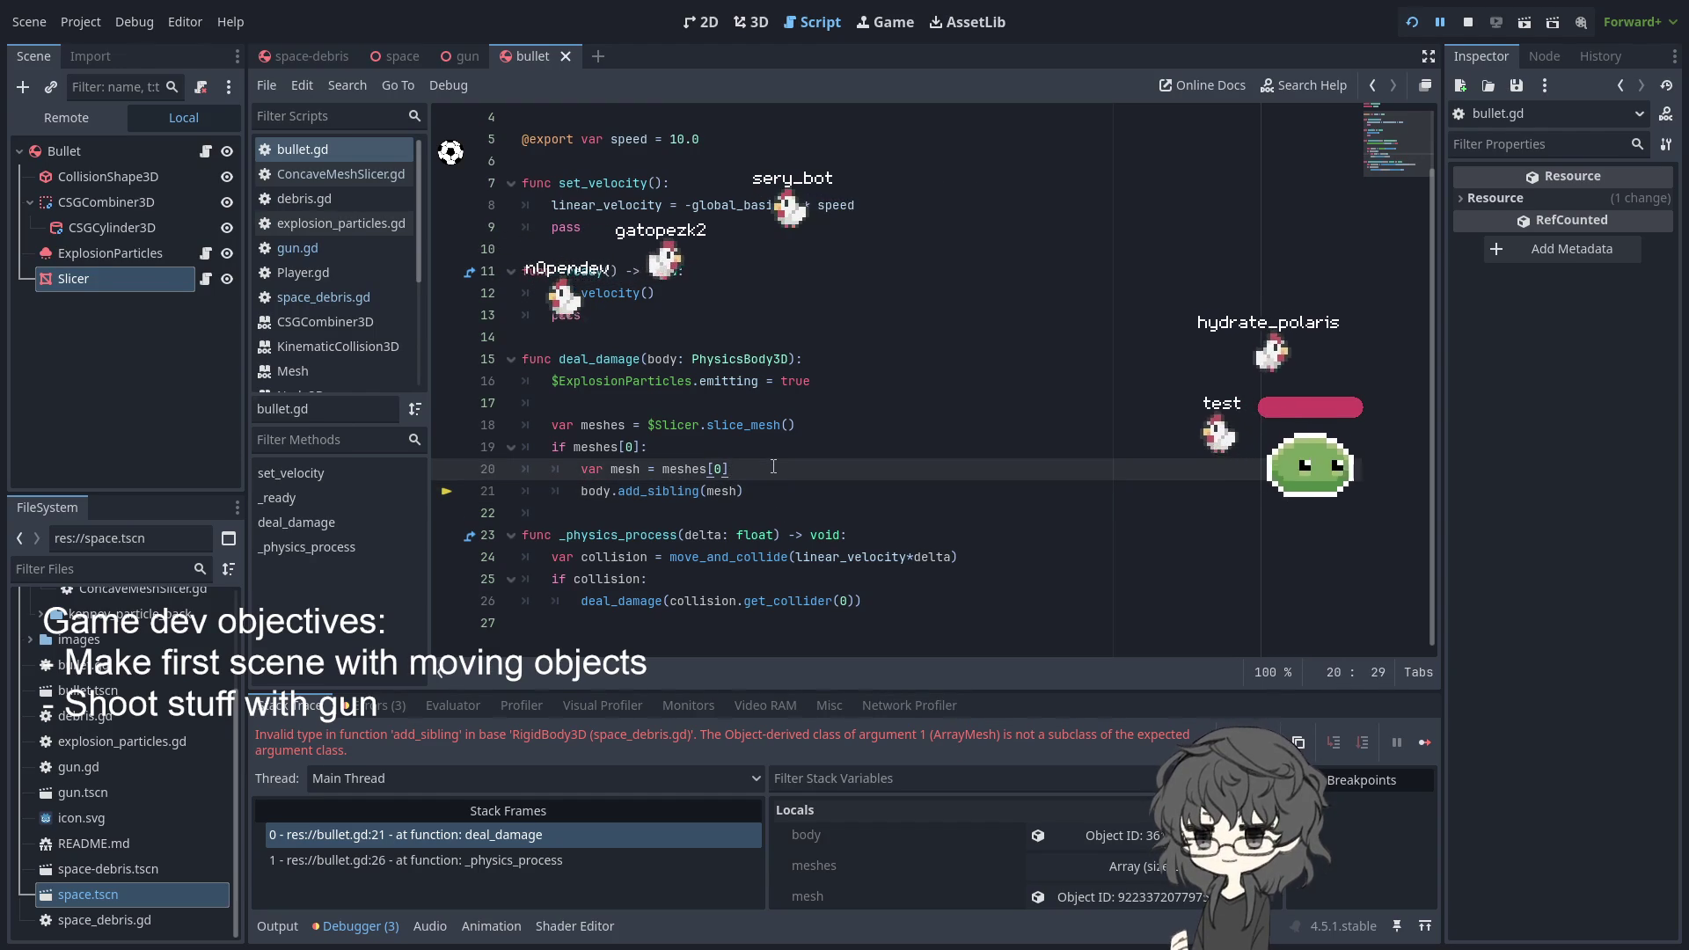
# - Add a line declaring 'var csg = CSGMesh3D.new()' below the mesh assignment
pyautogui.press('Return')
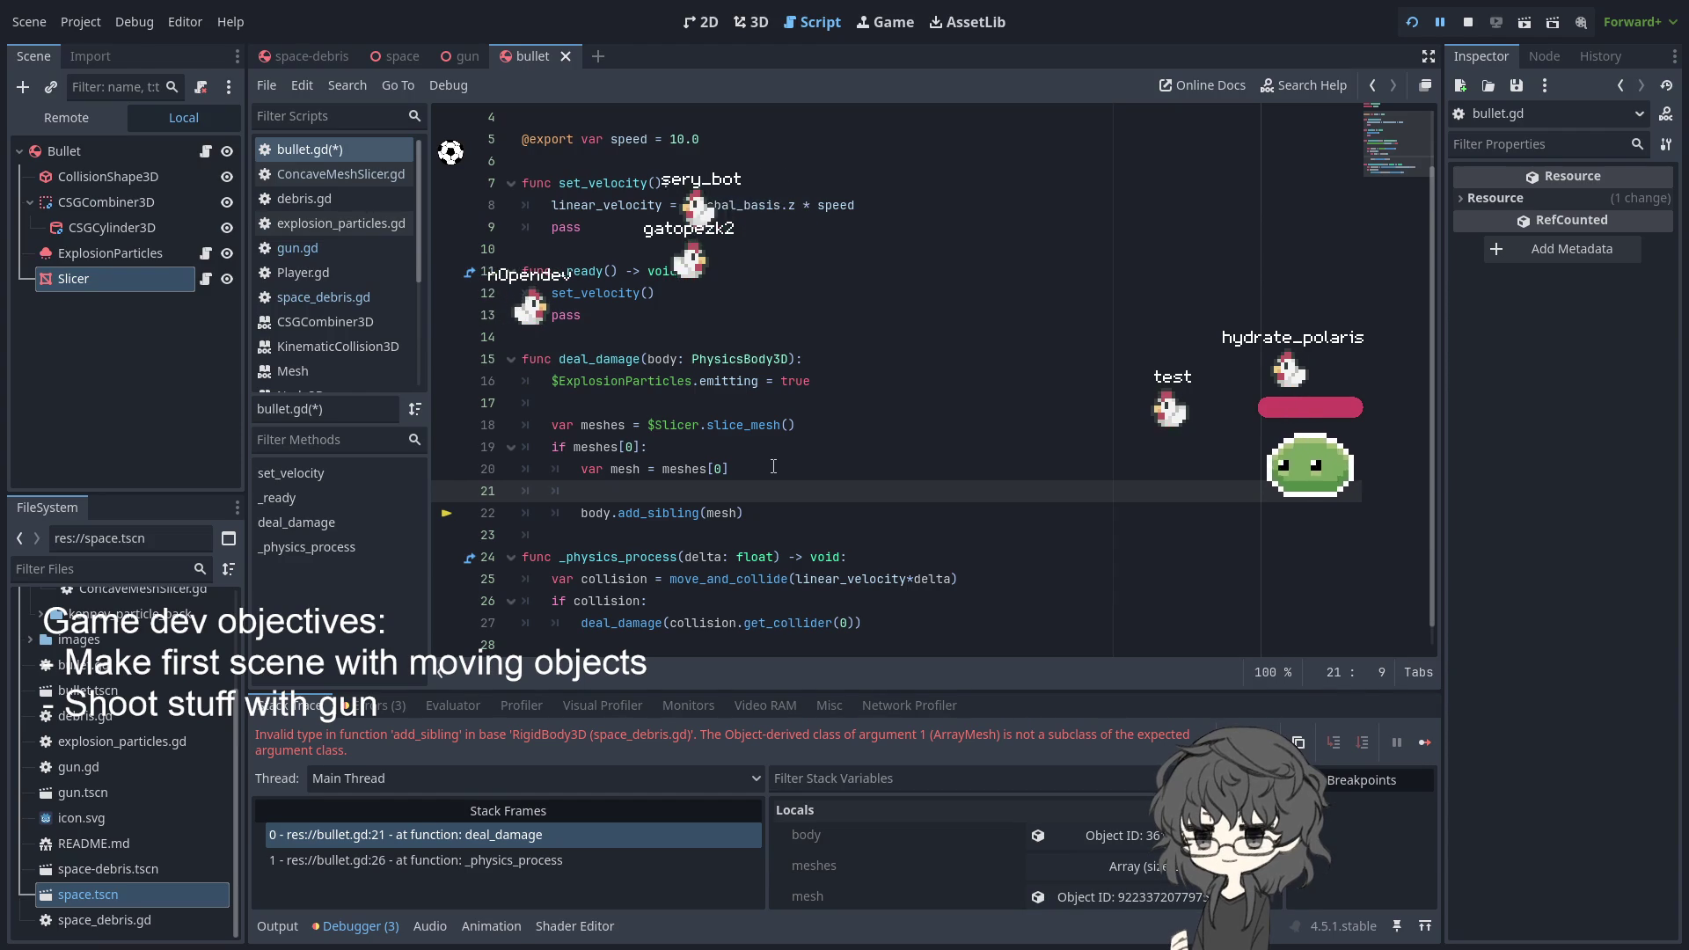
pyautogui.write('CSG')
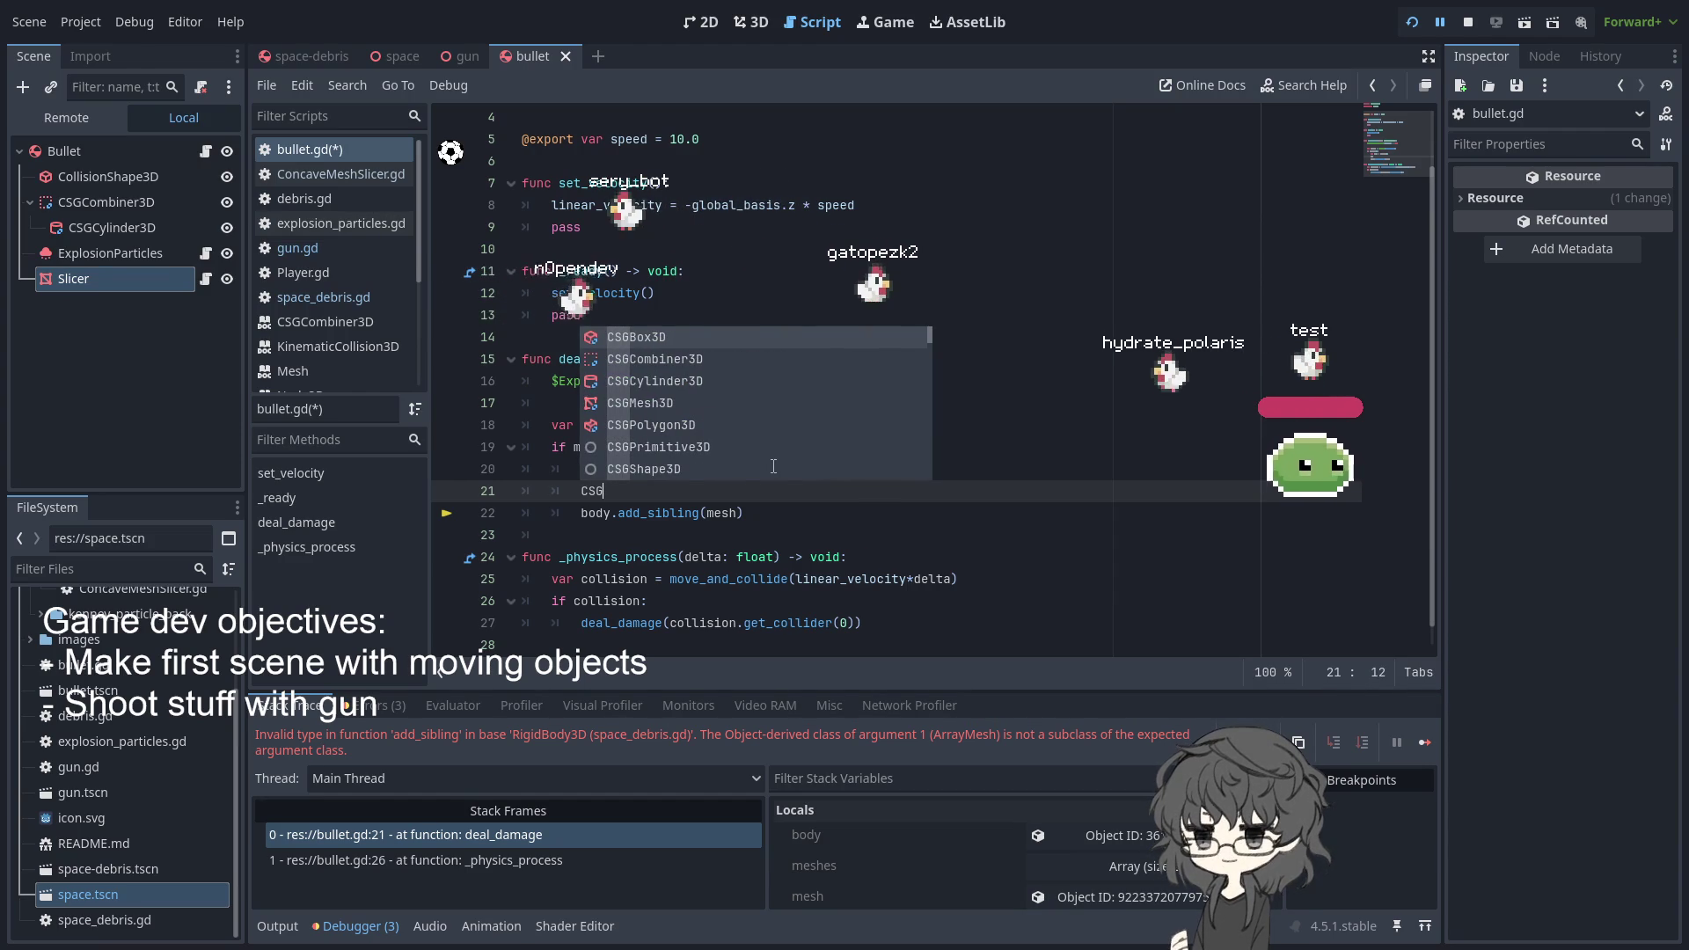
pyautogui.write('B')
pyautogui.press('BackSpace')
pyautogui.write('M')
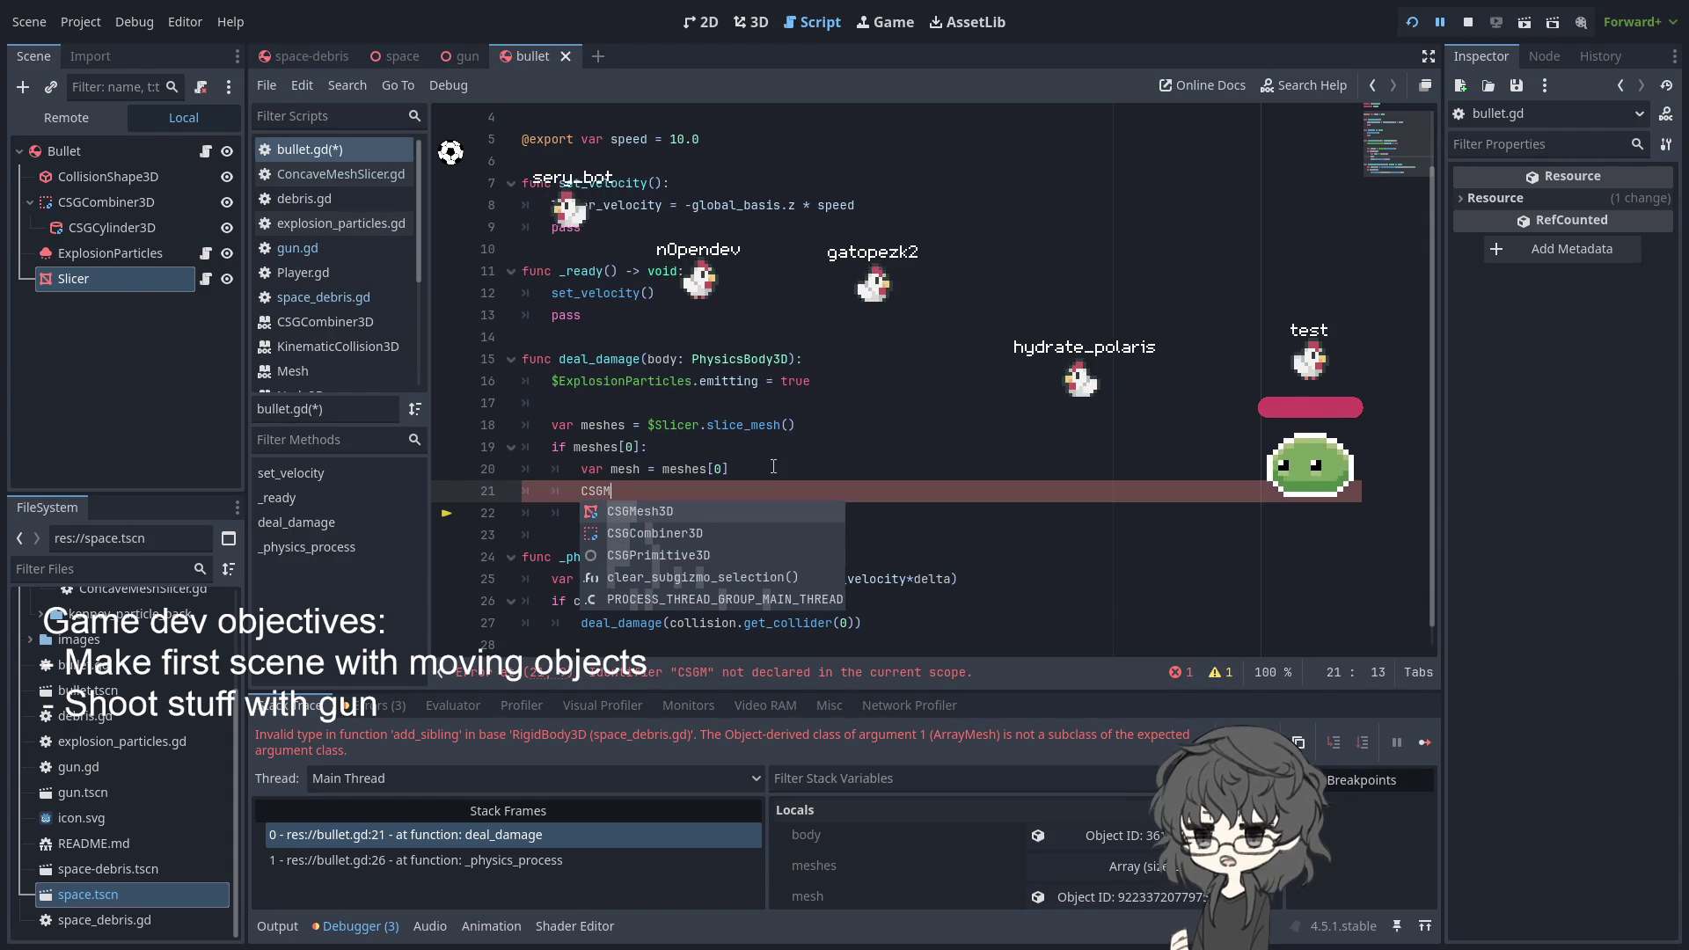
pyautogui.press('Return')
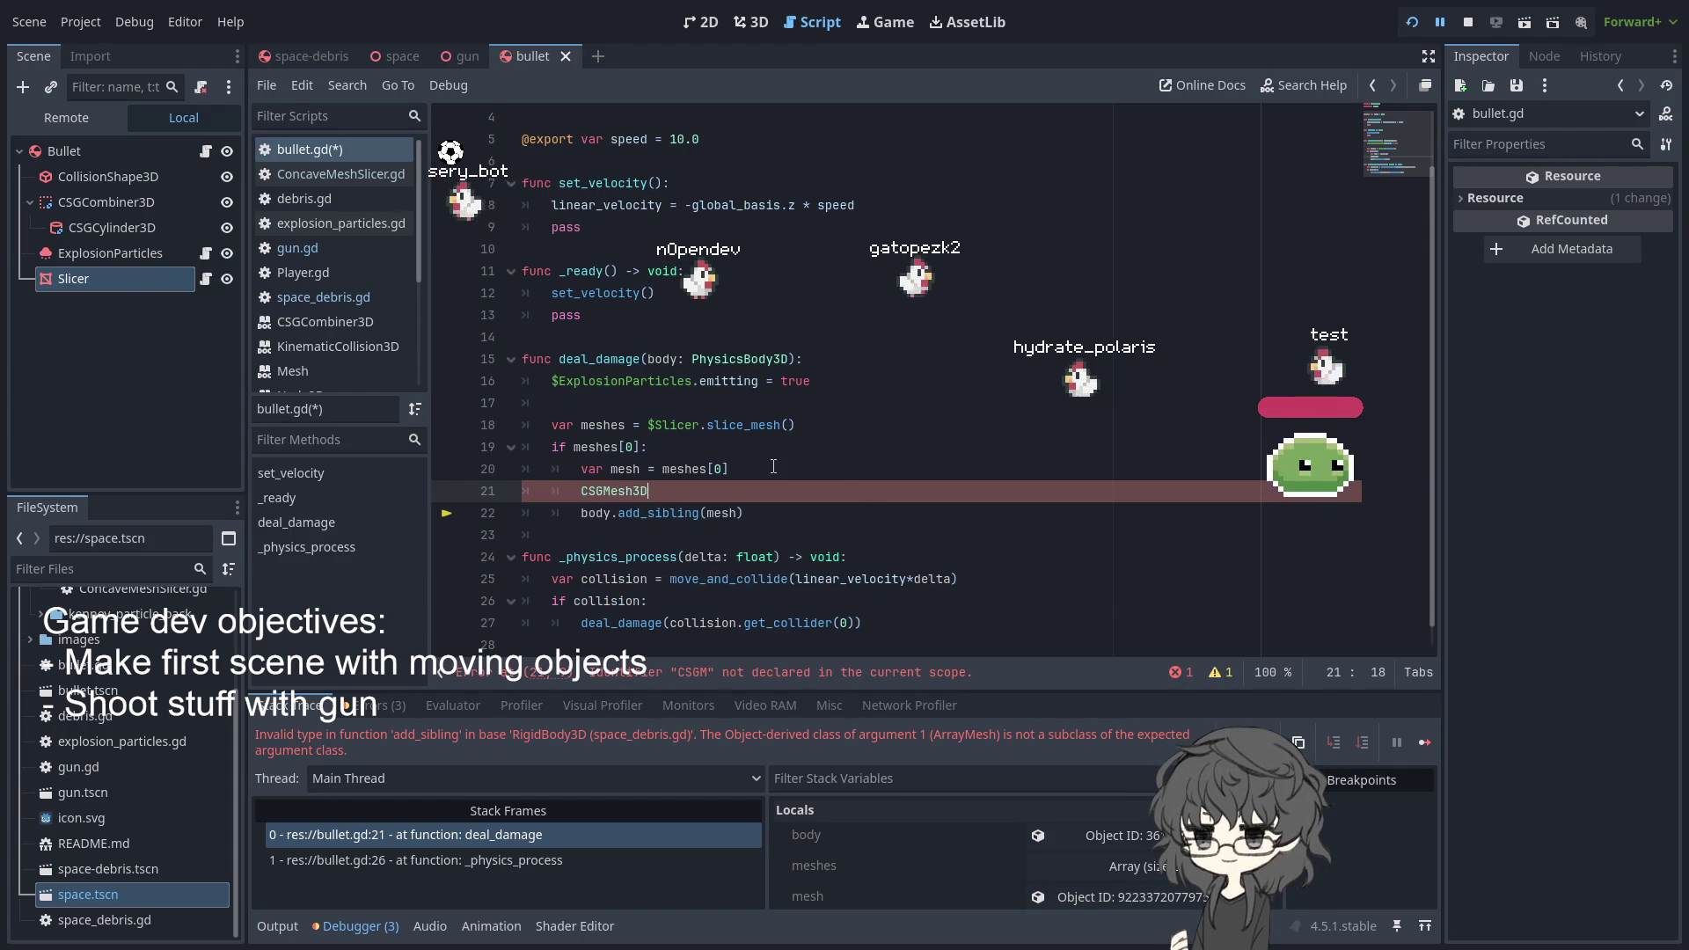
pyautogui.write('.n')
pyautogui.press('Return')
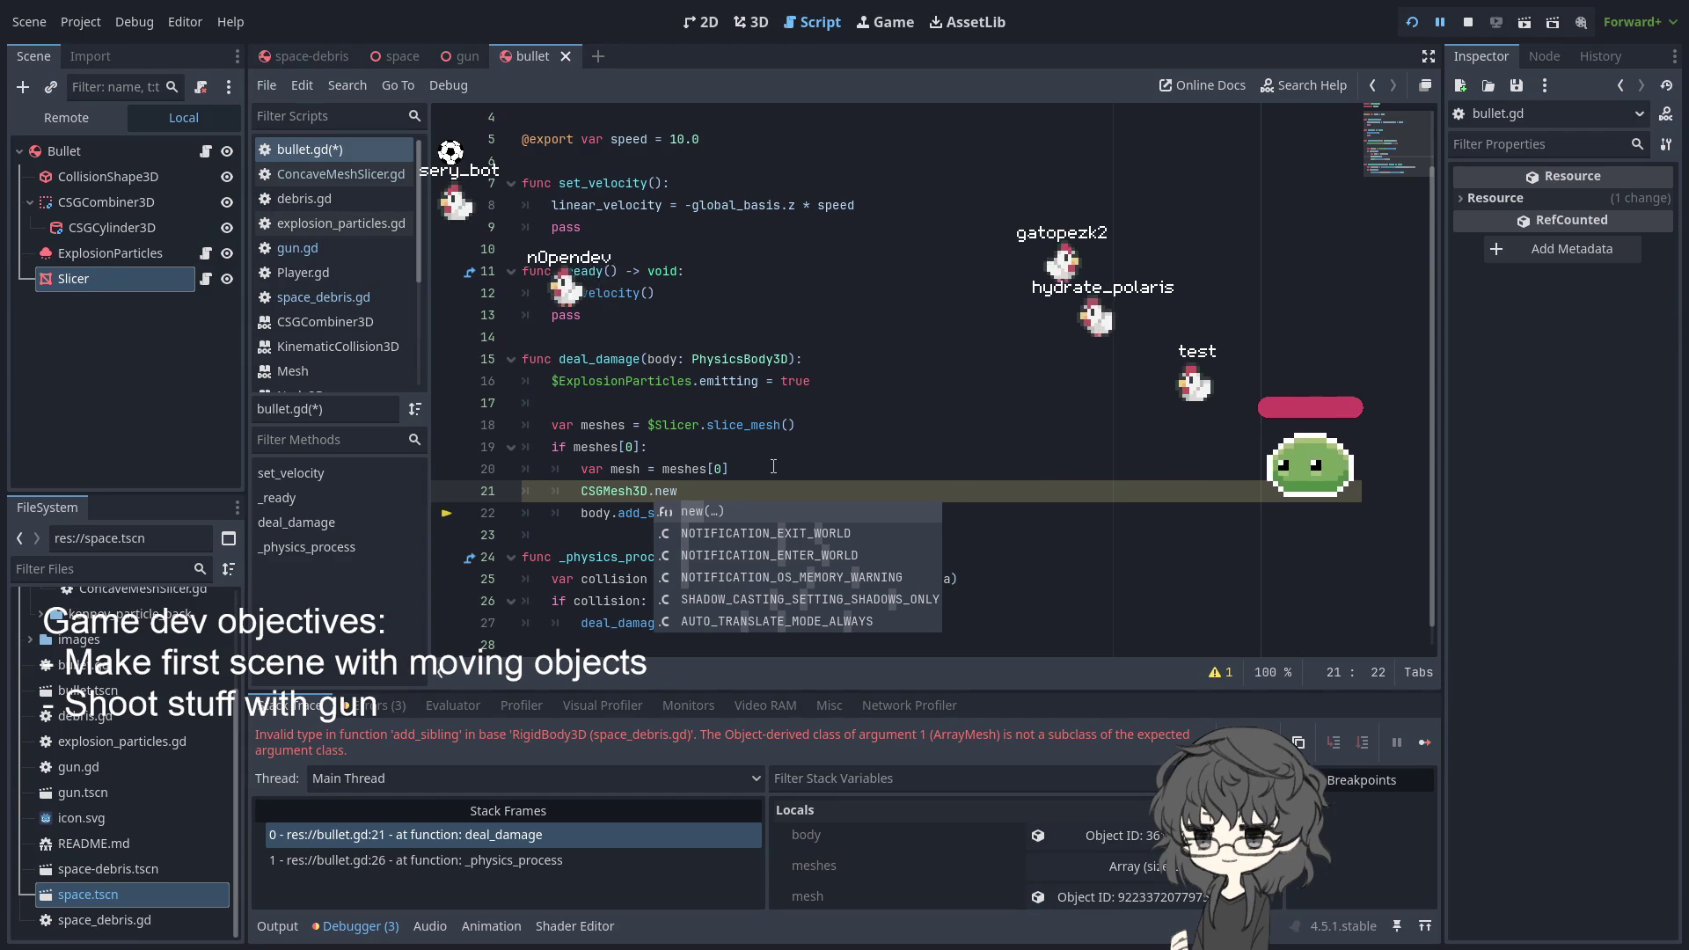
pyautogui.press('Left')
pyautogui.press('Left')
pyautogui.press('Left')
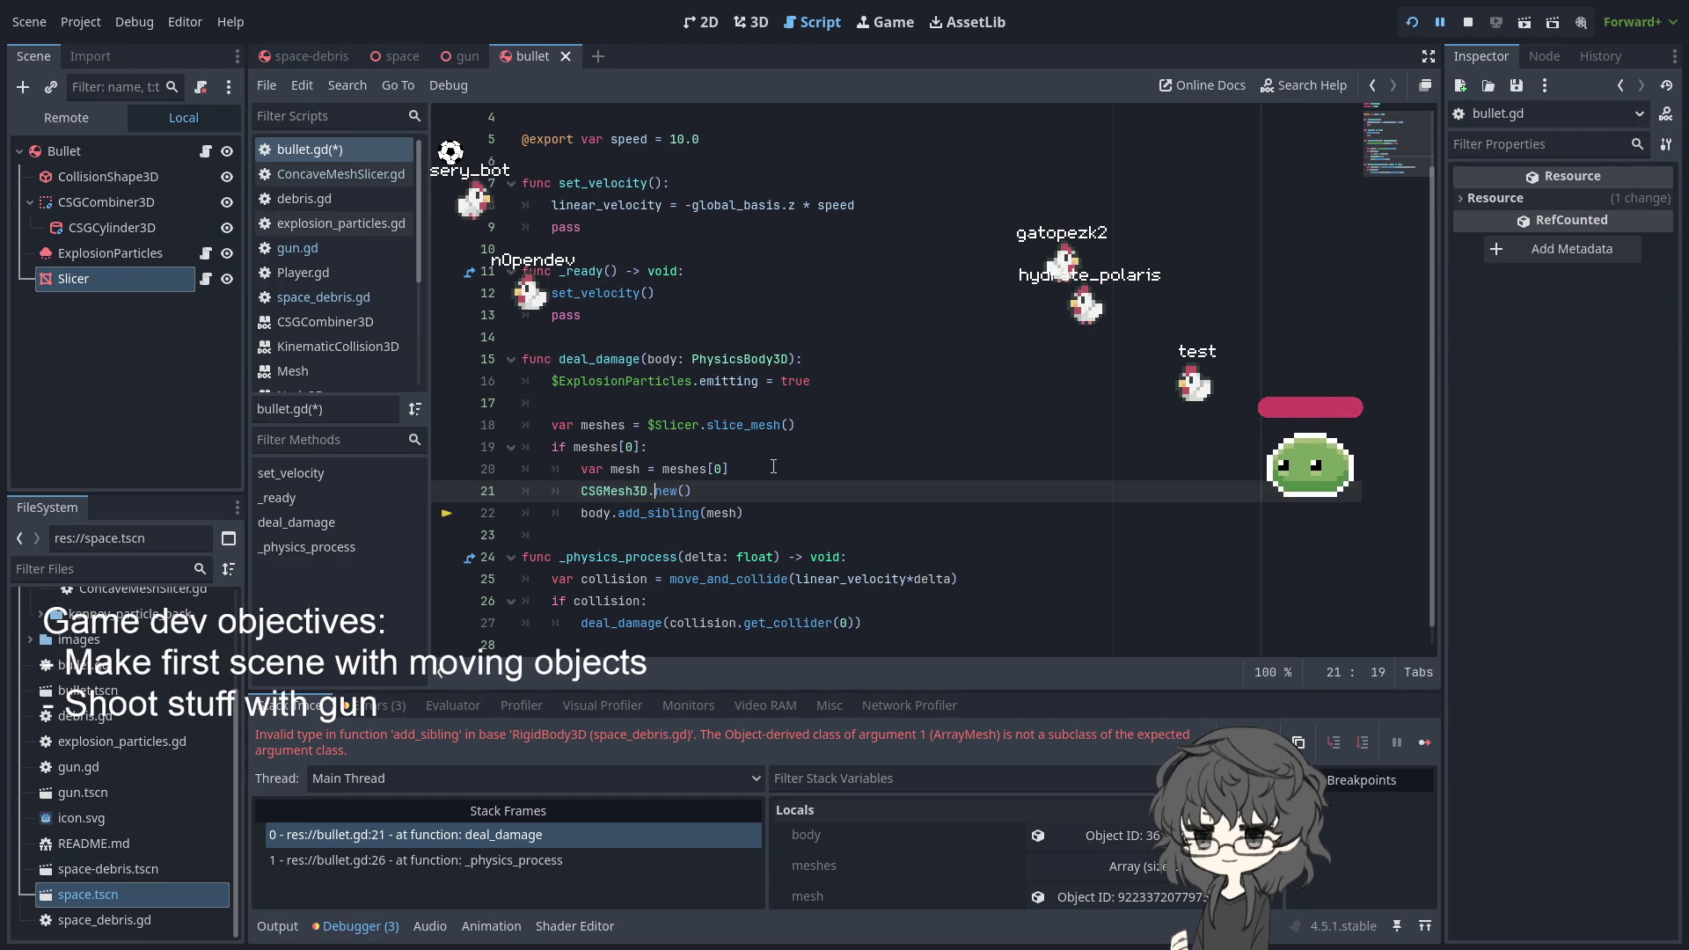
pyautogui.write('csg =')
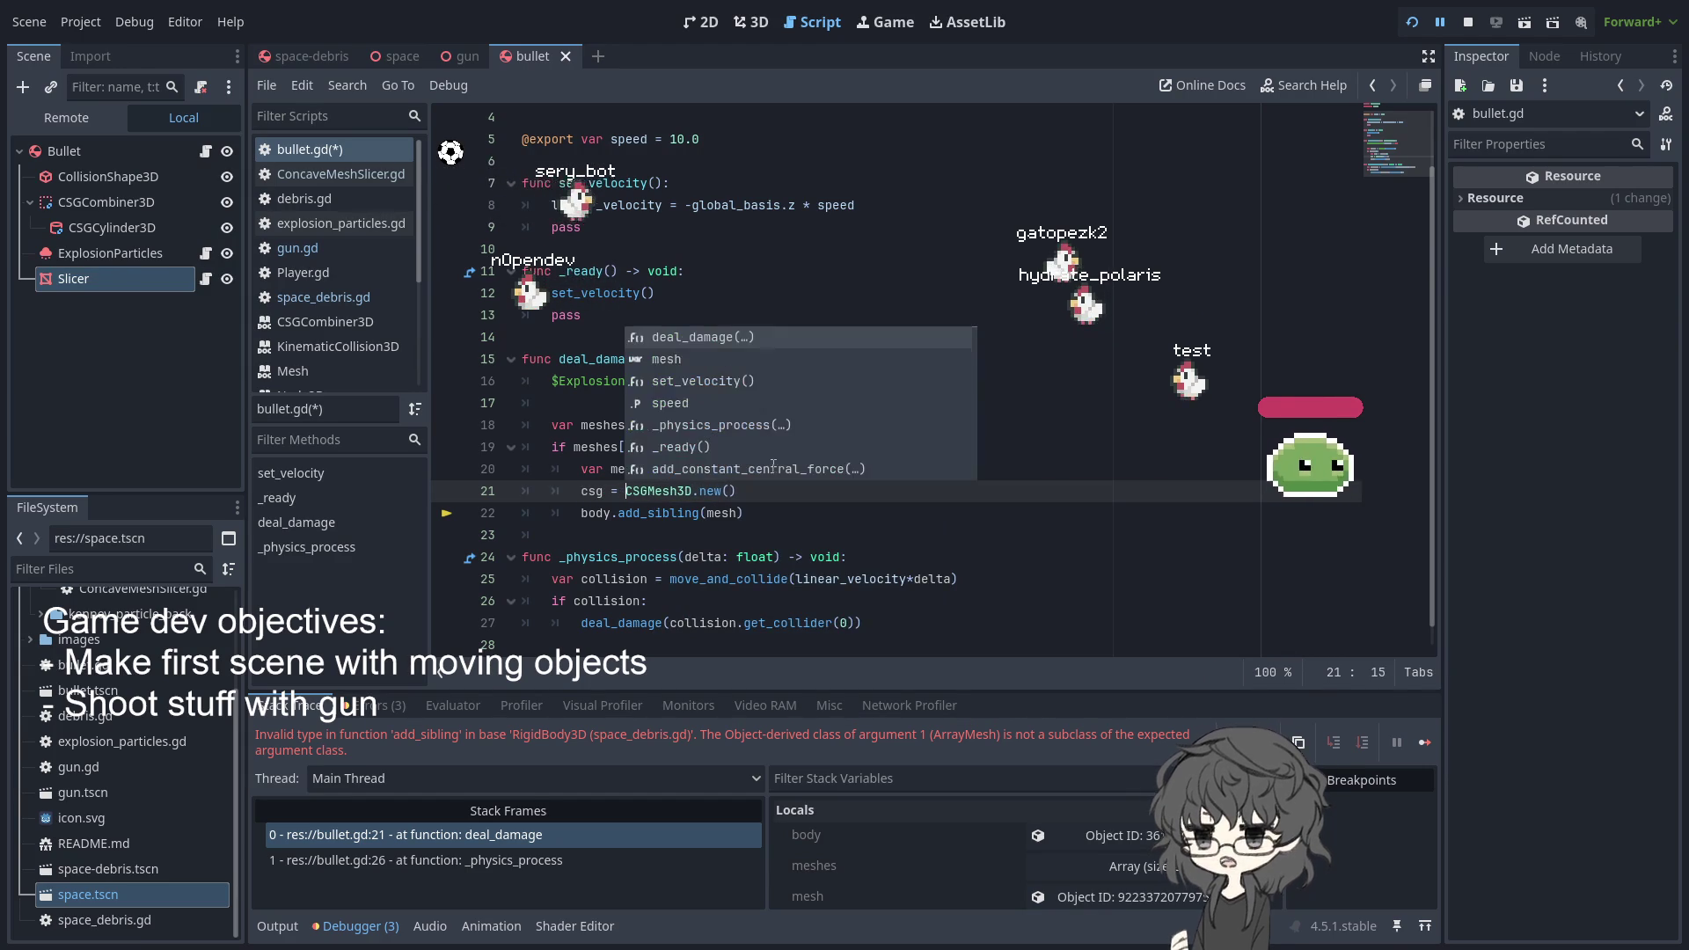
pyautogui.press('End')
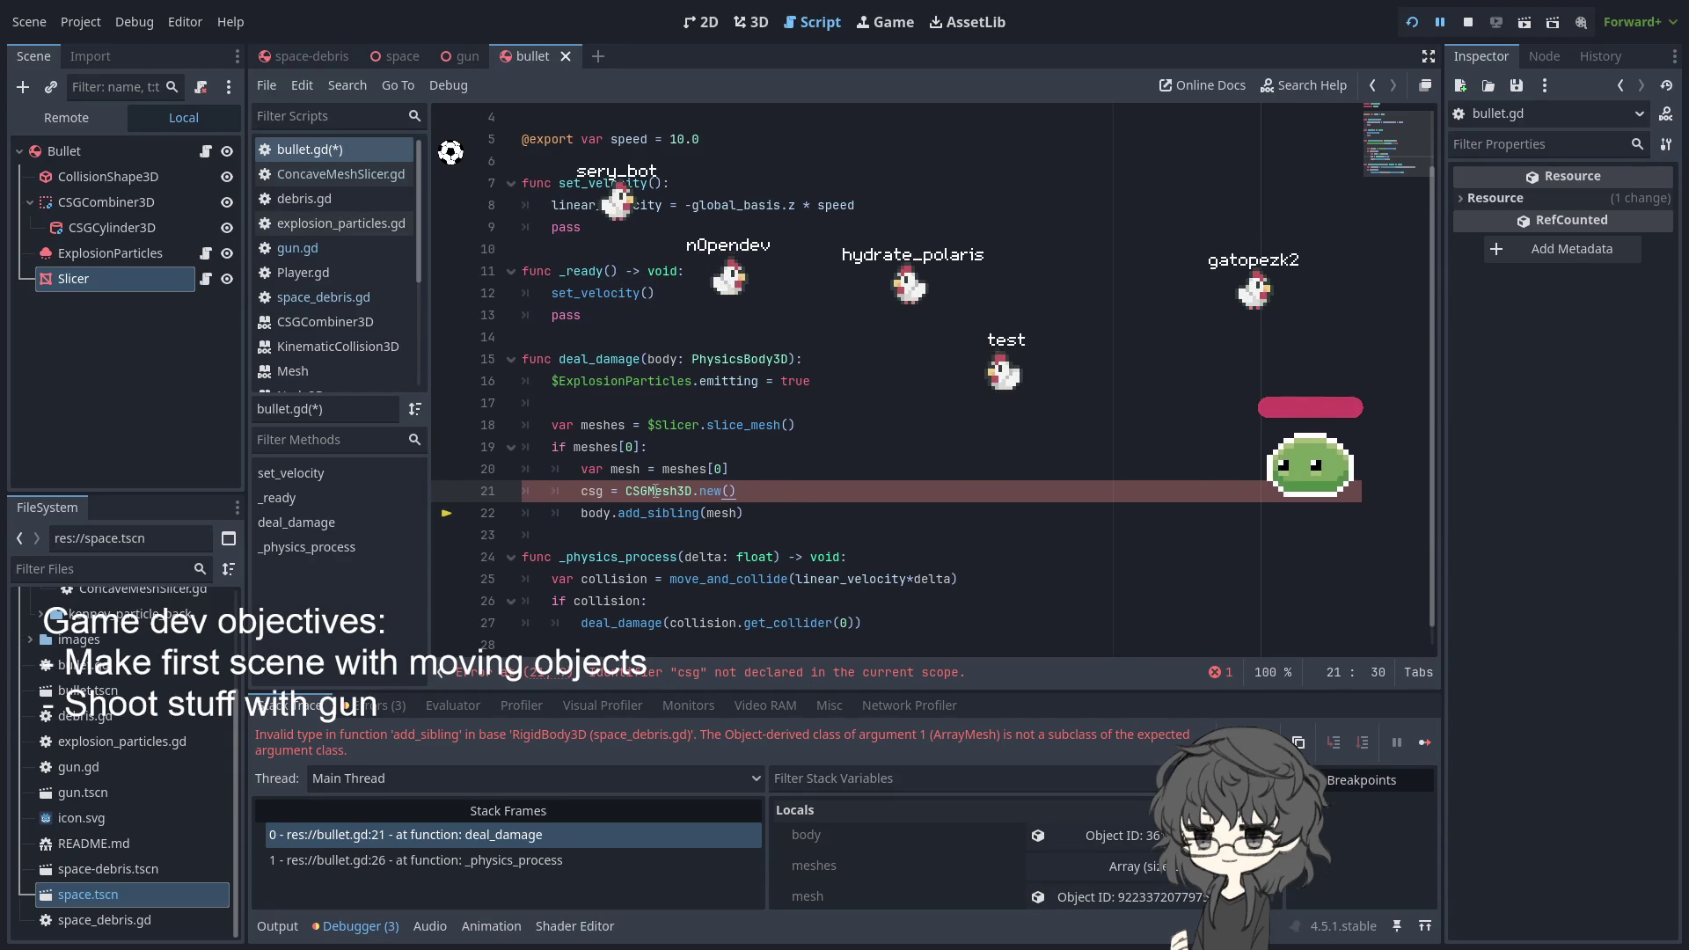
pyautogui.press('Left')
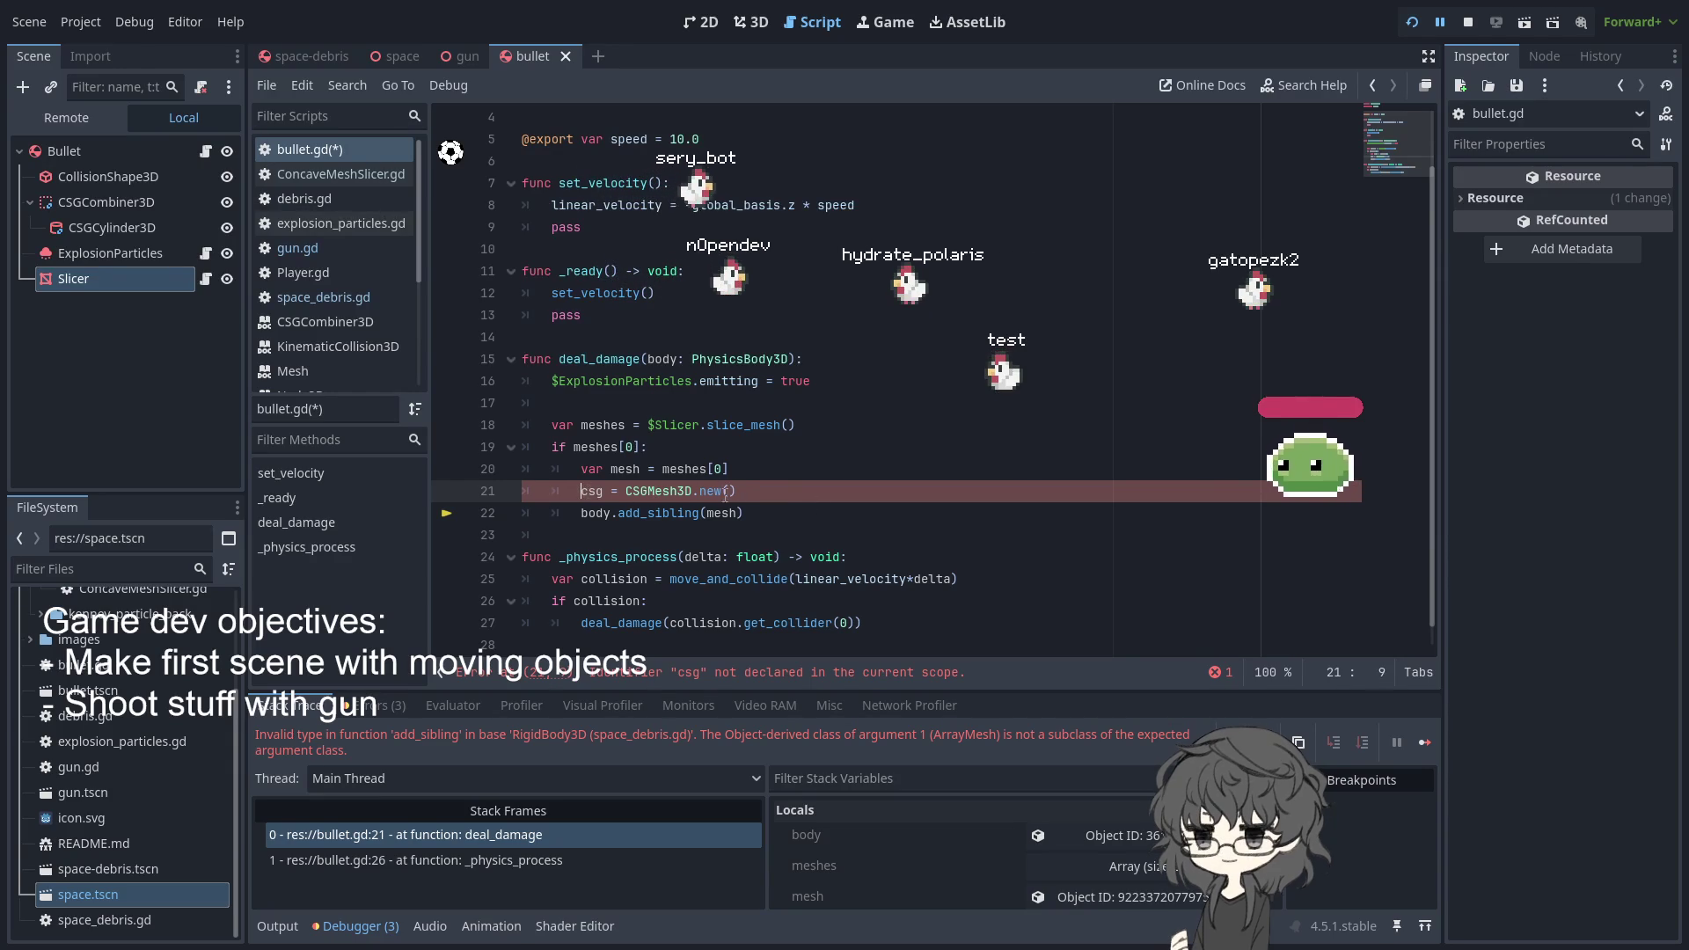
pyautogui.write('var')
# - Assign the sliced mesh to the new node with 'csg.mesh = mesh'
pyautogui.click(787, 490)
pyautogui.press('Return')
pyautogui.write('cs')
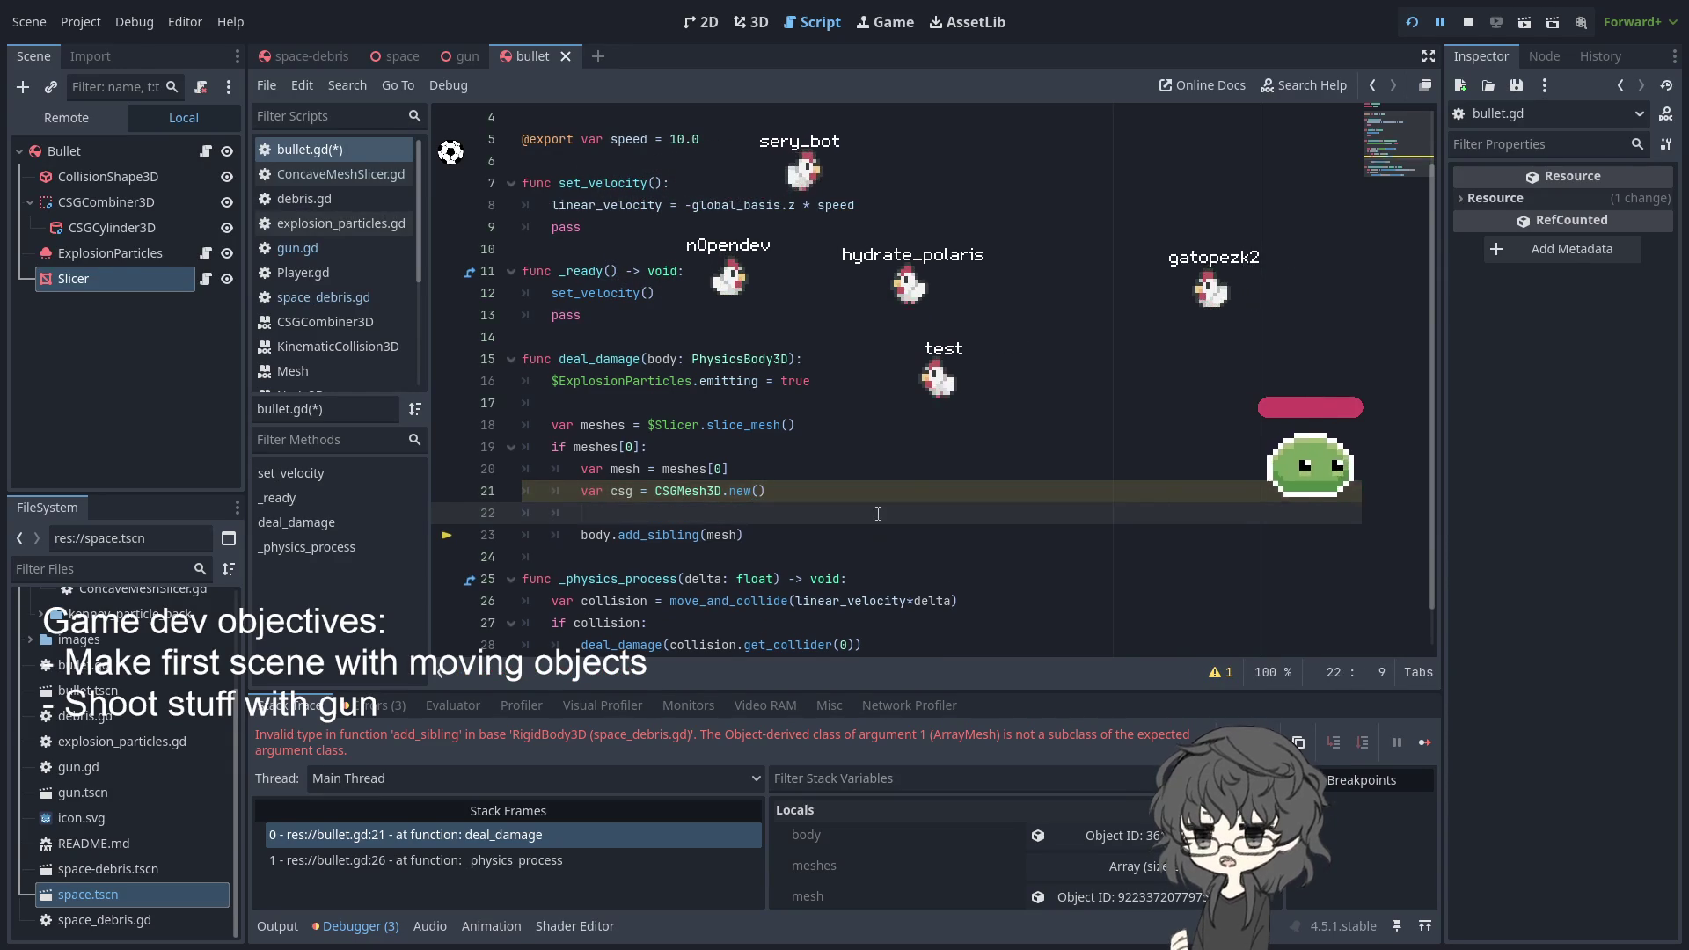
pyautogui.write('g.')
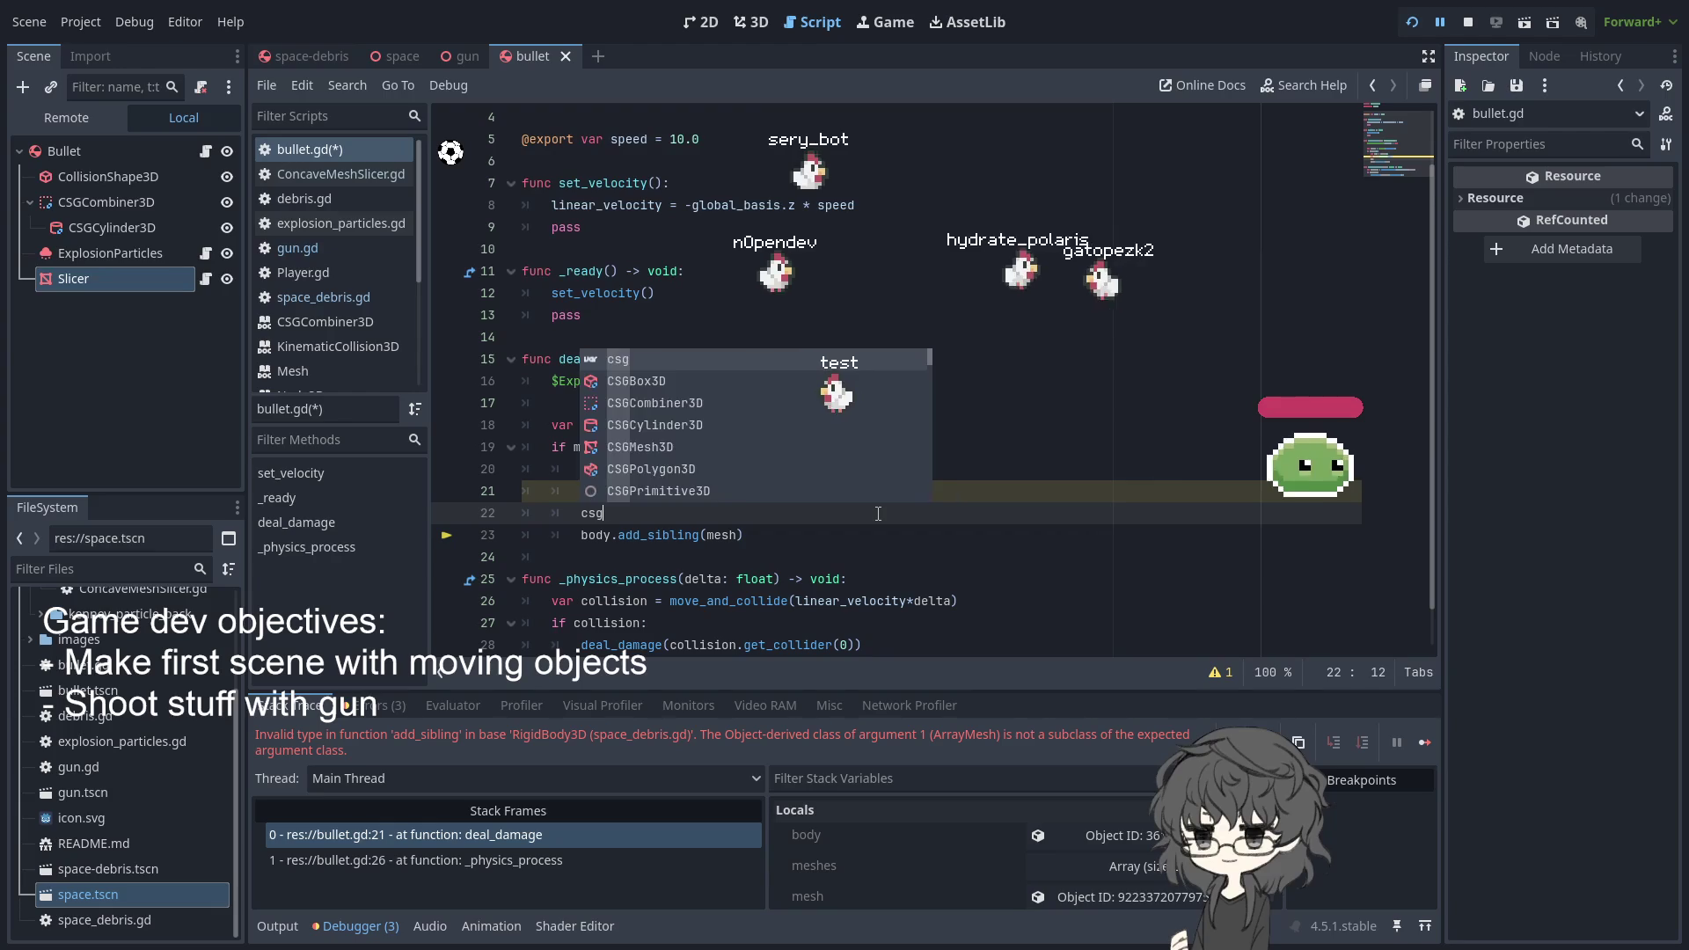
pyautogui.press('Down')
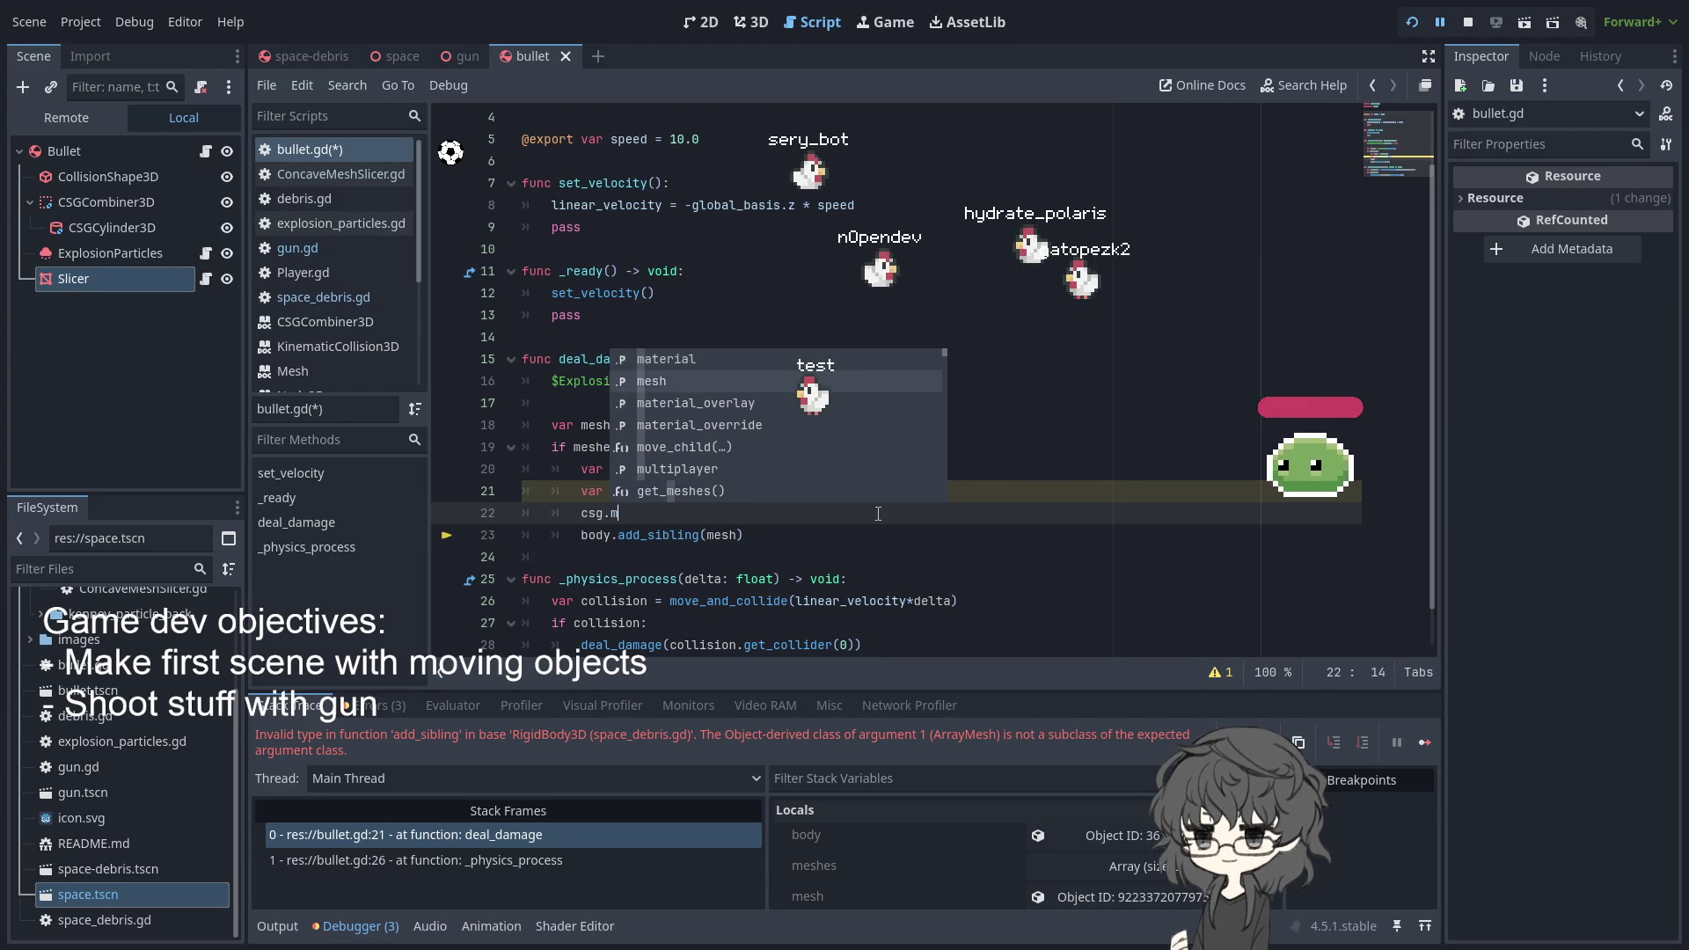
pyautogui.press('Return')
pyautogui.write('= ')
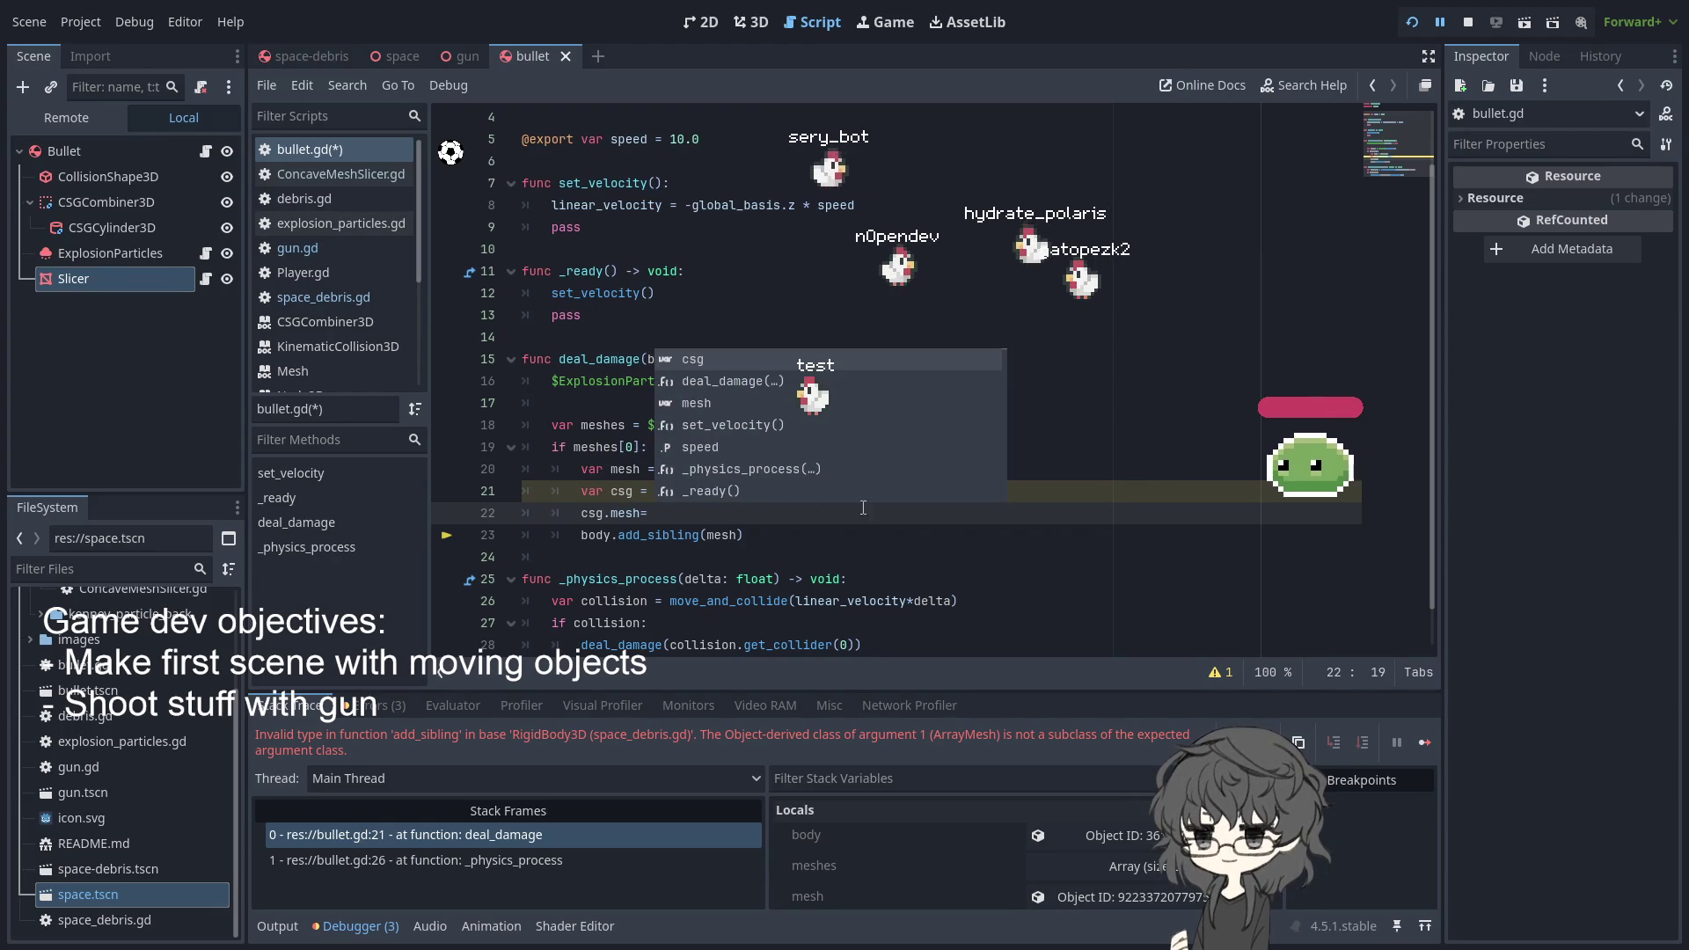
pyautogui.write('mesh')
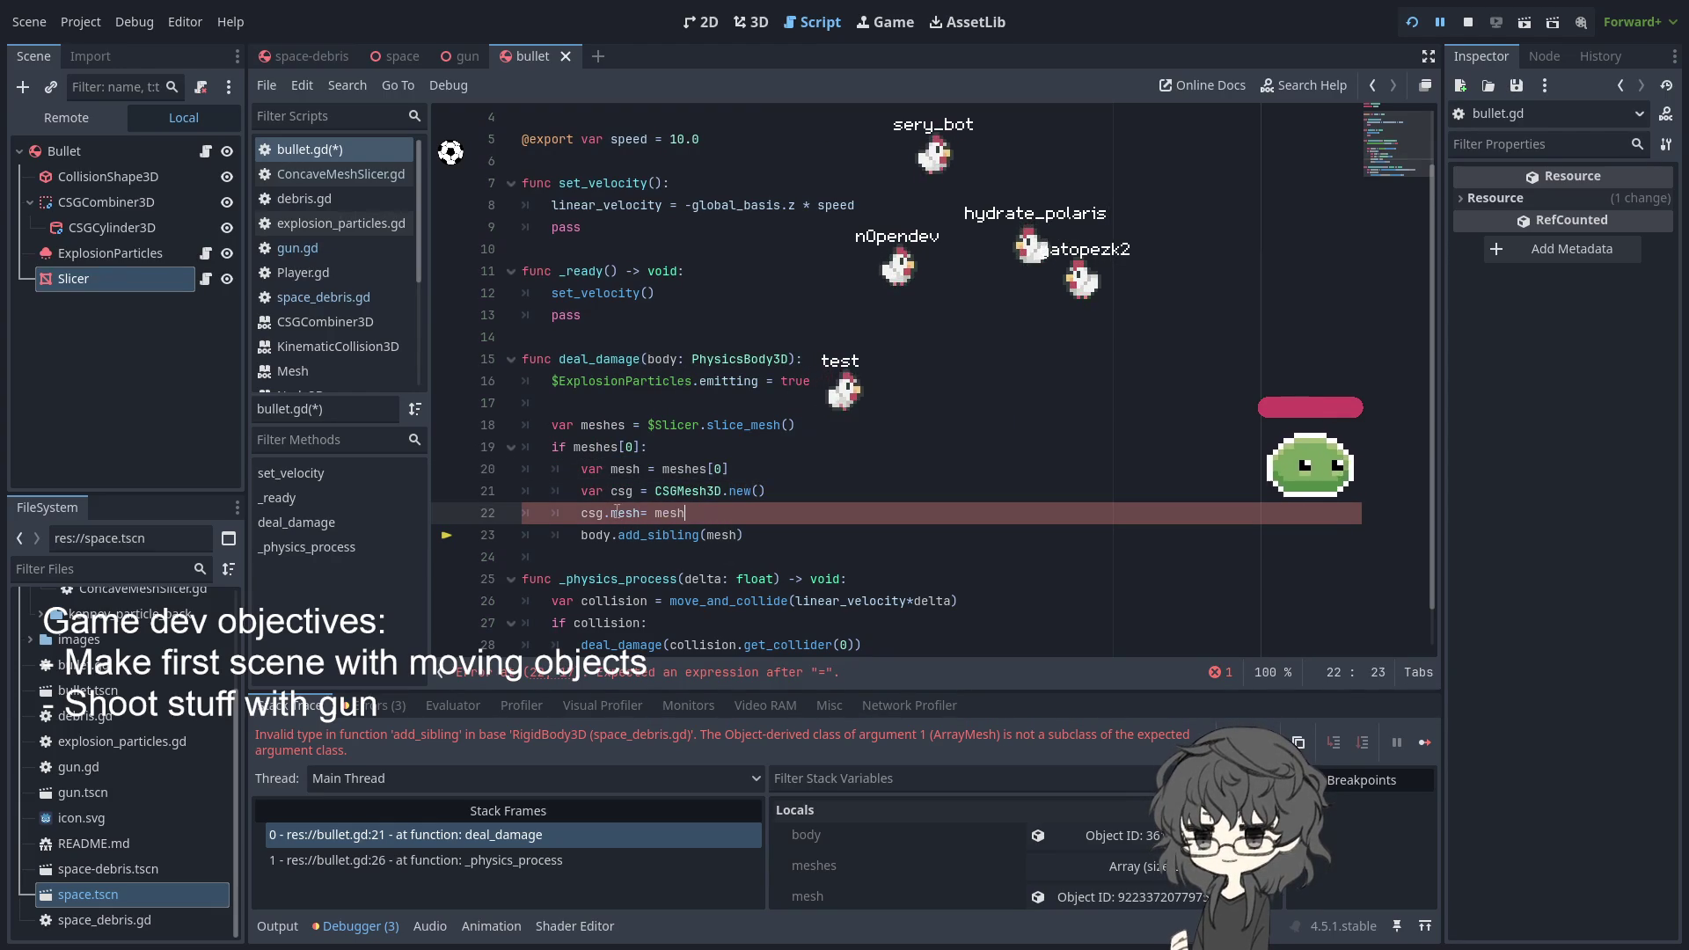
pyautogui.click(589, 513)
# - Change the add_sibling argument from mesh to csg and run the game
pyautogui.doubleClick(721, 535)
pyautogui.write('csg')
pyautogui.press('Up')
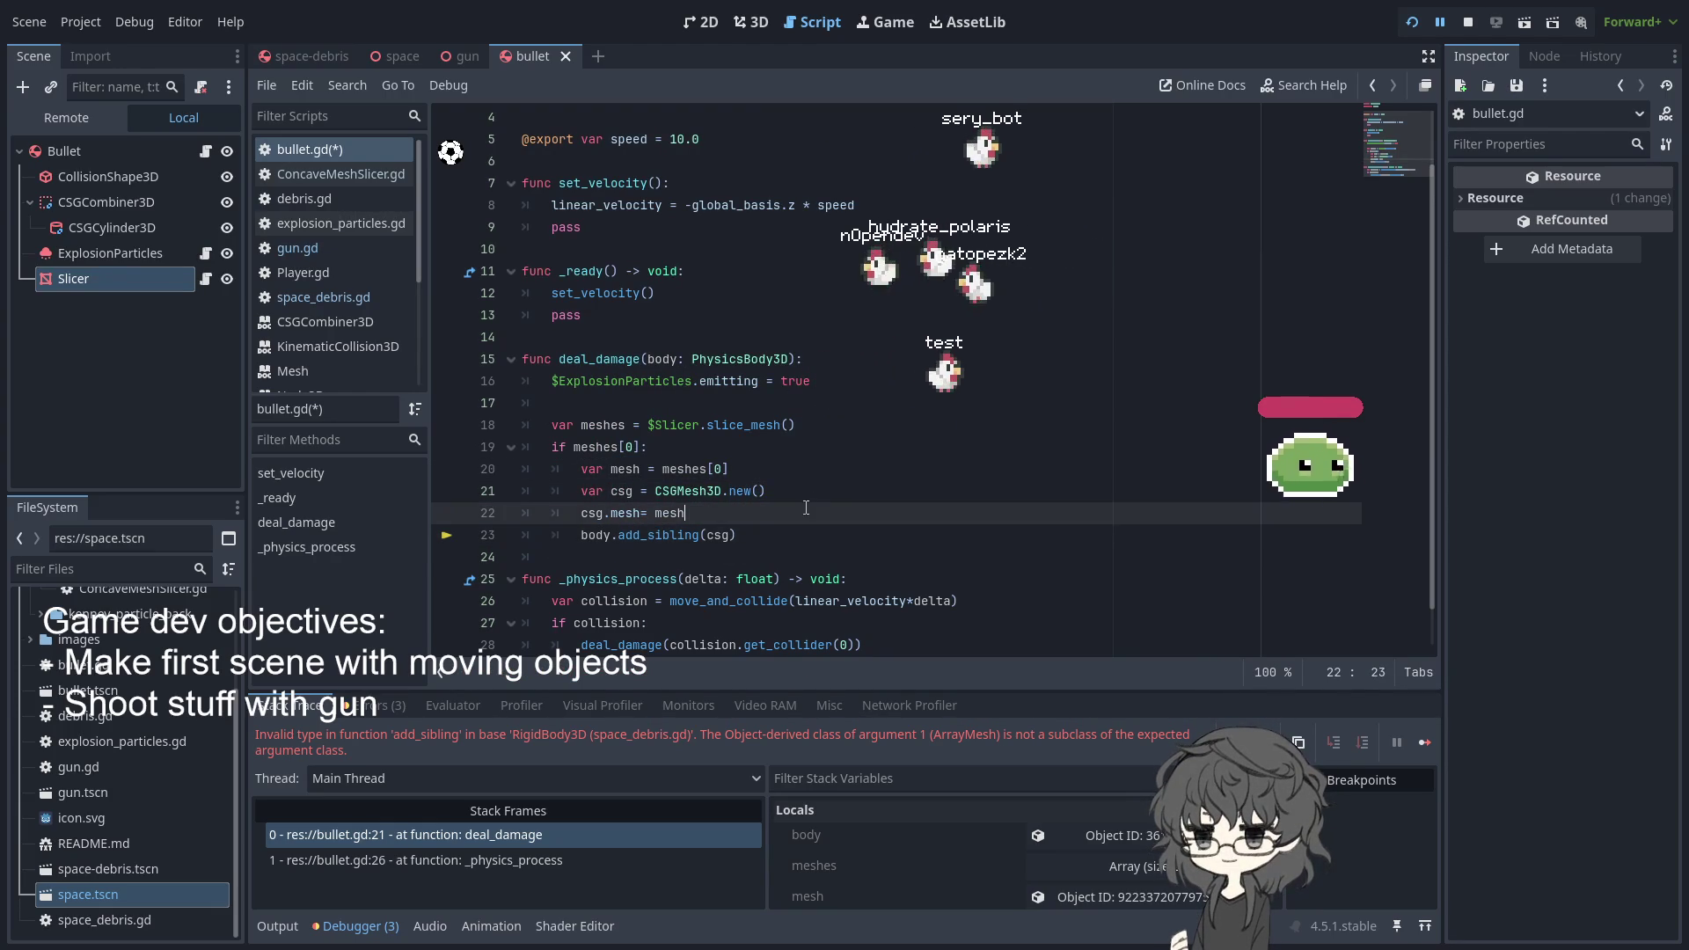
pyautogui.click(1413, 21)
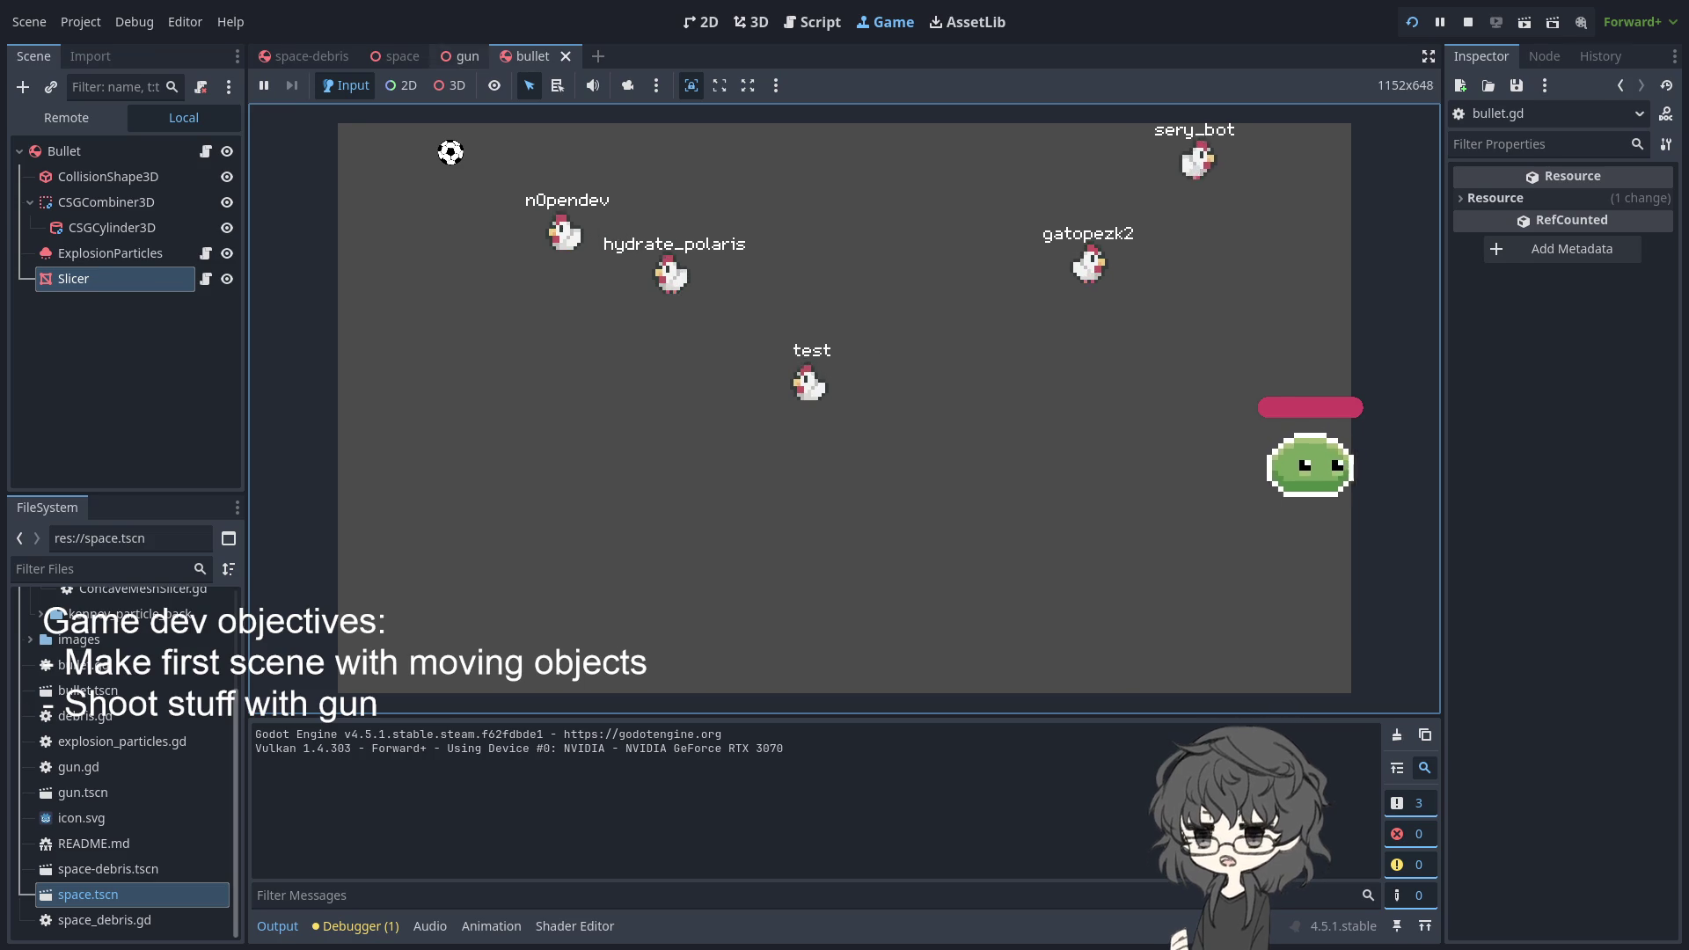
# - Browse the space, gun and bullet scene tabs, settle on space-debris, and focus the game view
pyautogui.click(461, 56)
pyautogui.click(404, 61)
pyautogui.click(528, 57)
pyautogui.click(301, 62)
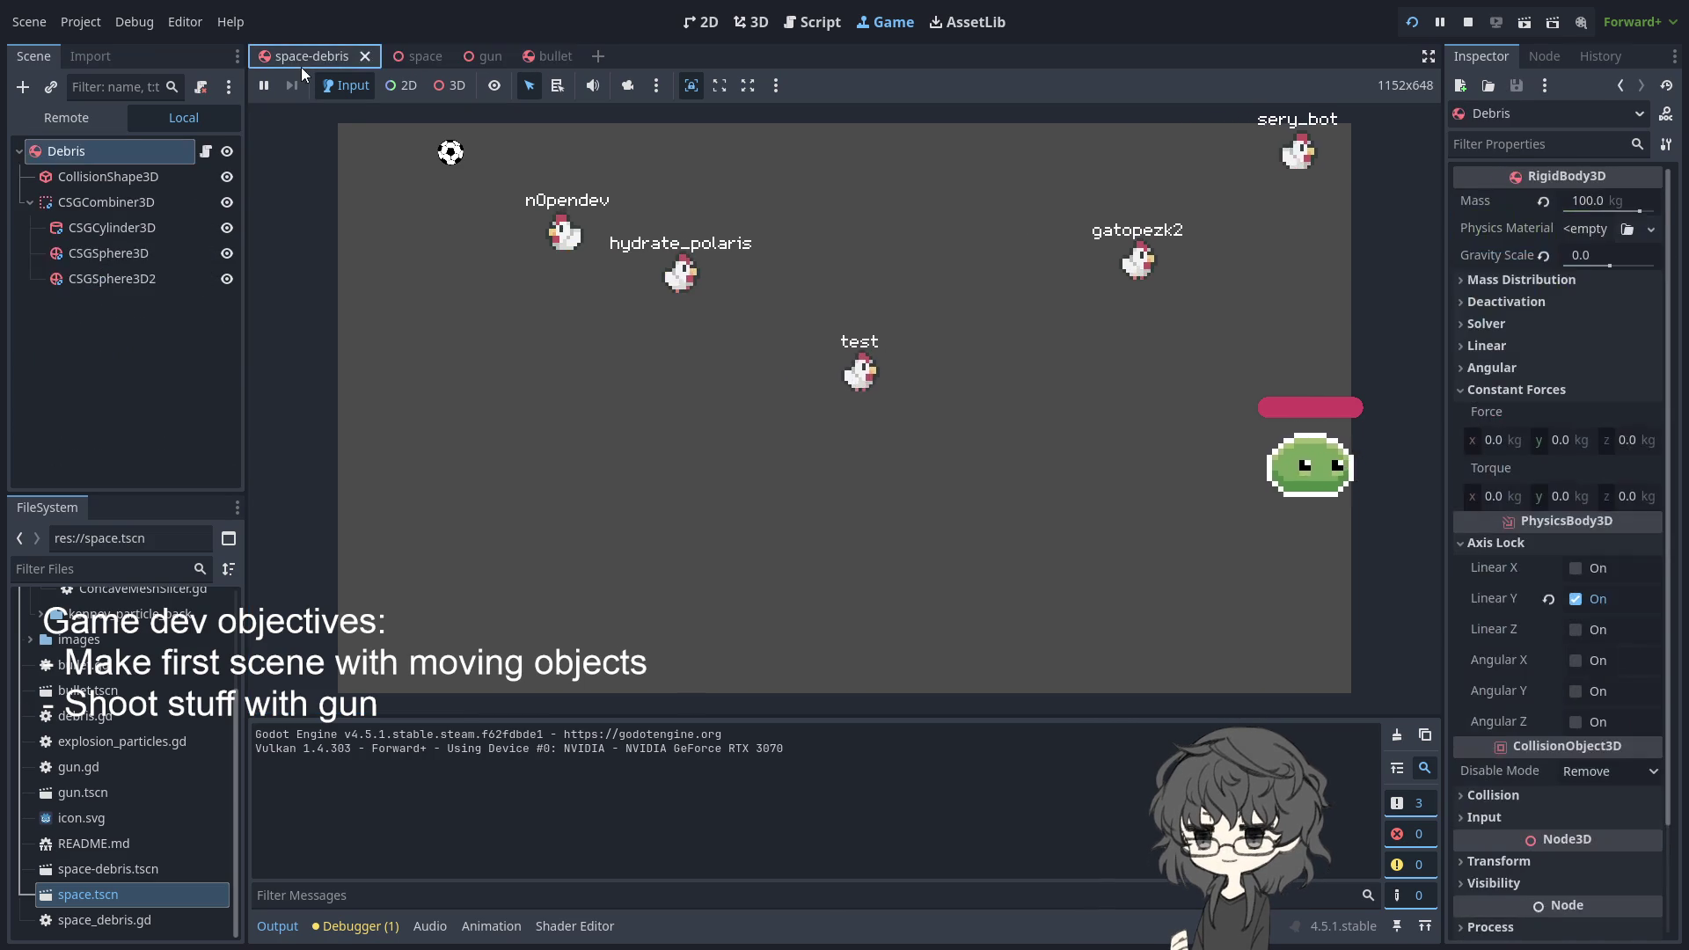
pyautogui.click(441, 61)
pyautogui.click(465, 58)
pyautogui.click(545, 55)
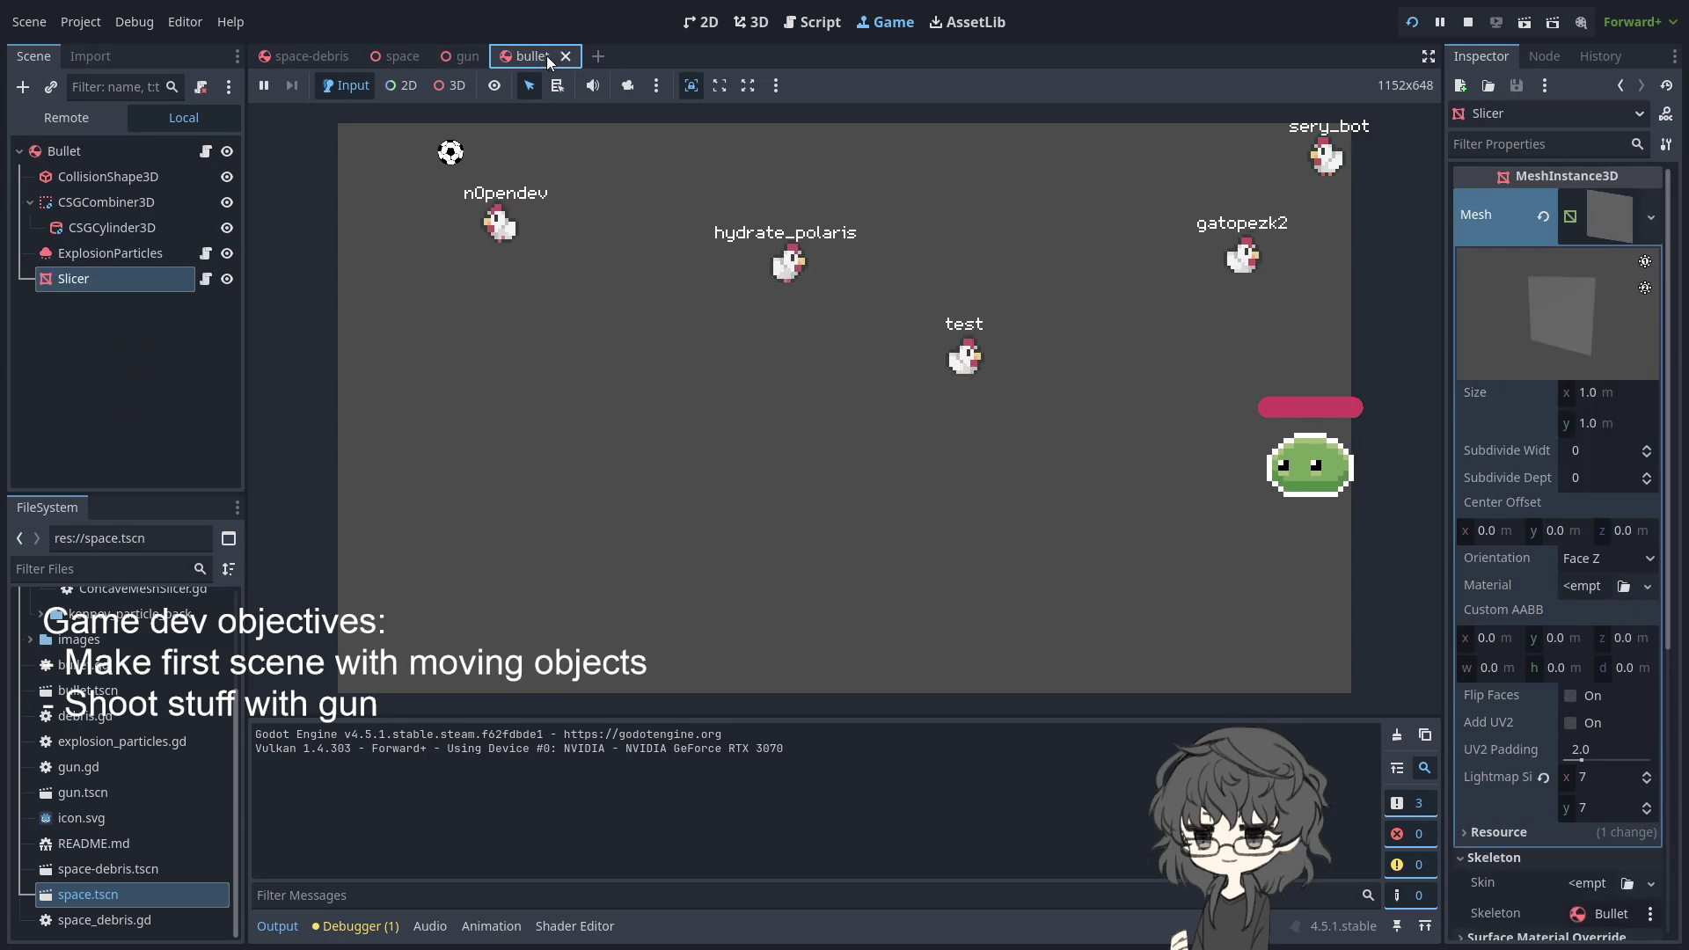
pyautogui.click(387, 56)
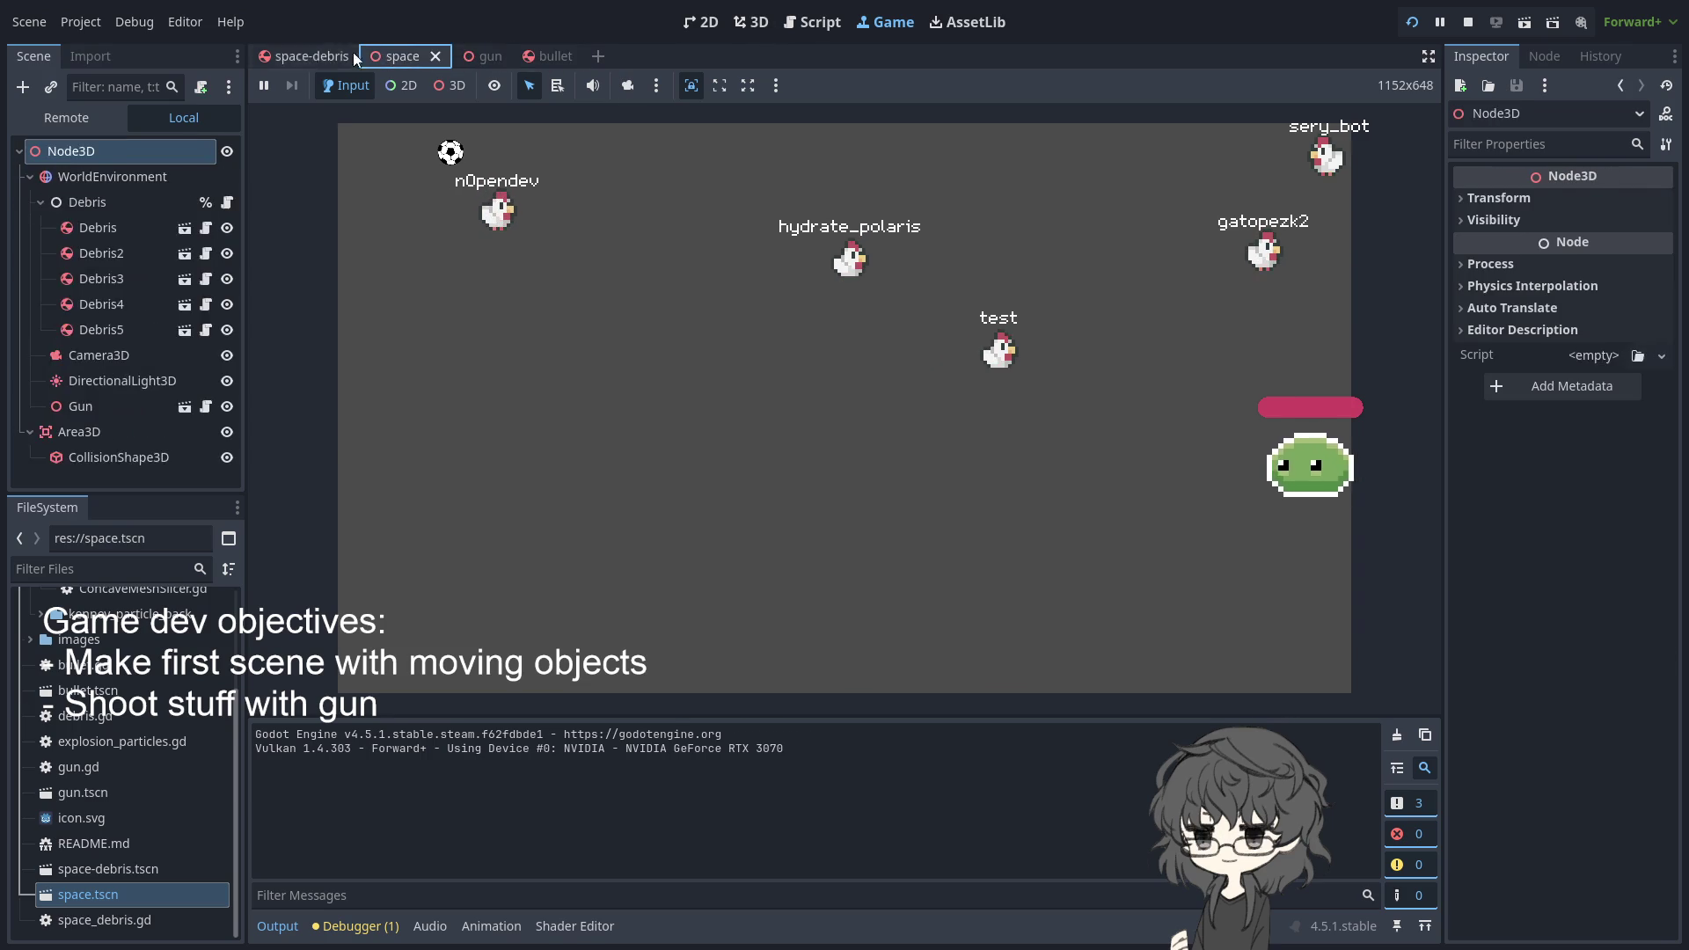
pyautogui.click(309, 59)
pyautogui.click(928, 245)
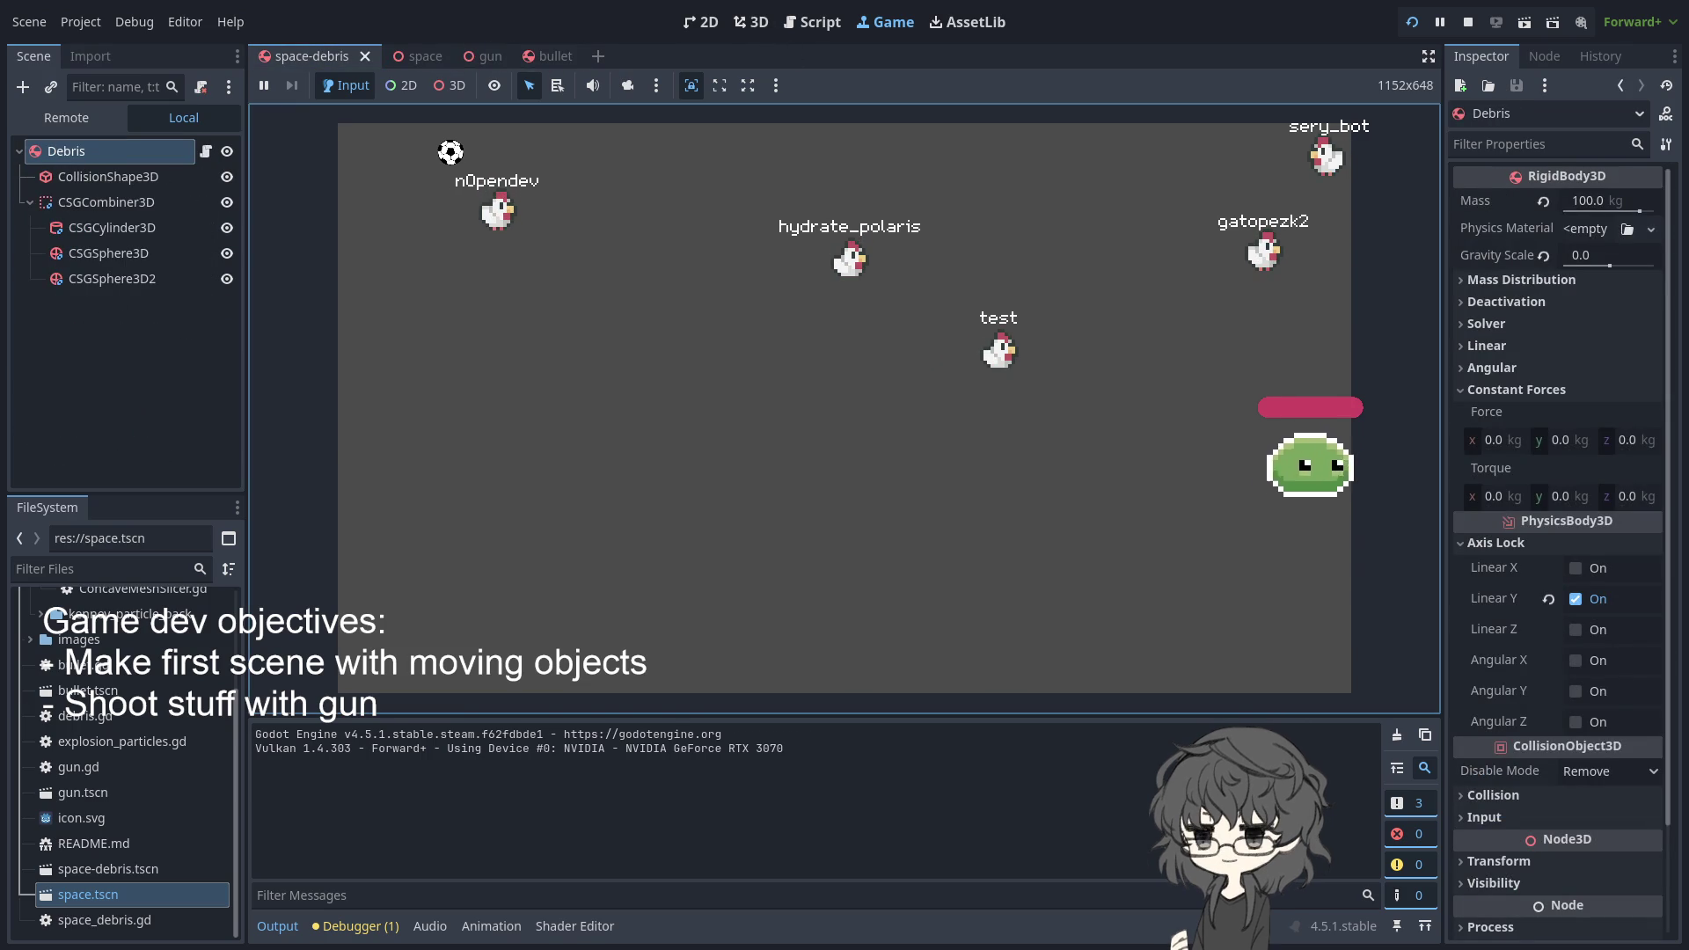
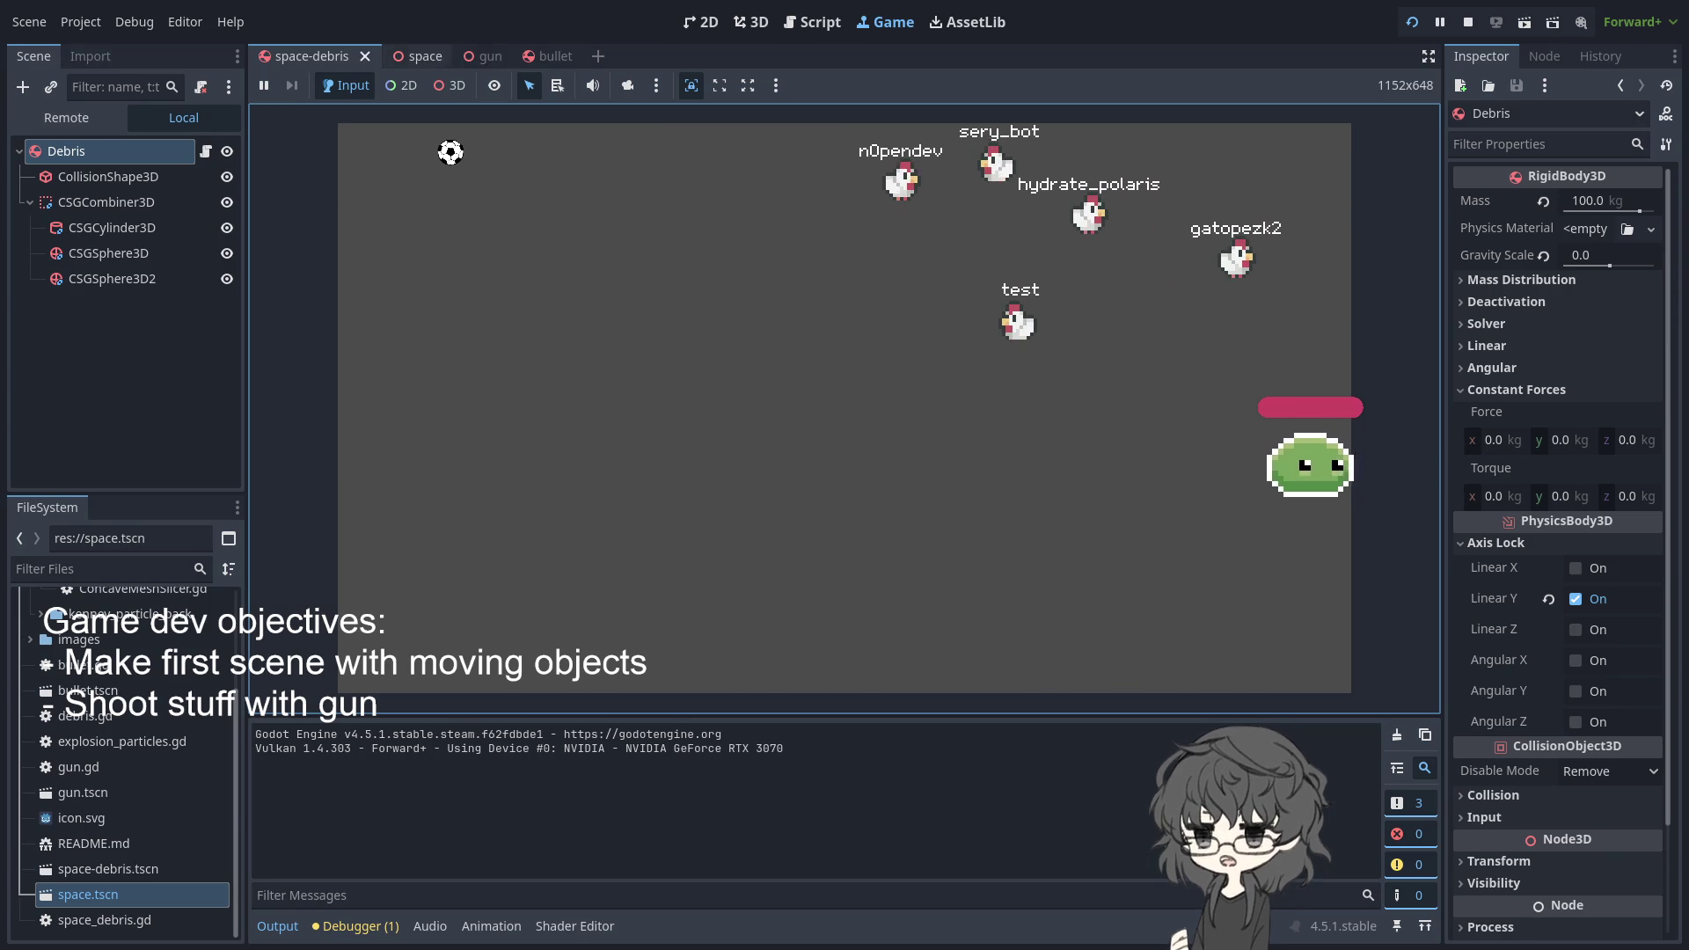
# - Open SliceRigidbodyExample.tscn from the concave mesh slicer addon's Example folder
pyautogui.click(345, 202)
pyautogui.scroll(5, 132, 731)
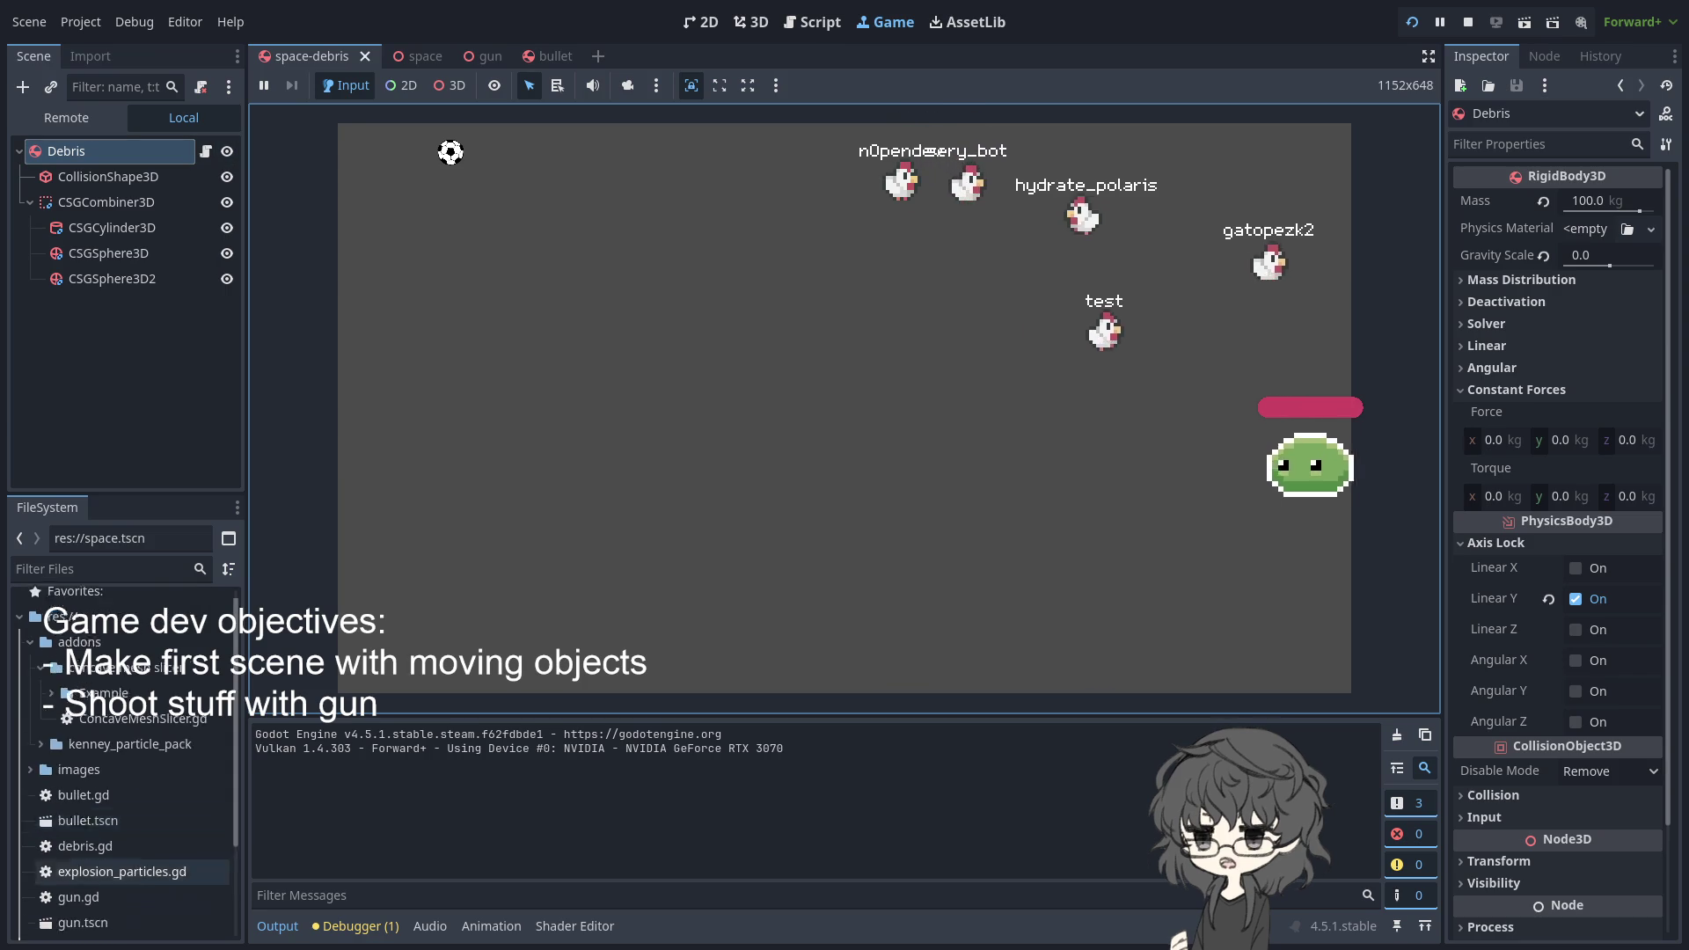
pyautogui.doubleClick(96, 704)
pyautogui.scroll(-2, 130, 768)
pyautogui.doubleClick(141, 797)
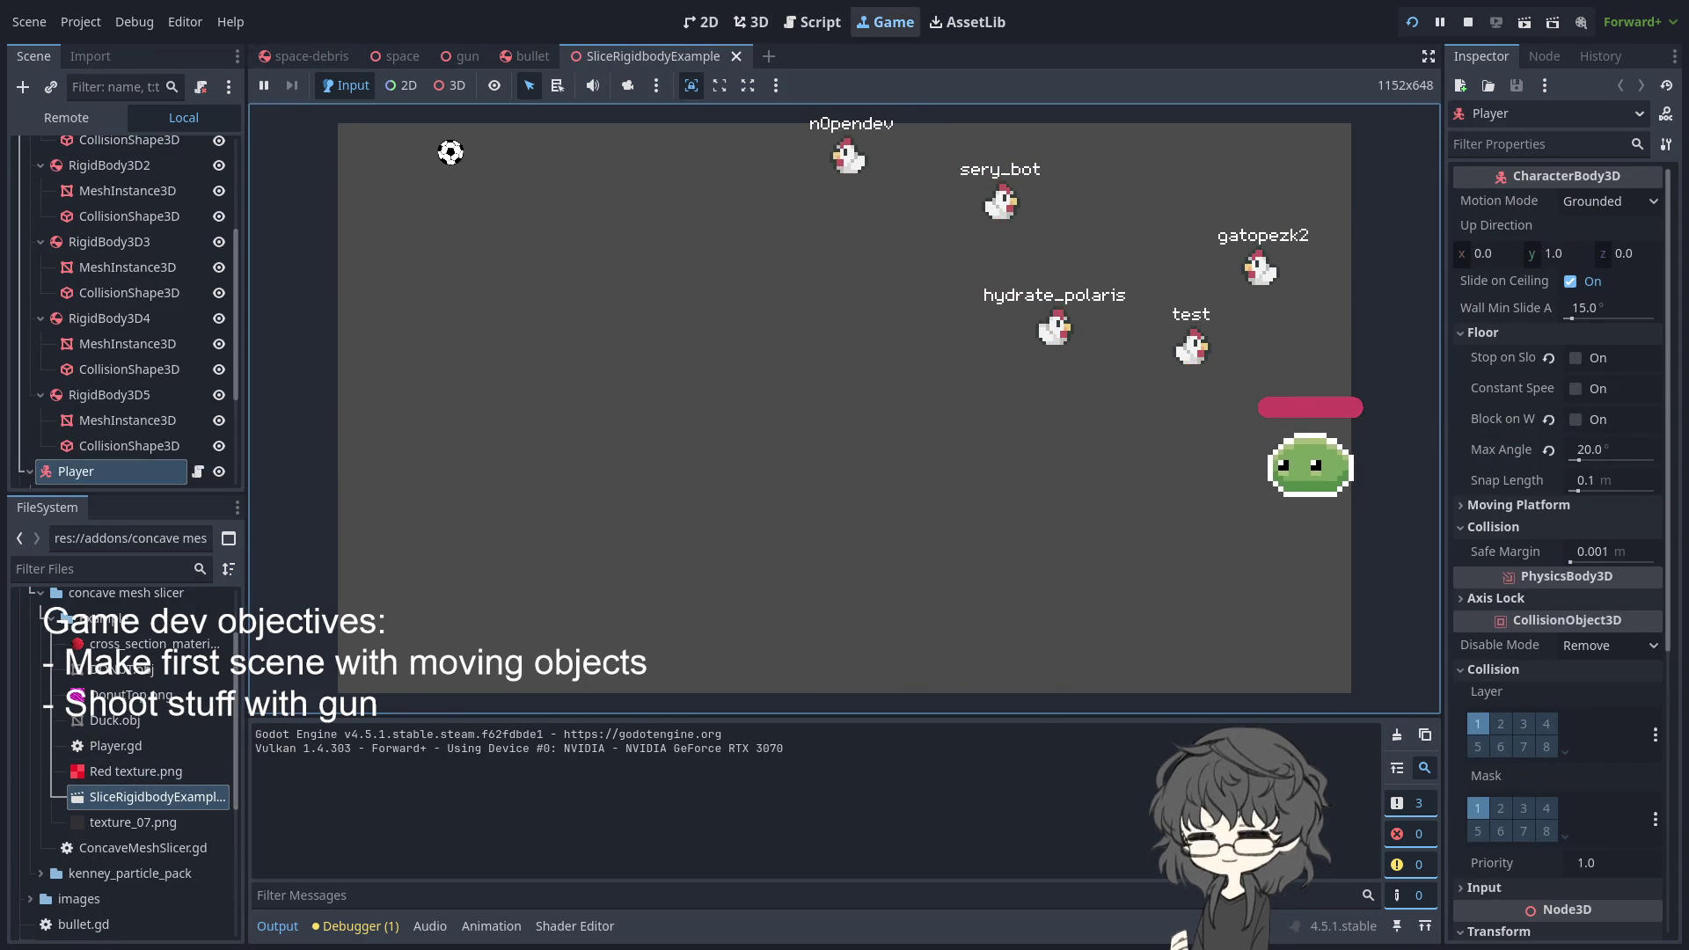
# - Stop the running game with F8 and open the Player node's Player.gd script
pyautogui.press('F8')
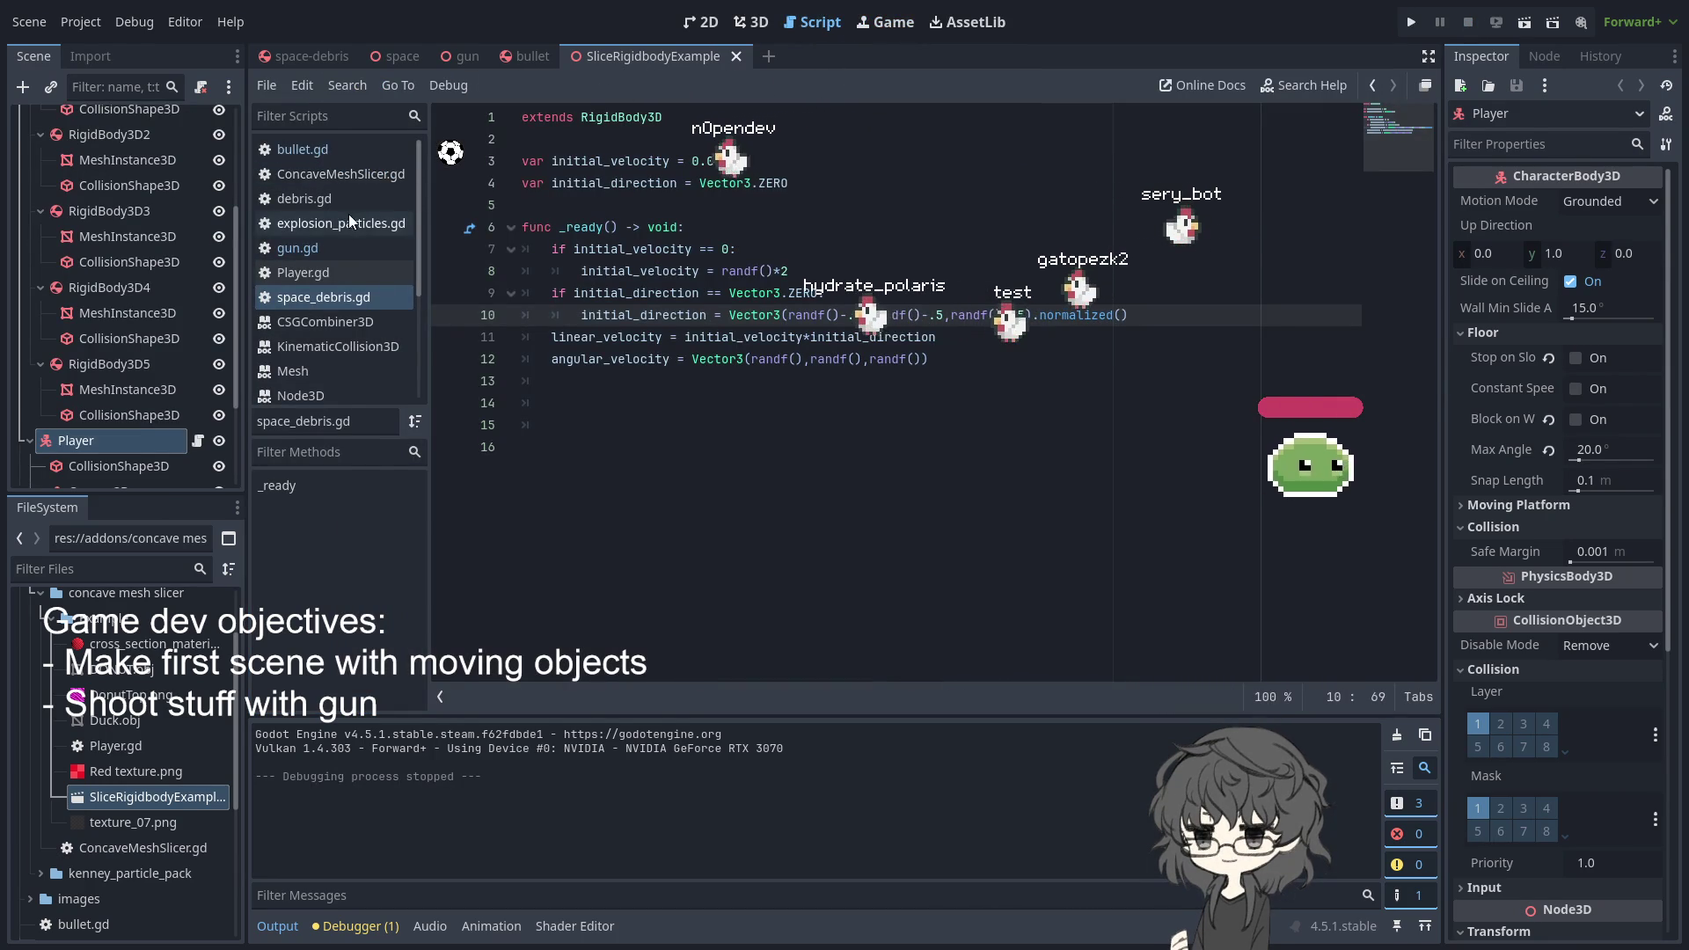
pyautogui.scroll(-3, 123, 287)
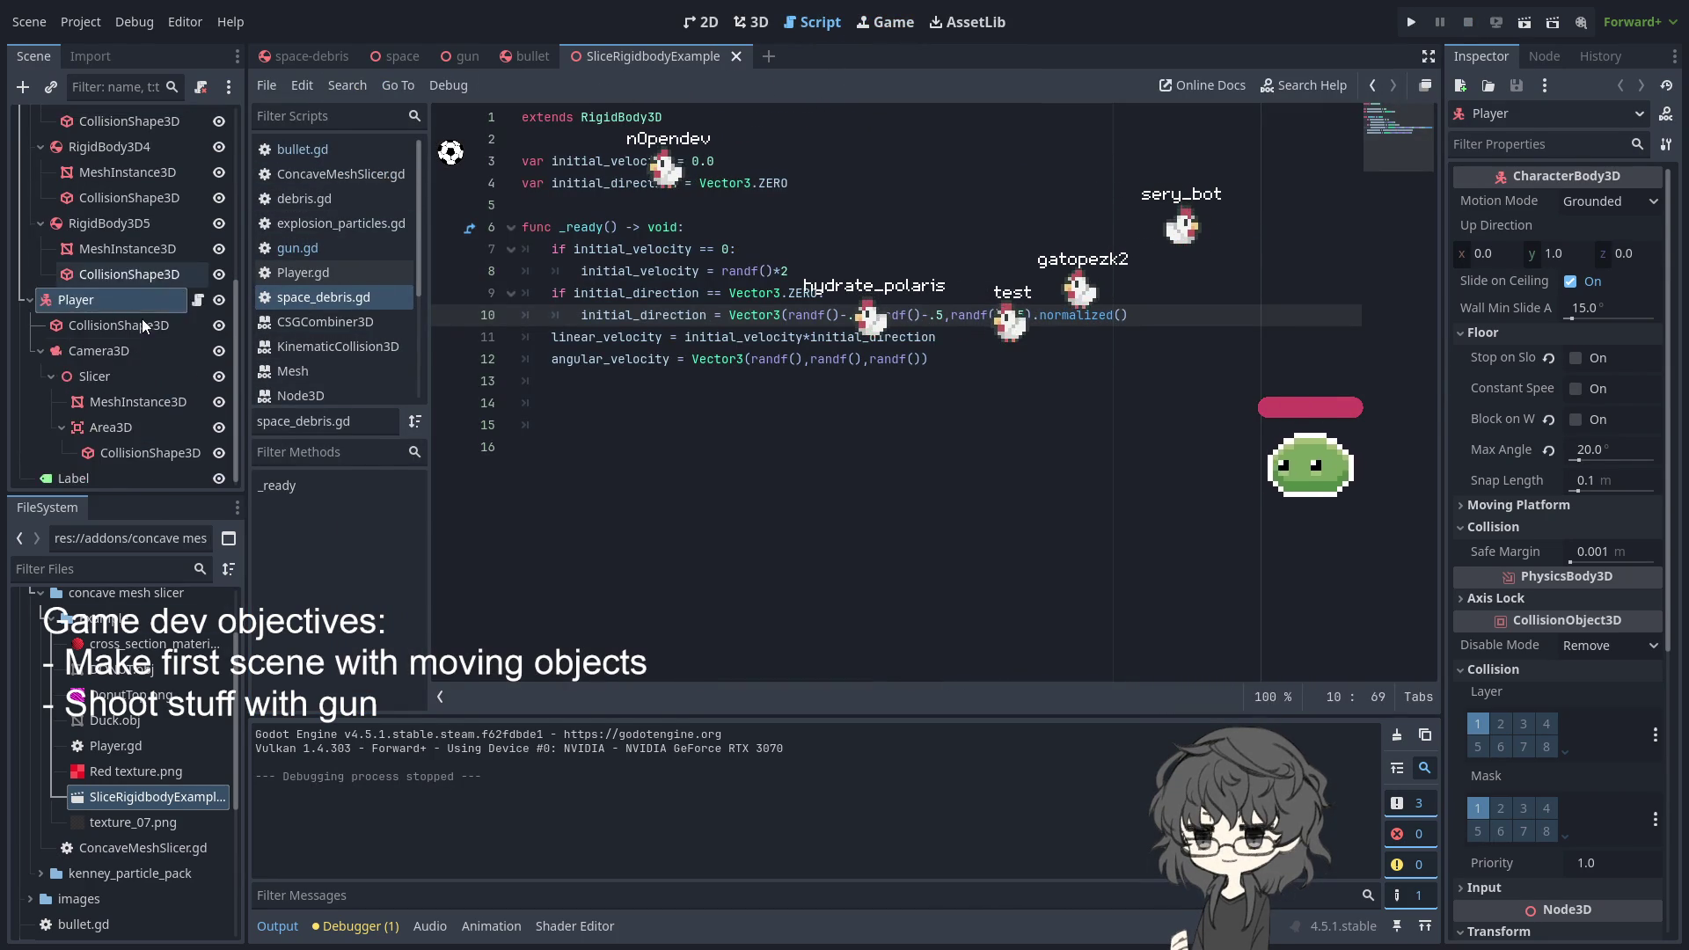
pyautogui.click(198, 300)
pyautogui.scroll(-2, 713, 350)
pyautogui.scroll(-3, 714, 350)
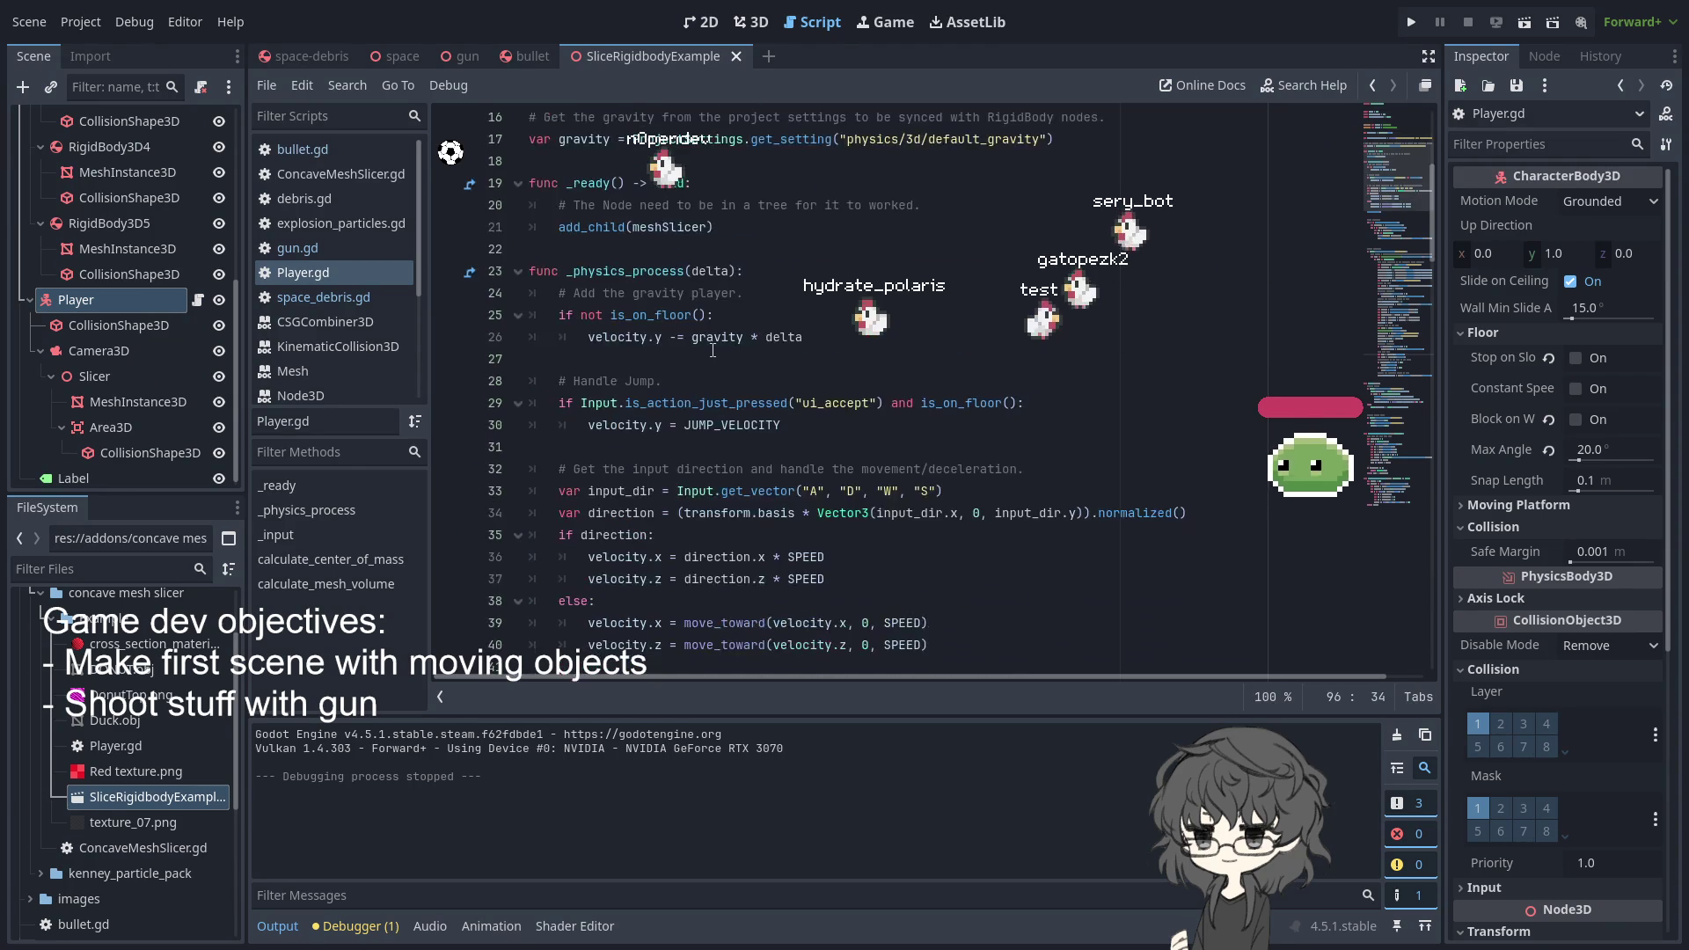
pyautogui.scroll(2, 713, 350)
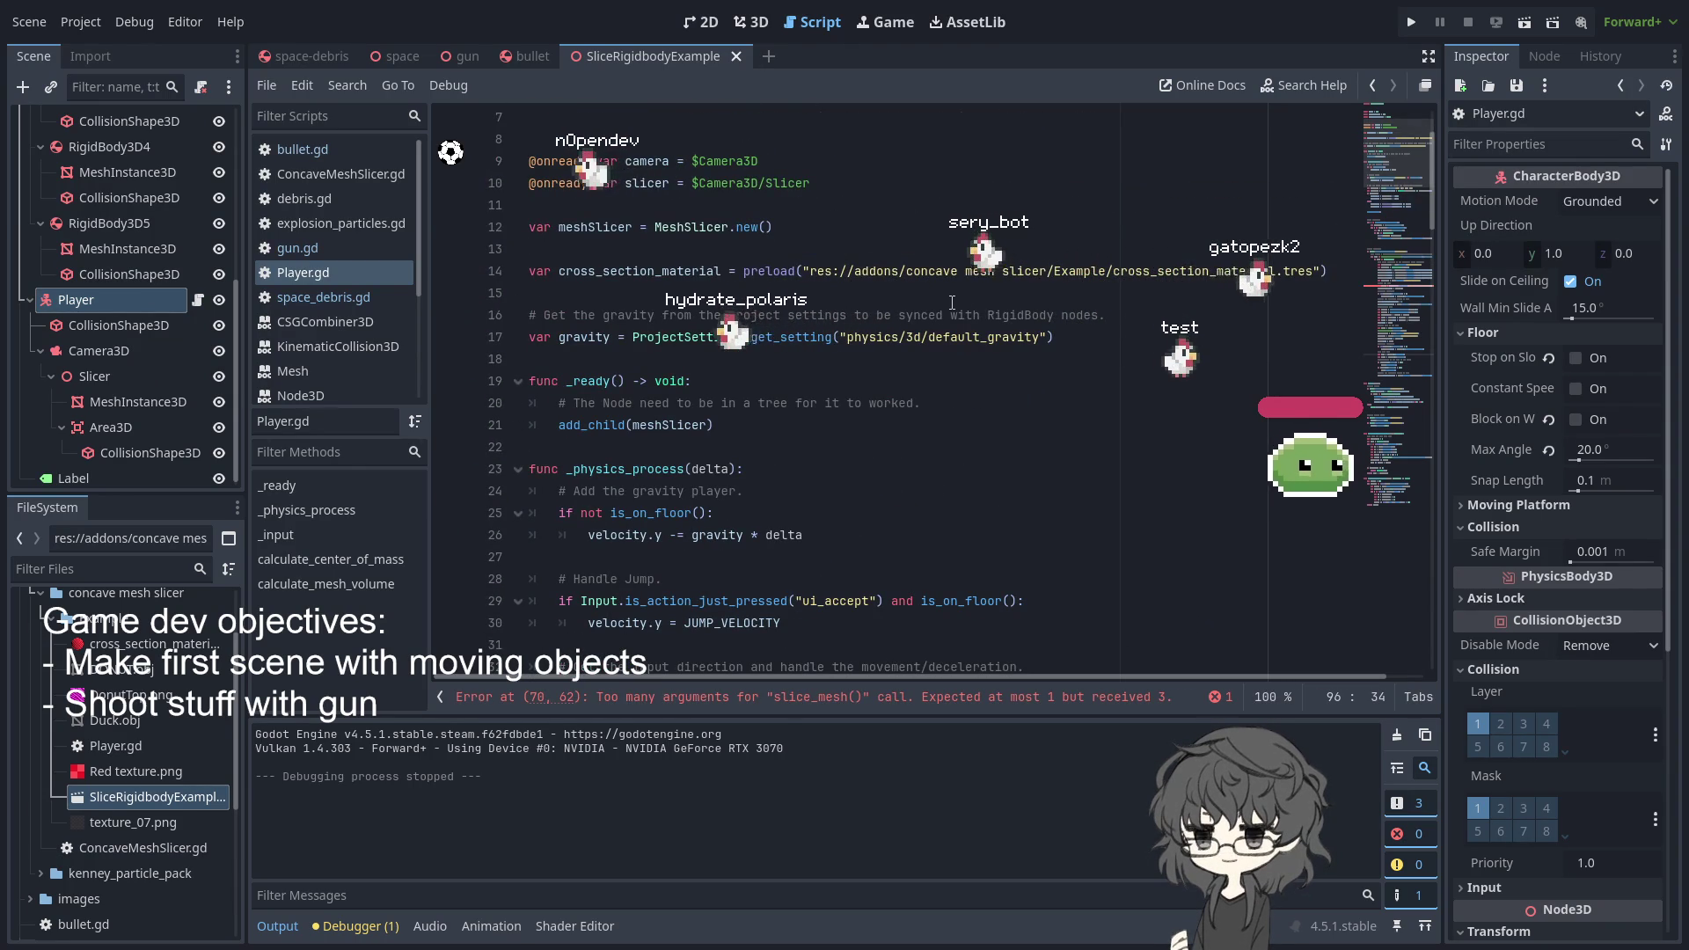
pyautogui.scroll(2, 953, 302)
pyautogui.scroll(-6, 952, 302)
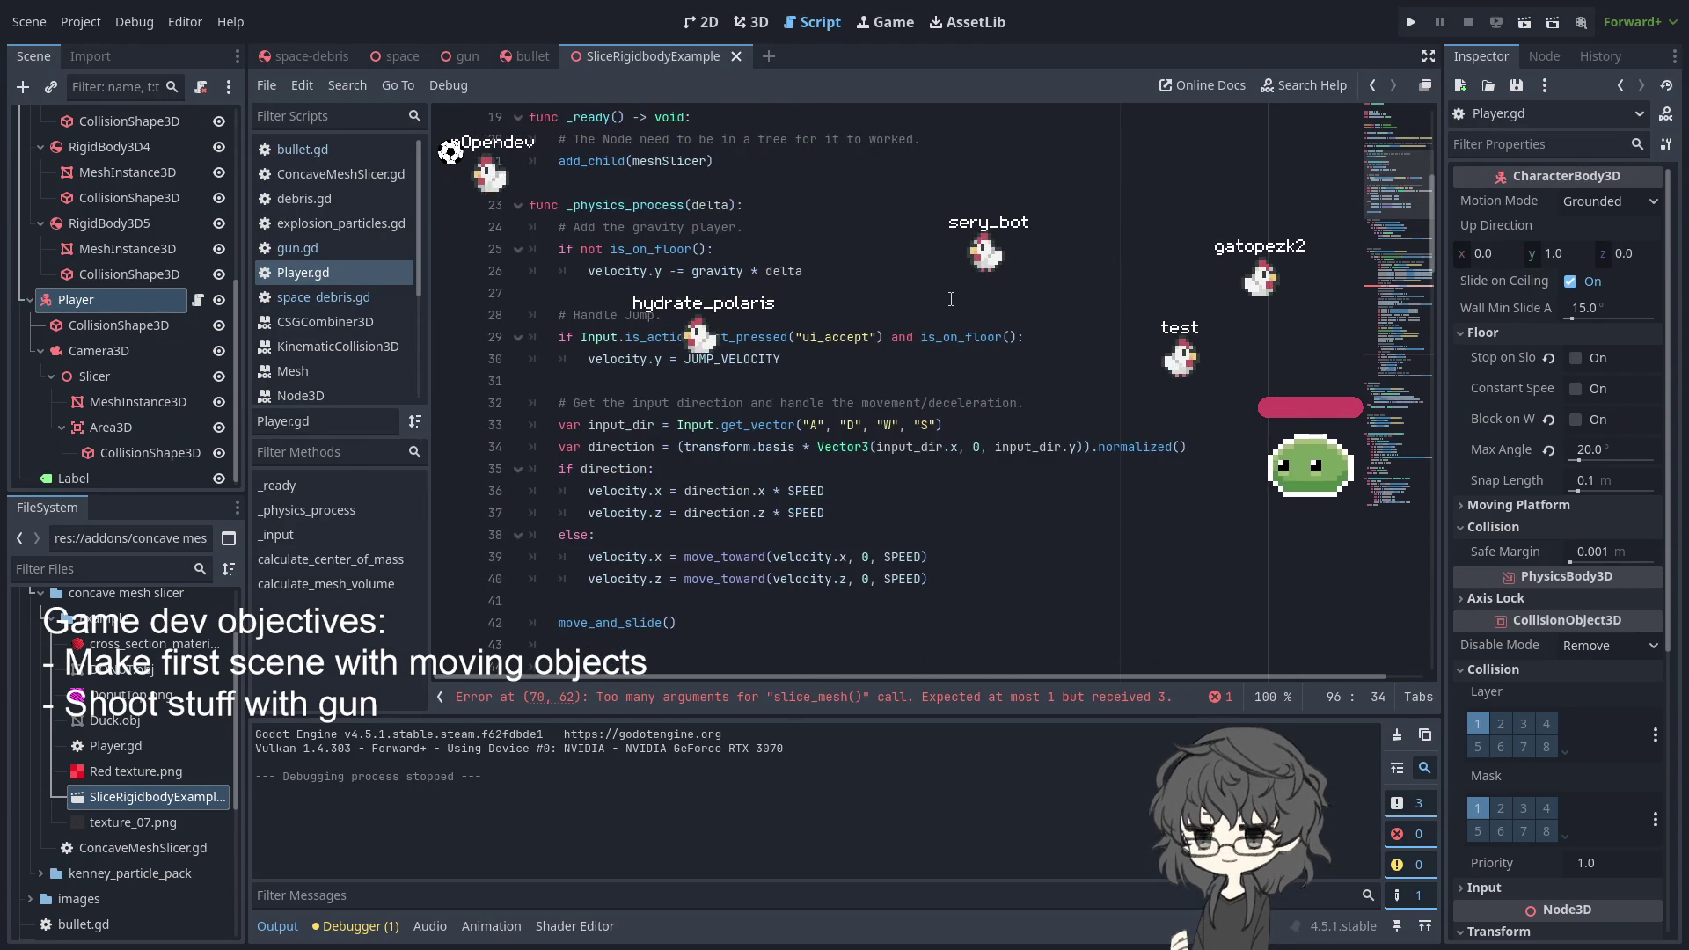
pyautogui.scroll(6, 915, 295)
# - Inspect the MeshSlicer creation on line 12 and the Transform, meshinstance and mesh arguments of slice_mesh on line 70
pyautogui.click(662, 361)
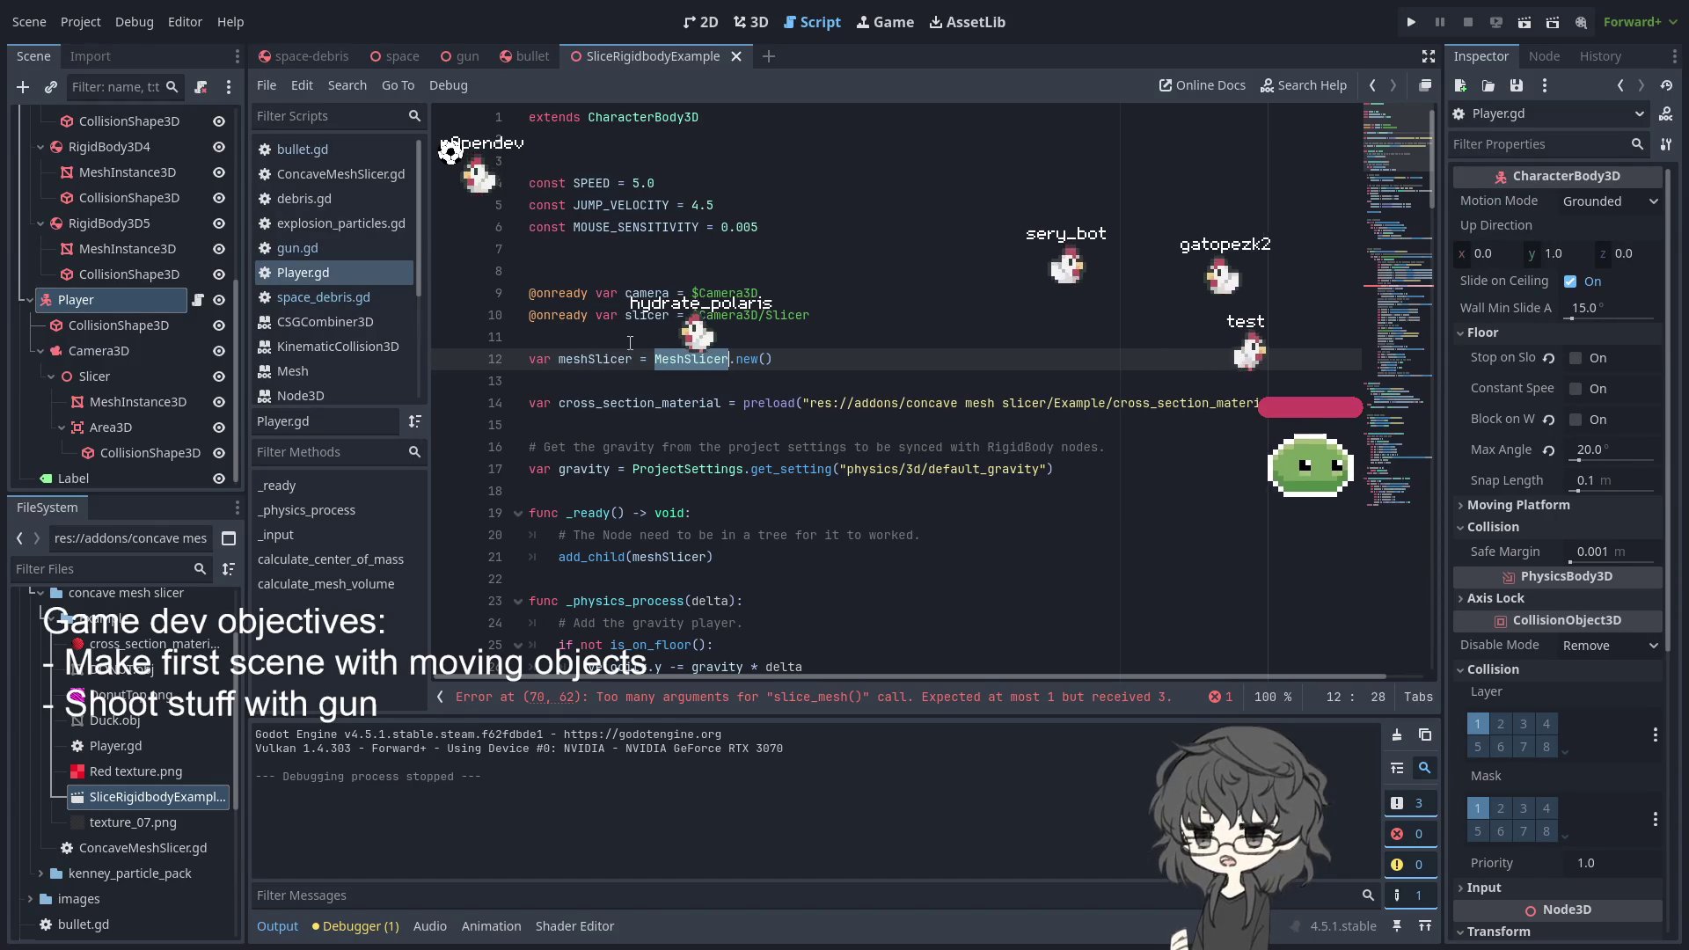
pyautogui.scroll(-15, 627, 342)
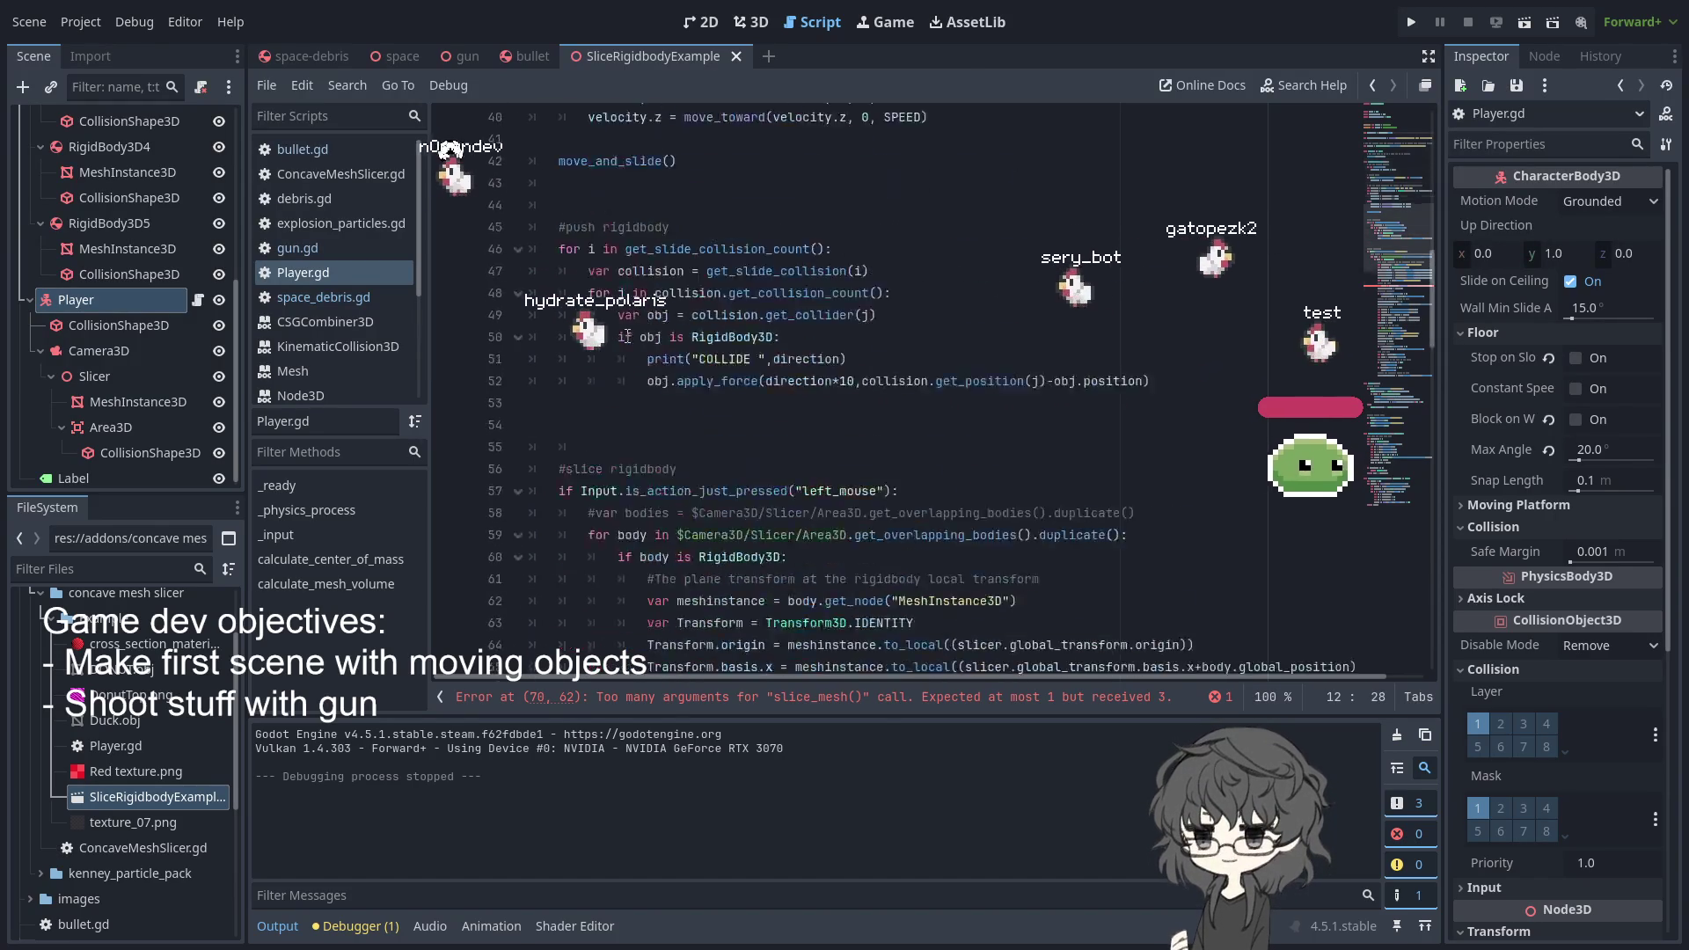
pyautogui.scroll(-6, 628, 337)
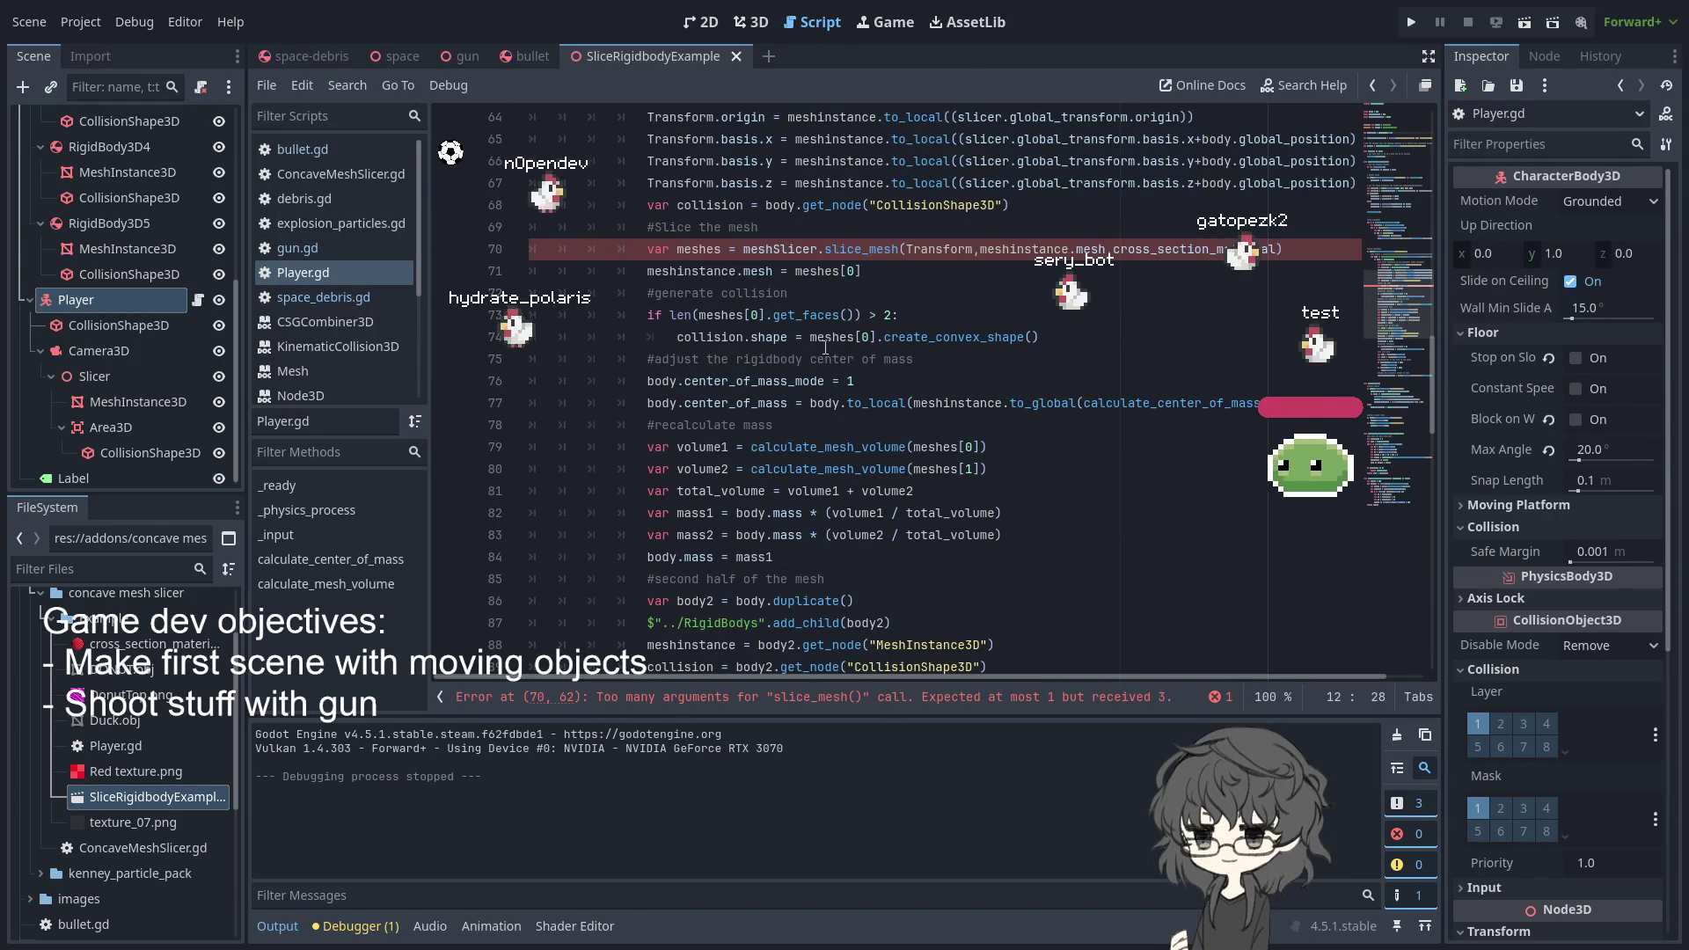
pyautogui.scroll(3, 825, 347)
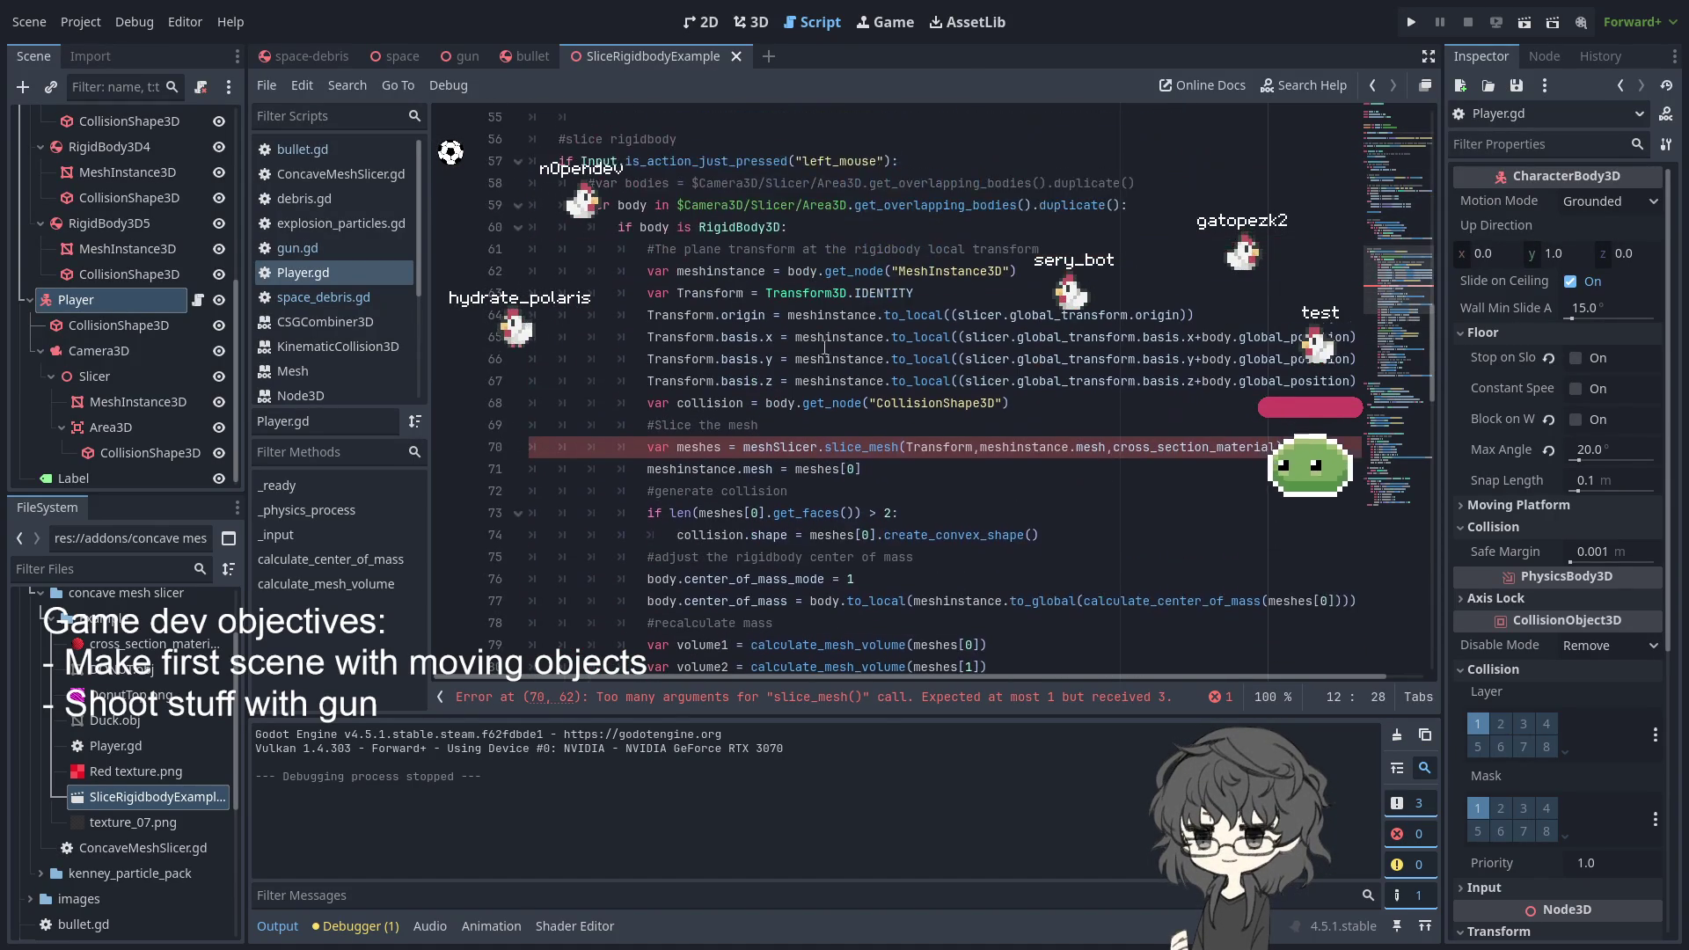
pyautogui.doubleClick(934, 440)
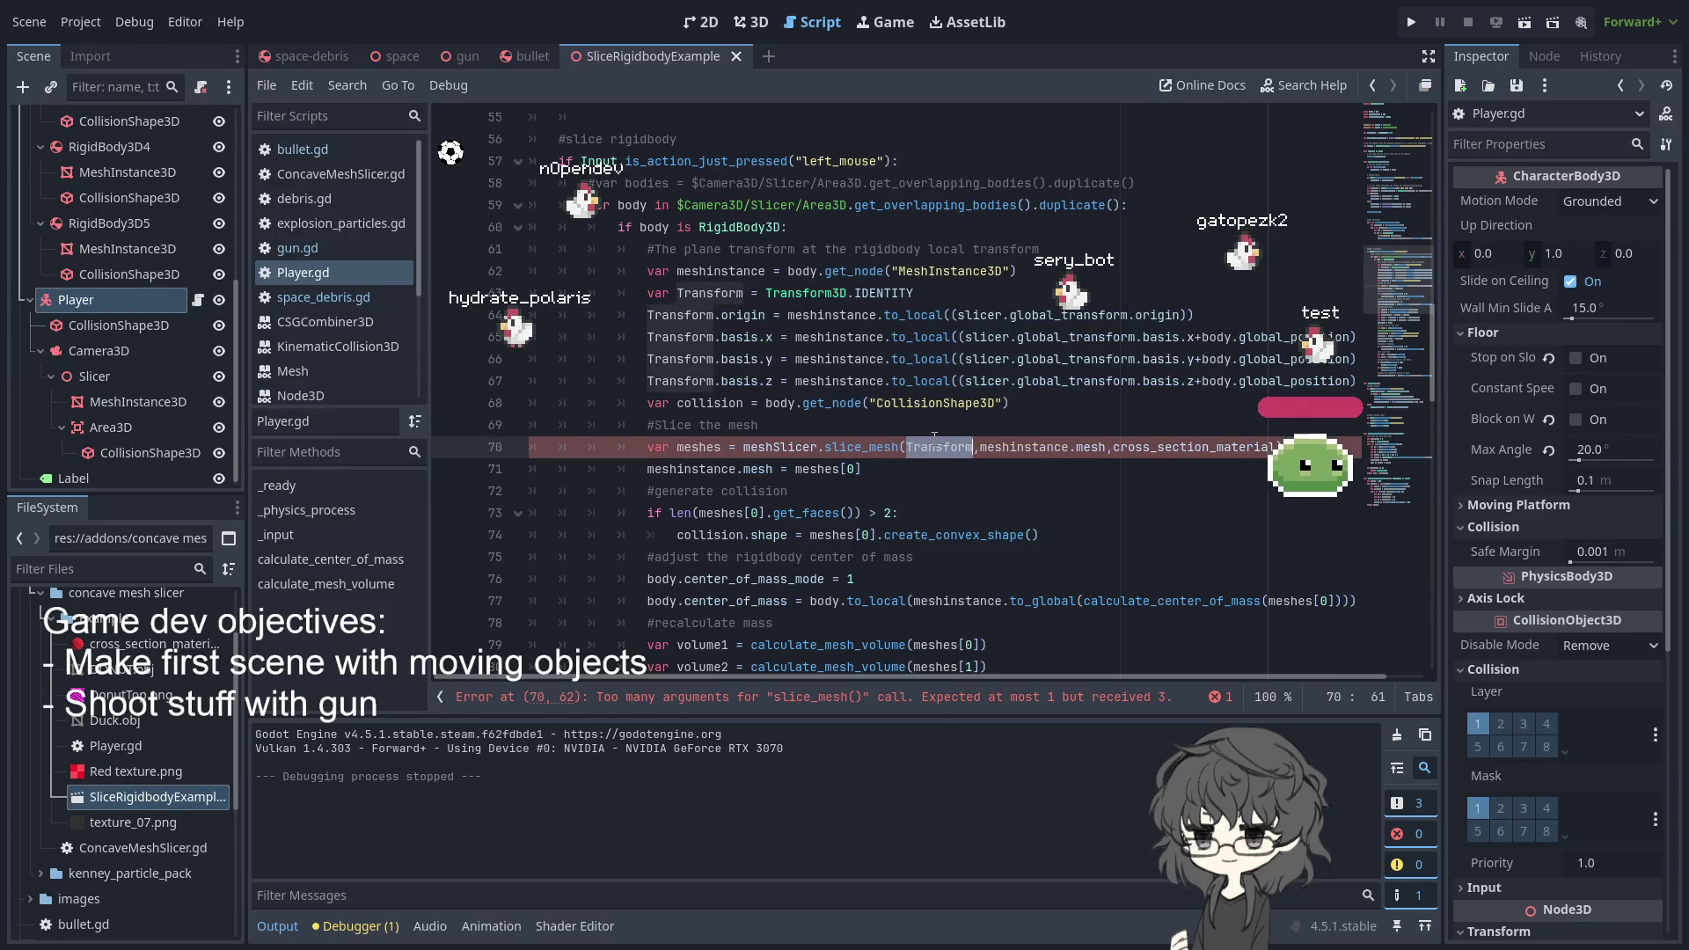
pyautogui.doubleClick(1025, 446)
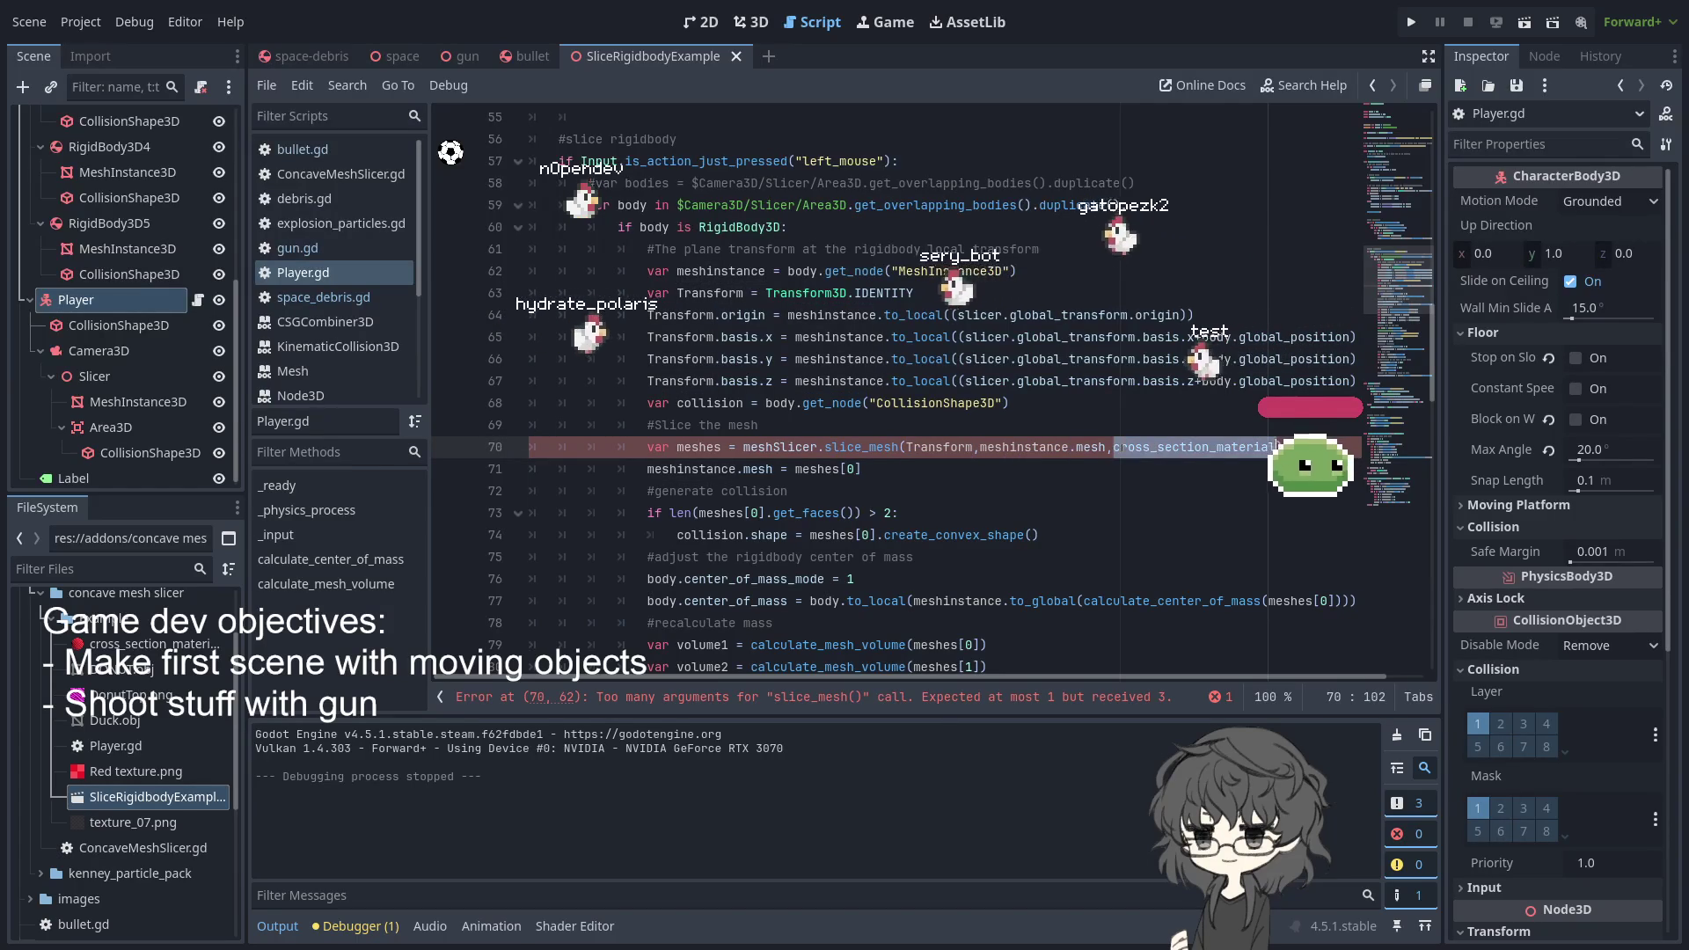
pyautogui.doubleClick(1091, 447)
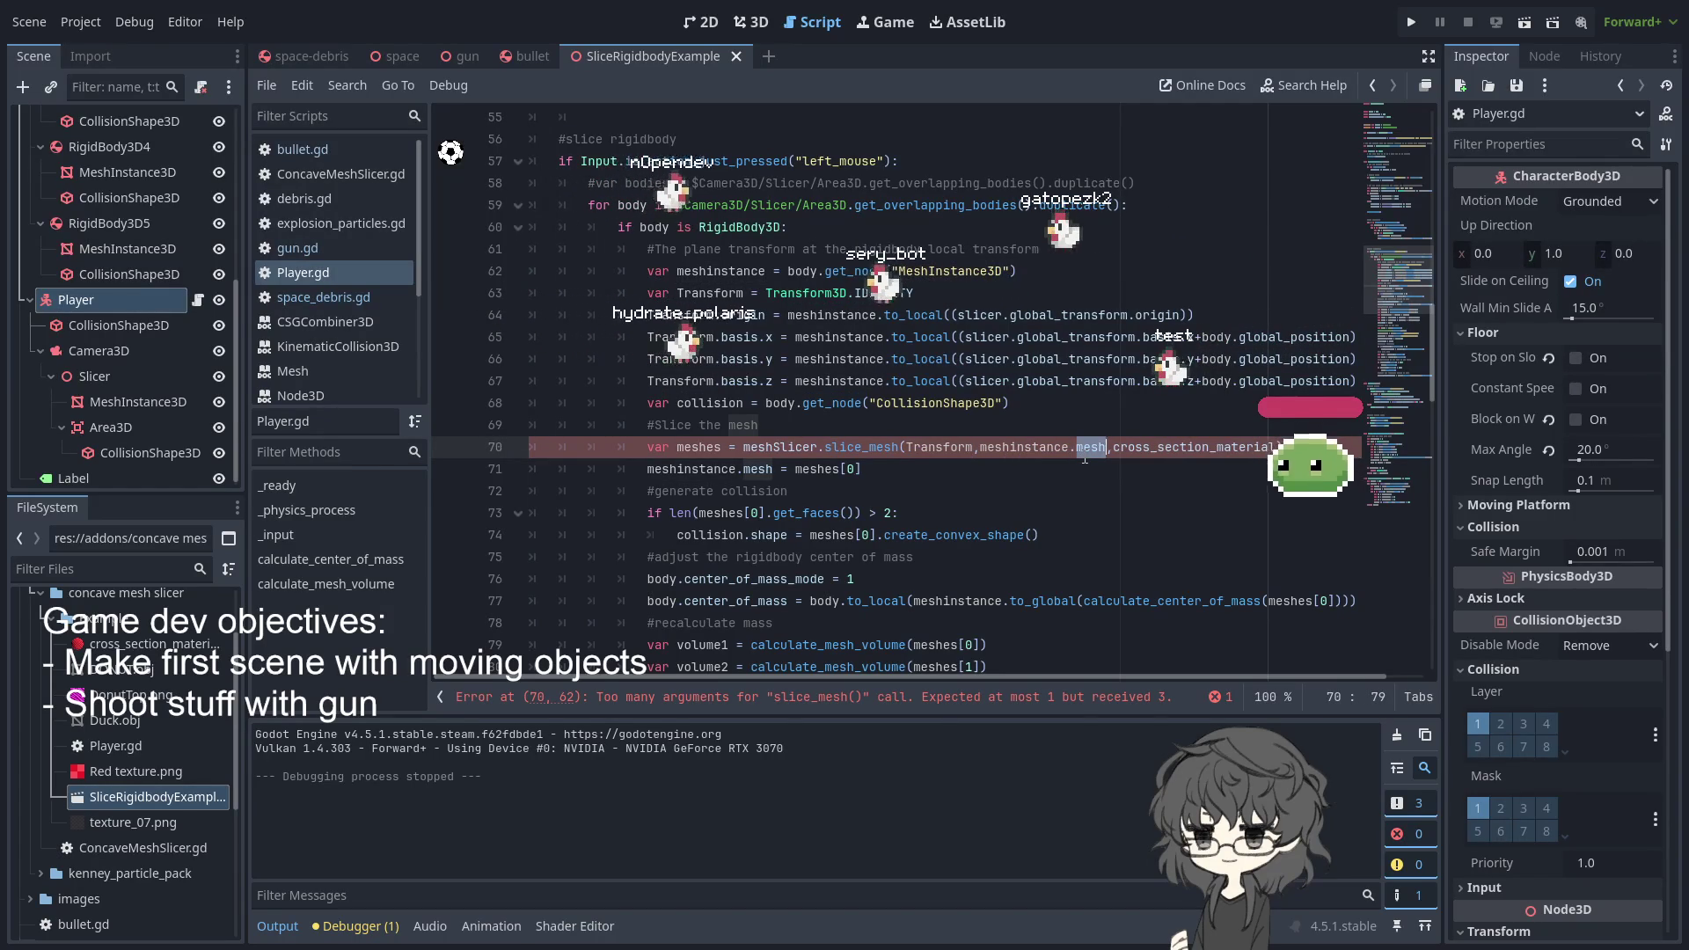
pyautogui.click(790, 448)
pyautogui.scroll(-3, 853, 434)
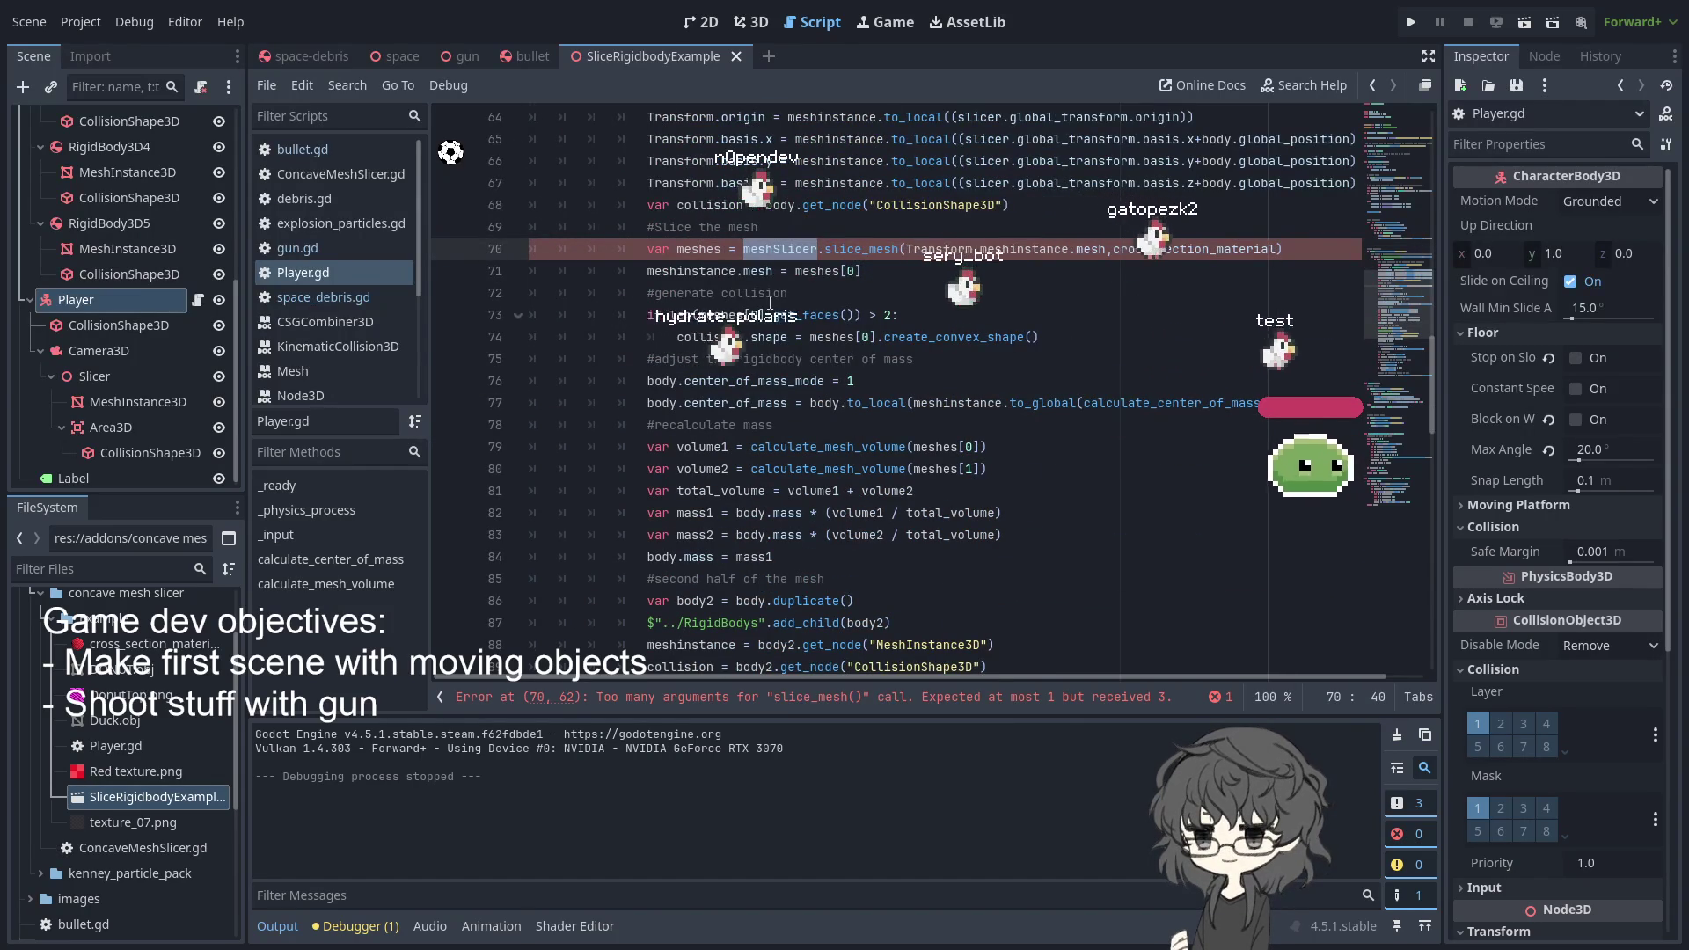
pyautogui.moveTo(649, 271); pyautogui.dragTo(961, 274)
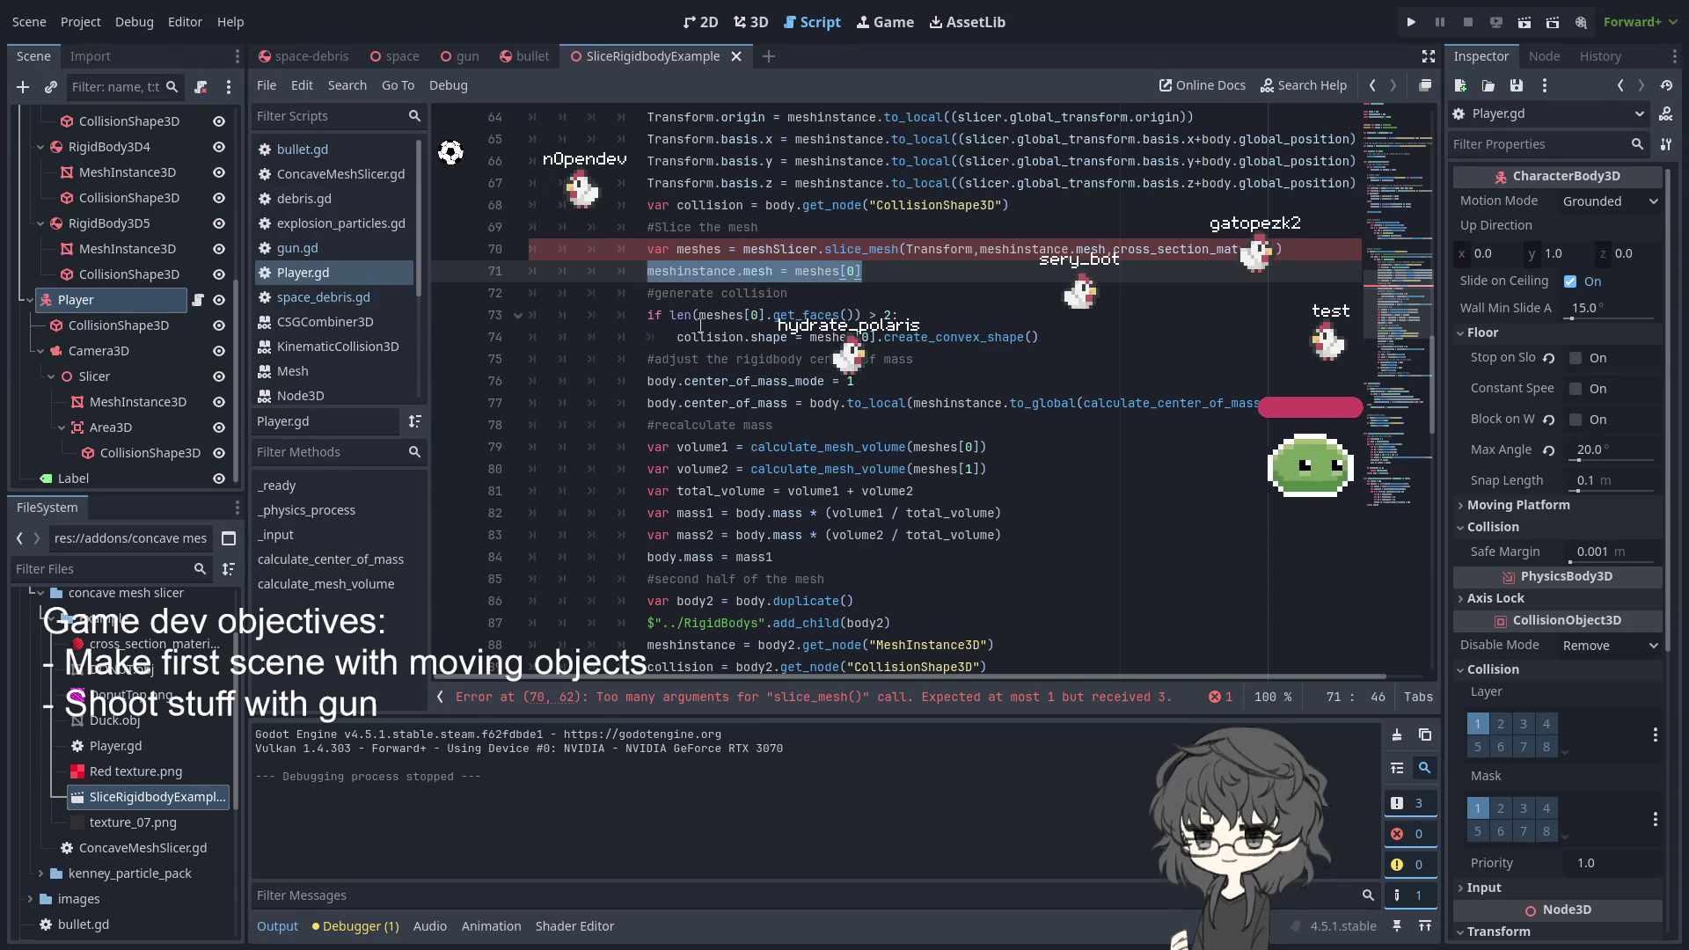
pyautogui.moveTo(651, 315); pyautogui.dragTo(1127, 330)
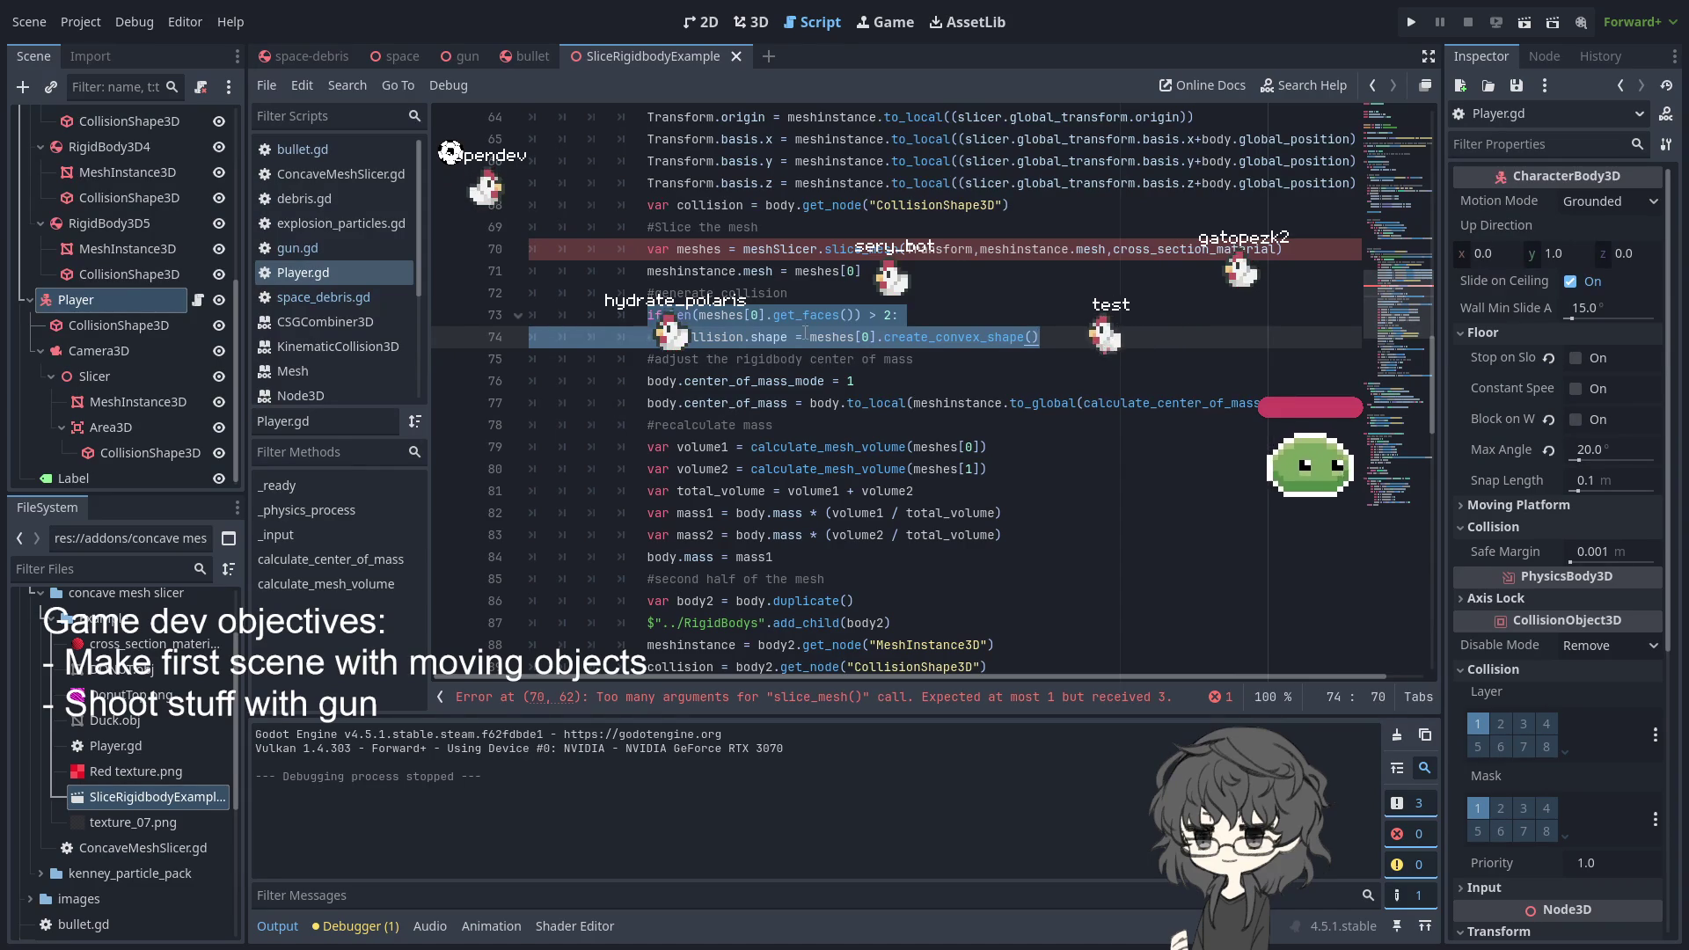
pyautogui.doubleClick(709, 337)
pyautogui.scroll(2, 838, 331)
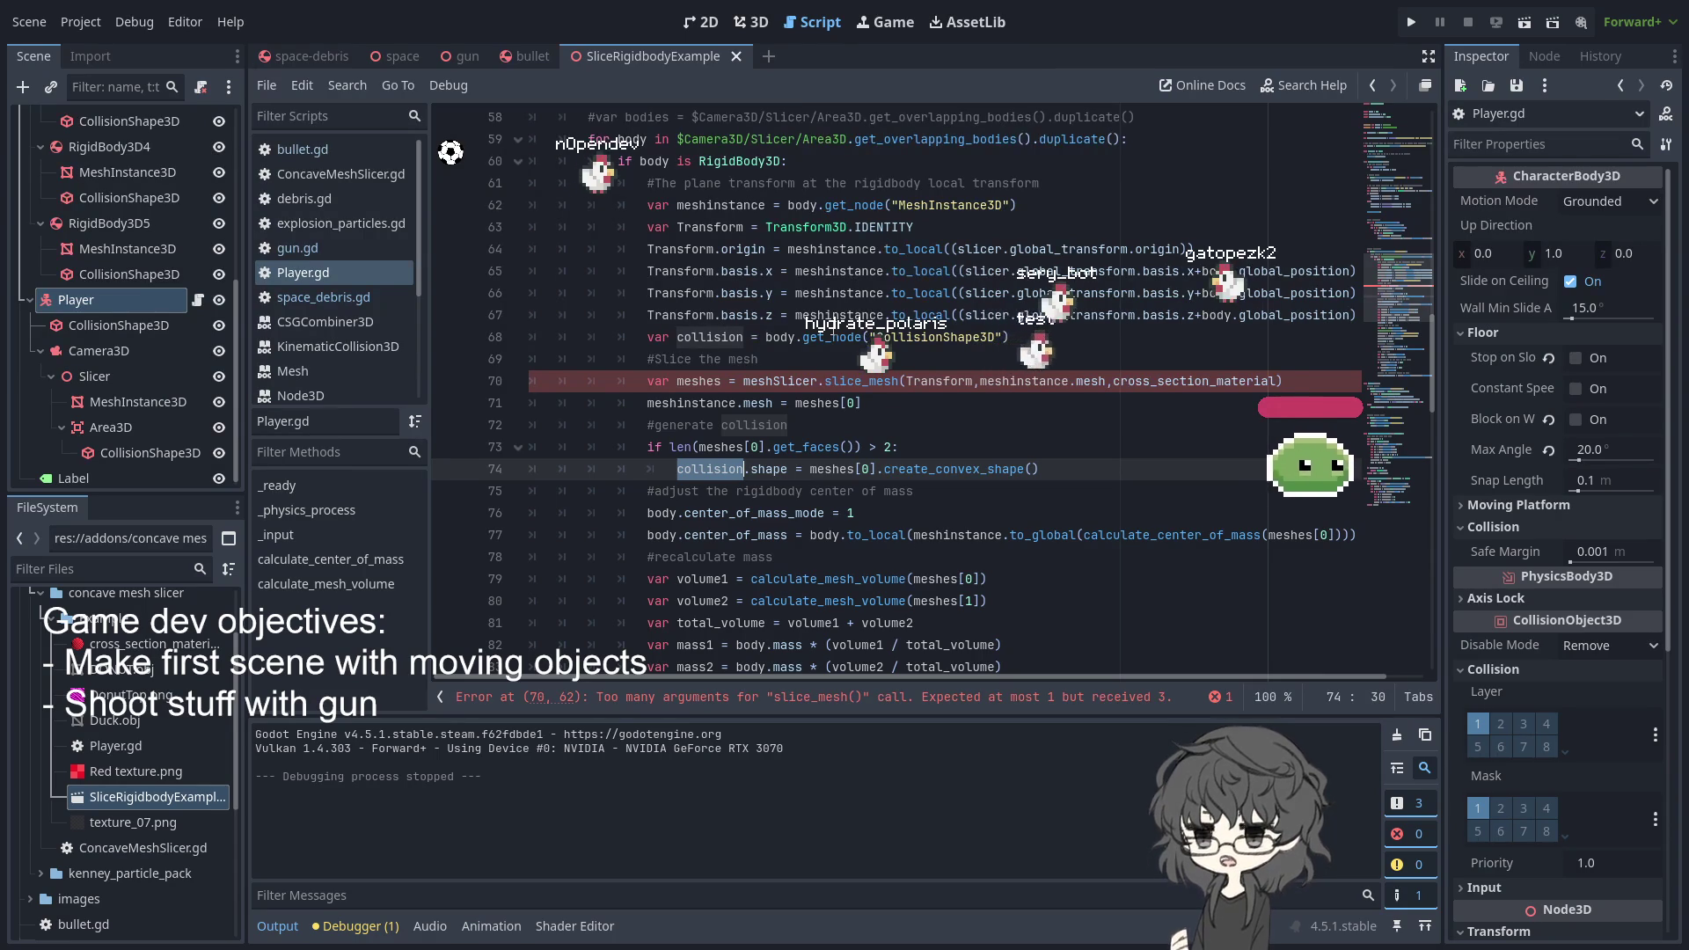
pyautogui.click(797, 337)
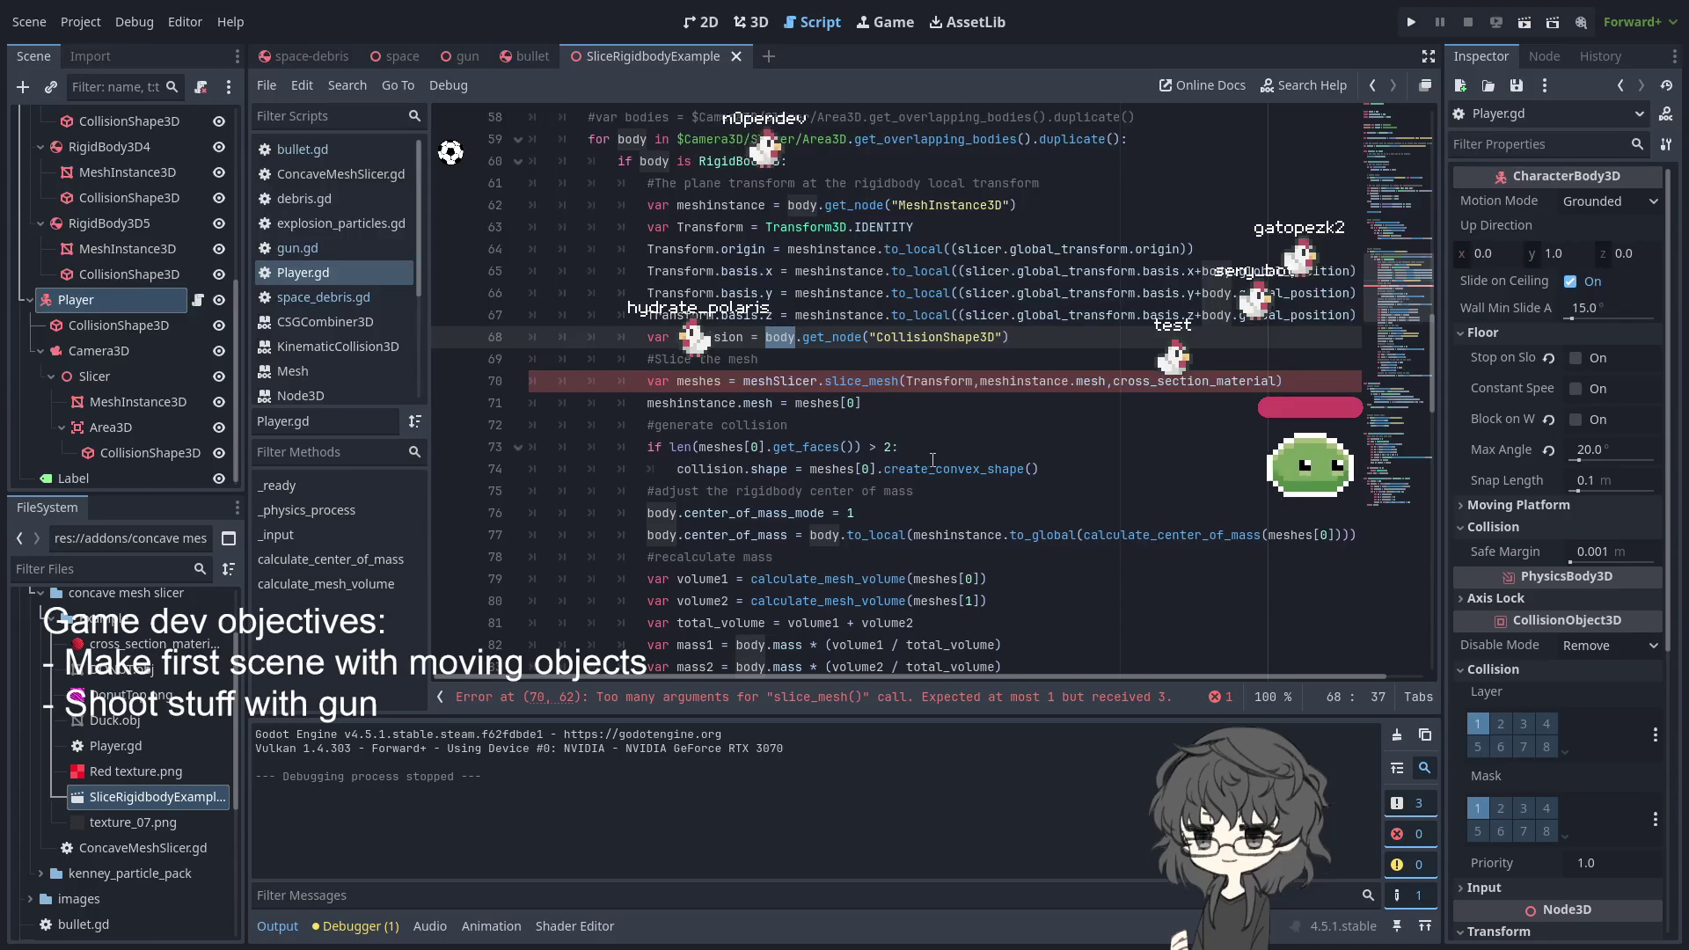
pyautogui.scroll(-2, 936, 460)
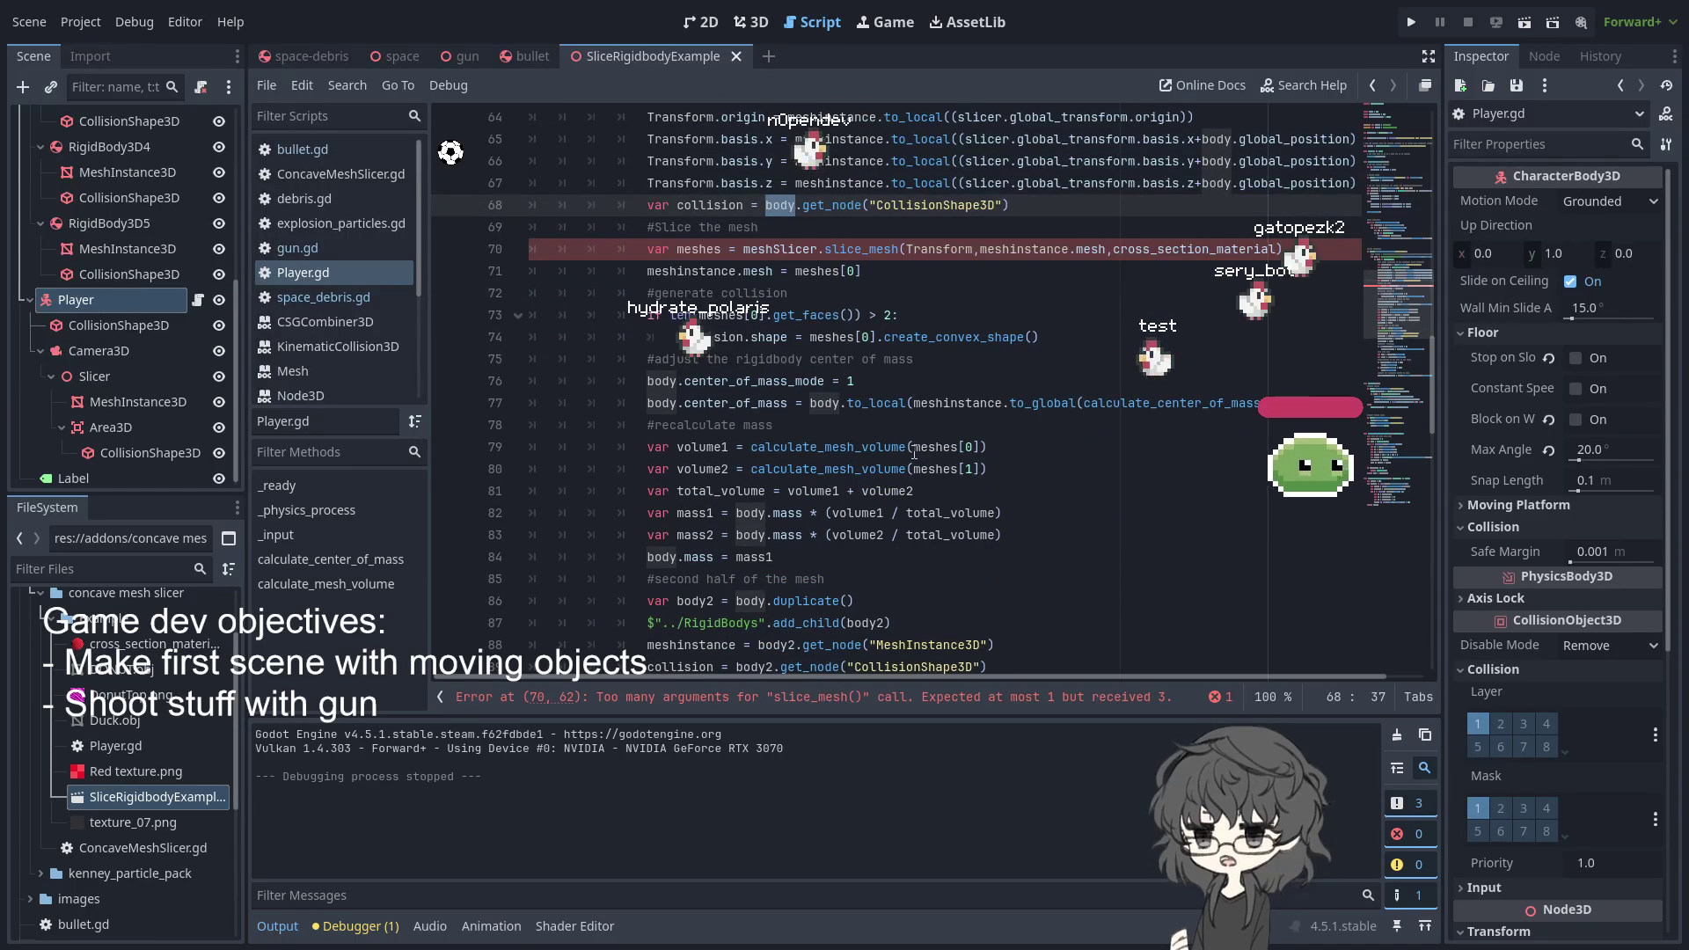
pyautogui.doubleClick(886, 402)
pyautogui.scroll(-3, 880, 397)
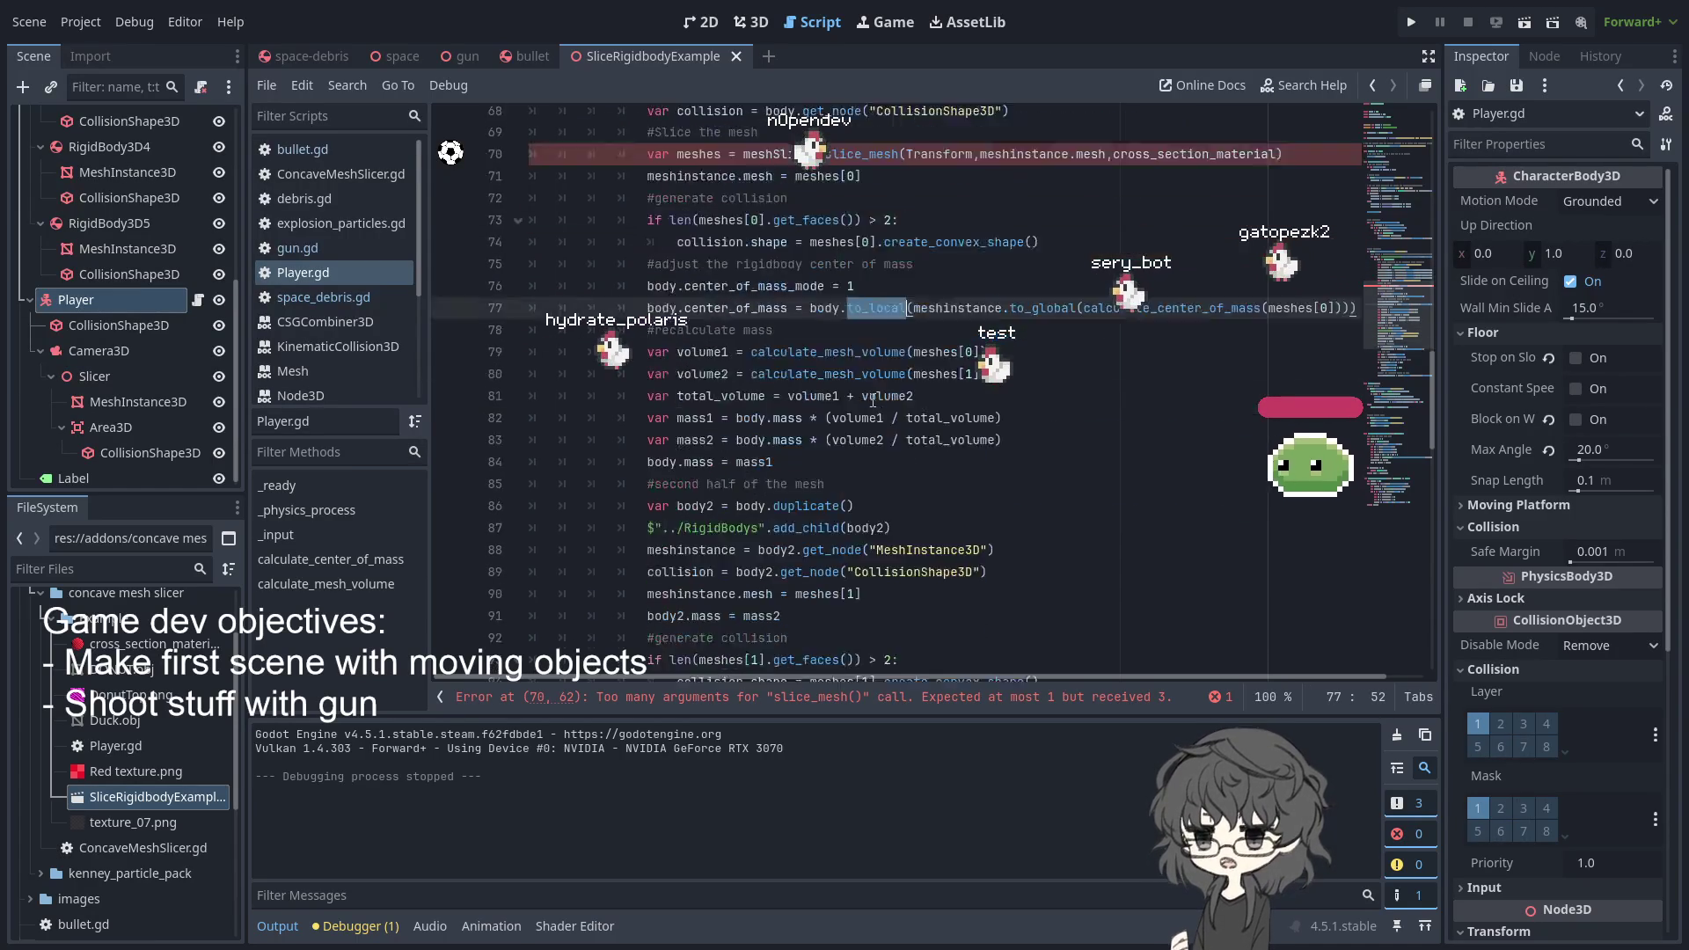
pyautogui.scroll(1, 874, 400)
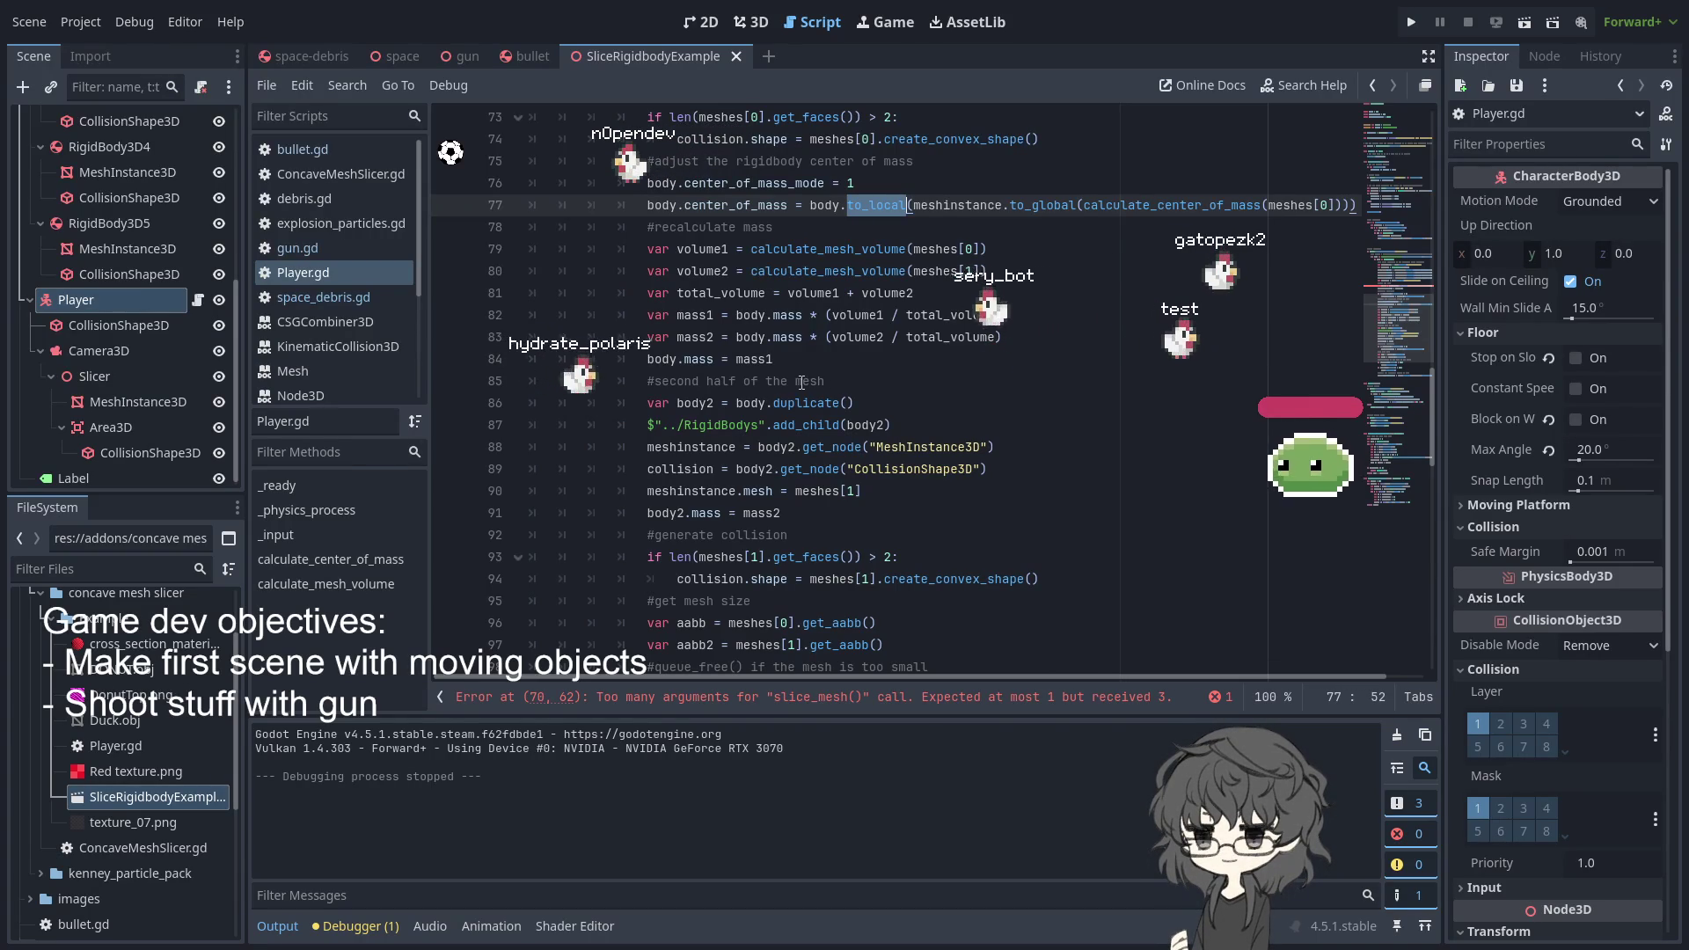
pyautogui.scroll(-2, 801, 382)
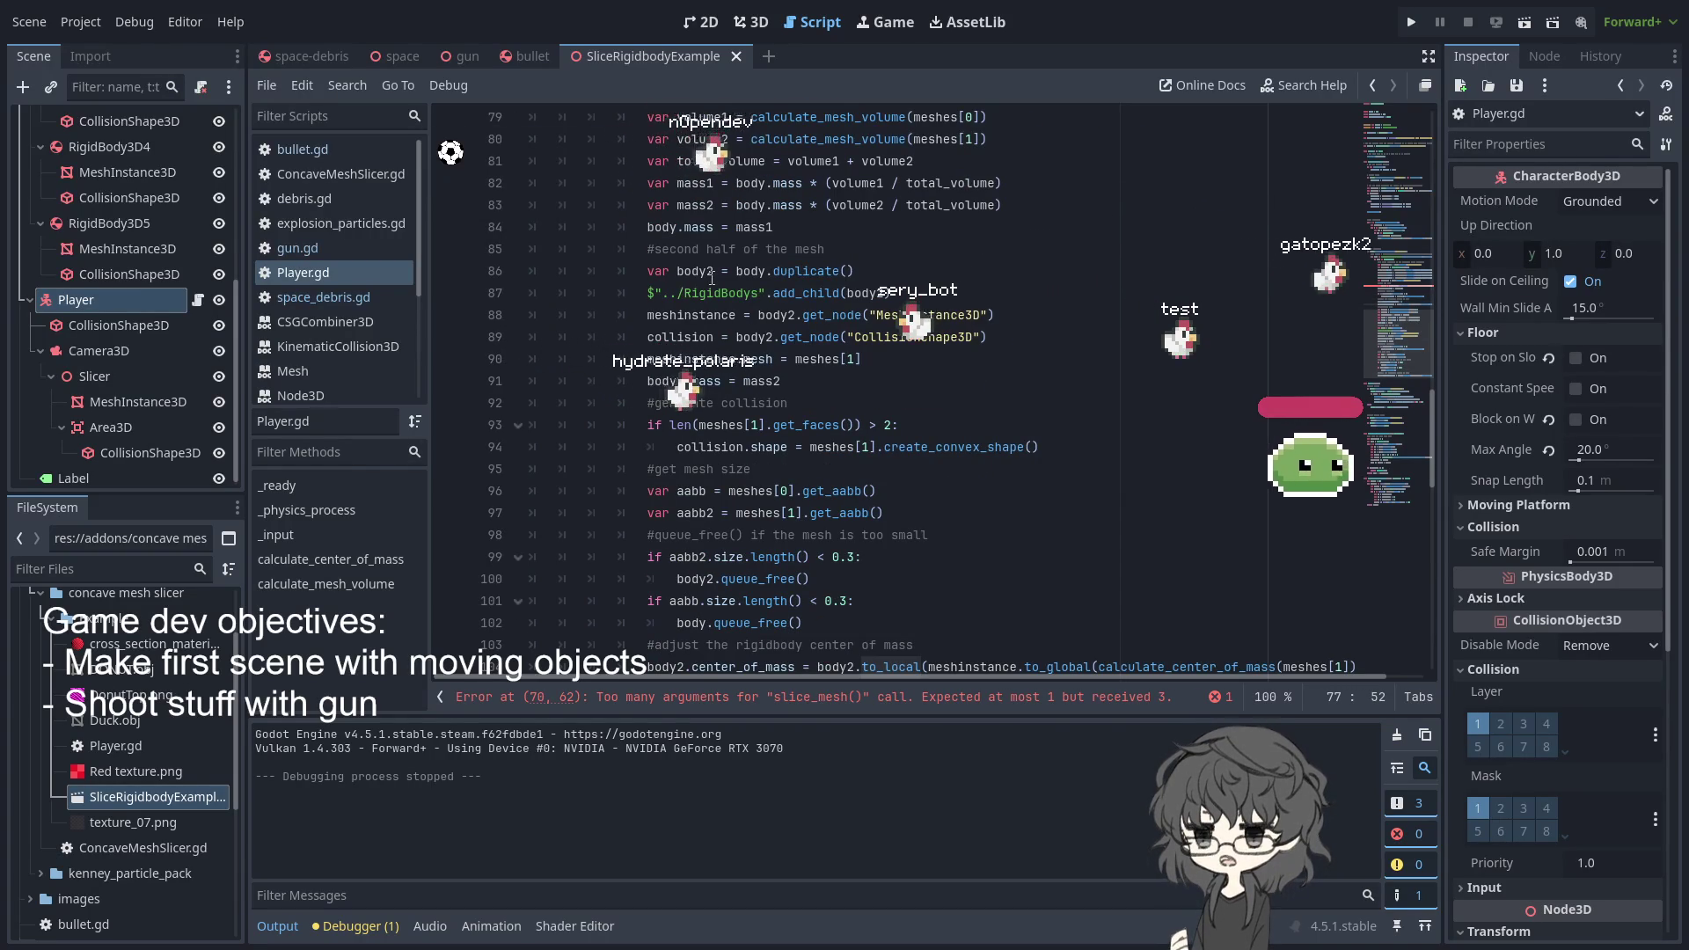
pyautogui.doubleClick(804, 293)
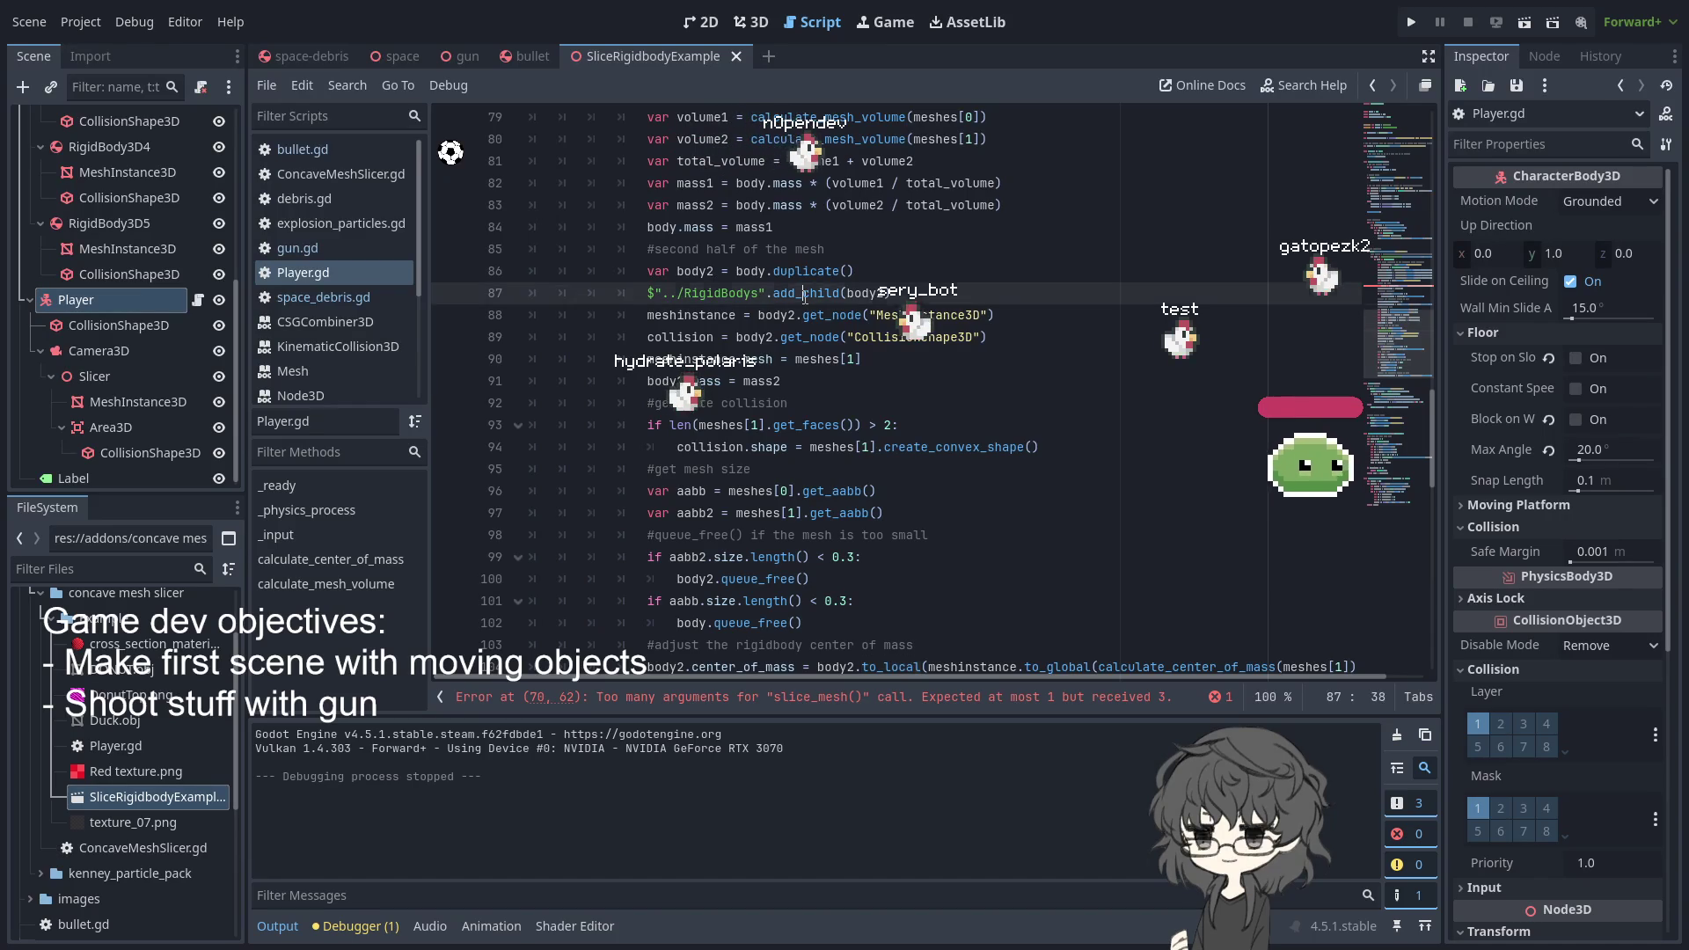
pyautogui.doubleClick(804, 293)
pyautogui.doubleClick(865, 293)
pyautogui.scroll(-2, 853, 299)
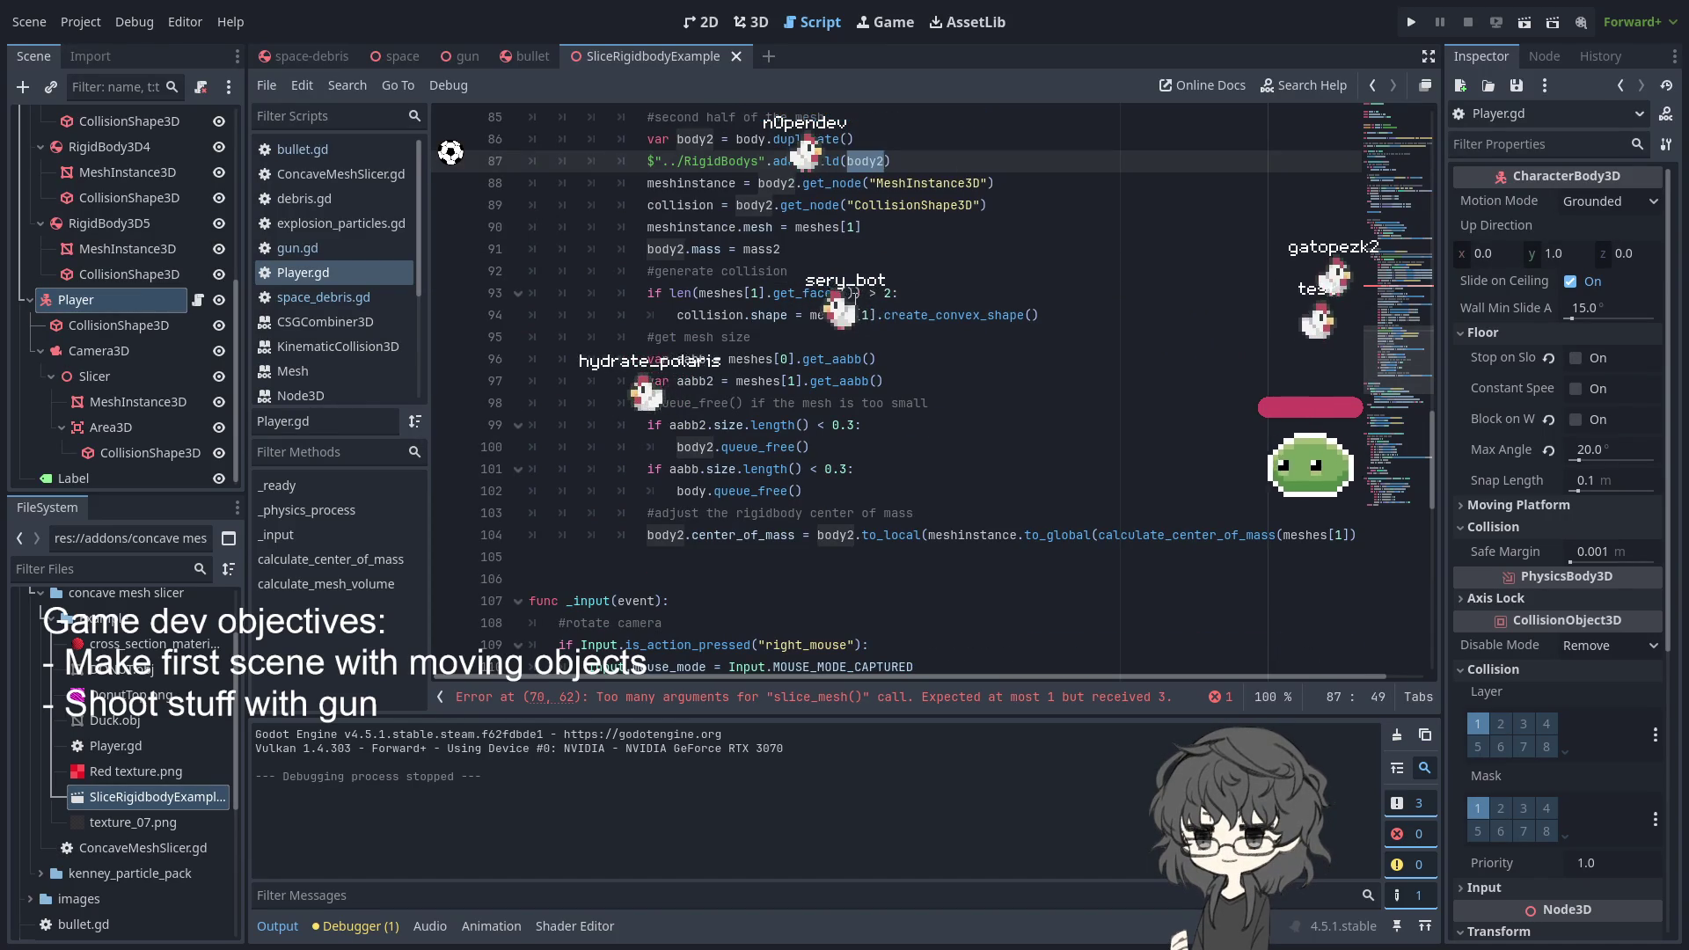
pyautogui.scroll(-4, 849, 299)
pyautogui.scroll(7, 840, 308)
pyautogui.scroll(7, 836, 311)
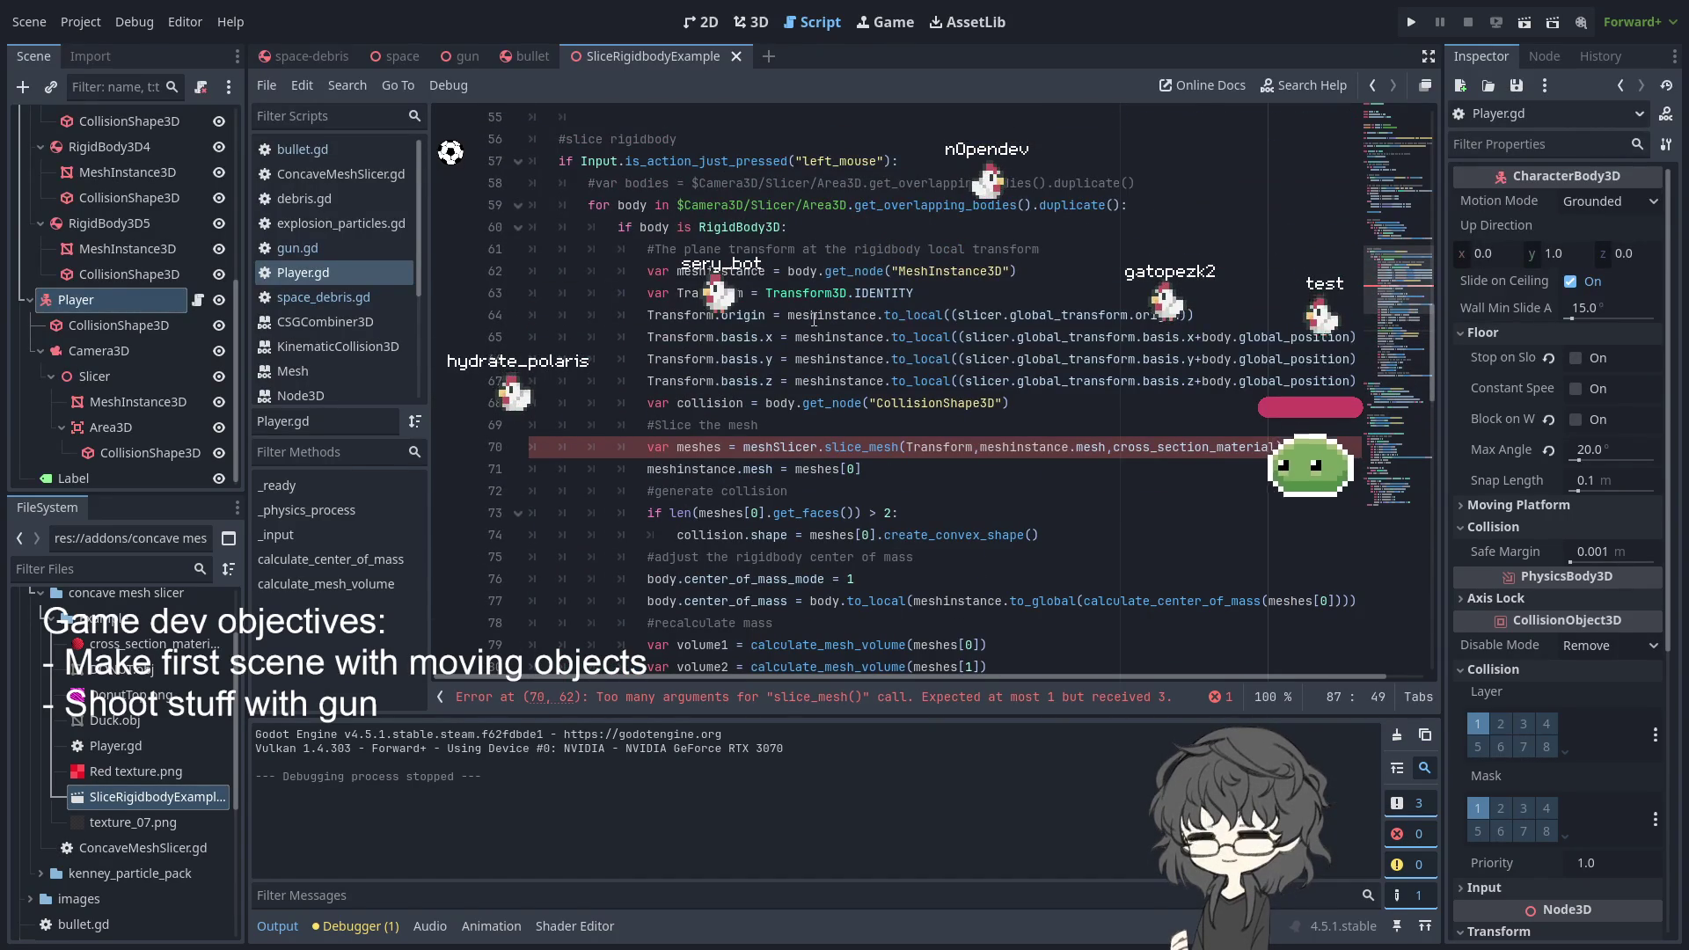
pyautogui.click(861, 271)
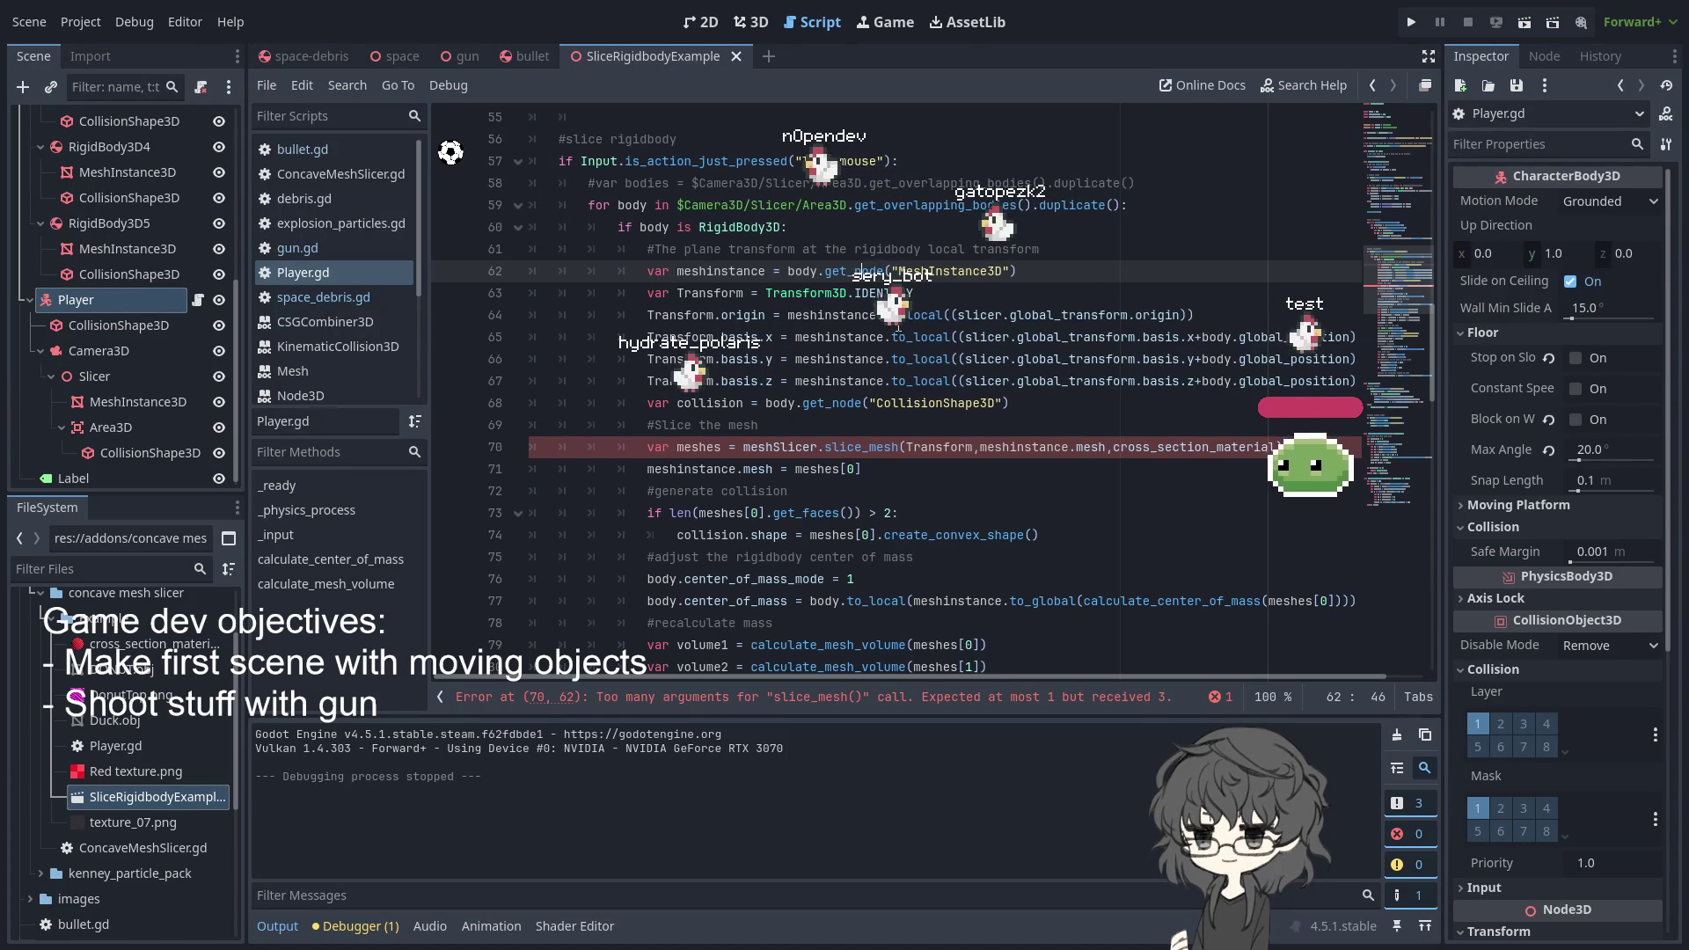
pyautogui.doubleClick(1158, 315)
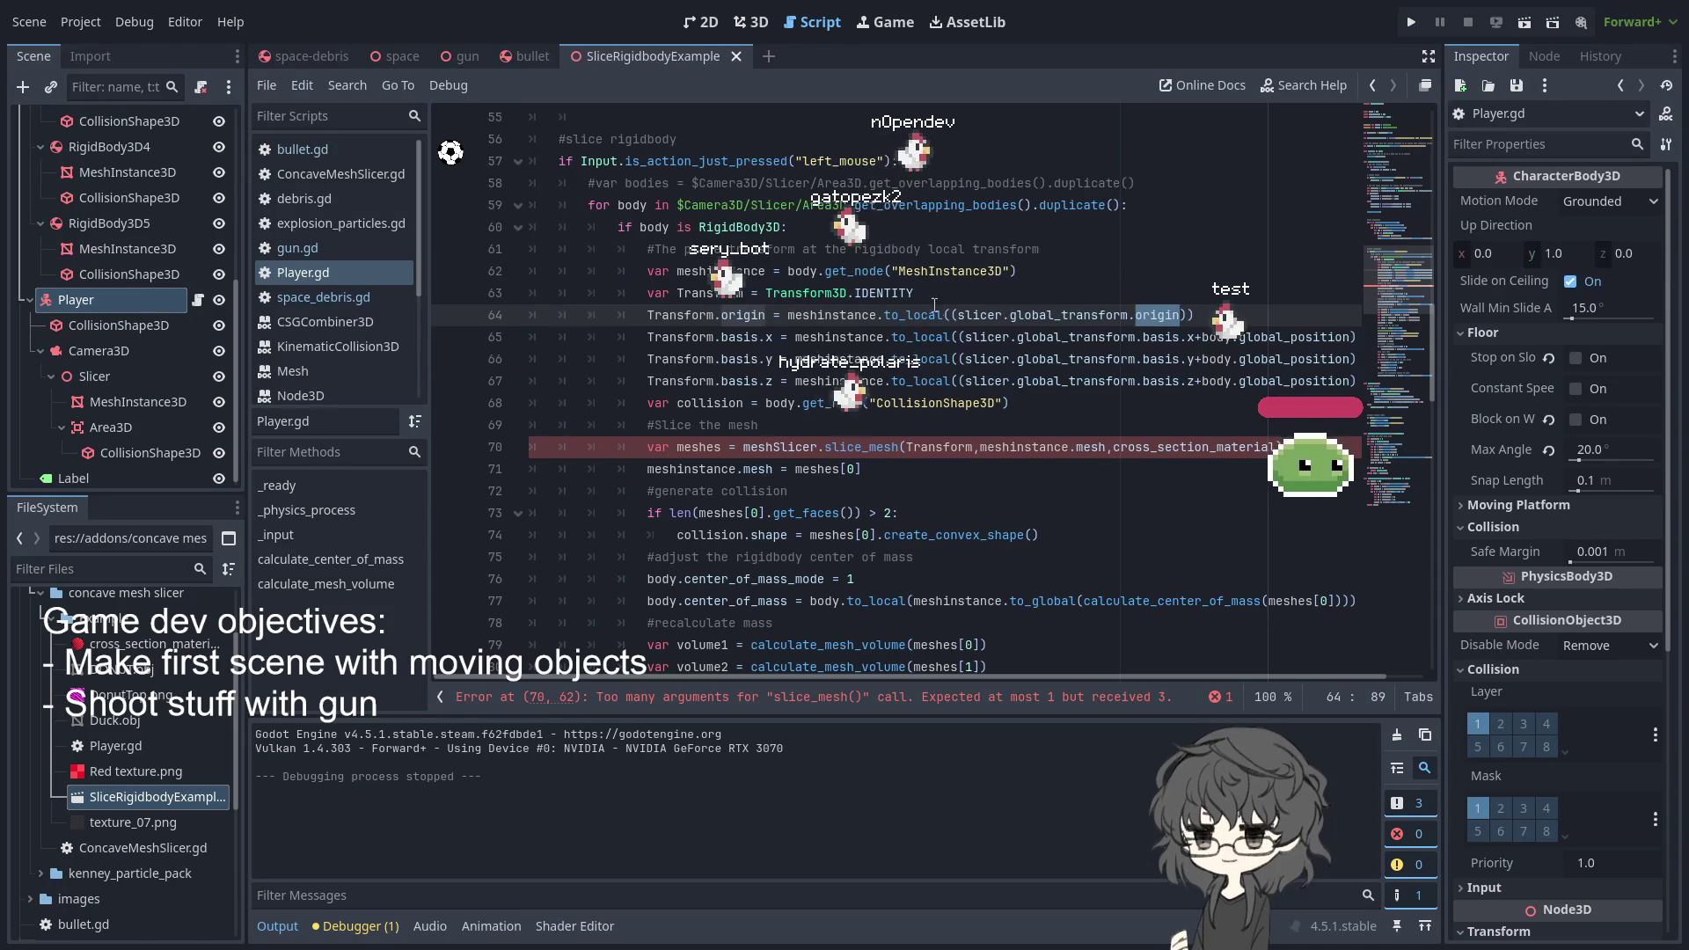
pyautogui.scroll(-2, 834, 380)
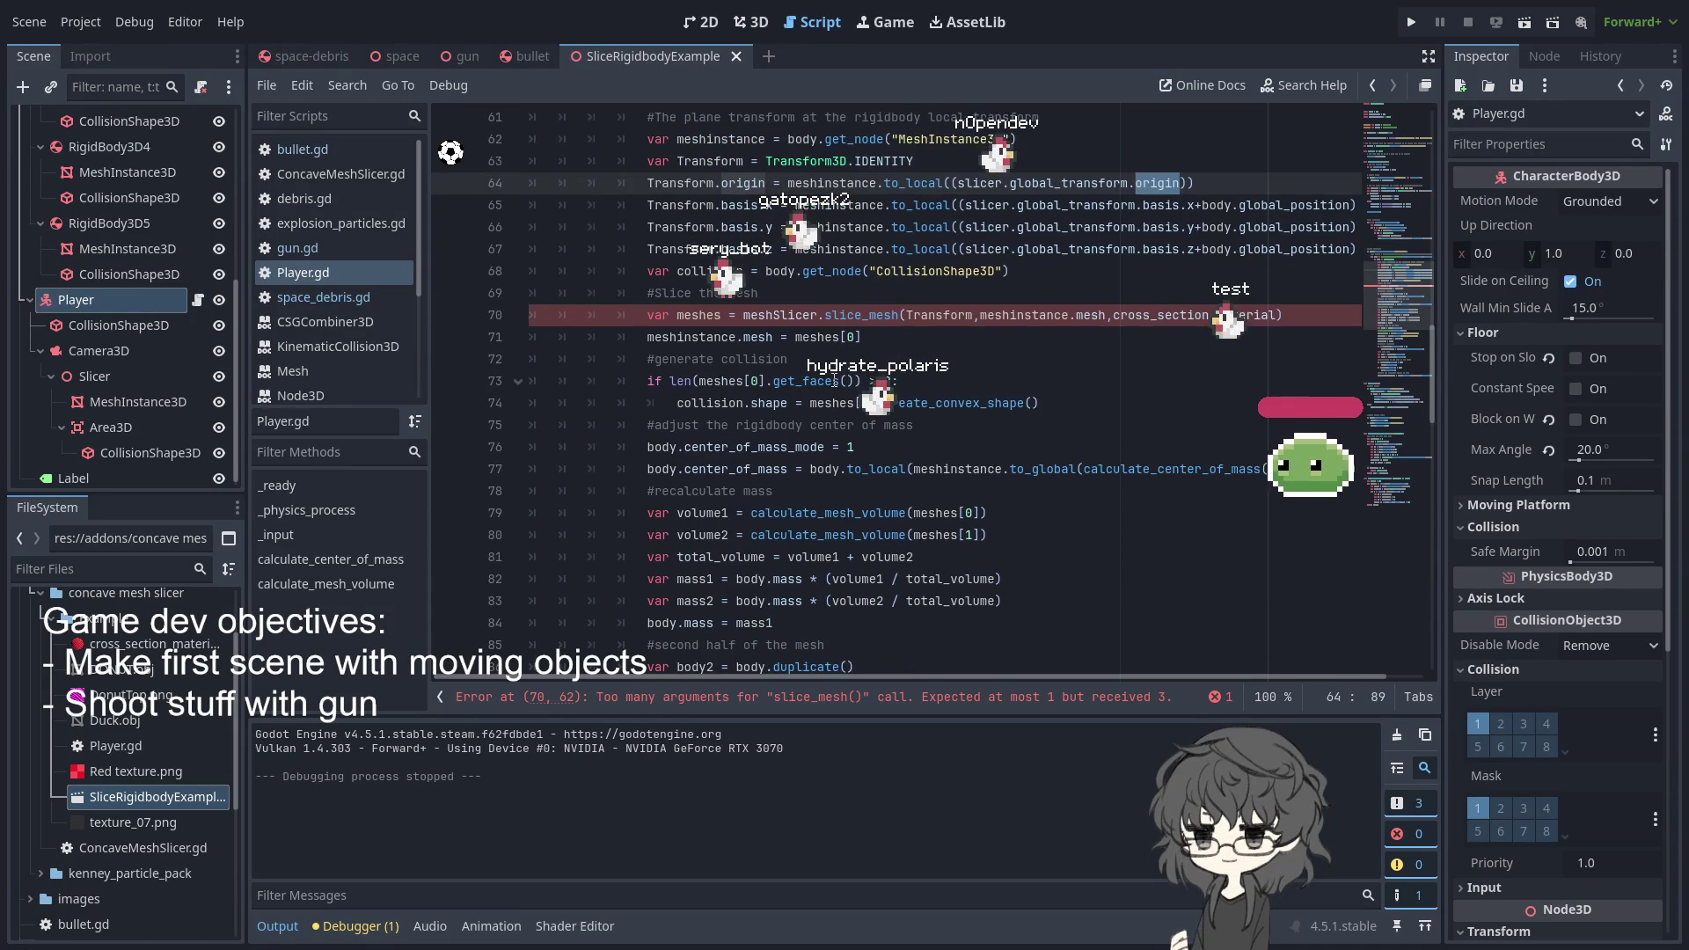
pyautogui.scroll(-2, 834, 380)
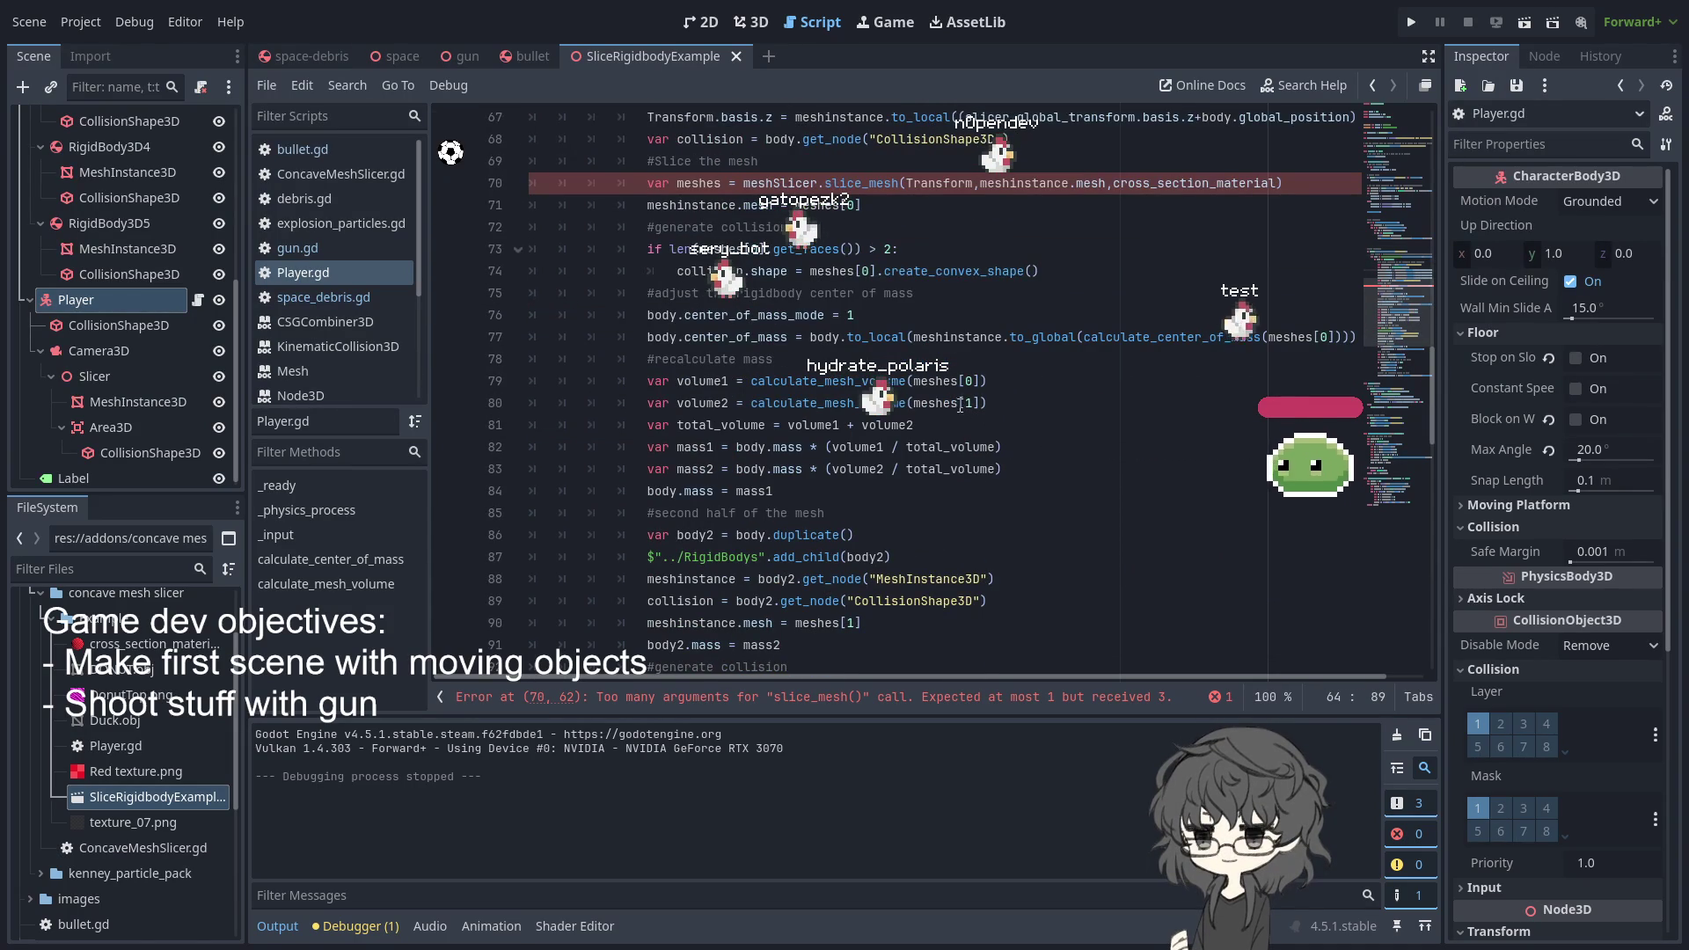
pyautogui.doubleClick(852, 337)
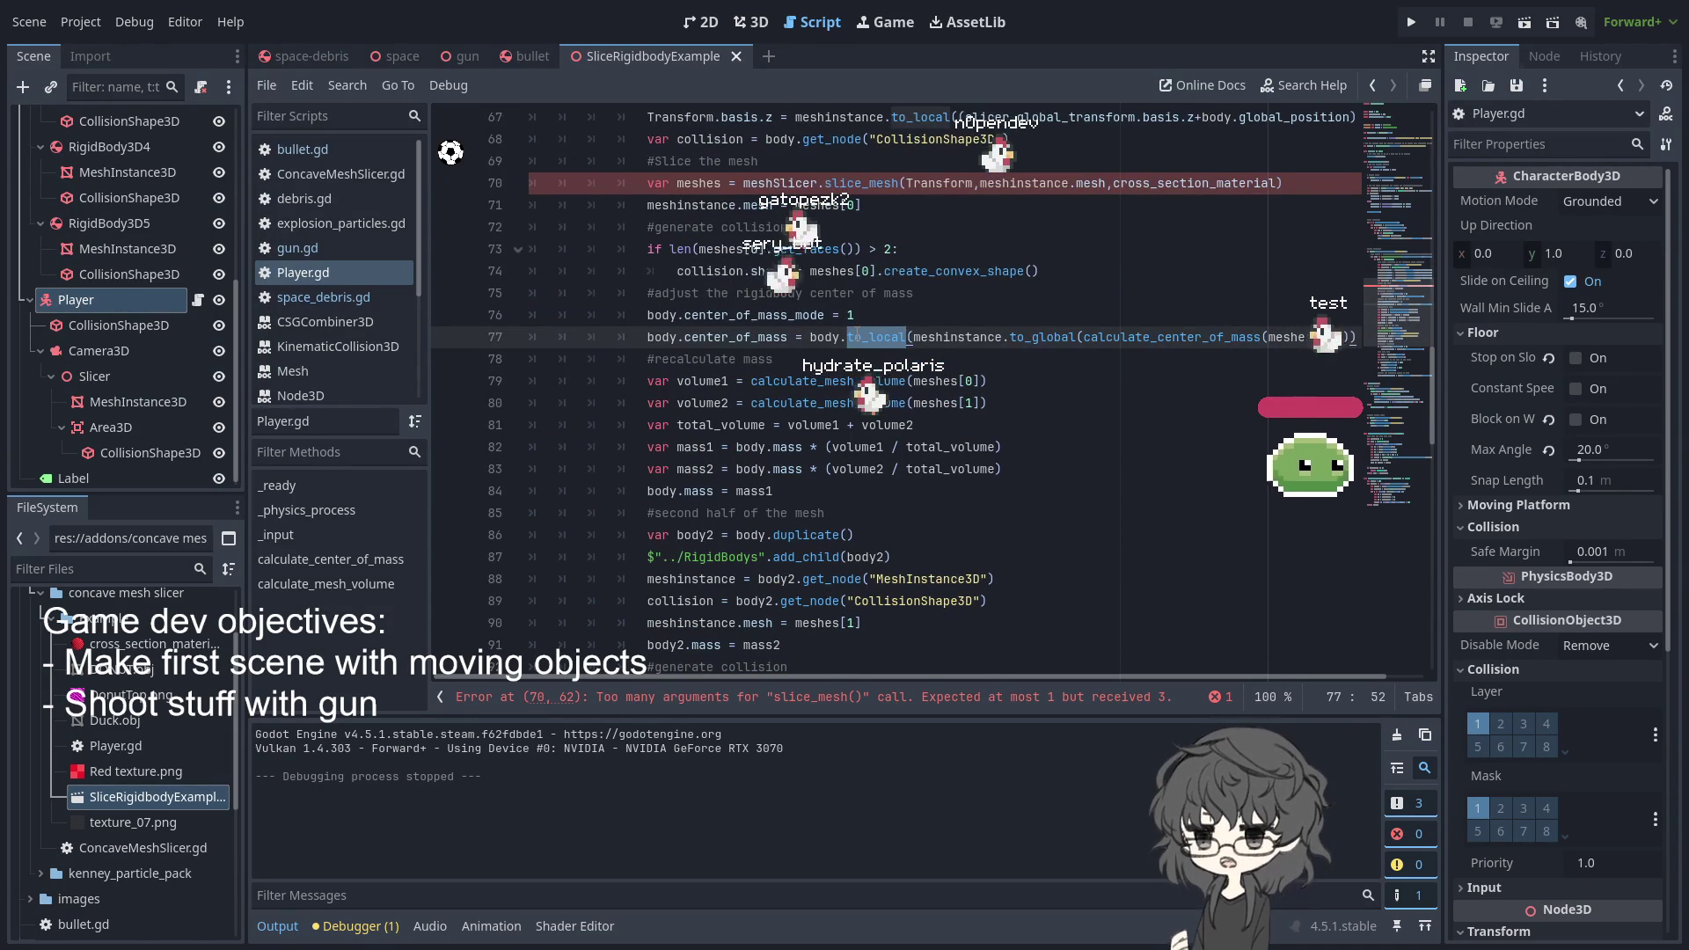
pyautogui.doubleClick(714, 337)
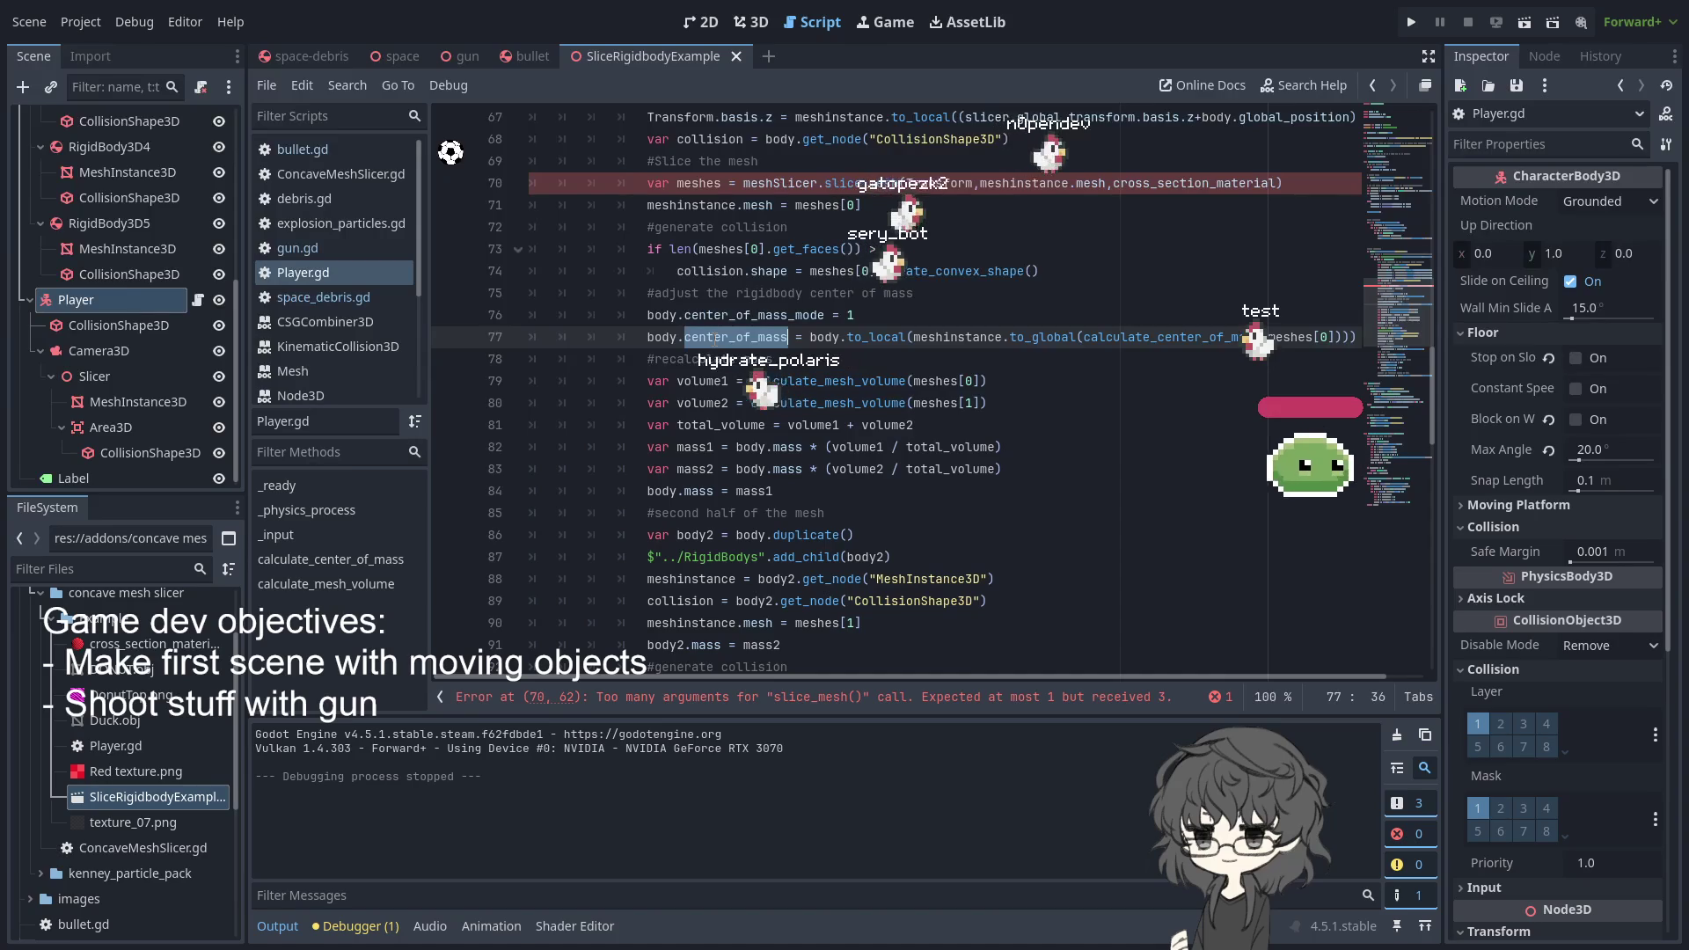
pyautogui.scroll(-3, 652, 395)
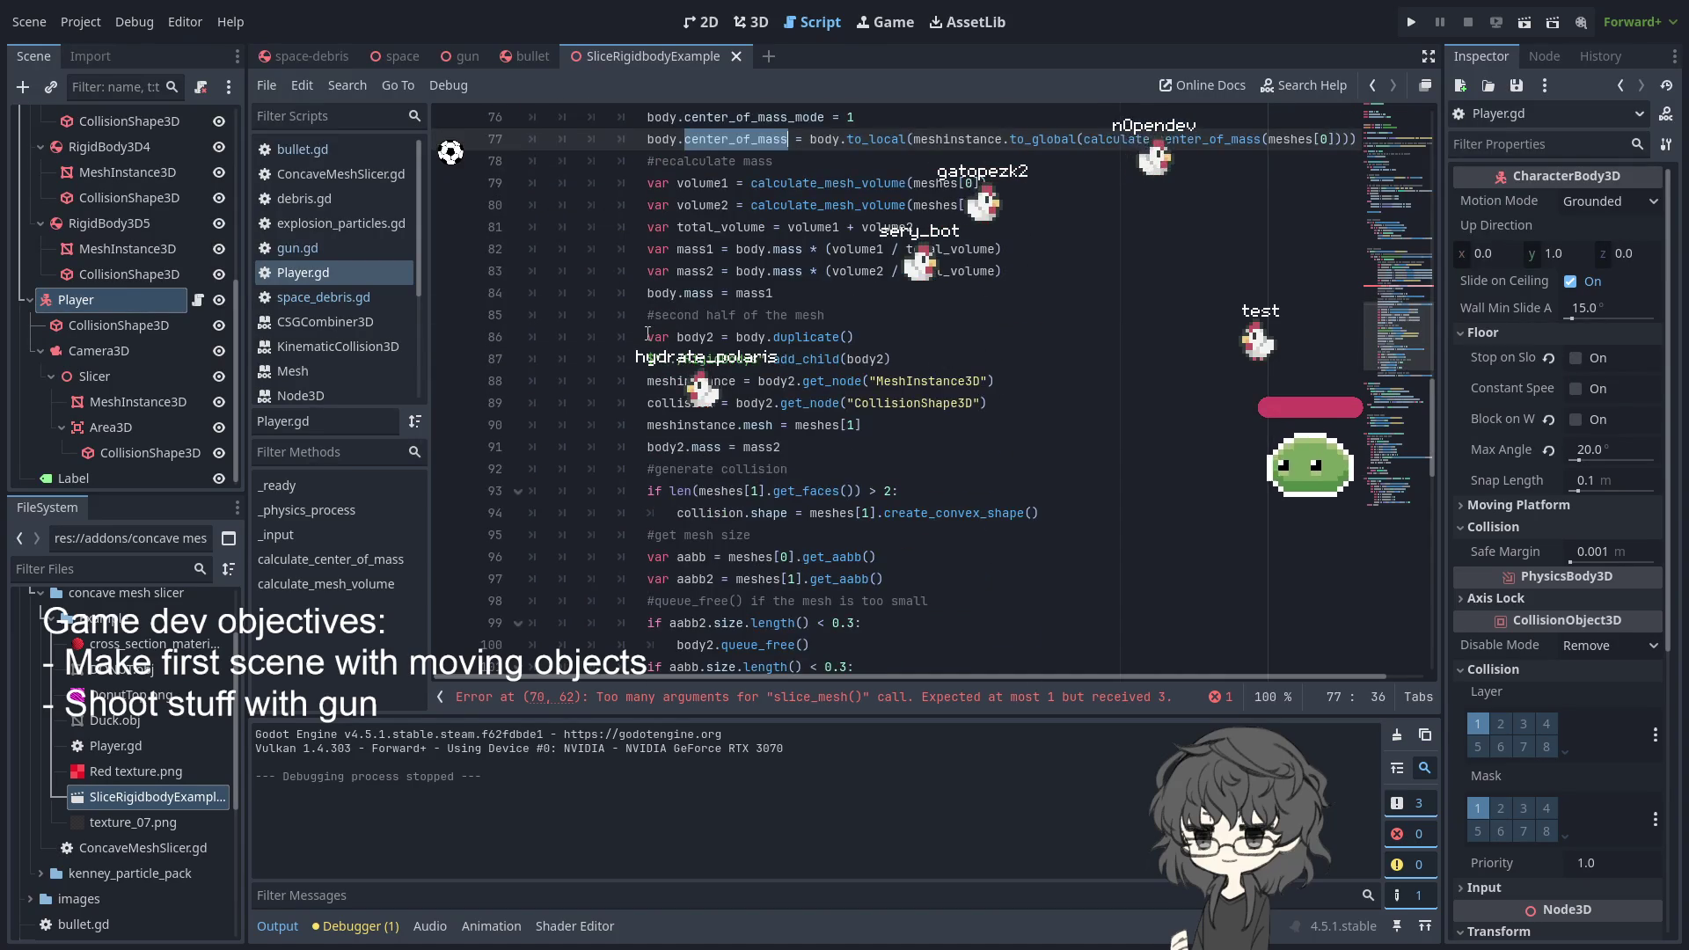
pyautogui.scroll(3, 702, 293)
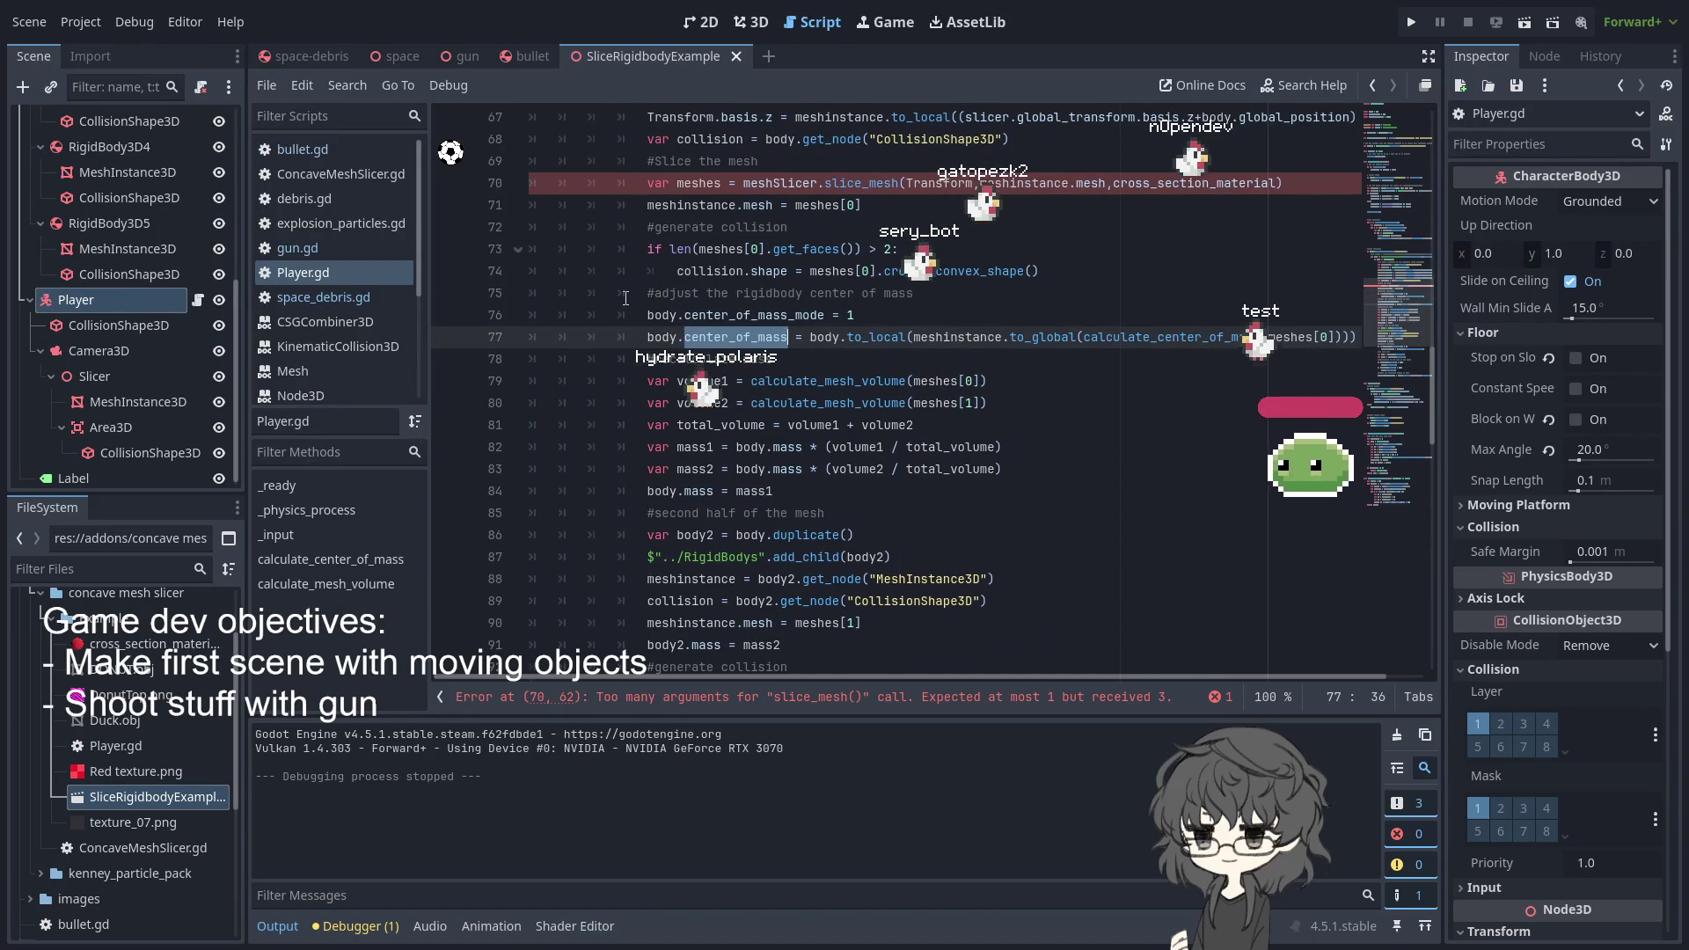
pyautogui.scroll(2, 625, 299)
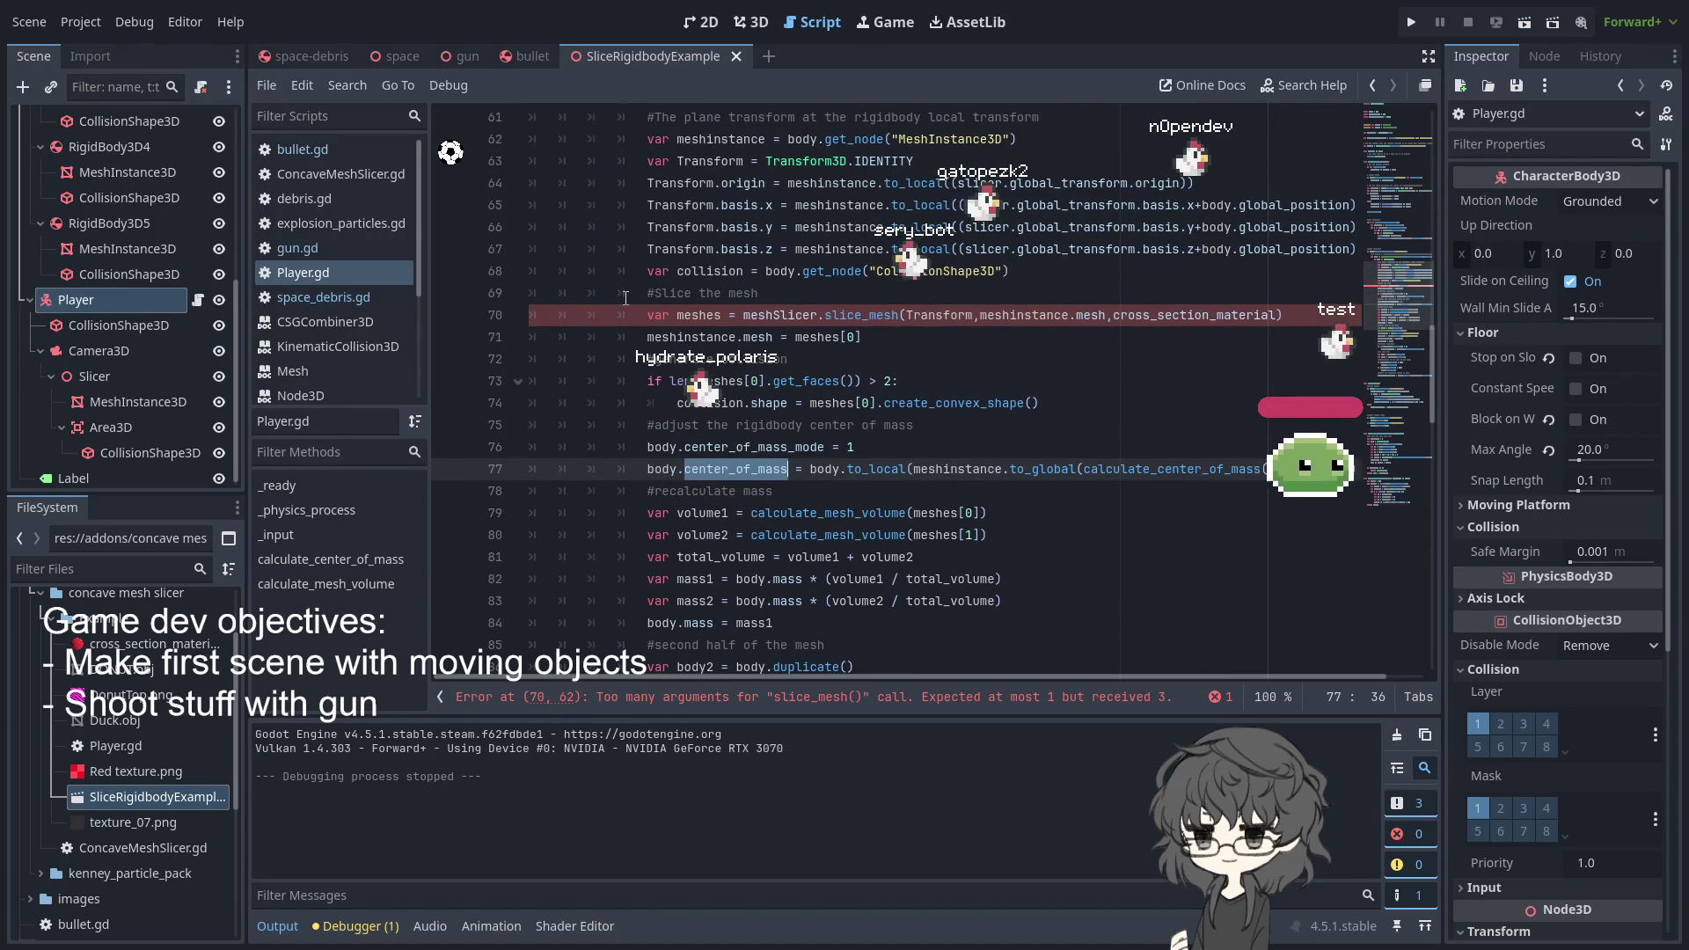
pyautogui.click(931, 406)
pyautogui.click(821, 403)
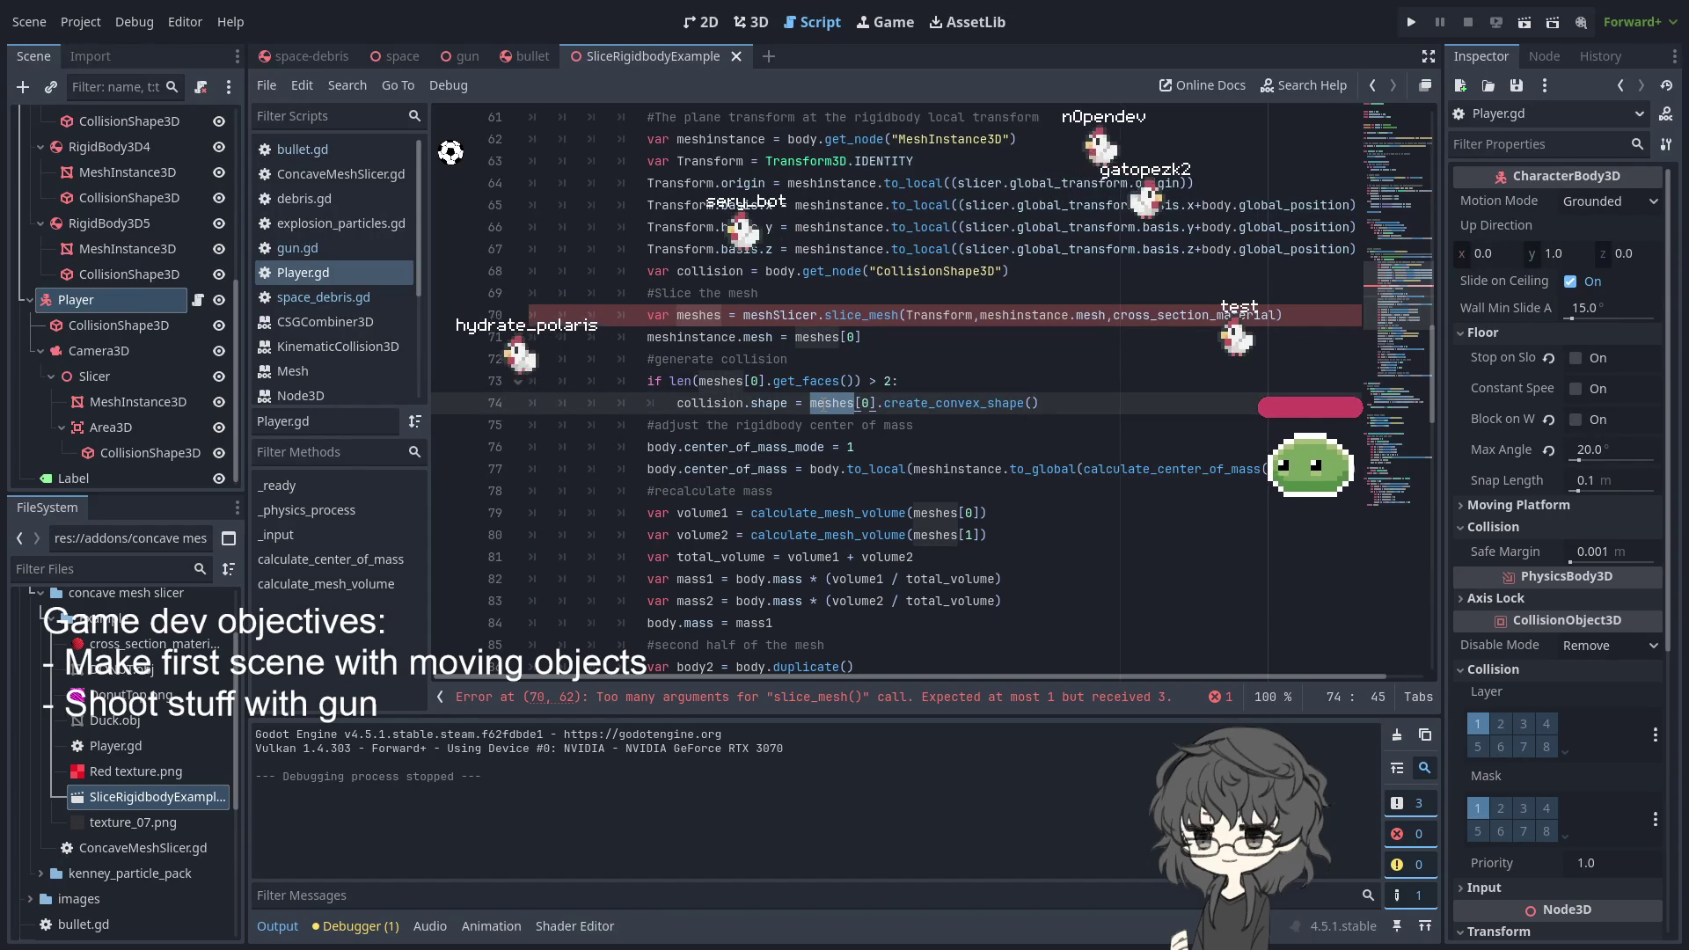
pyautogui.click(712, 405)
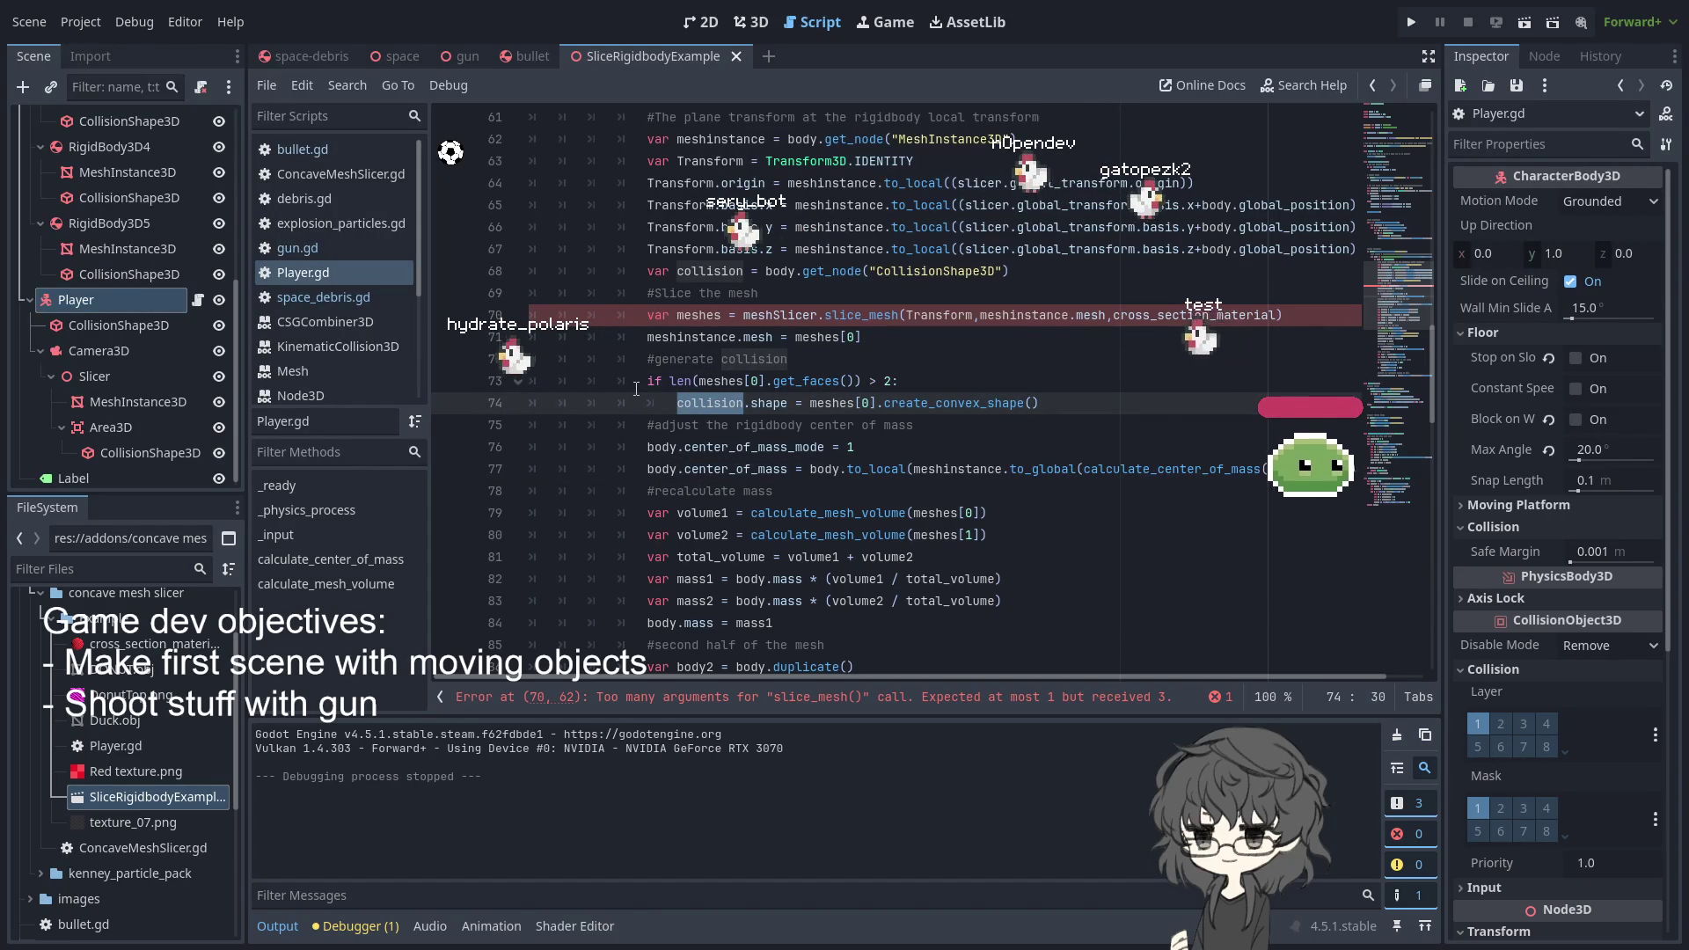
pyautogui.moveTo(640, 385)
pyautogui.mouseDown()
pyautogui.moveTo(1055, 427)
pyautogui.moveTo(1122, 425)
pyautogui.moveTo(1132, 402)
pyautogui.mouseUp()
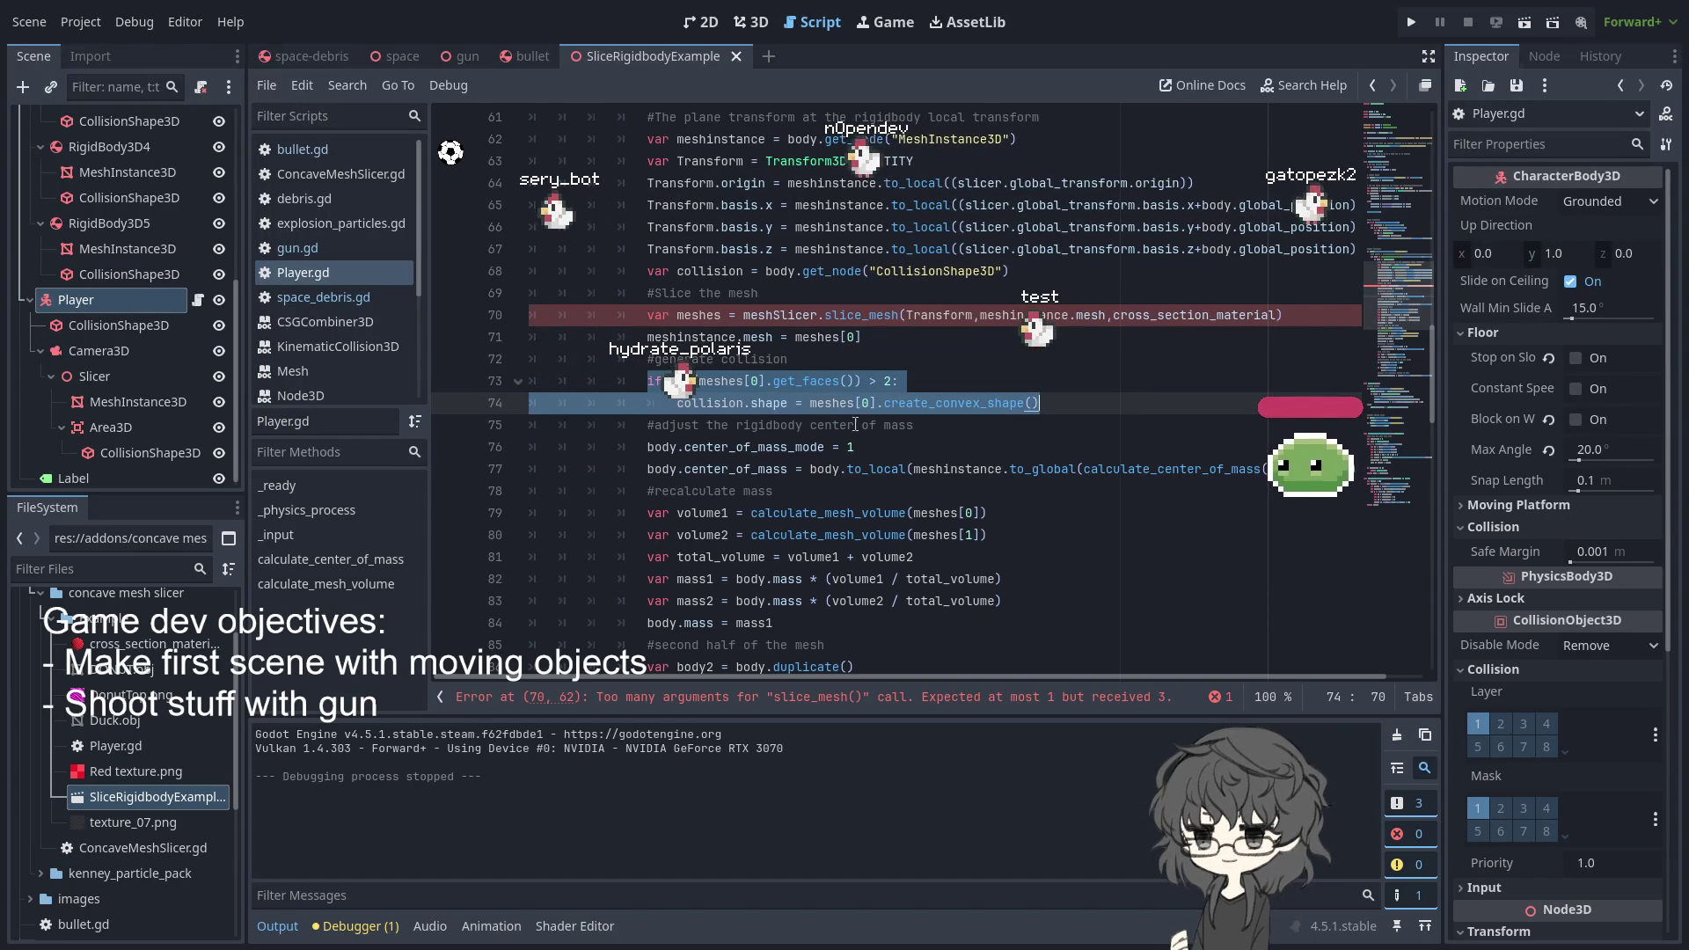
pyautogui.scroll(-2, 920, 419)
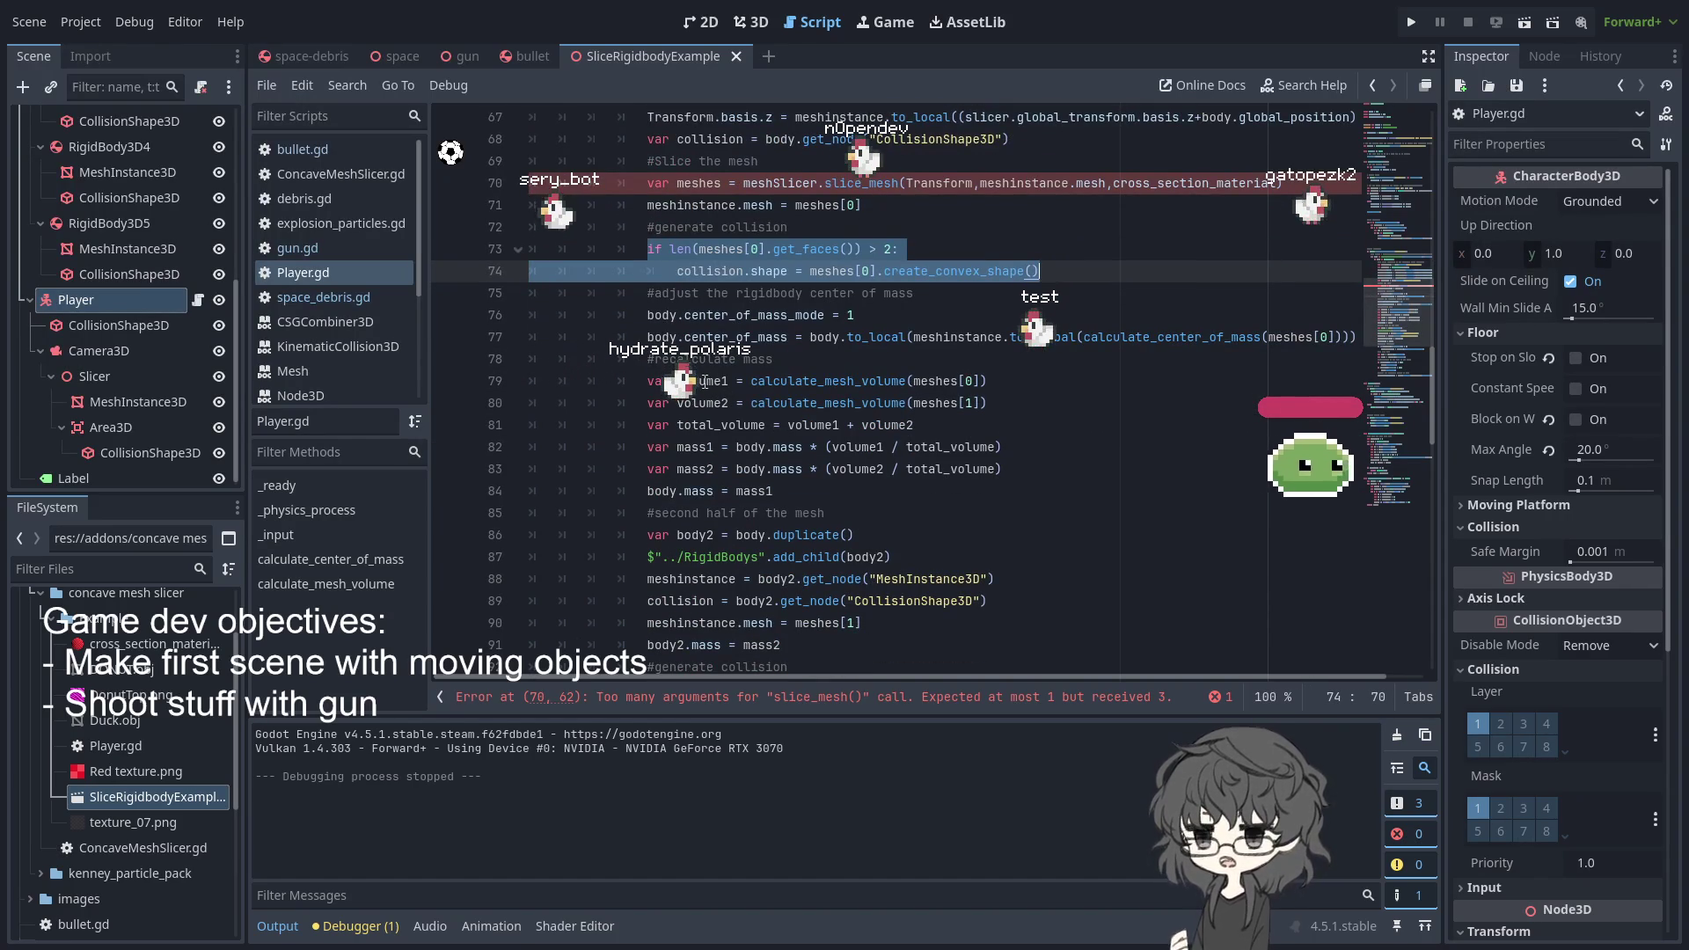
pyautogui.doubleClick(698, 539)
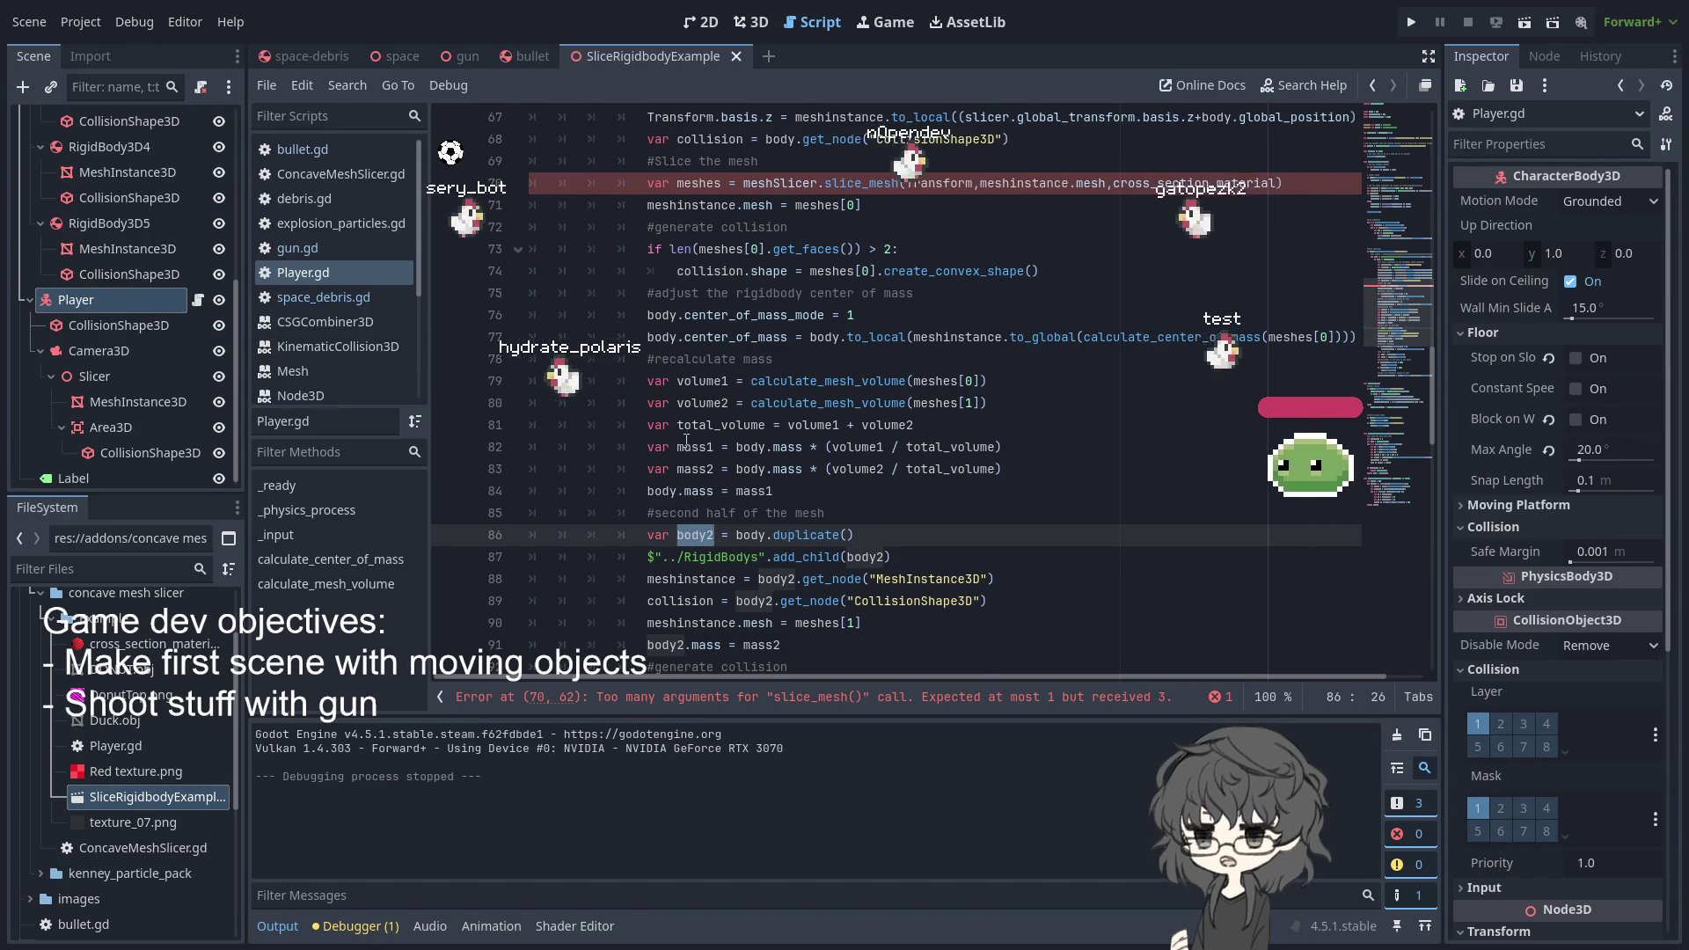
pyautogui.scroll(1, 792, 422)
pyautogui.scroll(-2, 893, 398)
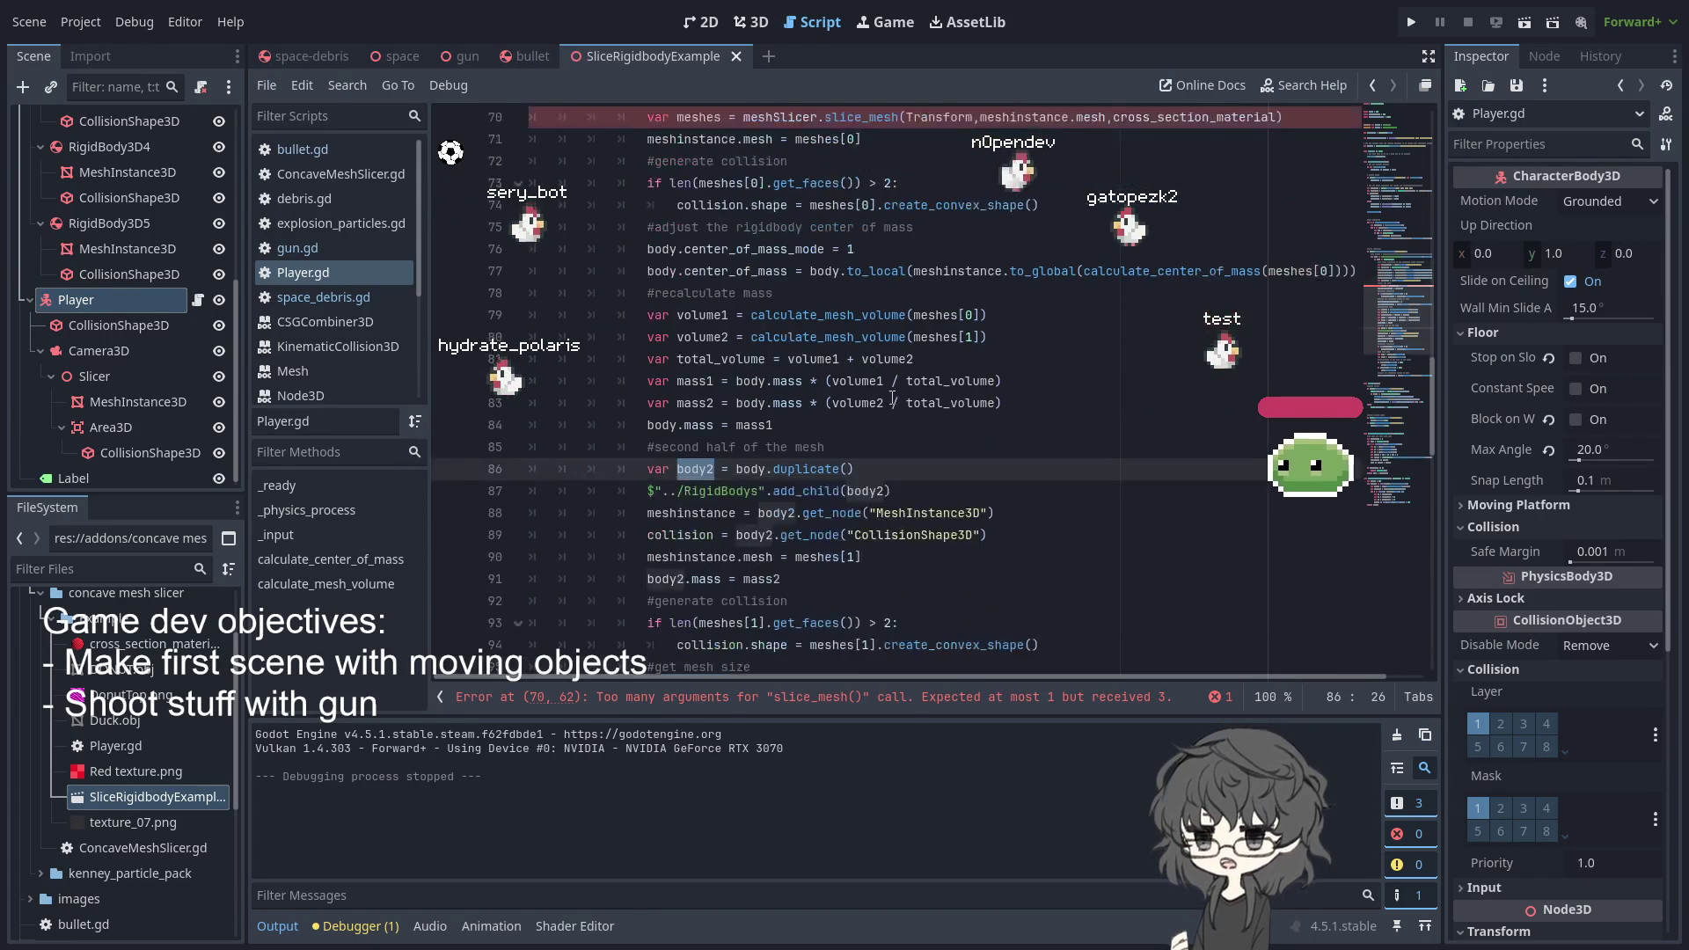
pyautogui.scroll(2, 889, 370)
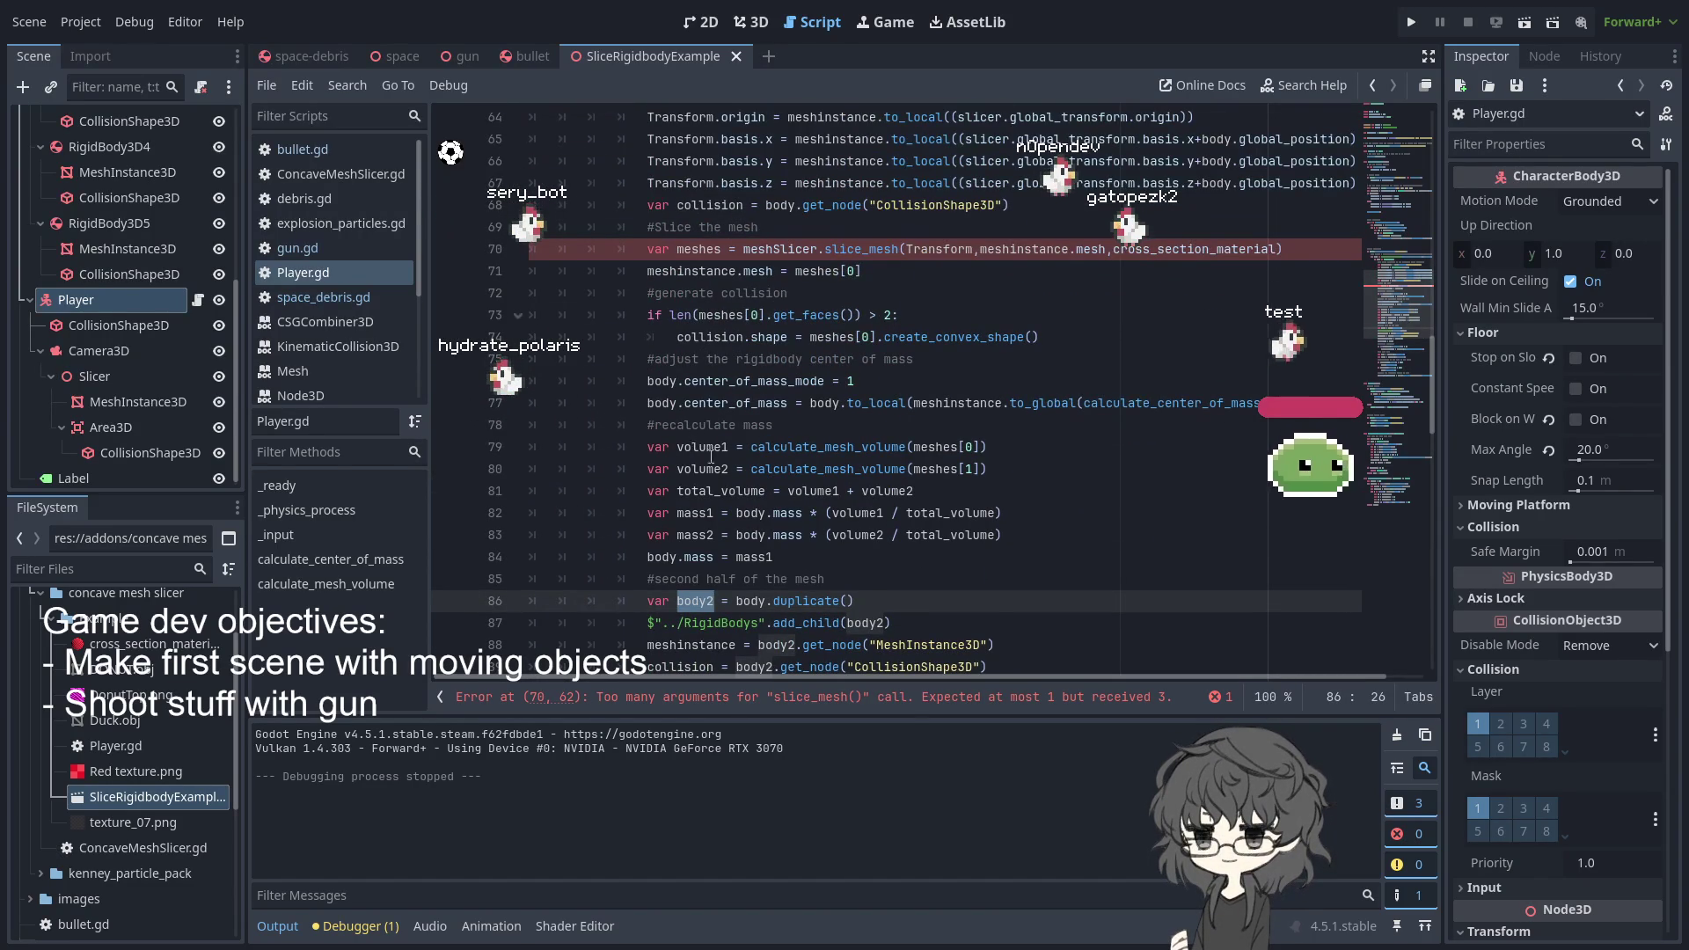
pyautogui.scroll(2, 711, 230)
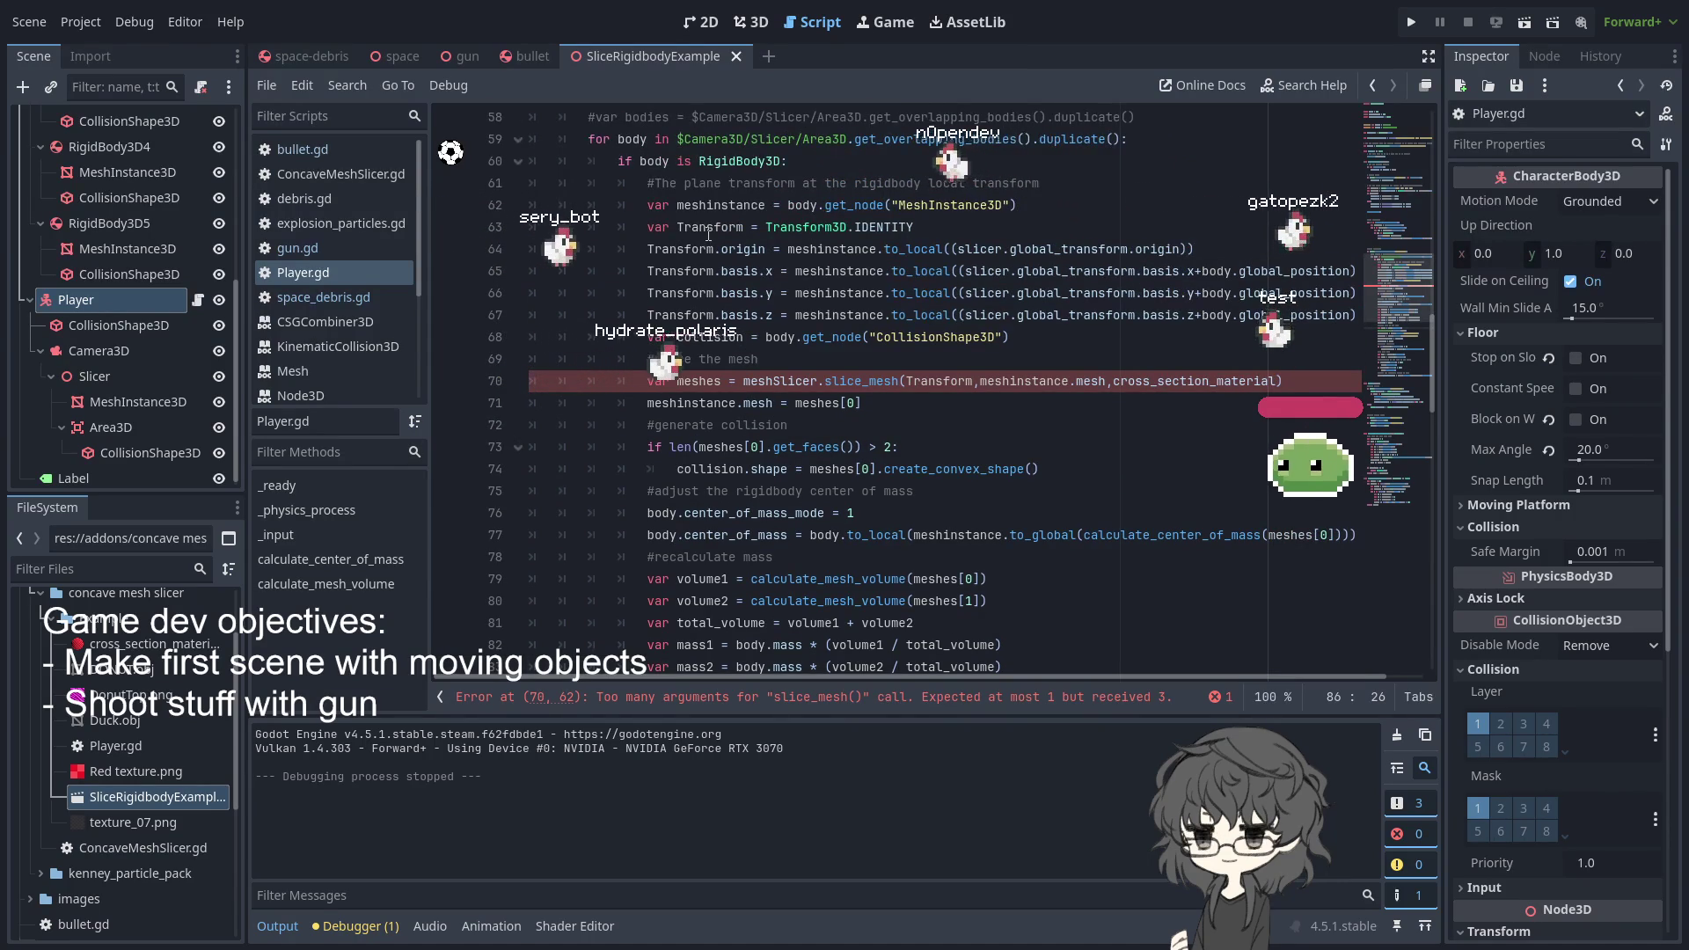
pyautogui.scroll(-1, 709, 234)
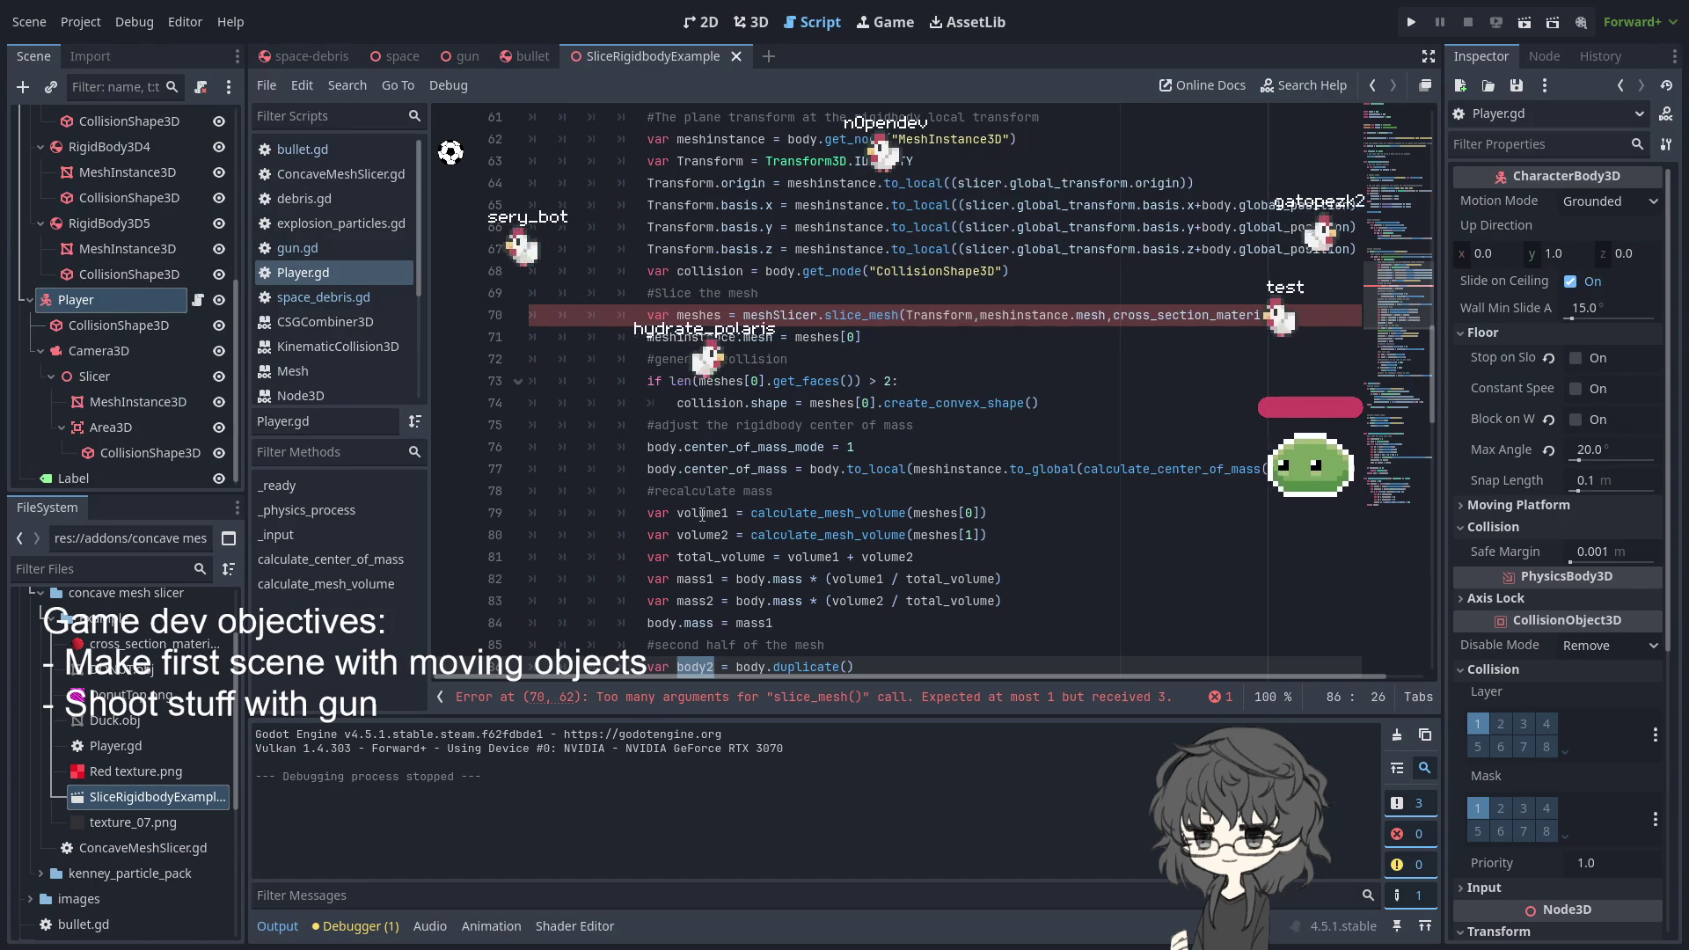
pyautogui.doubleClick(662, 469)
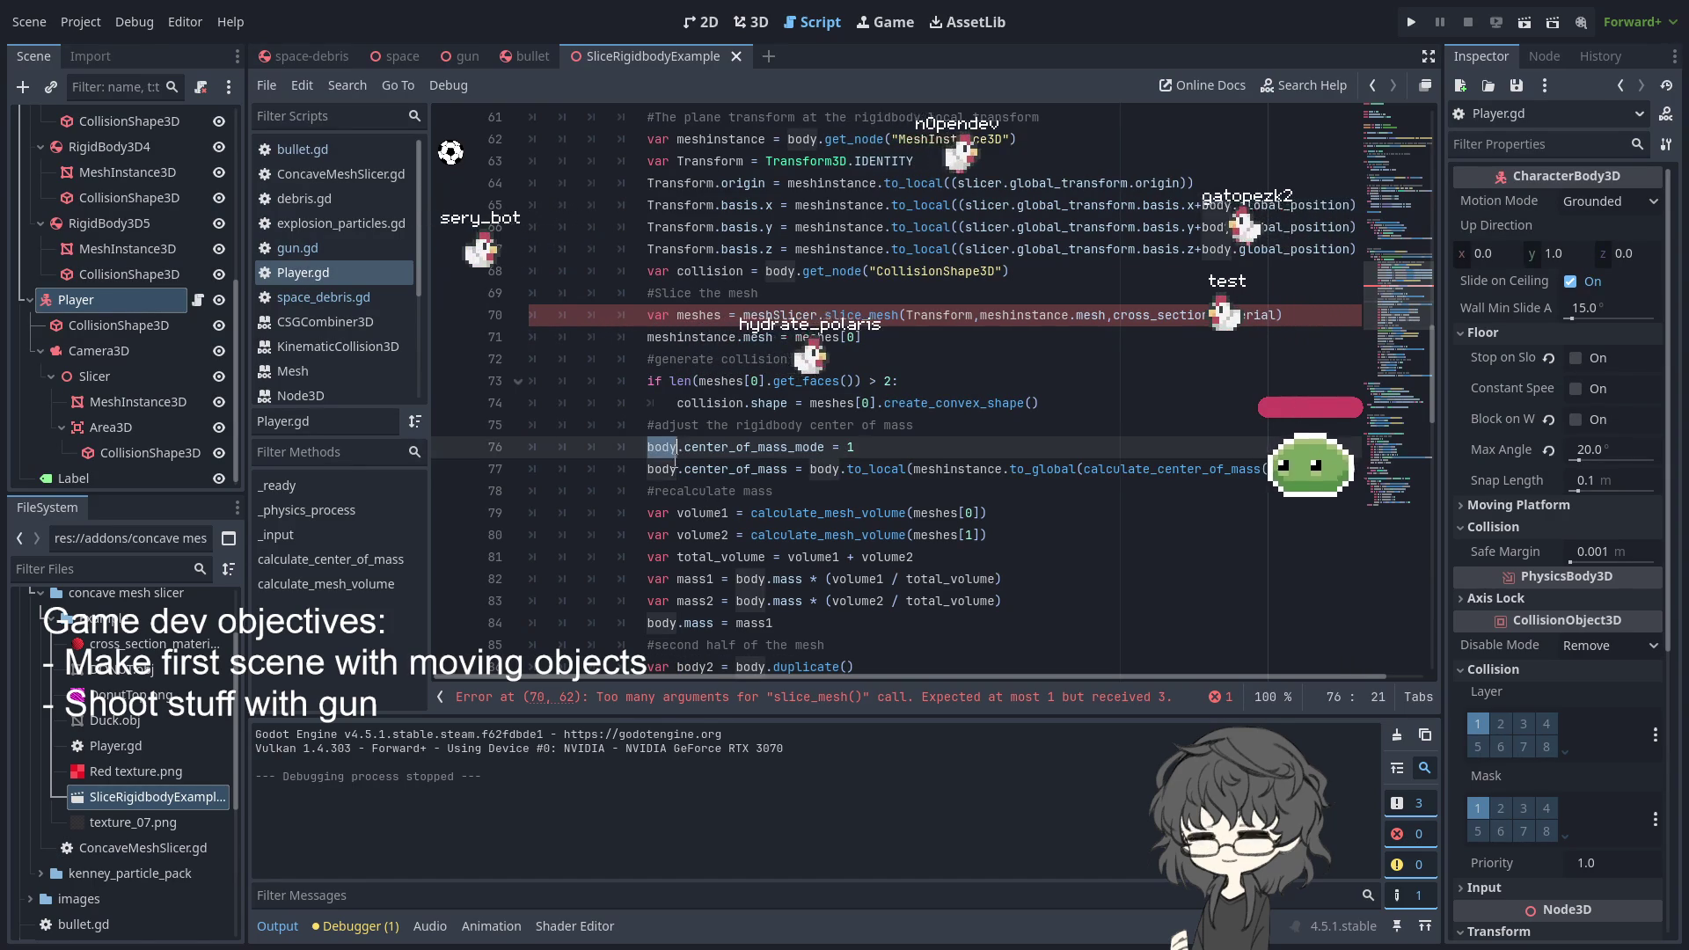
pyautogui.scroll(2, 674, 466)
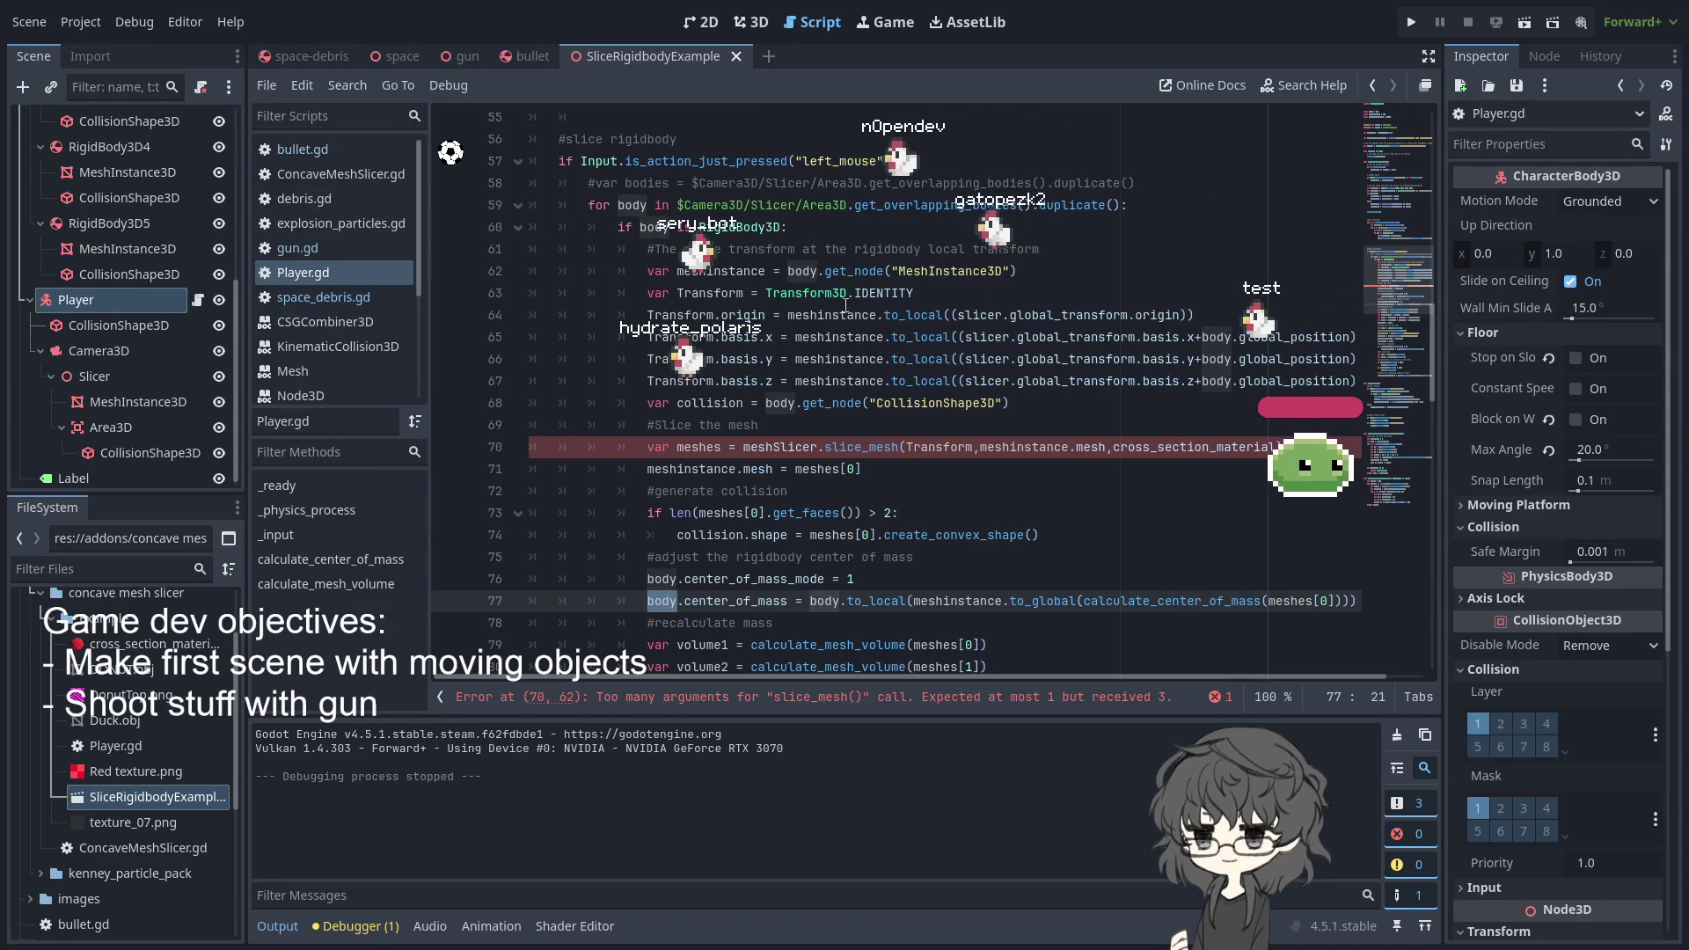
pyautogui.doubleClick(803, 272)
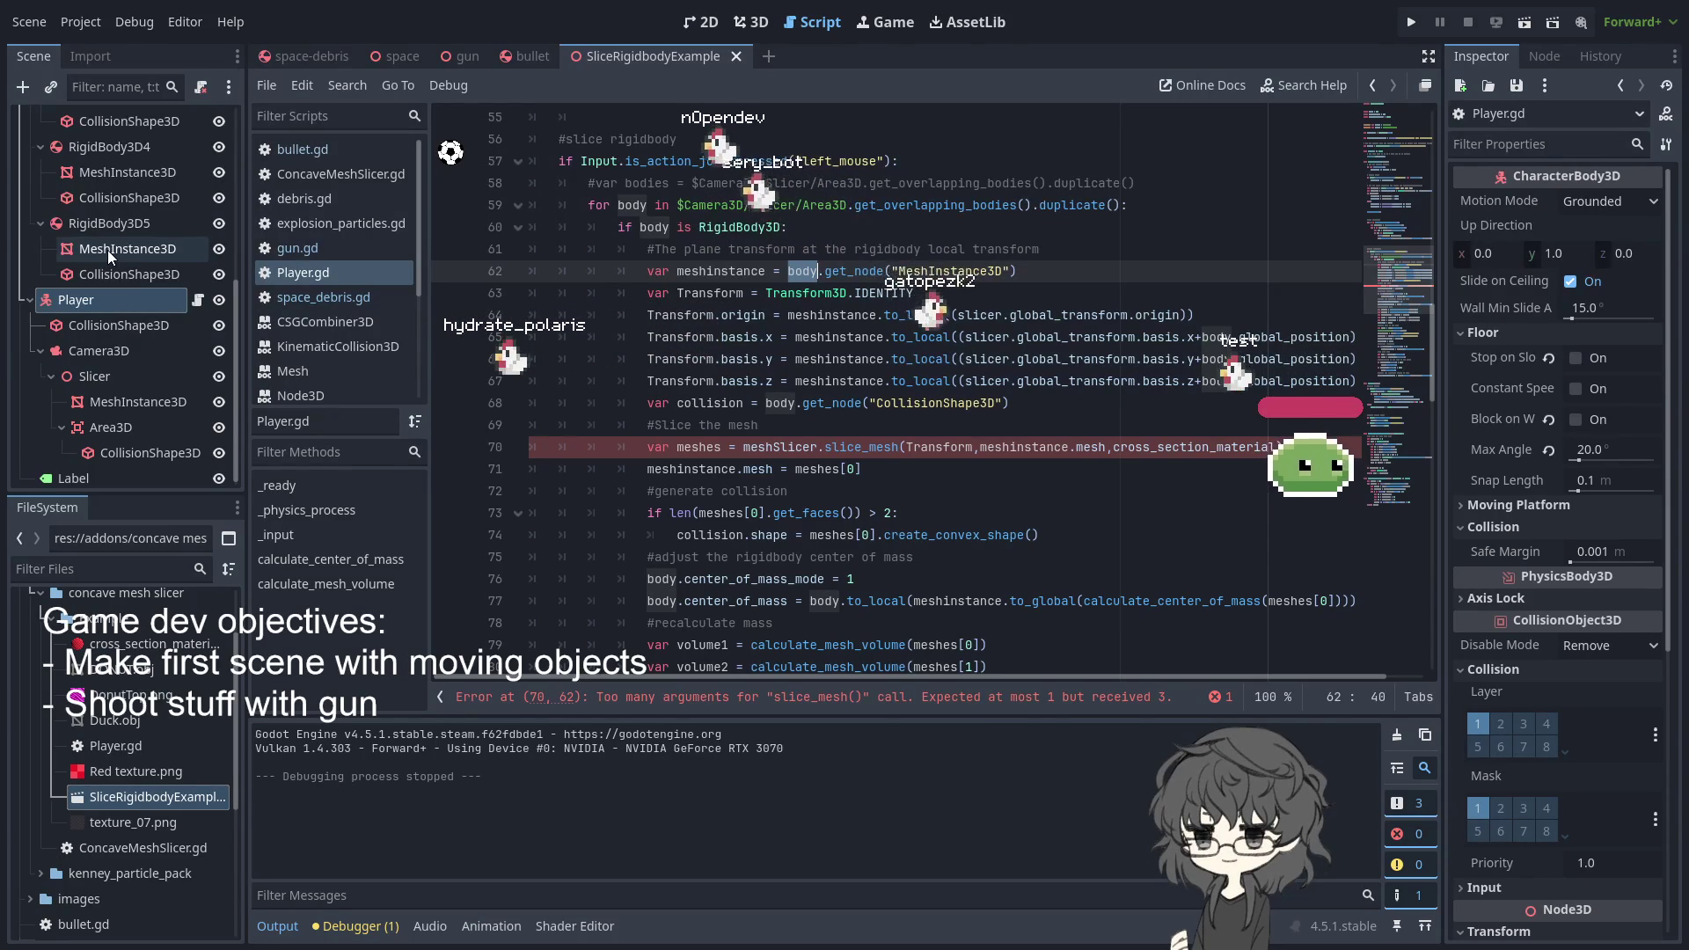
pyautogui.doubleClick(723, 278)
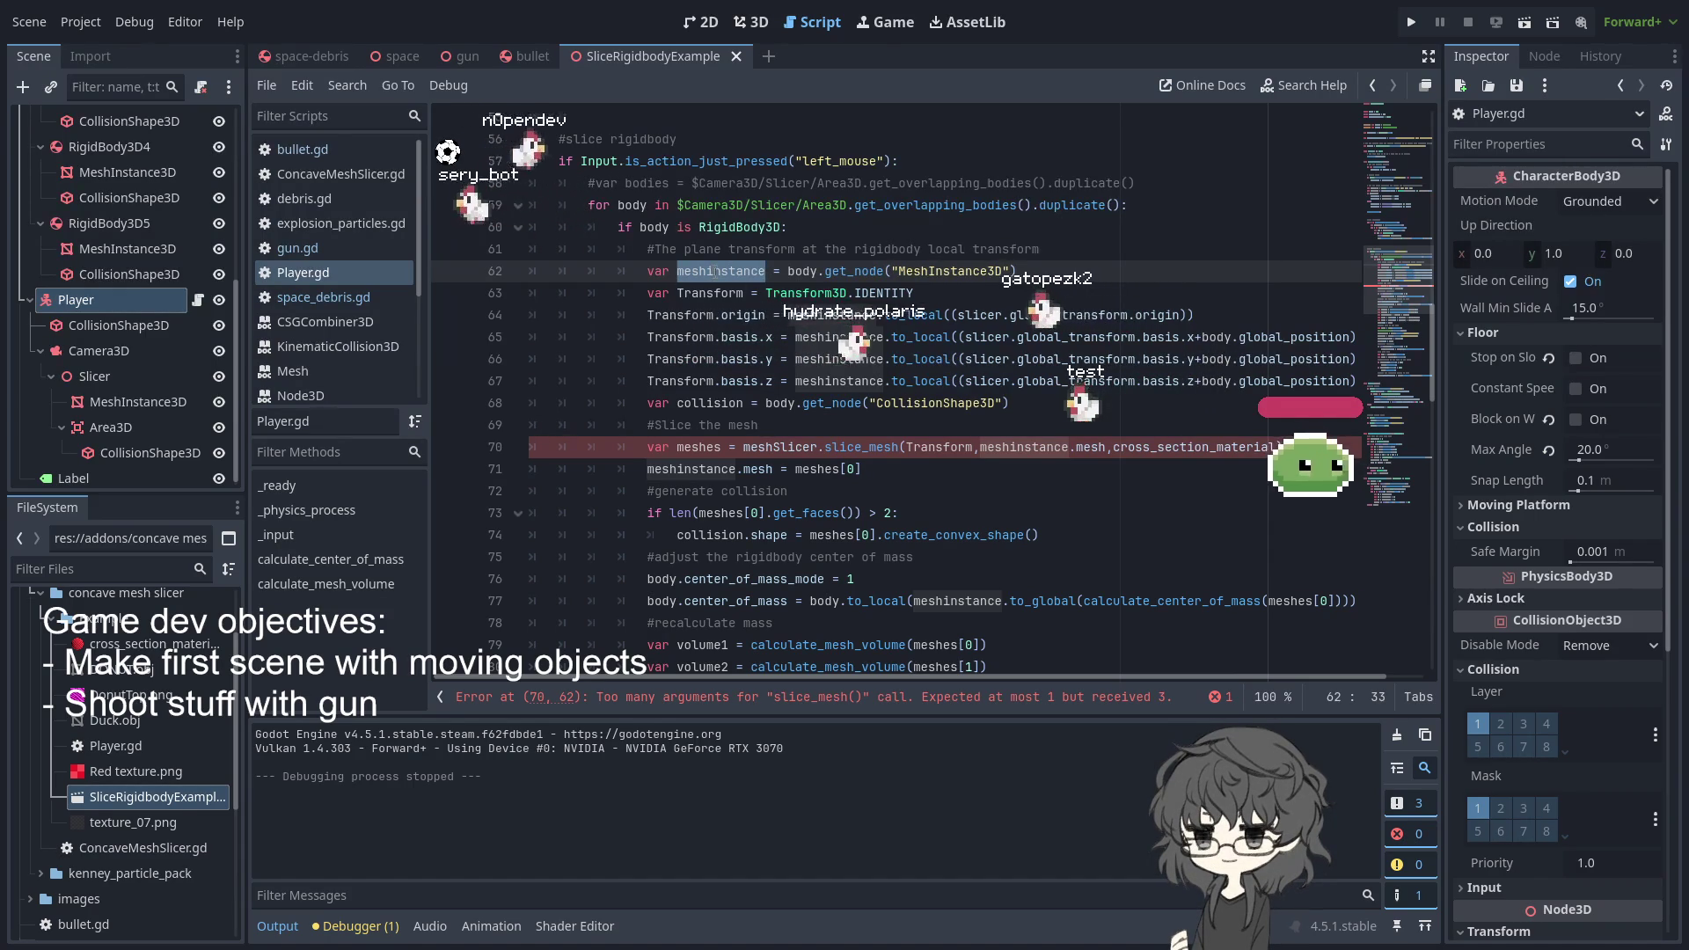
# - Highlight the Transform, Transform3D and global_transform uses on Player.gd lines 62–64
pyautogui.doubleClick(714, 315)
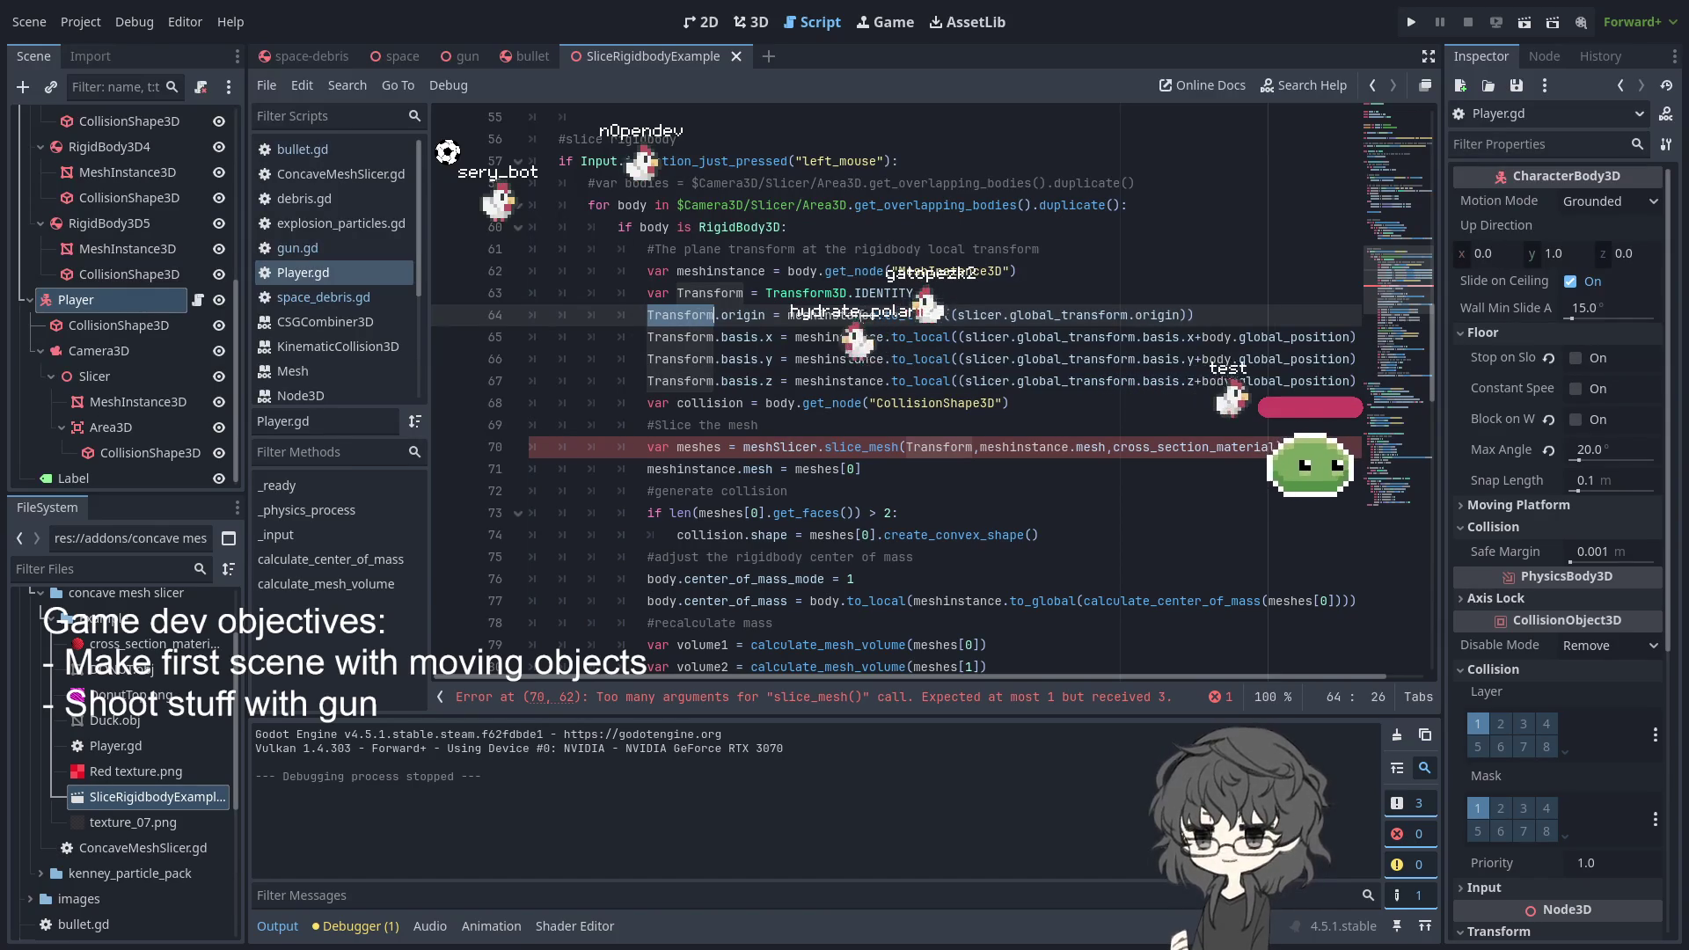
pyautogui.click(1049, 315)
pyautogui.doubleClick(1048, 315)
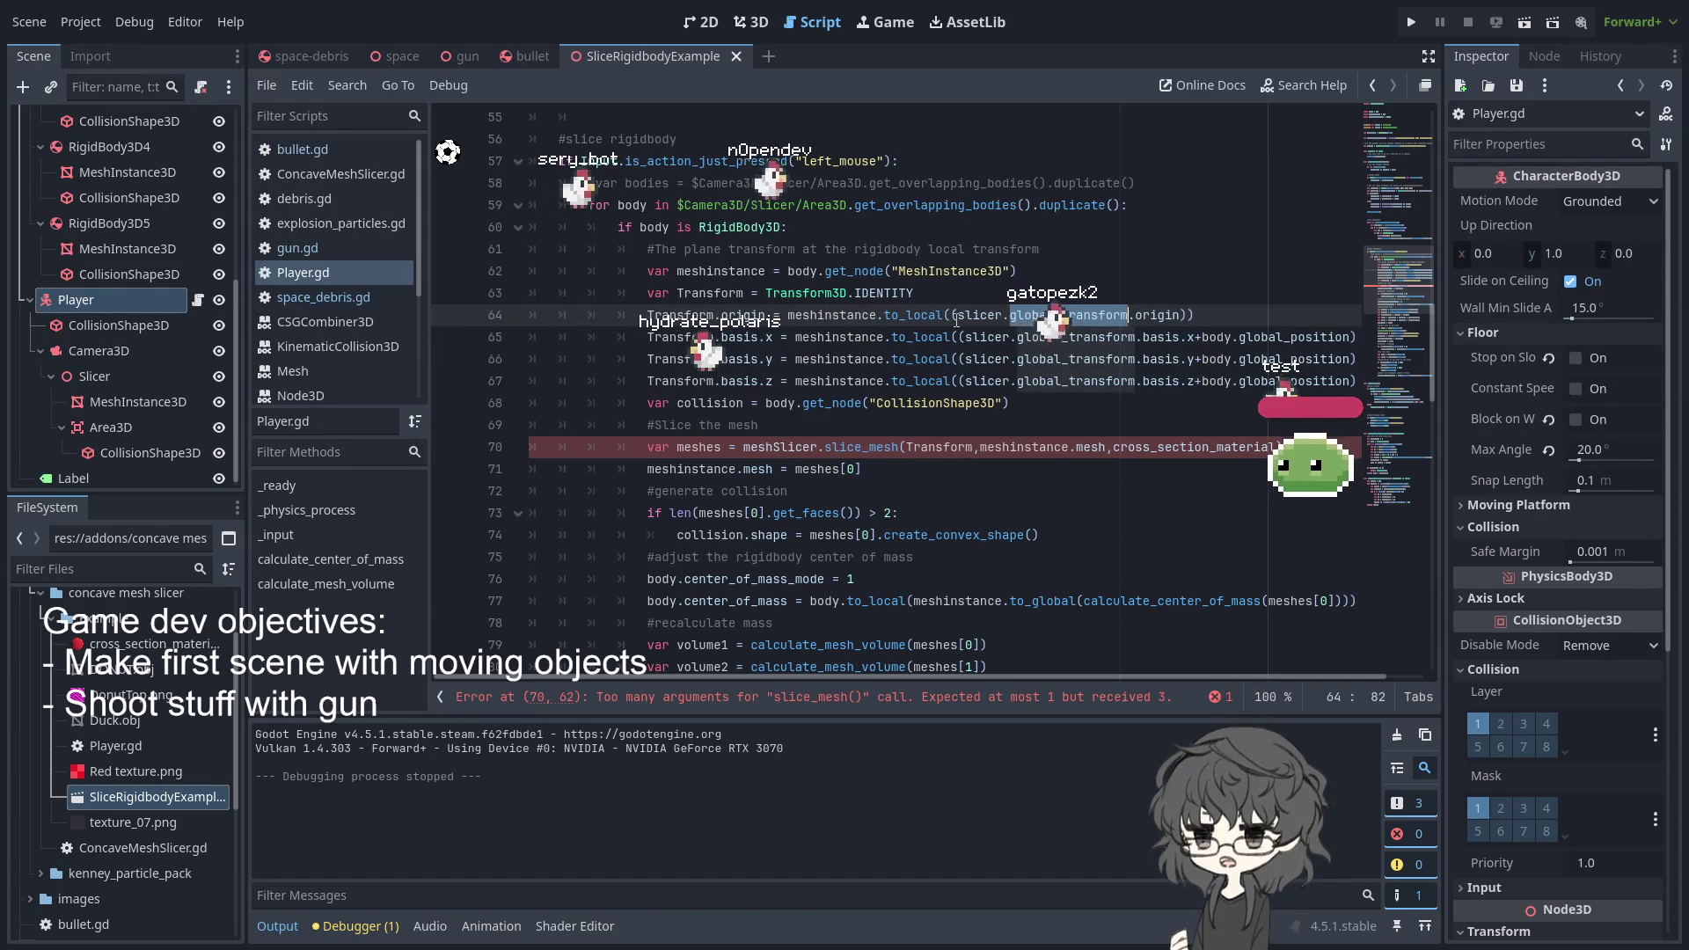
pyautogui.click(1205, 274)
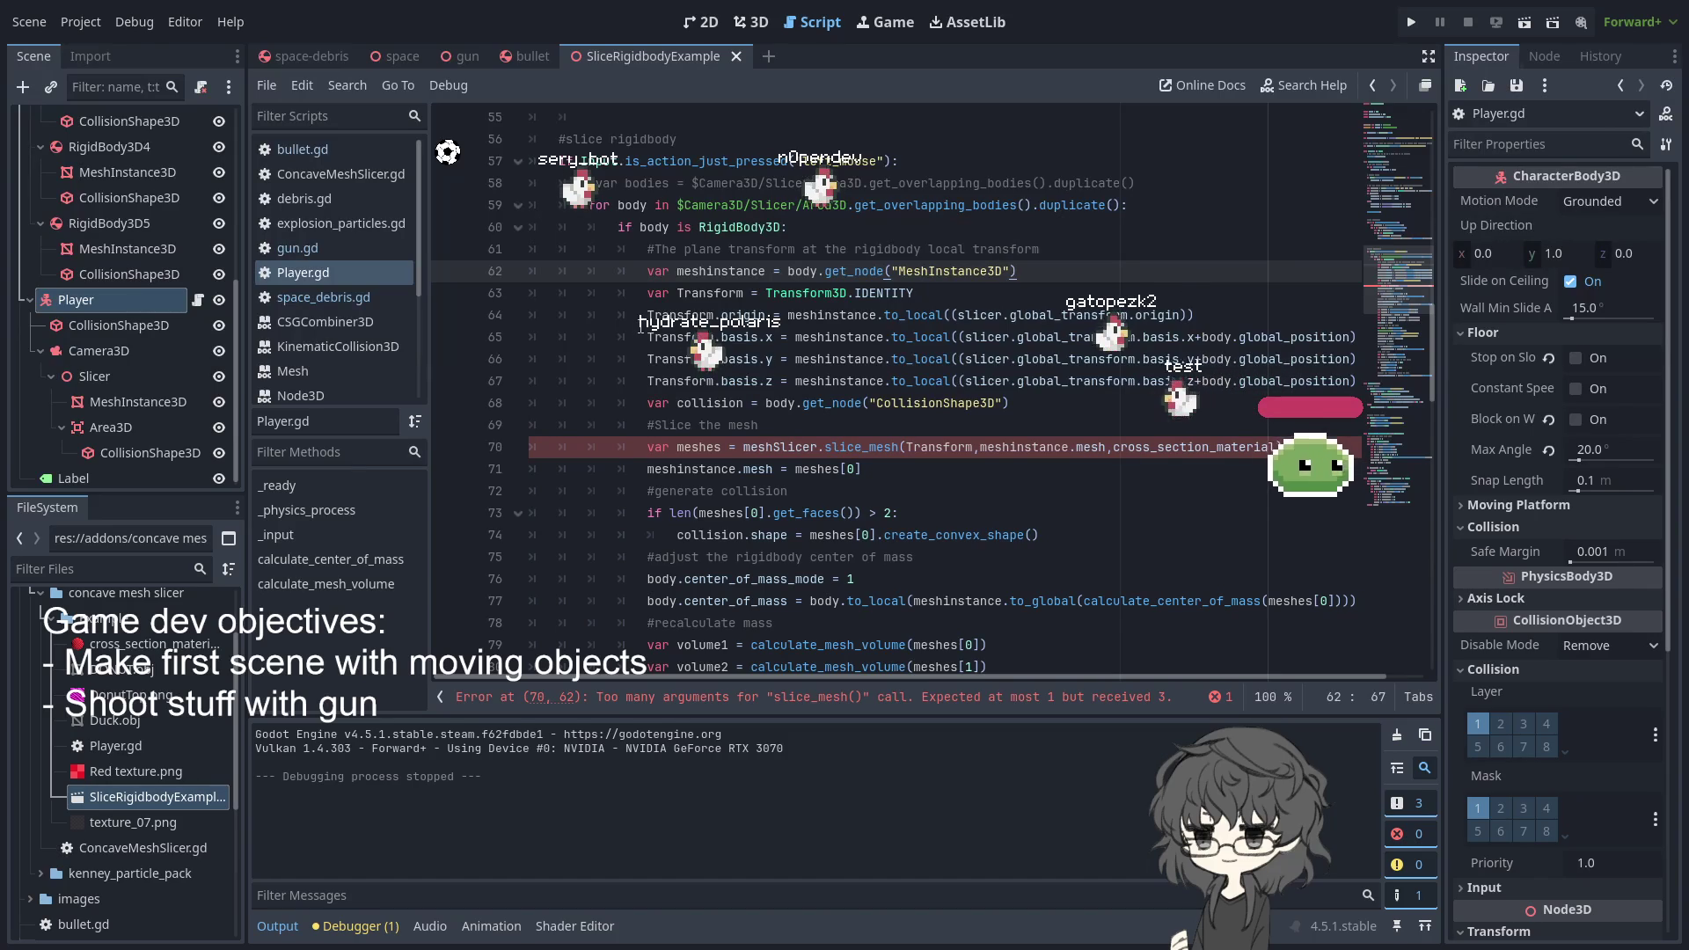
pyautogui.doubleClick(820, 293)
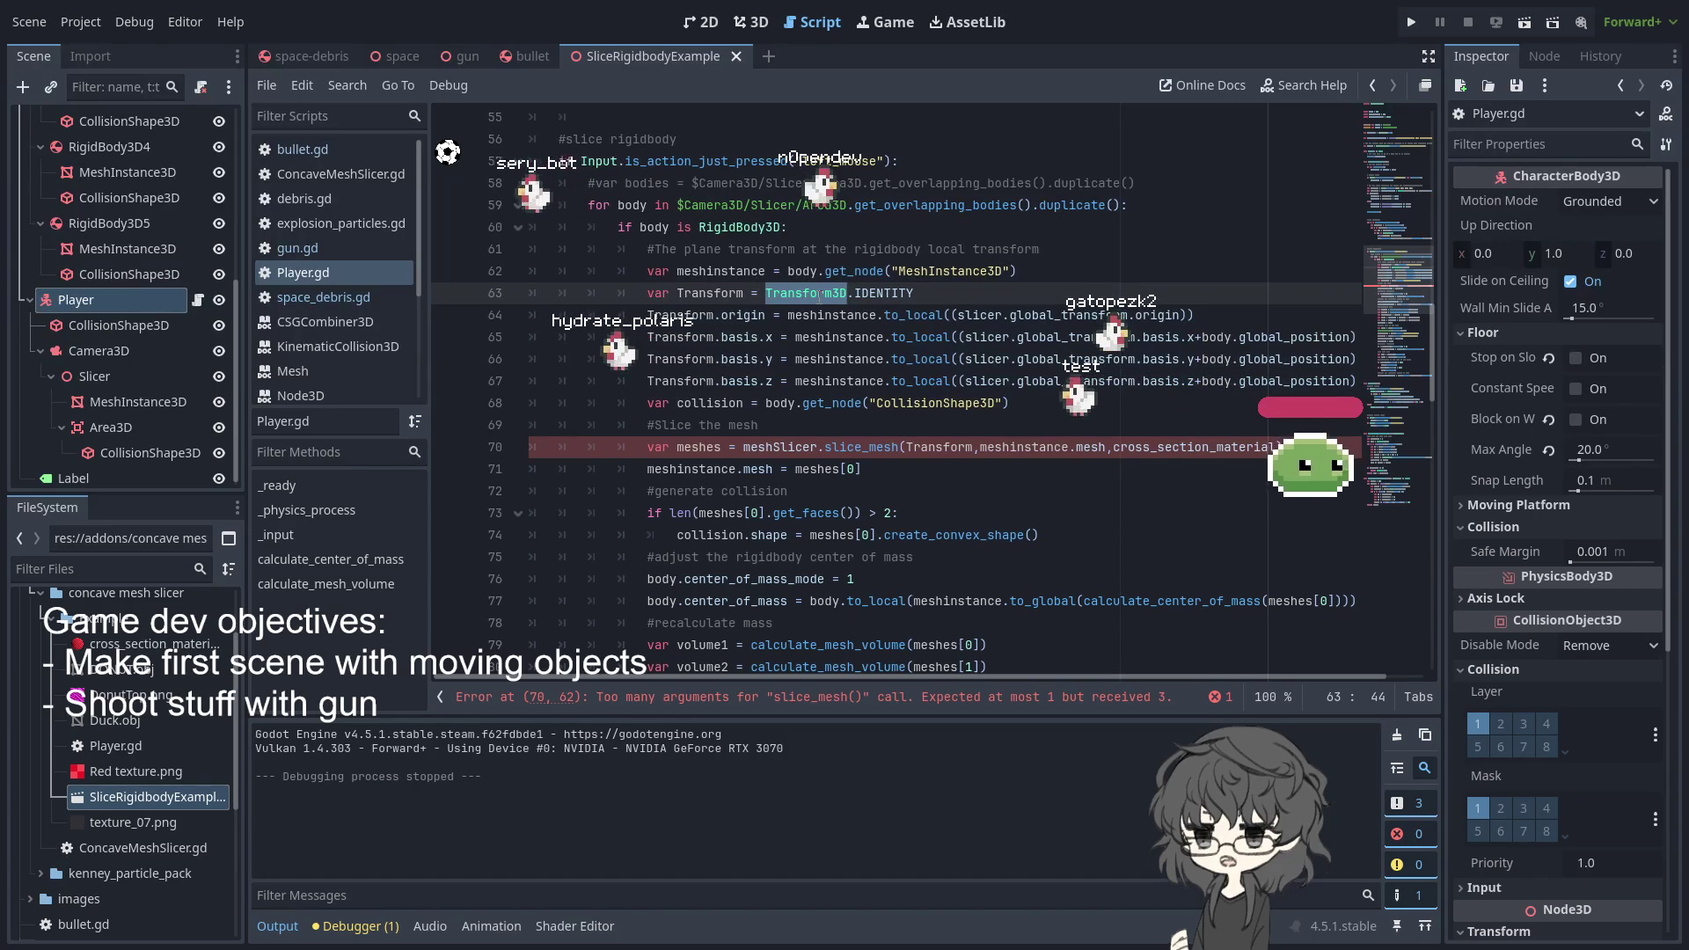
pyautogui.doubleClick(678, 315)
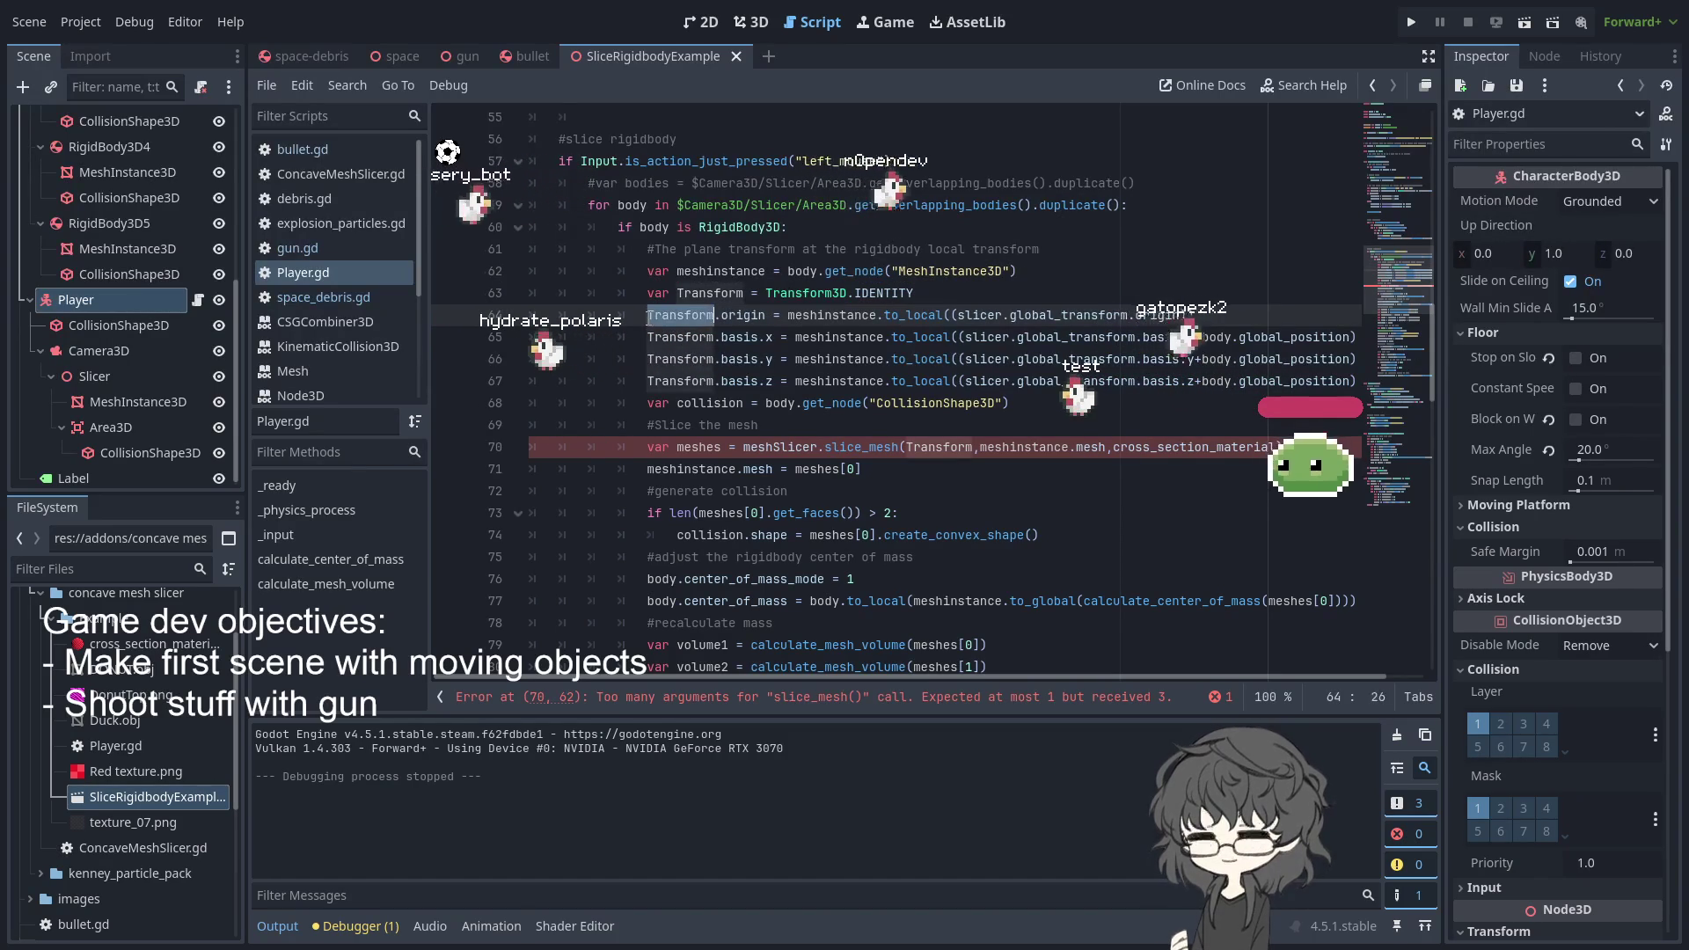
pyautogui.click(642, 293)
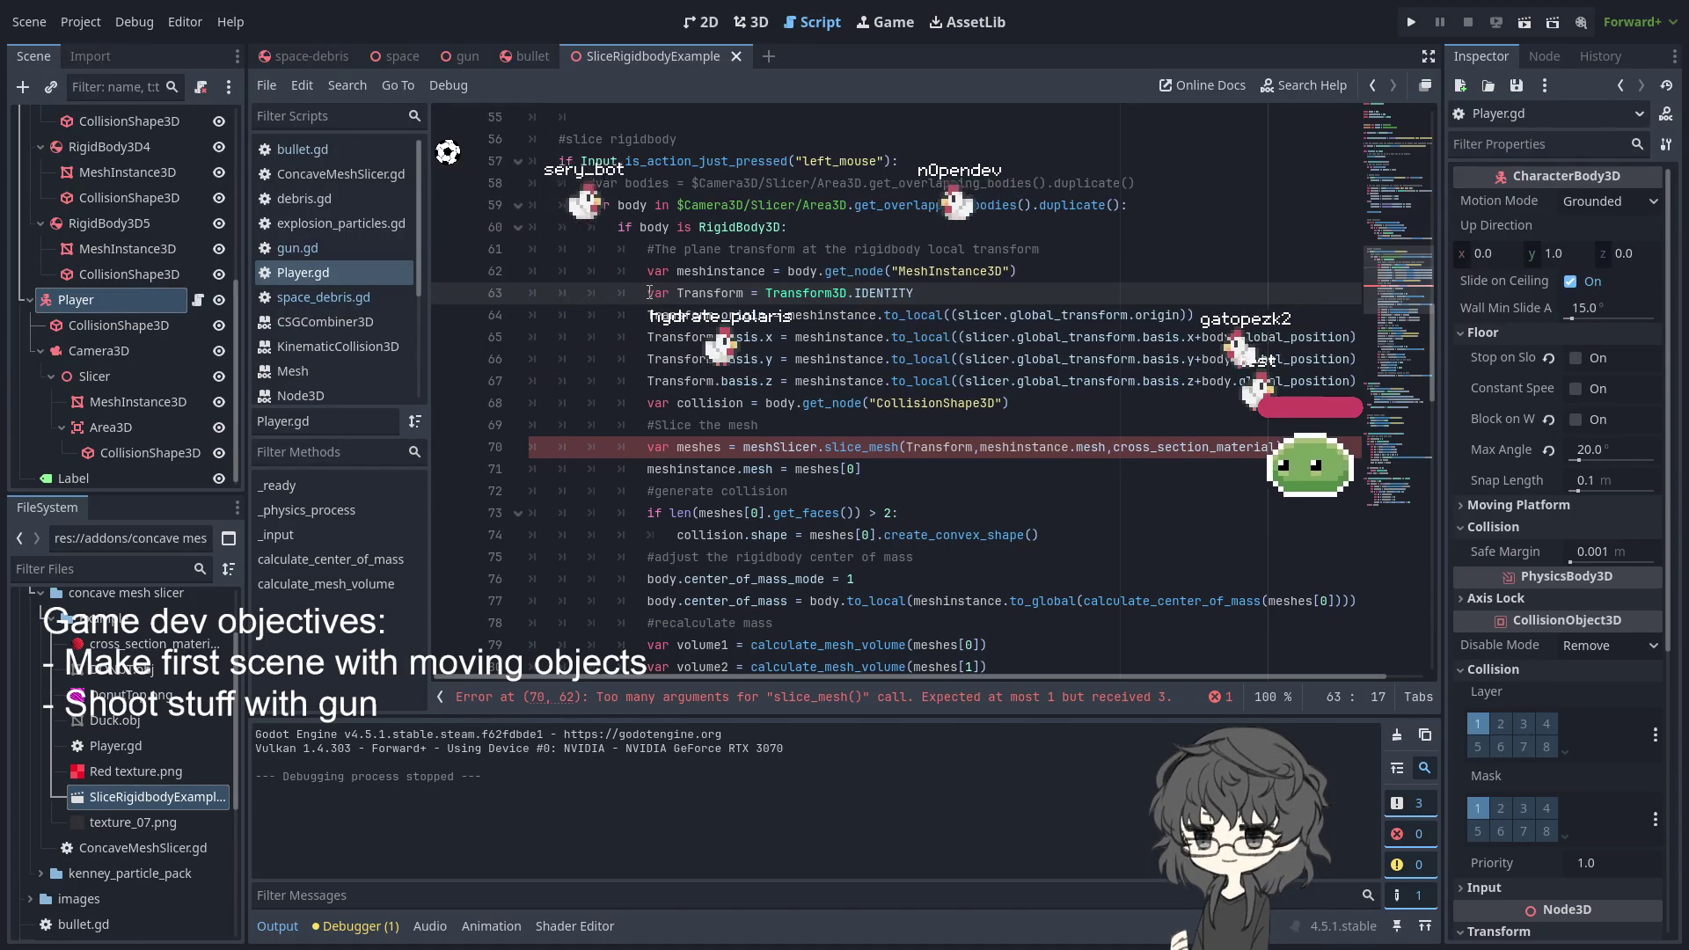
pyautogui.doubleClick(680, 315)
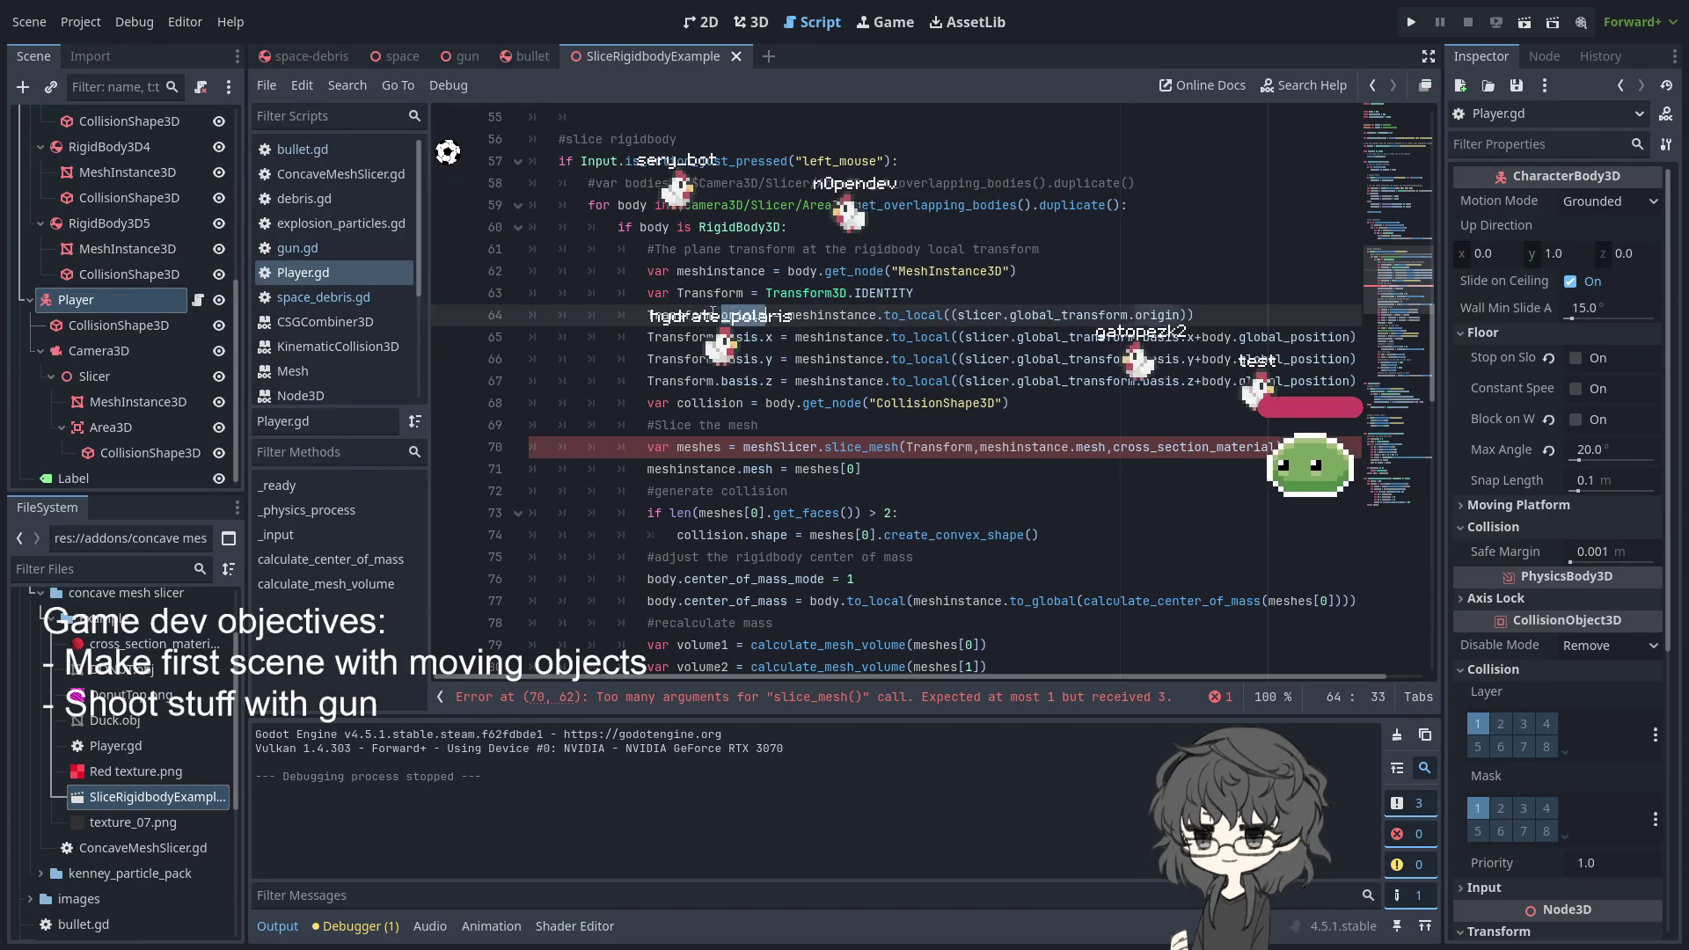
pyautogui.doubleClick(718, 293)
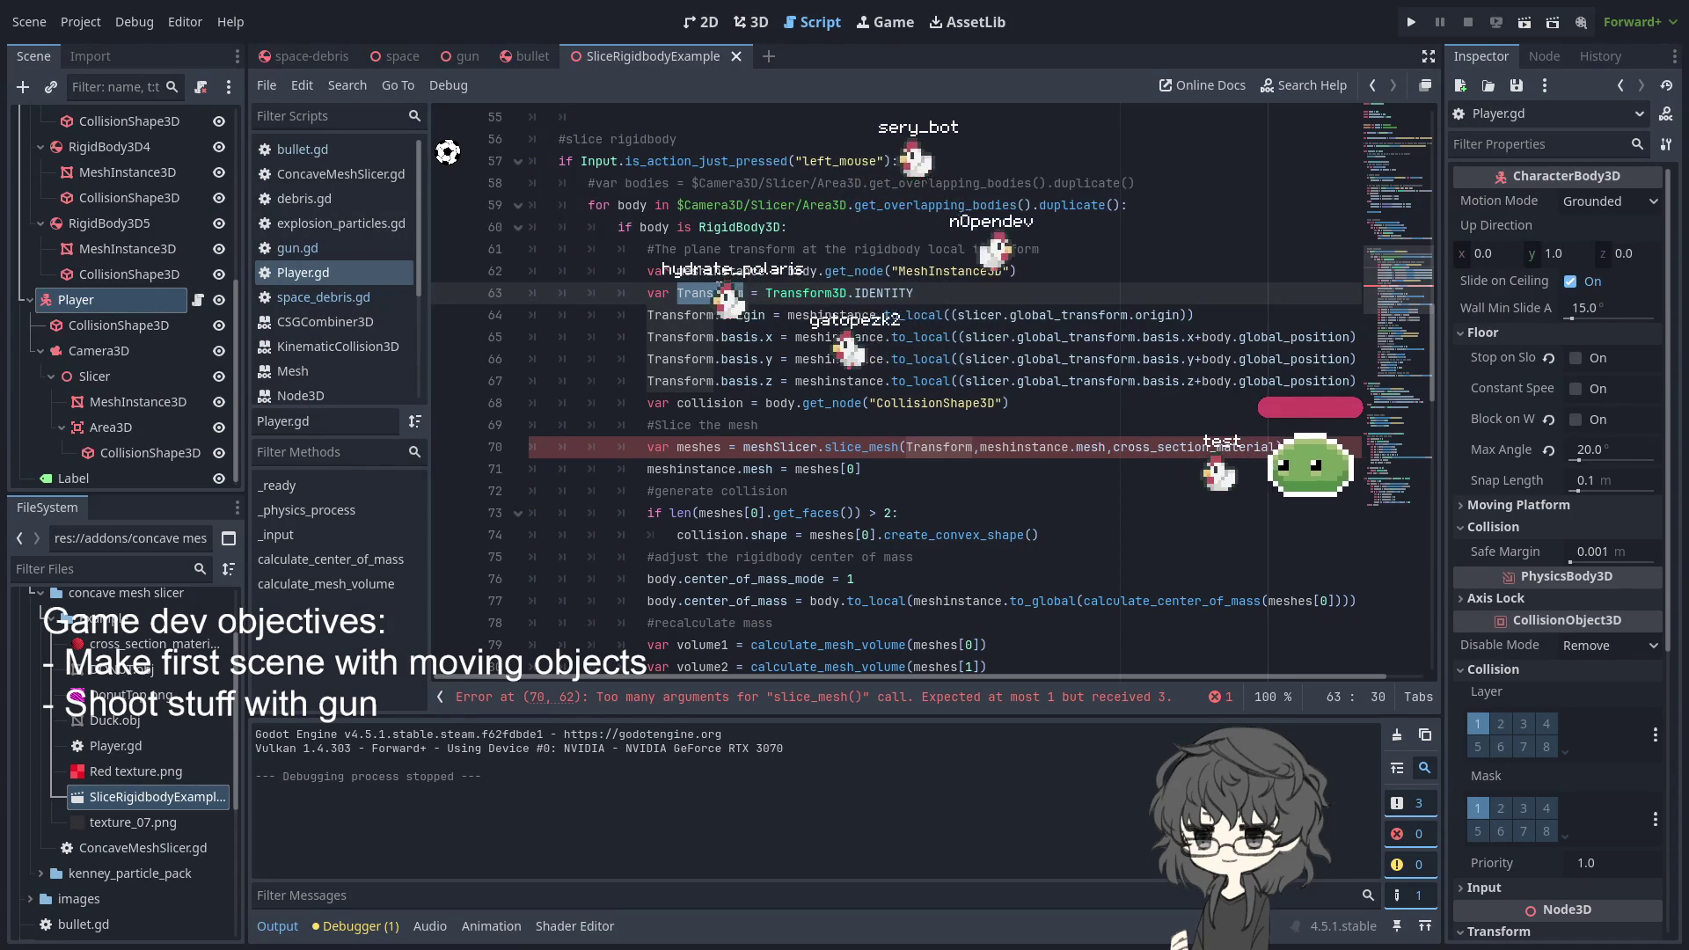
# - Flip between the space and space-debris scene tabs to compare them
pyautogui.click(301, 58)
pyautogui.click(419, 58)
pyautogui.click(332, 56)
pyautogui.click(410, 54)
pyautogui.click(319, 56)
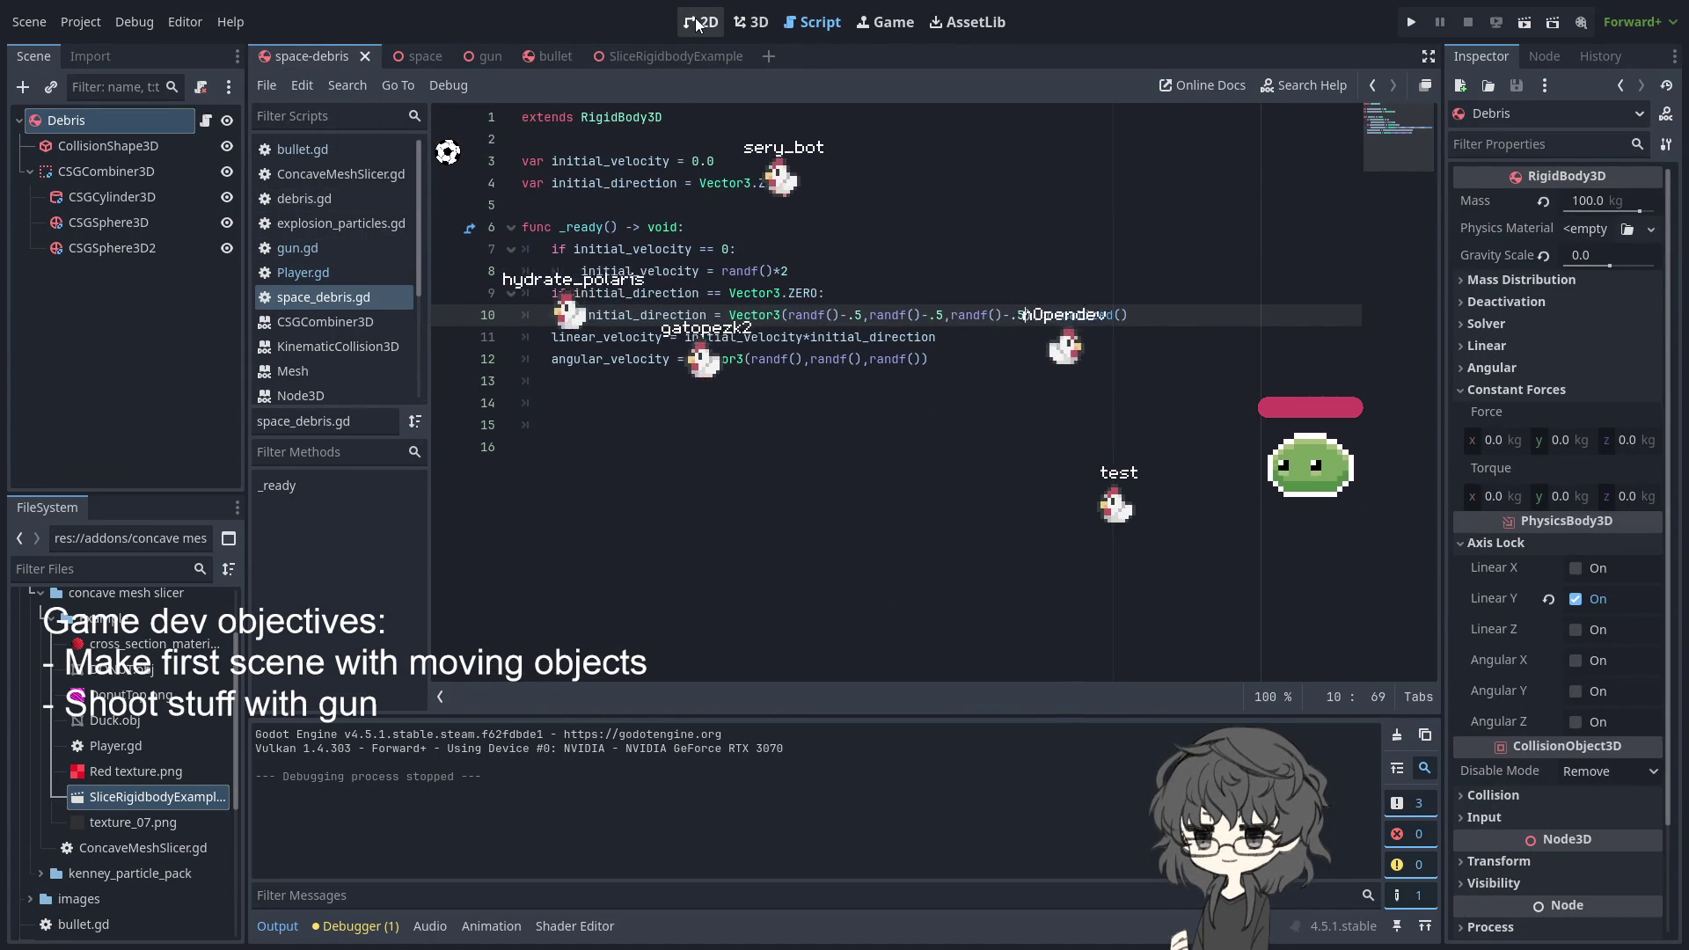
# - Scroll through SliceRigidbodyExample's slicing code, then return to the space-debris scene
pyautogui.click(658, 62)
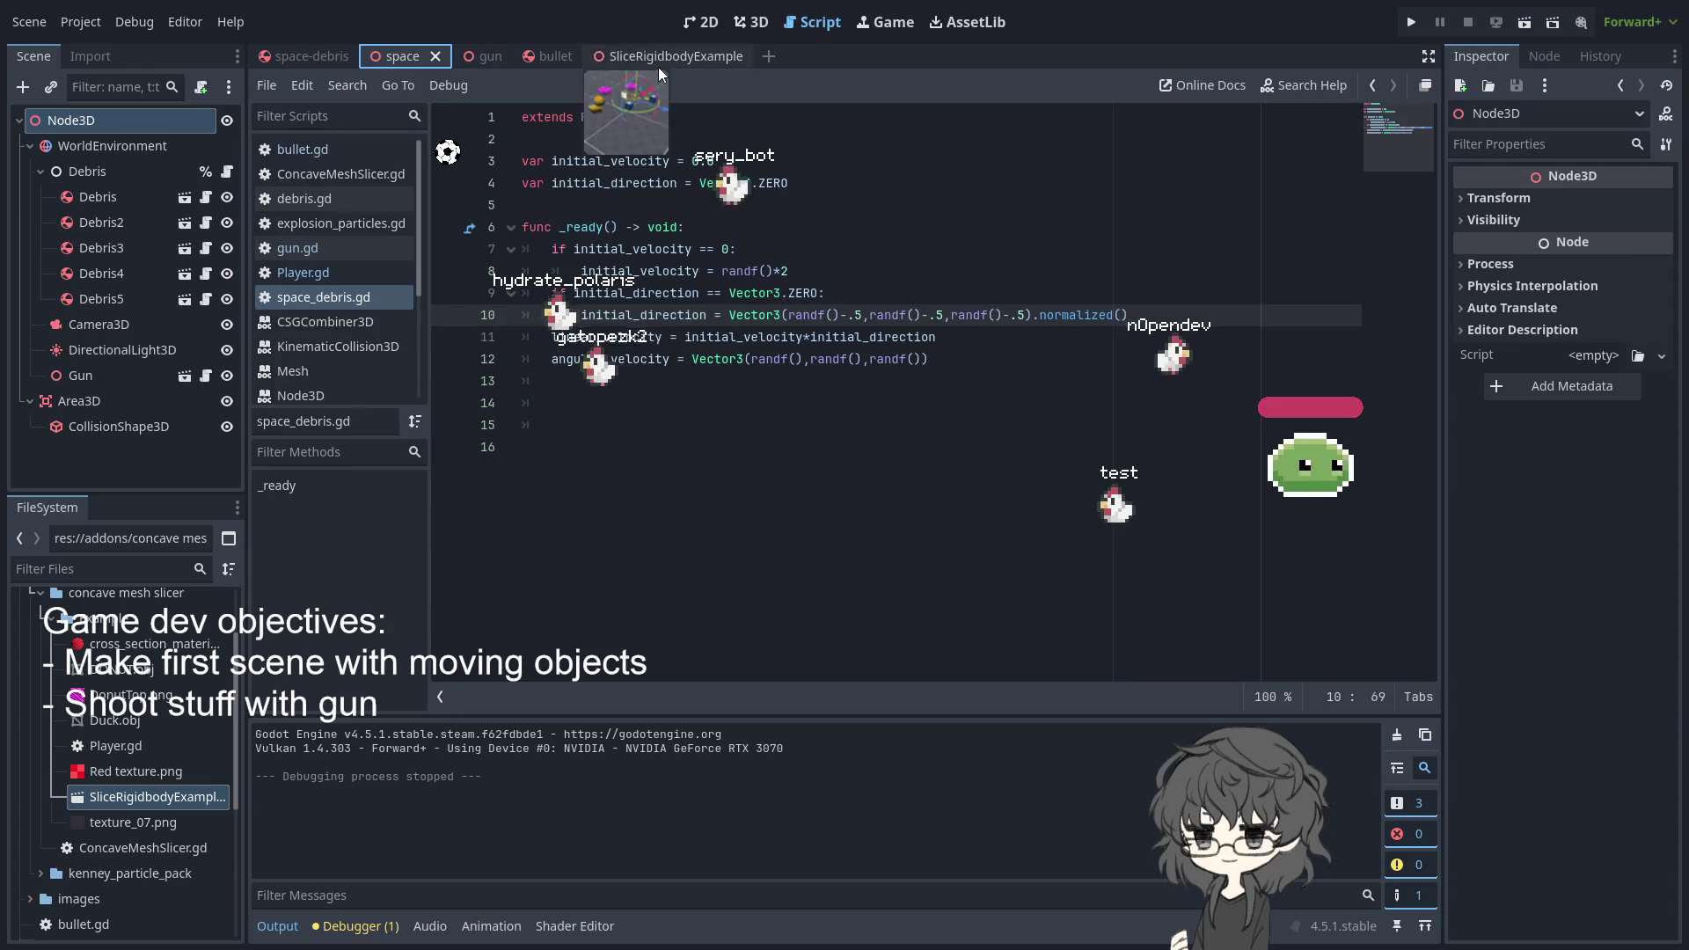
pyautogui.scroll(-5, 843, 314)
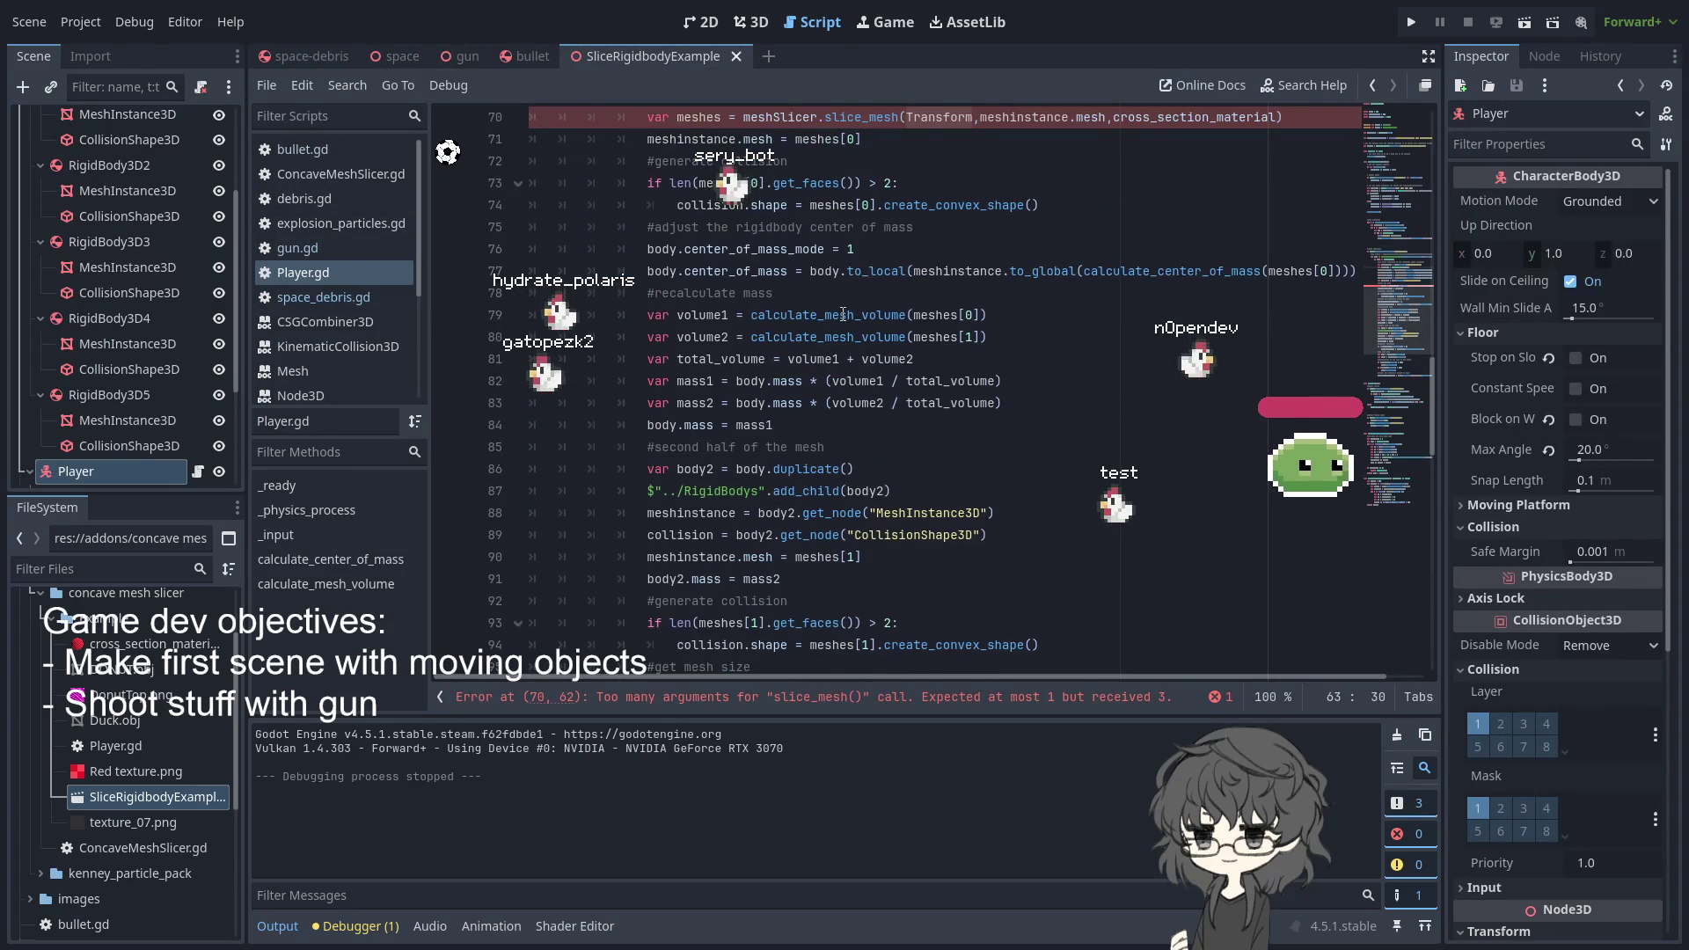
pyautogui.scroll(-1, 843, 314)
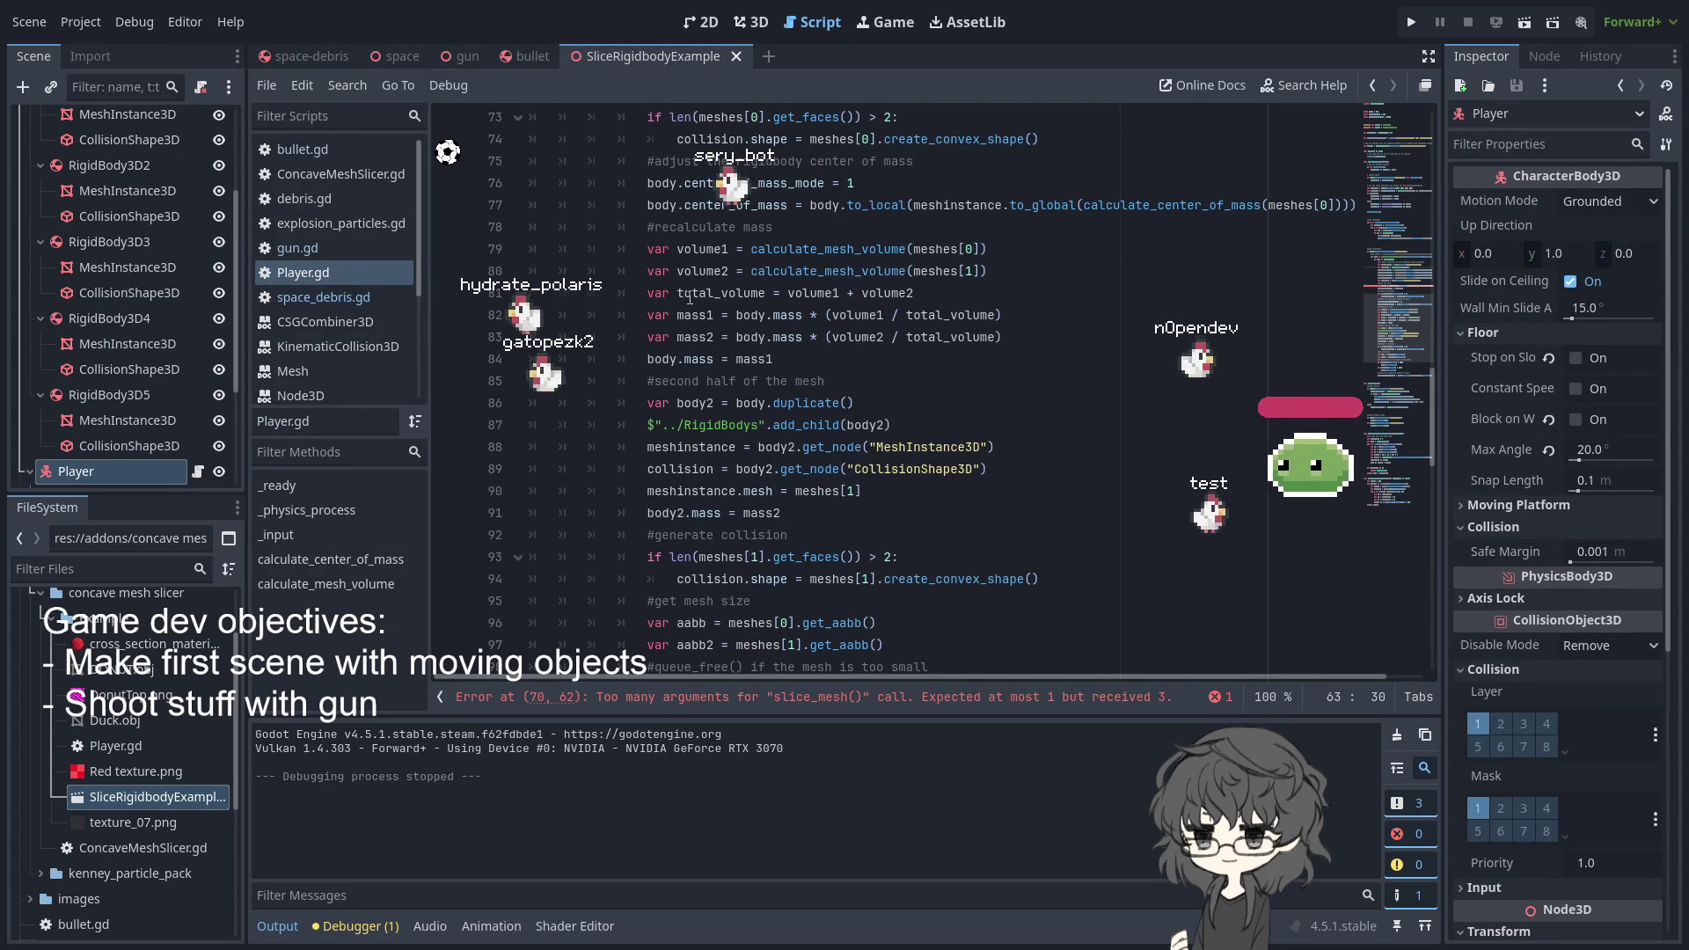
pyautogui.scroll(-1, 690, 299)
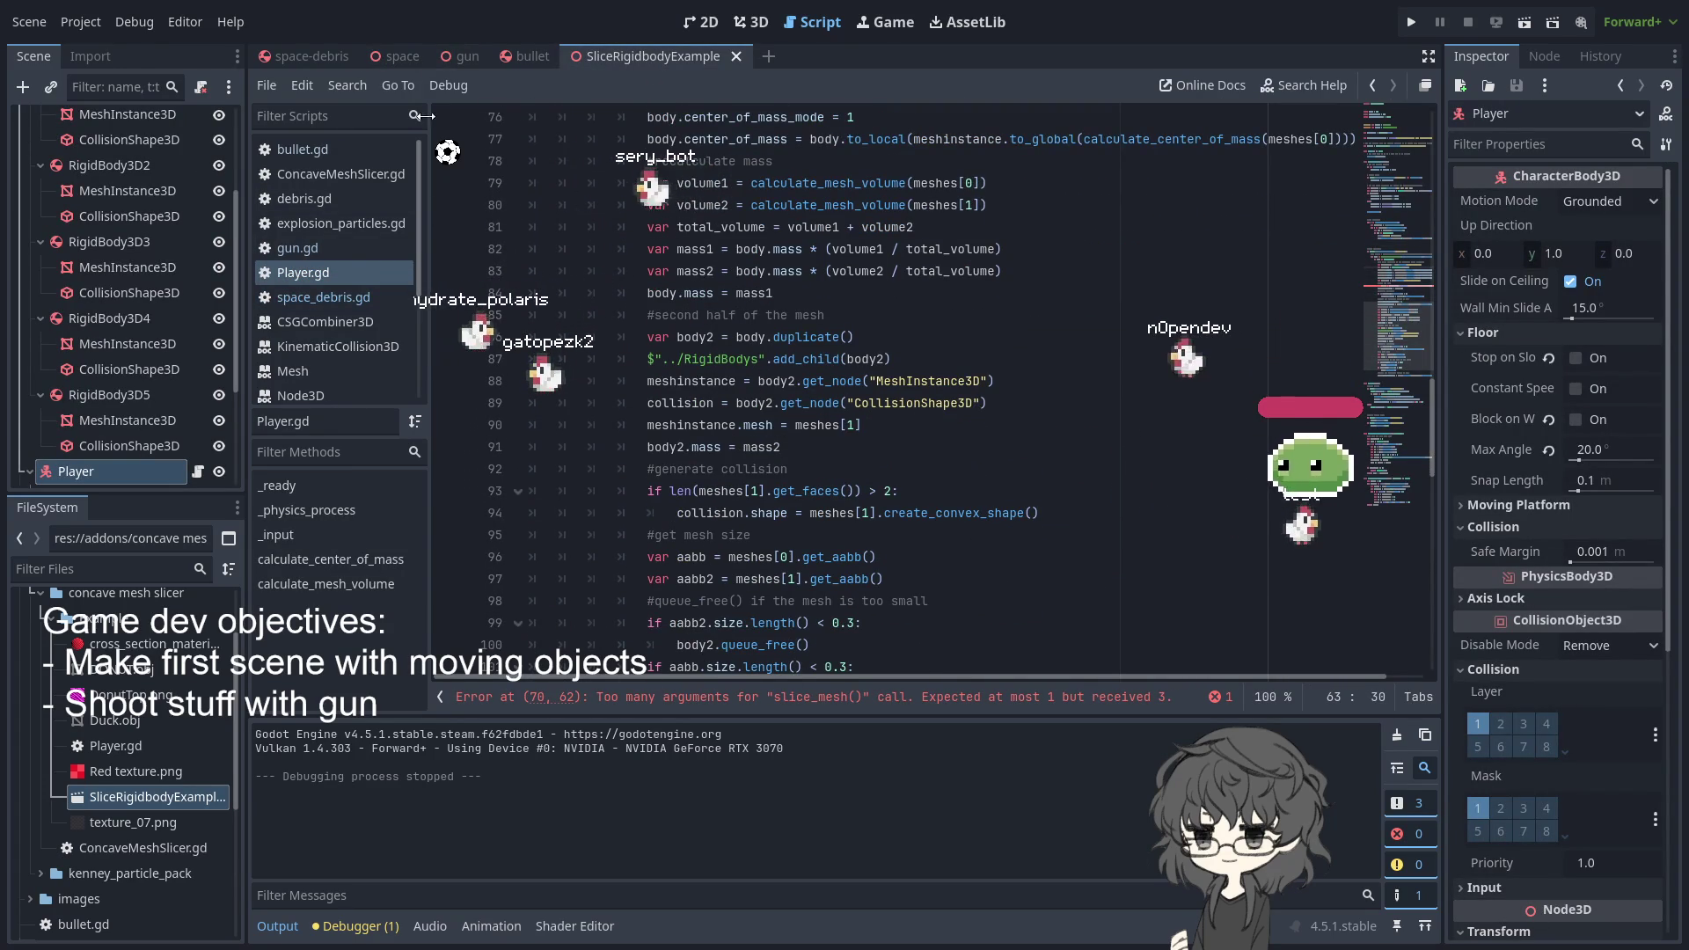
pyautogui.click(304, 56)
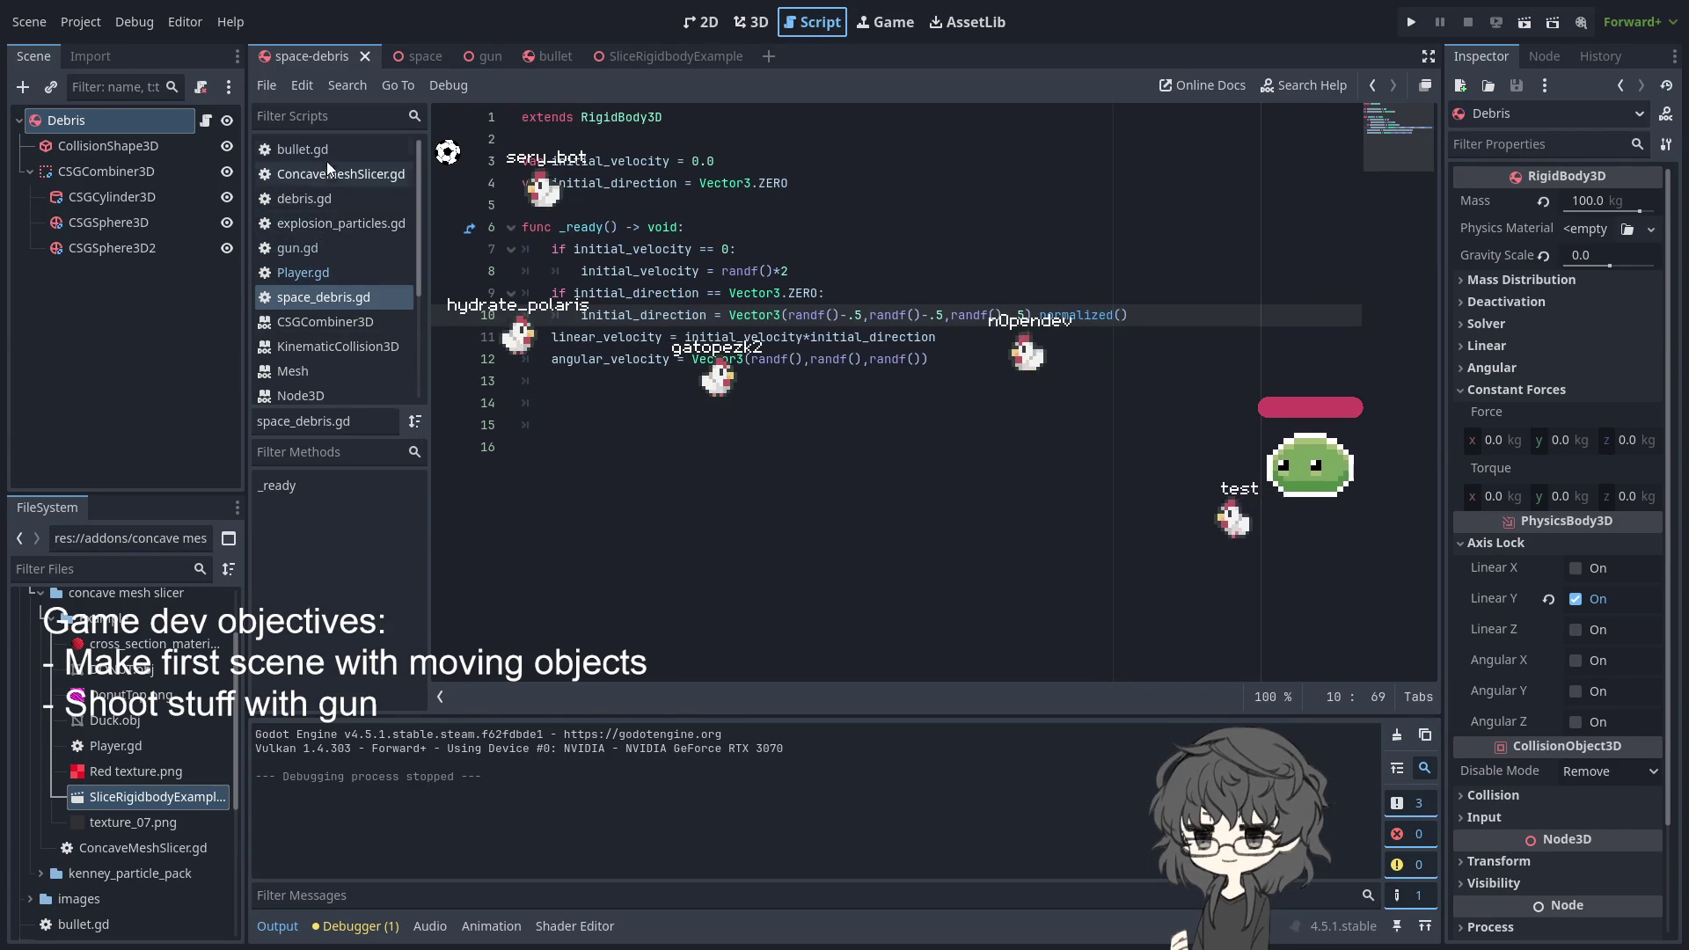
# - Review bullet.gd's CSGMesh3D creation line, then open ConcaveMeshSlicer.gd from the SliceRigidbodyExample scene
pyautogui.click(304, 151)
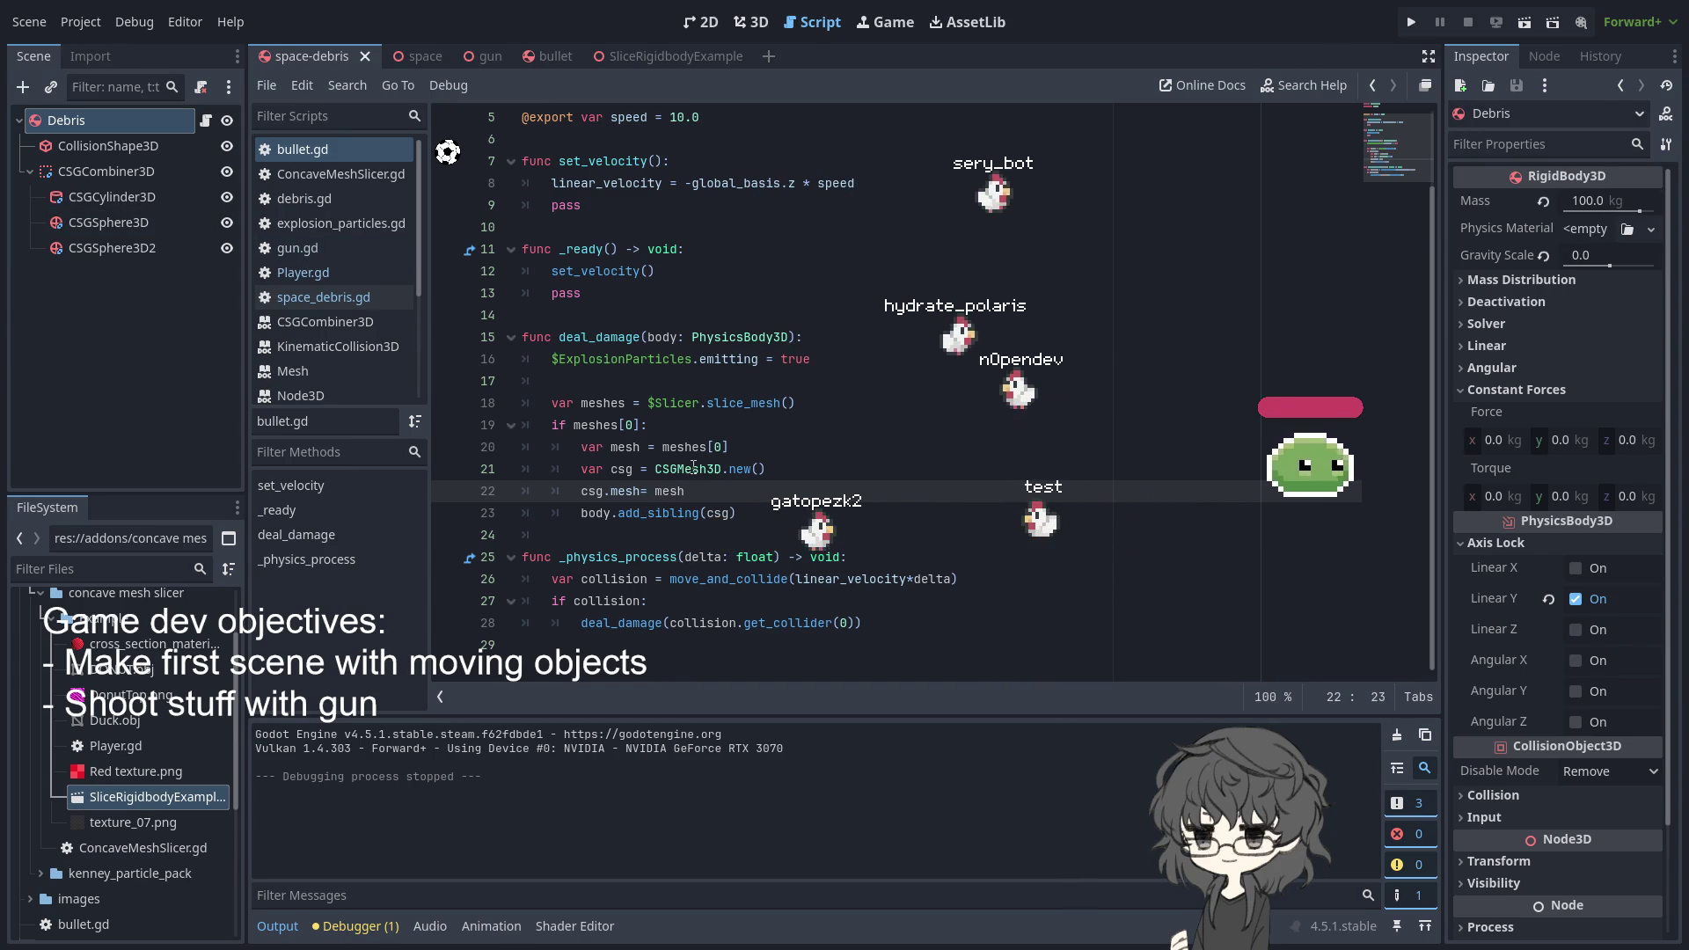
pyautogui.click(728, 469)
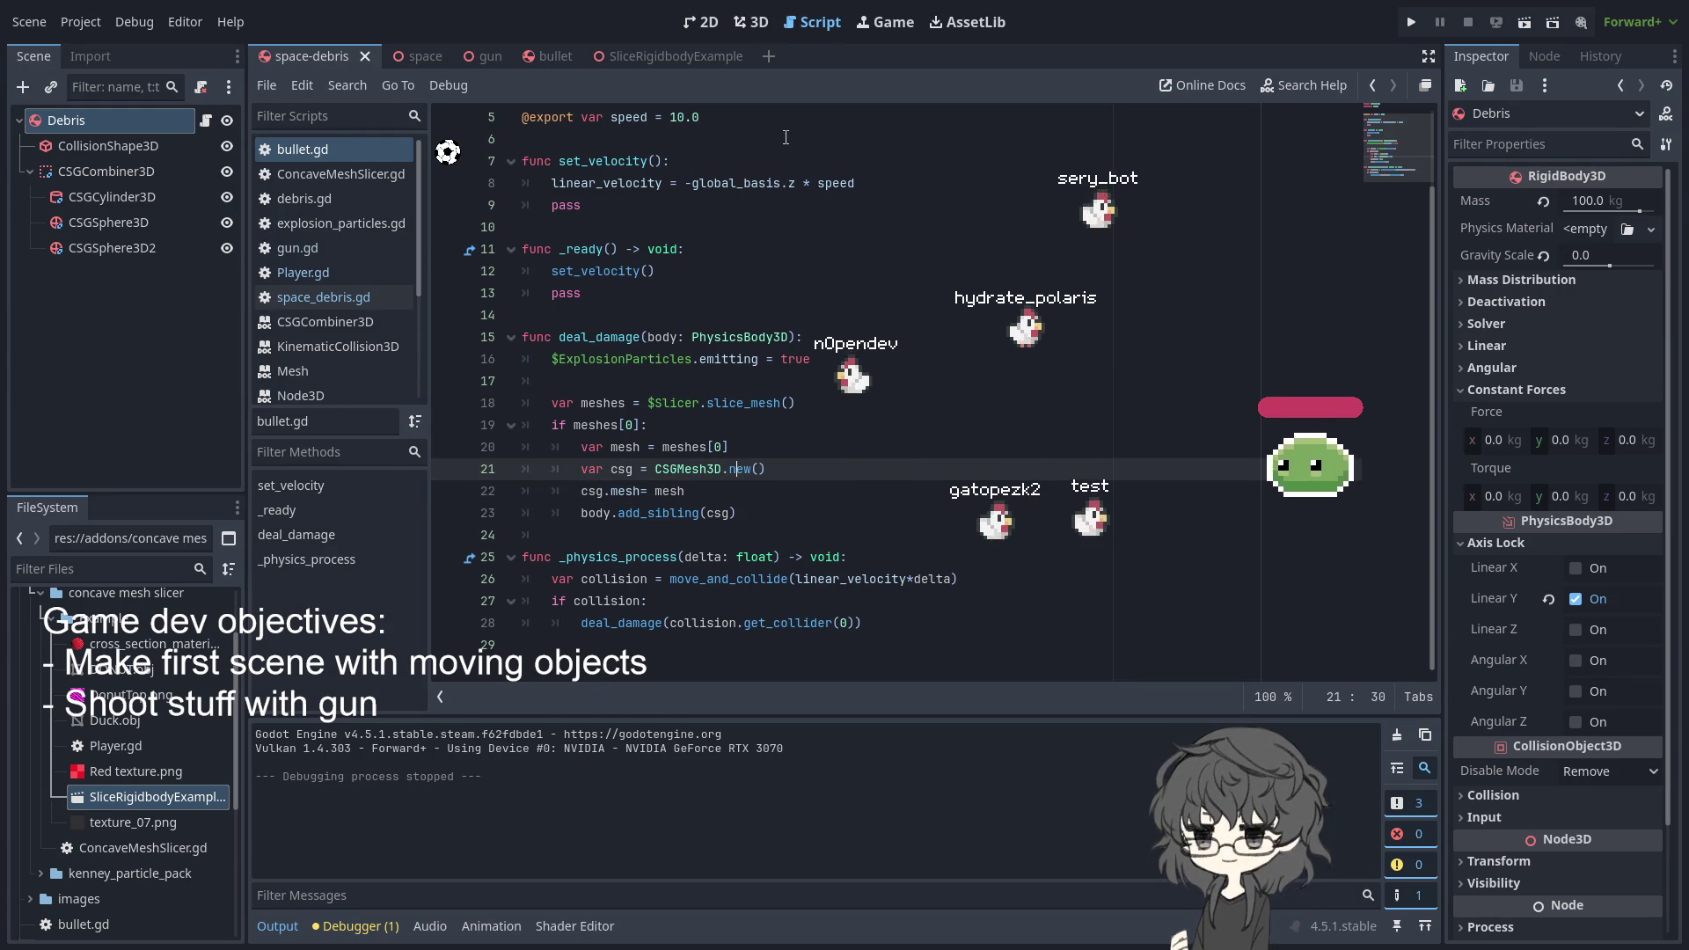
pyautogui.click(658, 55)
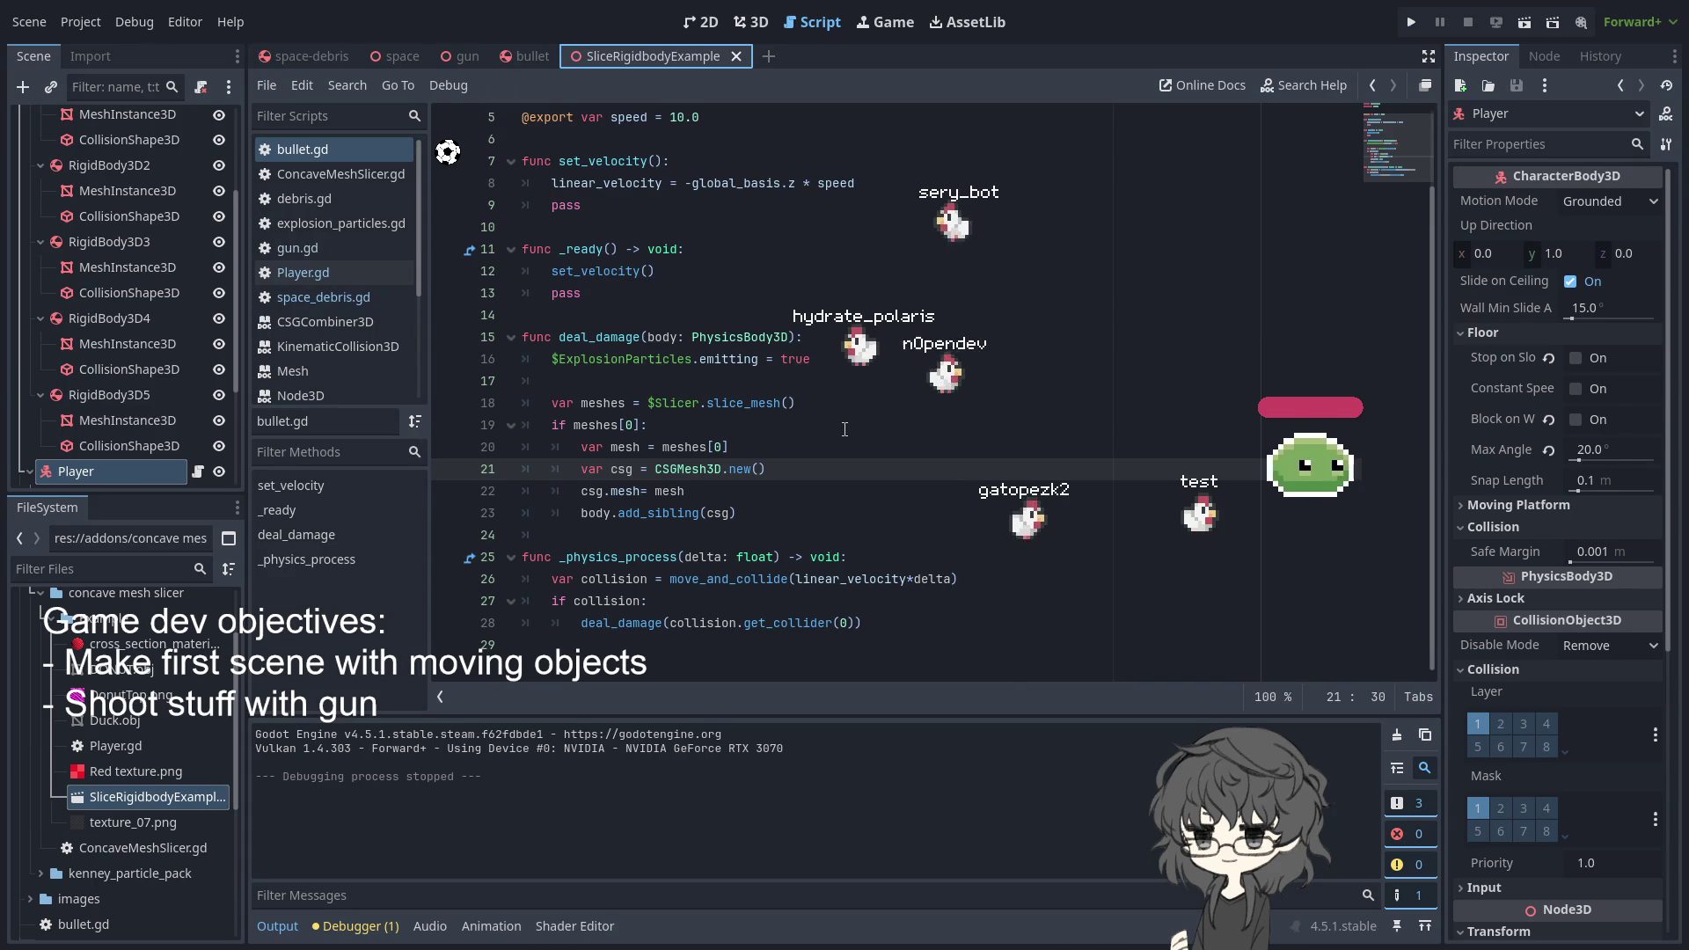
pyautogui.click(338, 171)
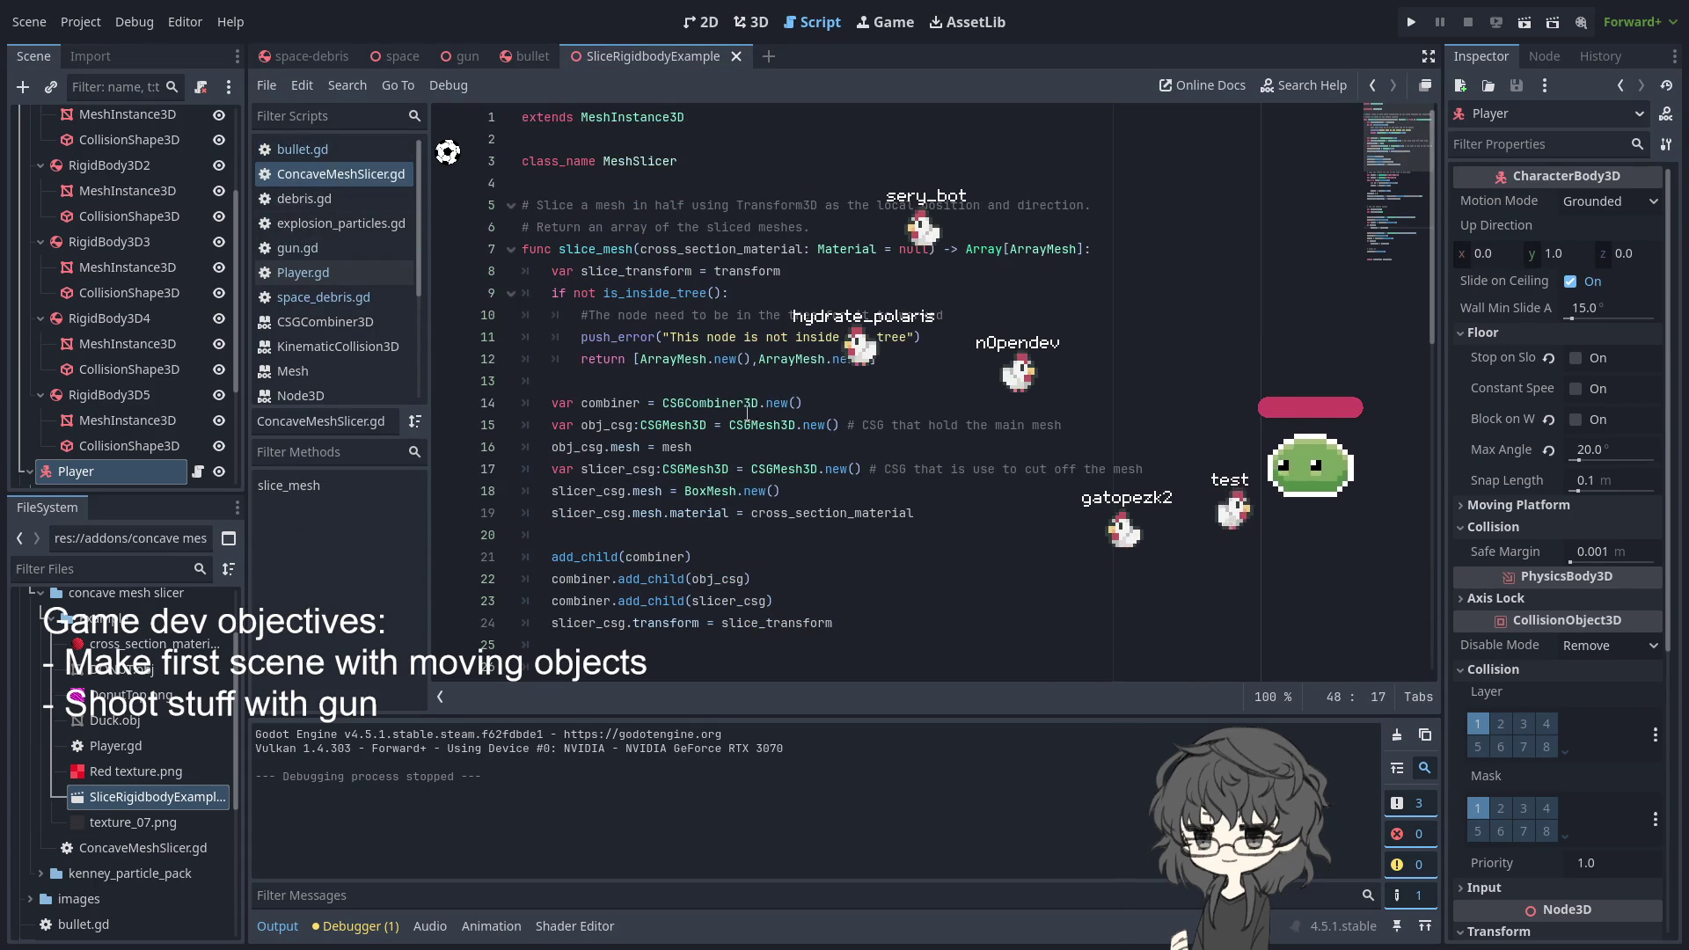
# - Examine the CSGCombiner3D creation, combiner variable, BoxMesh and cross_section_material assignment
pyautogui.moveTo(737, 403); pyautogui.dragTo(837, 404)
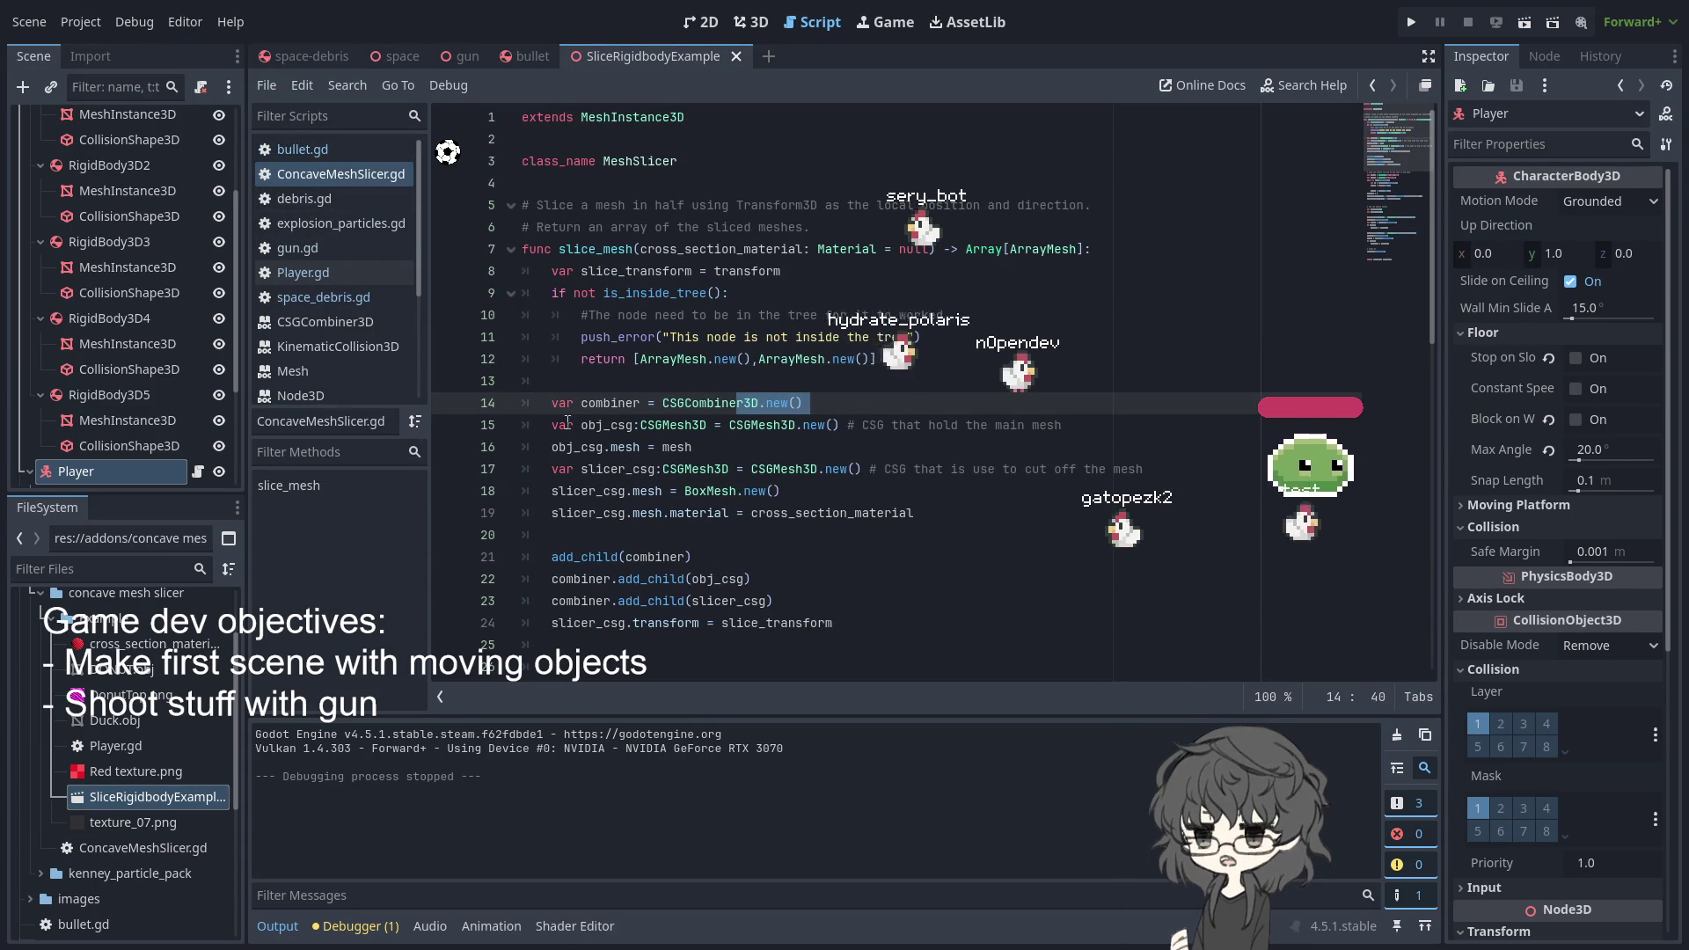
pyautogui.doubleClick(610, 403)
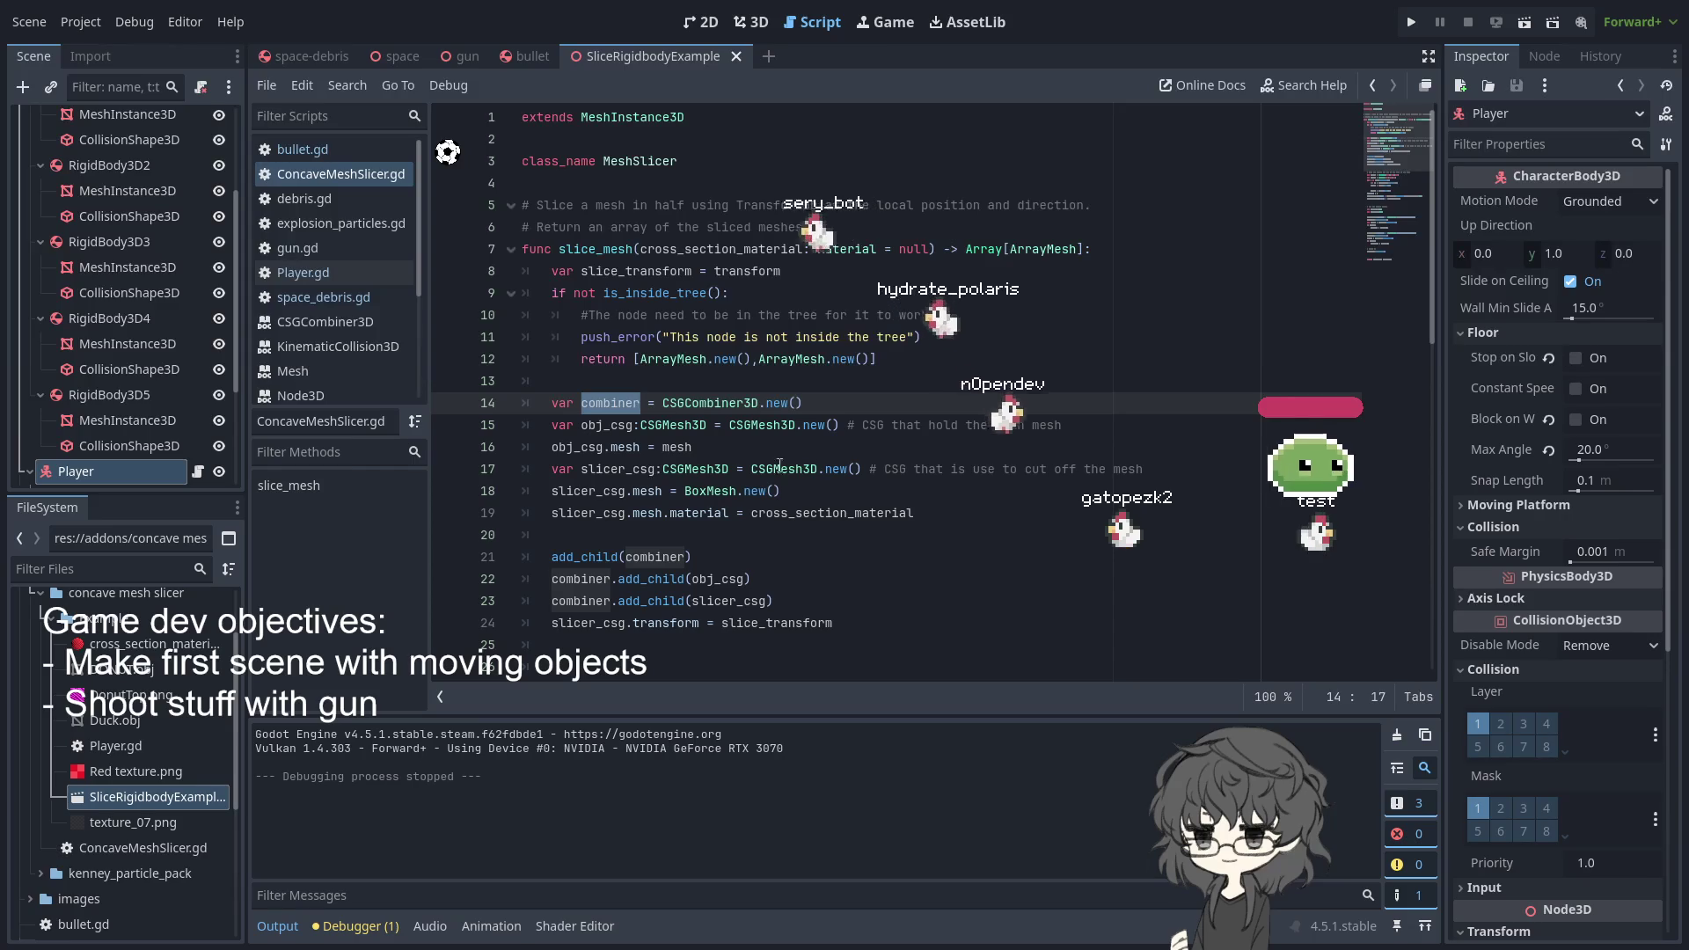
pyautogui.doubleClick(755, 491)
pyautogui.doubleClick(831, 513)
# - Trace the slicer_csg variable and scroll down to slice_mesh's return of both mesh halves
pyautogui.scroll(-1, 674, 504)
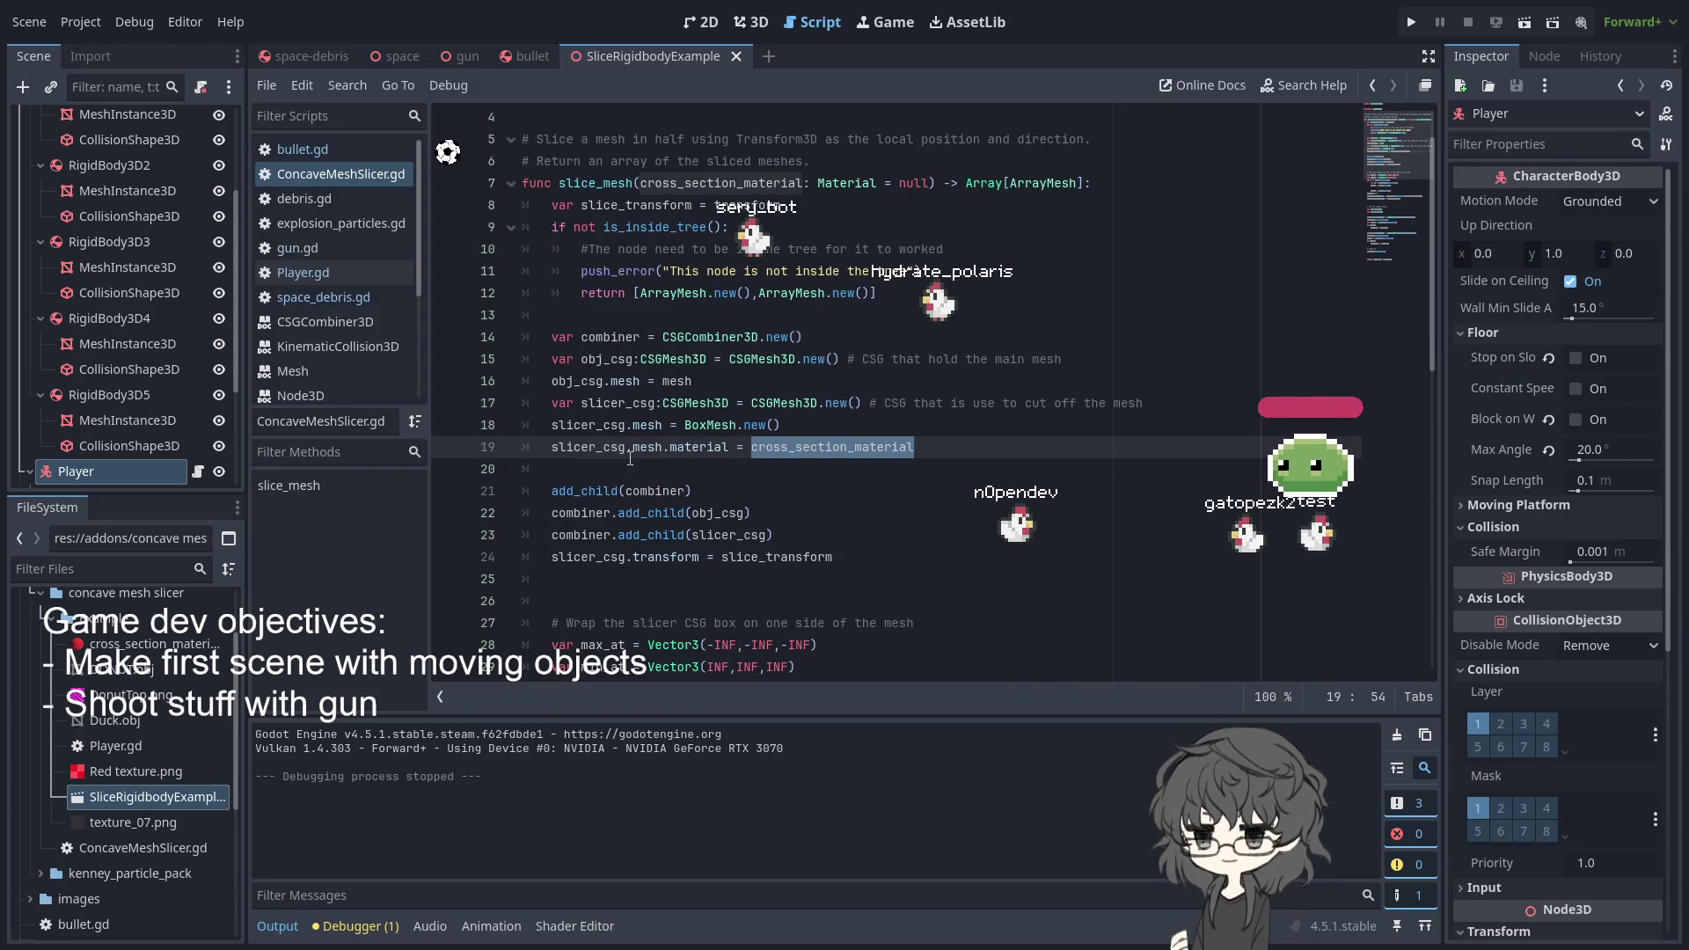
pyautogui.doubleClick(589, 446)
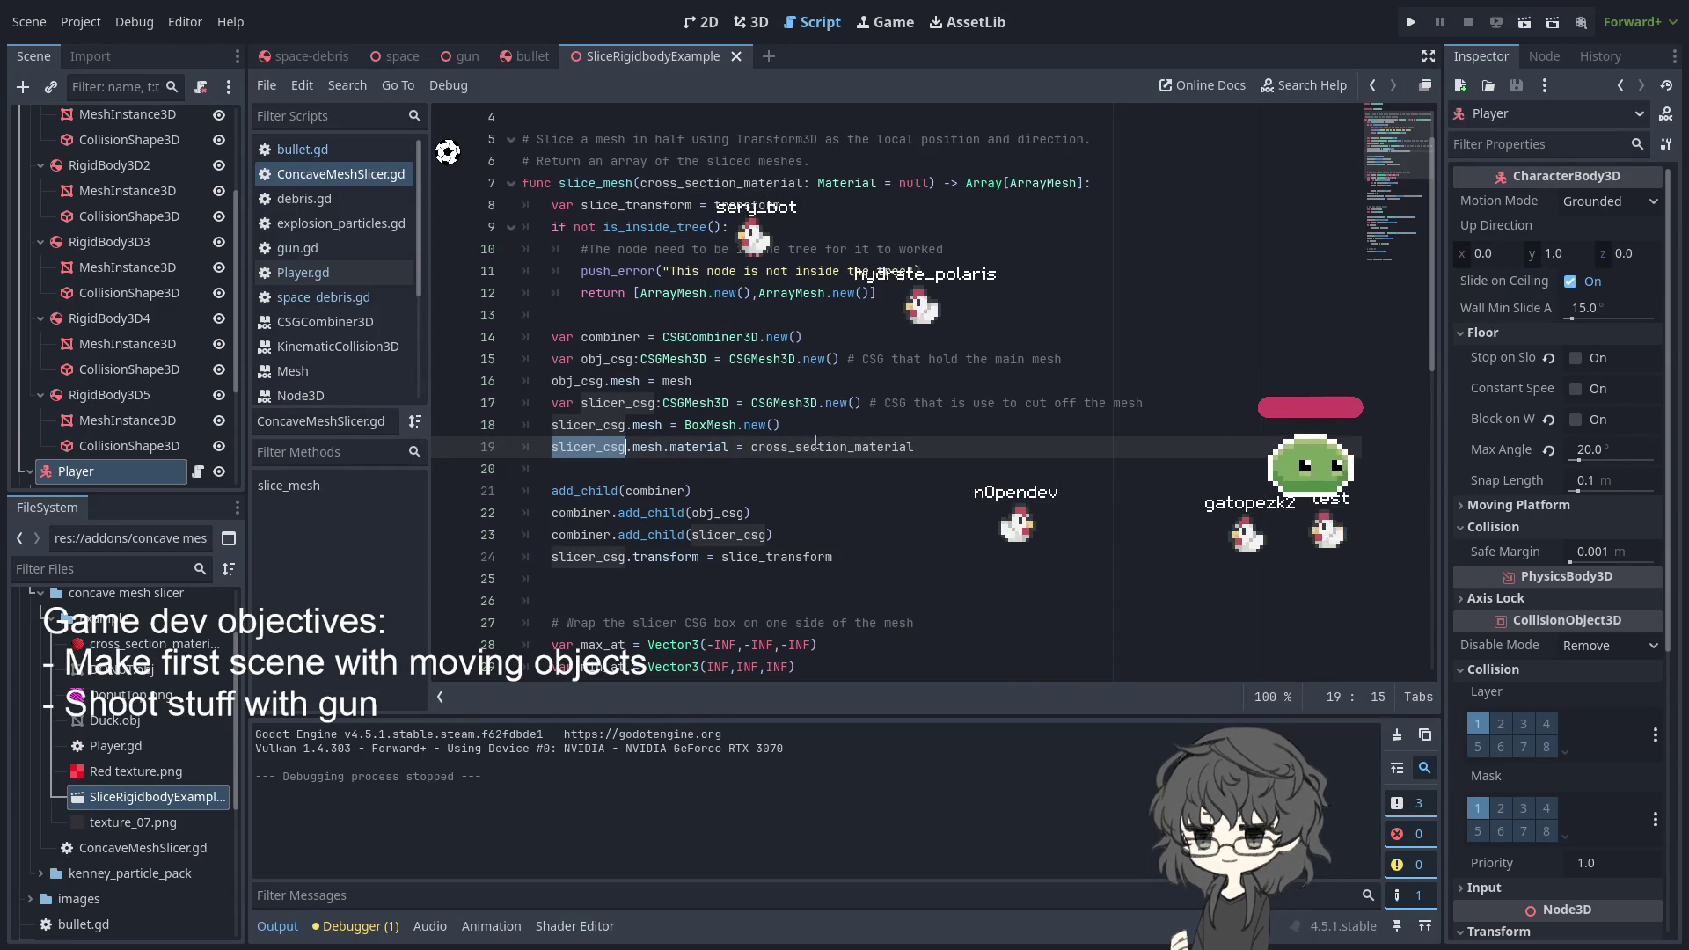
pyautogui.doubleClick(590, 426)
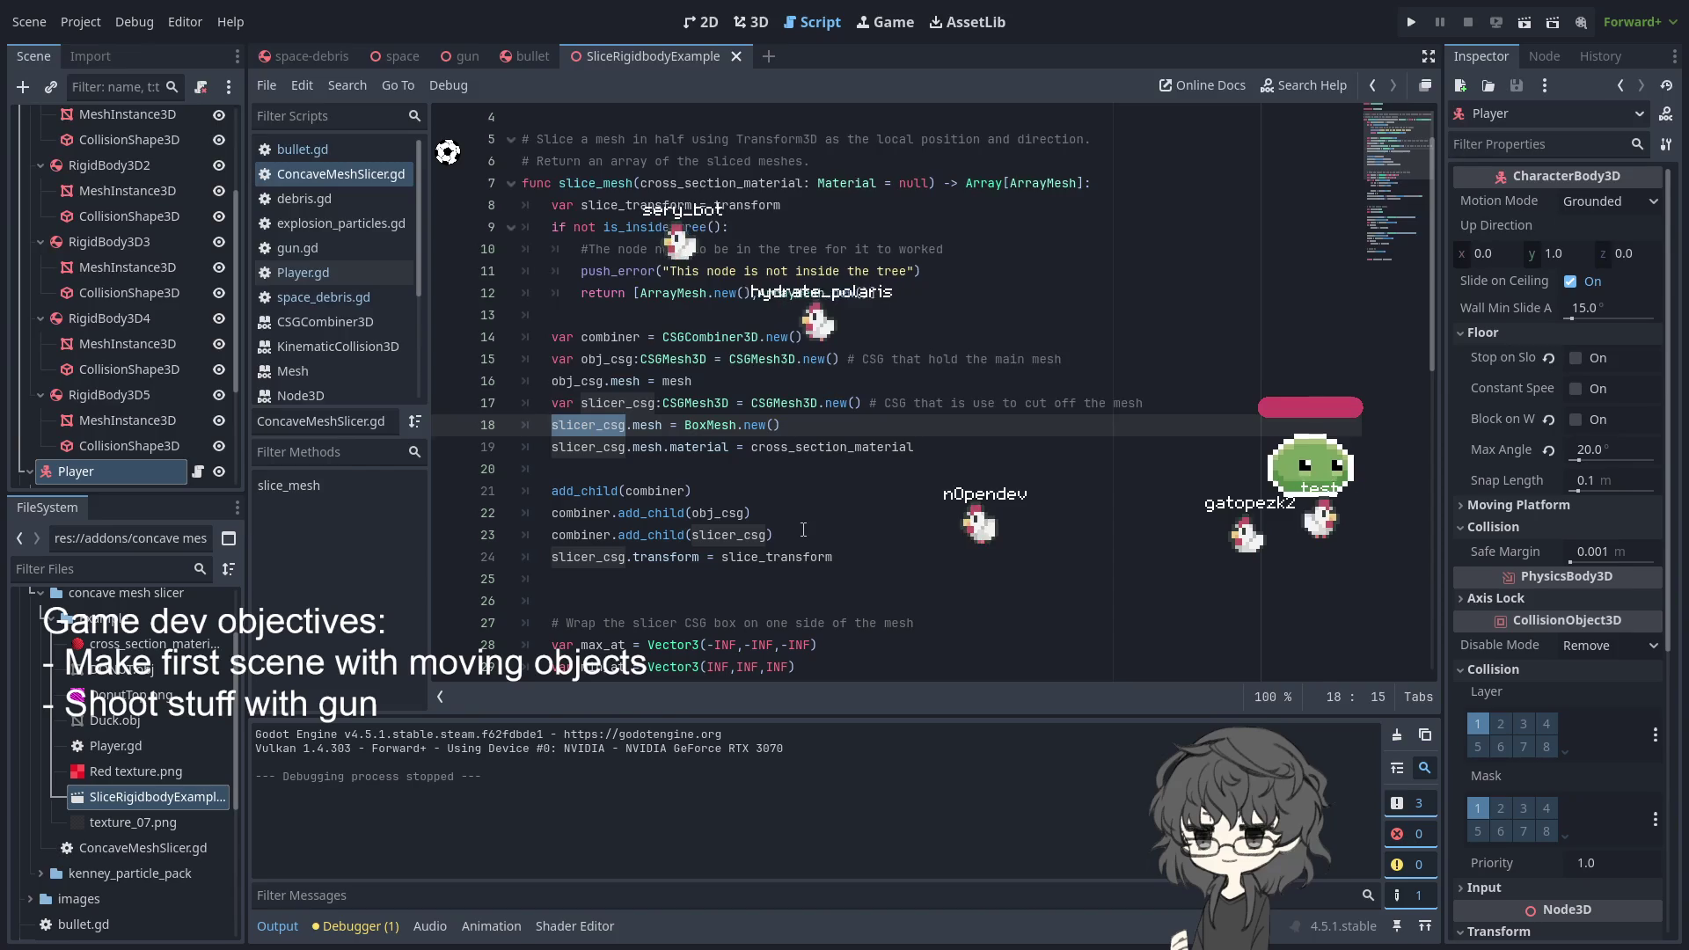
pyautogui.scroll(-6, 754, 543)
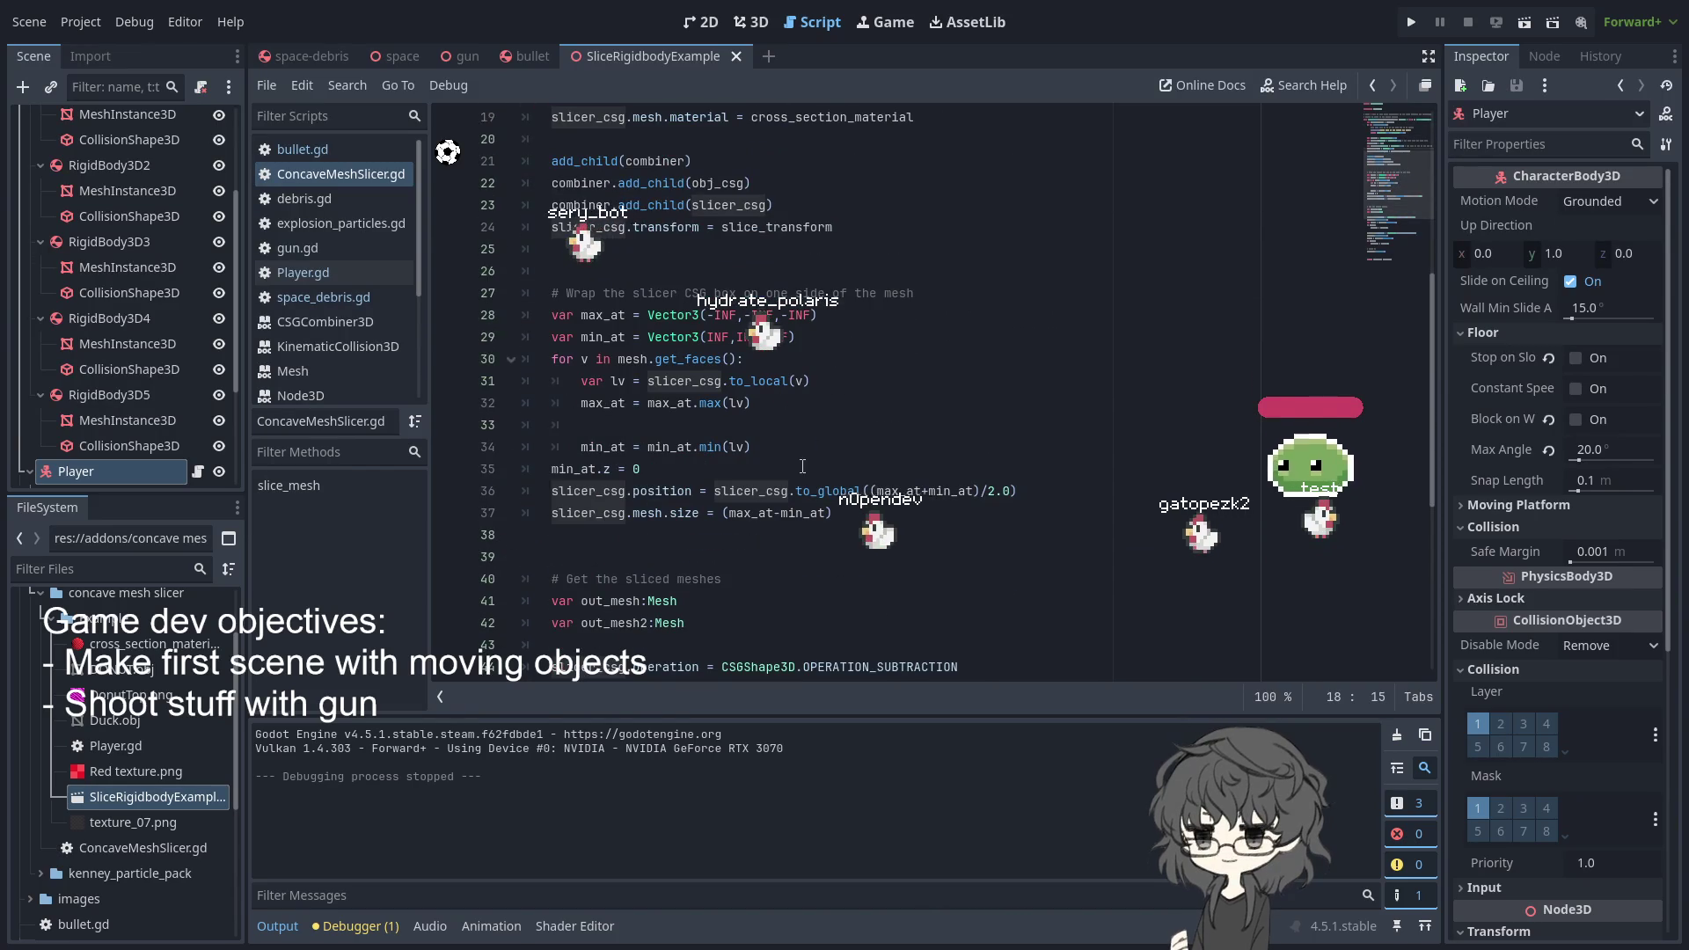
pyautogui.scroll(-1, 610, 513)
pyautogui.scroll(-2, 680, 480)
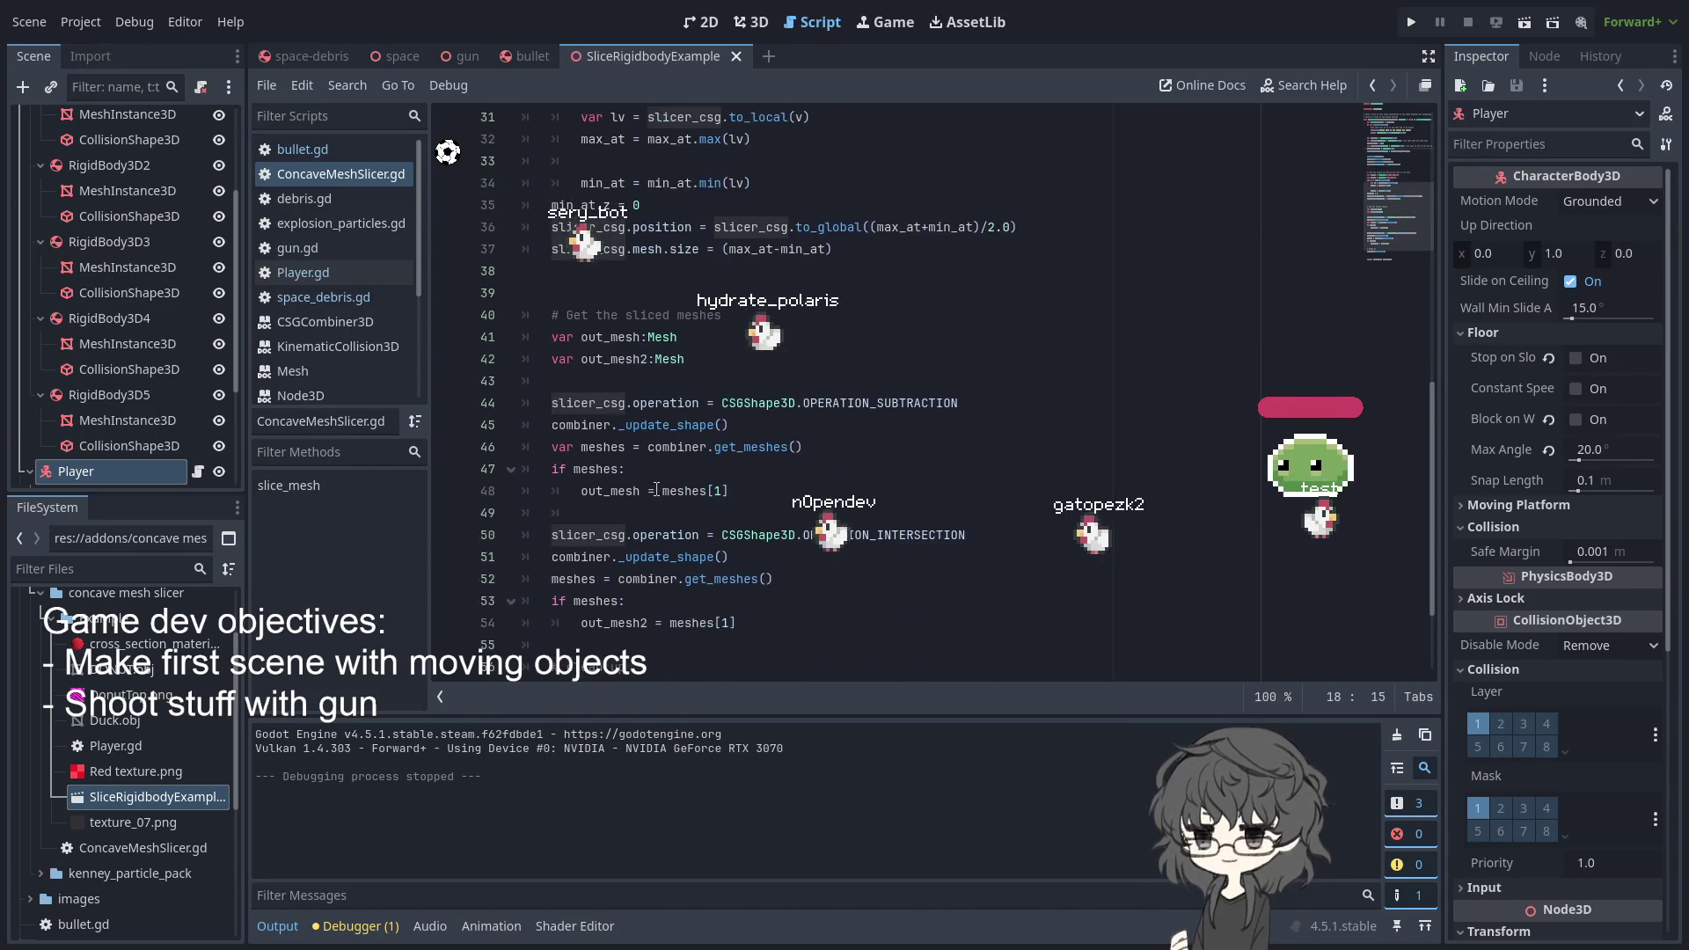
pyautogui.scroll(-2, 680, 480)
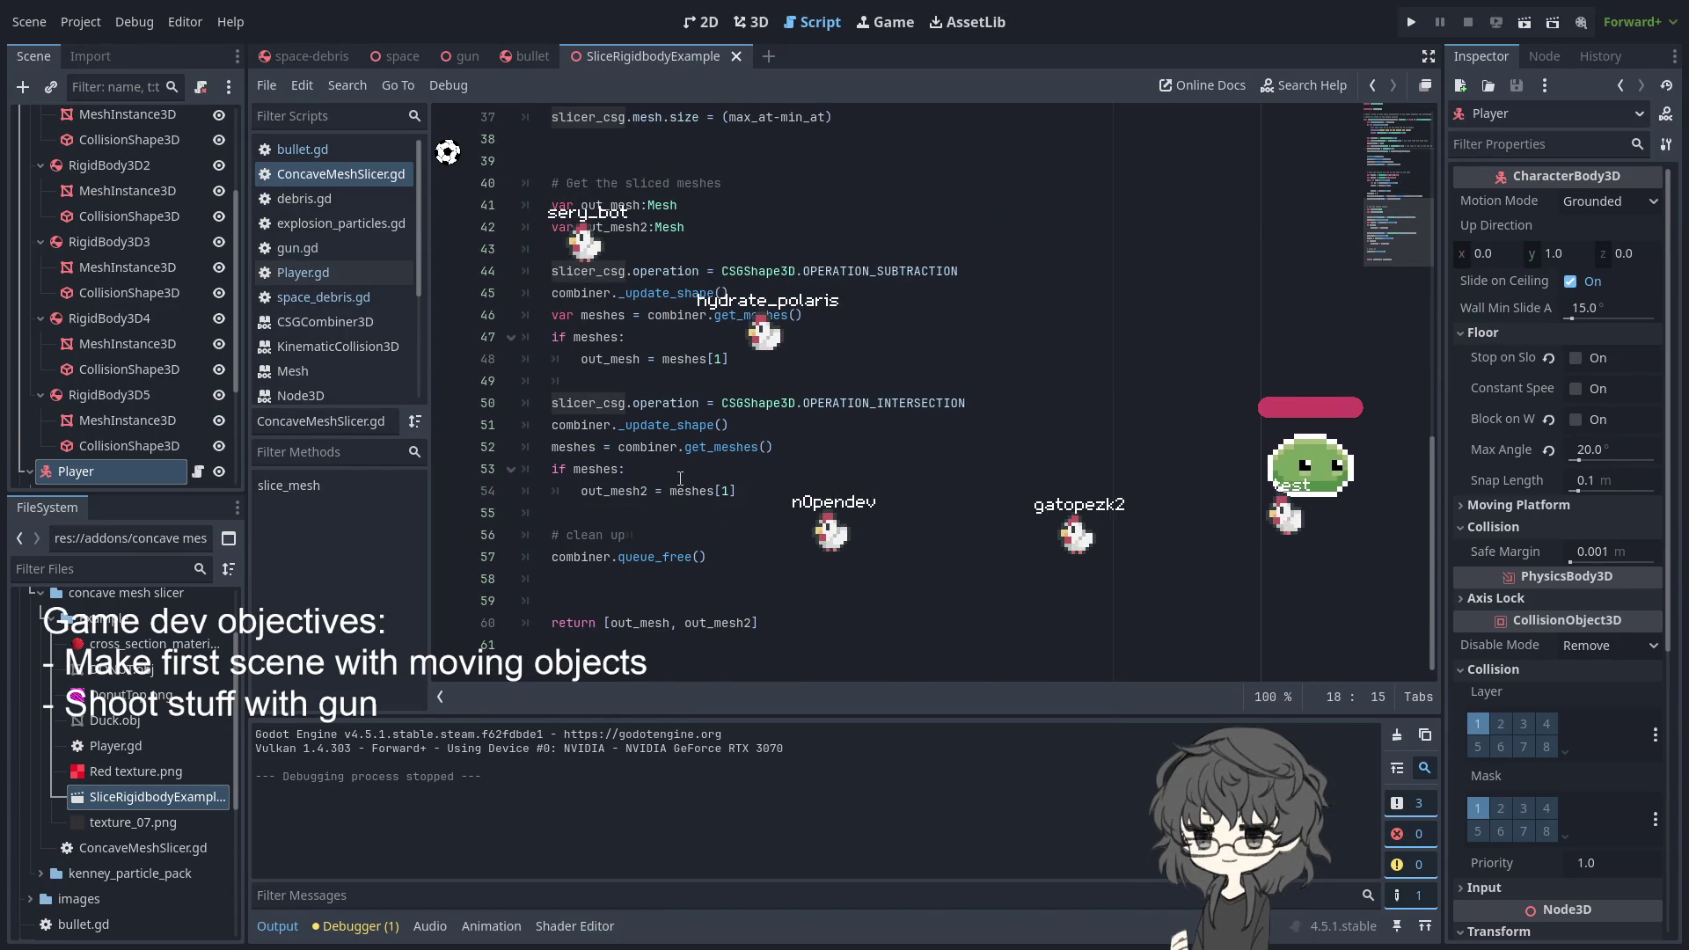
pyautogui.scroll(12, 680, 479)
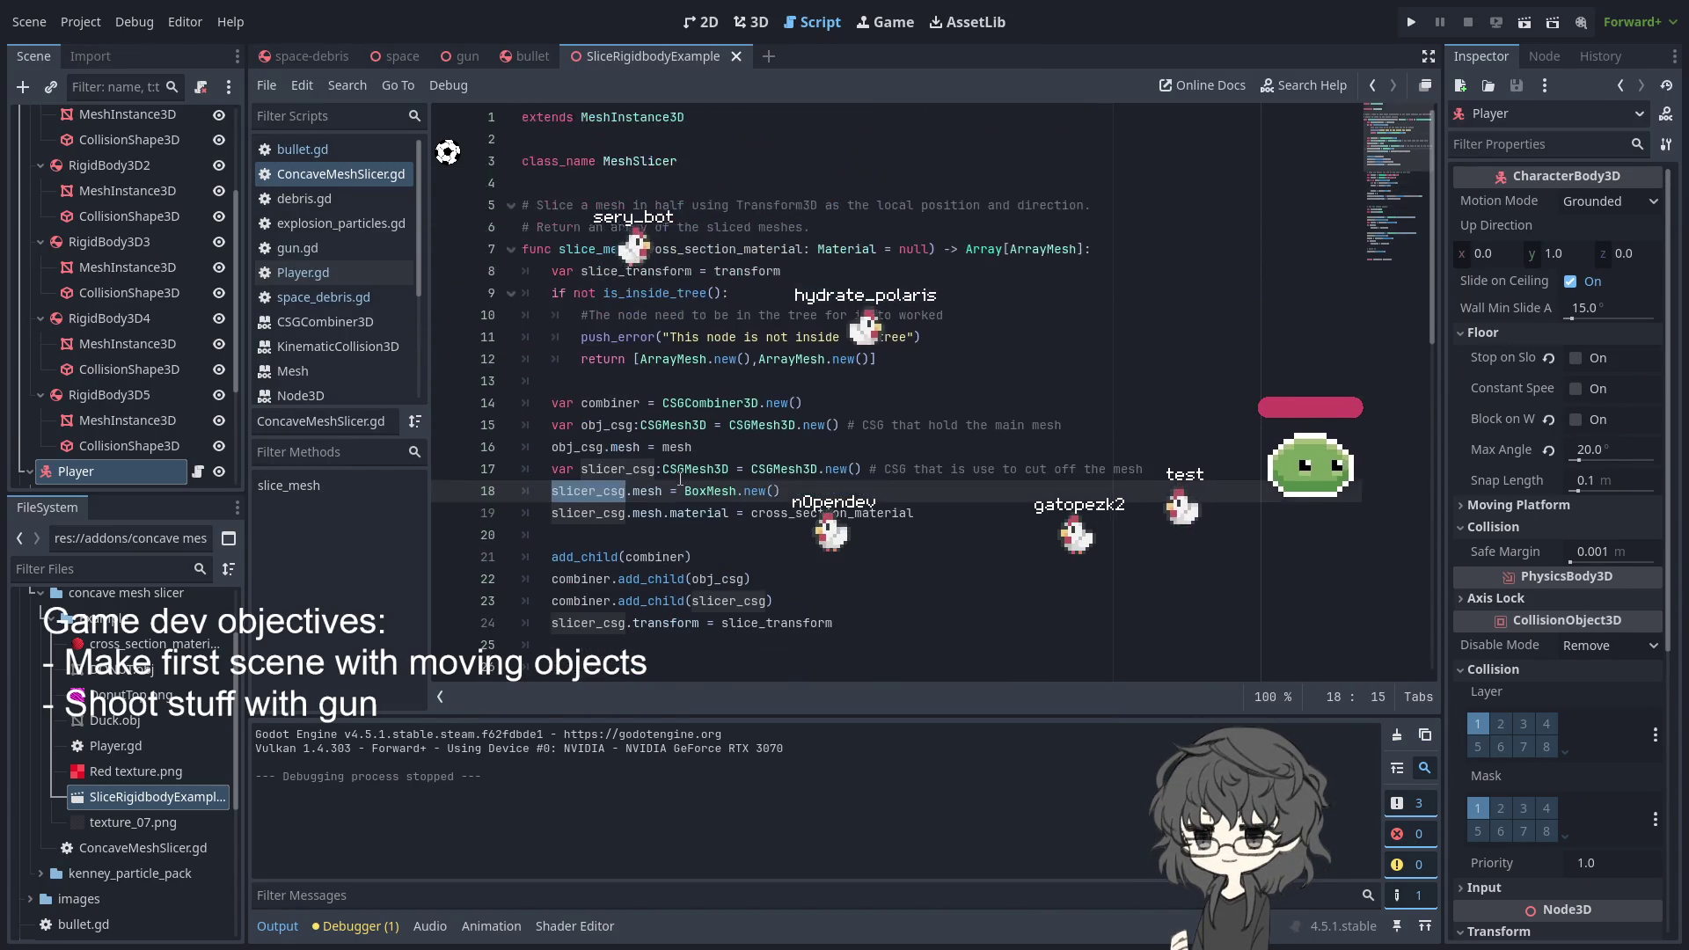
pyautogui.scroll(-12, 680, 479)
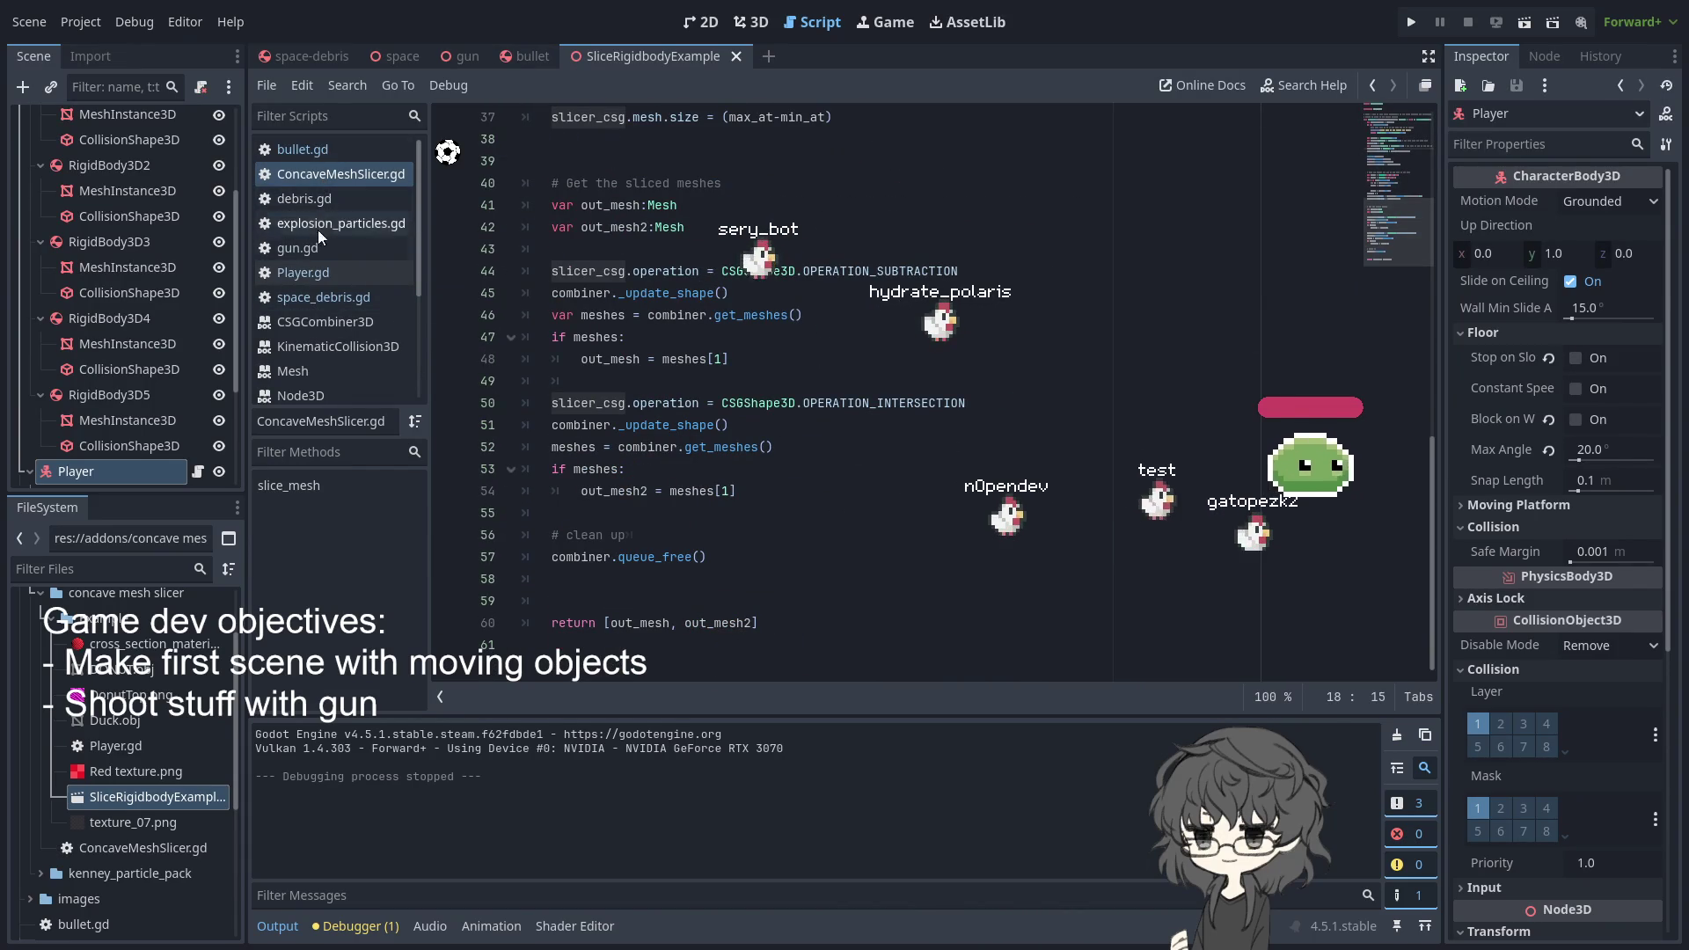
# - Reopen the example Player.gd and scroll through its slicing code
pyautogui.click(303, 273)
pyautogui.scroll(-6, 860, 374)
pyautogui.scroll(3, 655, 378)
pyautogui.scroll(2, 870, 424)
pyautogui.scroll(4, 857, 407)
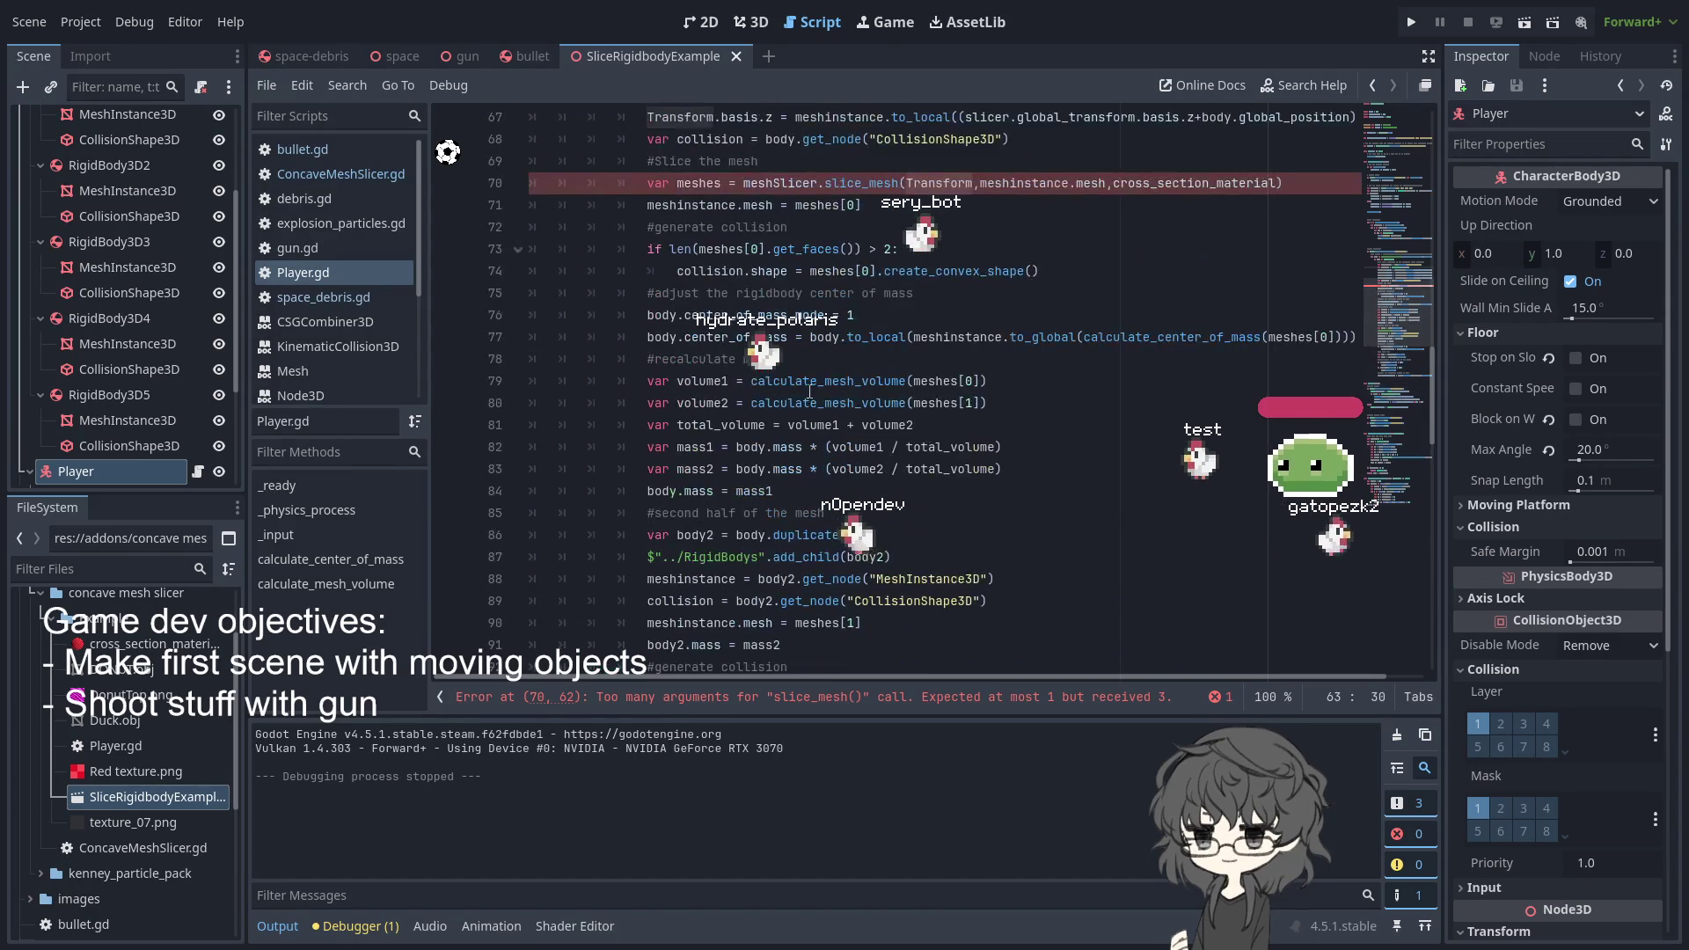
pyautogui.scroll(1, 836, 370)
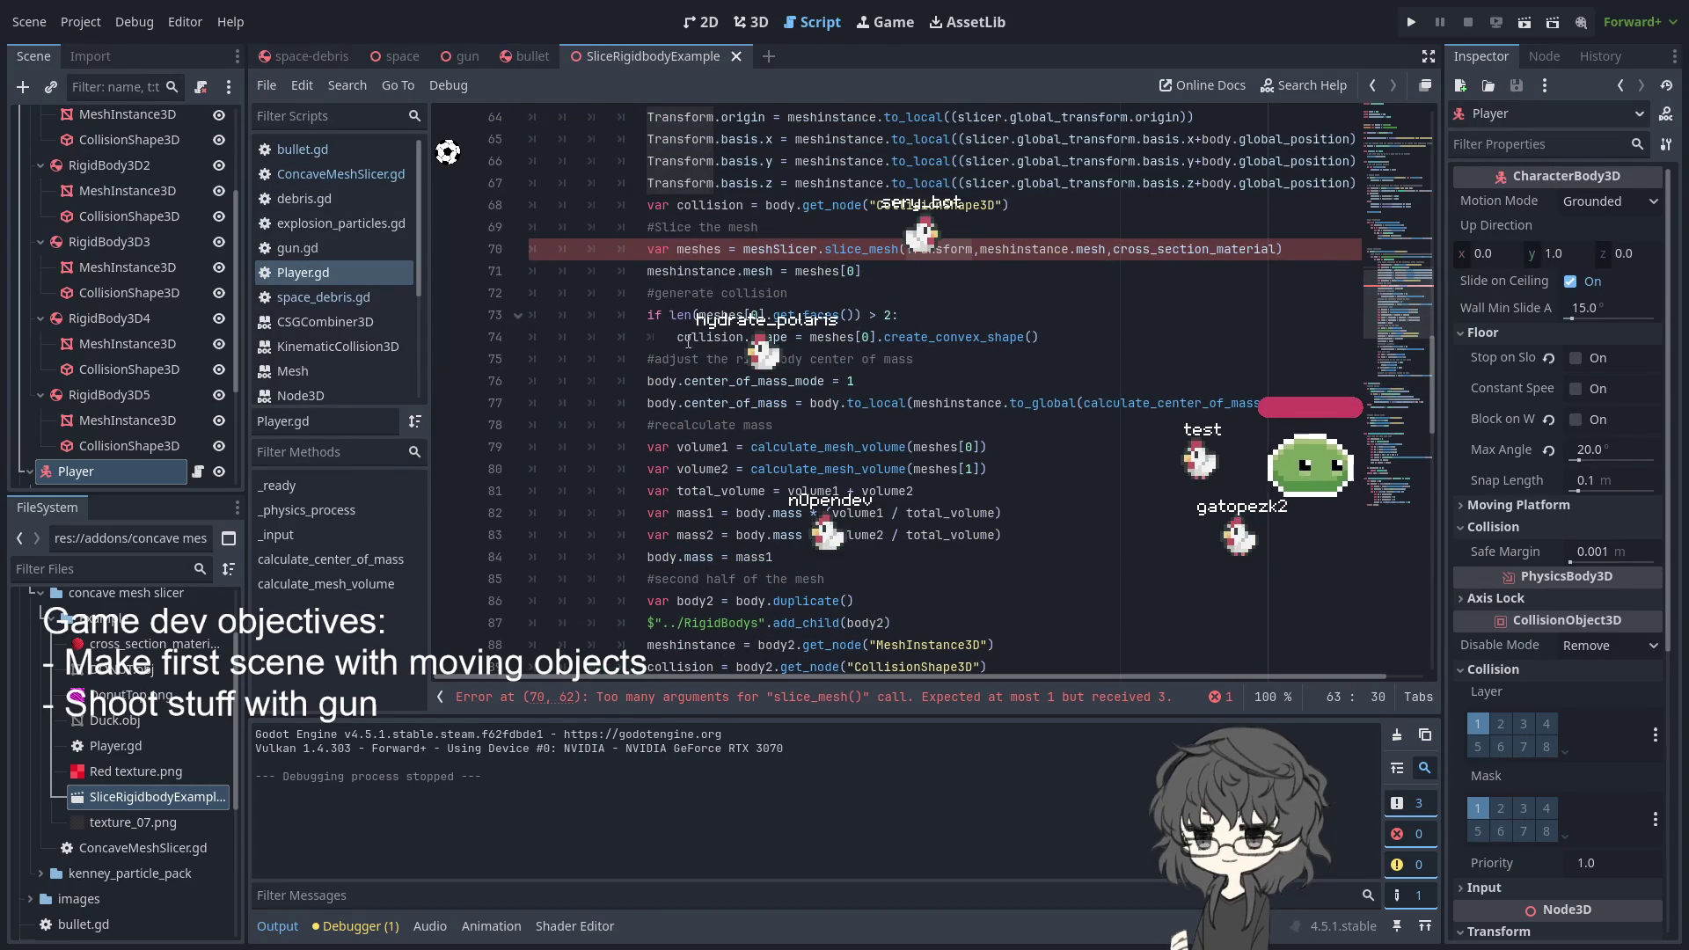
pyautogui.scroll(1, 684, 342)
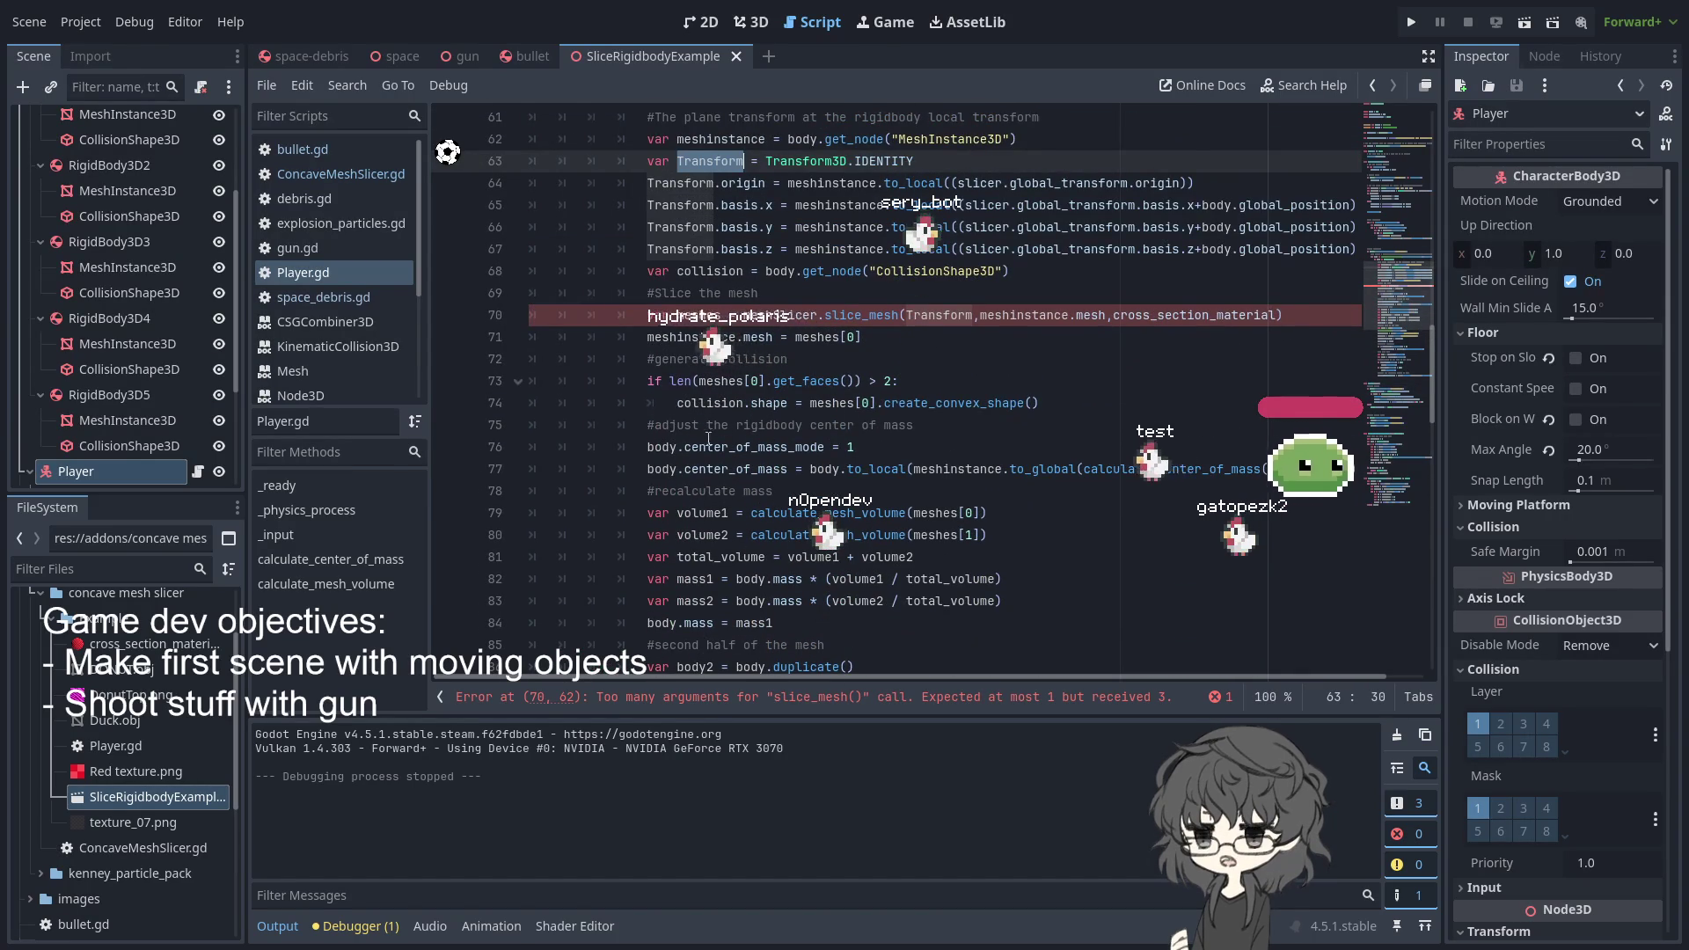
pyautogui.scroll(-2, 685, 374)
pyautogui.scroll(-2, 710, 412)
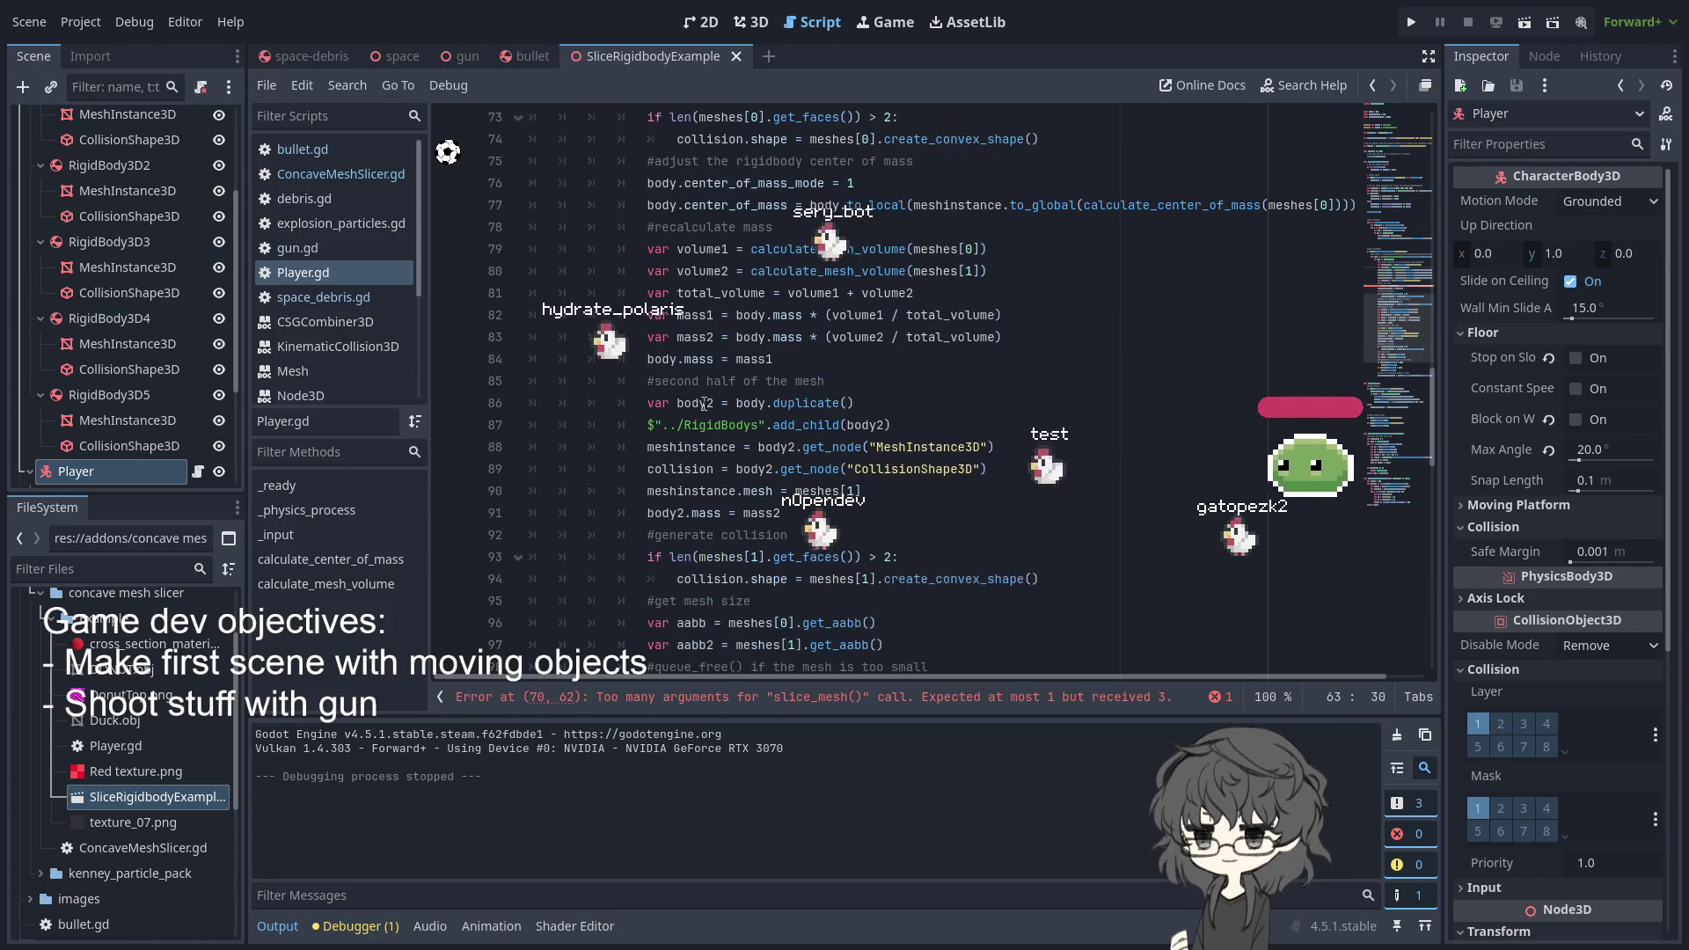
# - Examine the body2 duplication line and the mass2 split for the second mesh half
pyautogui.doubleClick(667, 513)
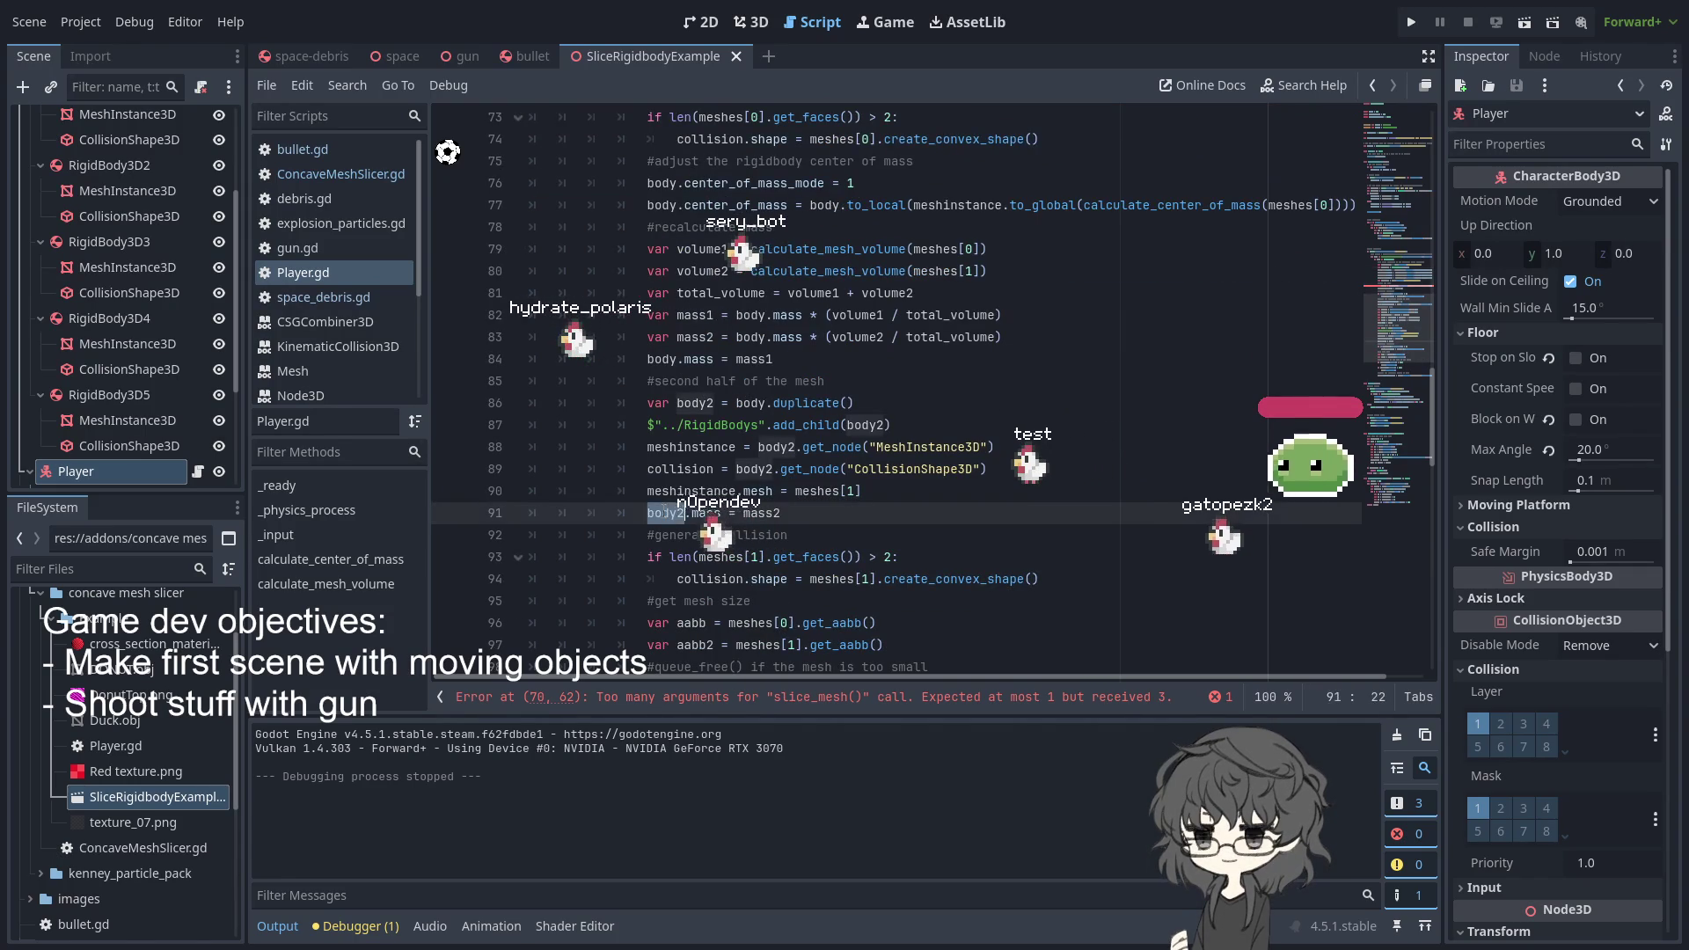
pyautogui.moveTo(652, 403); pyautogui.dragTo(886, 401)
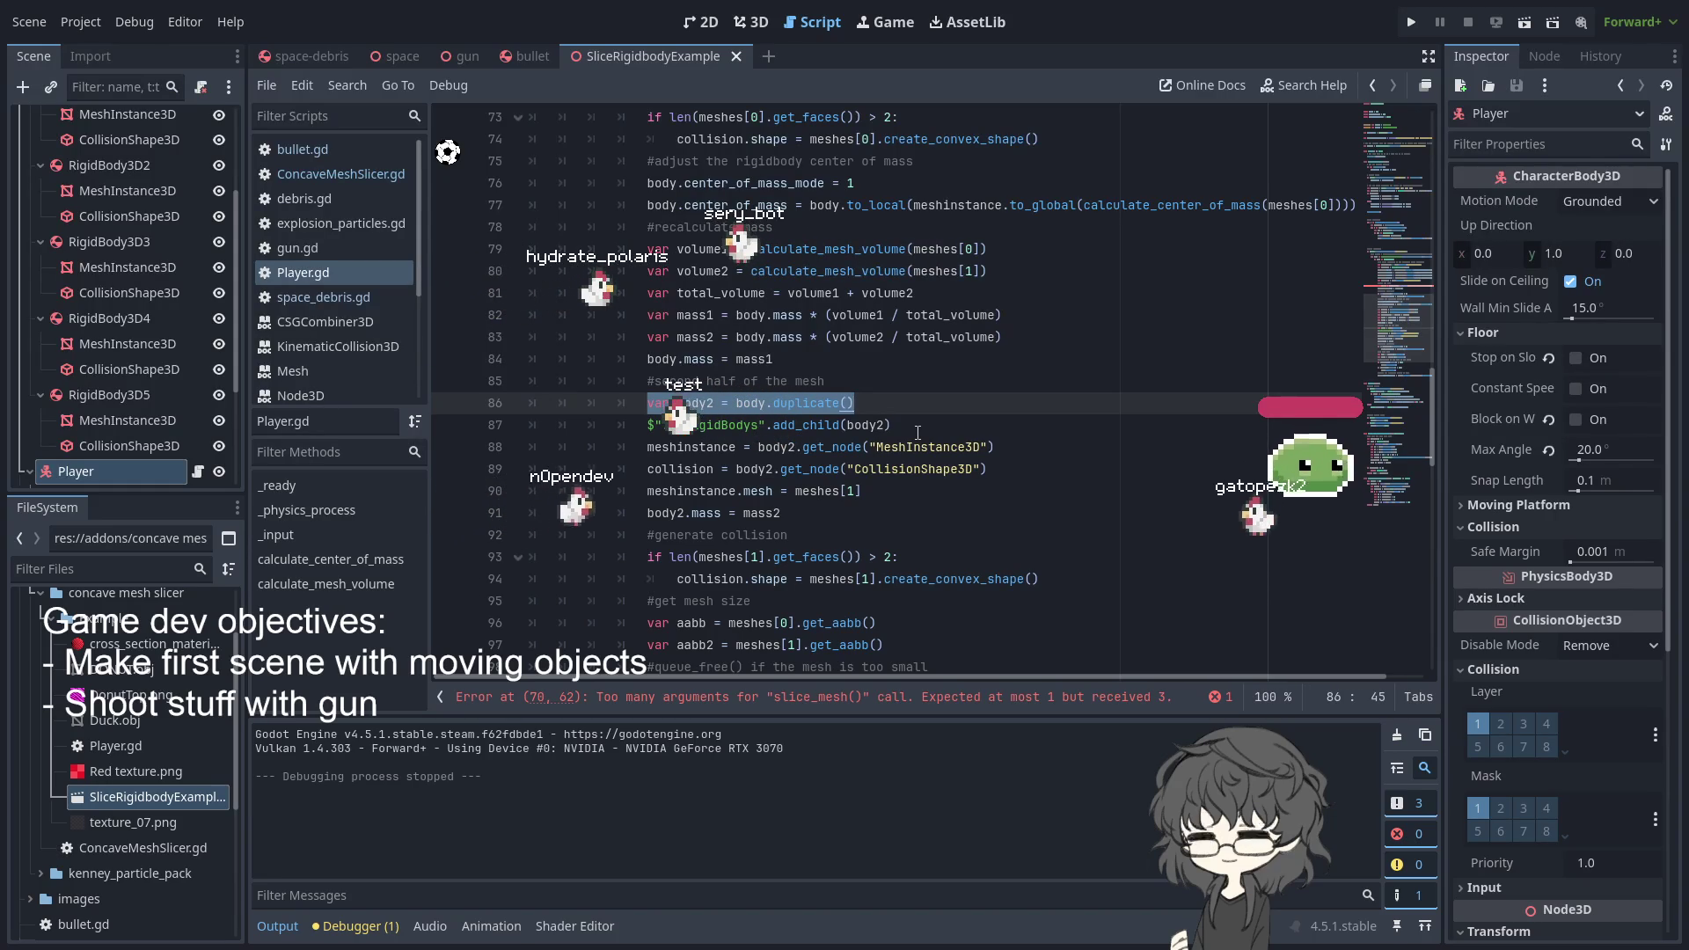
pyautogui.scroll(-1, 918, 433)
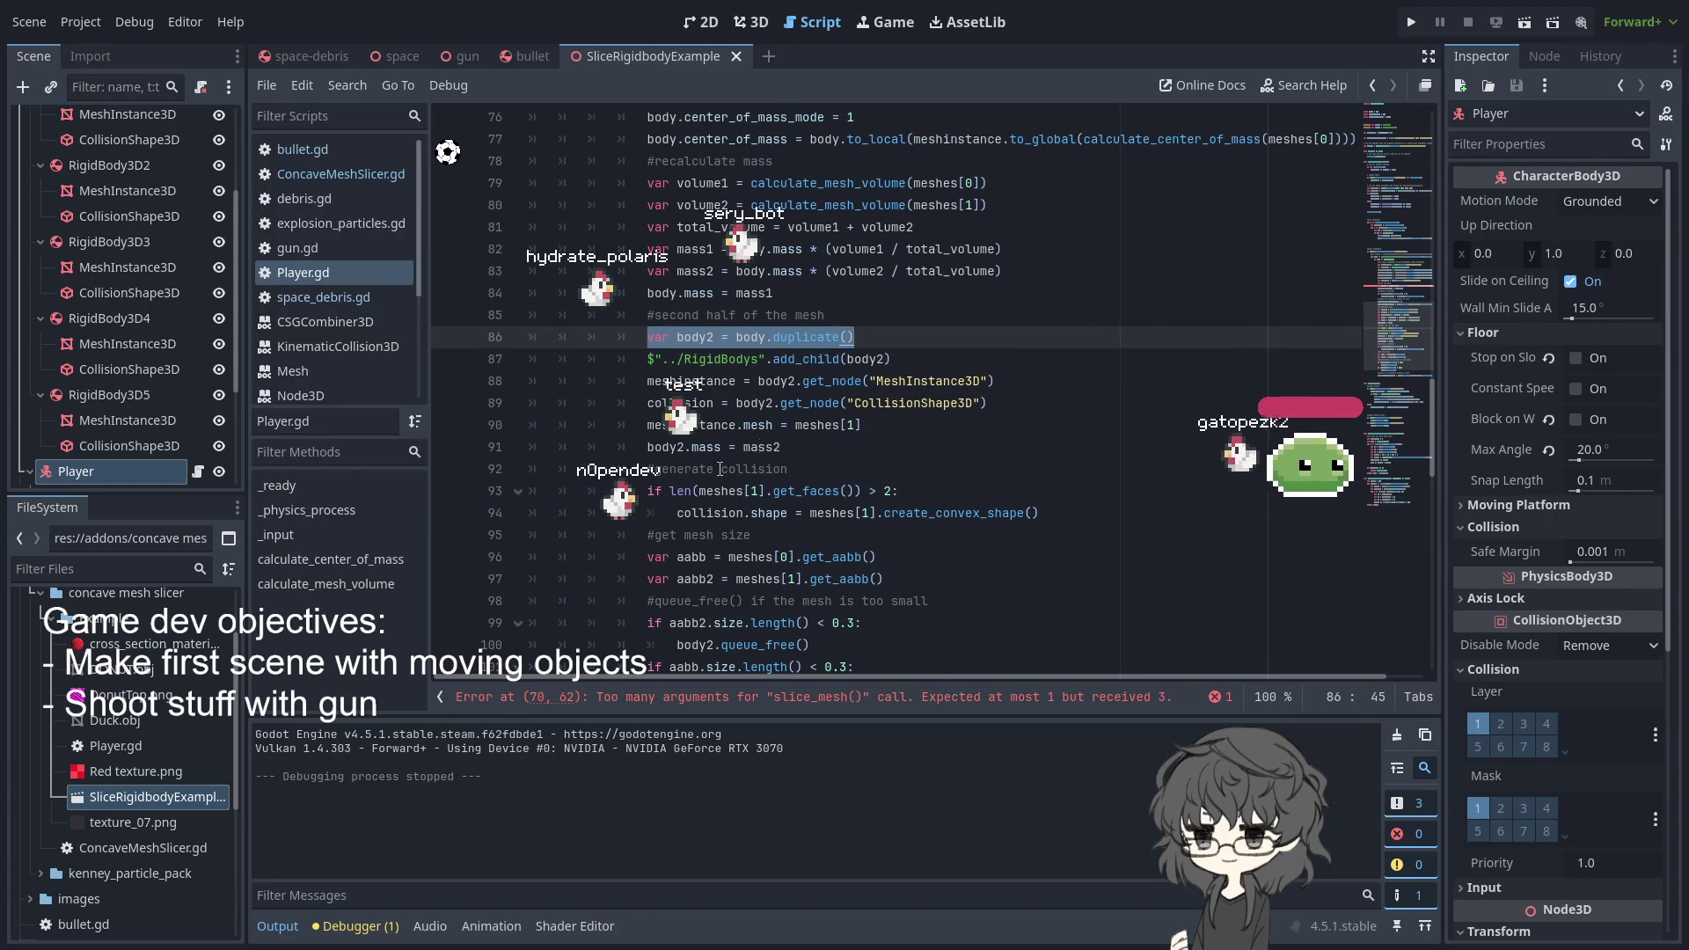
pyautogui.doubleClick(762, 447)
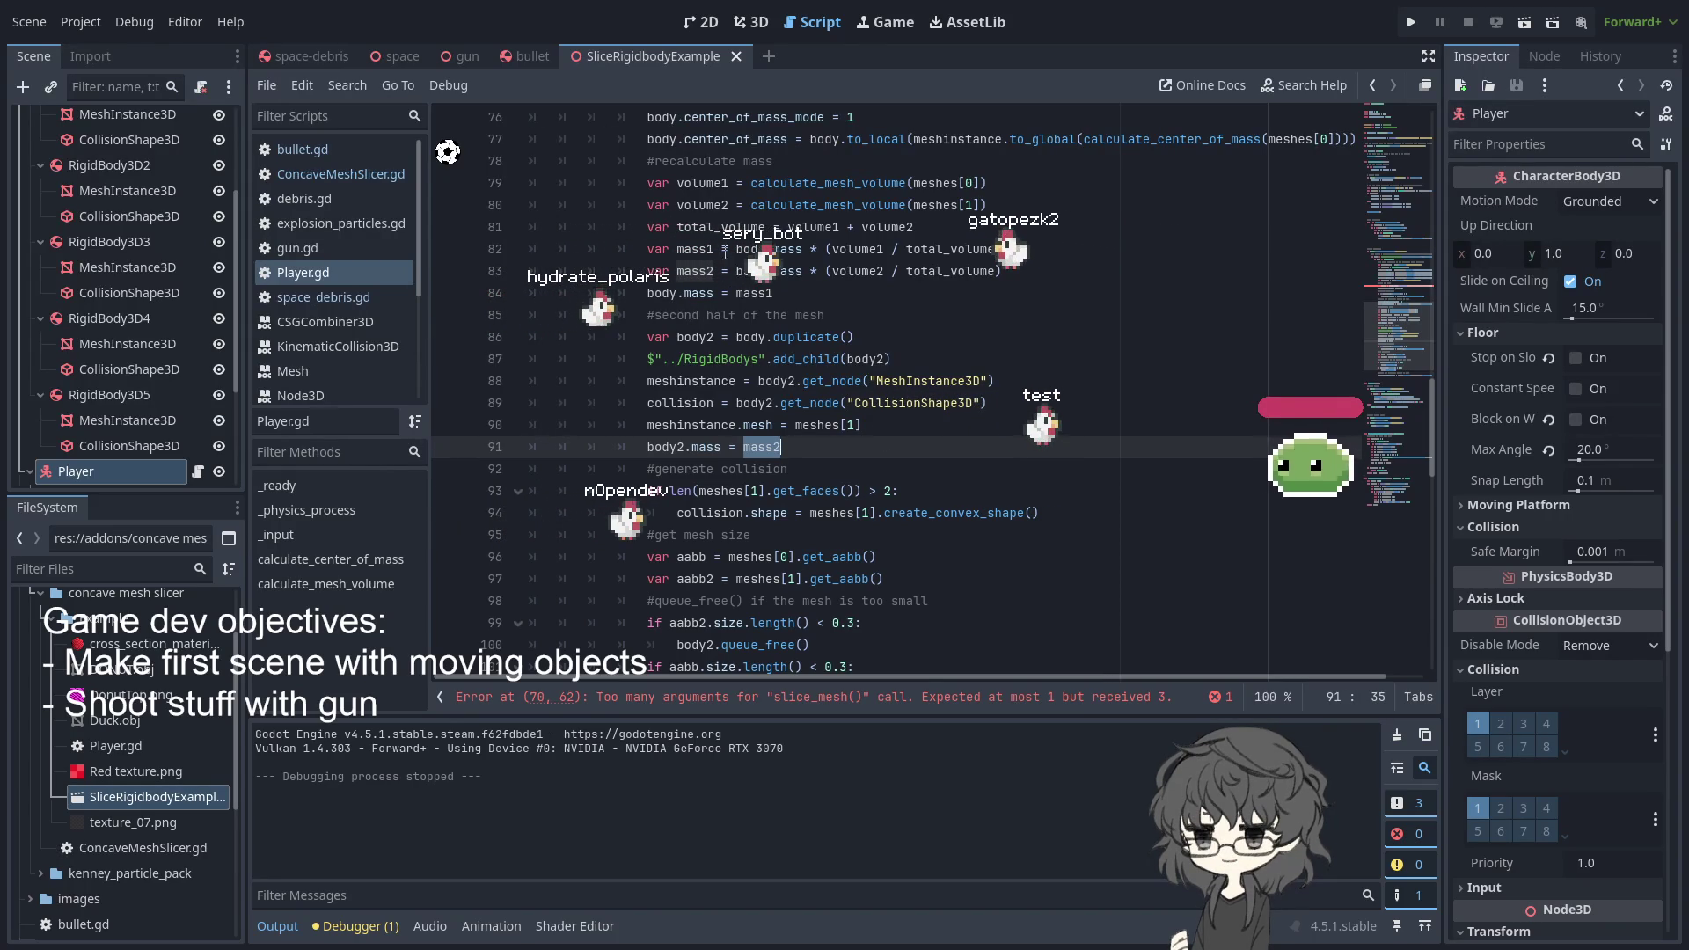
# - Cycle through the space-debris, space and gun scenes to reach the bullet scene's bullet.gd
pyautogui.click(308, 54)
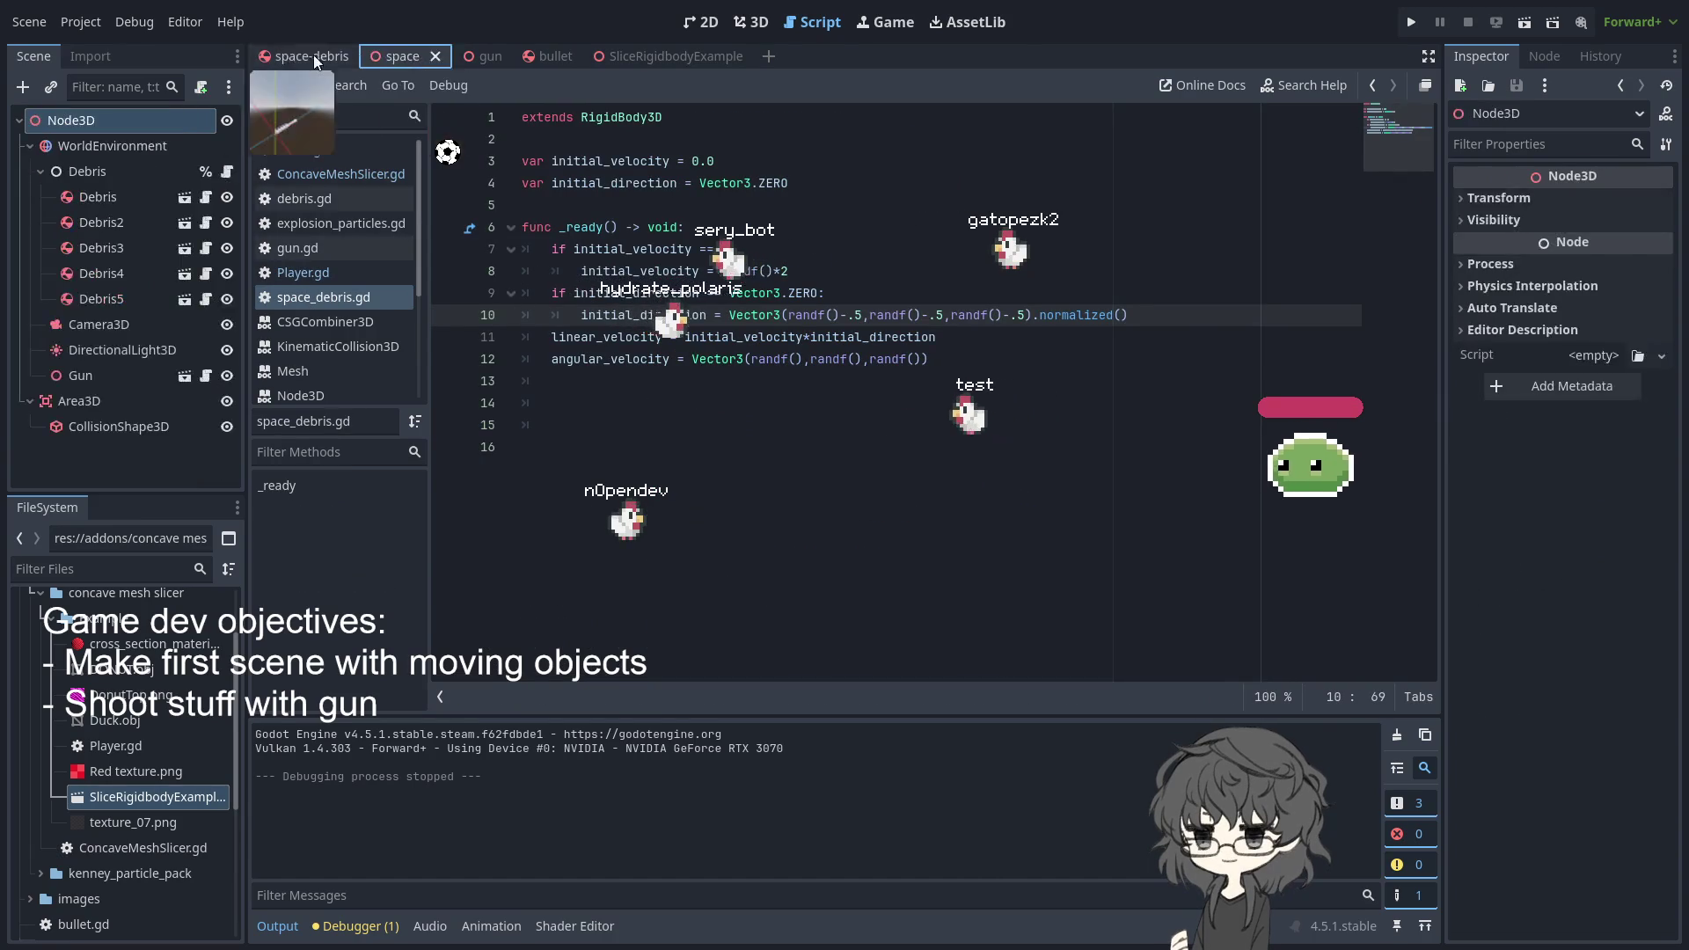
pyautogui.click(424, 62)
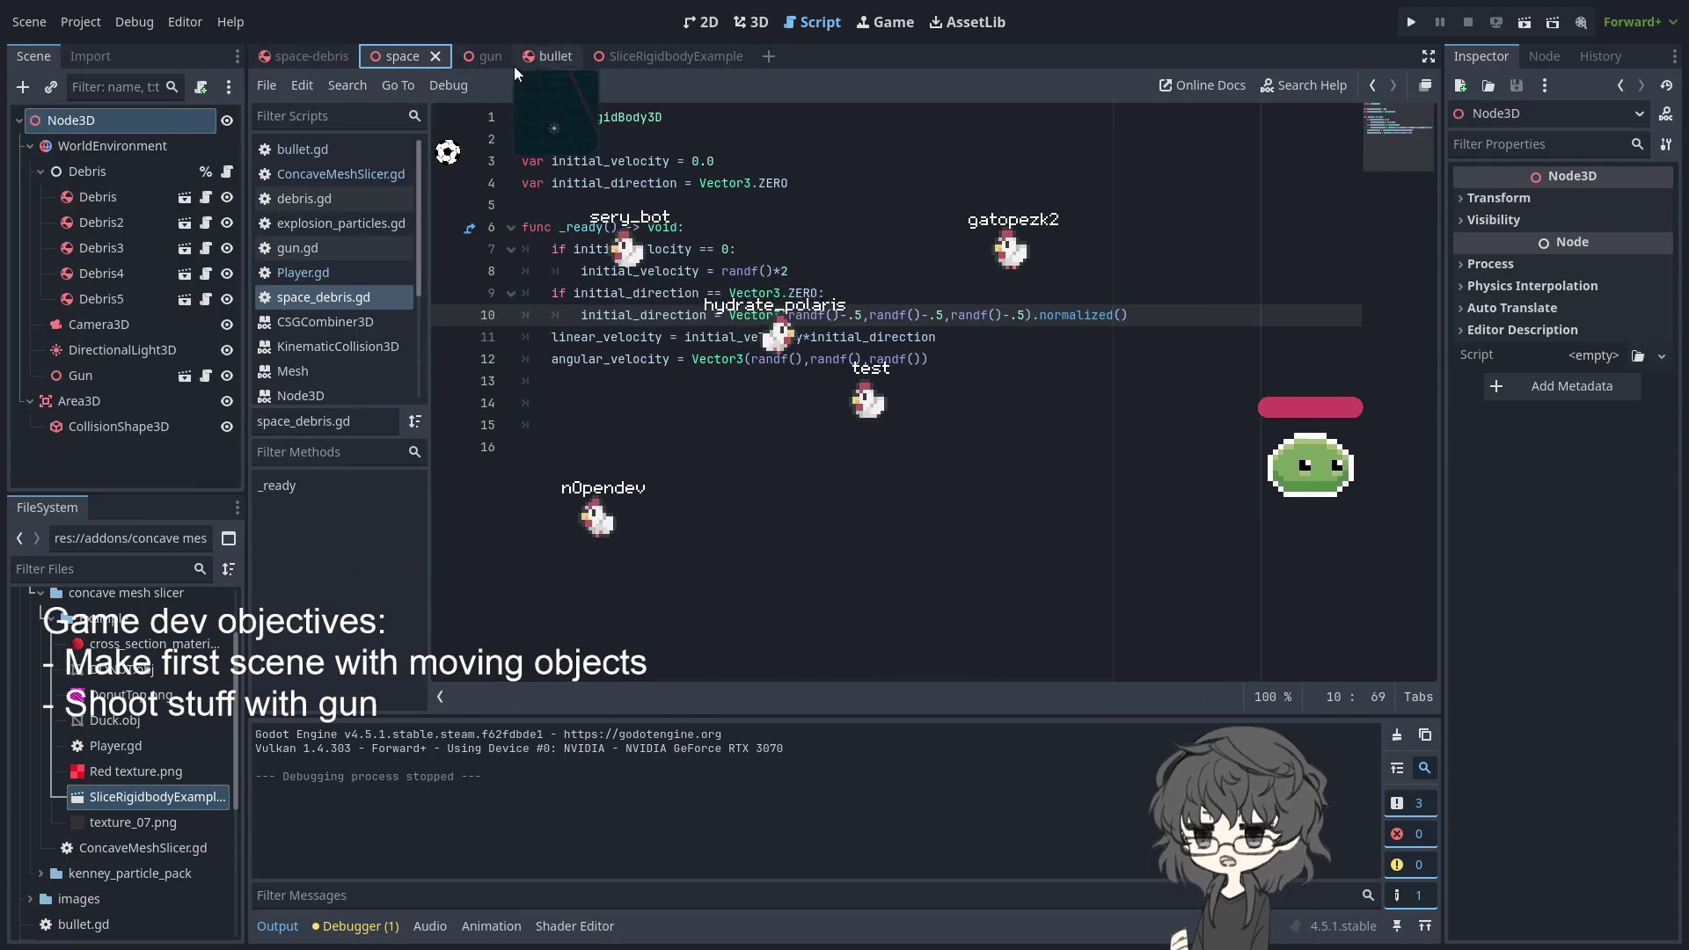
pyautogui.click(474, 60)
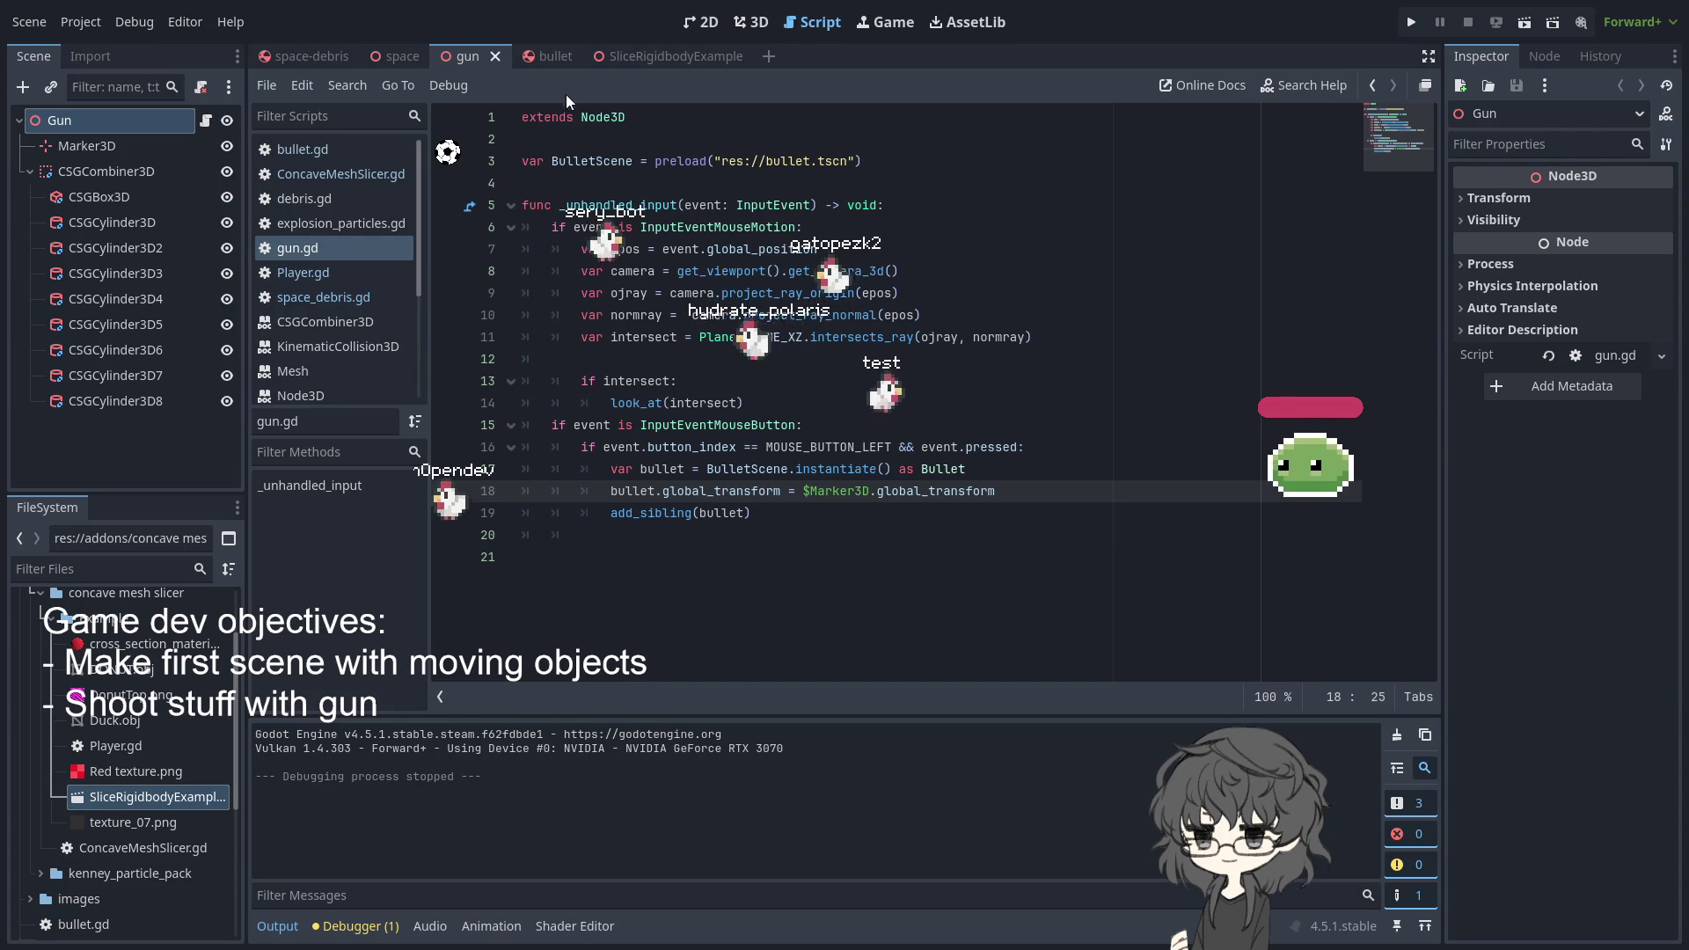
pyautogui.click(526, 58)
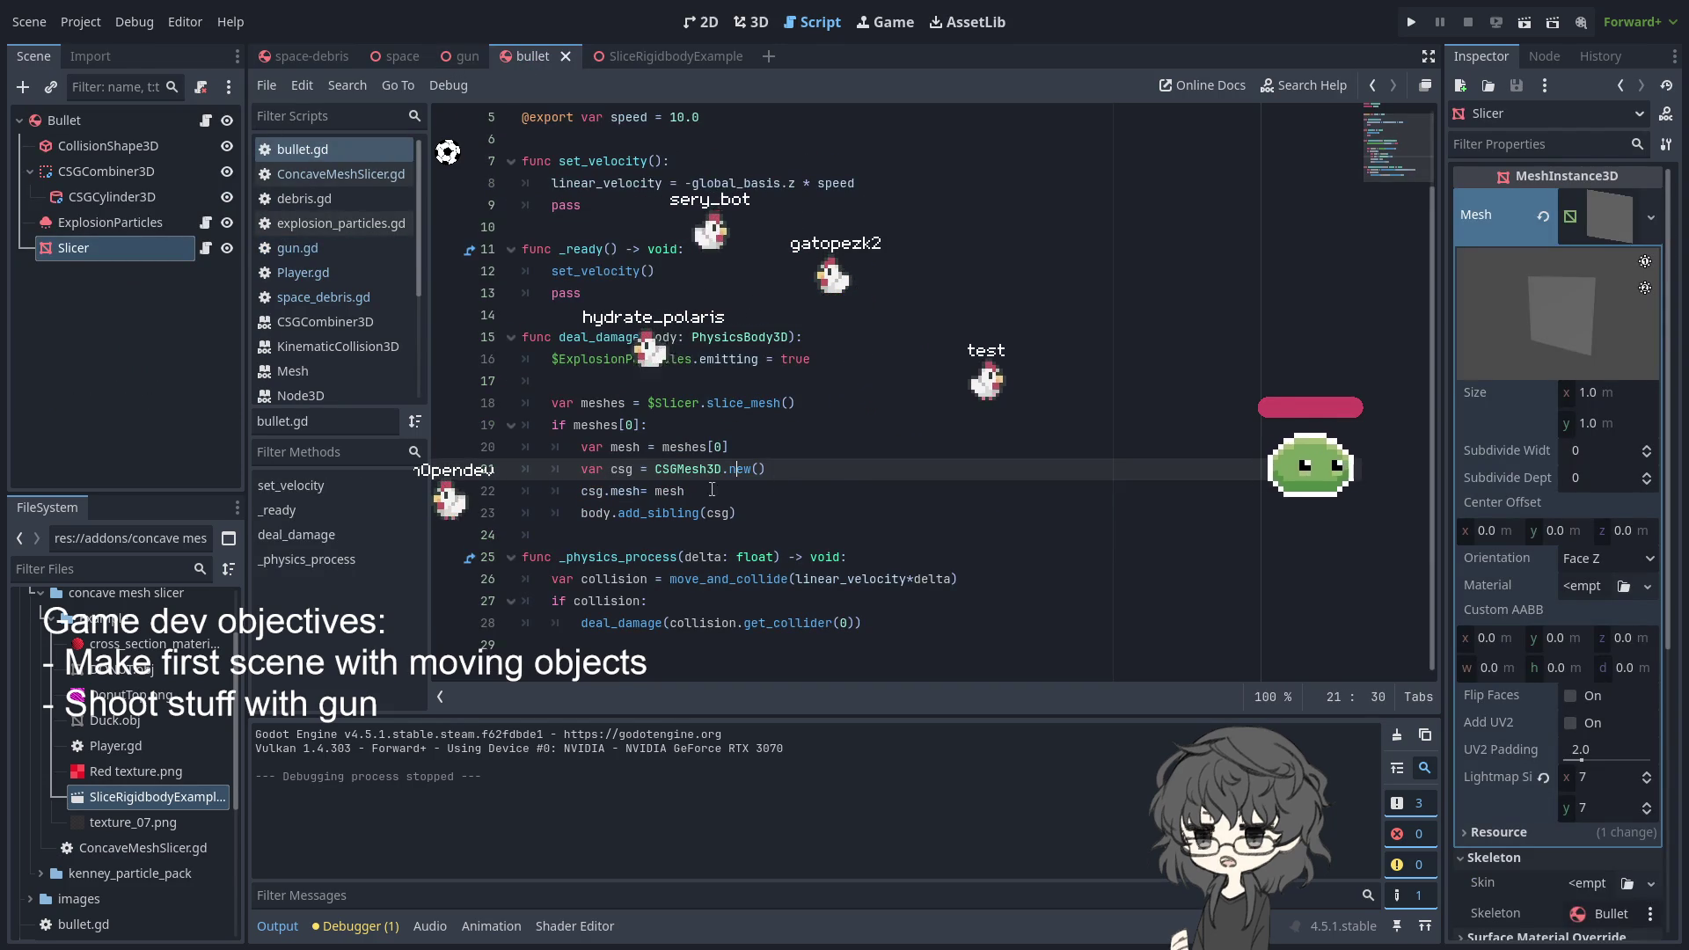
# - Start the csg.mesh line with '.crea' and add an 'as Mesh' cast on line 20
pyautogui.click(835, 498)
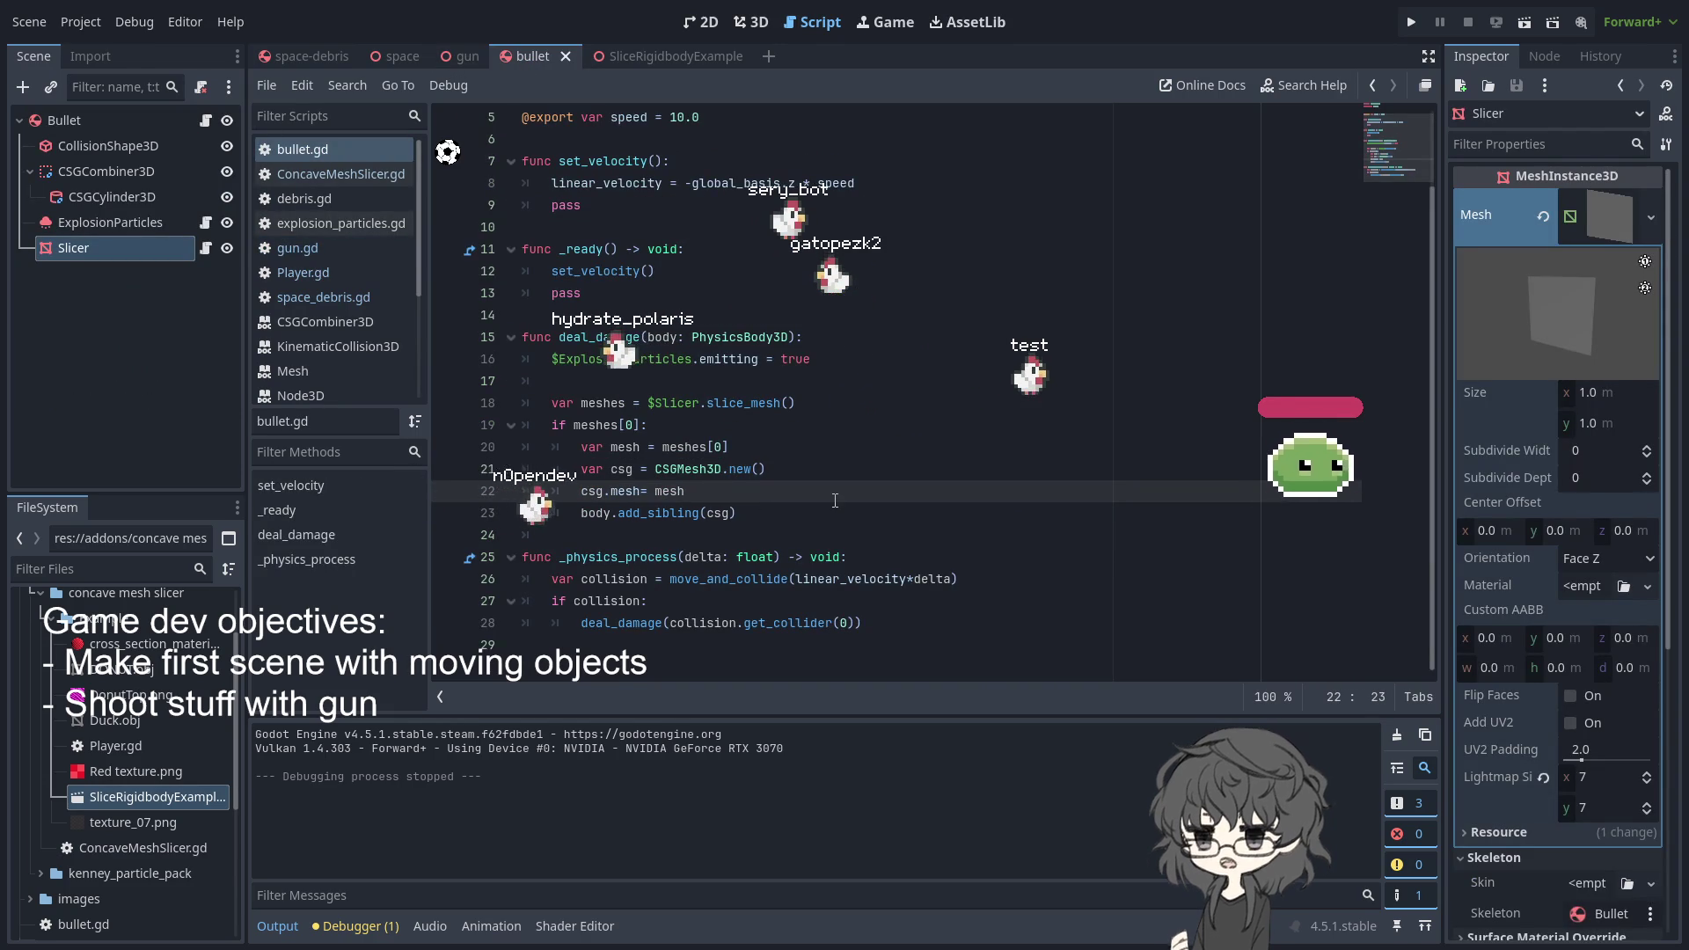
pyautogui.write('.crea')
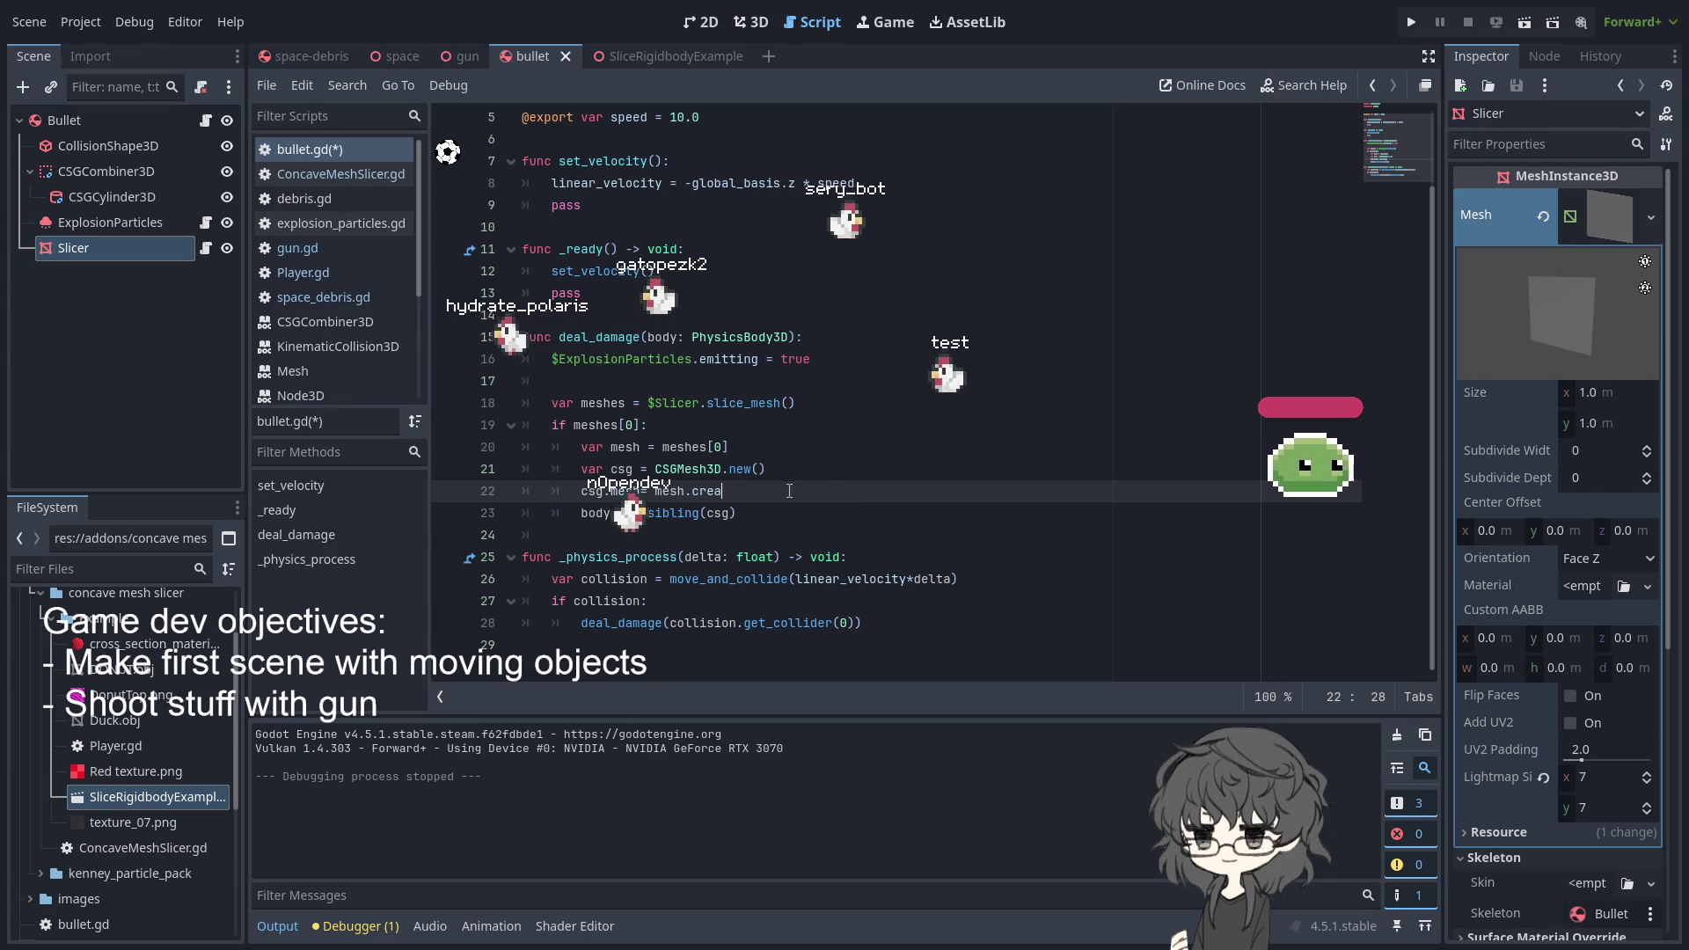
pyautogui.click(769, 450)
pyautogui.write('as mes')
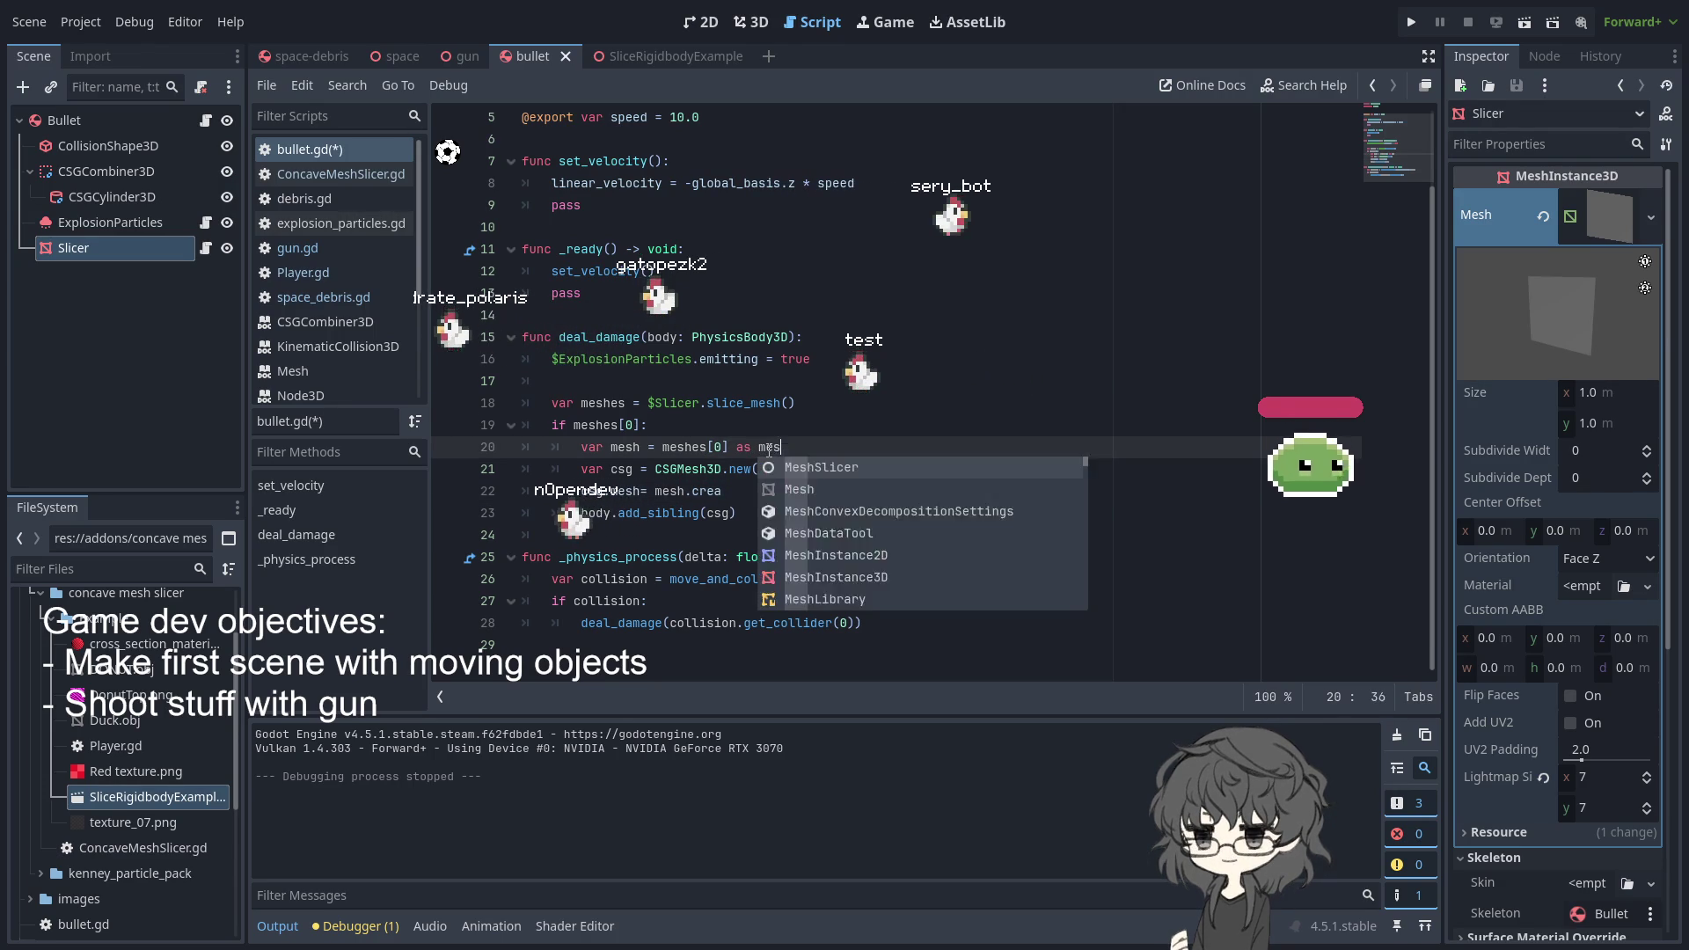
pyautogui.write('ehs')
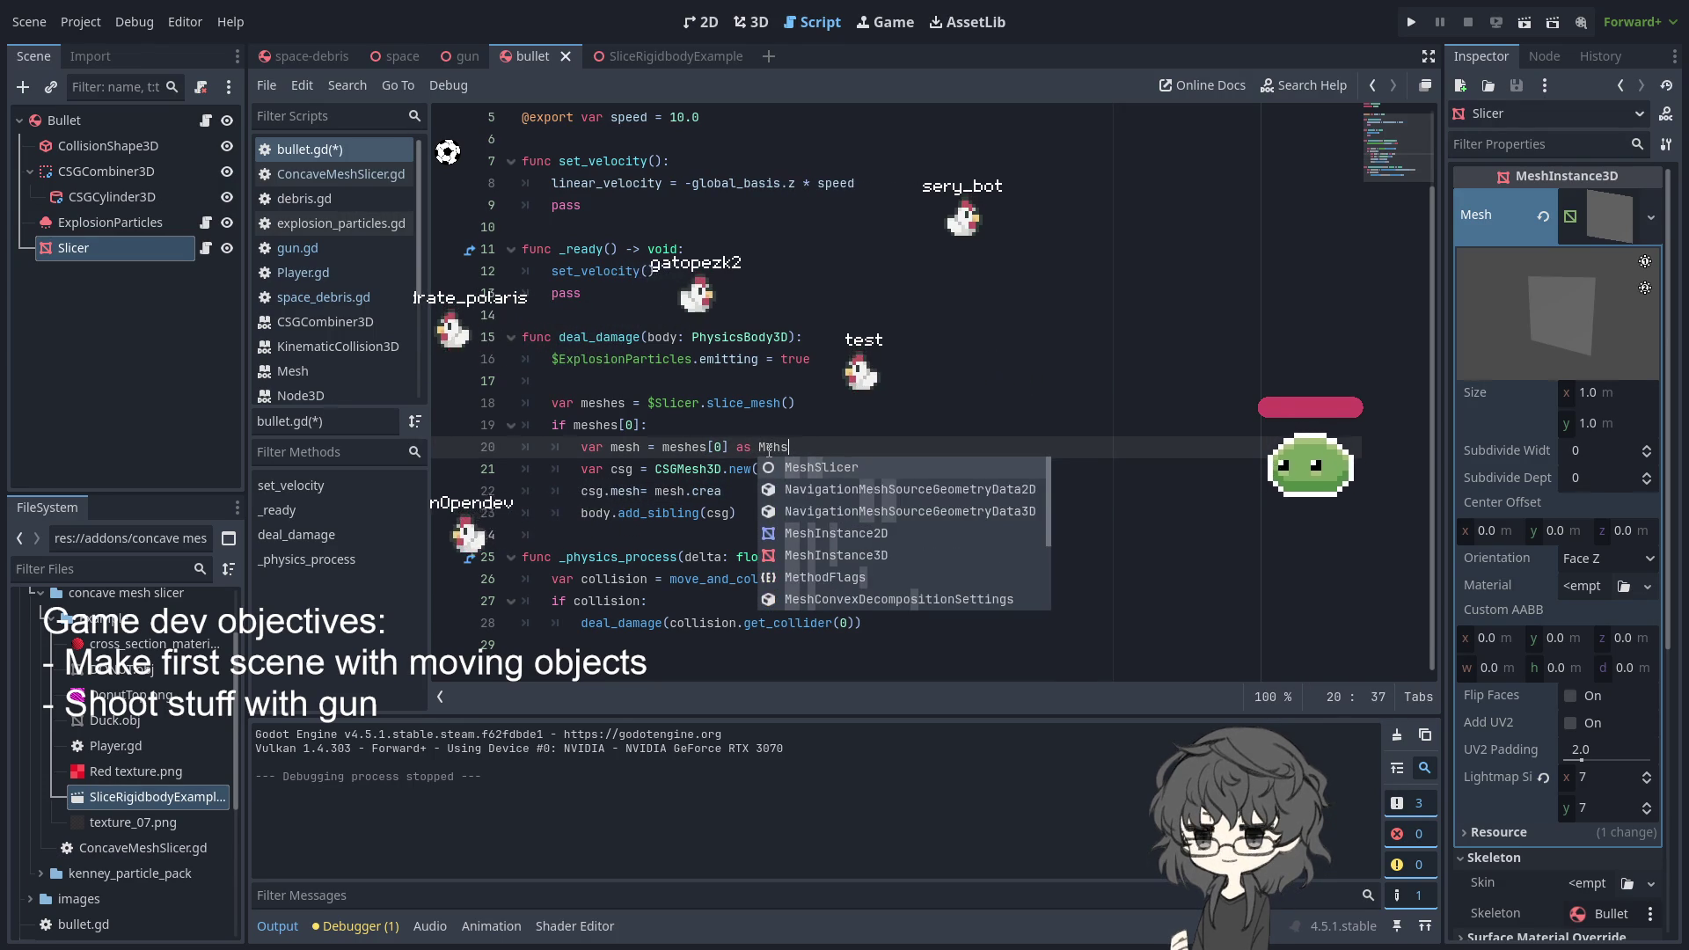
pyautogui.press('BackSpace')
pyautogui.press('BackSpace')
pyautogui.write('sh')
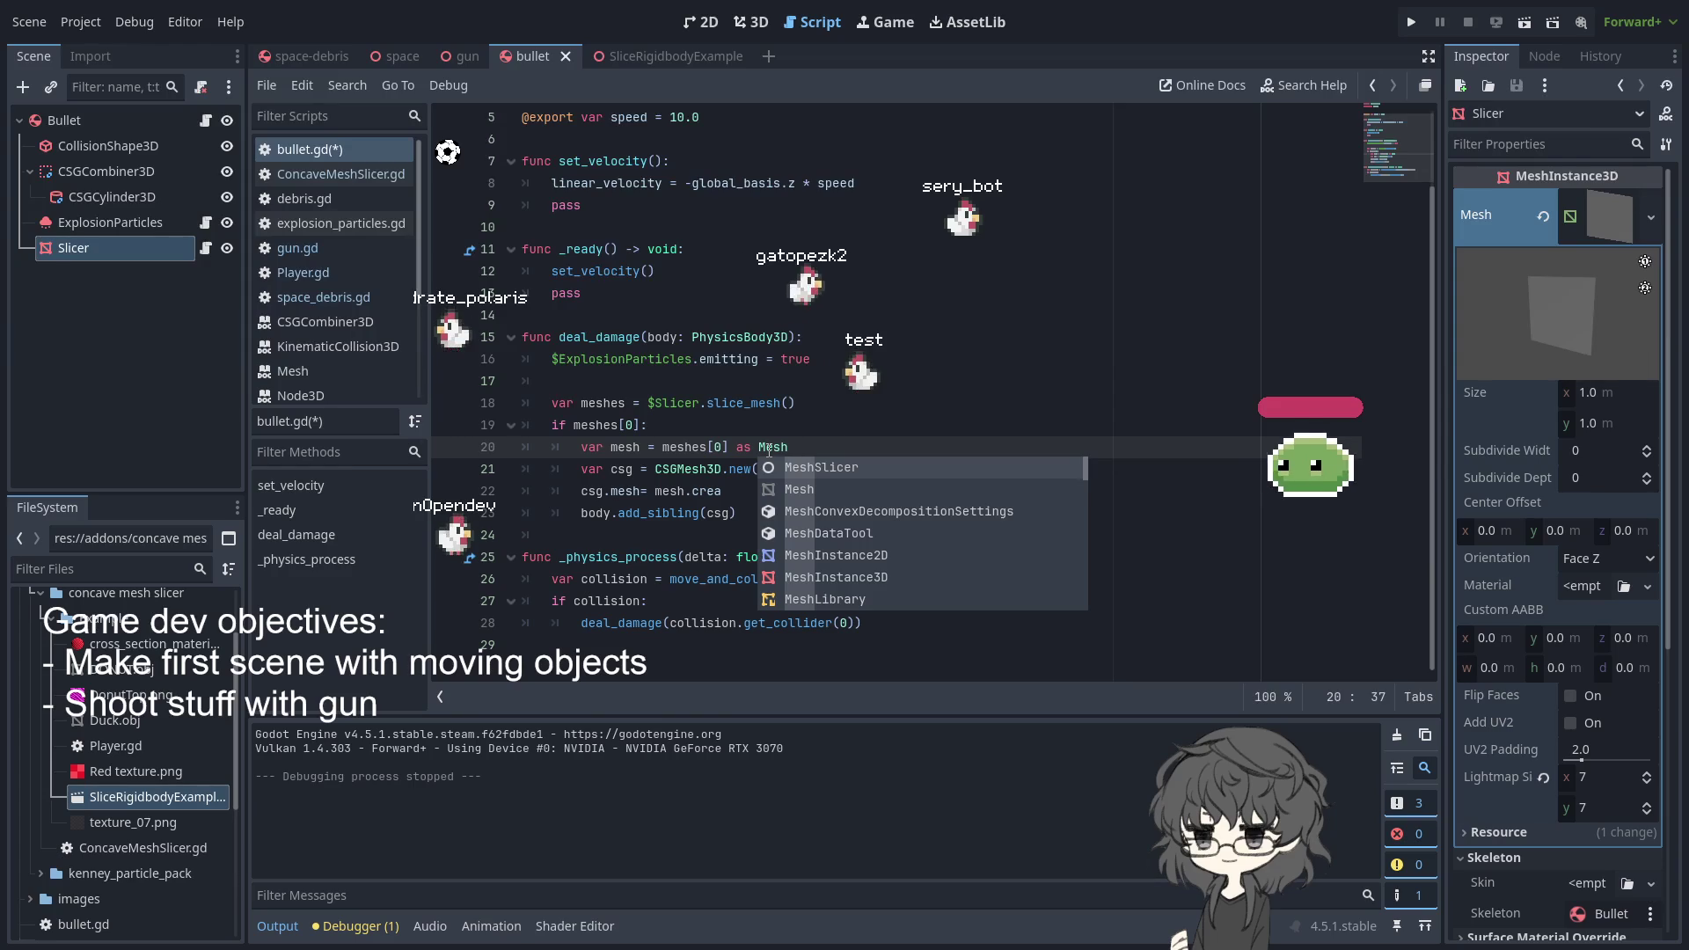
pyautogui.press('Escape')
# - Complete line 22 as mesh.create_convex_shape() and run the project
pyautogui.press('Down')
pyautogui.press('Down')
pyautogui.hotkey('shift', 'Up')
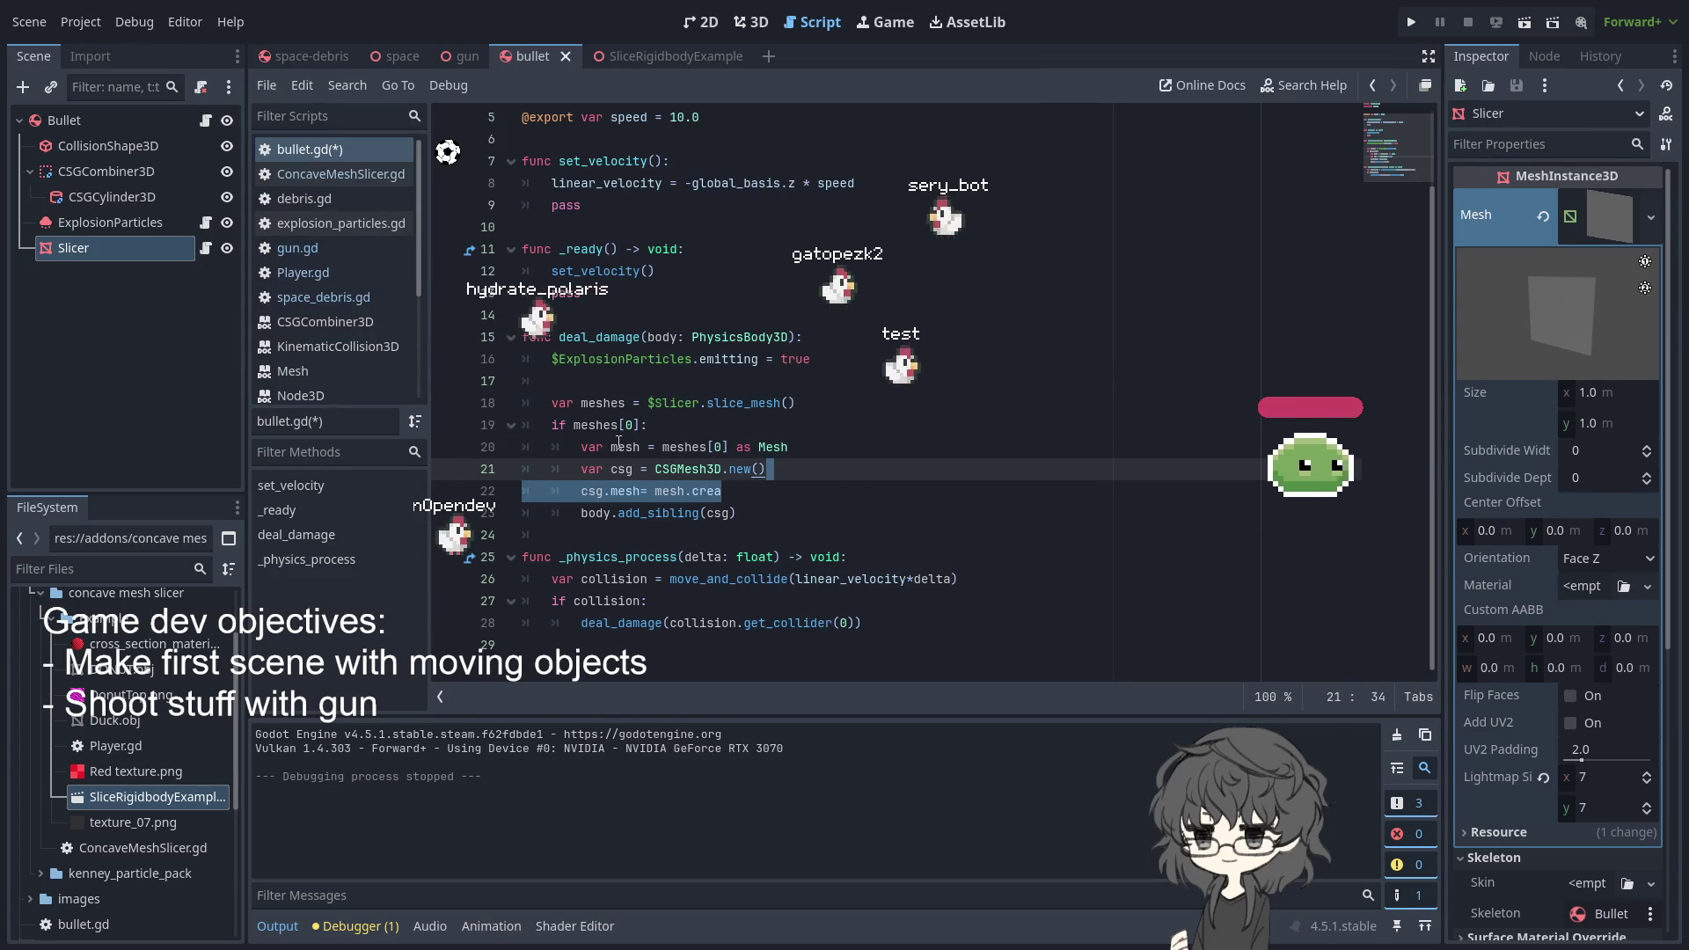
pyautogui.click(739, 483)
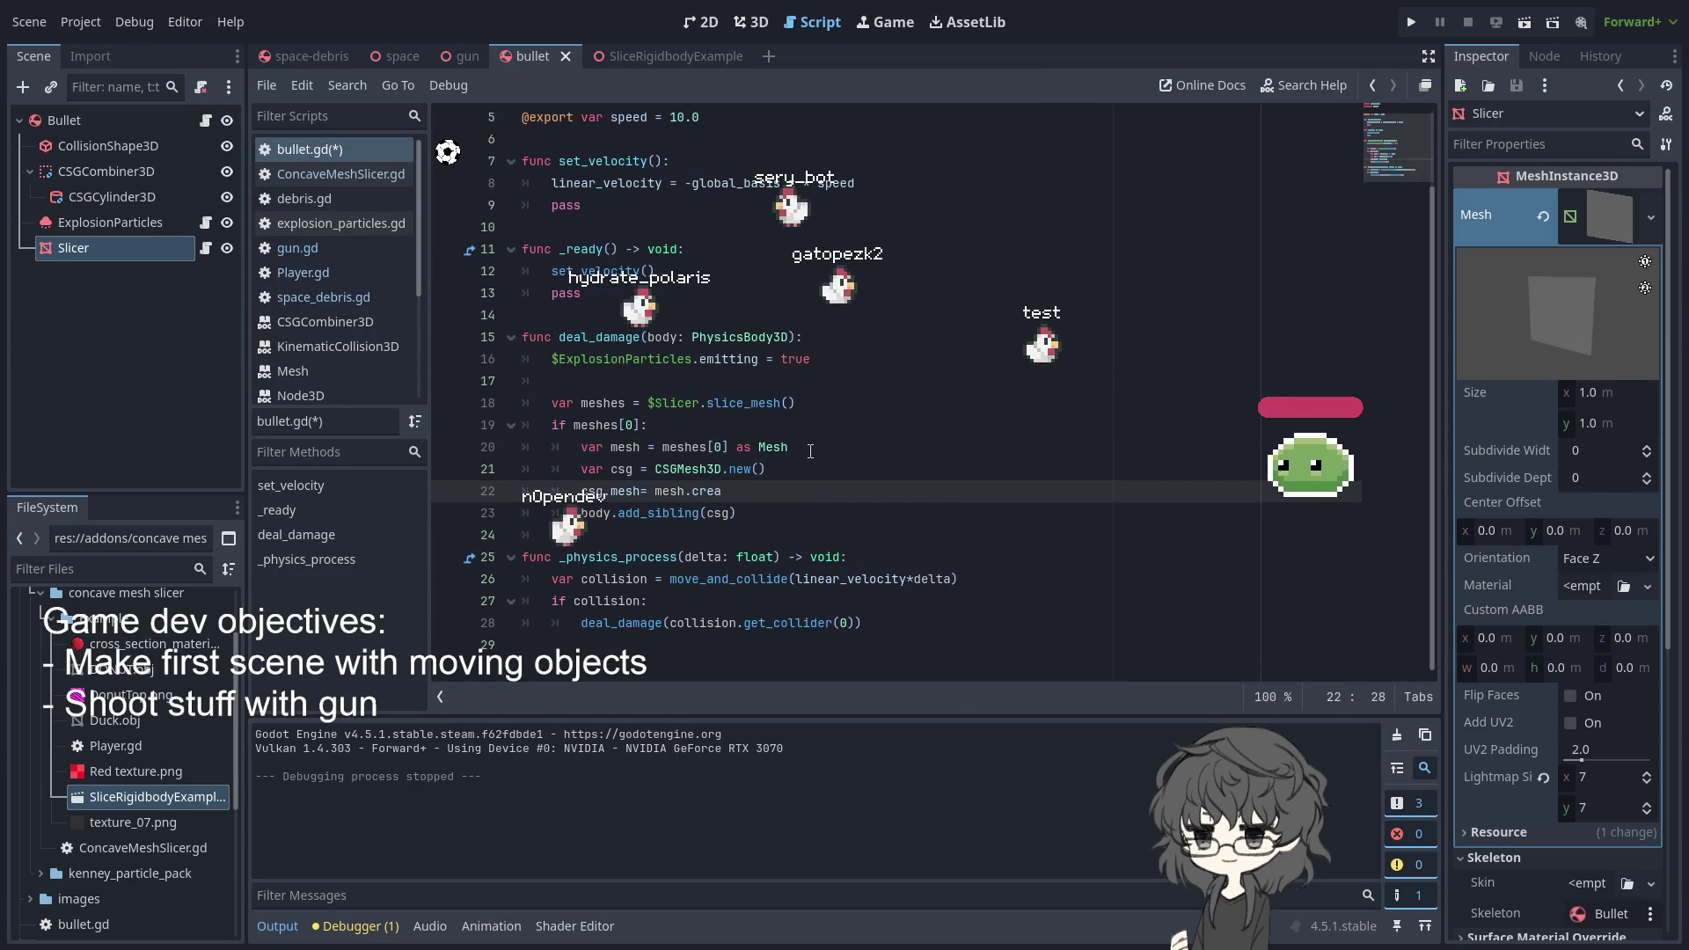
pyautogui.write('_')
pyautogui.press('Return')
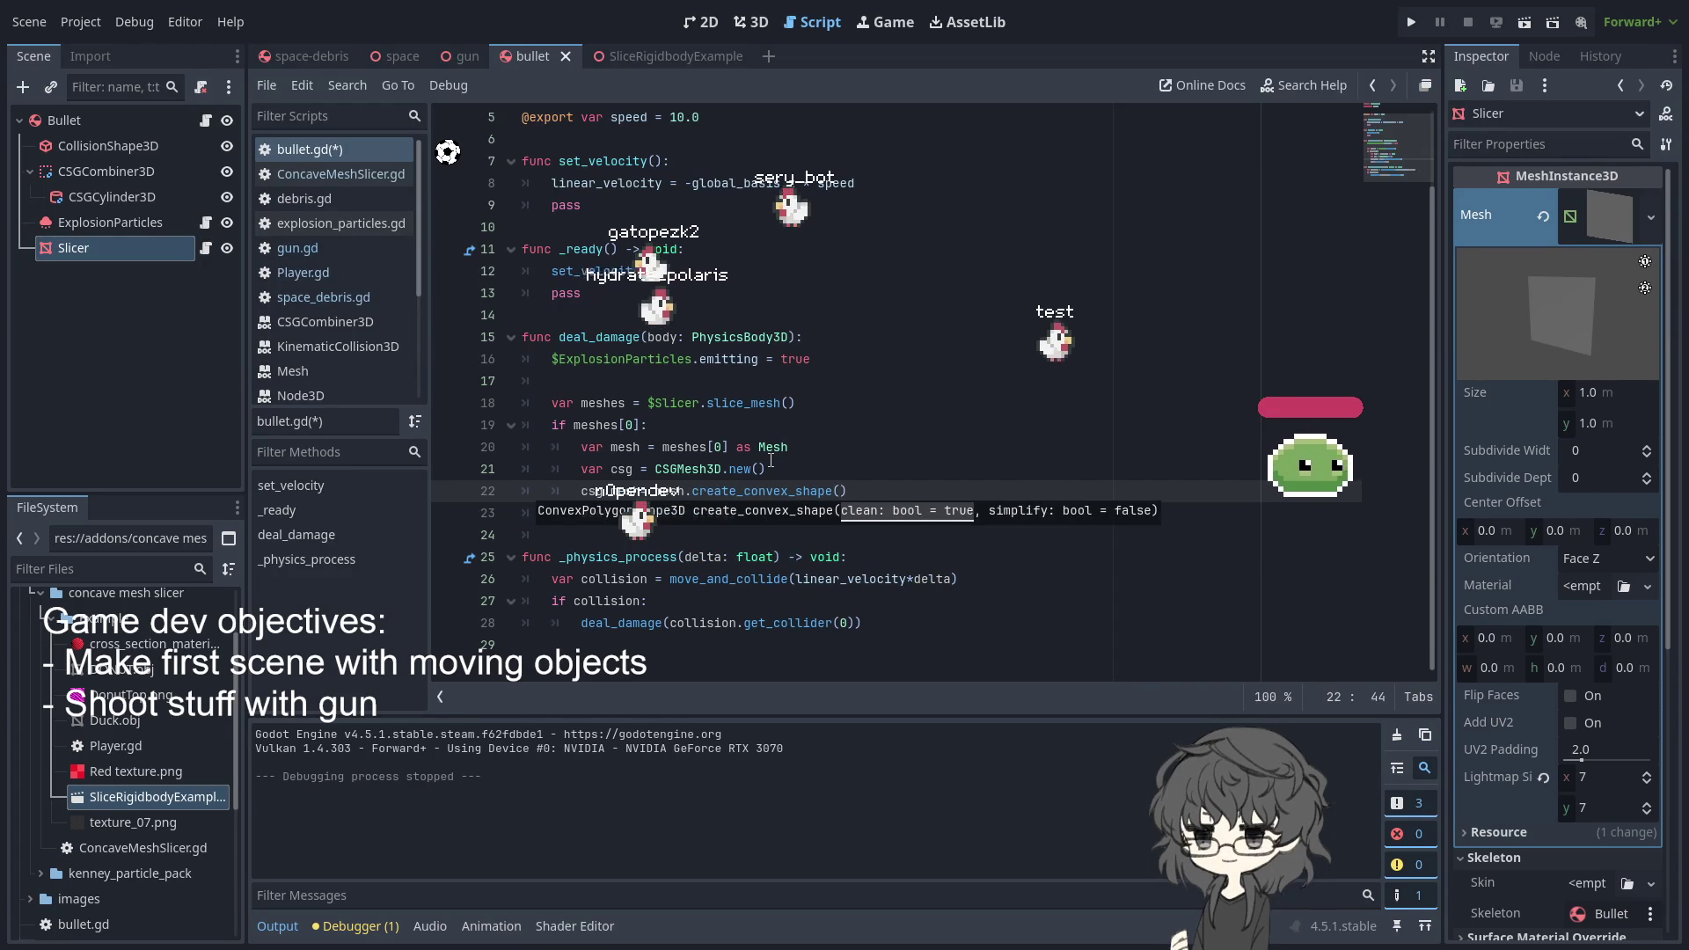
pyautogui.click(771, 460)
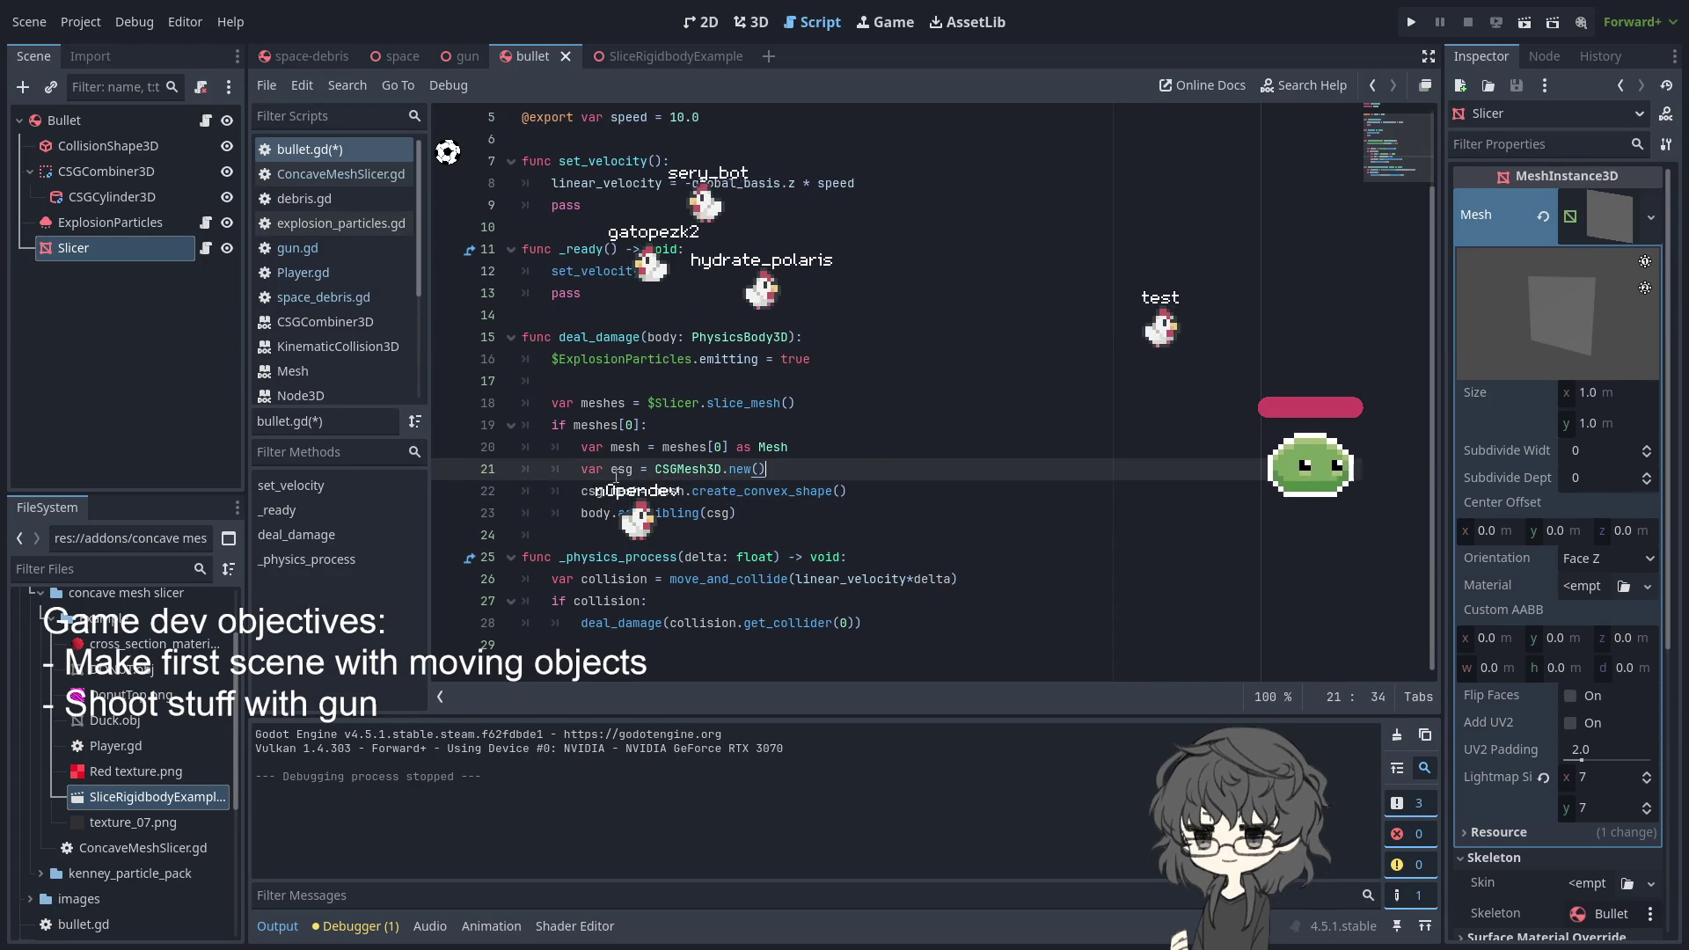
pyautogui.click(1411, 23)
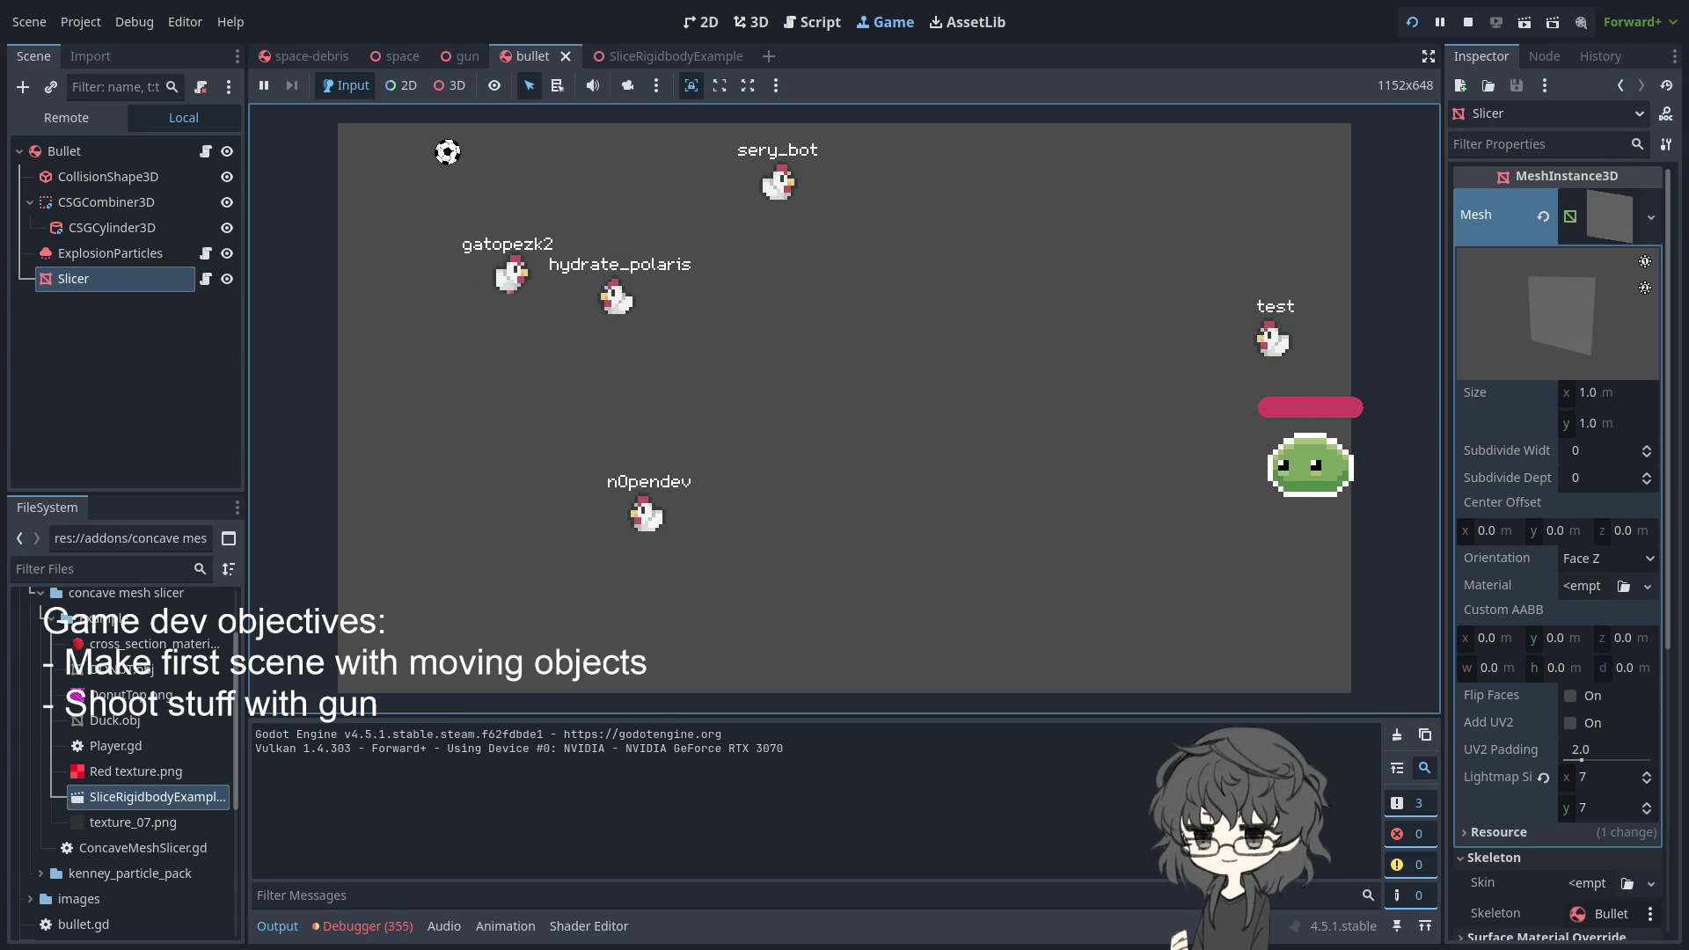
# - Switch the Scene dock to the Remote tree and expand the live root Node3D
pyautogui.click(167, 115)
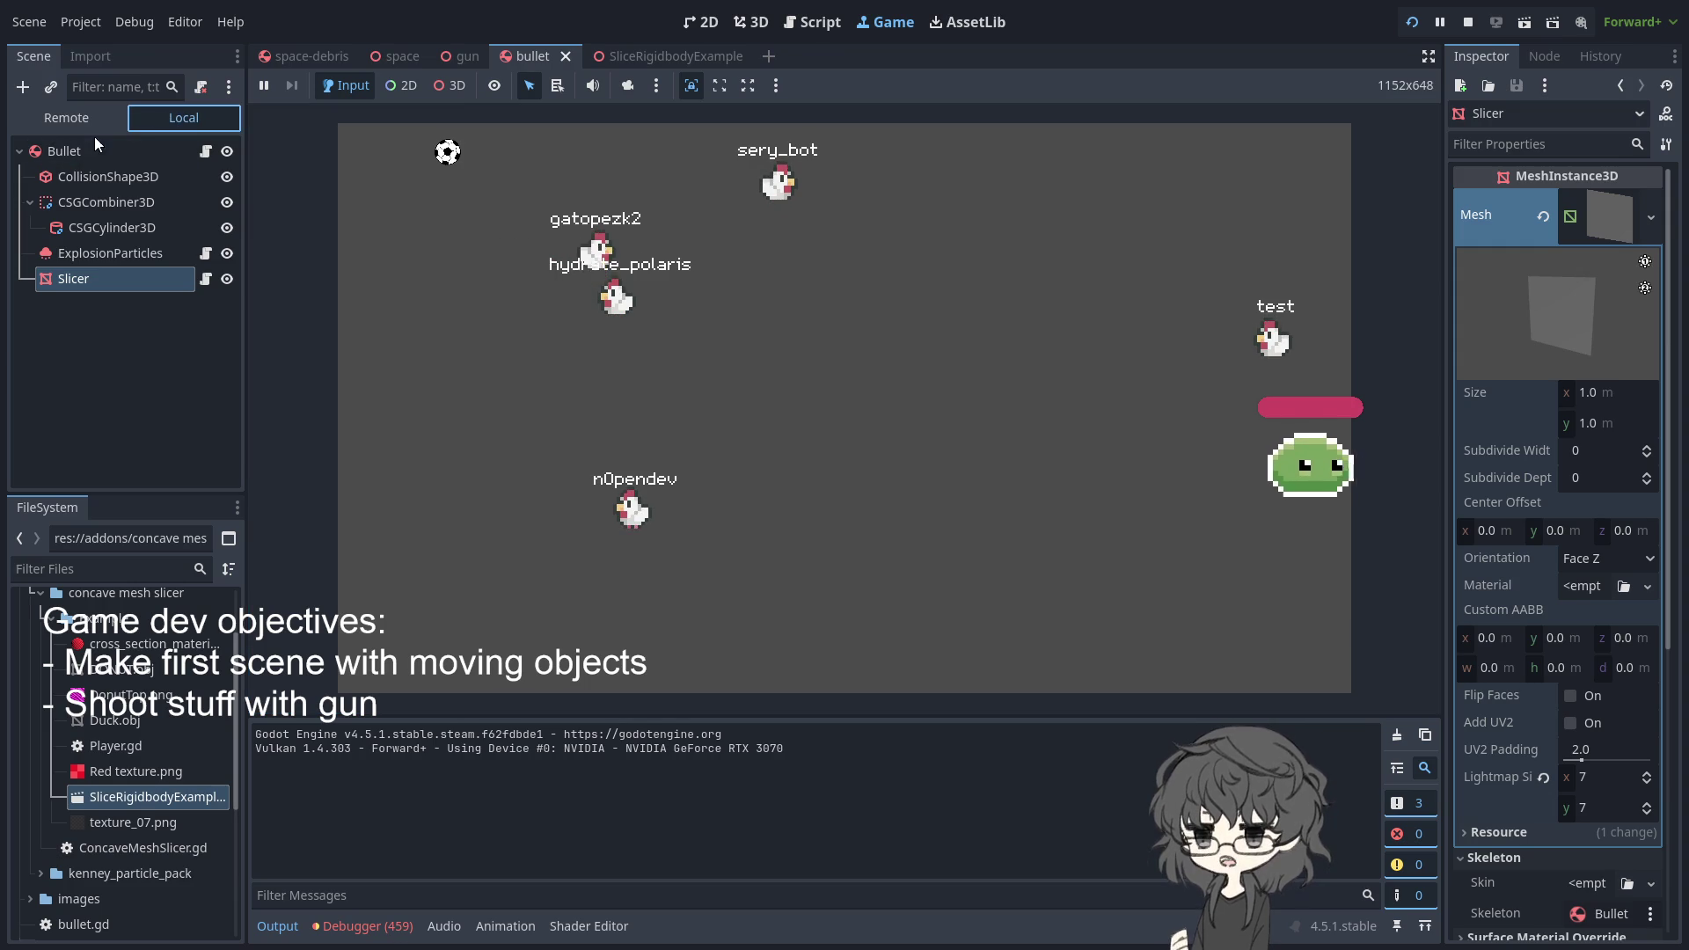
pyautogui.click(91, 123)
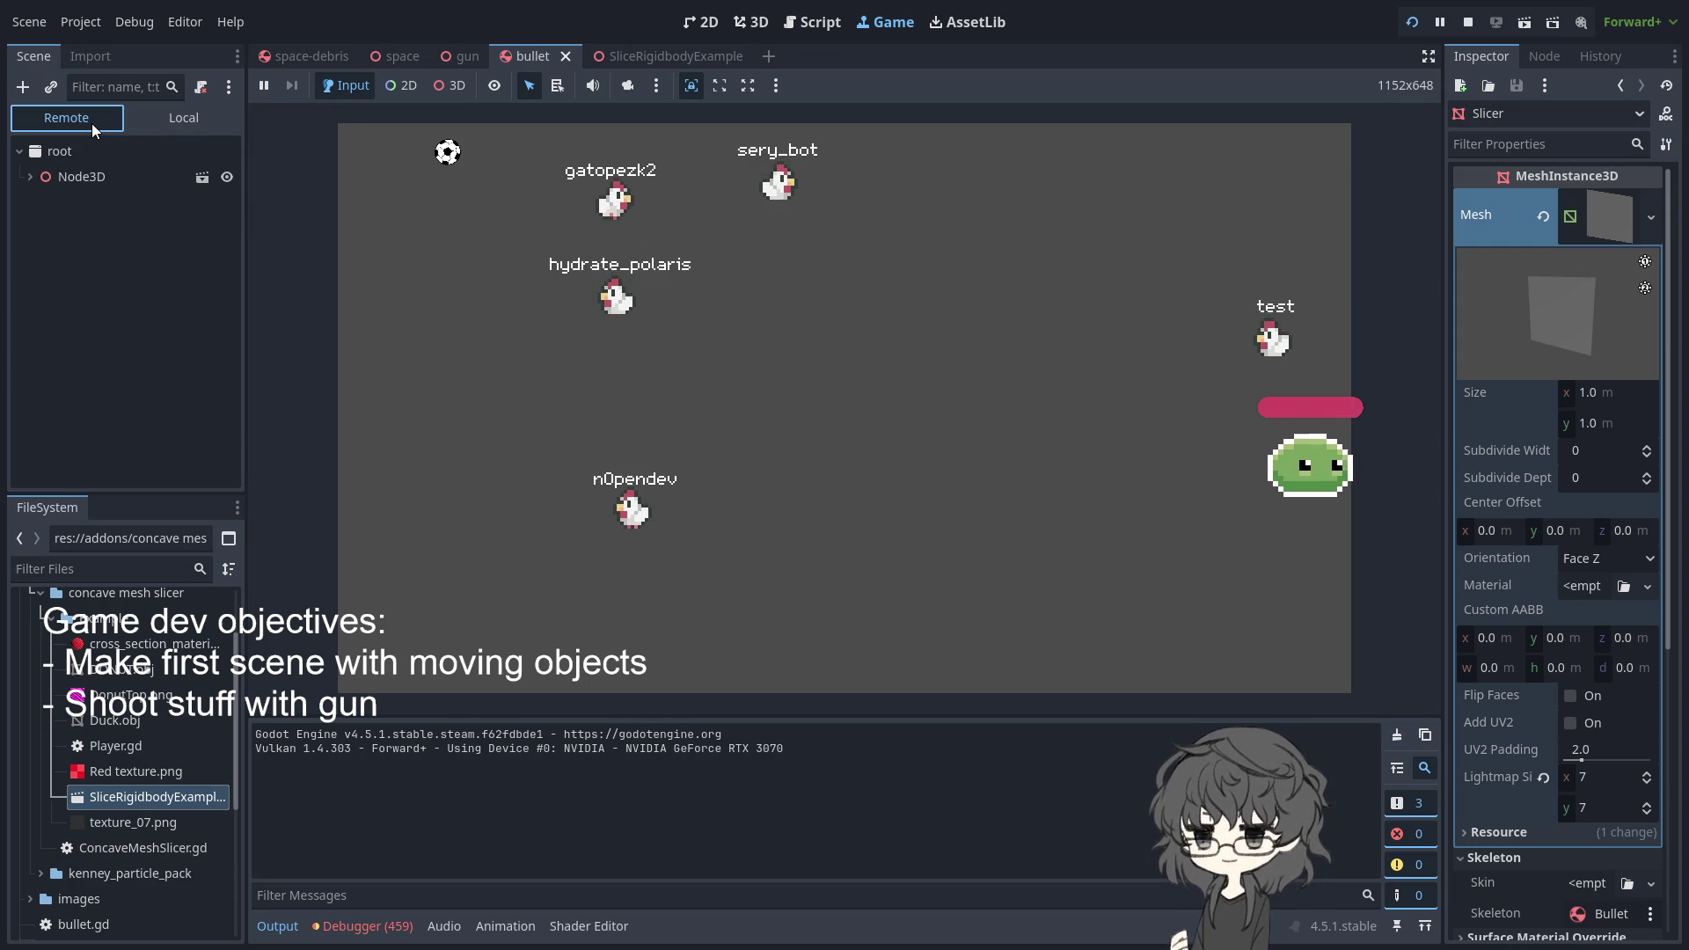
pyautogui.click(178, 119)
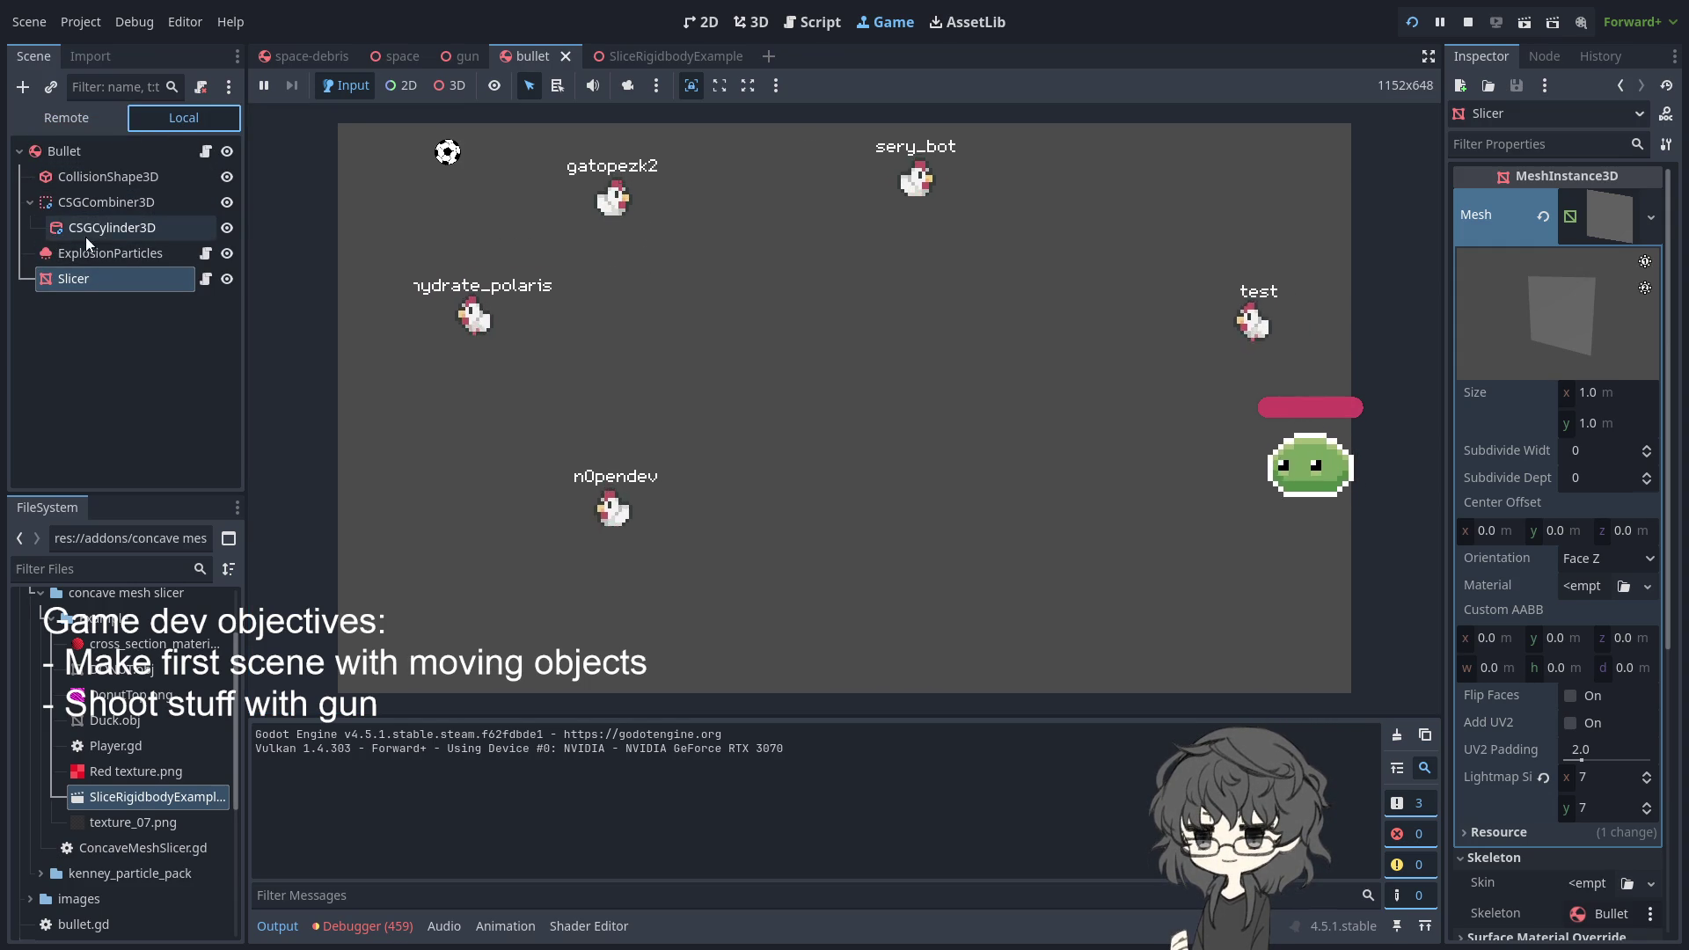
pyautogui.click(50, 120)
pyautogui.click(29, 176)
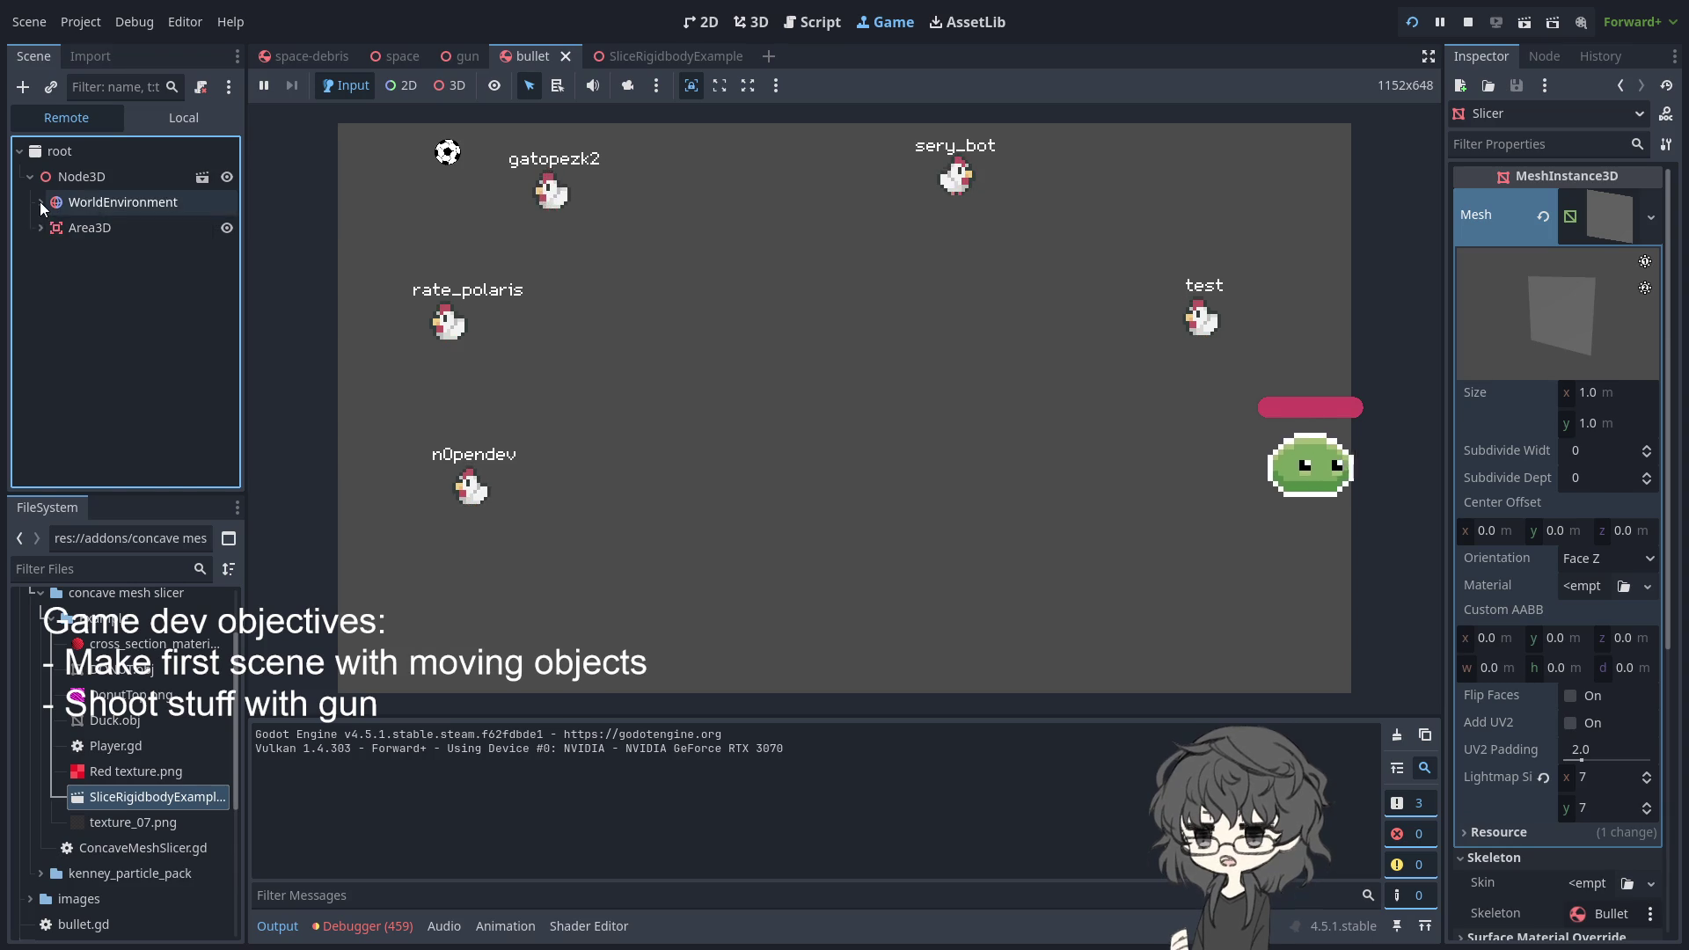
pyautogui.scroll(-2, 65, 255)
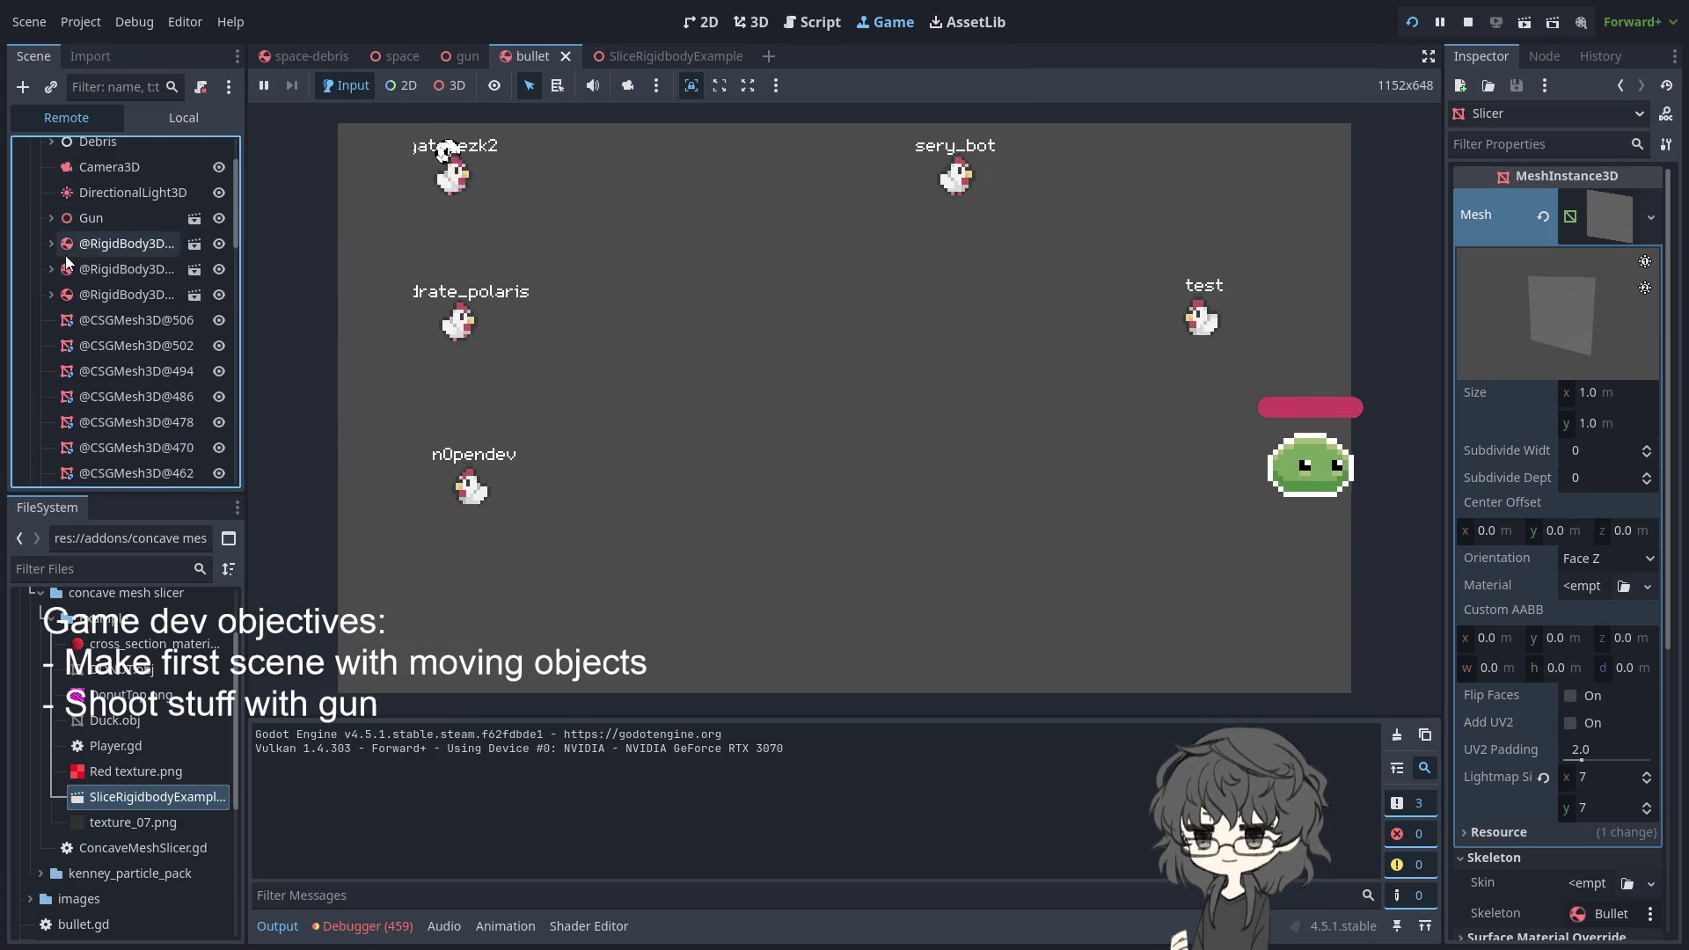
pyautogui.scroll(-5, 65, 255)
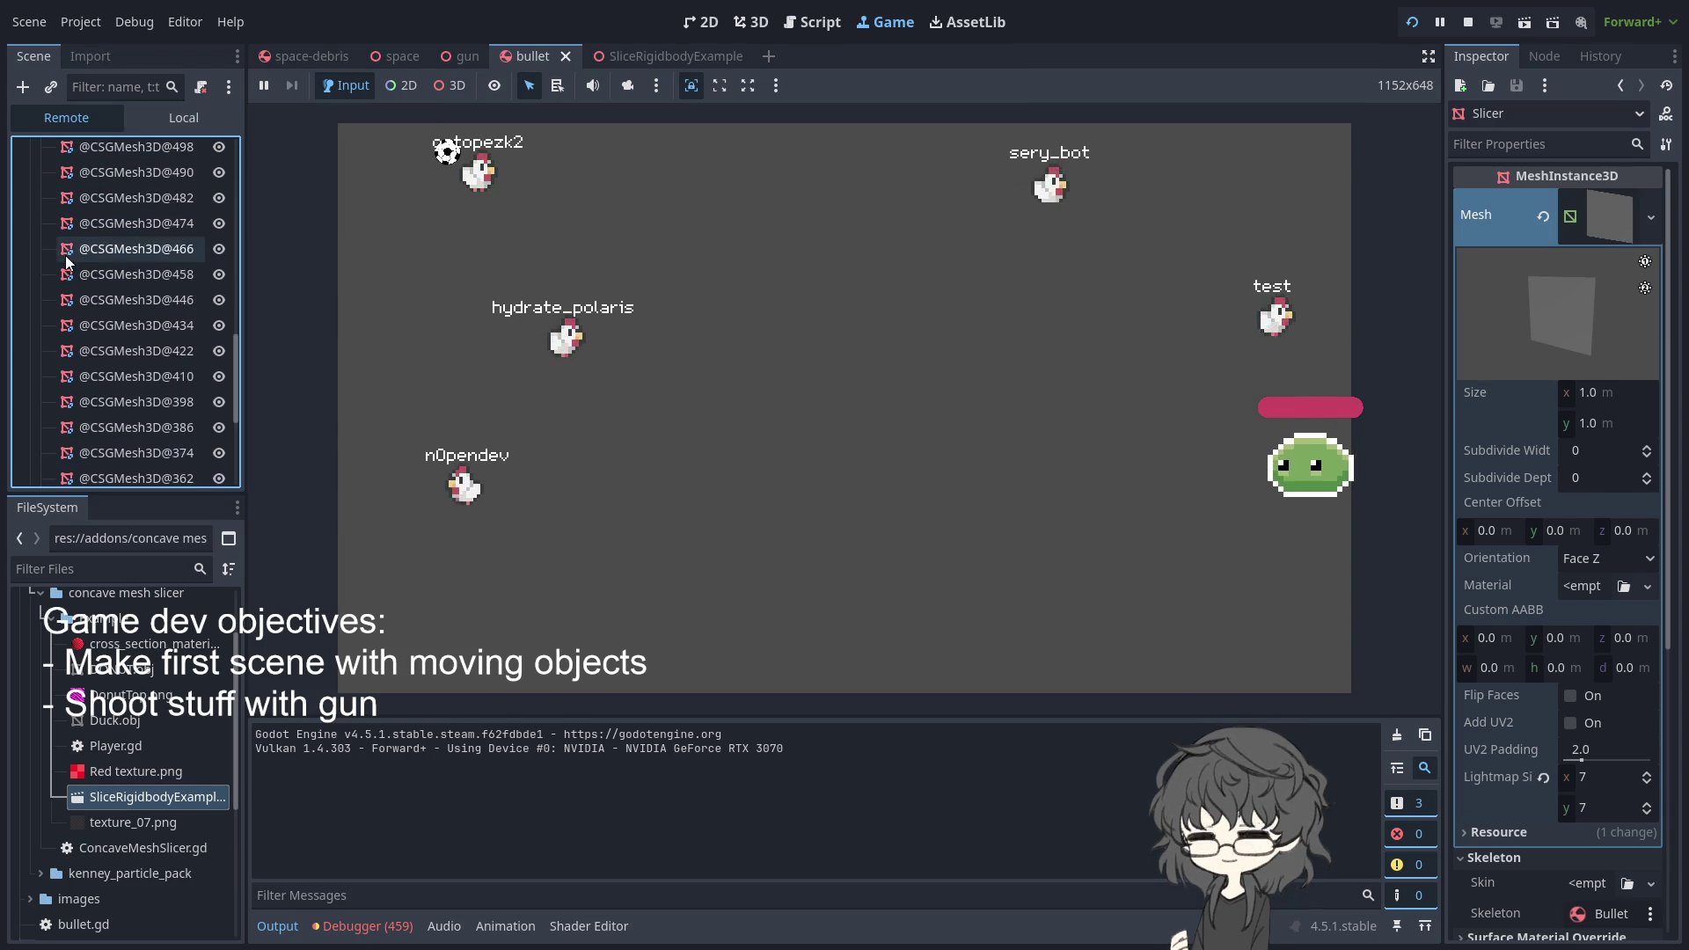
pyautogui.scroll(3, 116, 262)
pyautogui.click(129, 276)
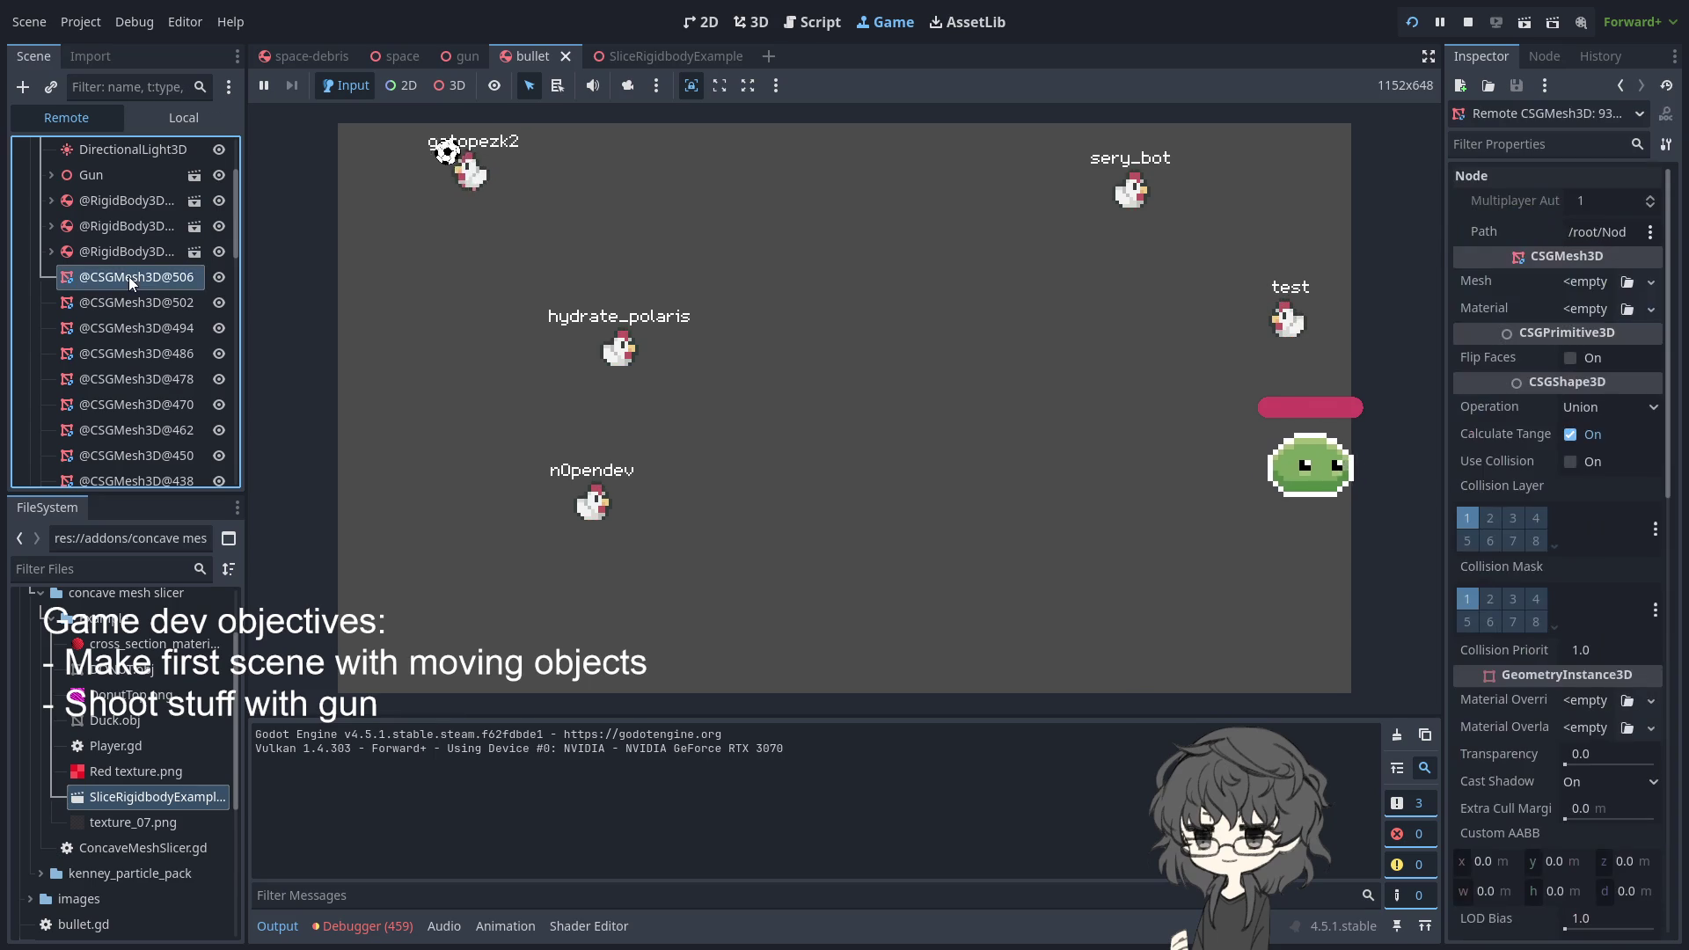
pyautogui.click(546, 398)
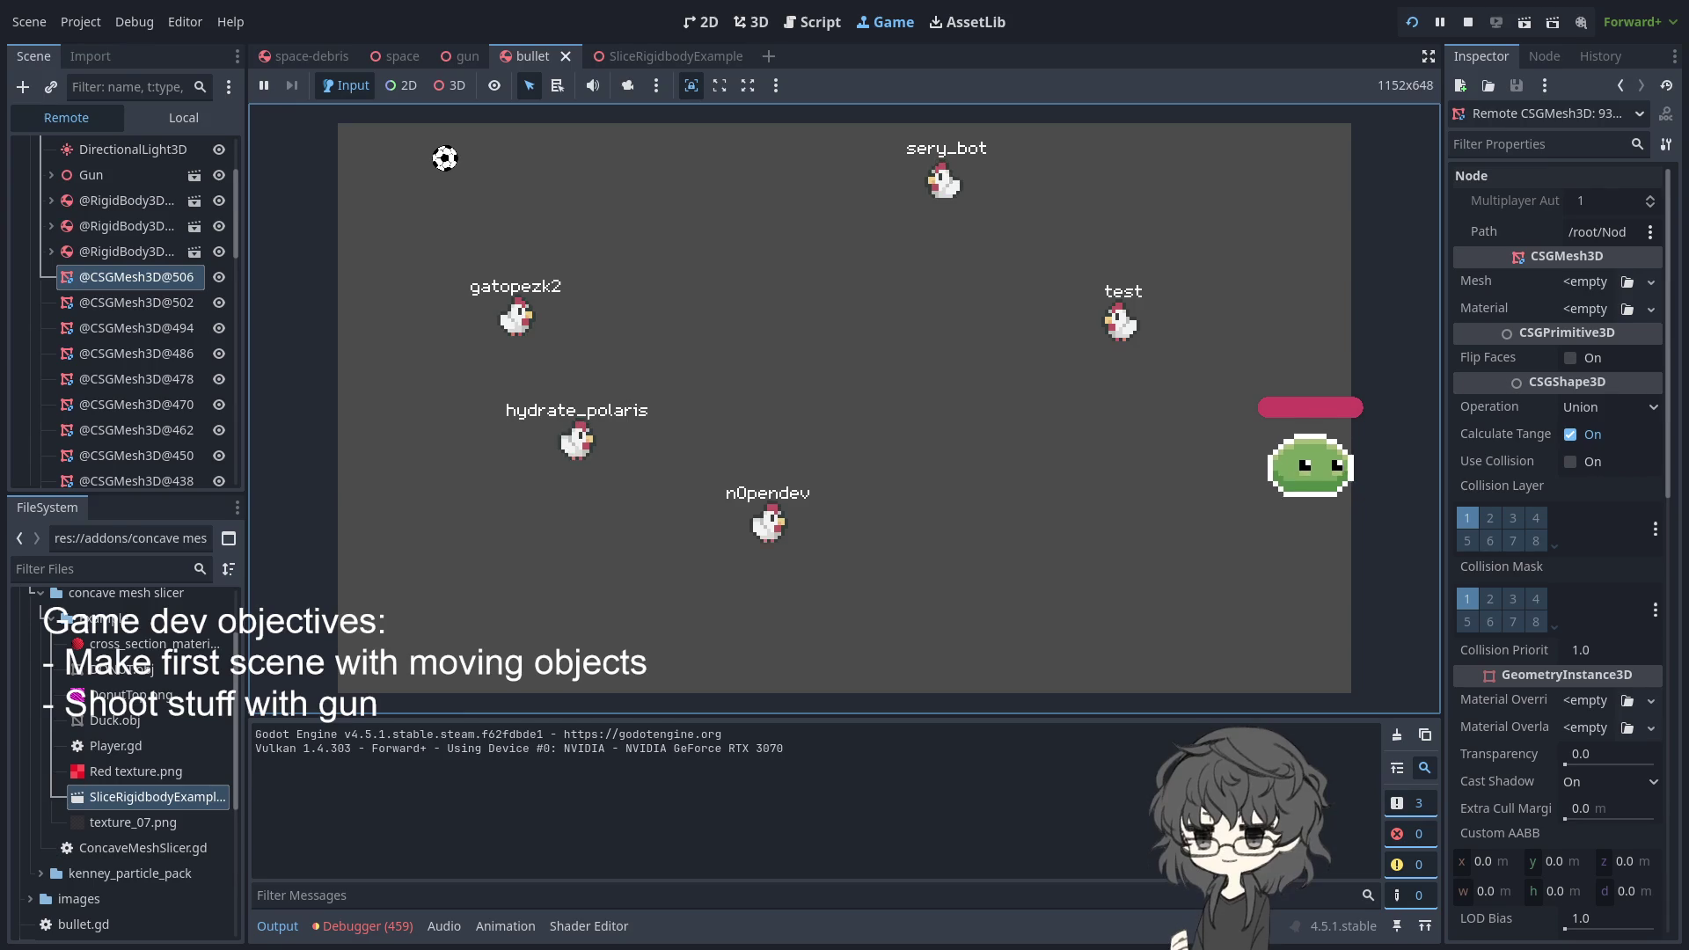
pyautogui.click(136, 303)
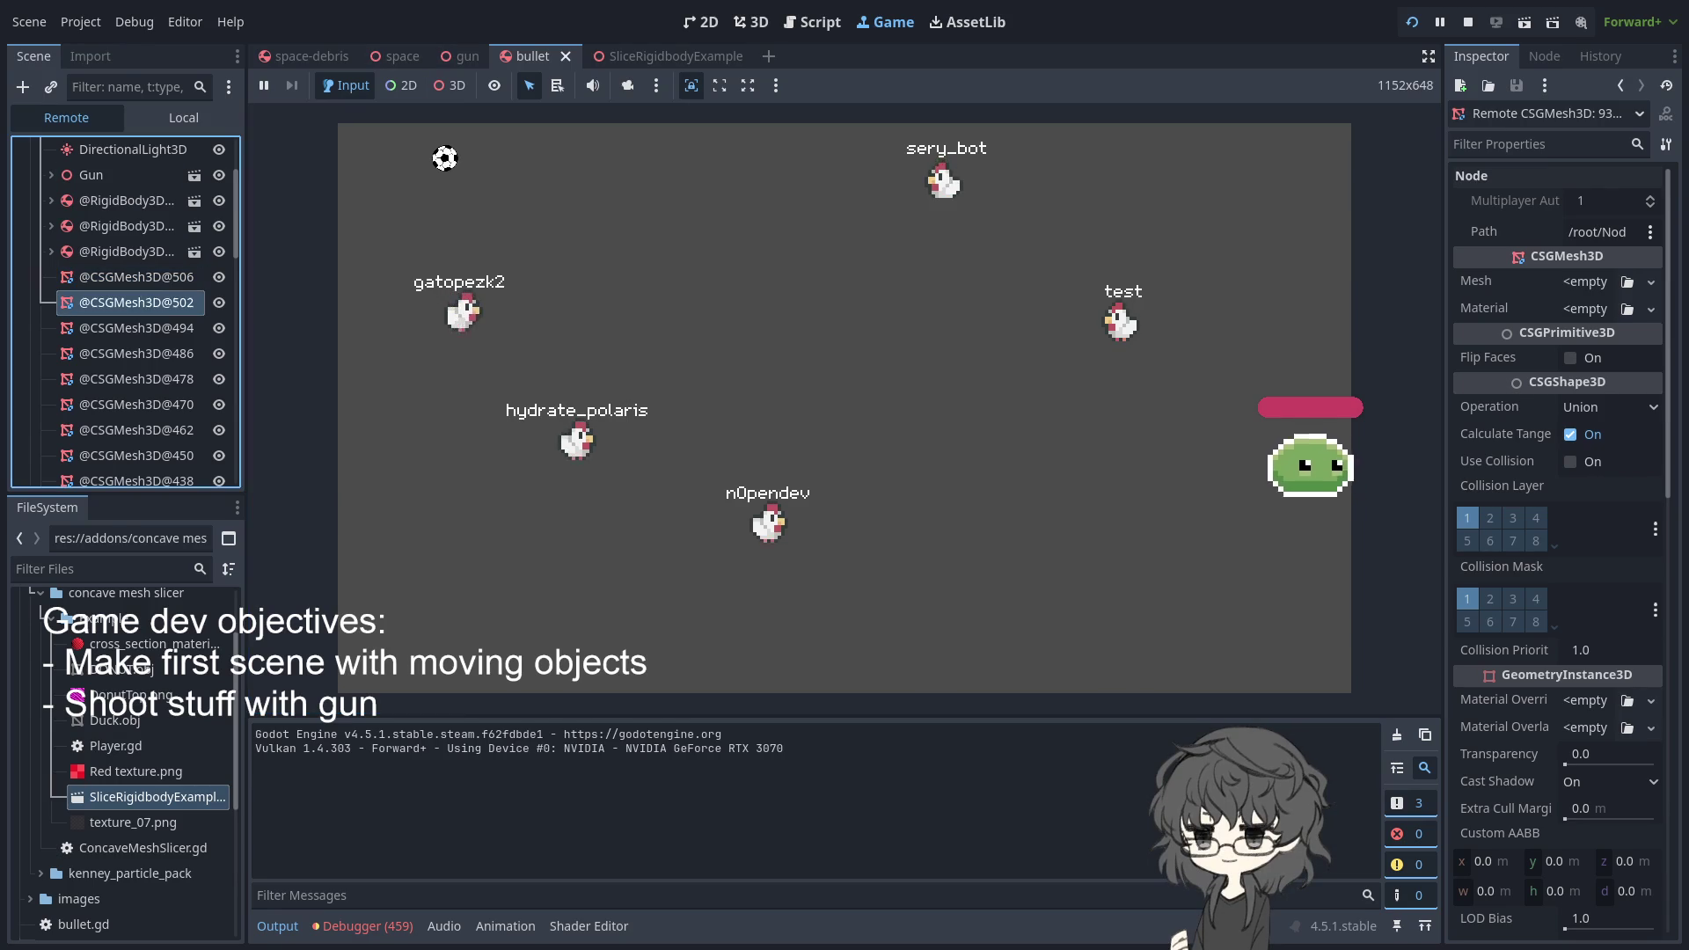
pyautogui.click(138, 329)
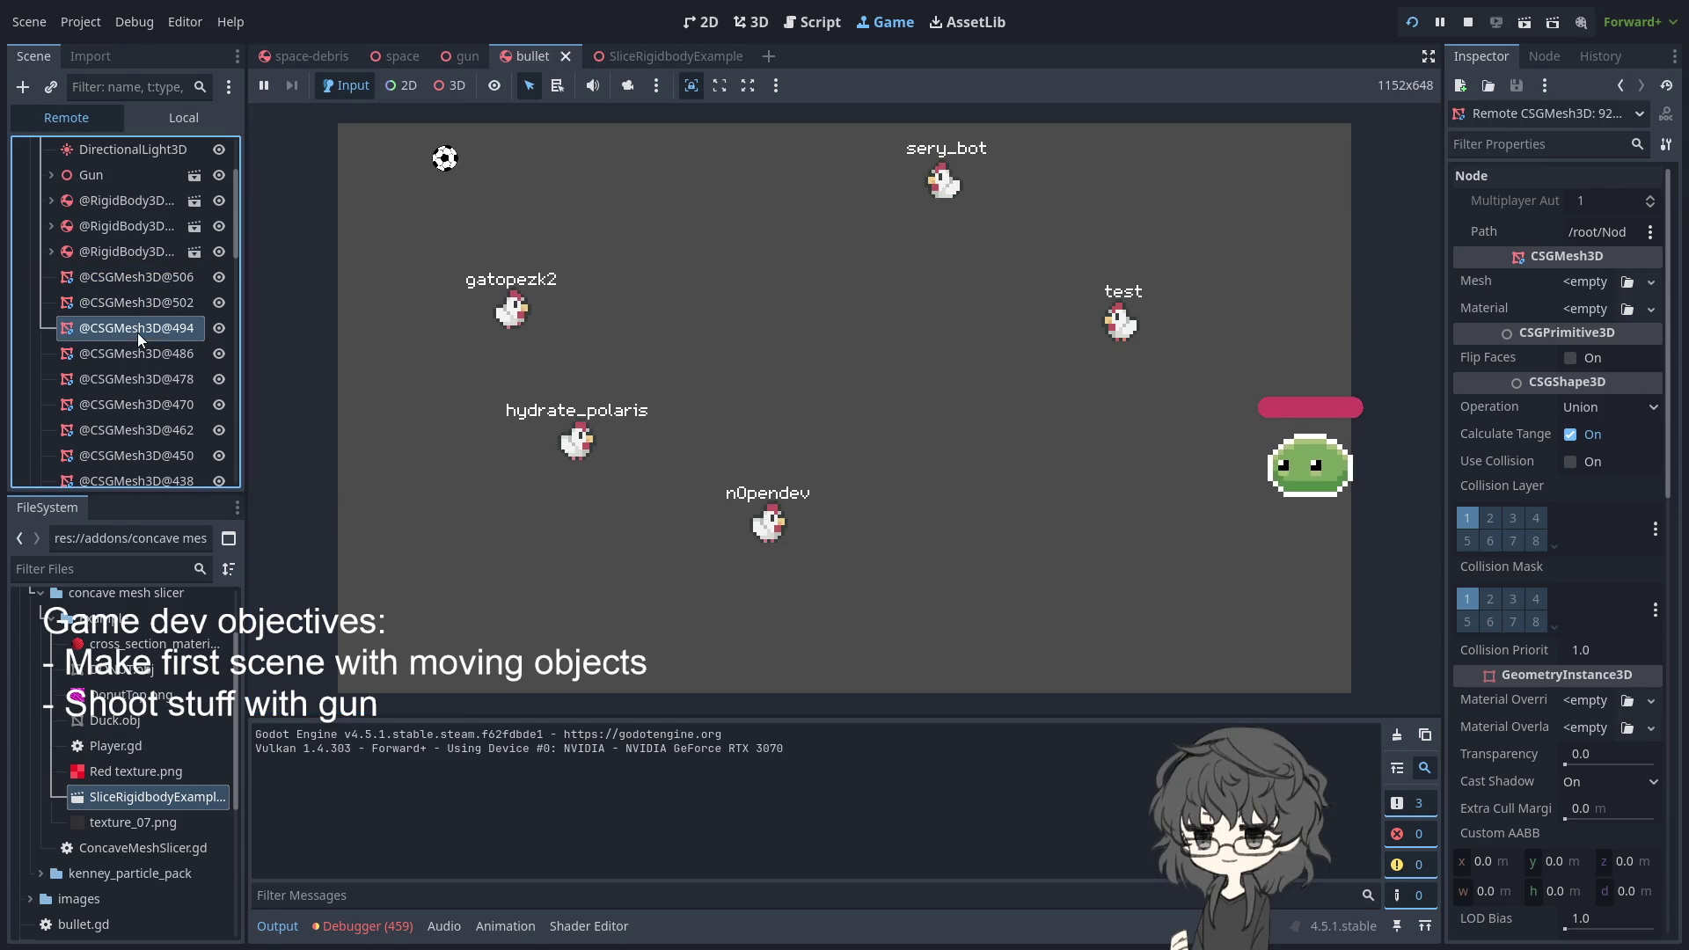
pyautogui.click(145, 394)
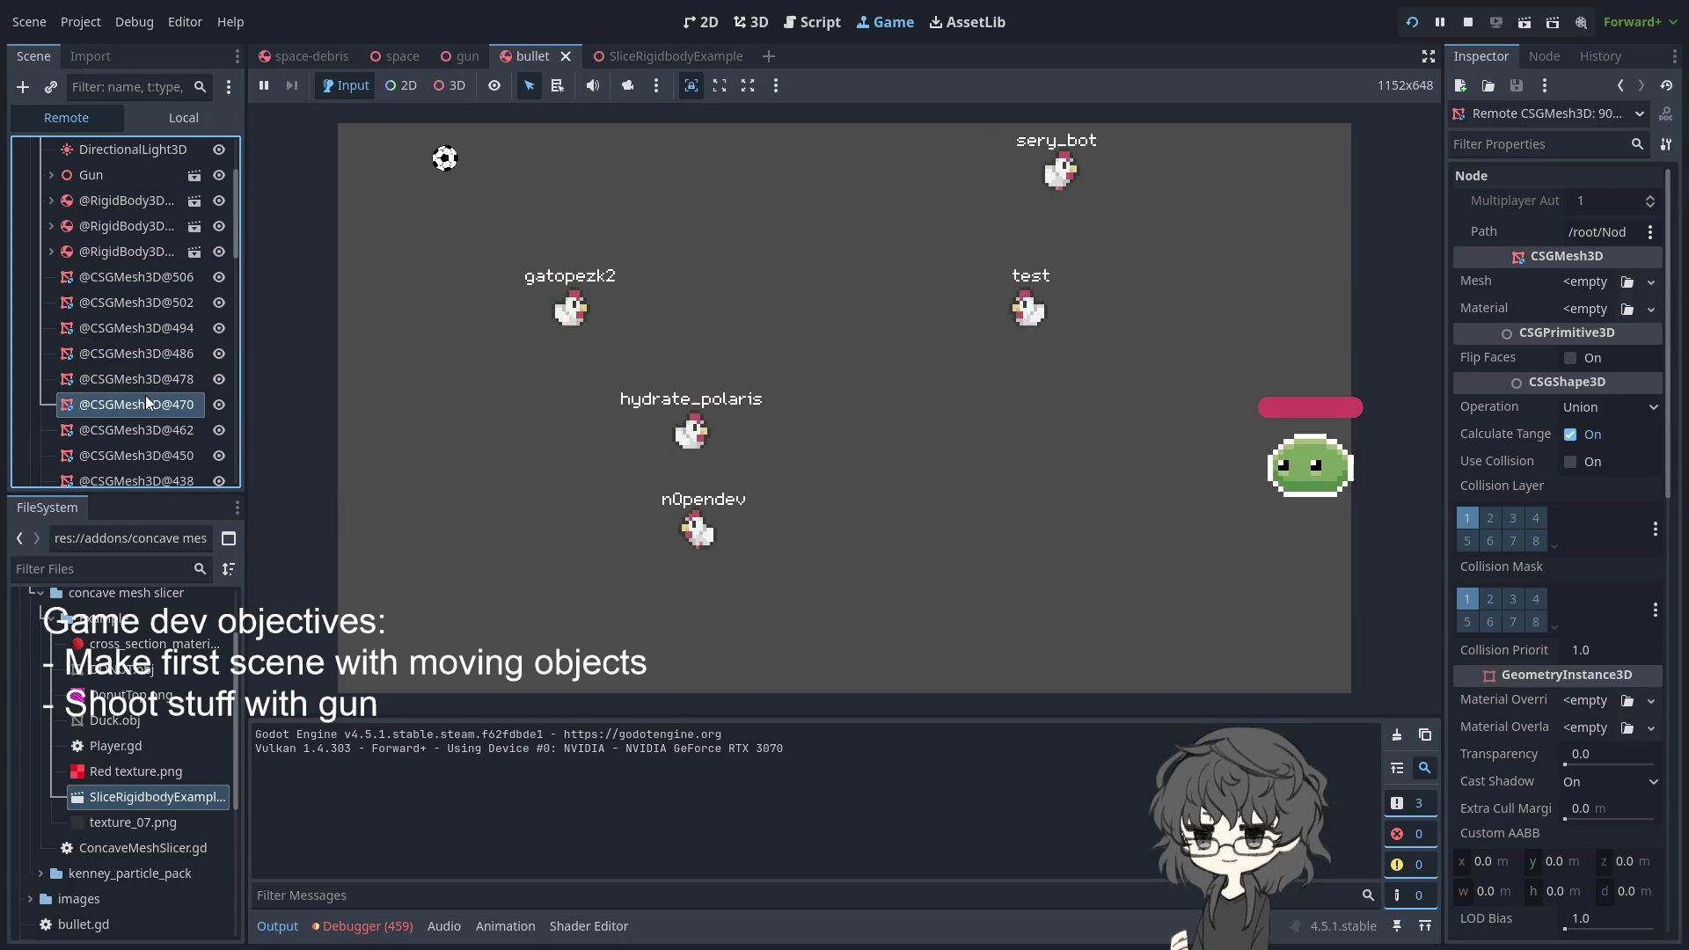